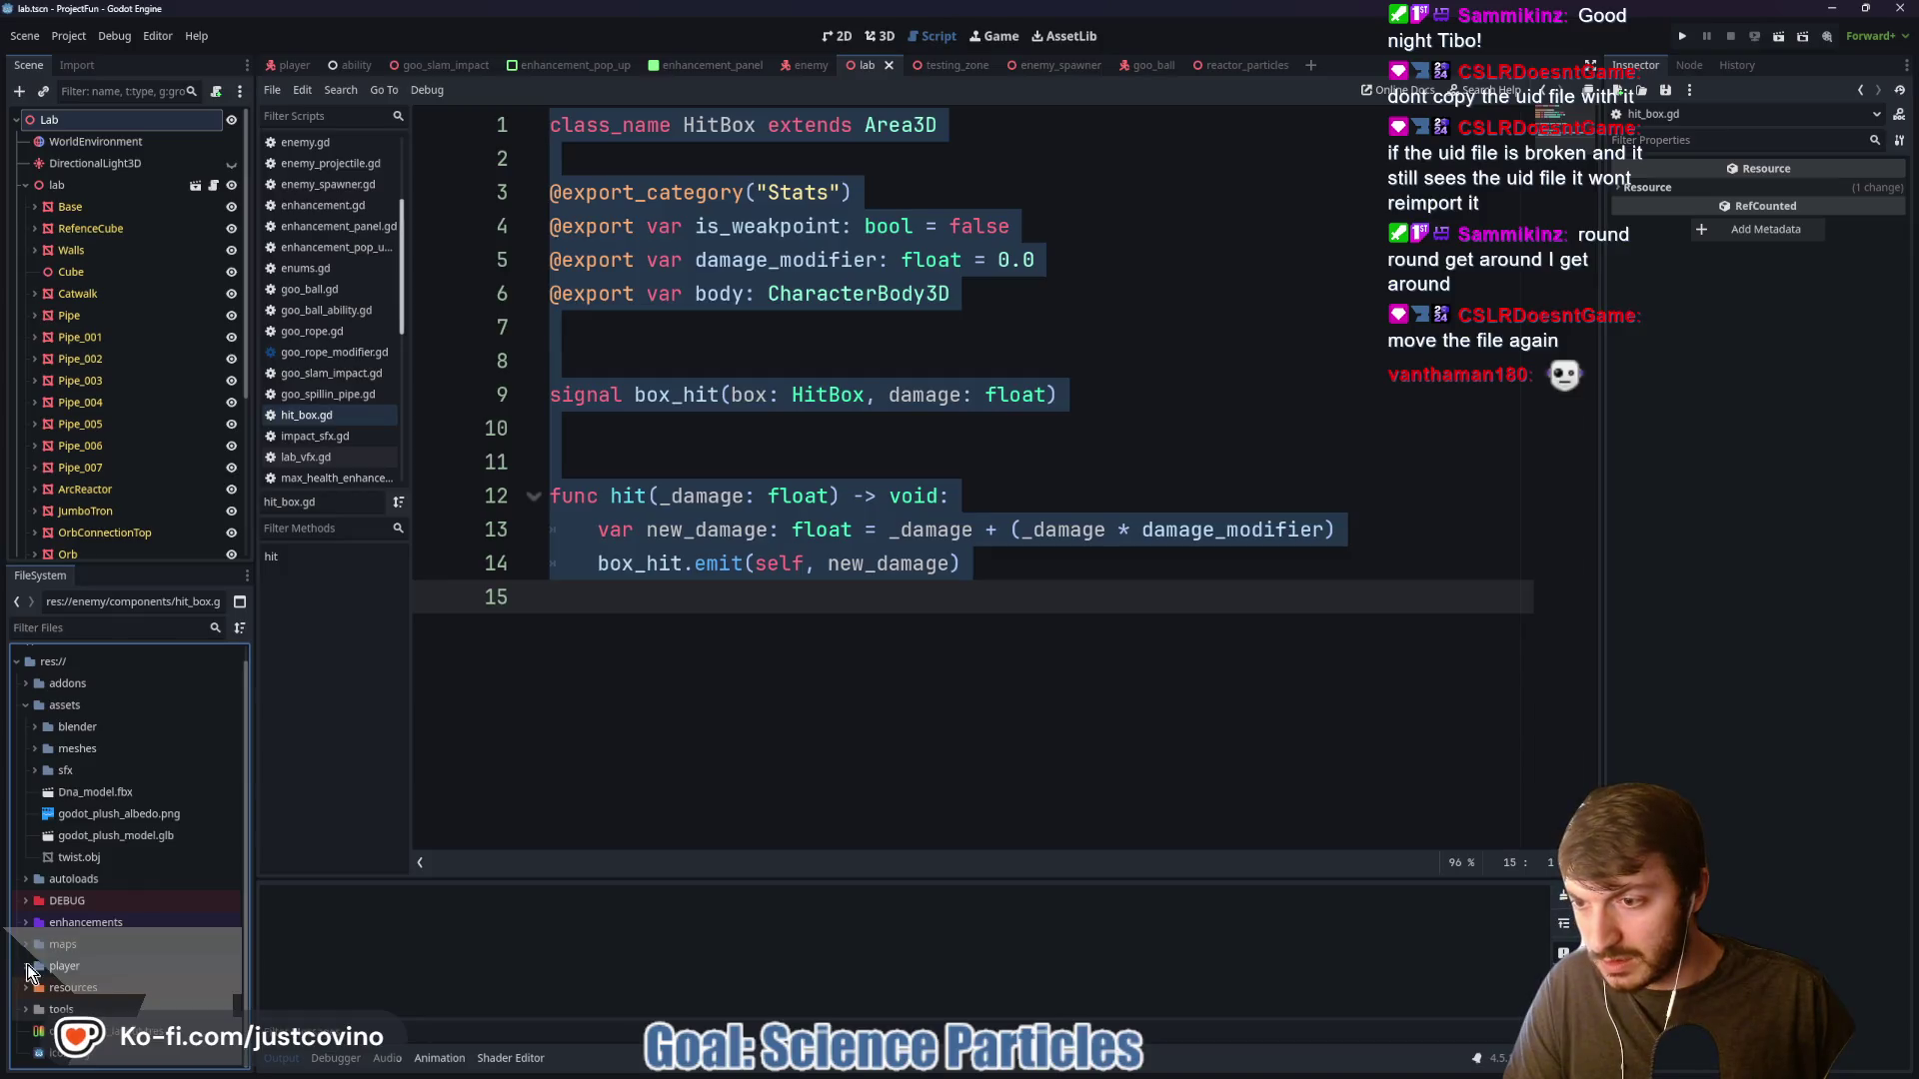
Collapse assets, expand player and DEBUG/robo_legs_upgrade, and scroll the tree looking for the enemy folder
left_click(26, 705)
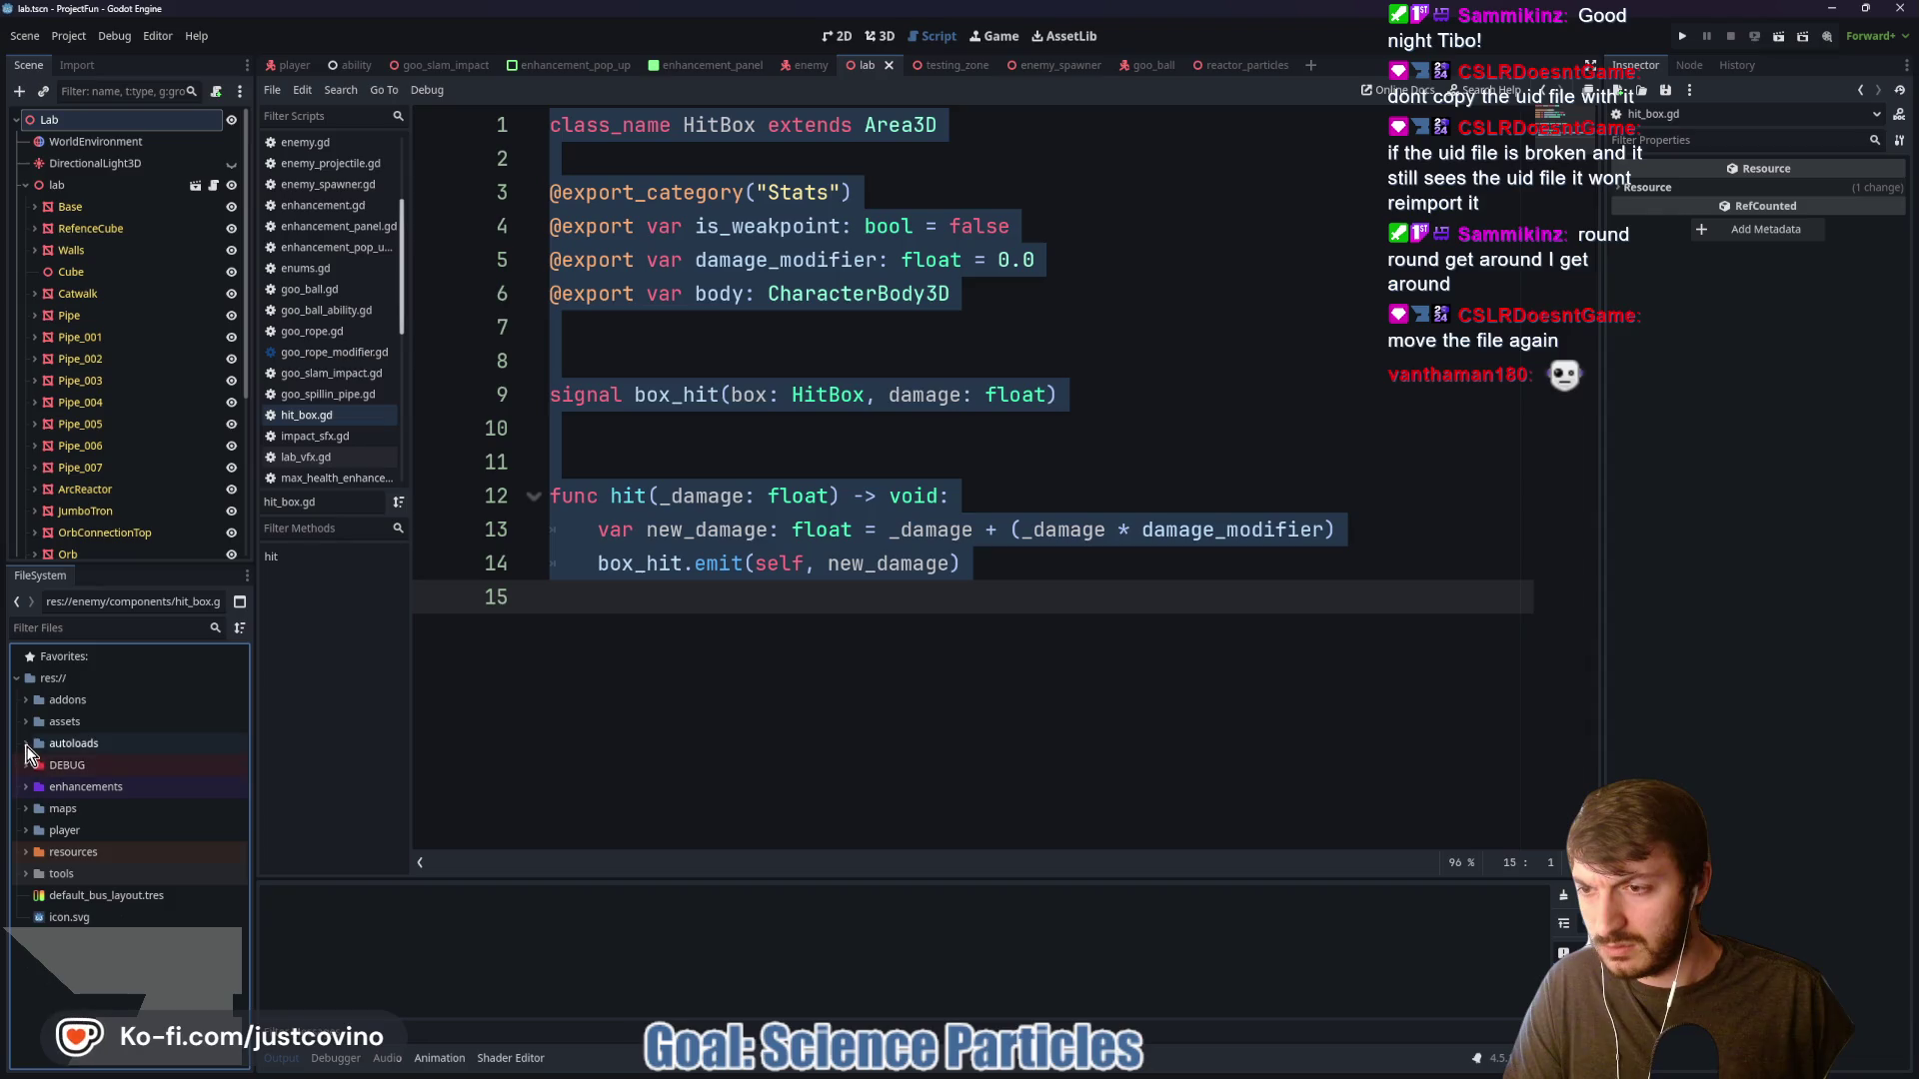
left_click(25, 831)
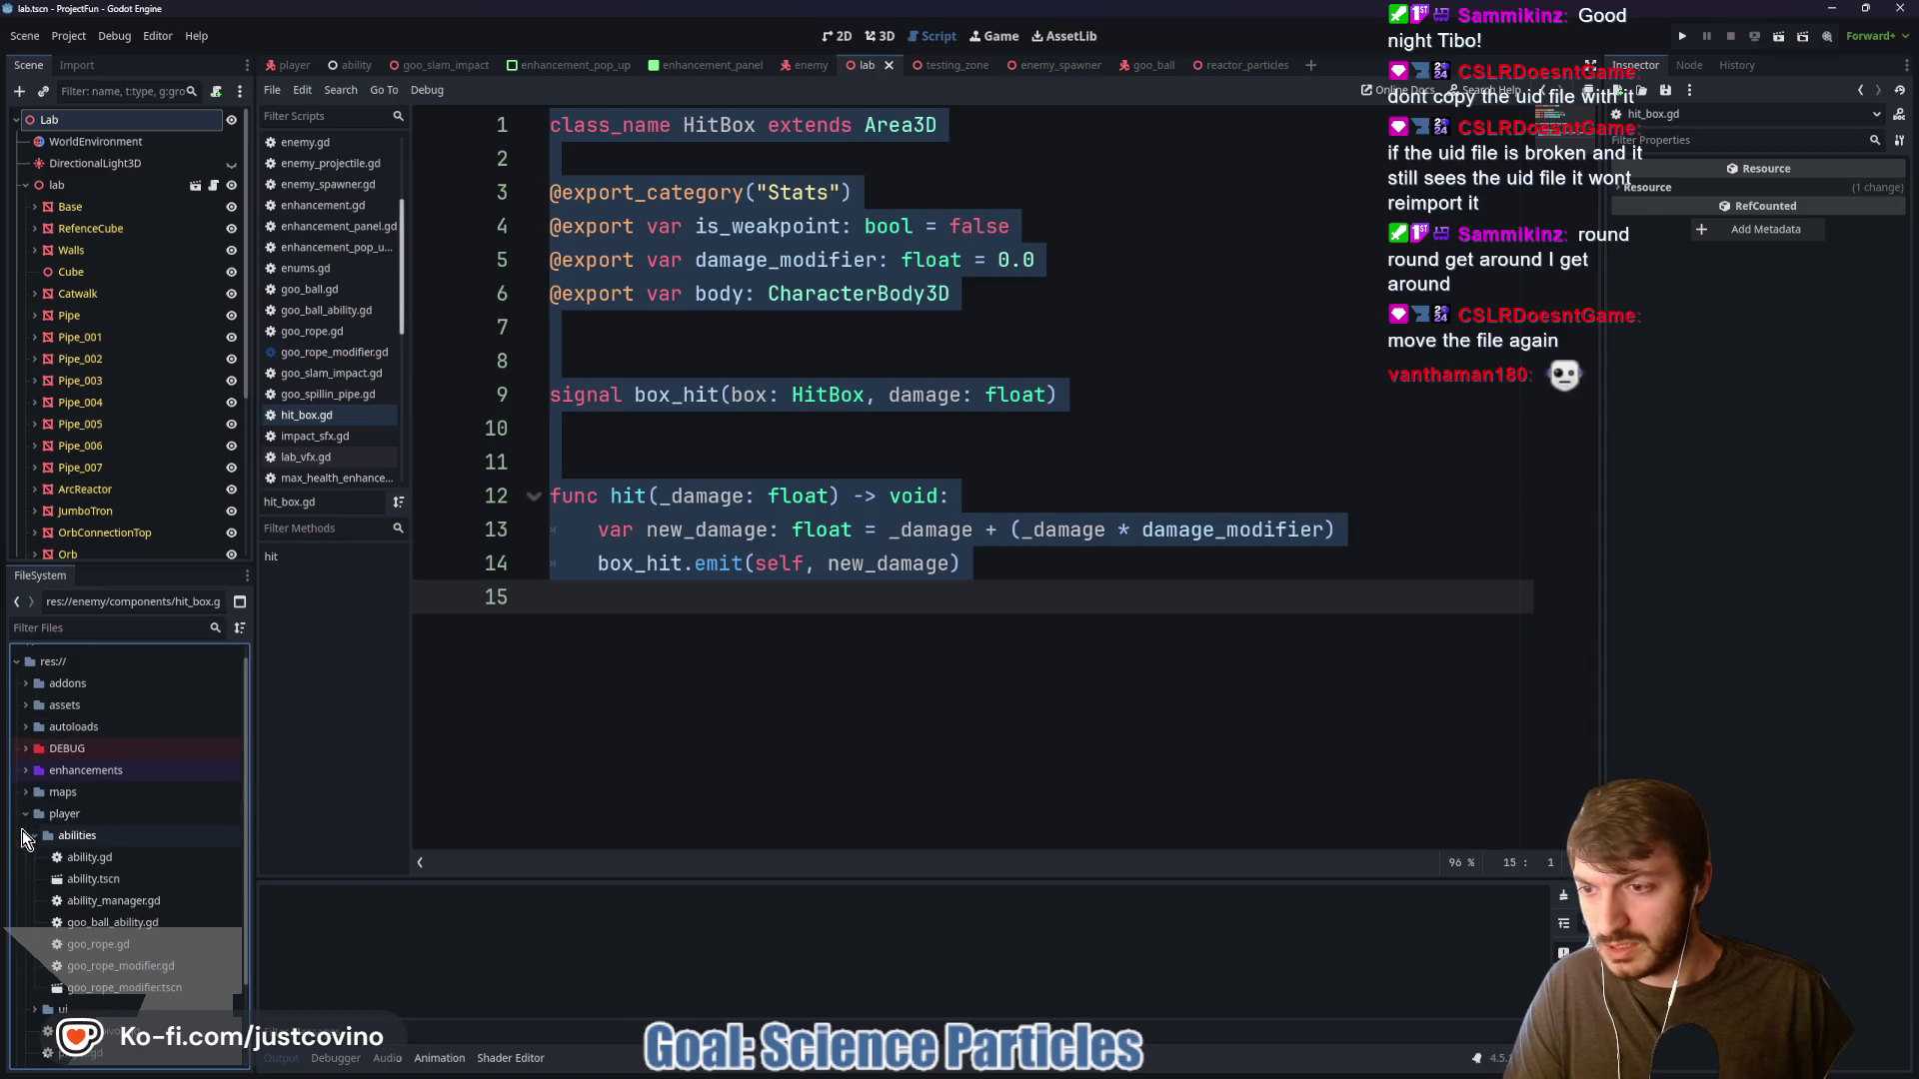
double_click(52, 836)
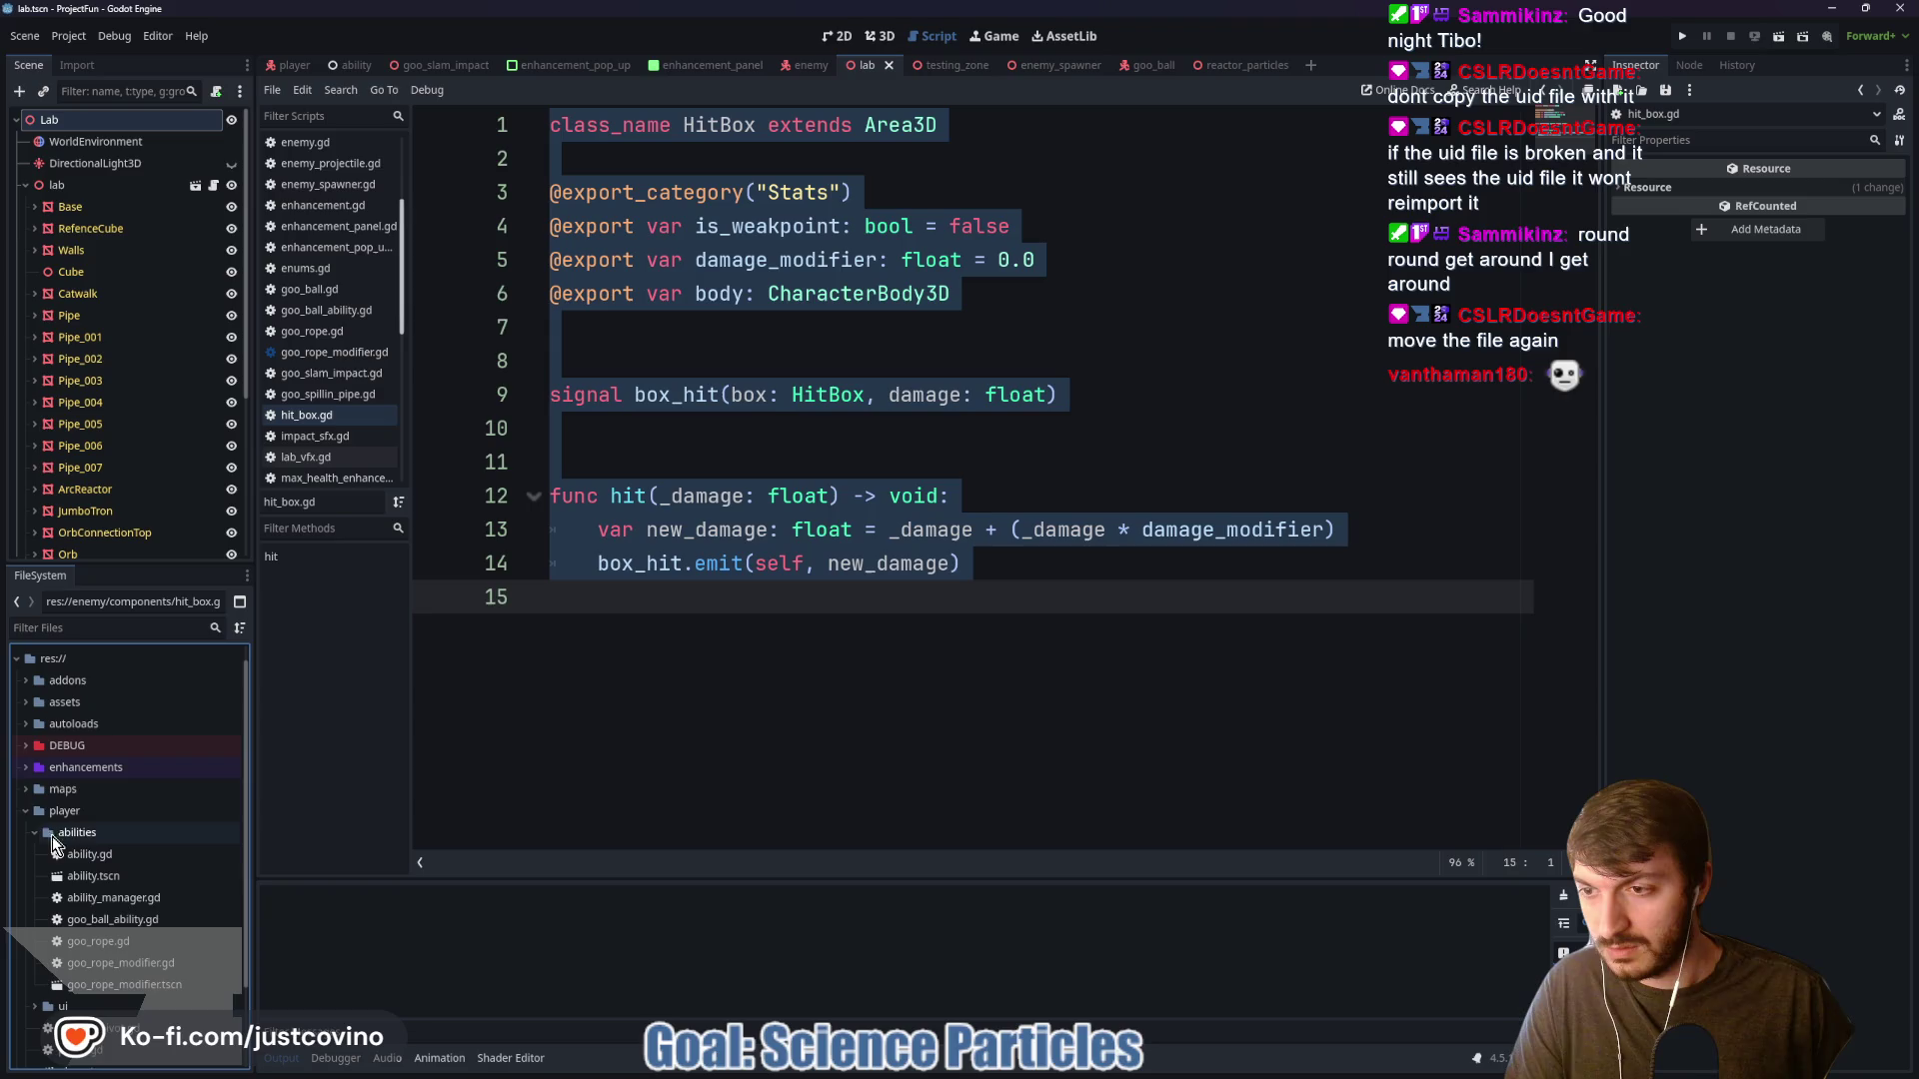
left_click(26, 749)
left_click(27, 767)
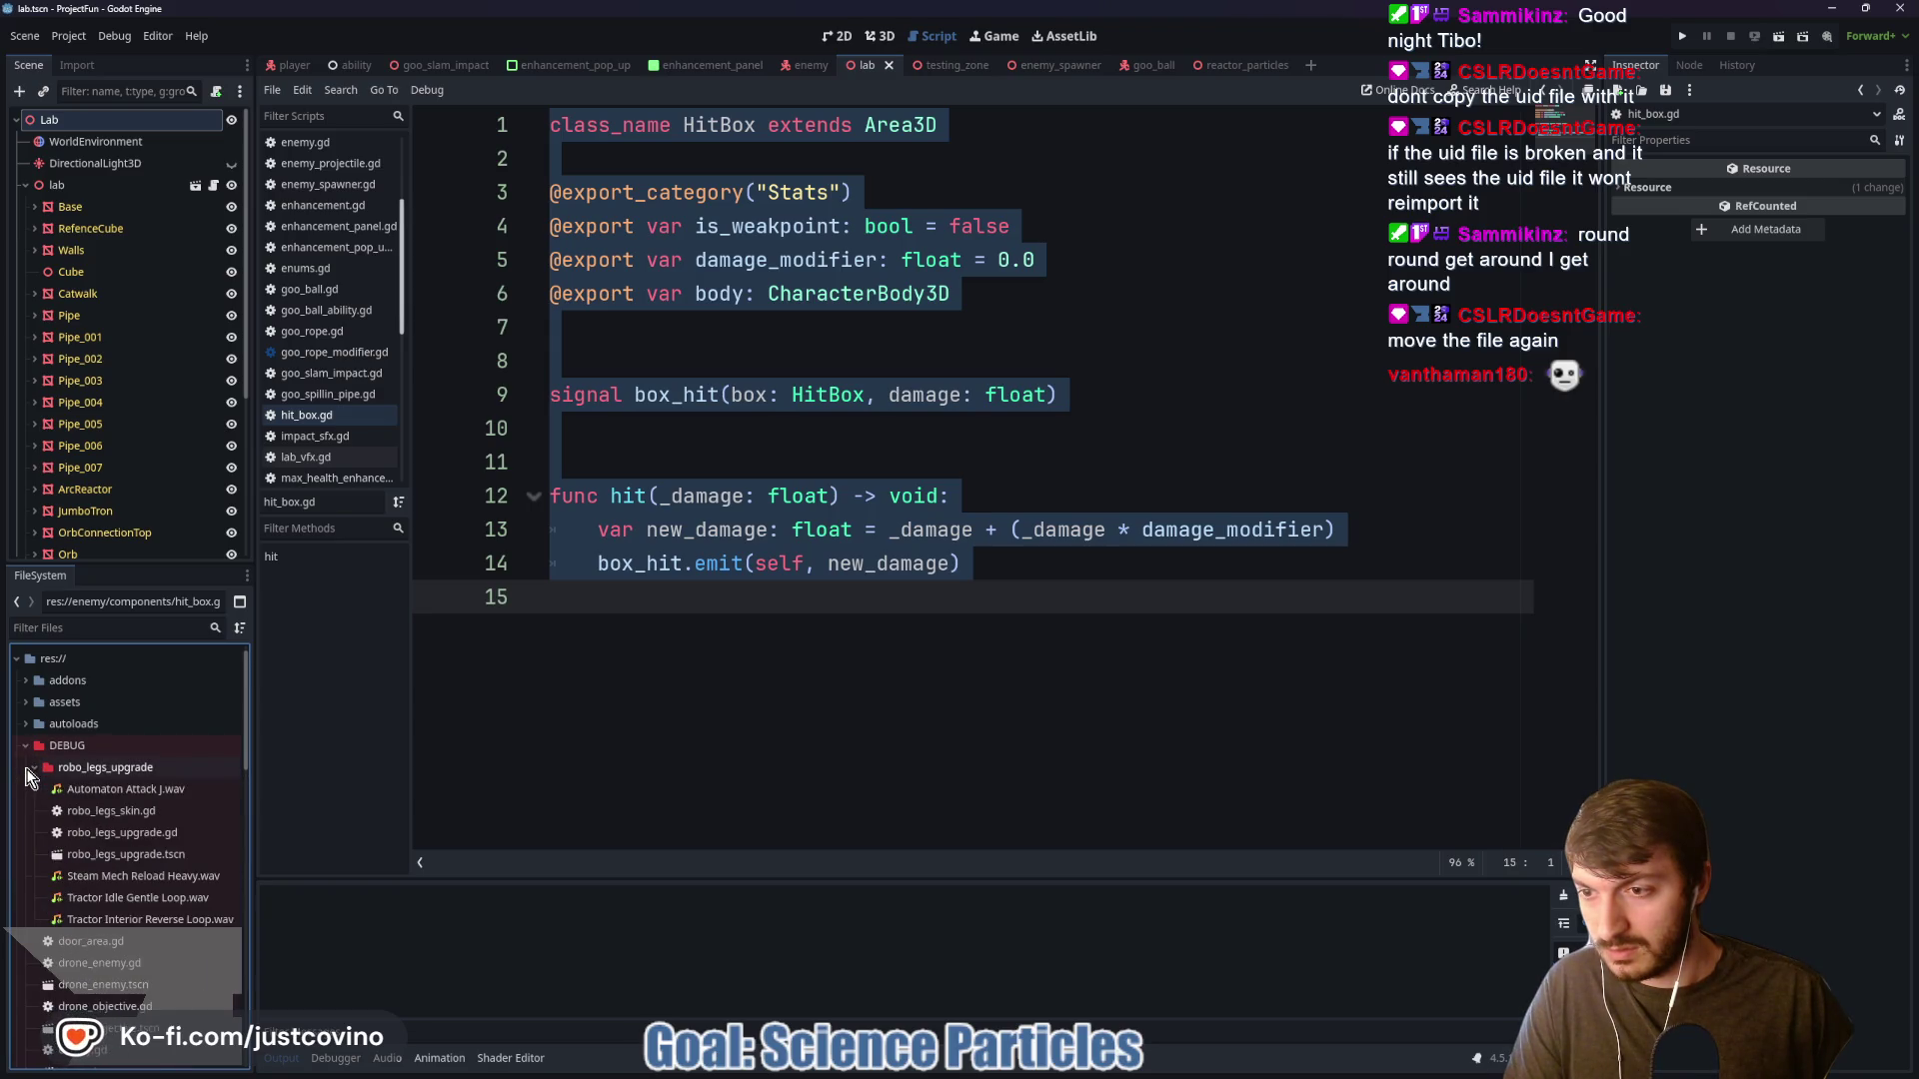
scroll(94, 849, "down", 10)
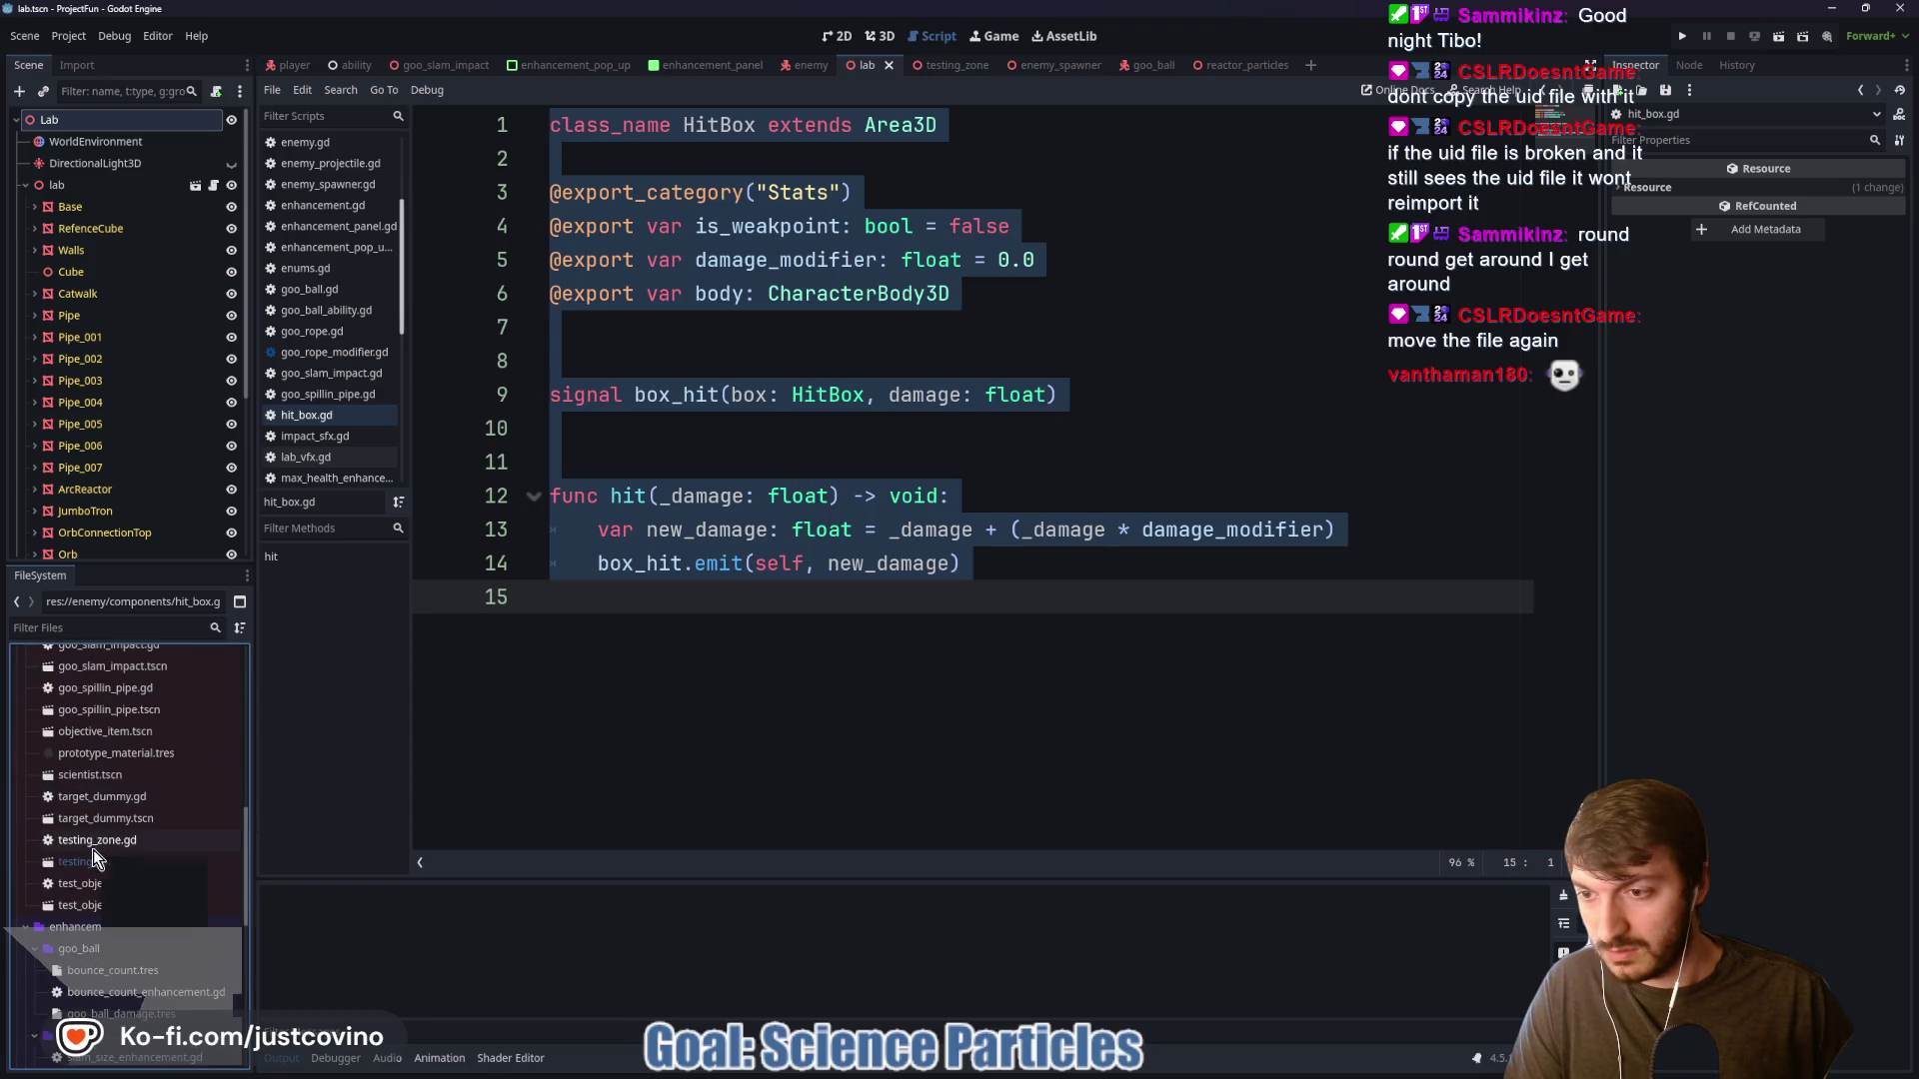
scroll(92, 852, "down", 5)
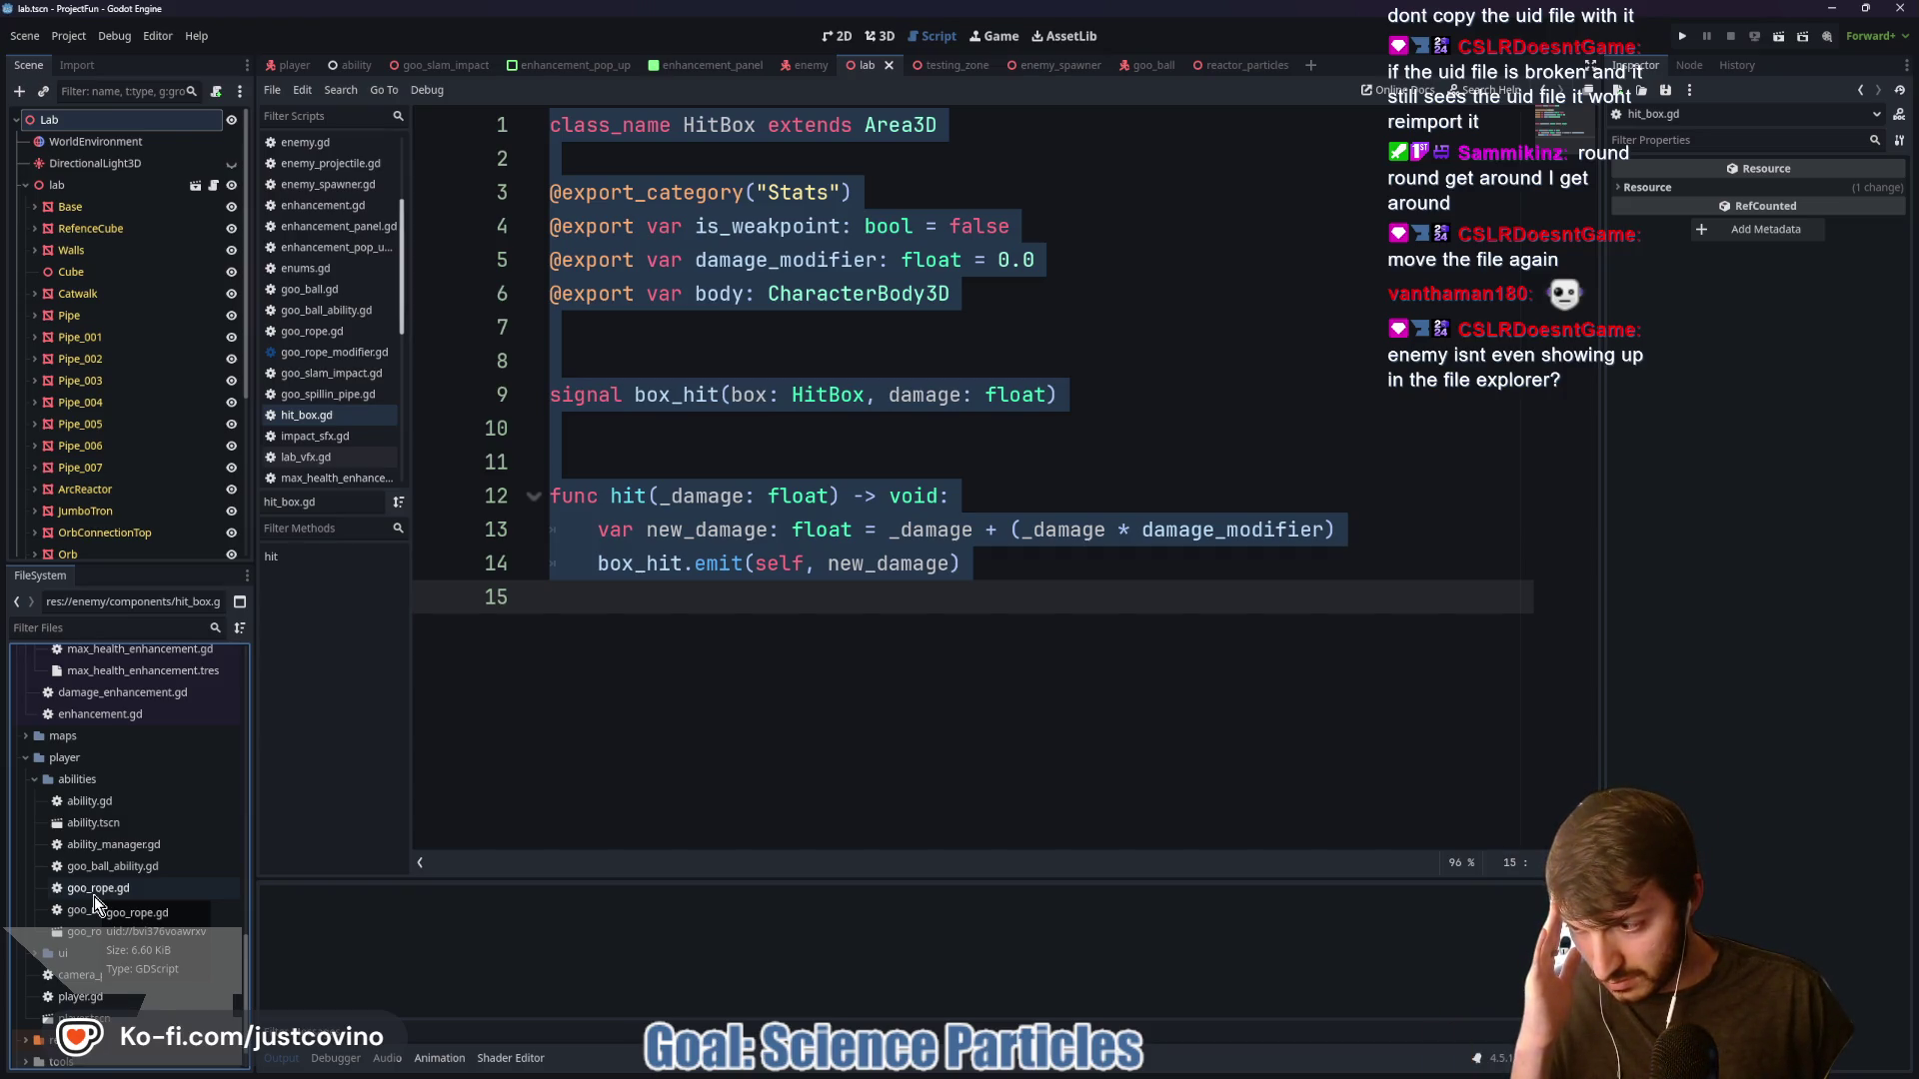
scroll(94, 896, "down", 1)
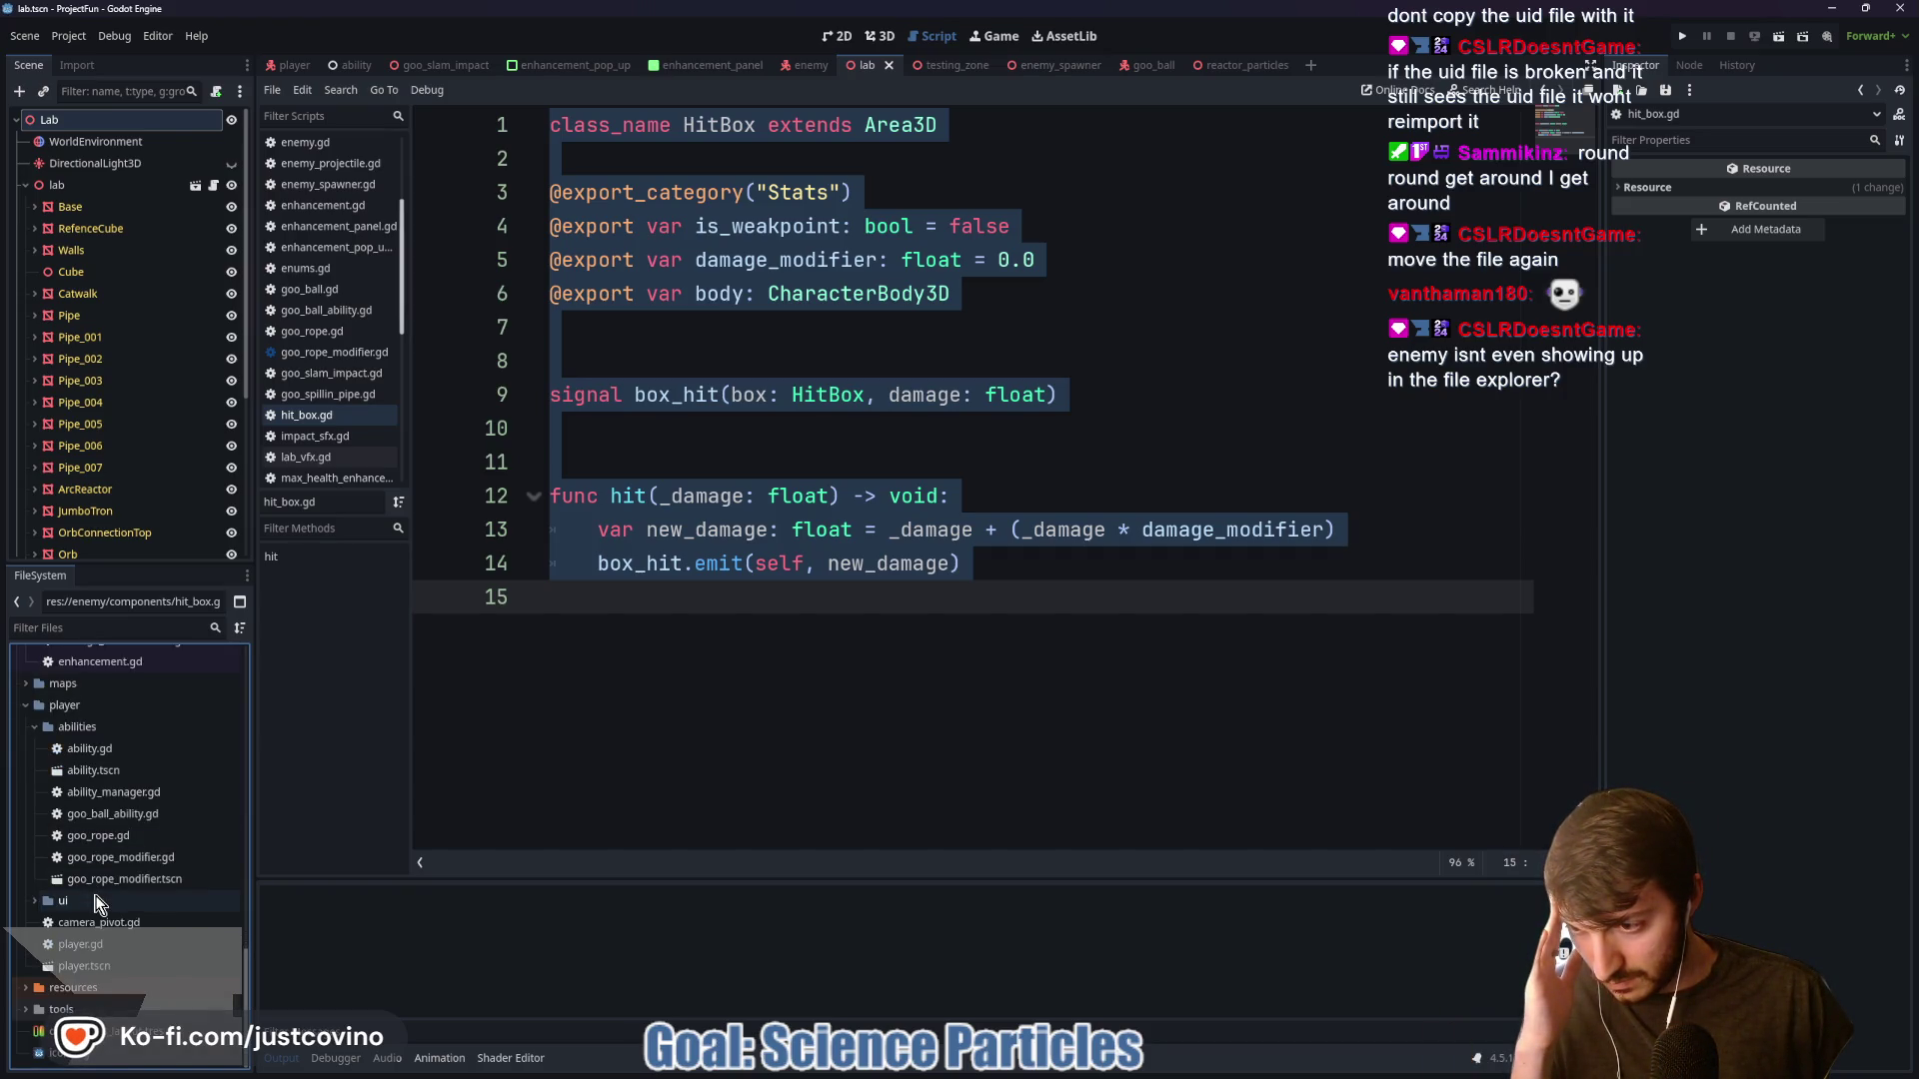
scroll(96, 902, "down", 5)
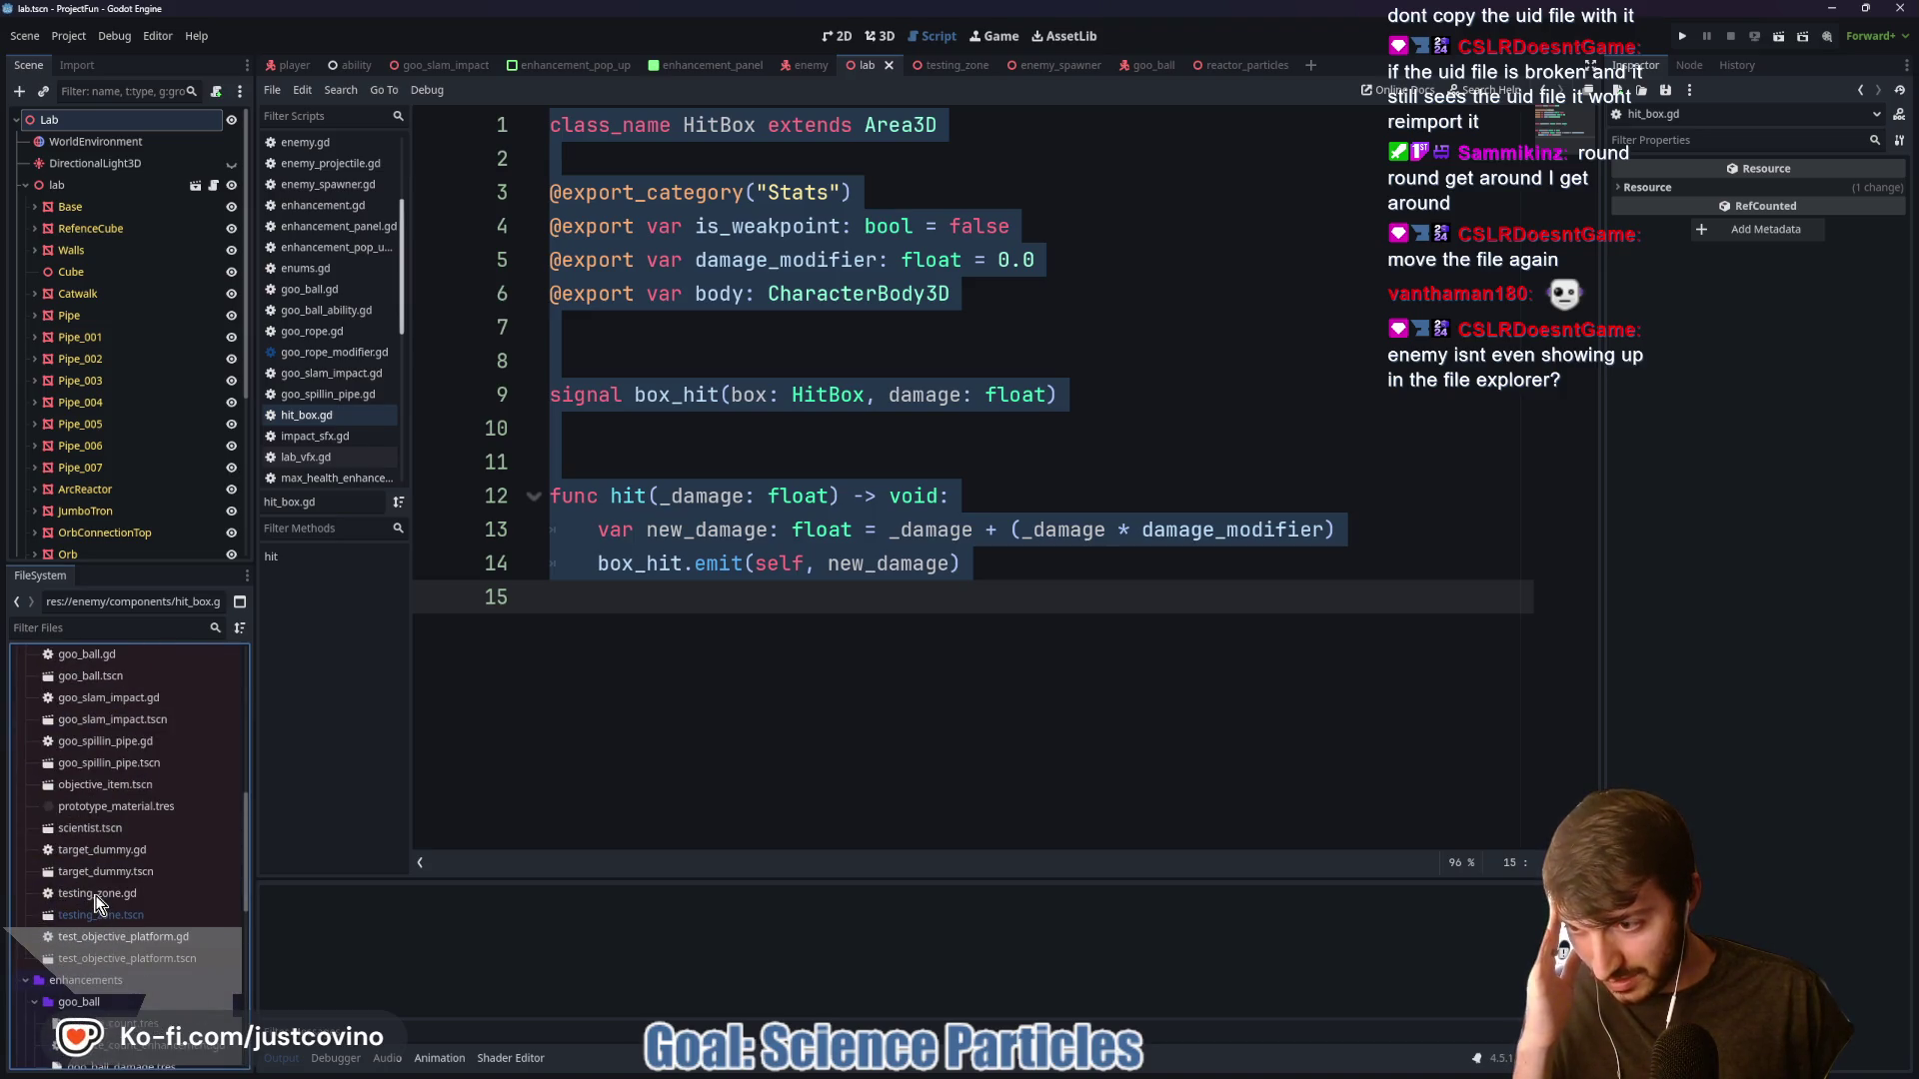
scroll(96, 899, "up", 10)
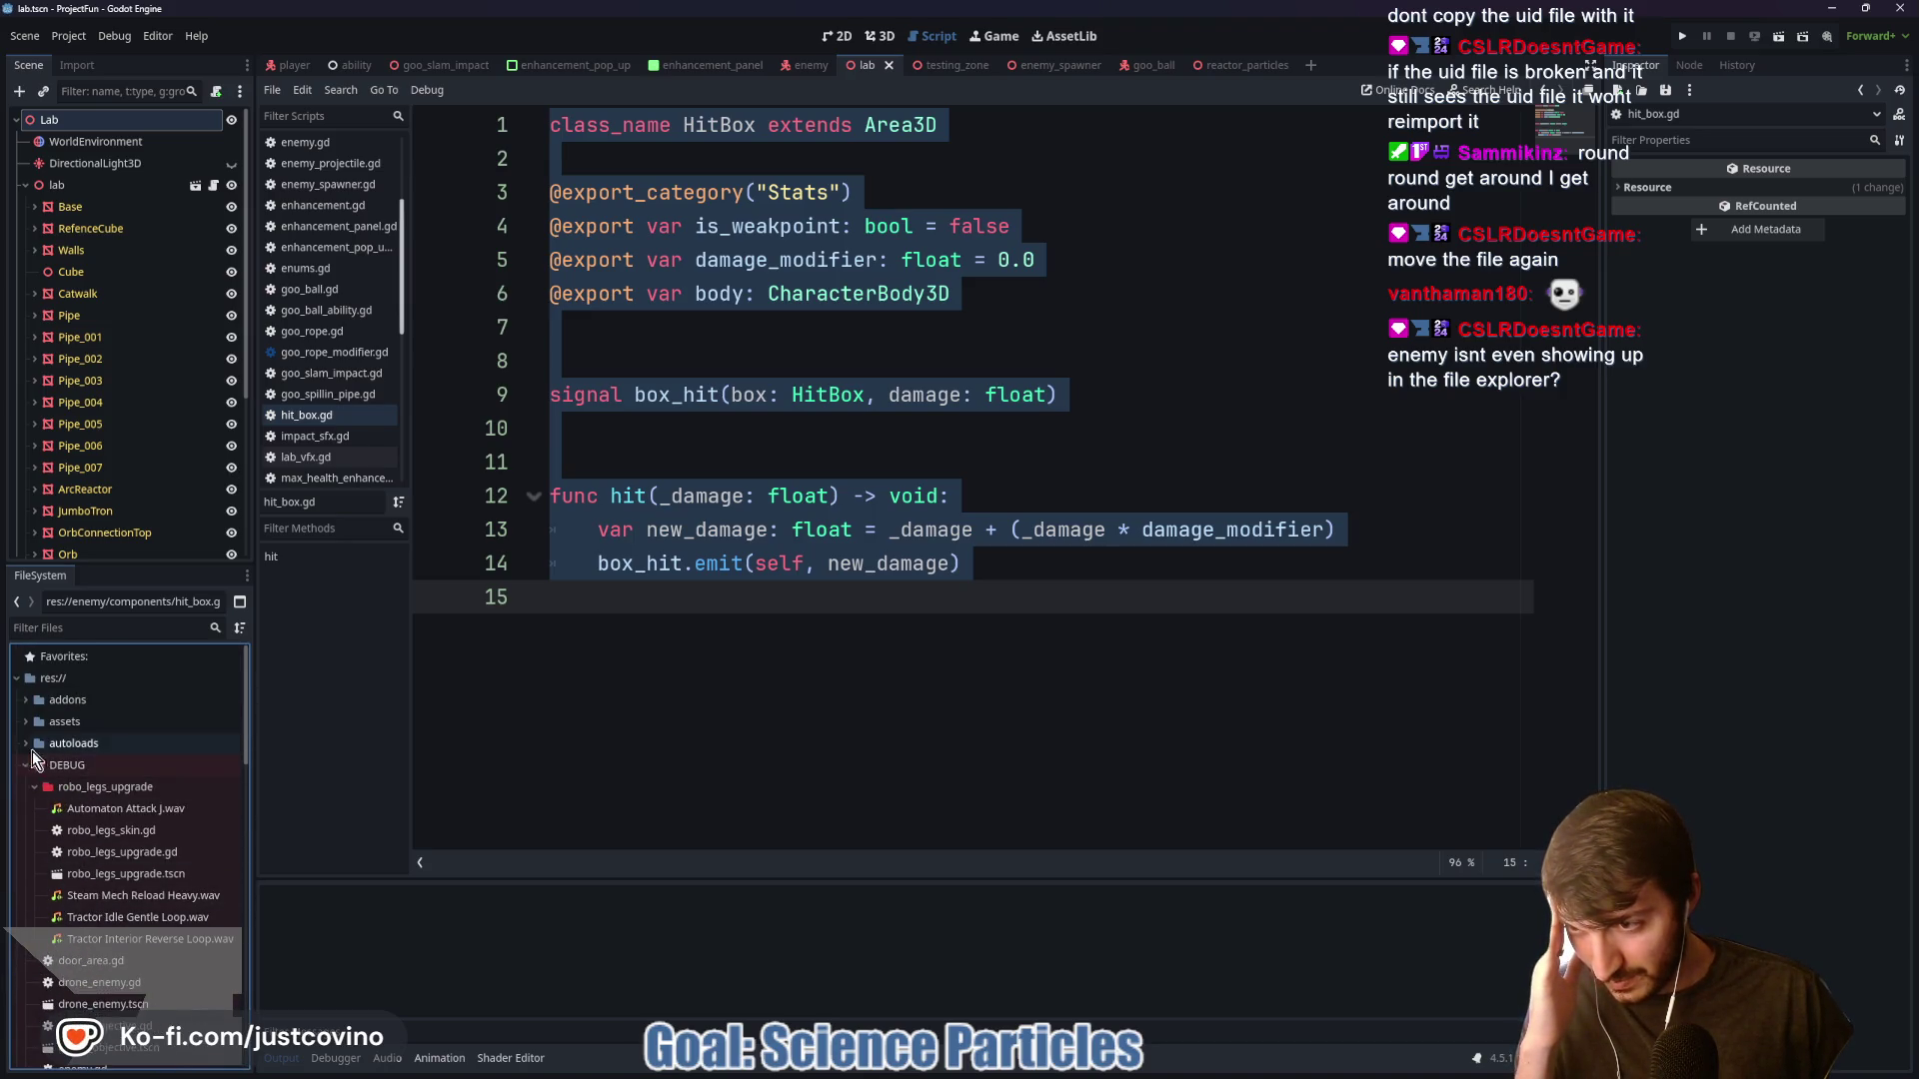
In enemy.gd, retype the final x of HitBox on line 50 and save the script
left_click(805, 65)
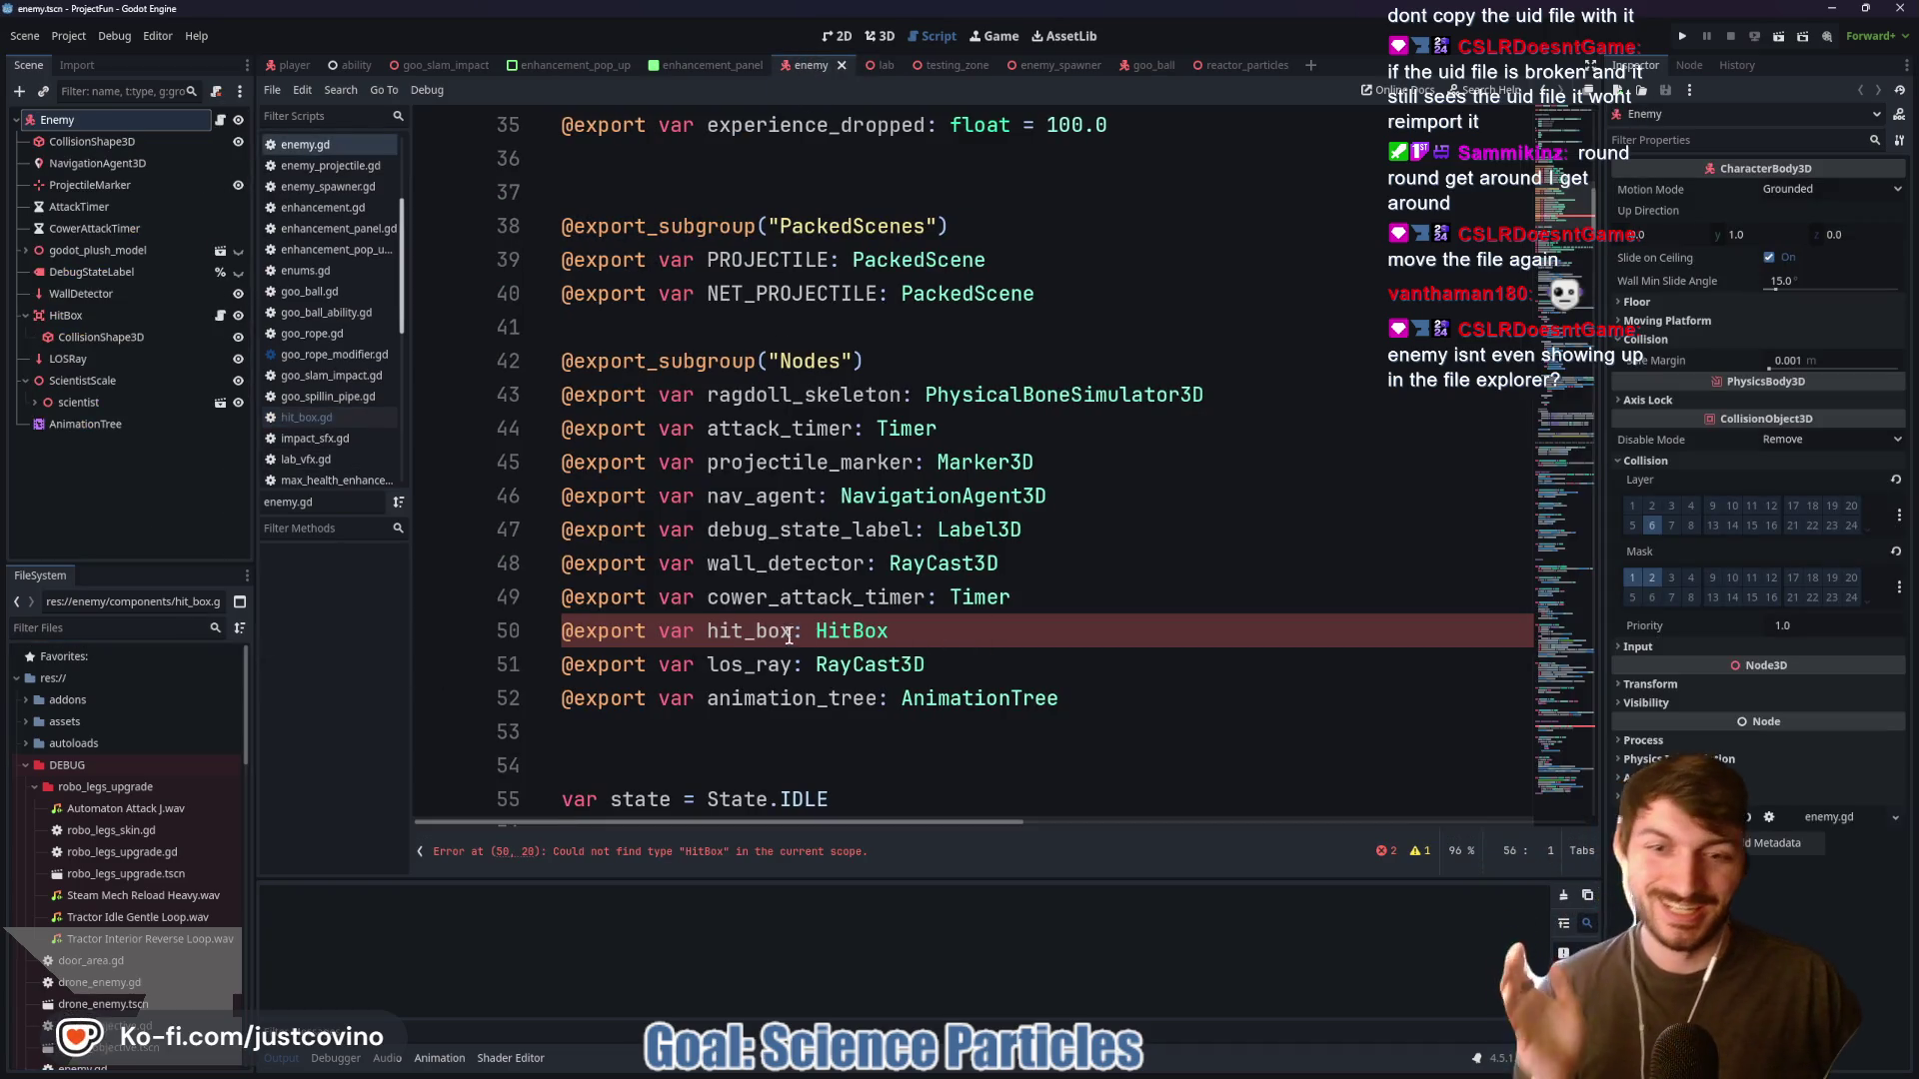
left_click(896, 630)
key("BackSpace")
type("x")
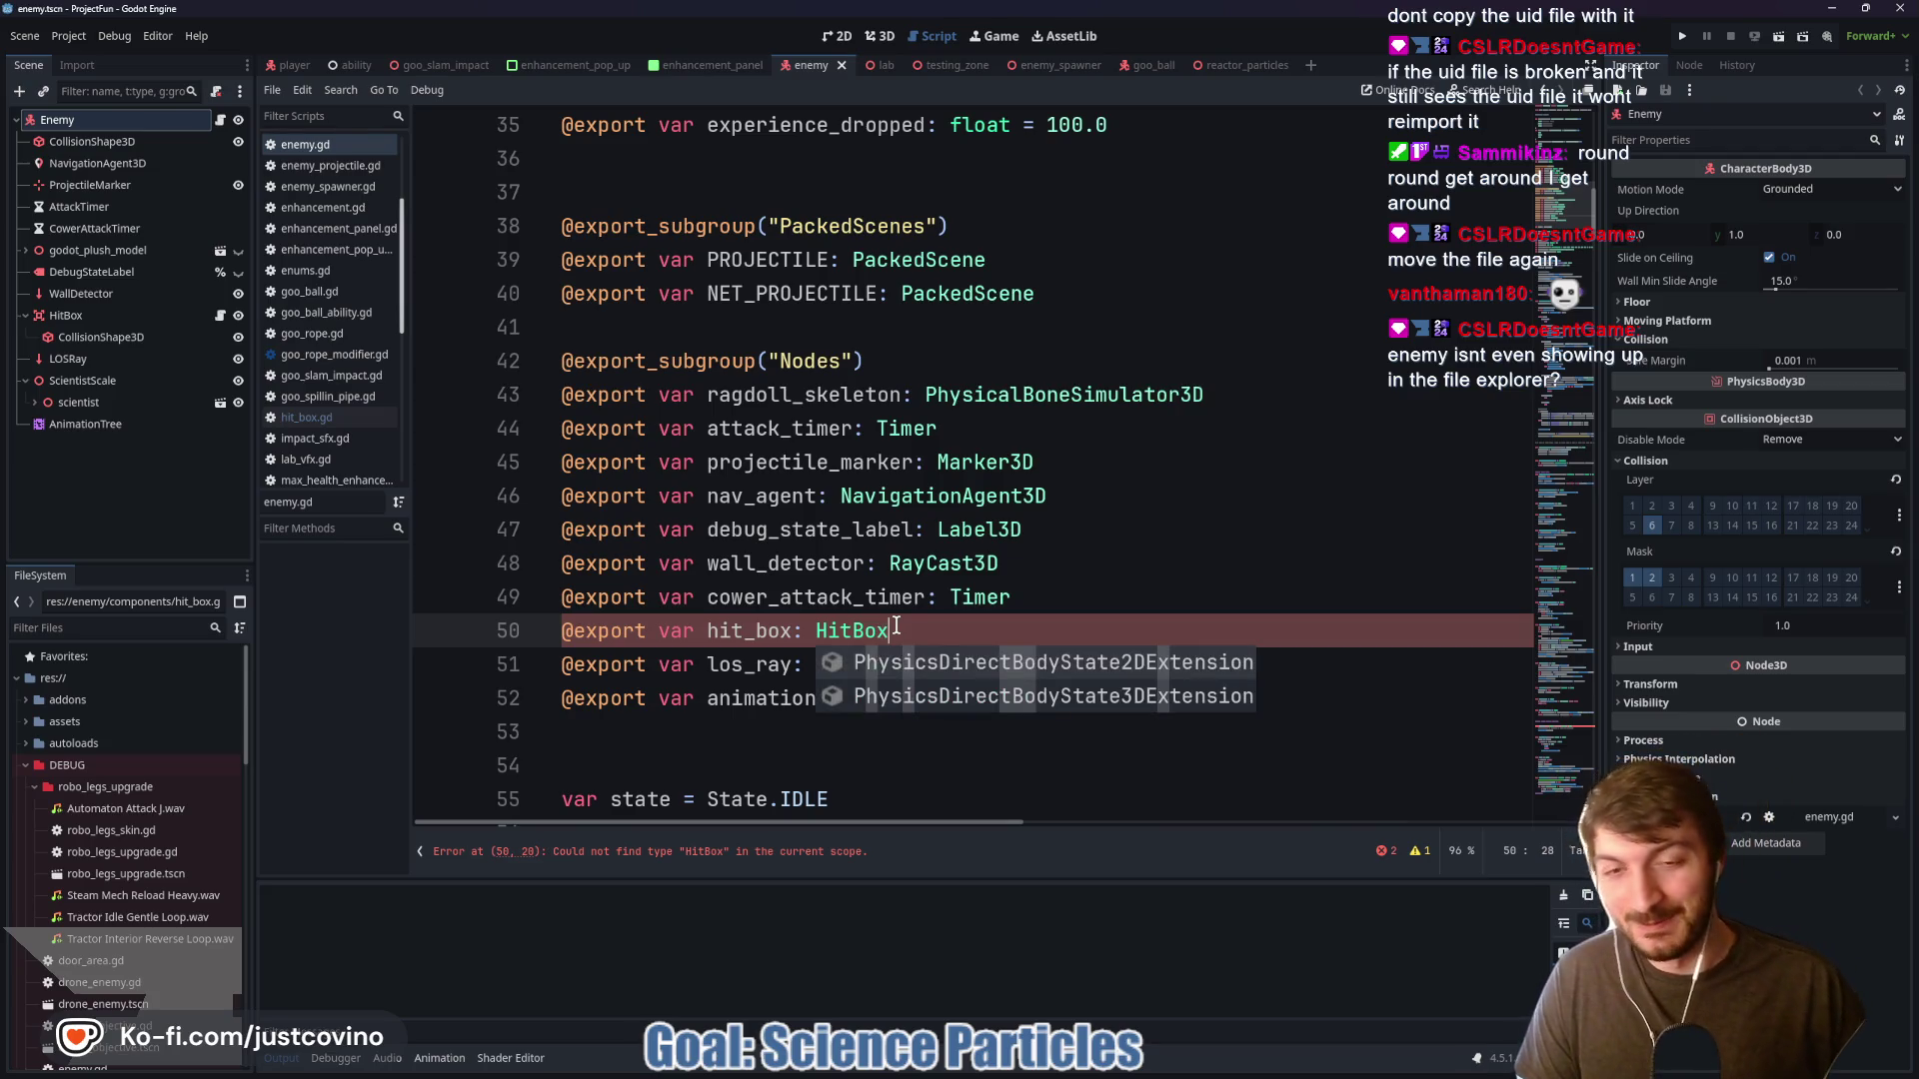
key("Escape")
scroll(927, 616, "up", 6)
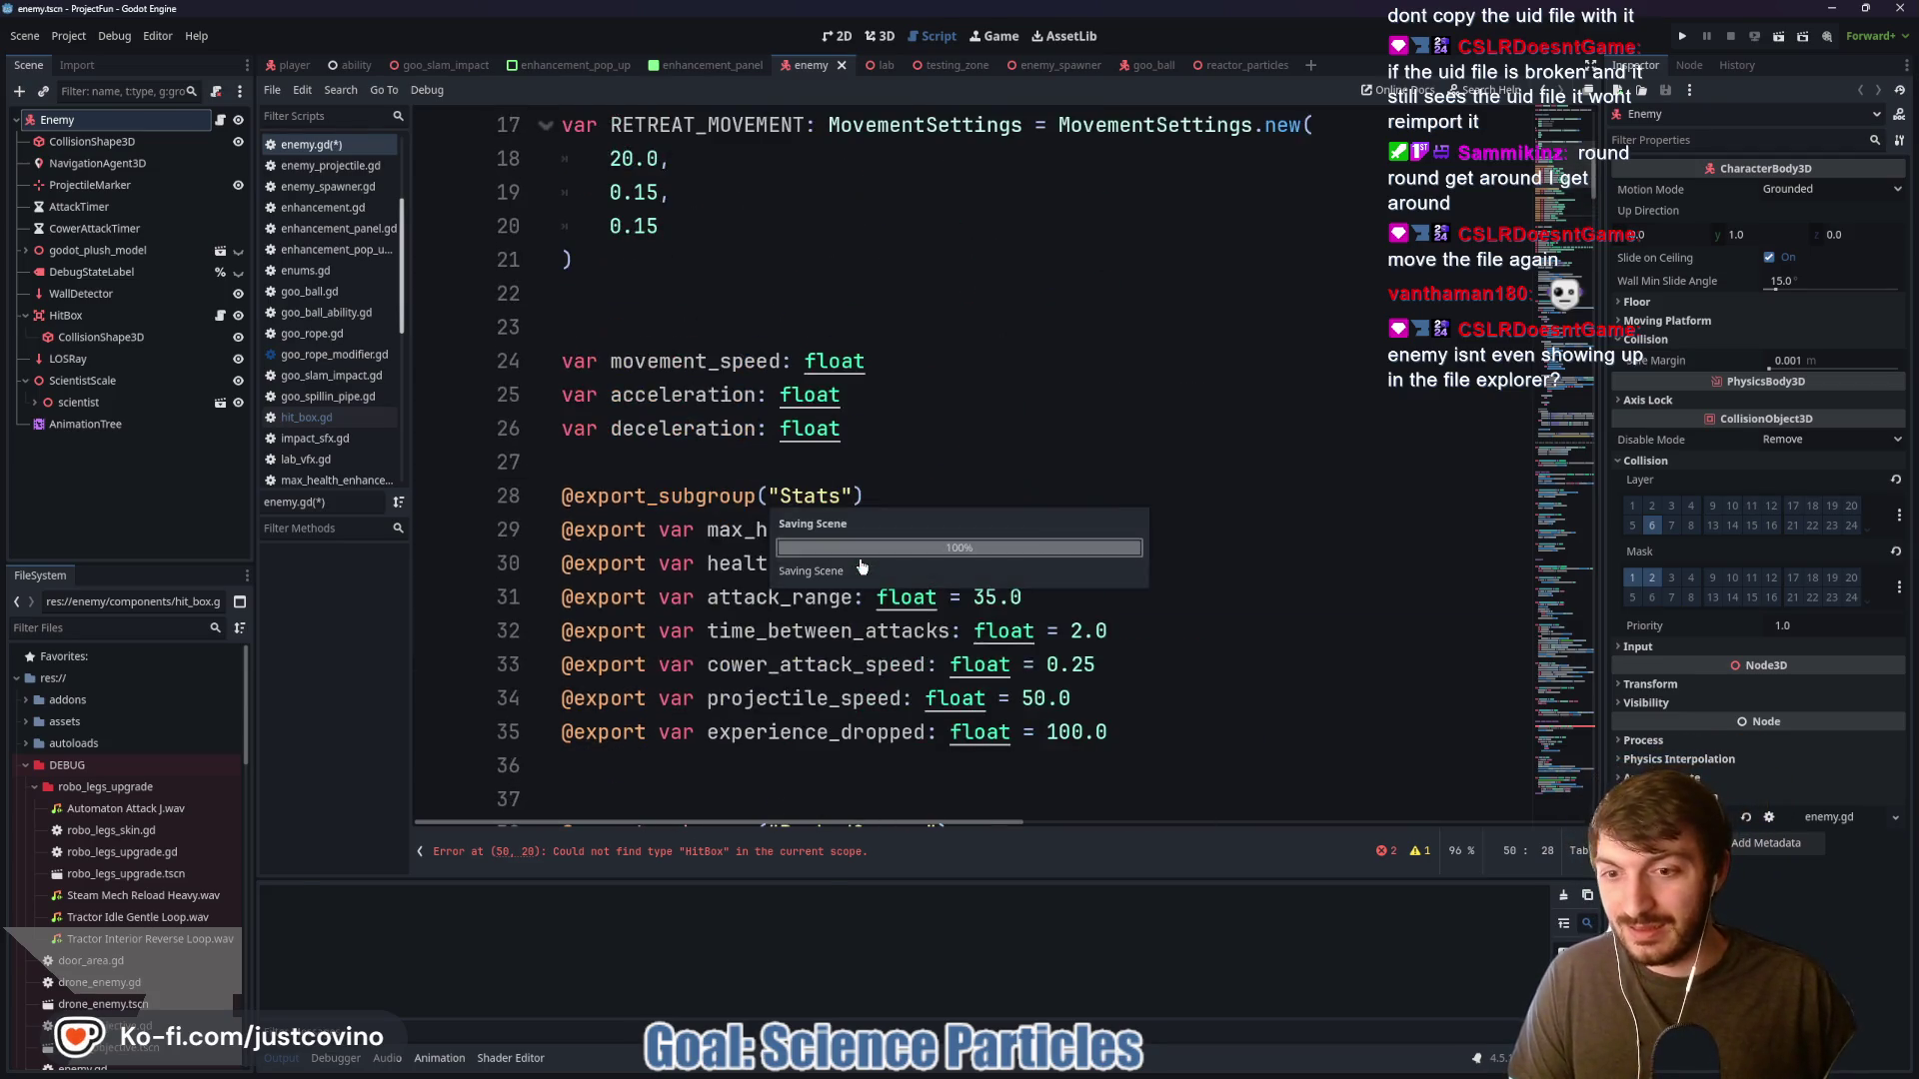
key("ctrl+s")
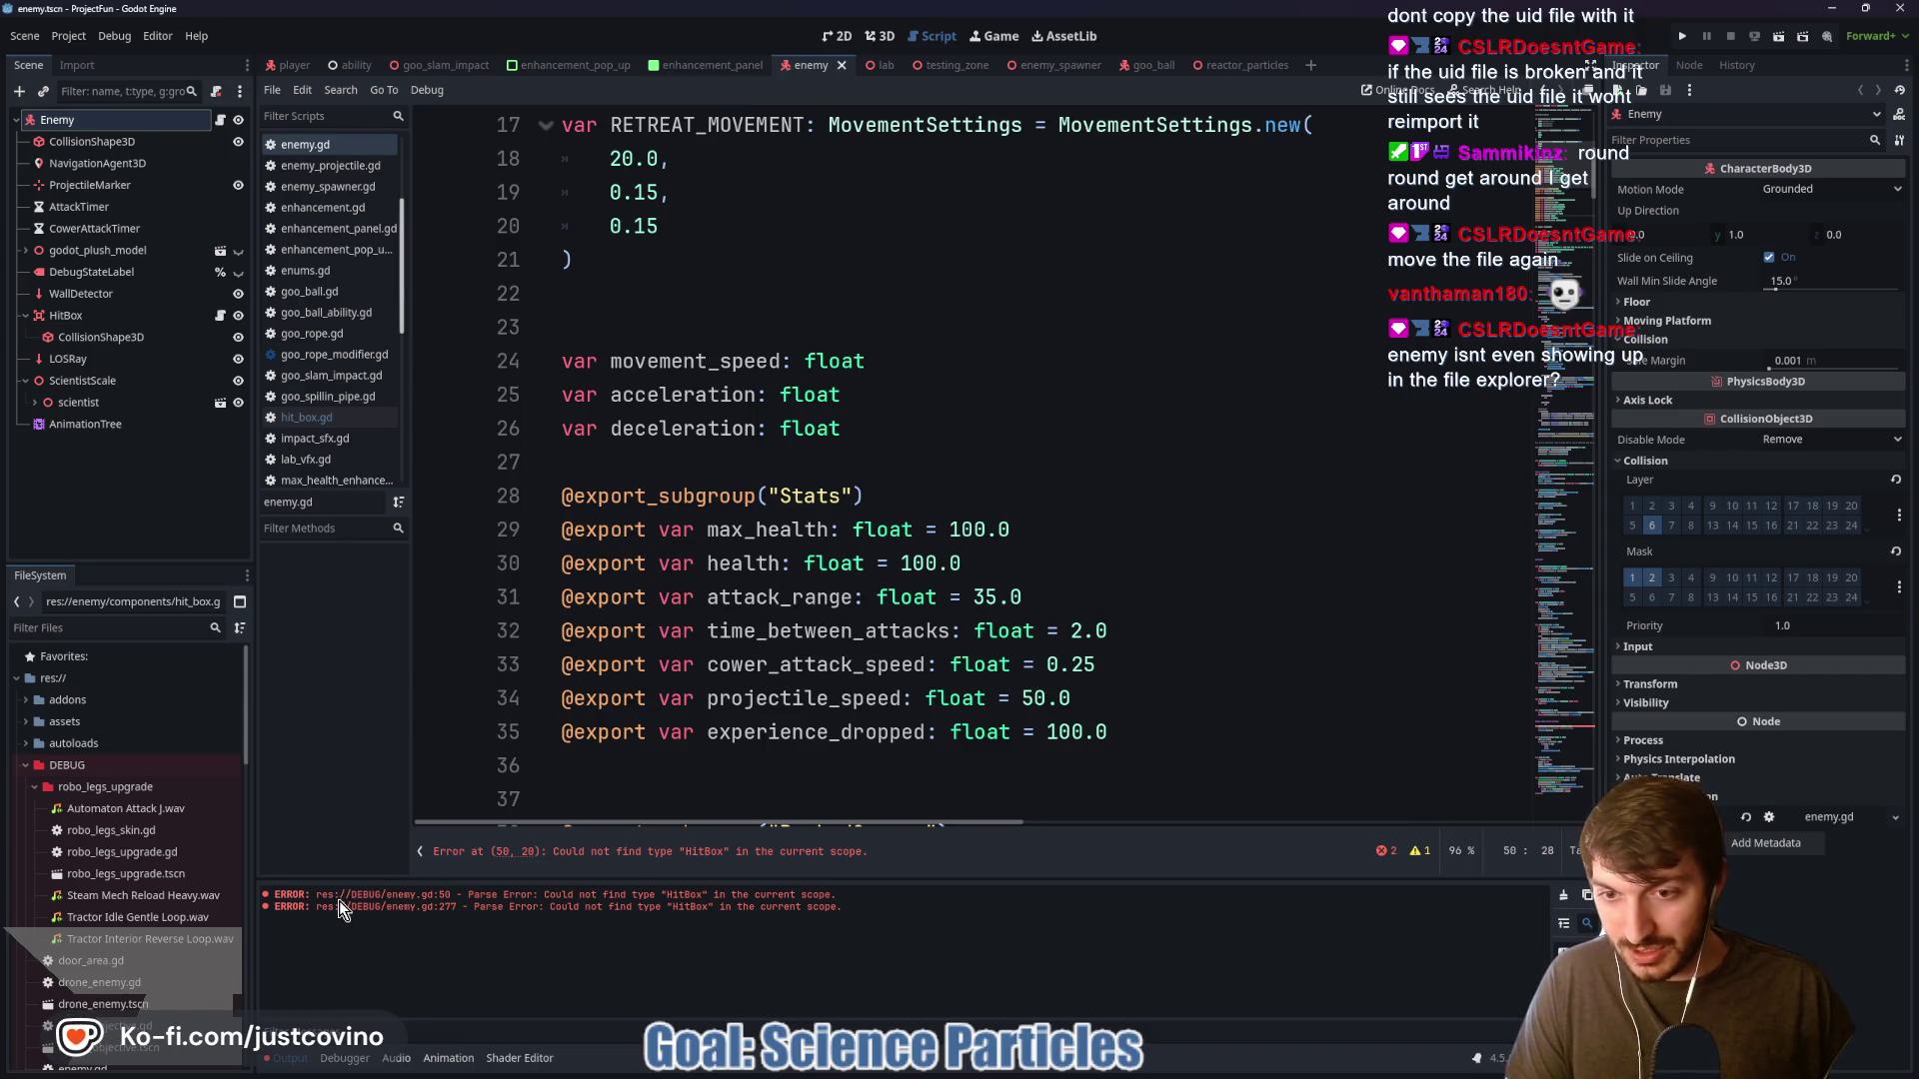
Collapse DEBUG and bring the enemy components File Explorer window forward
left_click(26, 765)
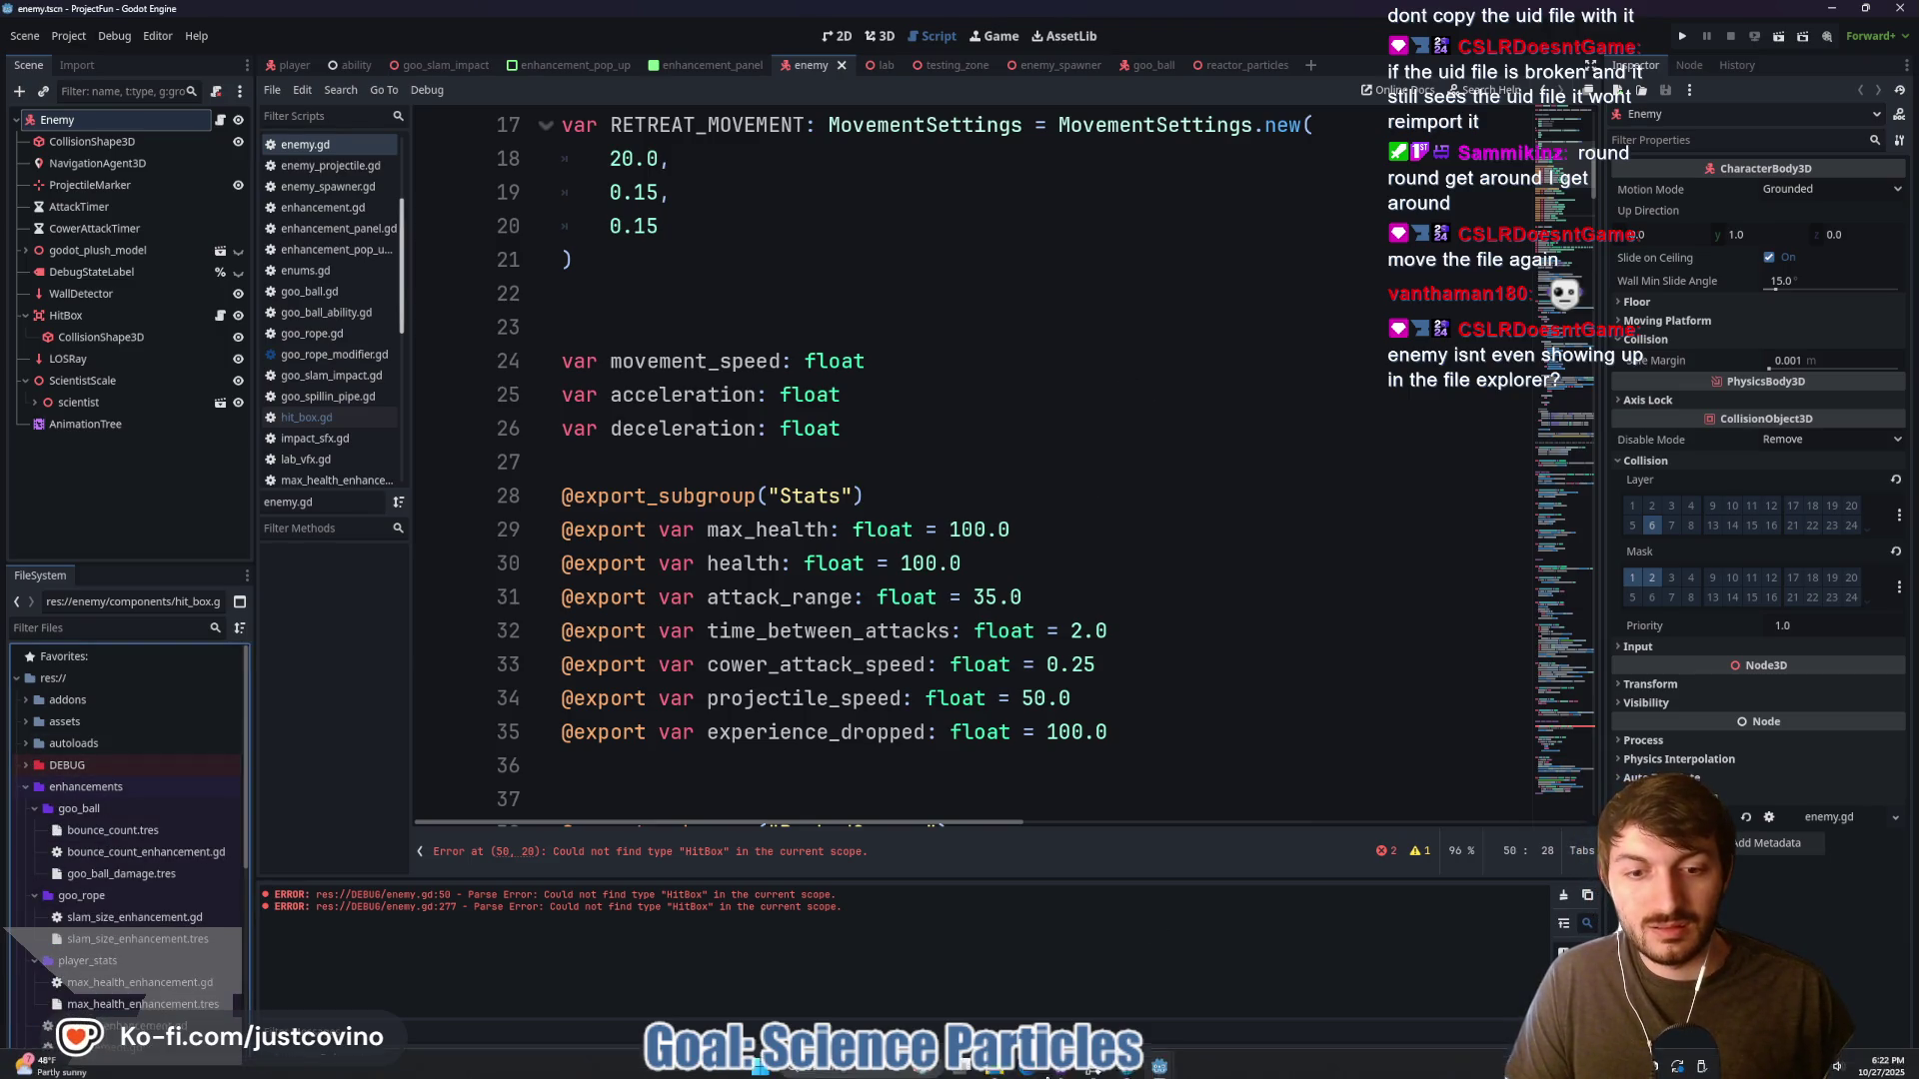
mouse_move(993, 1062)
left_click(977, 956)
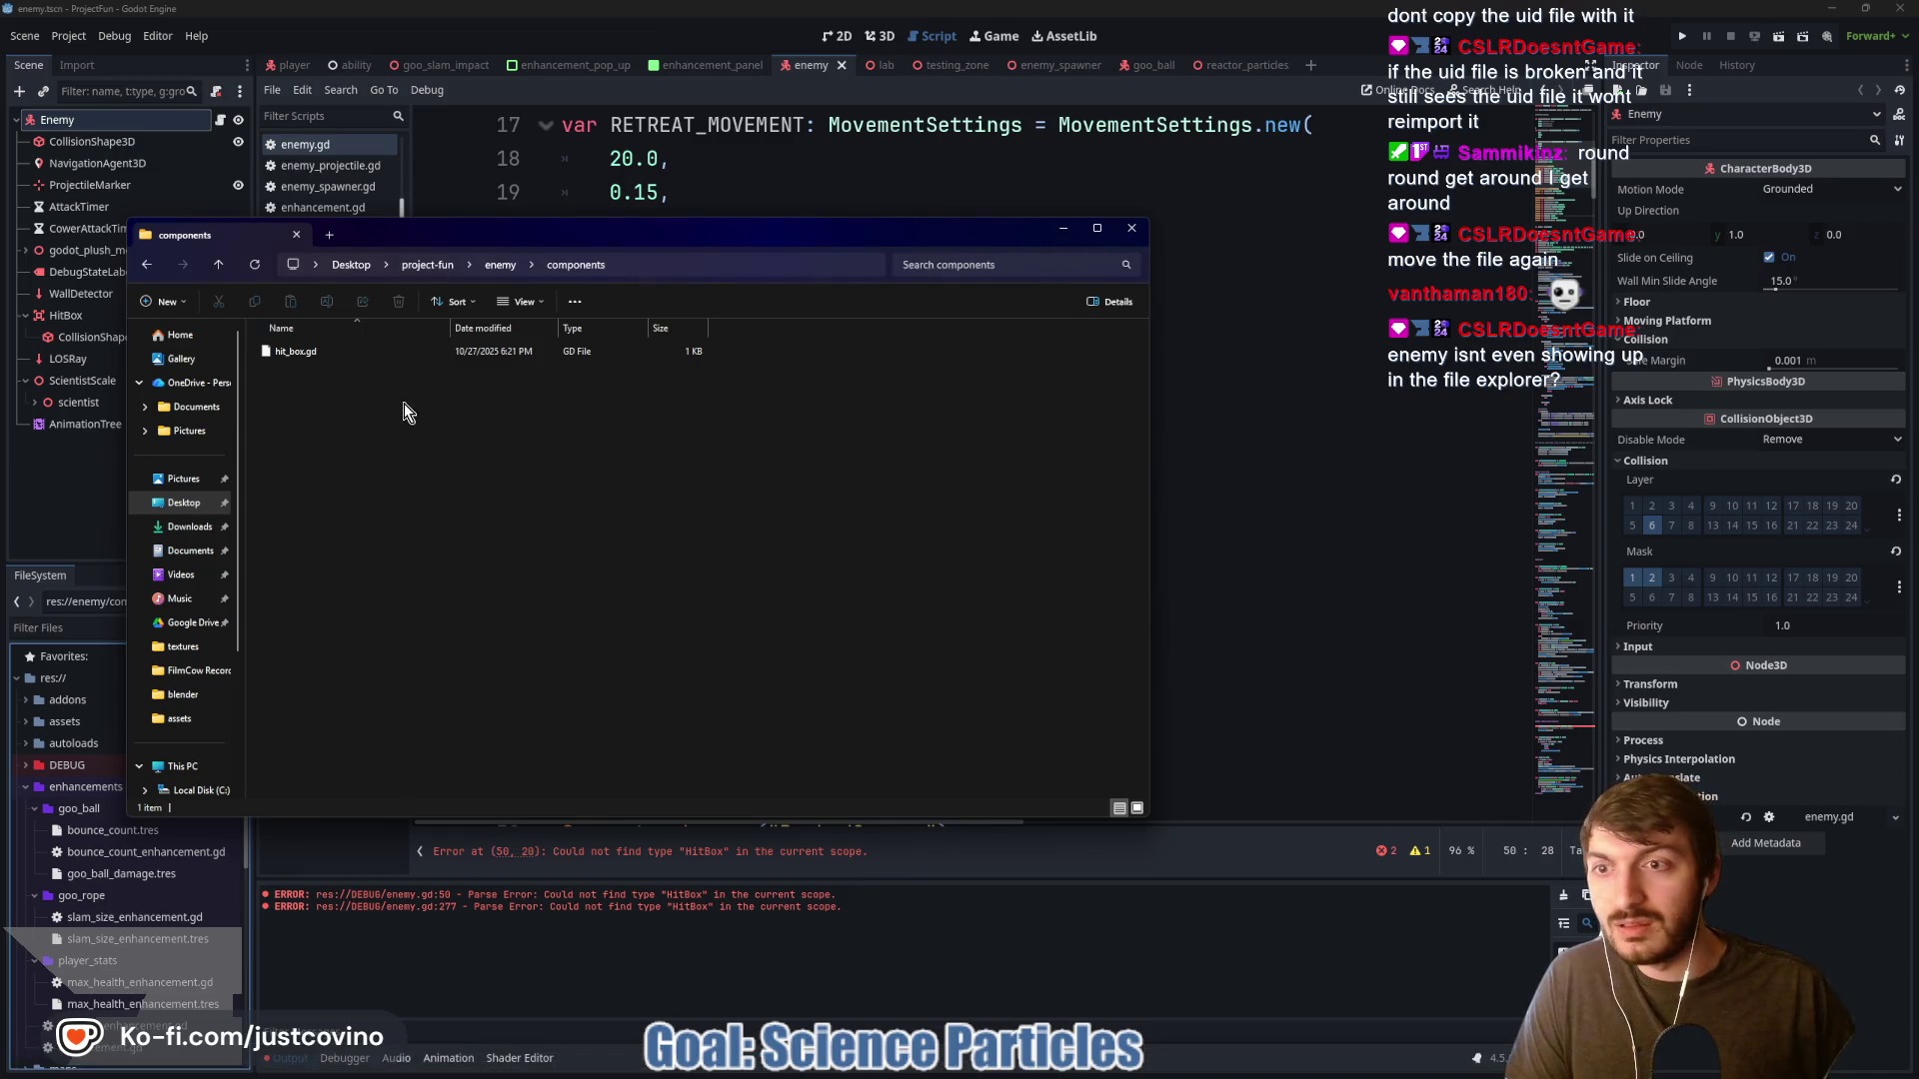
Refresh components, select hit_box.gd, go up to project-fun, and bring up GitHub Desktop
left_click(255, 266)
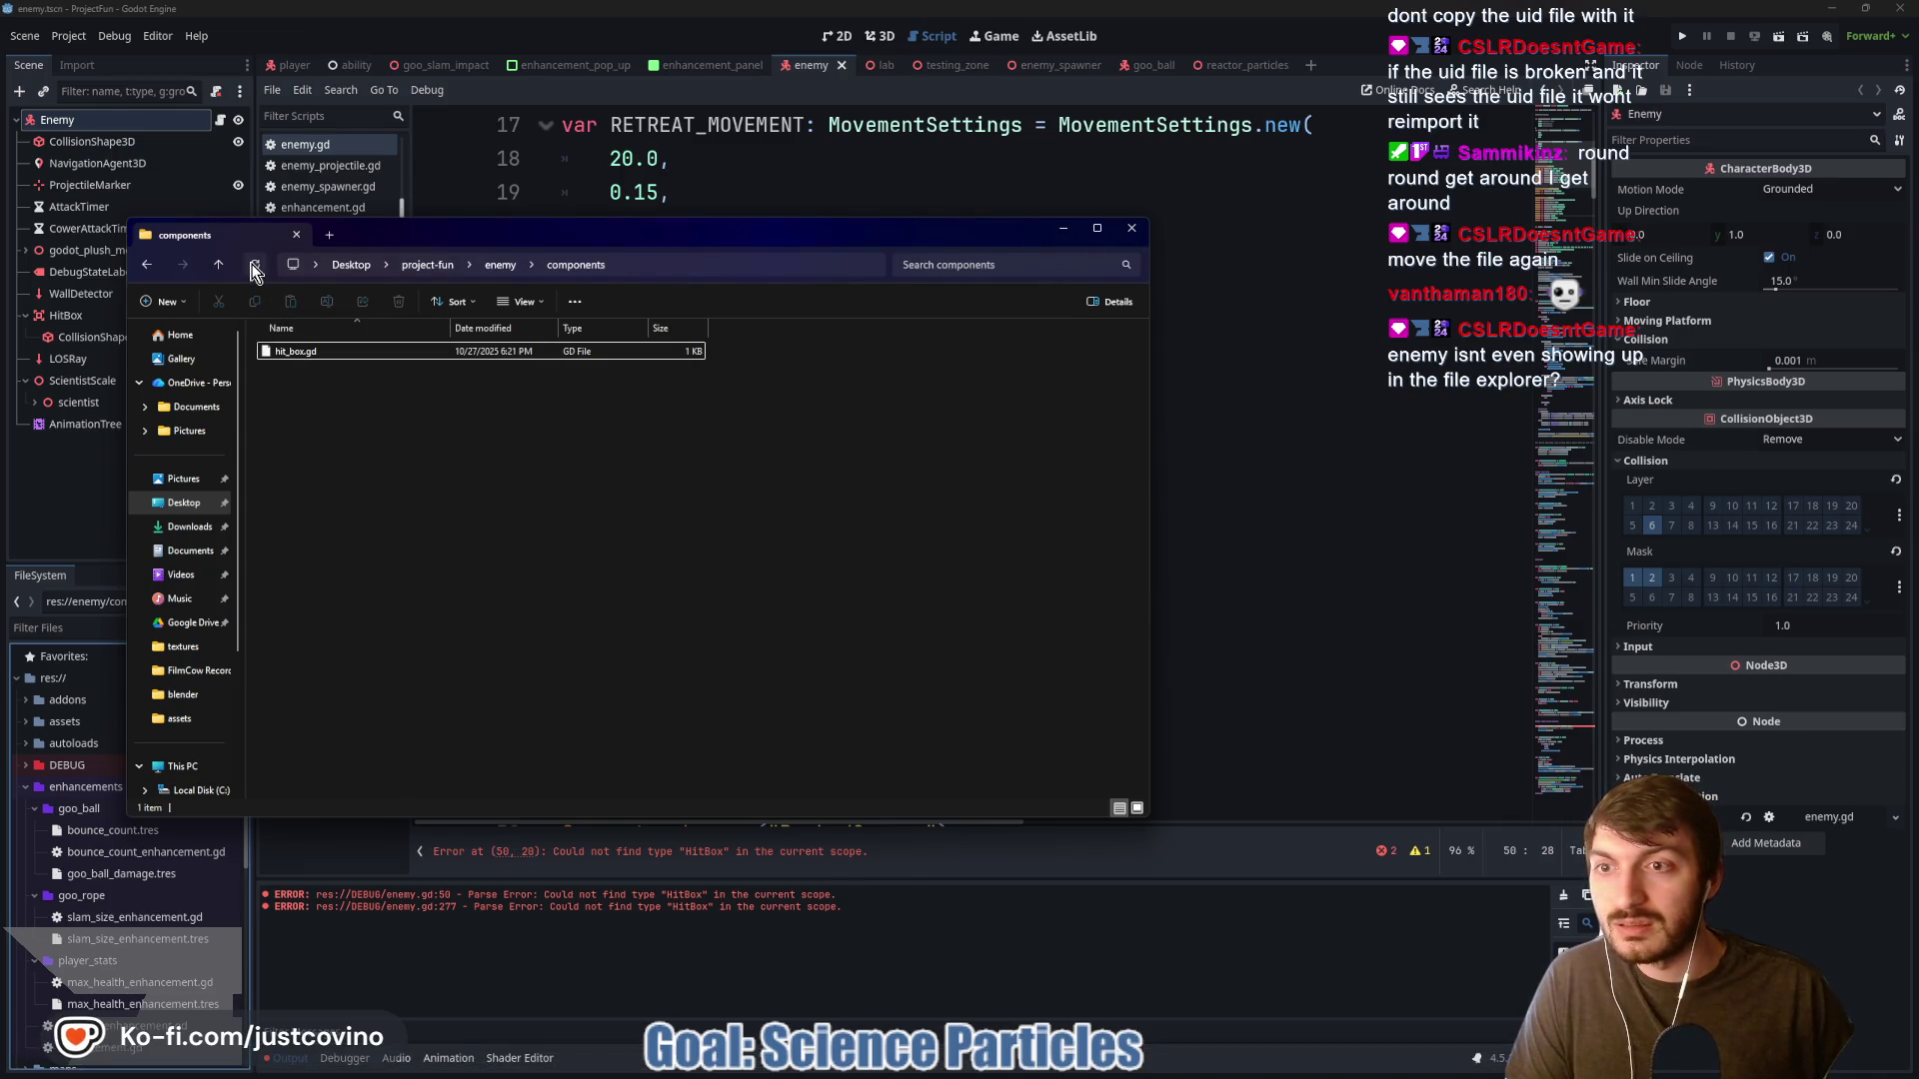
left_click(313, 352)
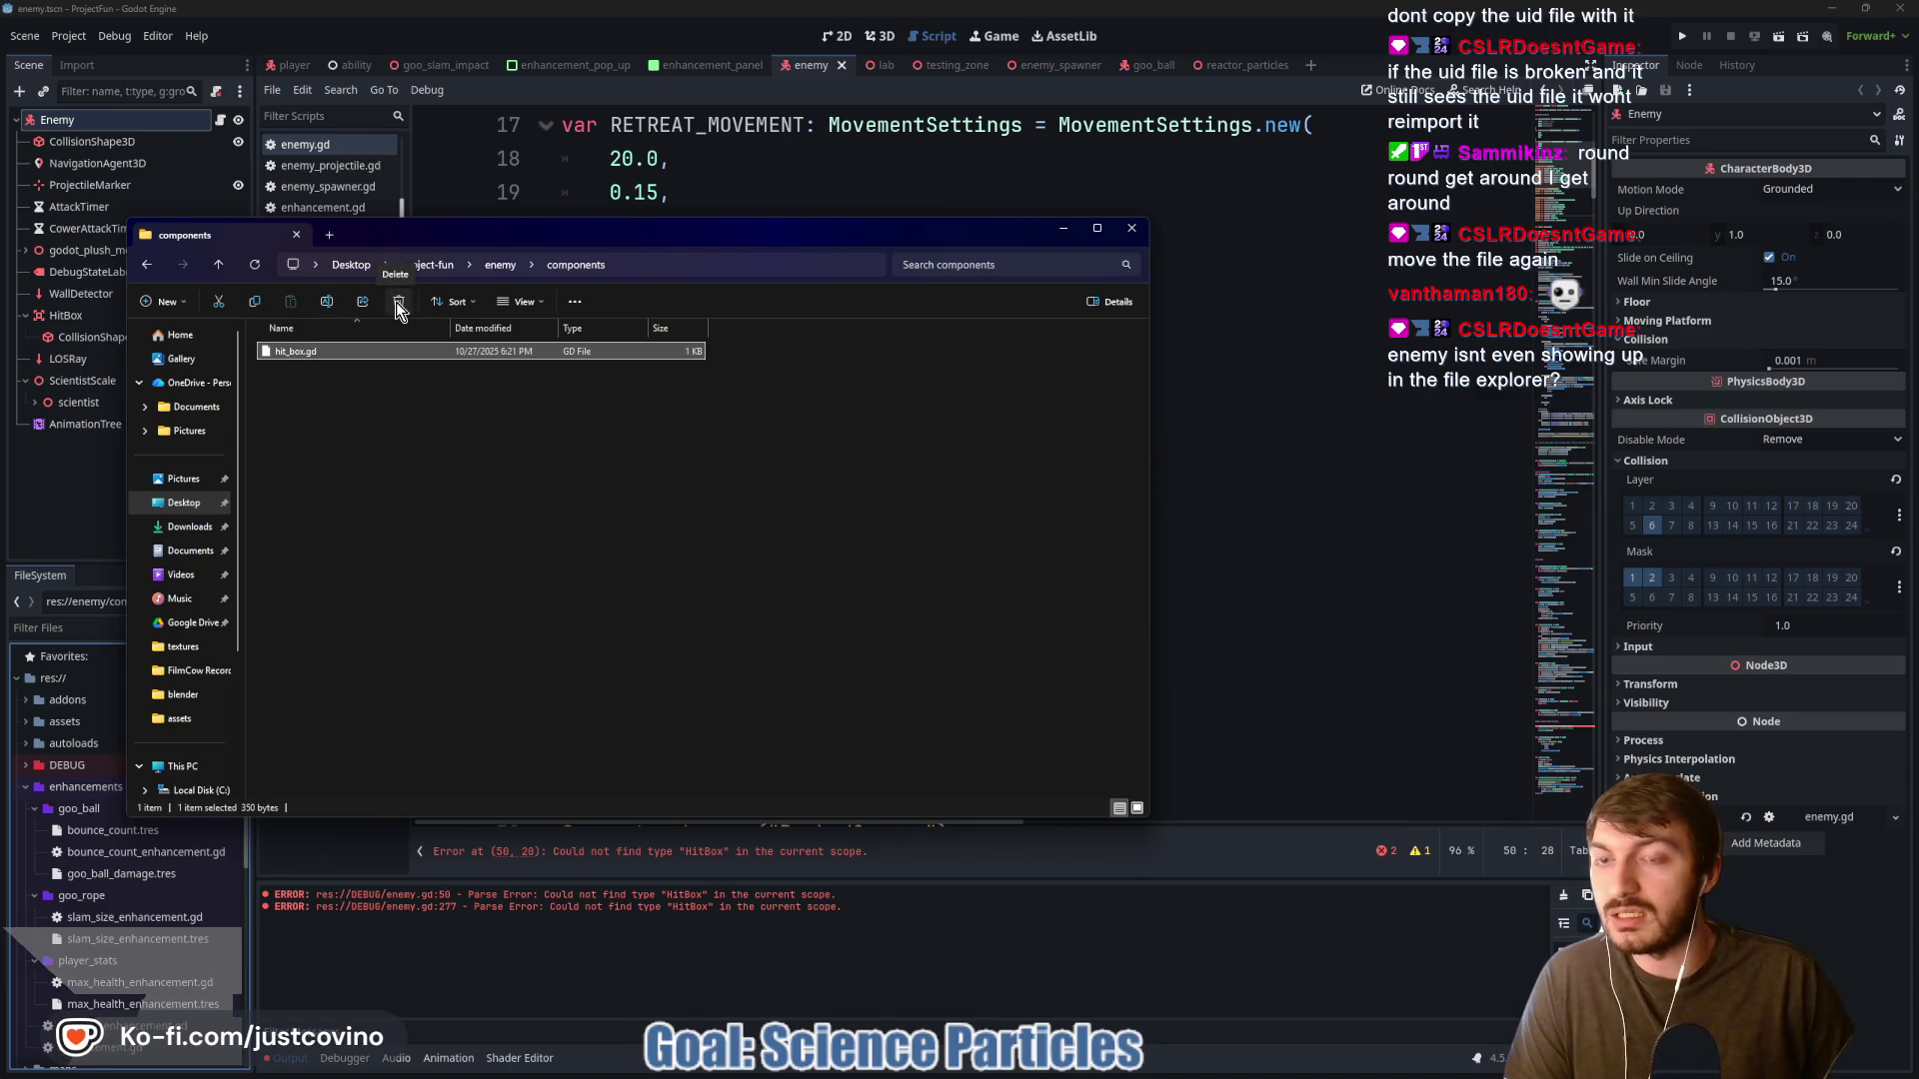
left_click(216, 264)
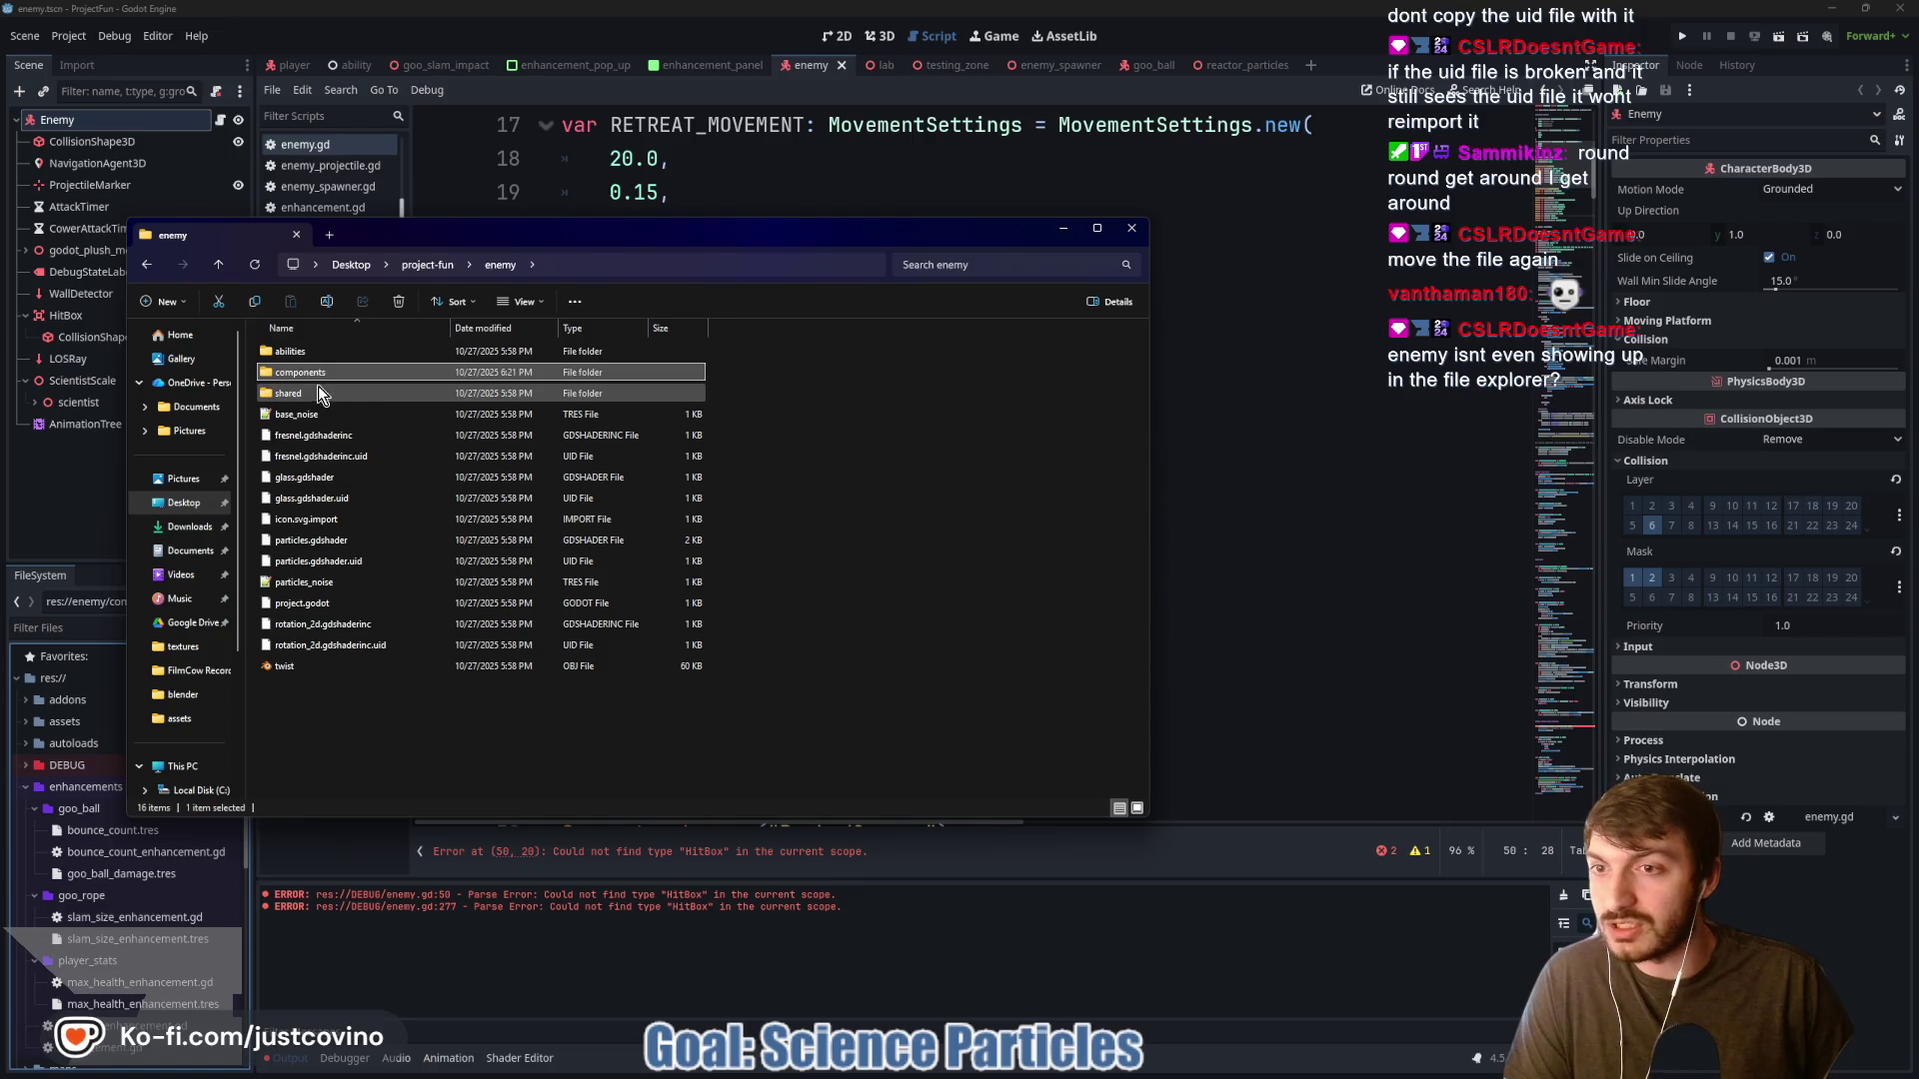
left_click(217, 264)
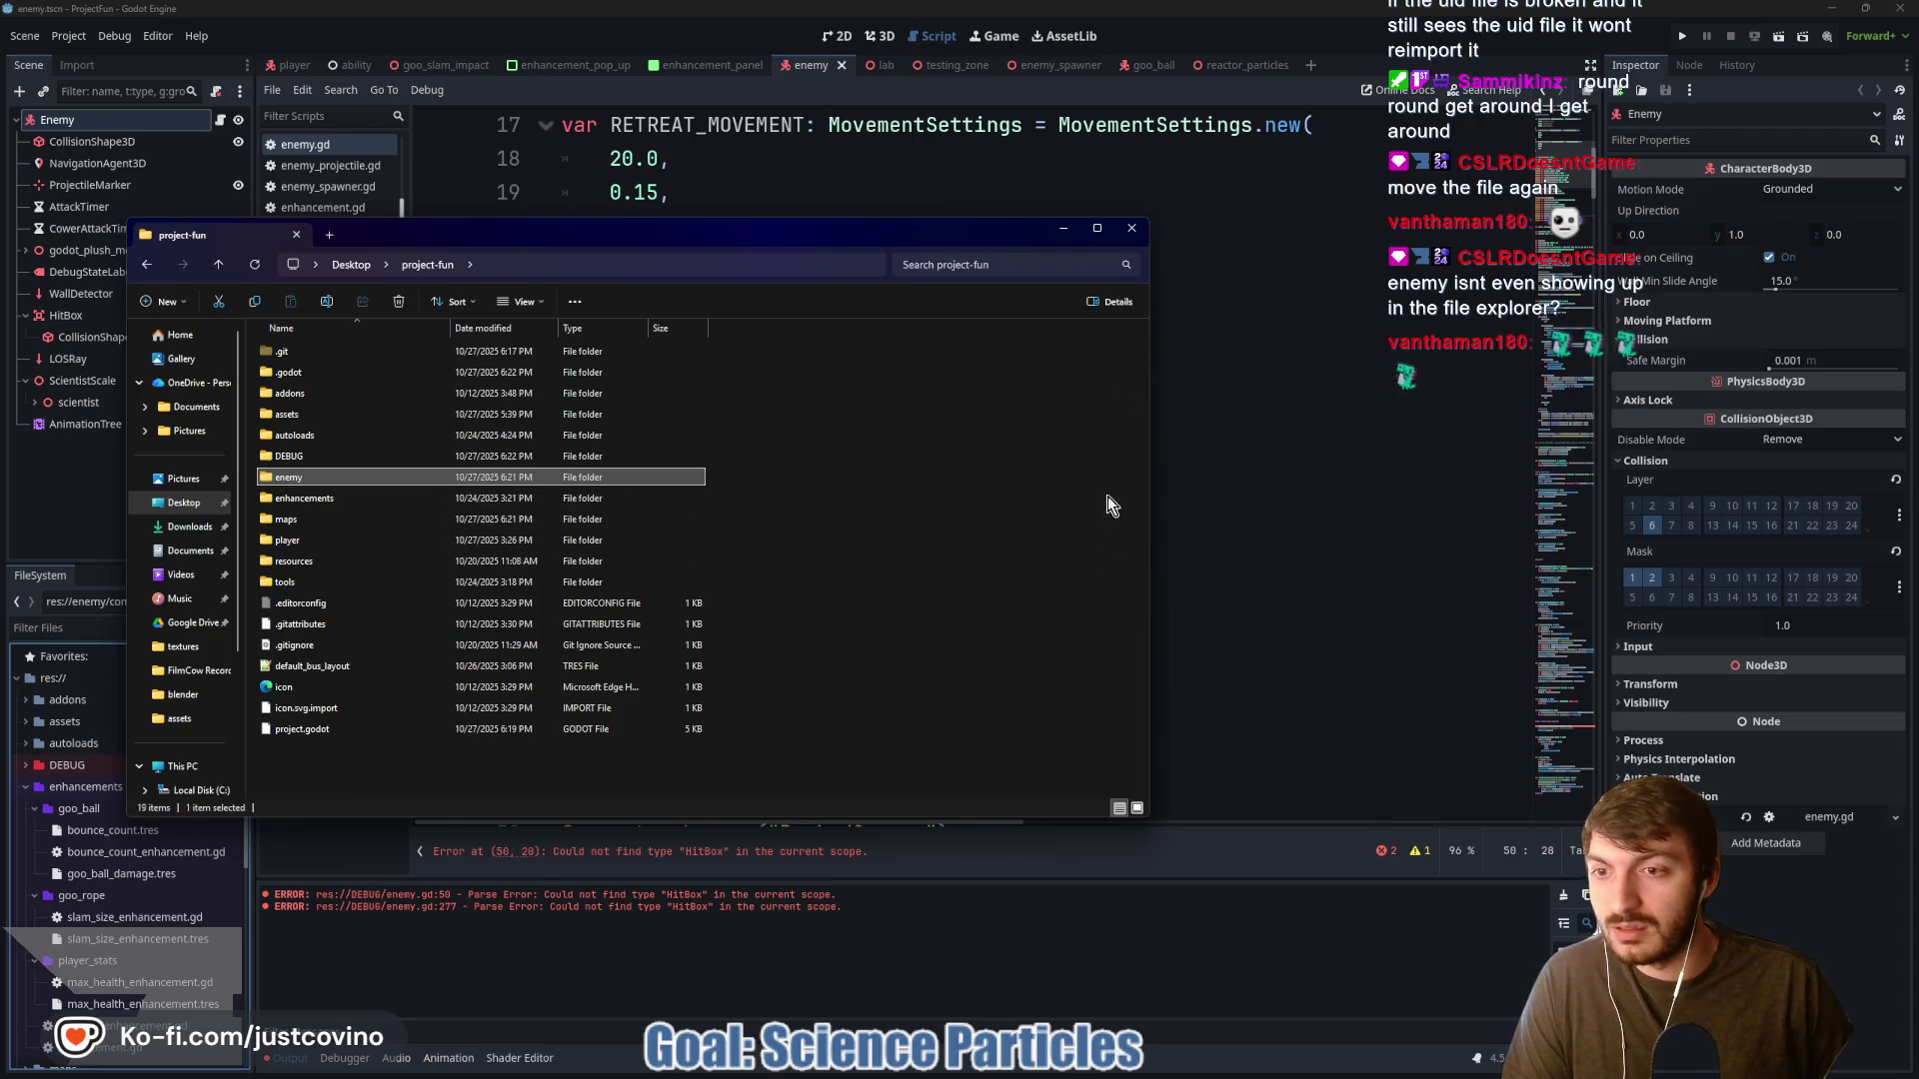
left_click(1062, 1073)
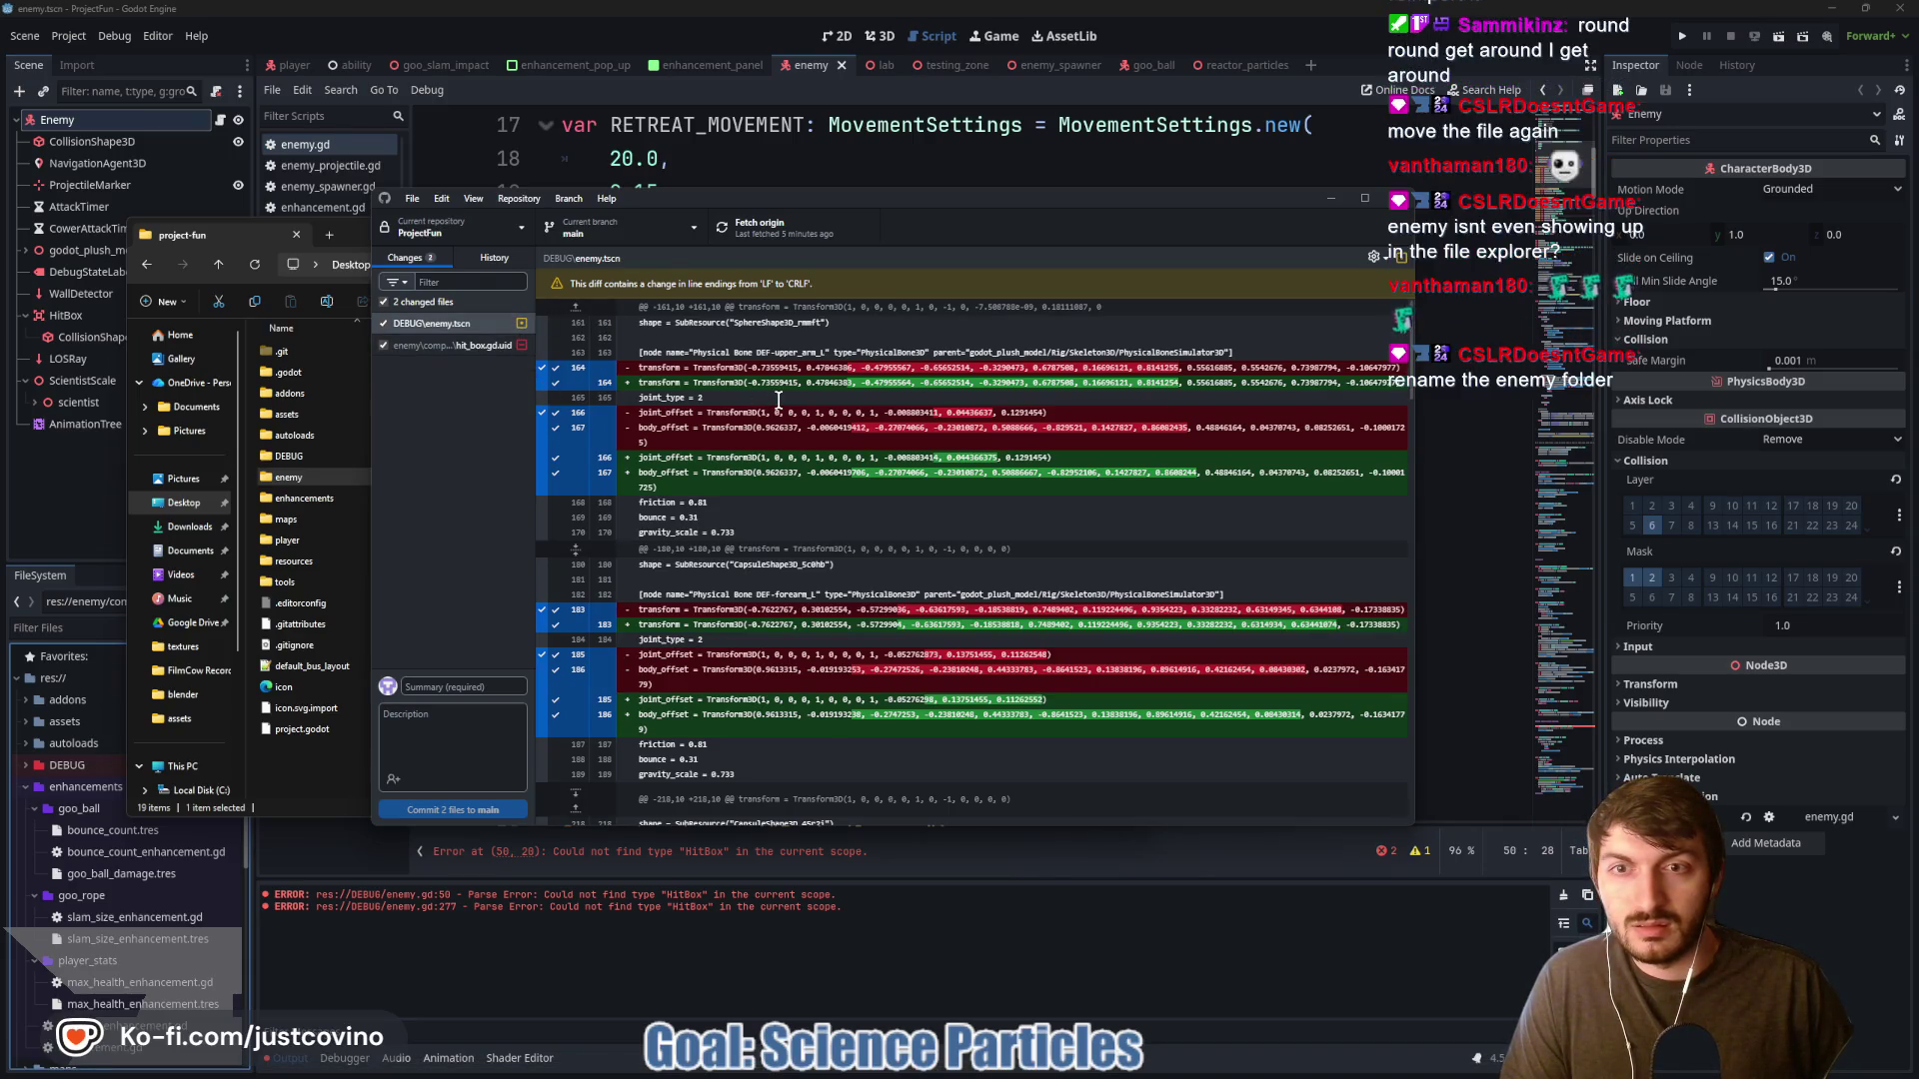
Review the DEBUG/enemy.tscn diff in GitHub Desktop, then try to return to Godot
scroll(770, 436, "down", 3)
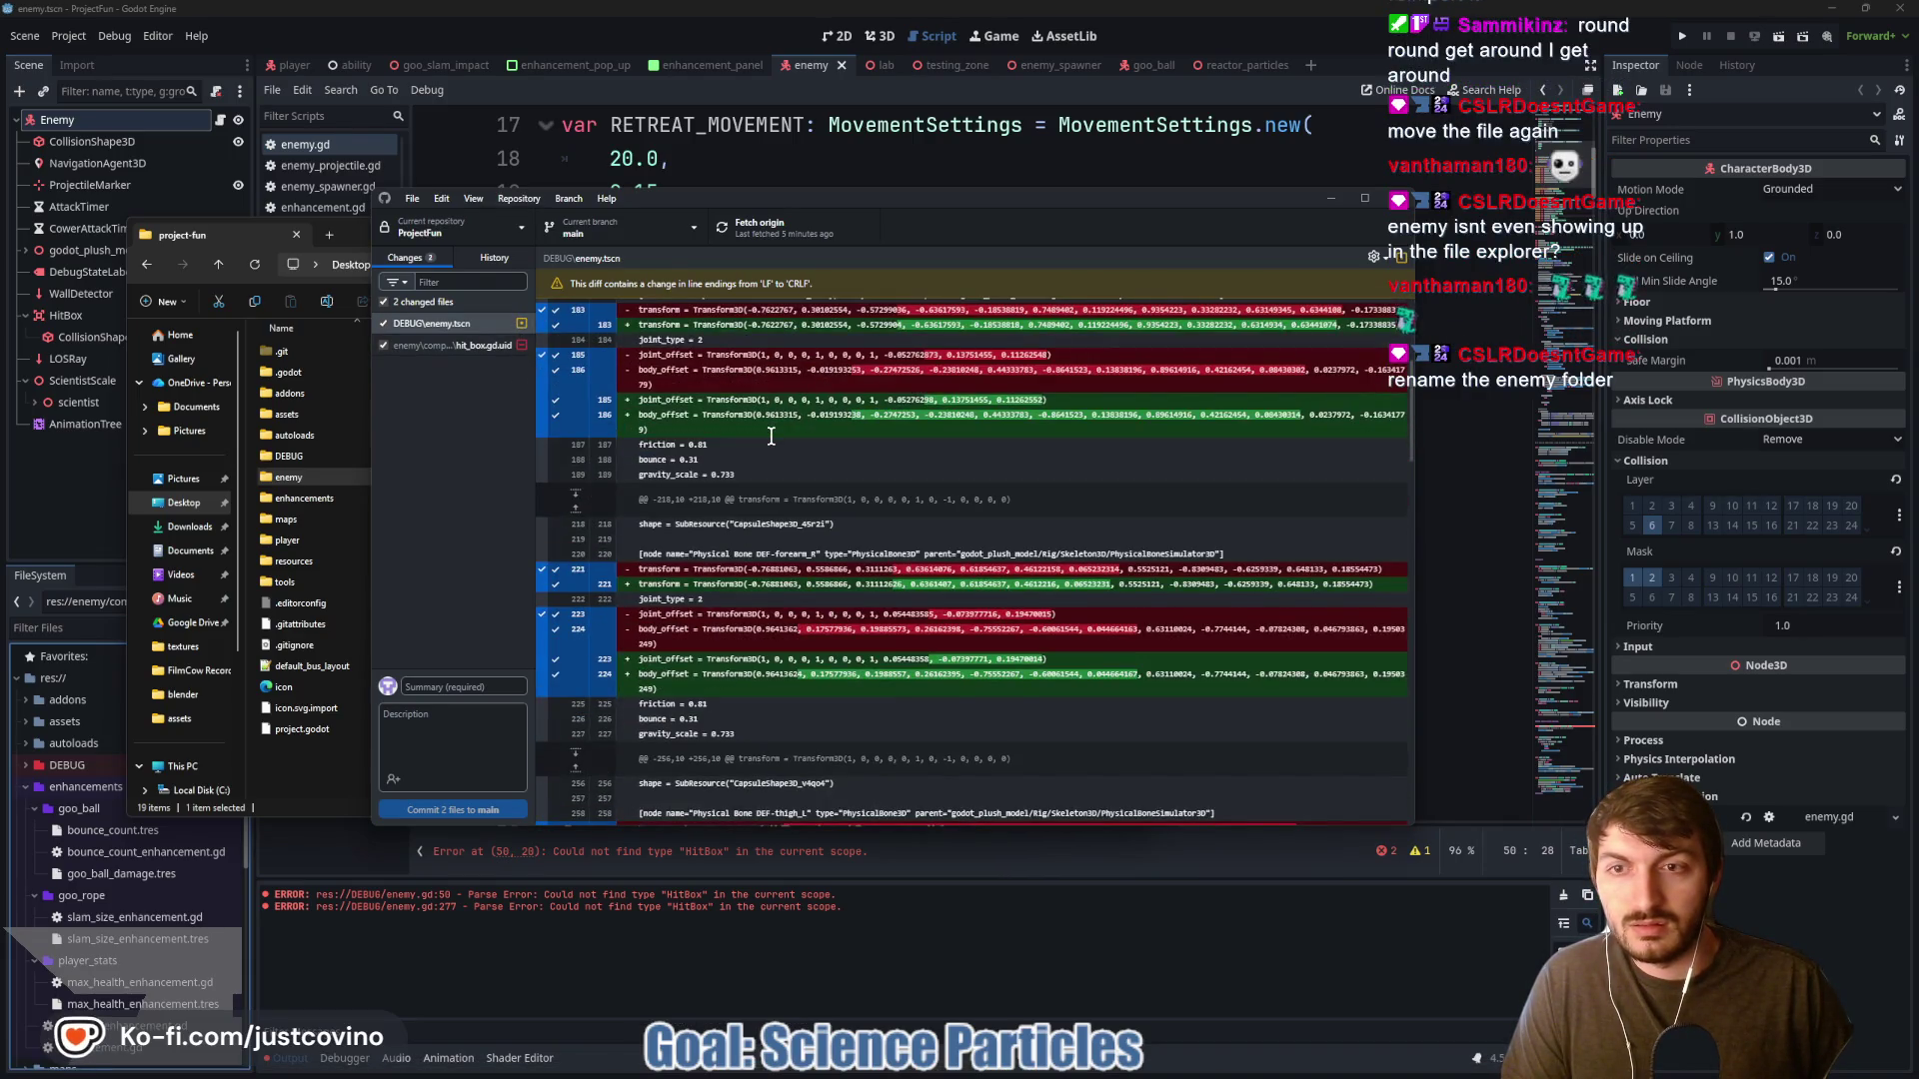
scroll(771, 437, "up", 3)
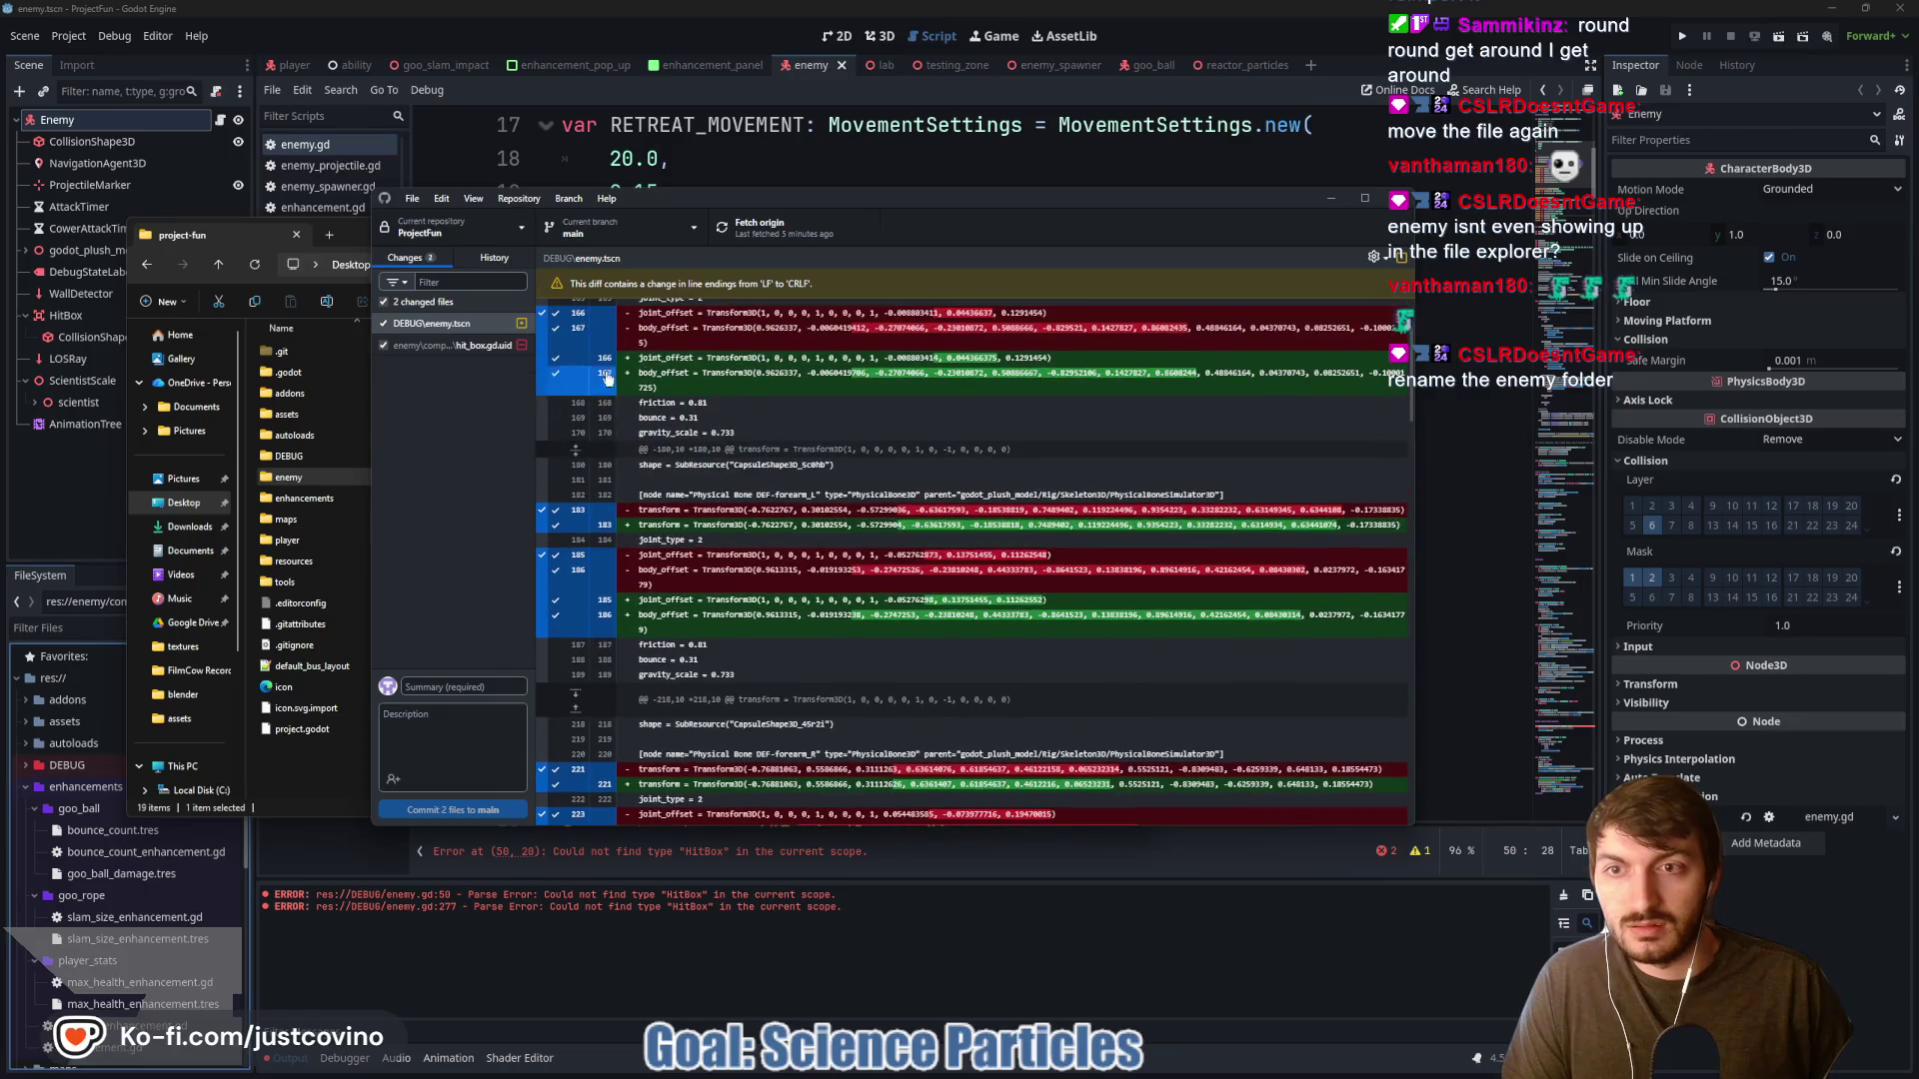
left_click(1324, 153)
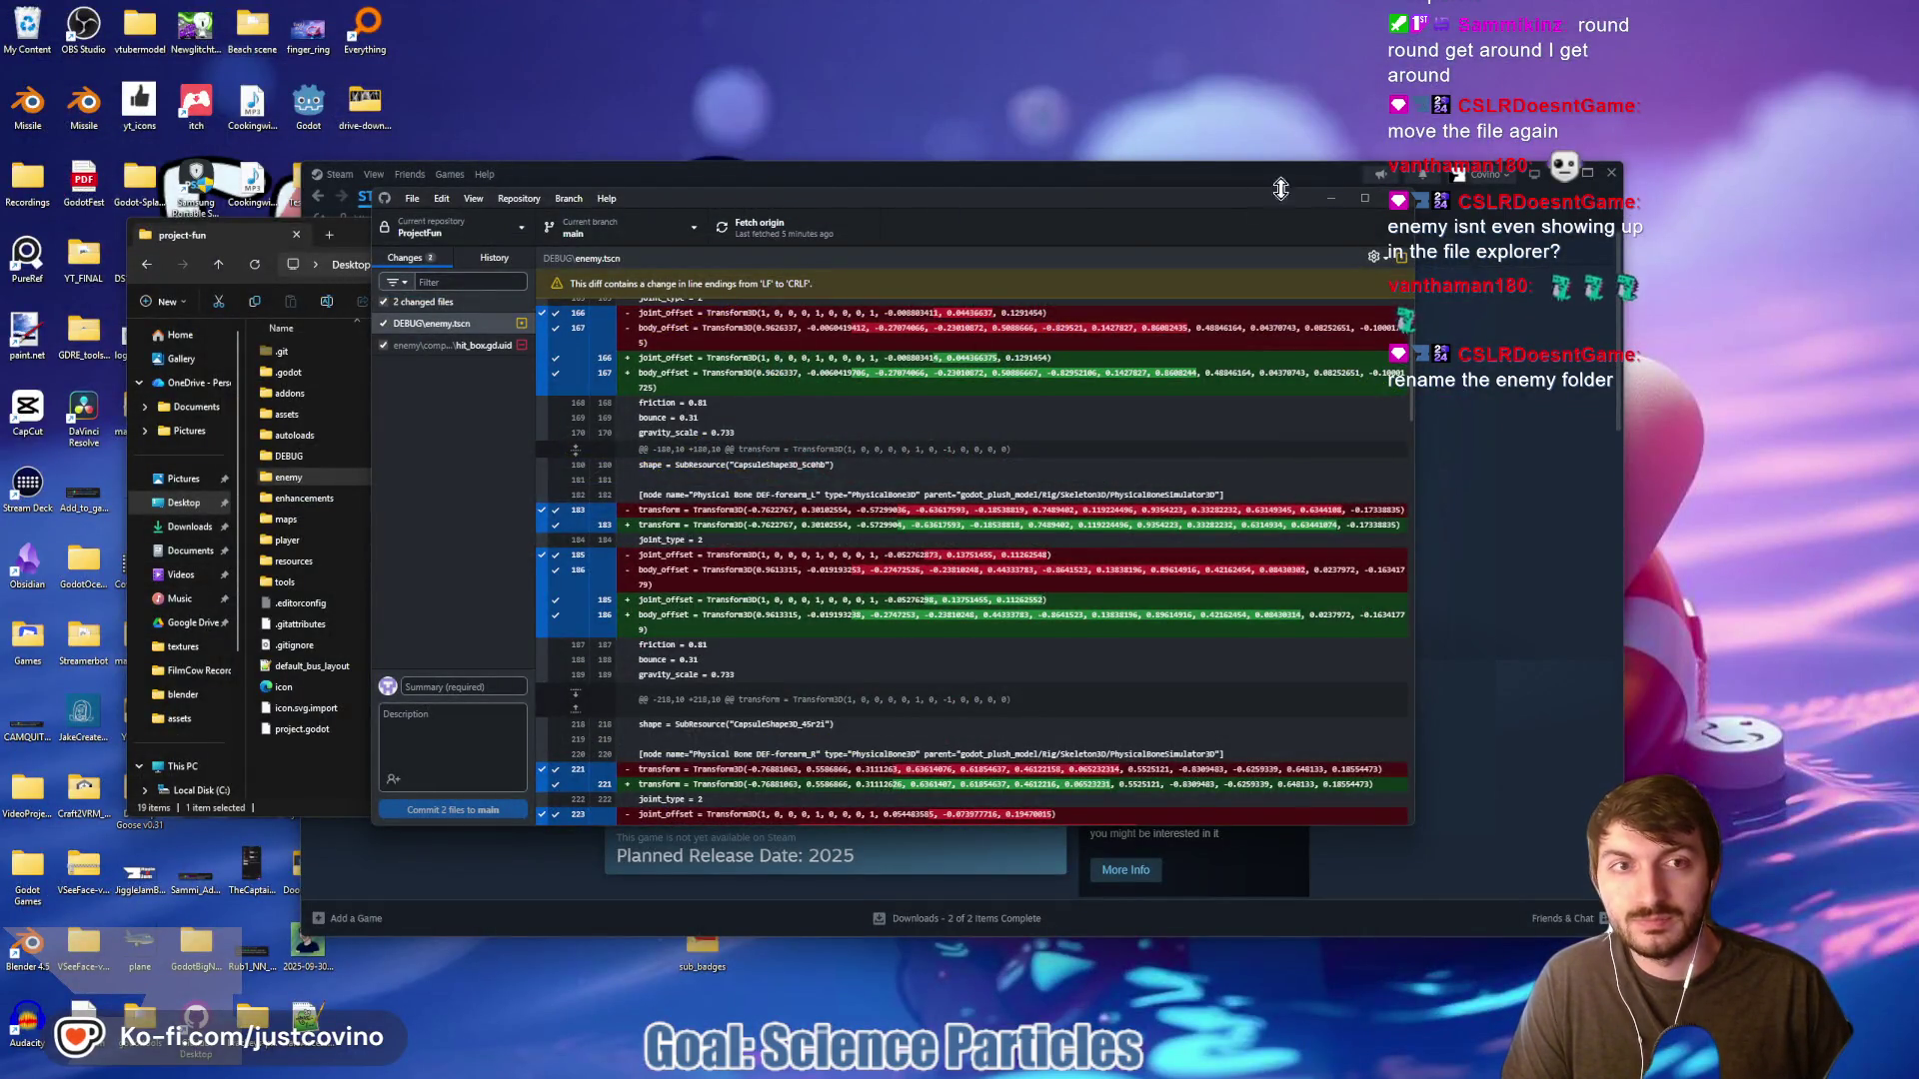
Minimize GitHub Desktop, close Steam, and close the Godot editor despite the unsaved-changes warning
left_click(1330, 198)
left_click(1614, 175)
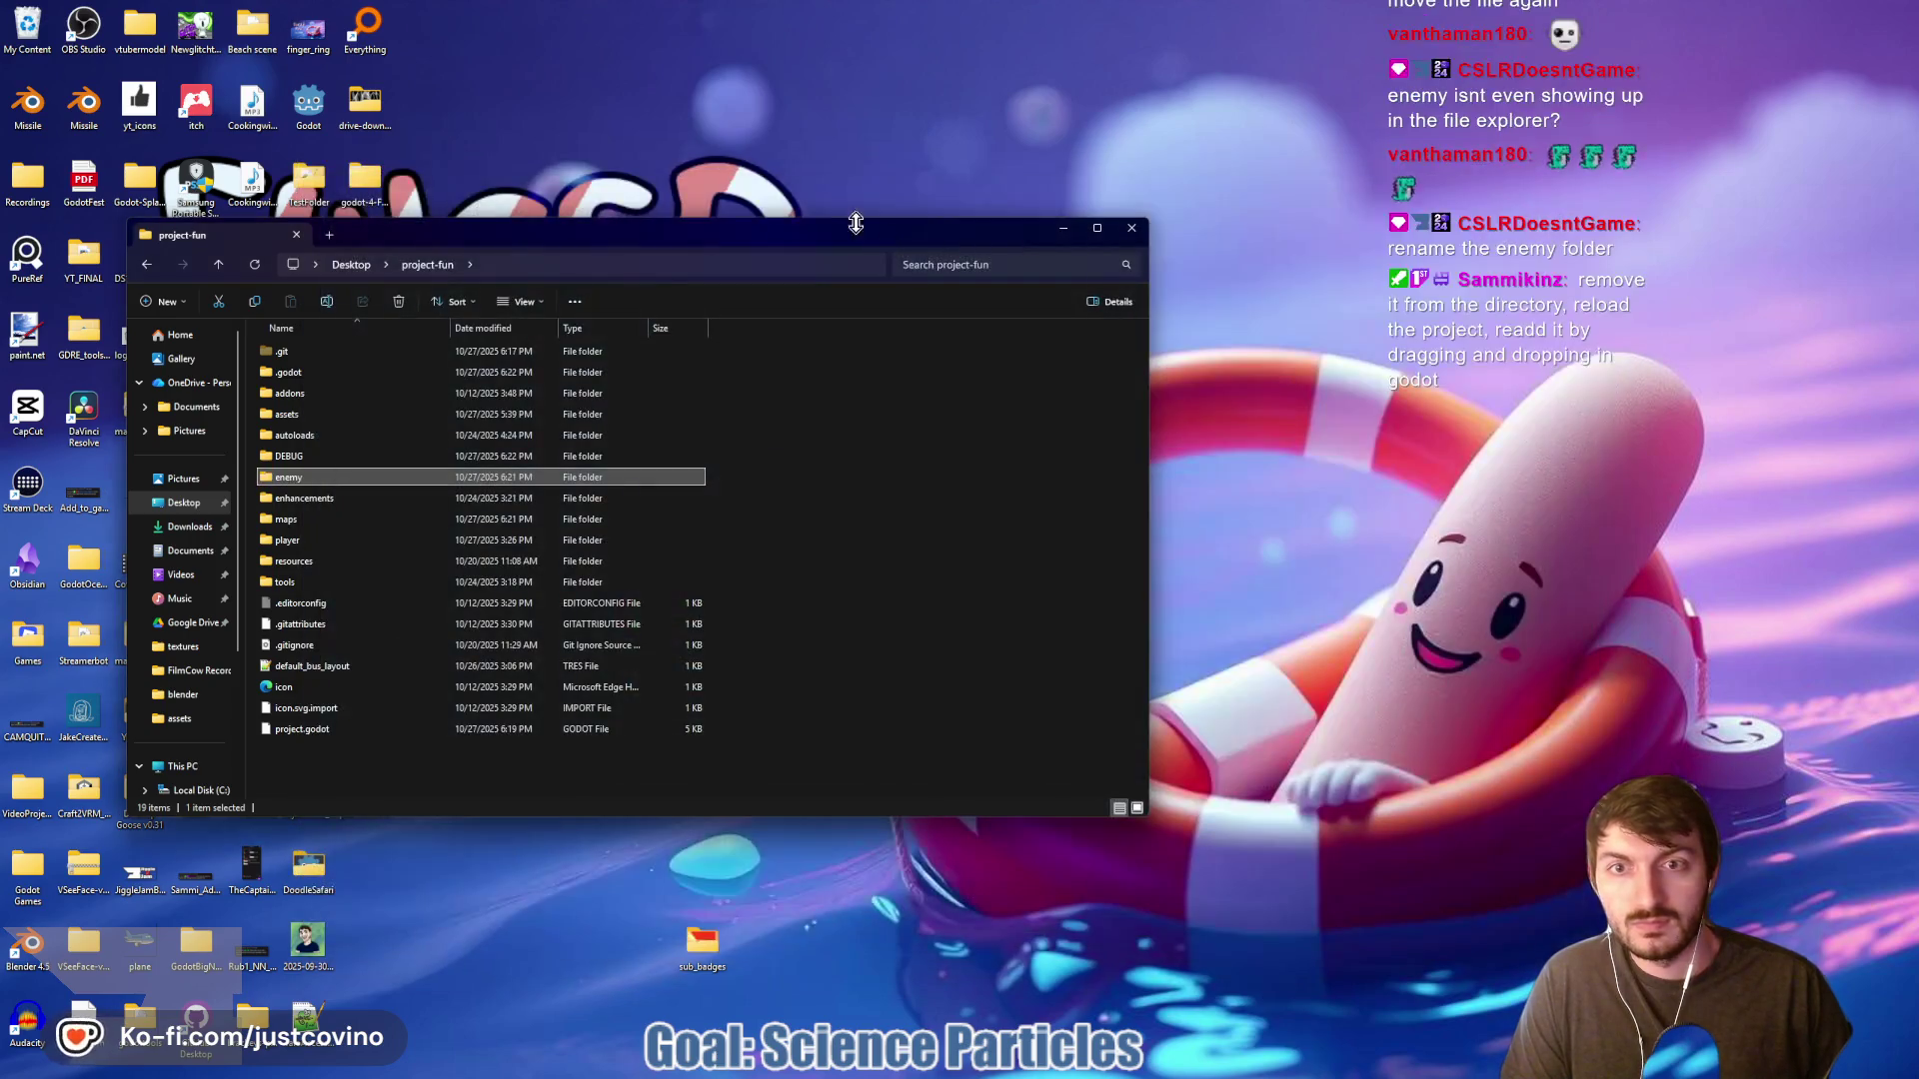
left_click_drag(872, 236, 1218, 215)
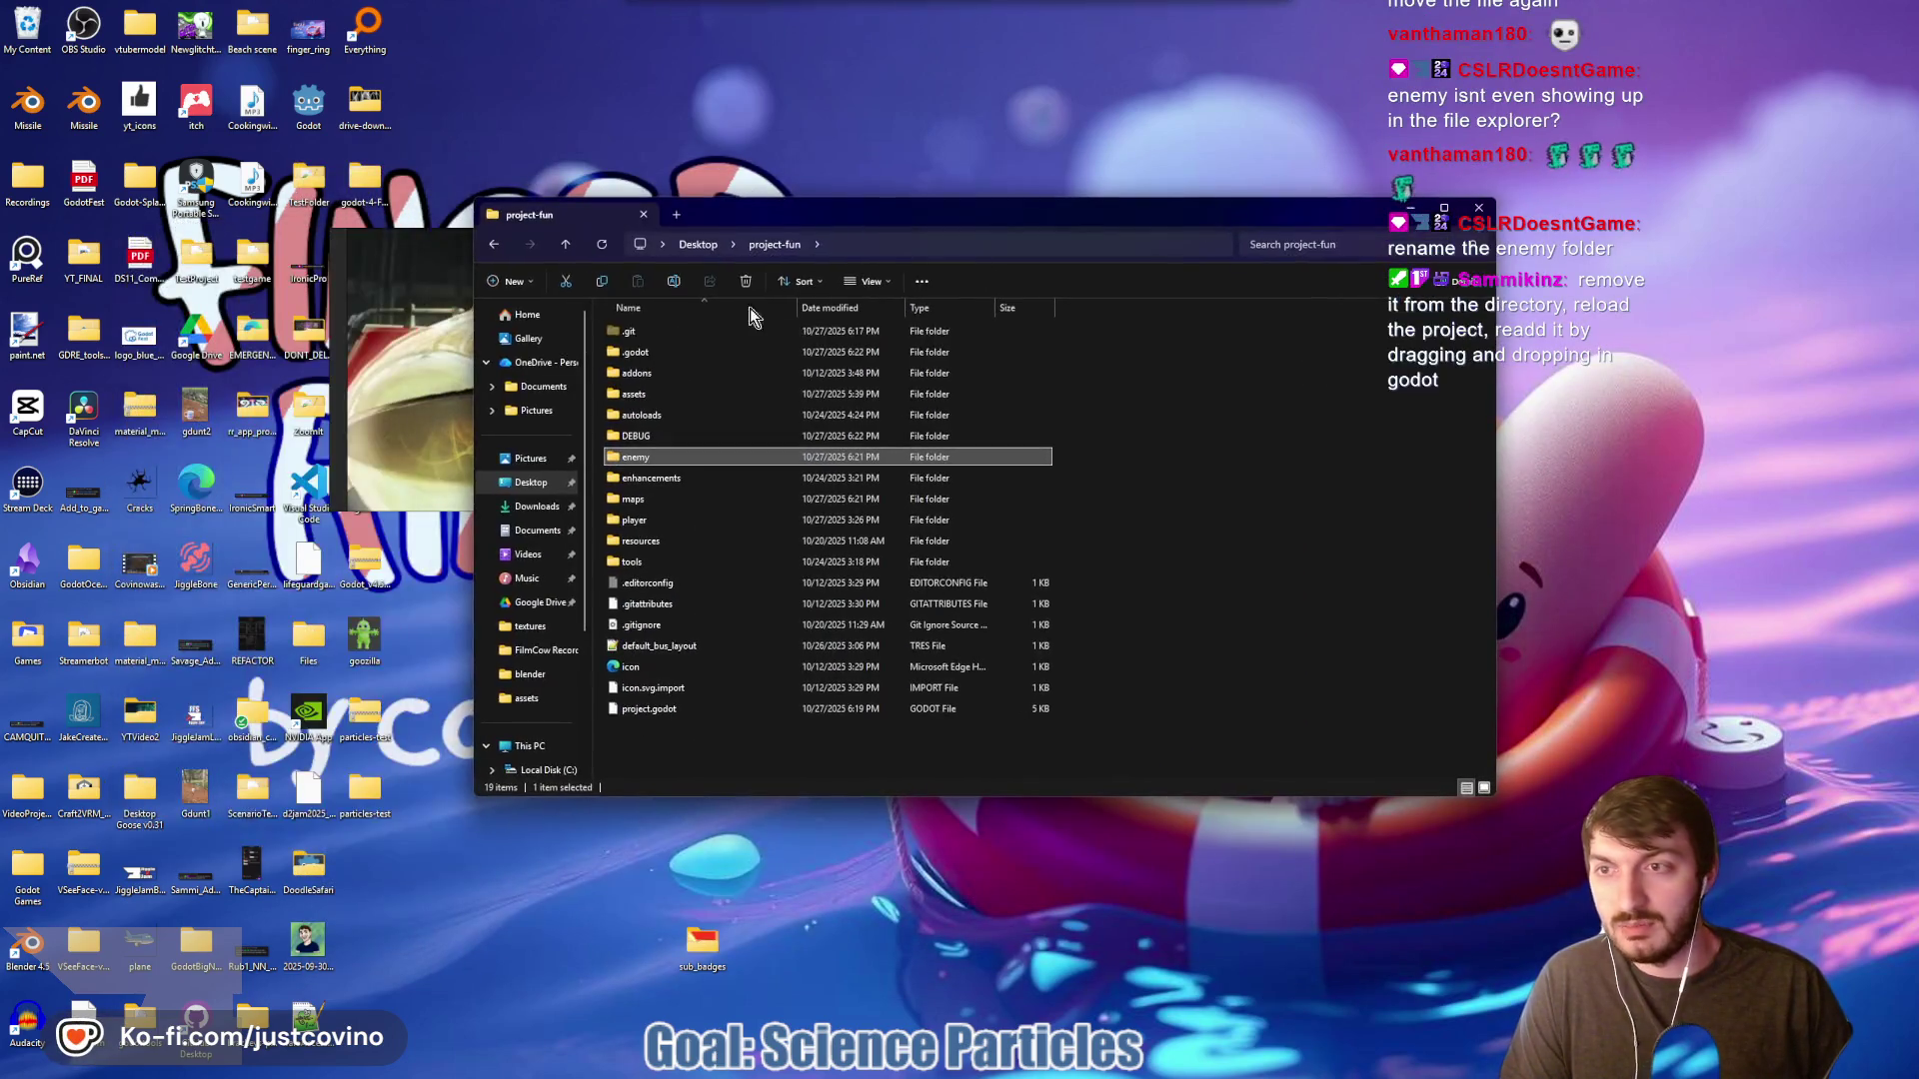
right_click(374, 352)
left_click(404, 650)
left_click(489, 380)
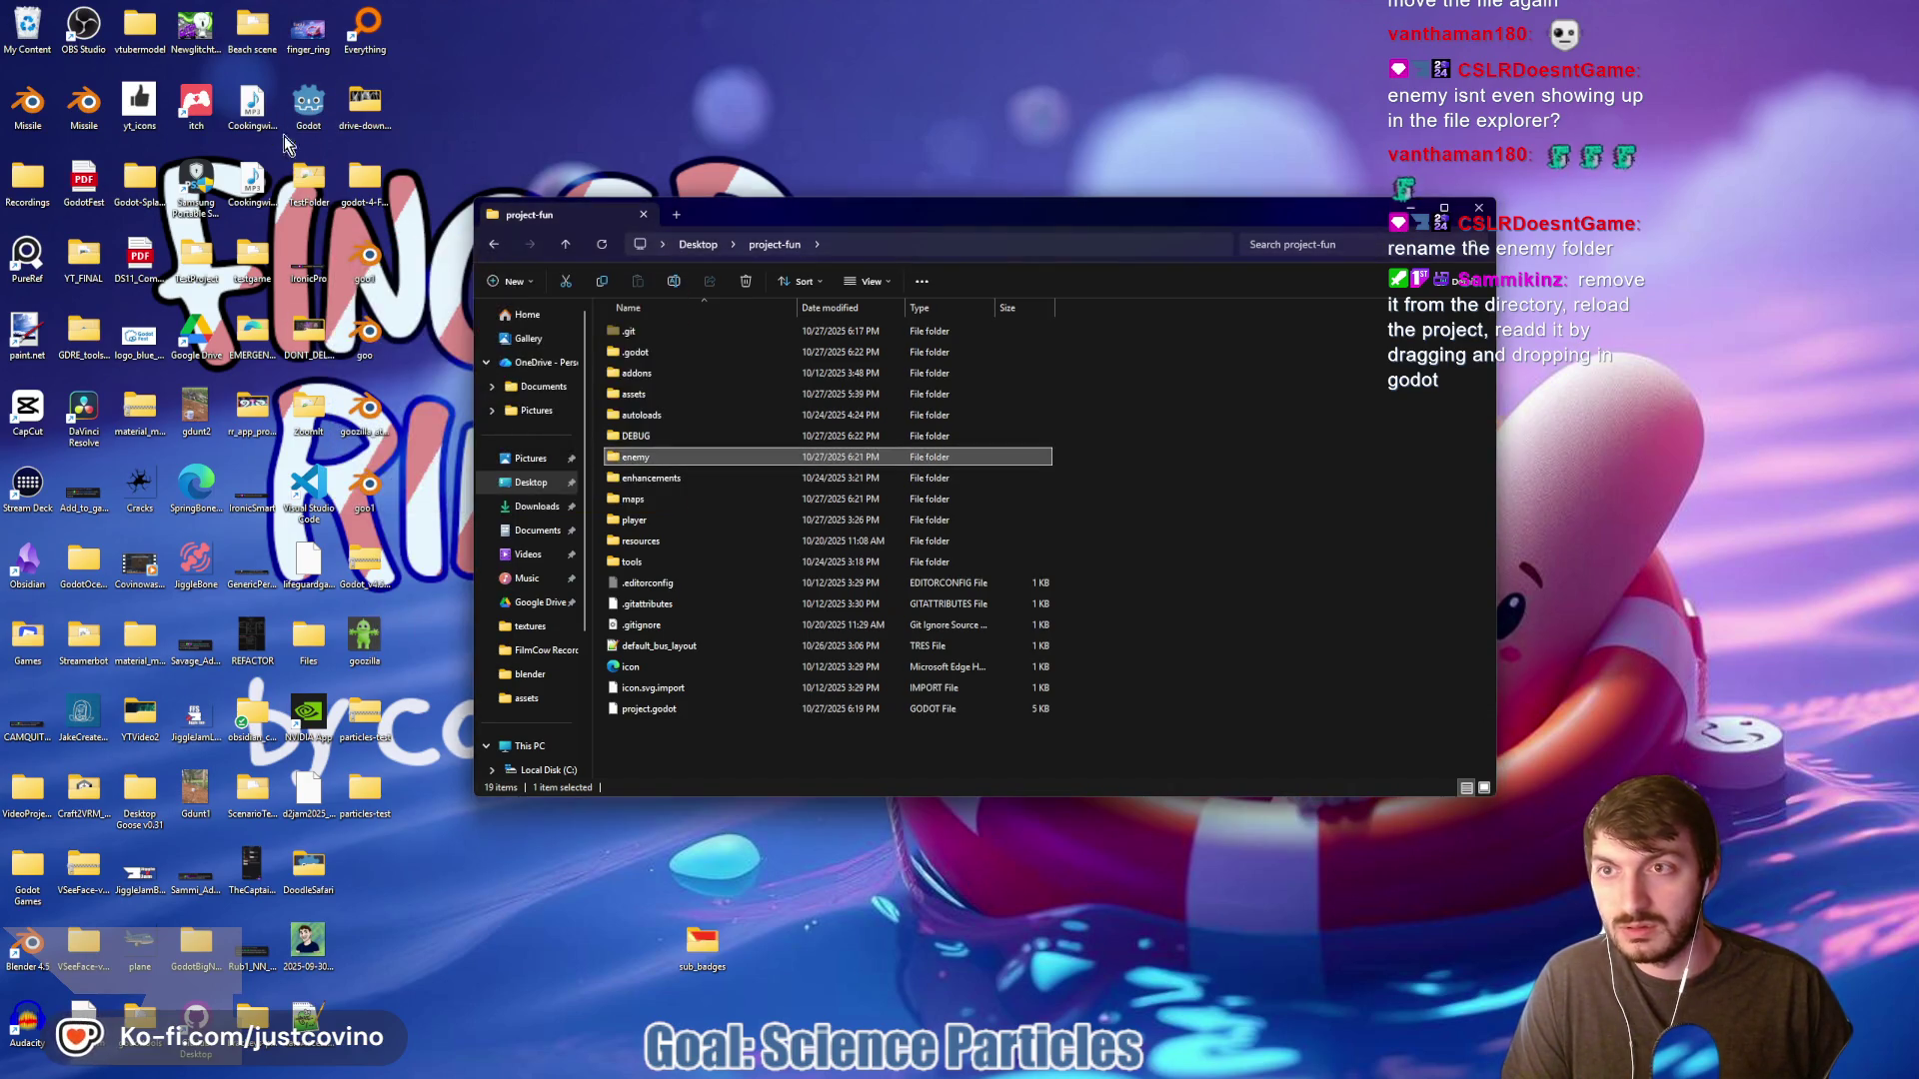
Launch Godot_v4.5.1-stable_win64 from the Godot installs folder
double_click(308, 112)
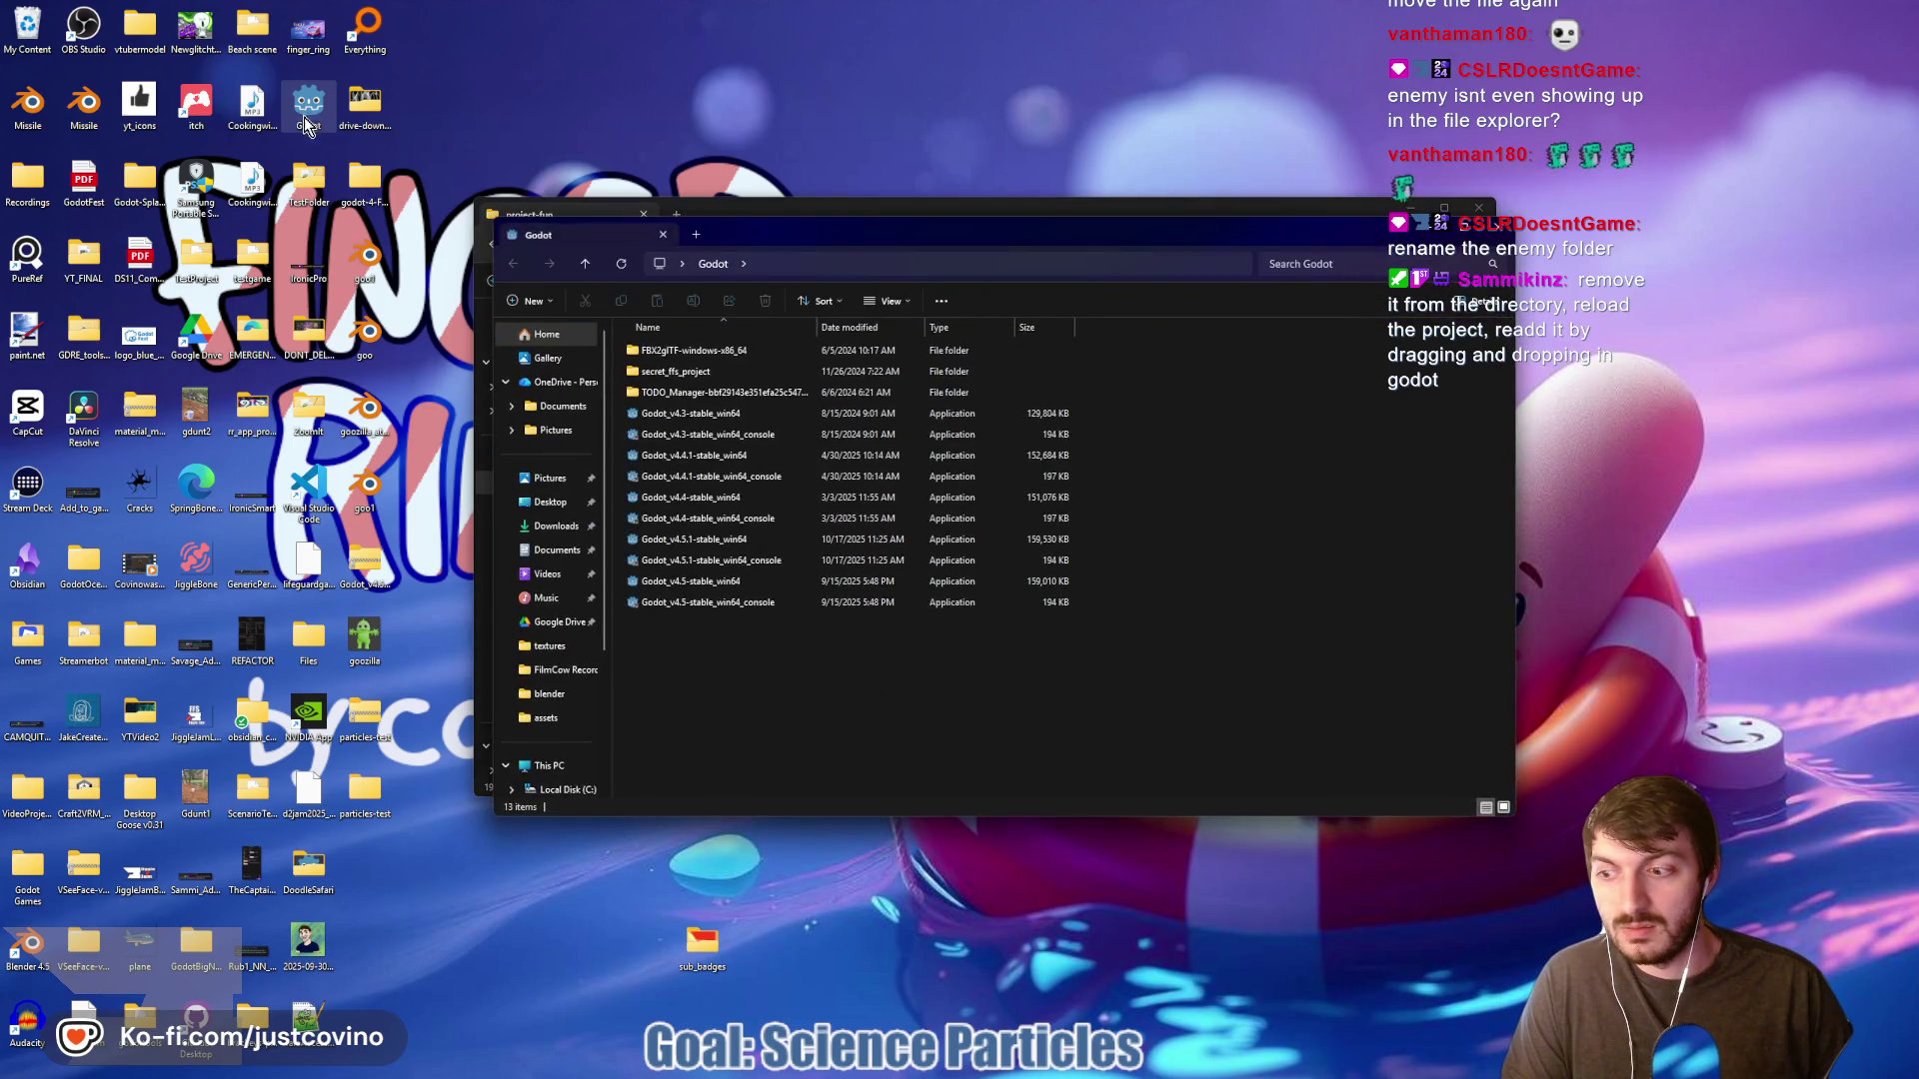
left_click(732, 540)
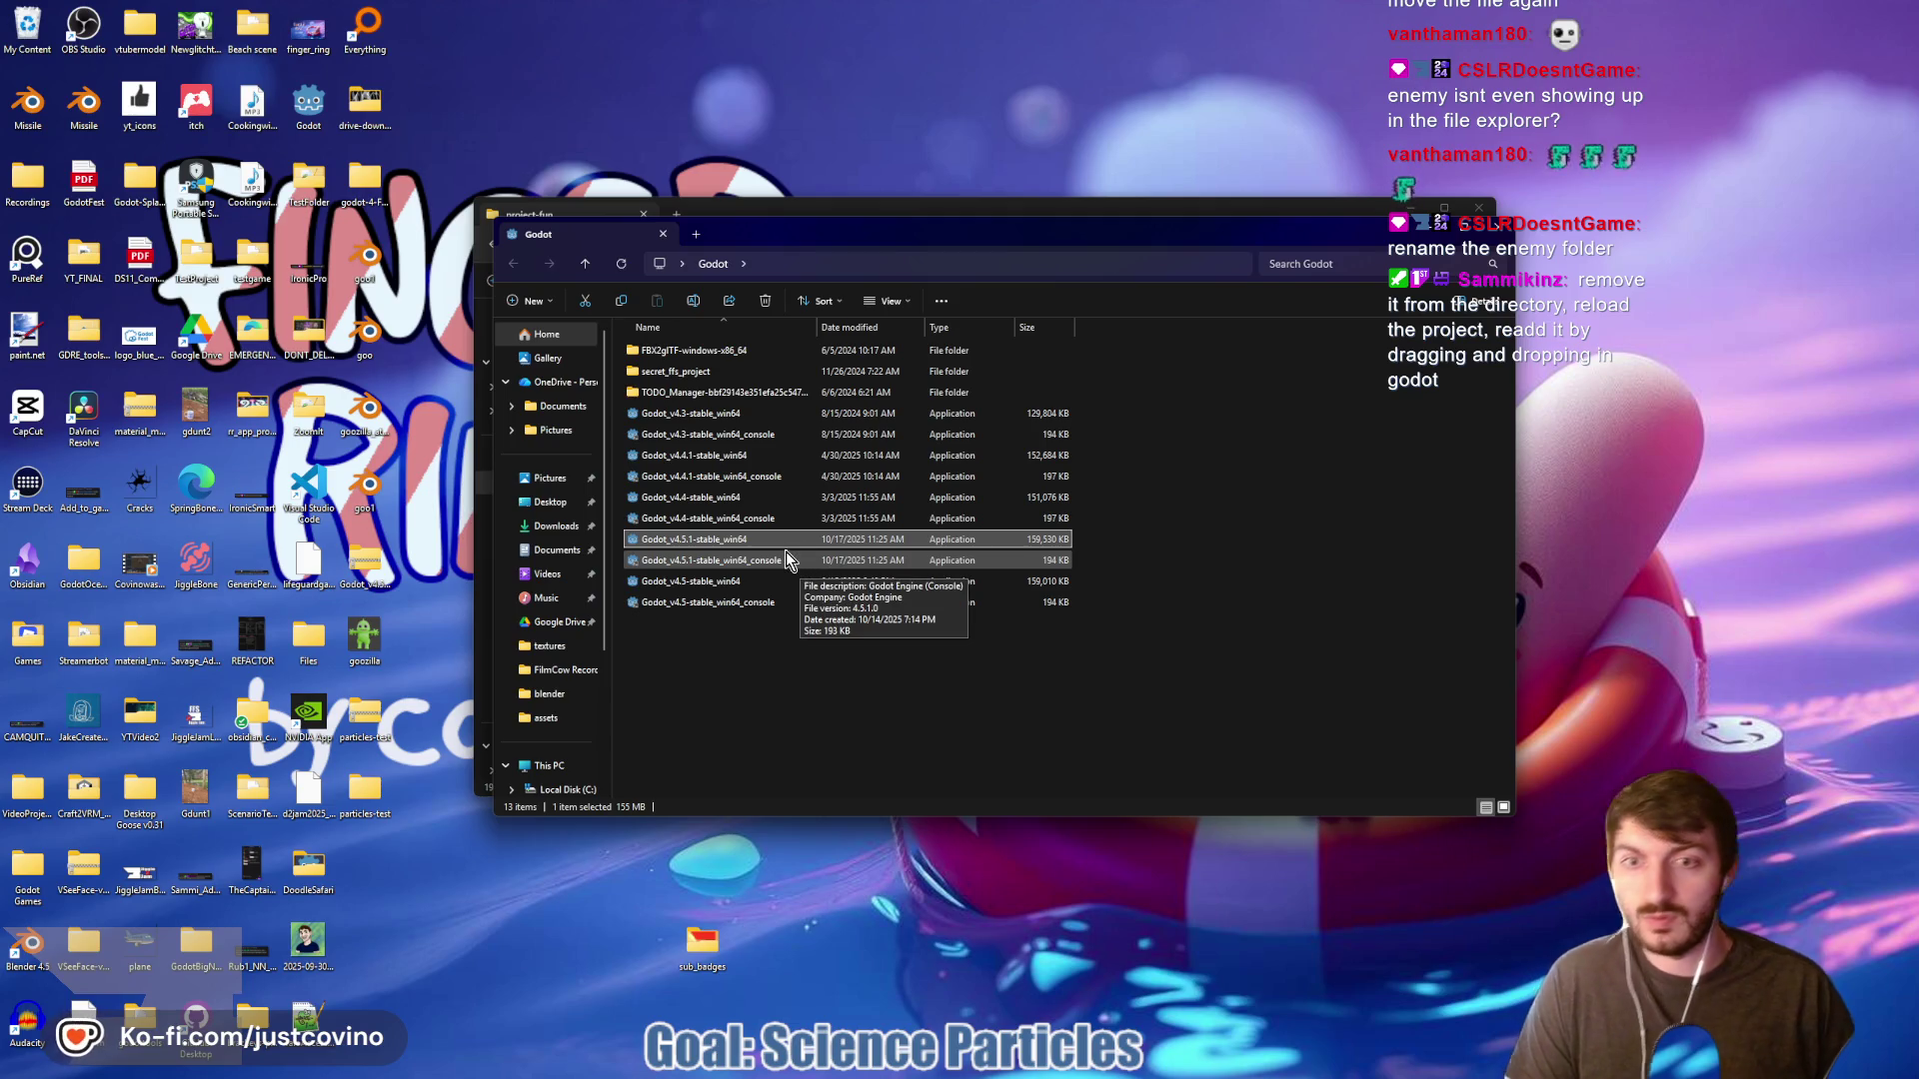
double_click(780, 545)
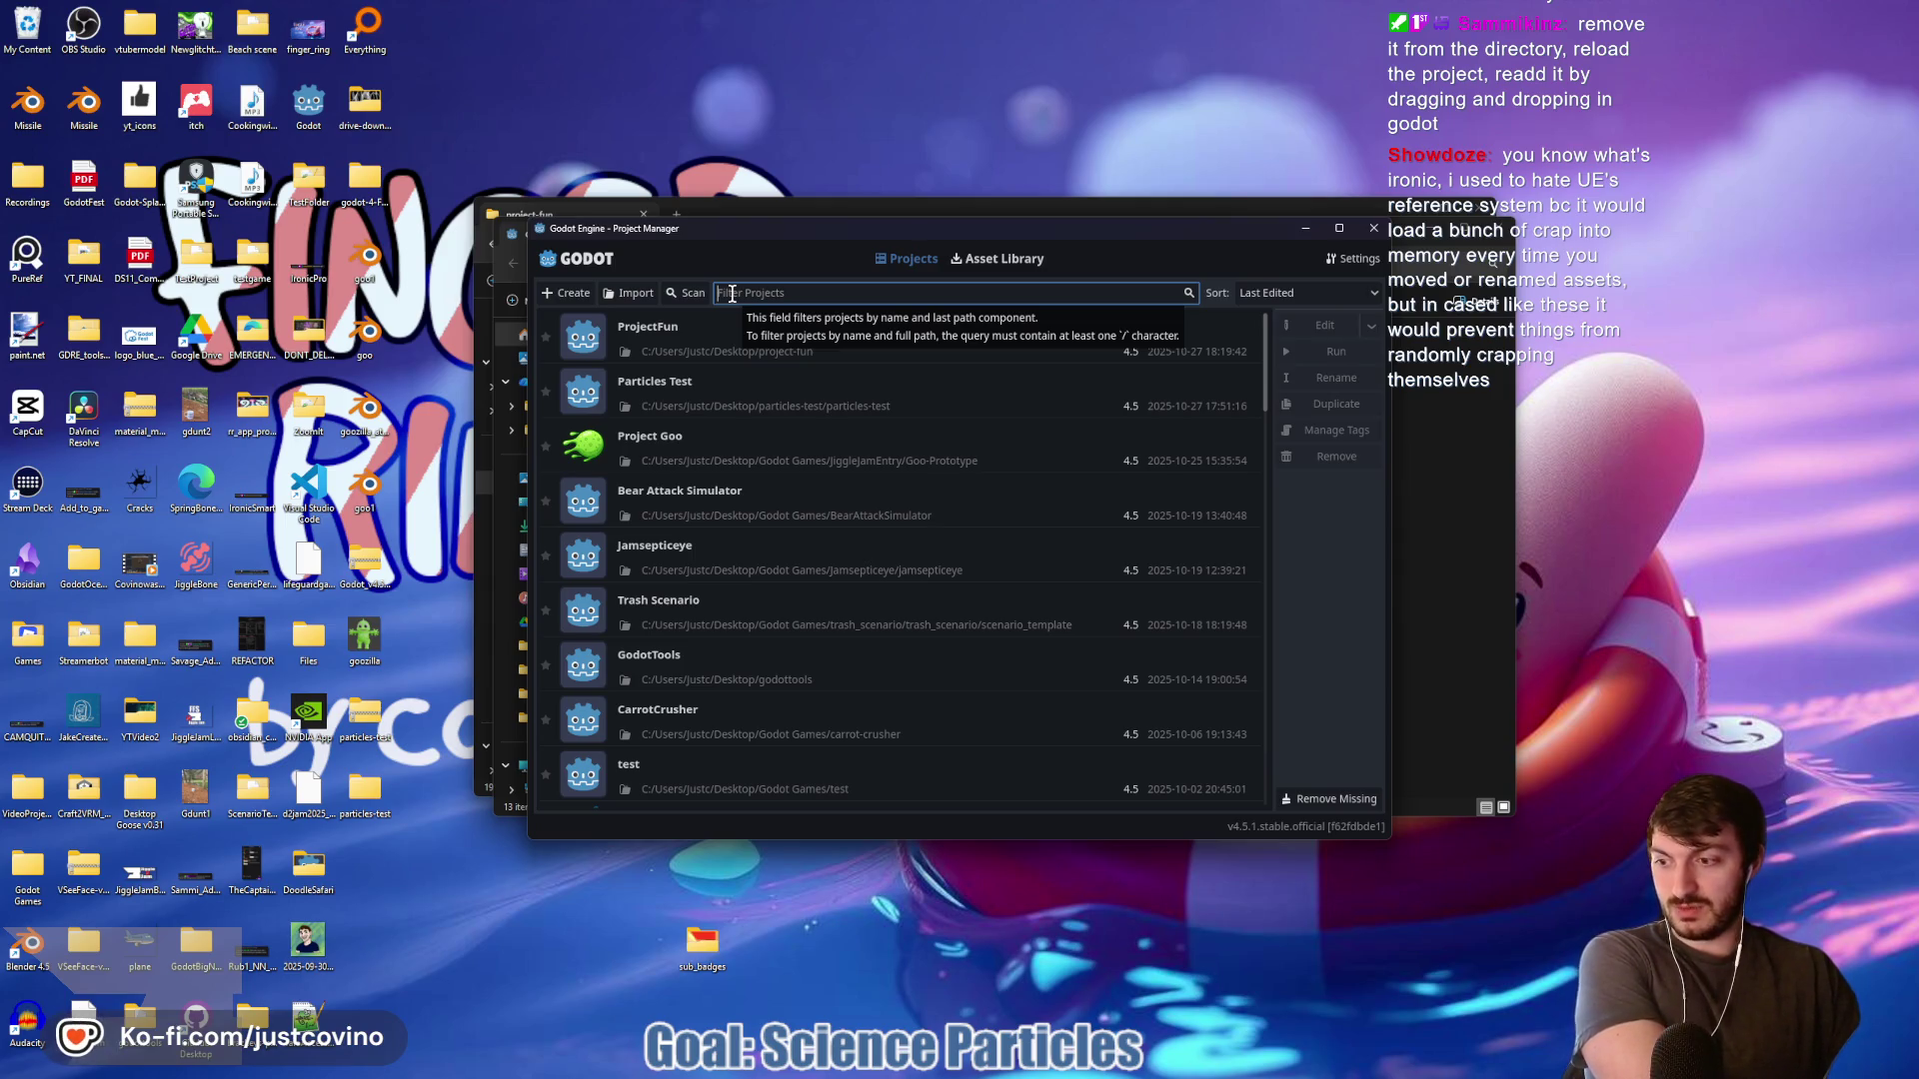
Open ProjectFun from the Godot 4.5.1 Project Manager
double_click(686, 348)
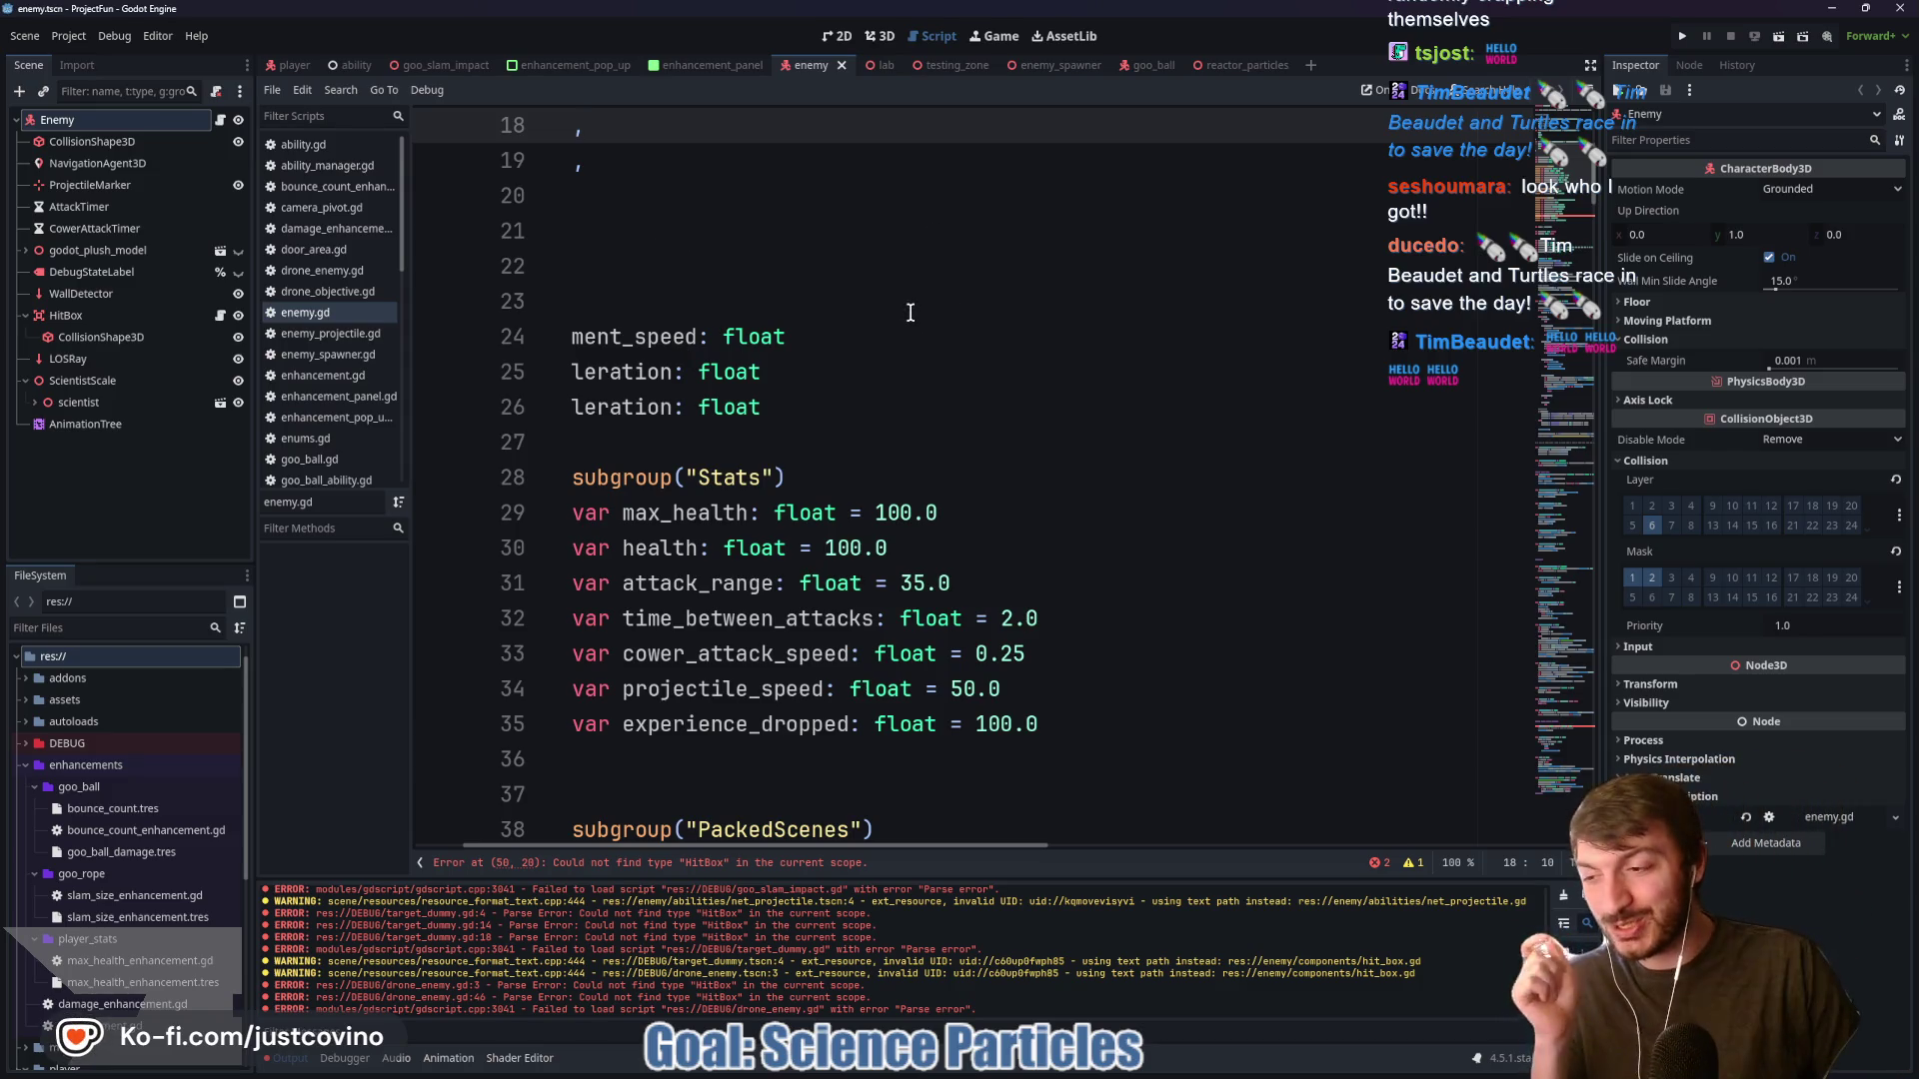
Switch from enemy.gd to the lab scene and show it in the 3D viewport
scroll(759, 724, "left", 3)
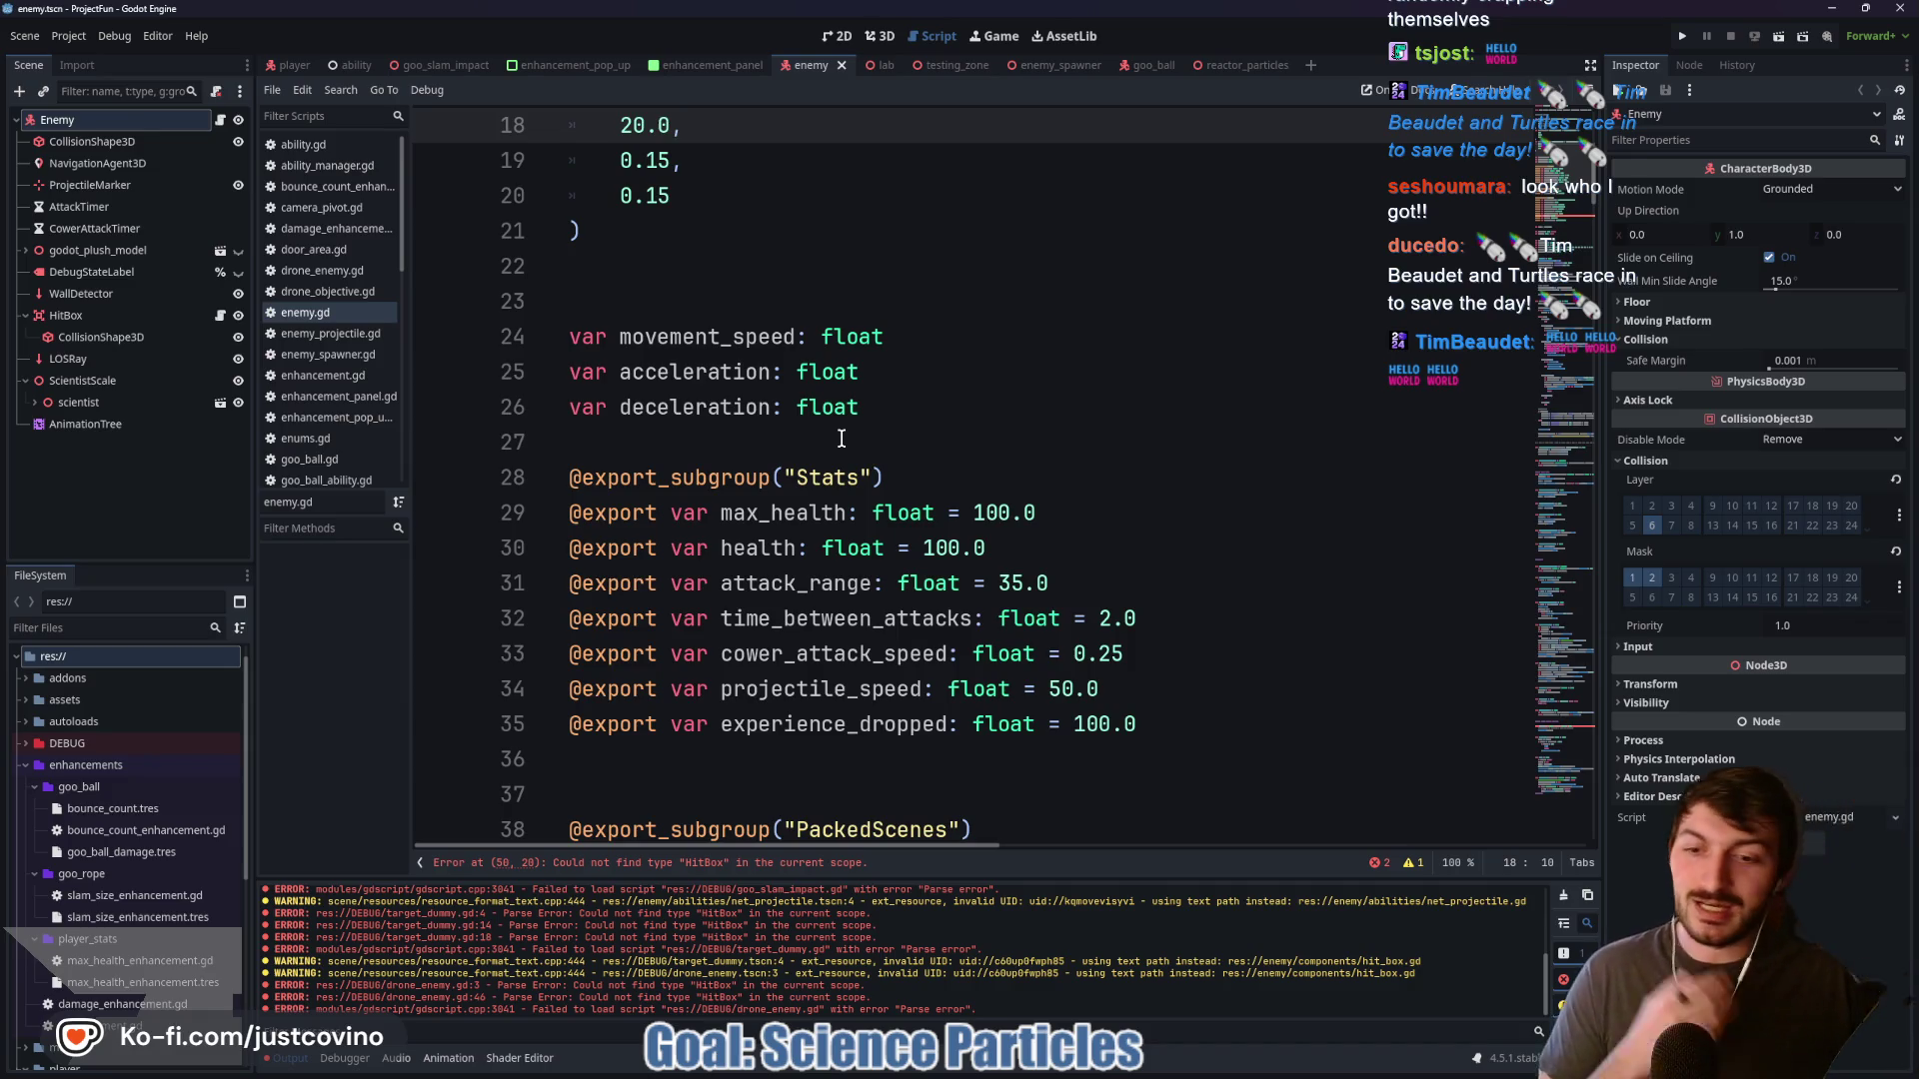
left_click(881, 70)
left_click(880, 36)
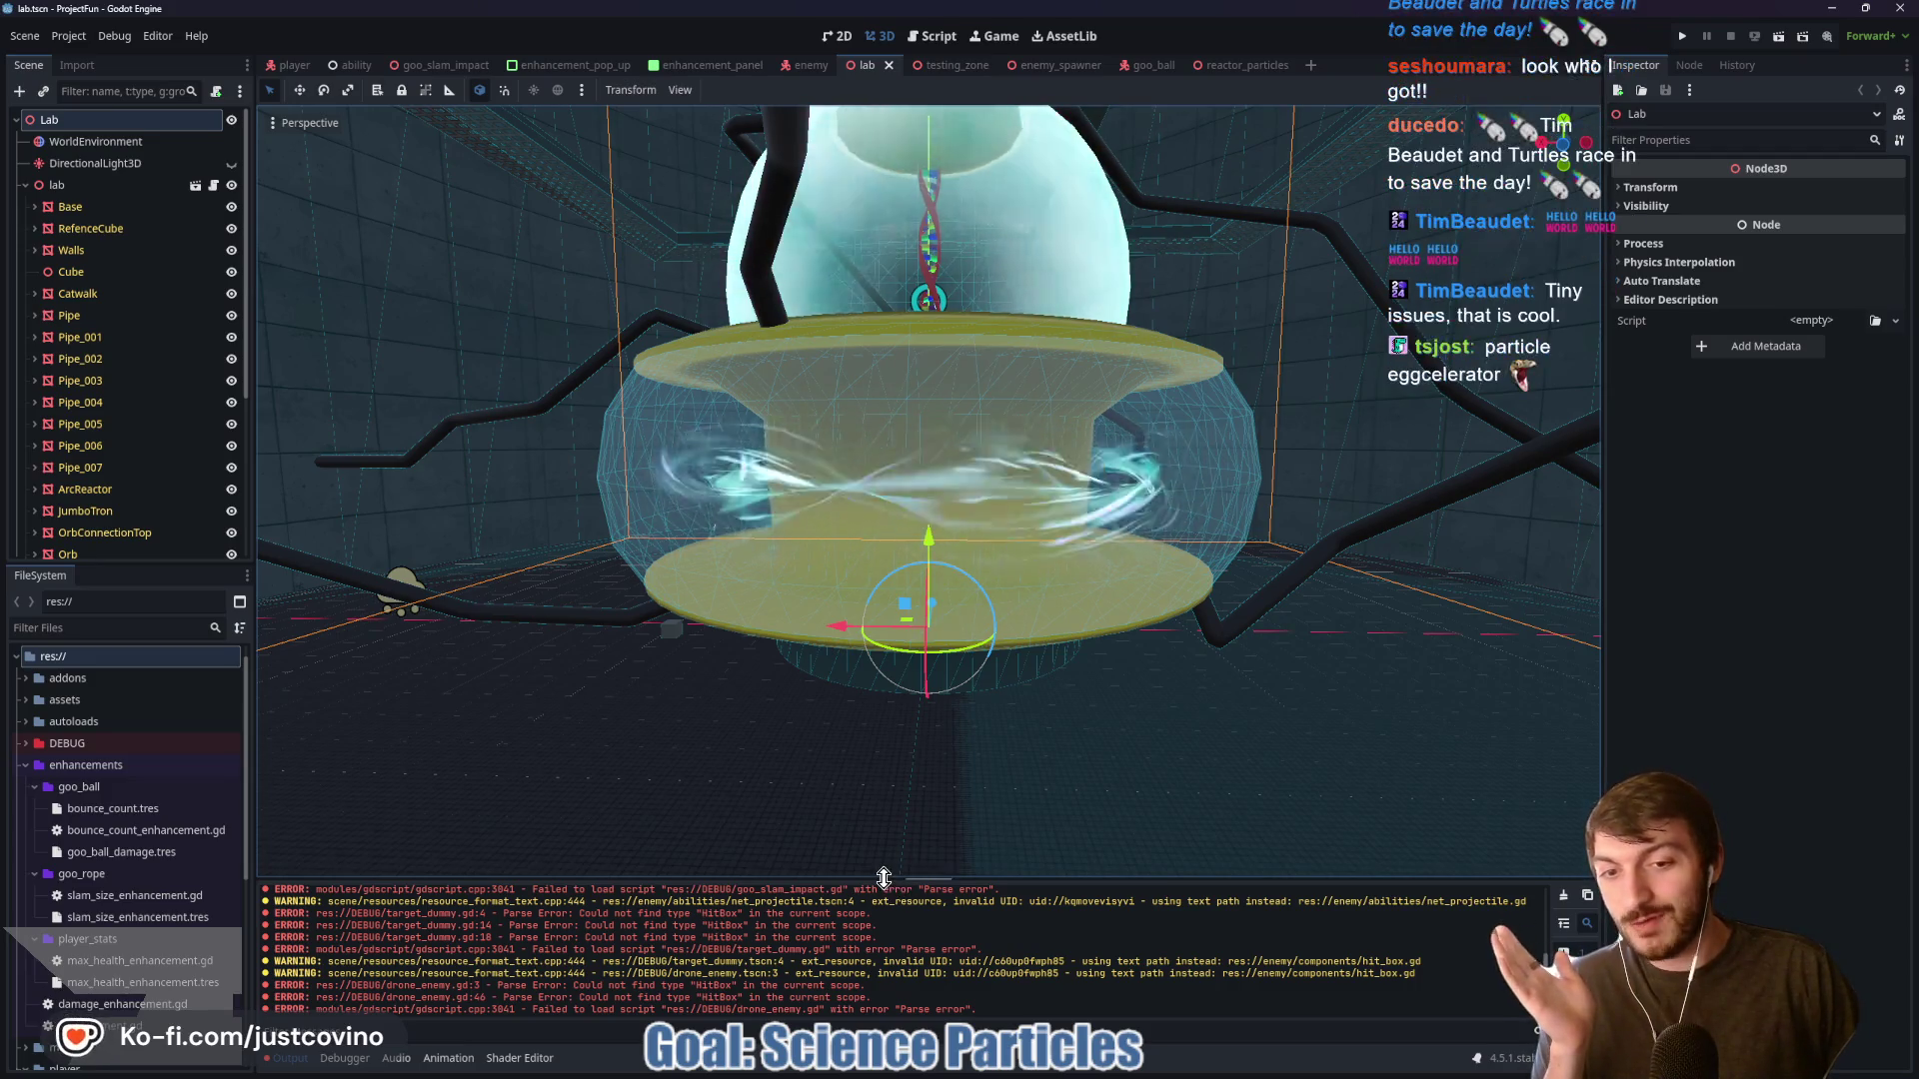
Enlarge the Output panel to read HitBox errors, collapse enhancements, abilities and player, and select DEBUG
left_click_drag(900, 880, 911, 297)
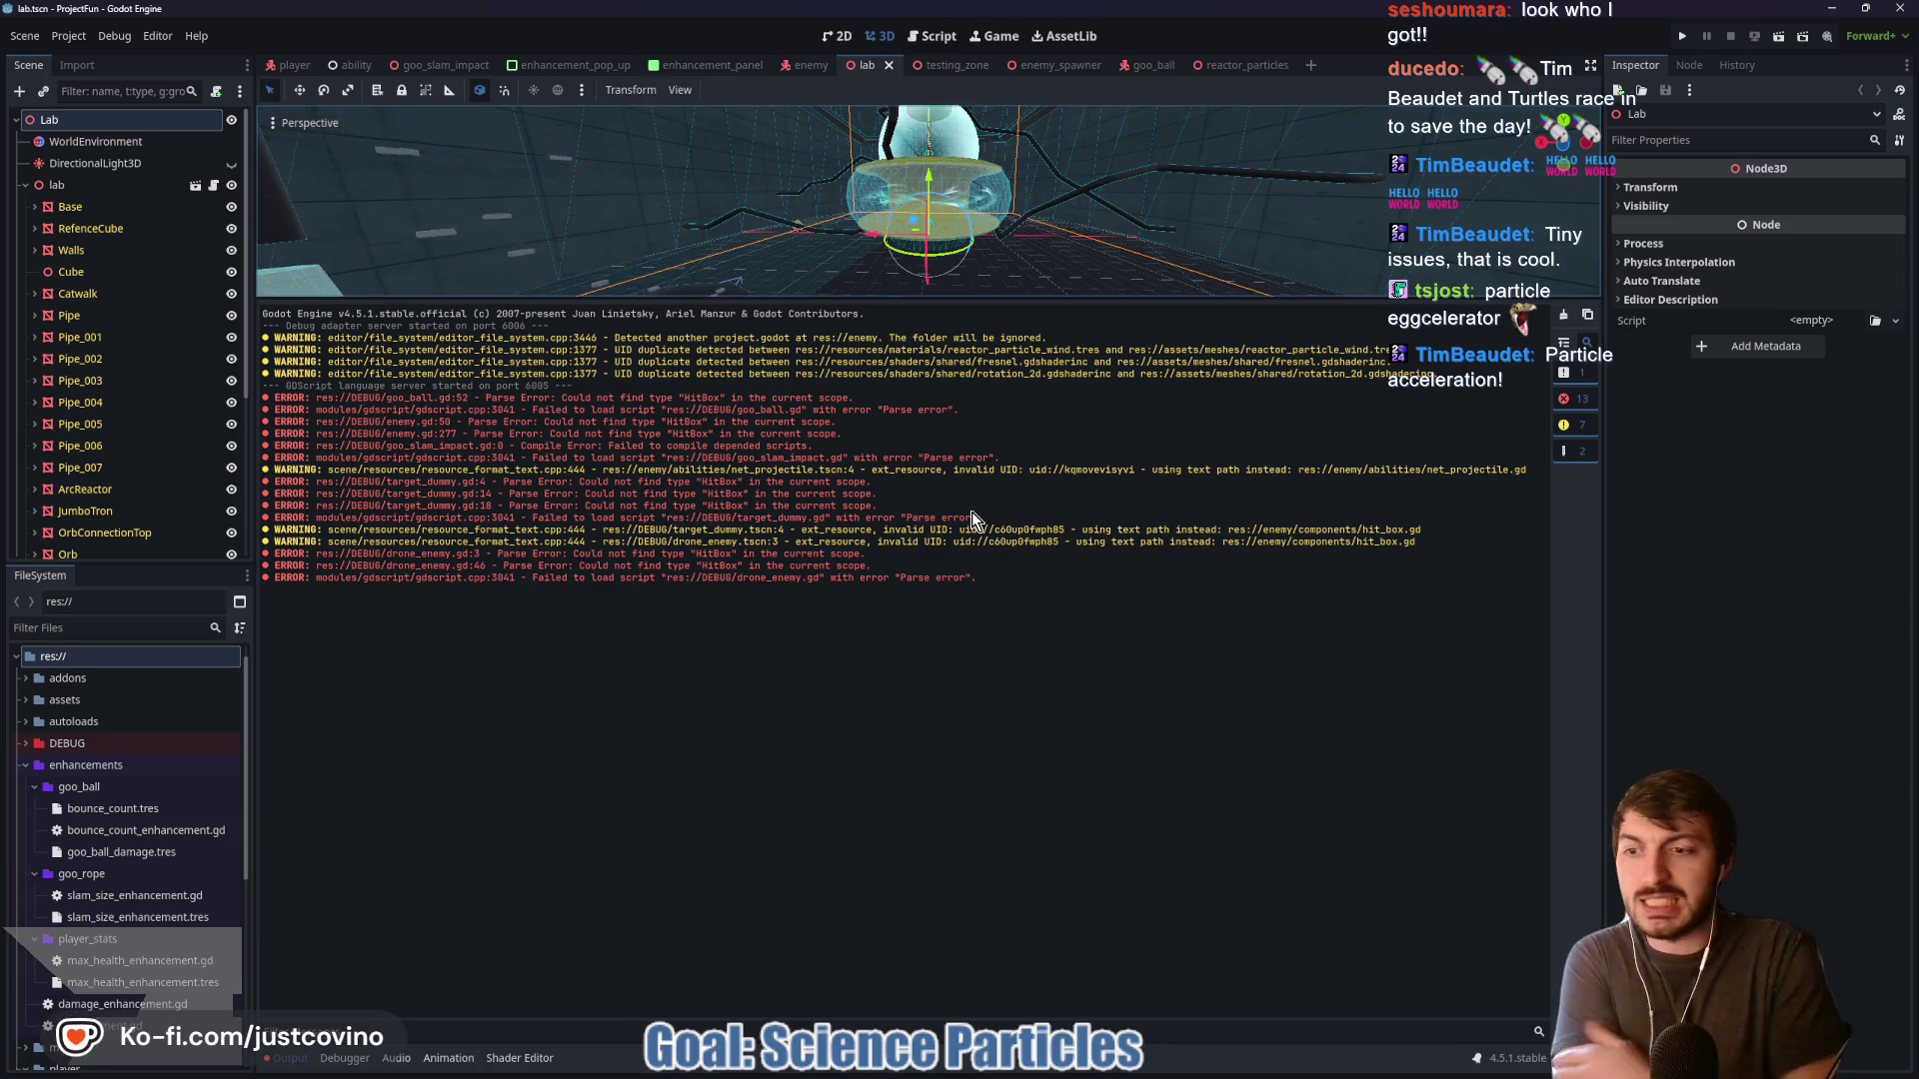
left_click(25, 765)
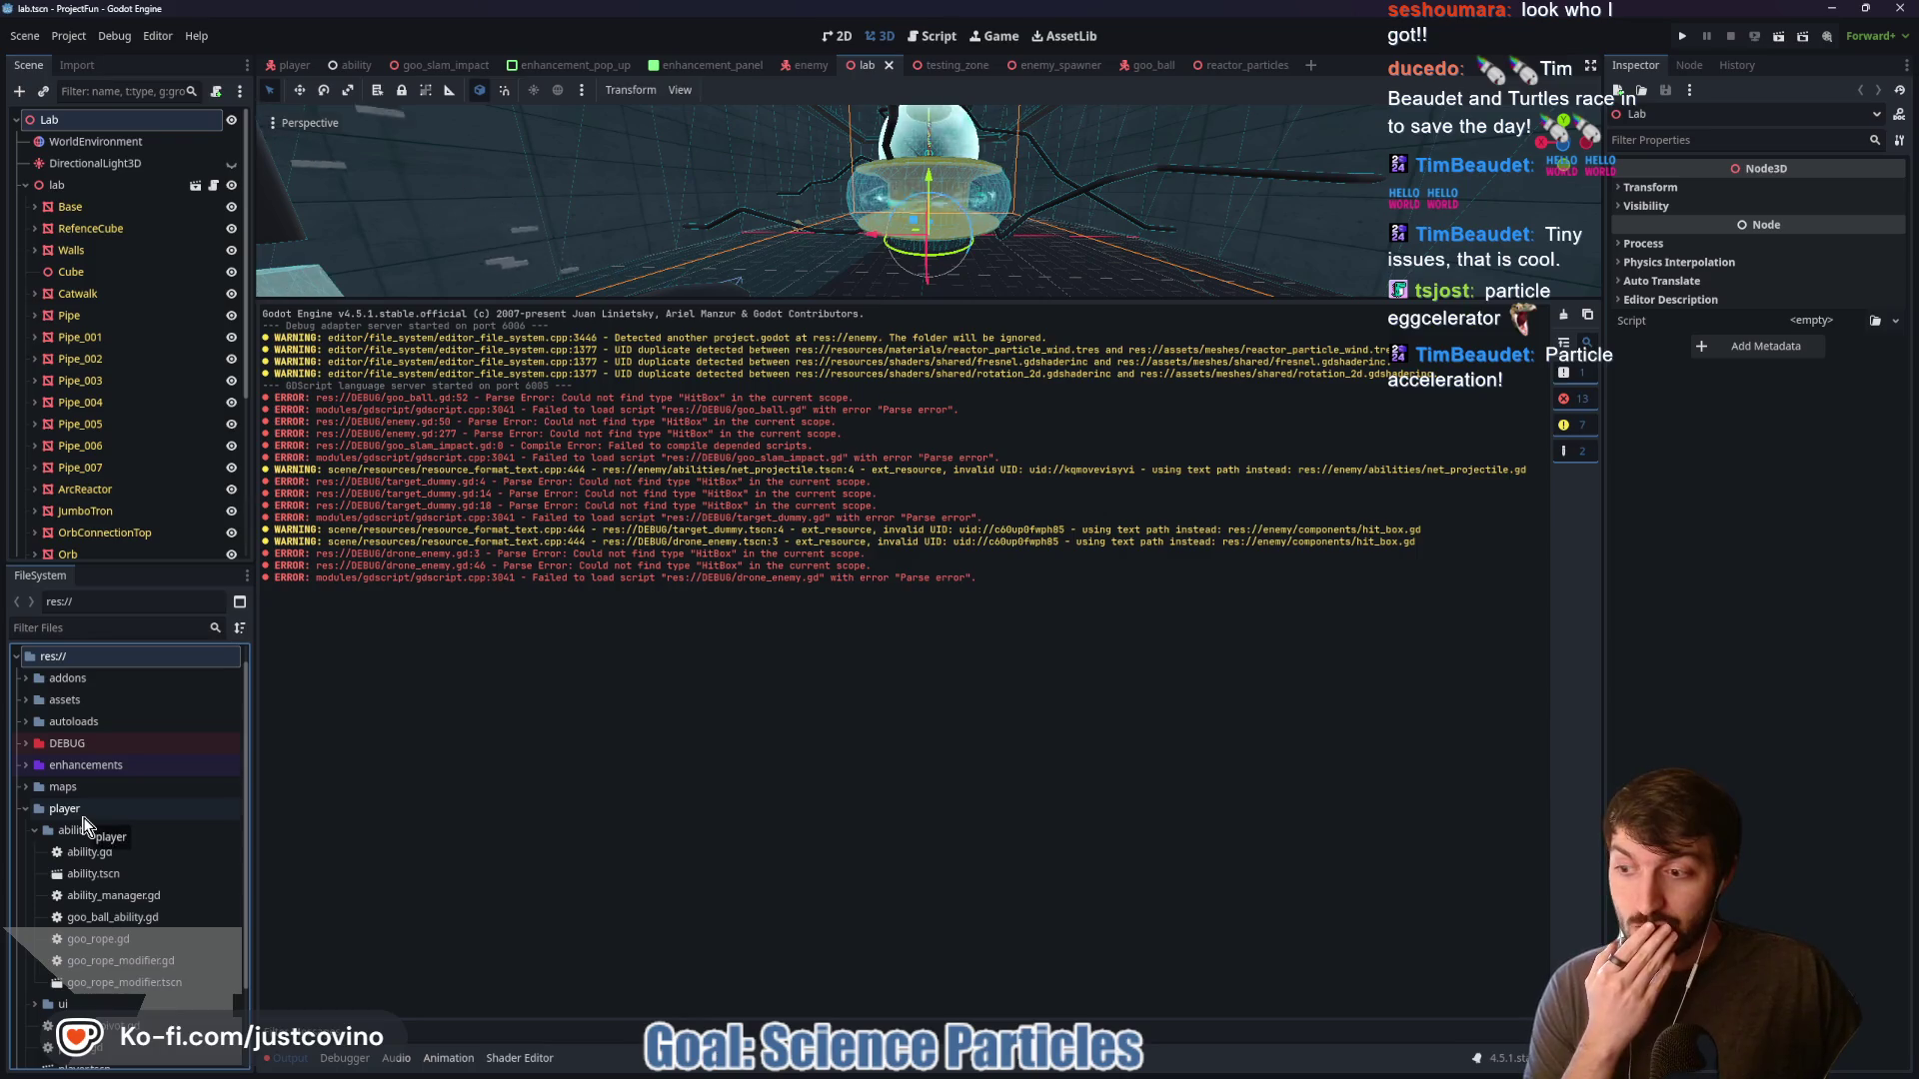
scroll(85, 825, "down", 3)
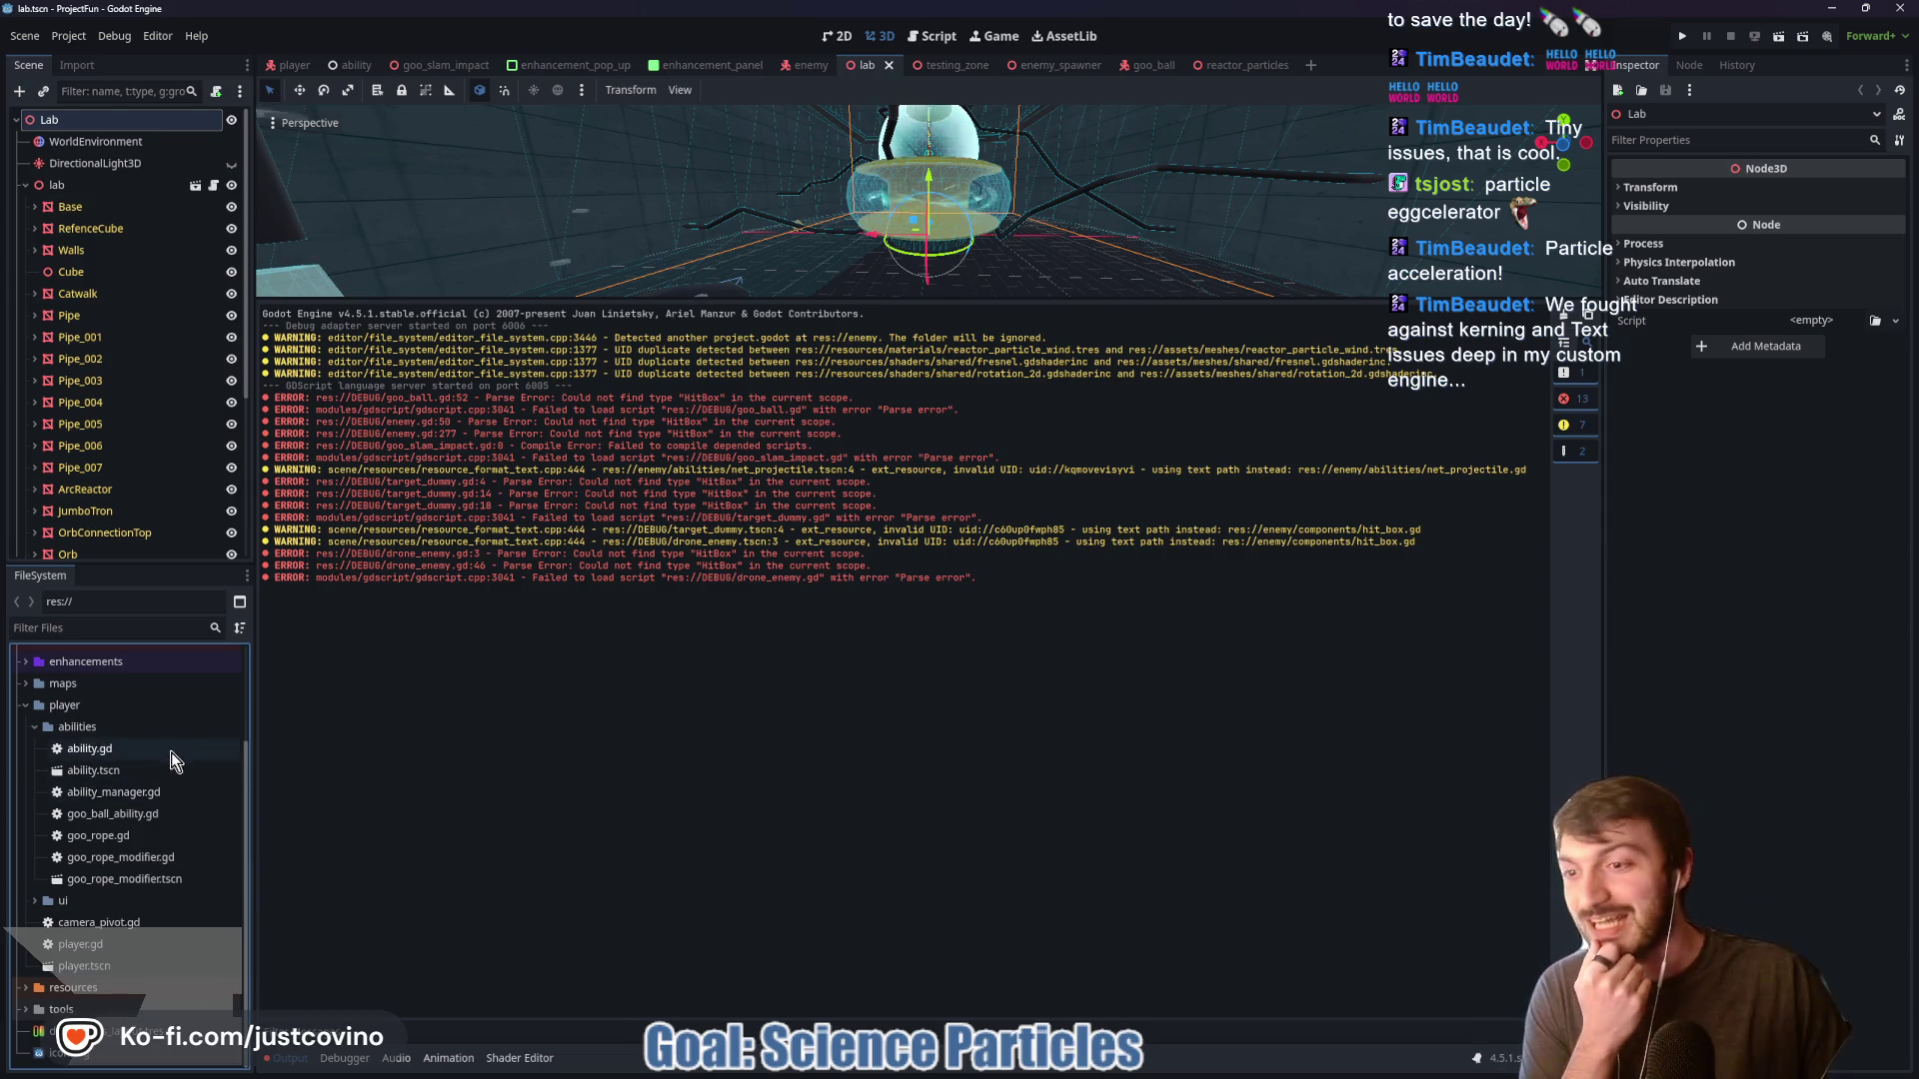
left_click(36, 728)
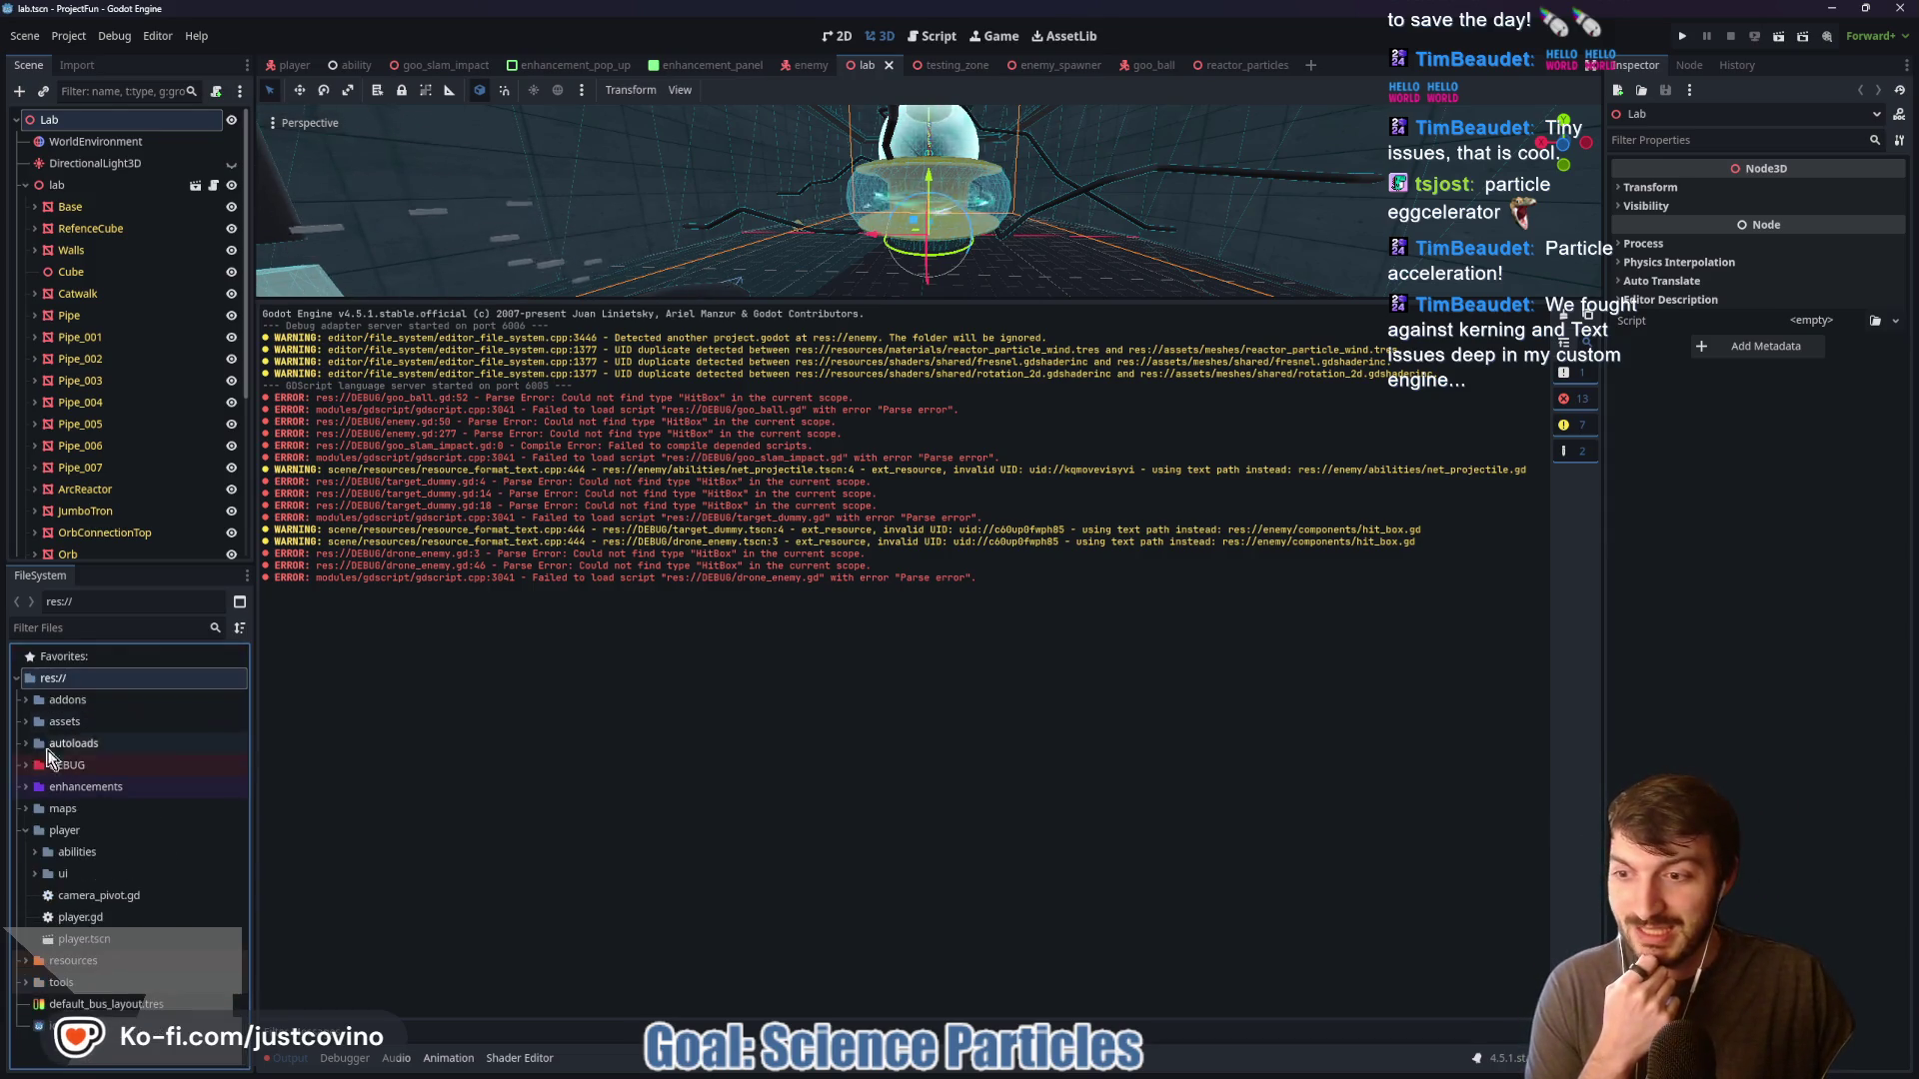
left_click(27, 828)
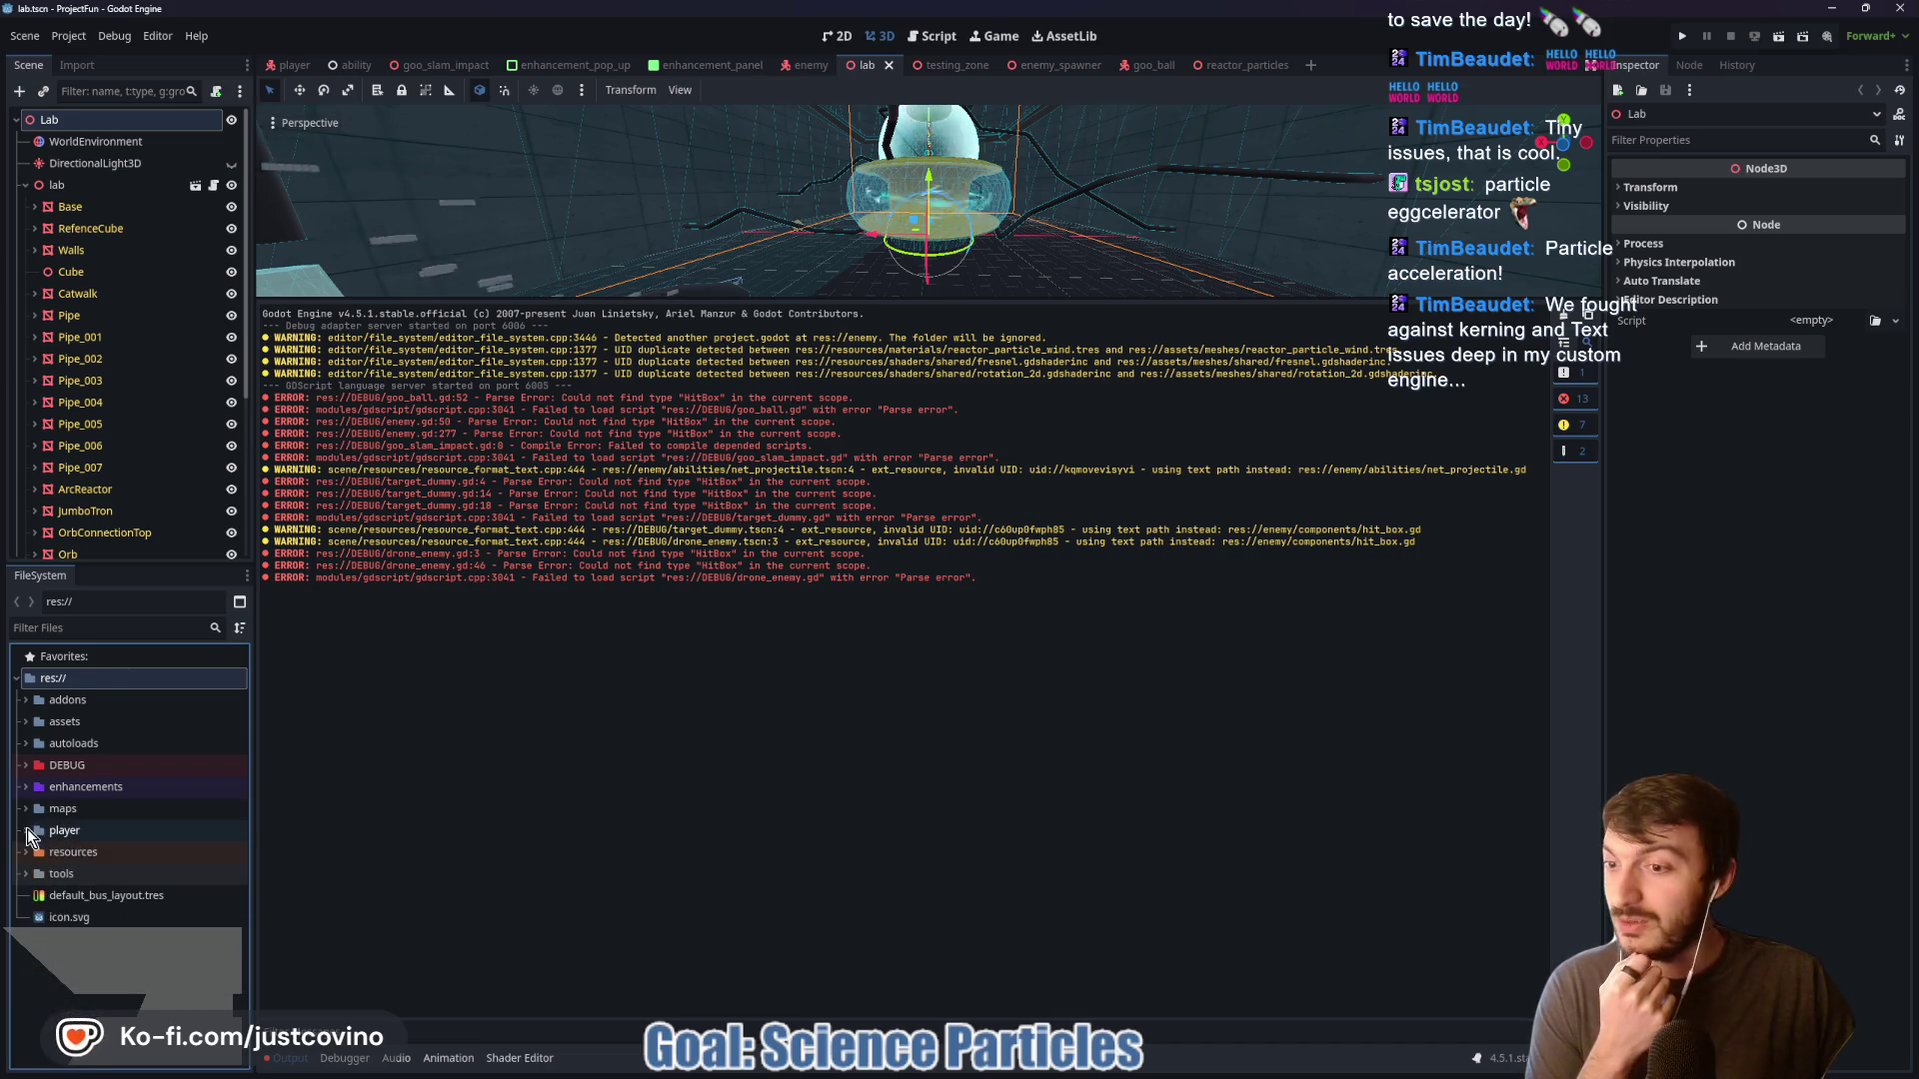
left_click(98, 762)
In File Explorer, rename the project-fun enemy folder to Enemy
mouse_move(990, 1073)
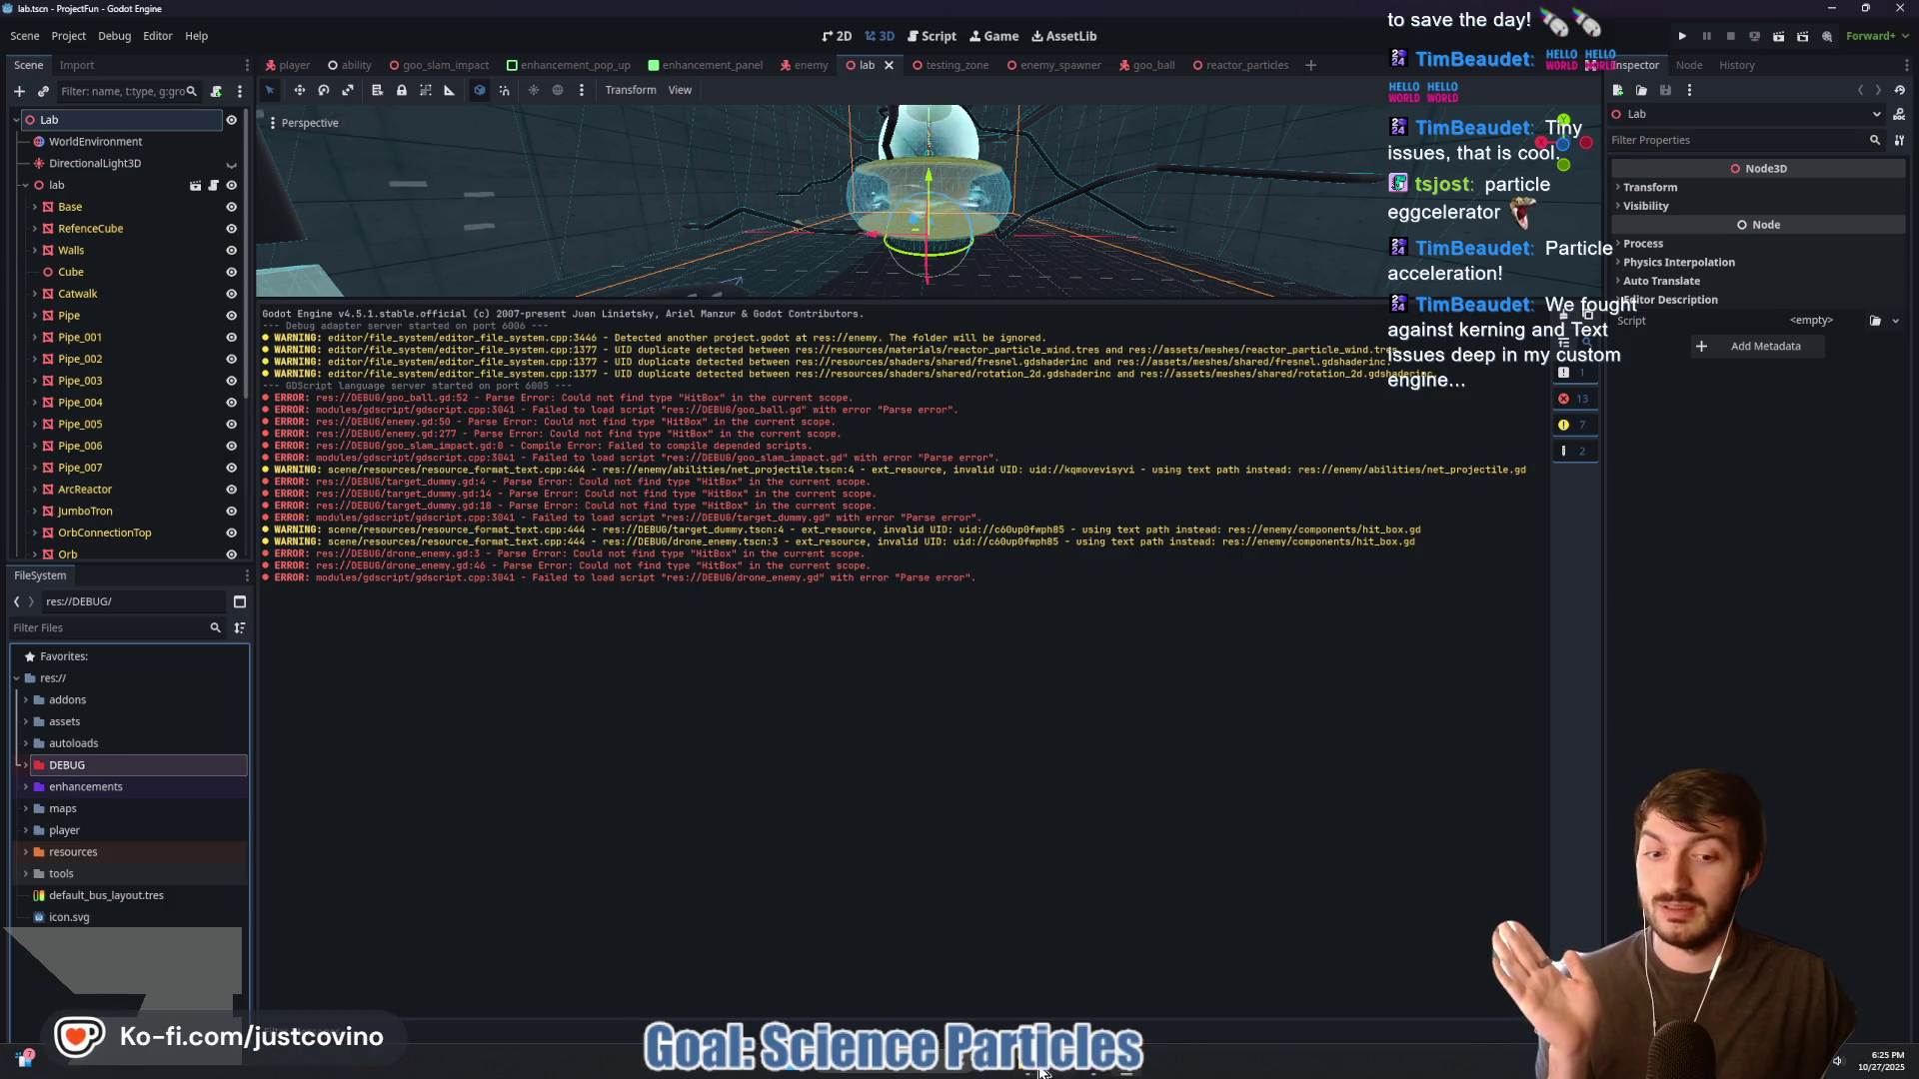
left_click(981, 974)
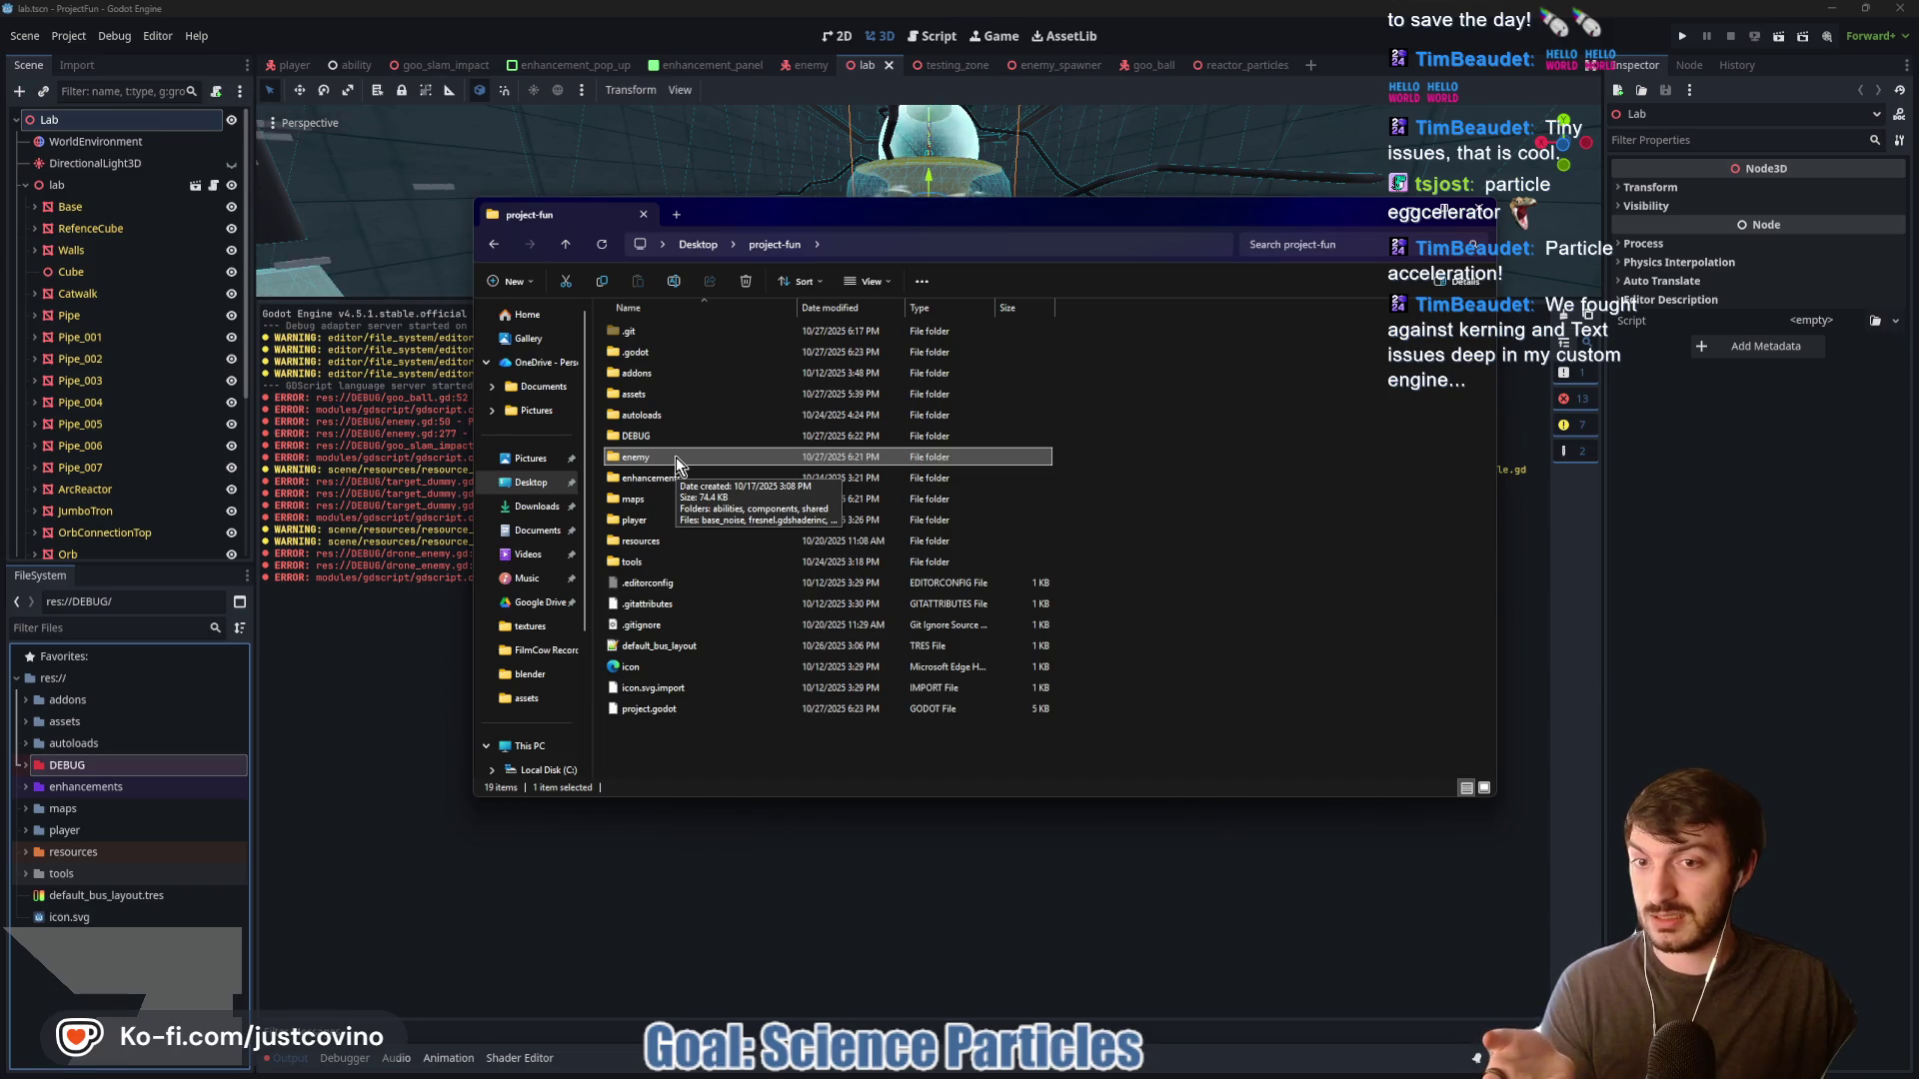
key("F2")
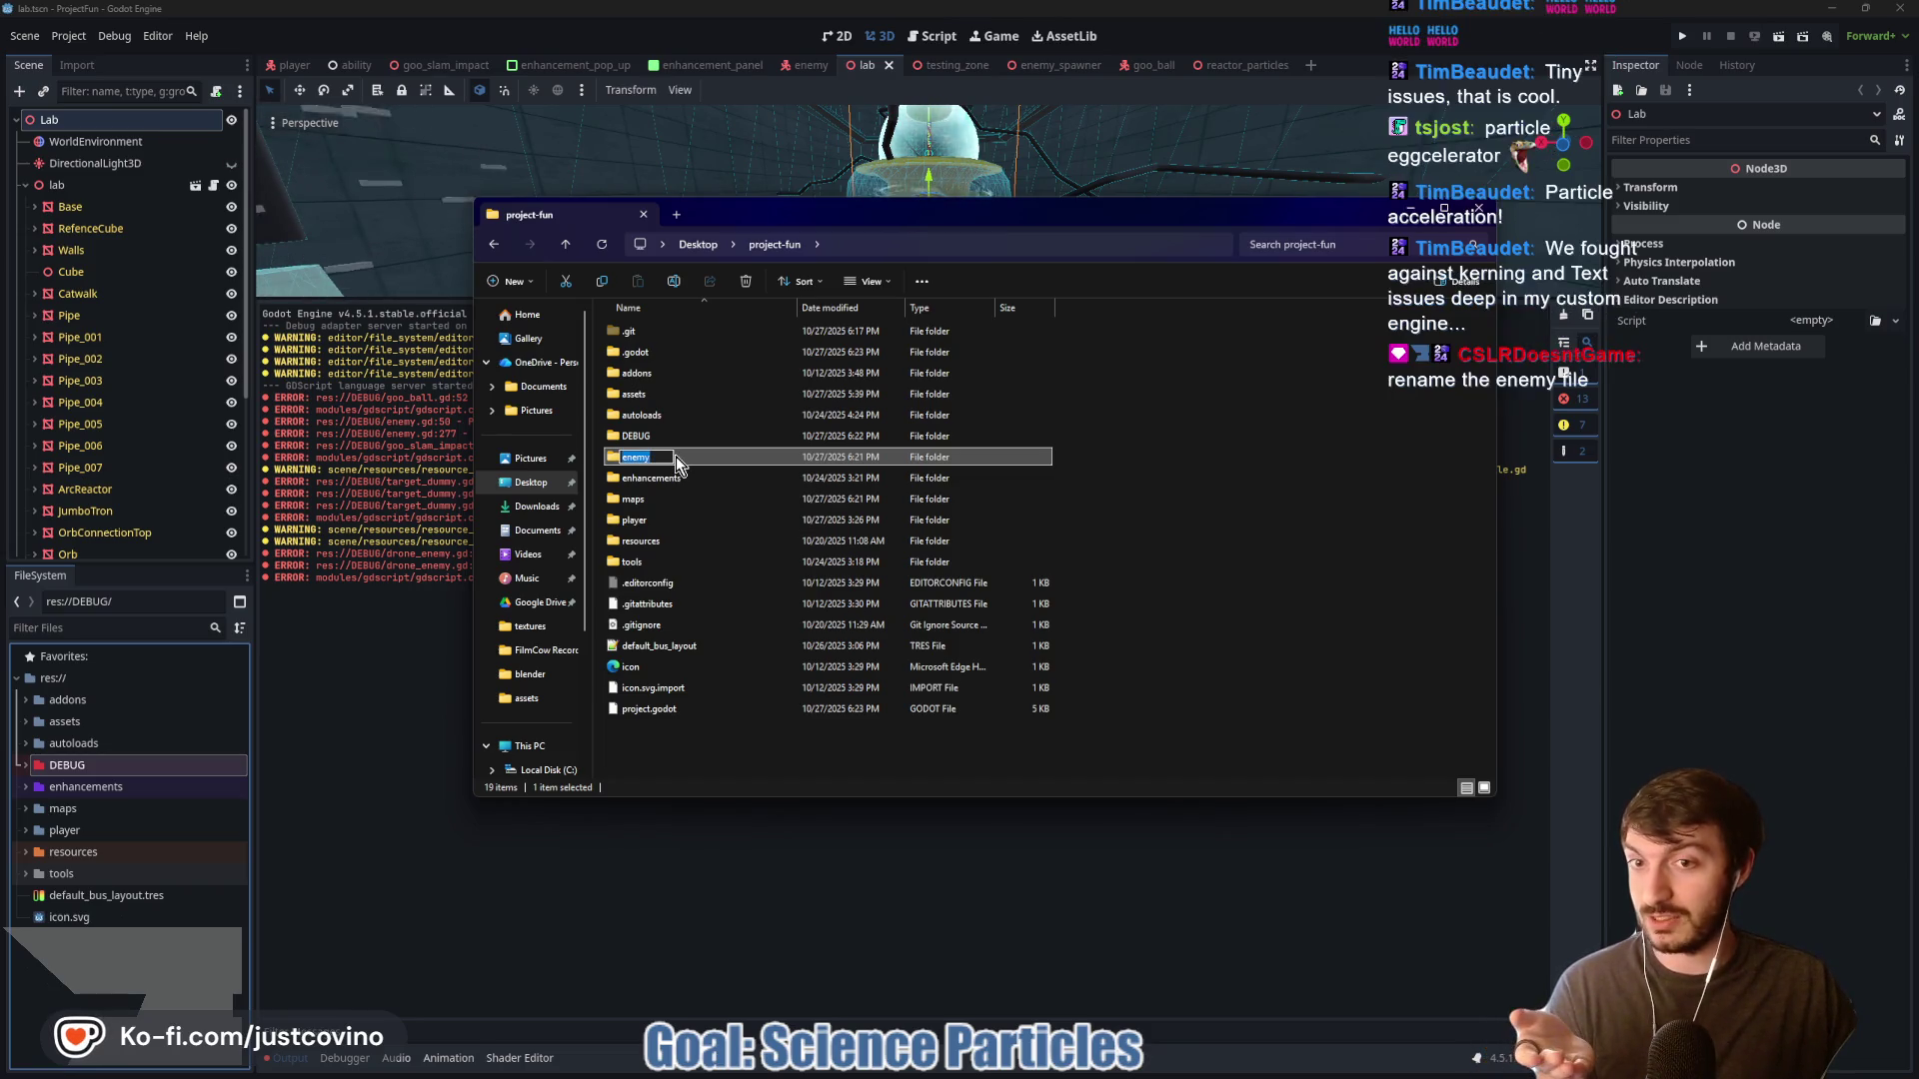
key("Escape")
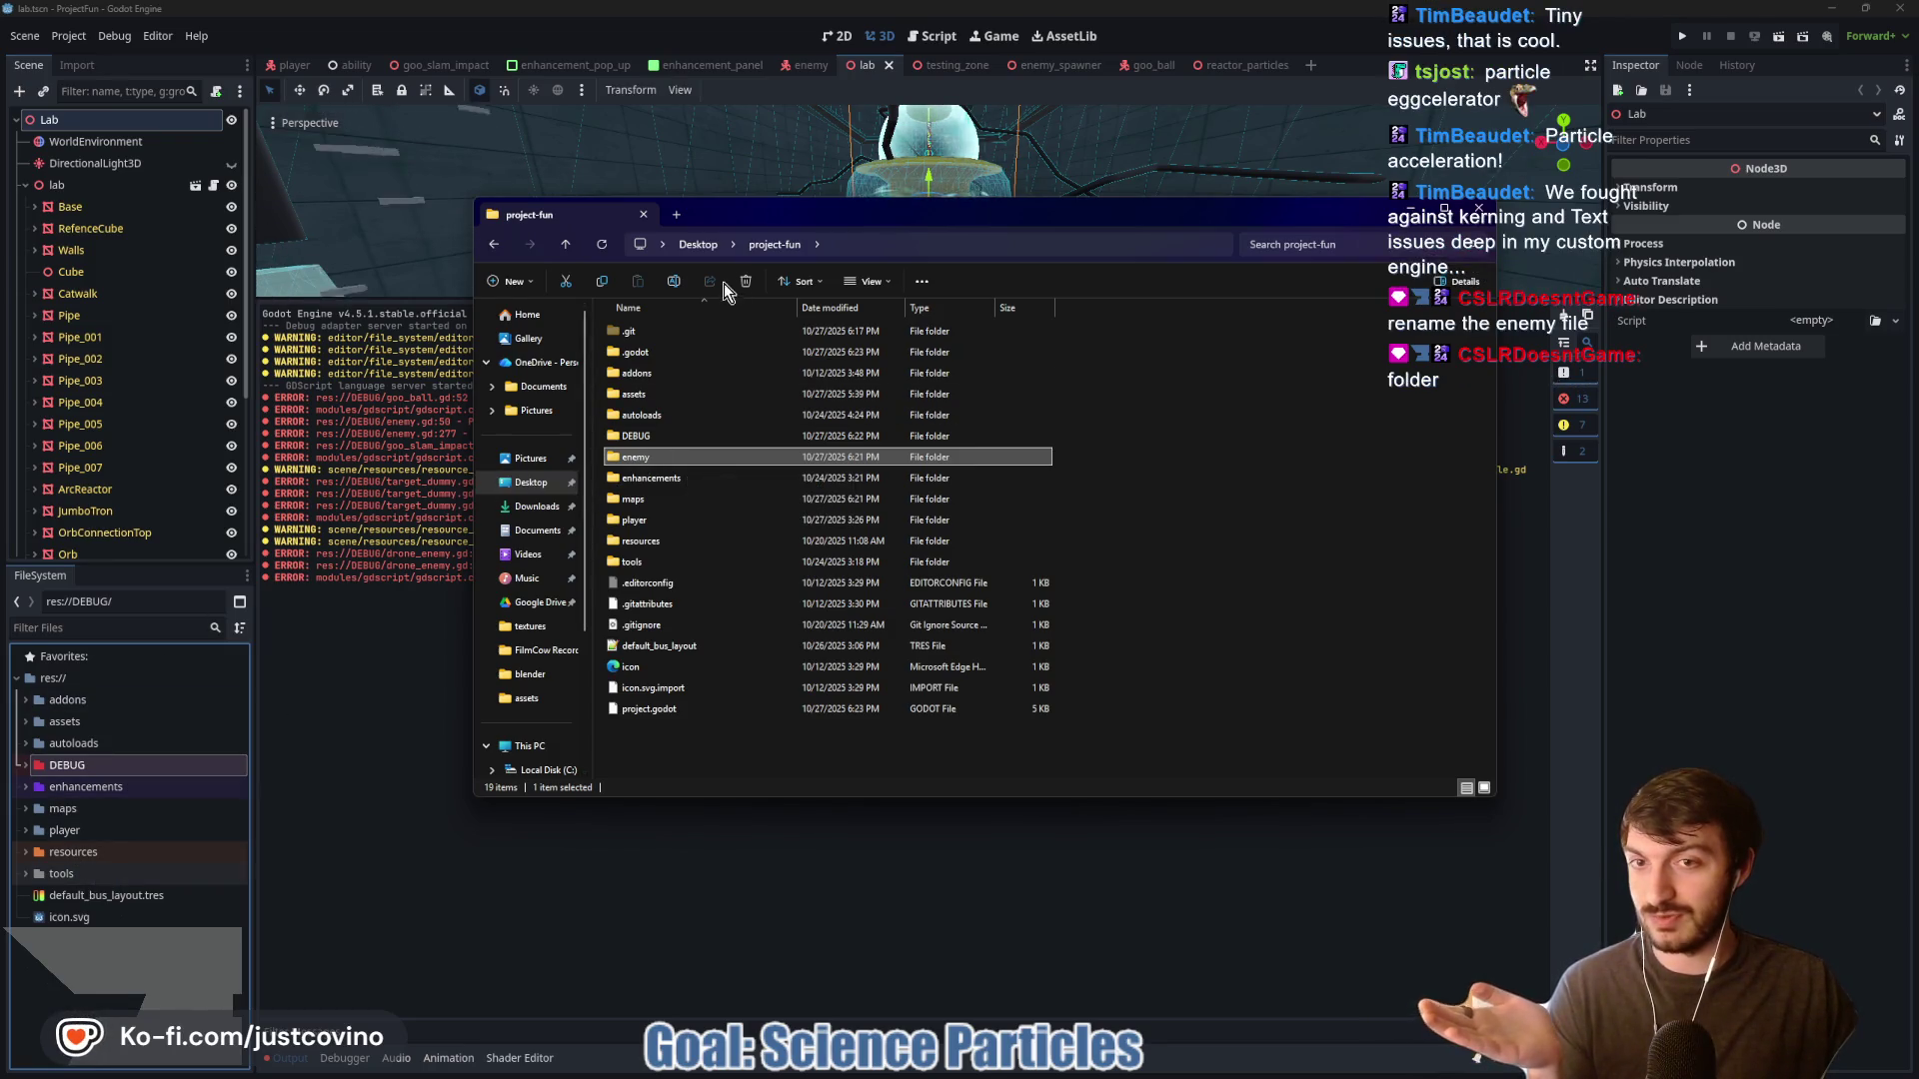
left_click(675, 283)
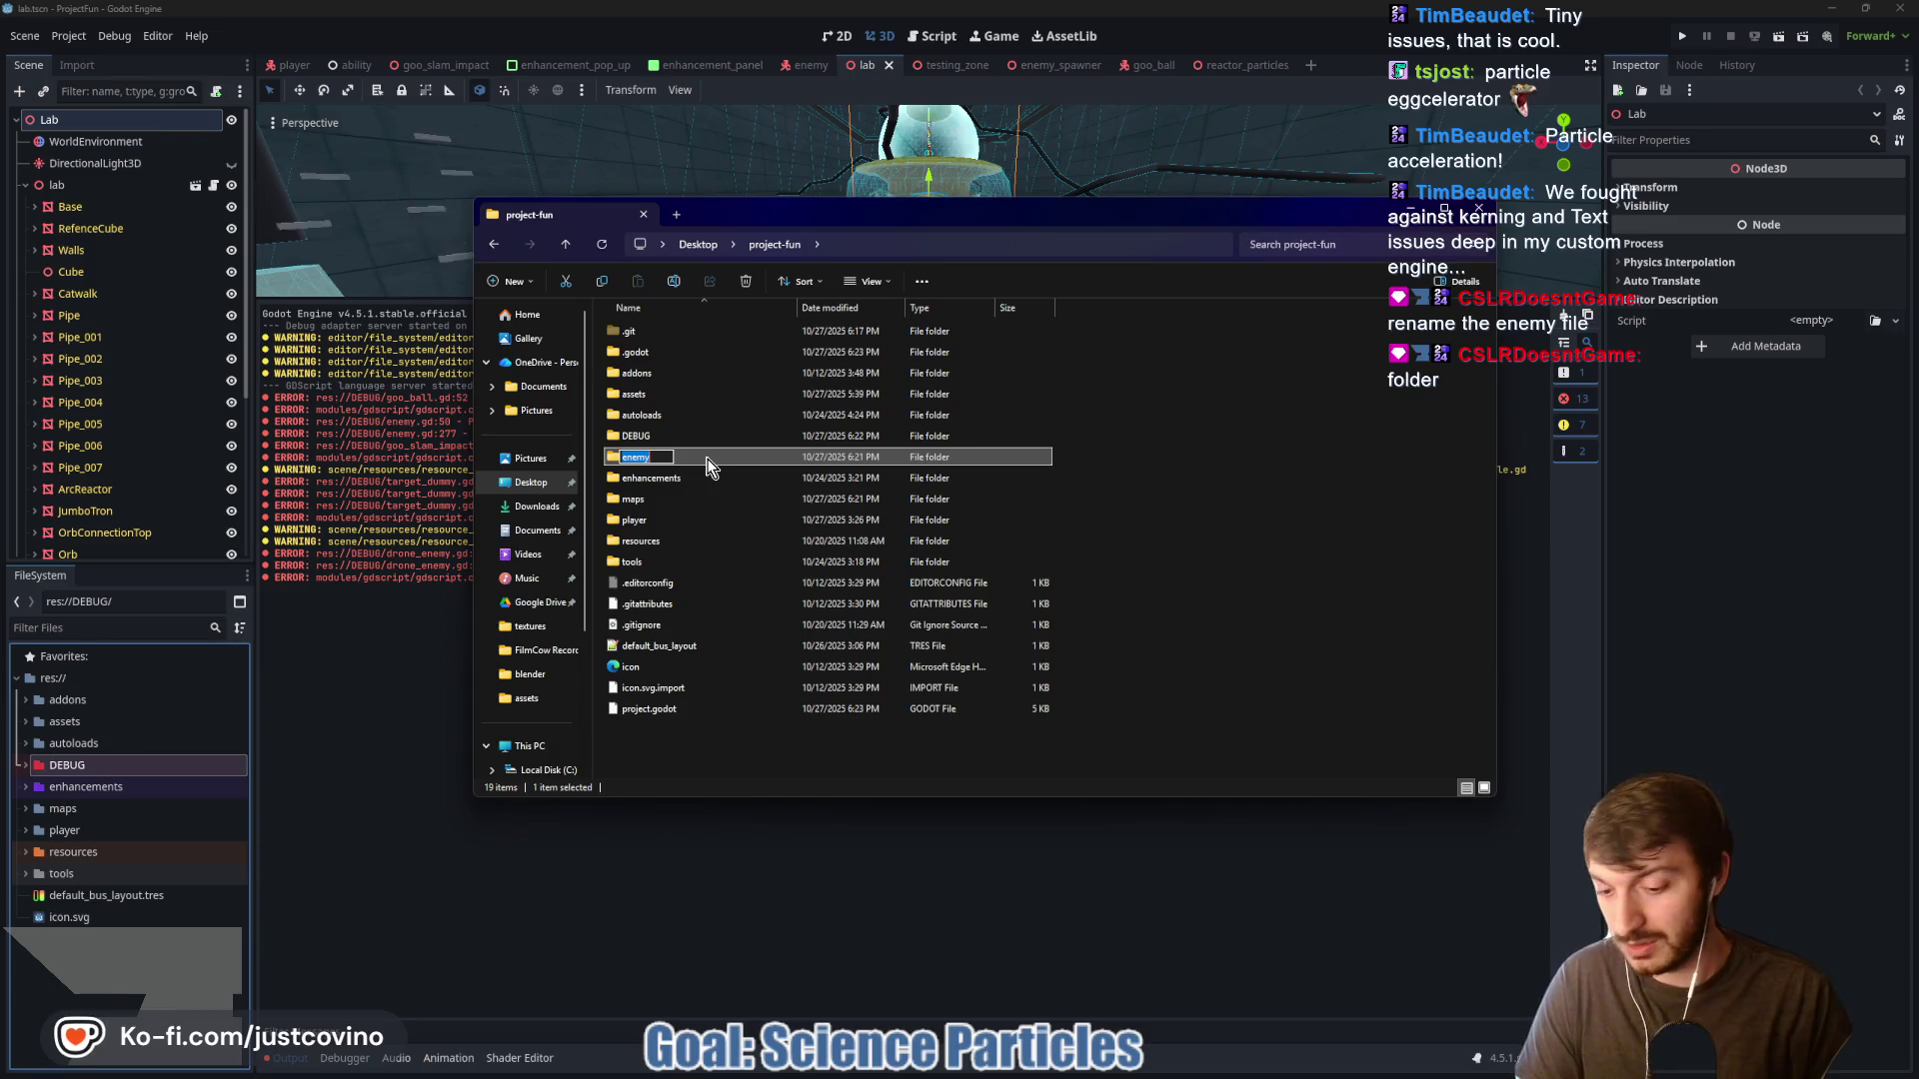
type("y")
key("Return")
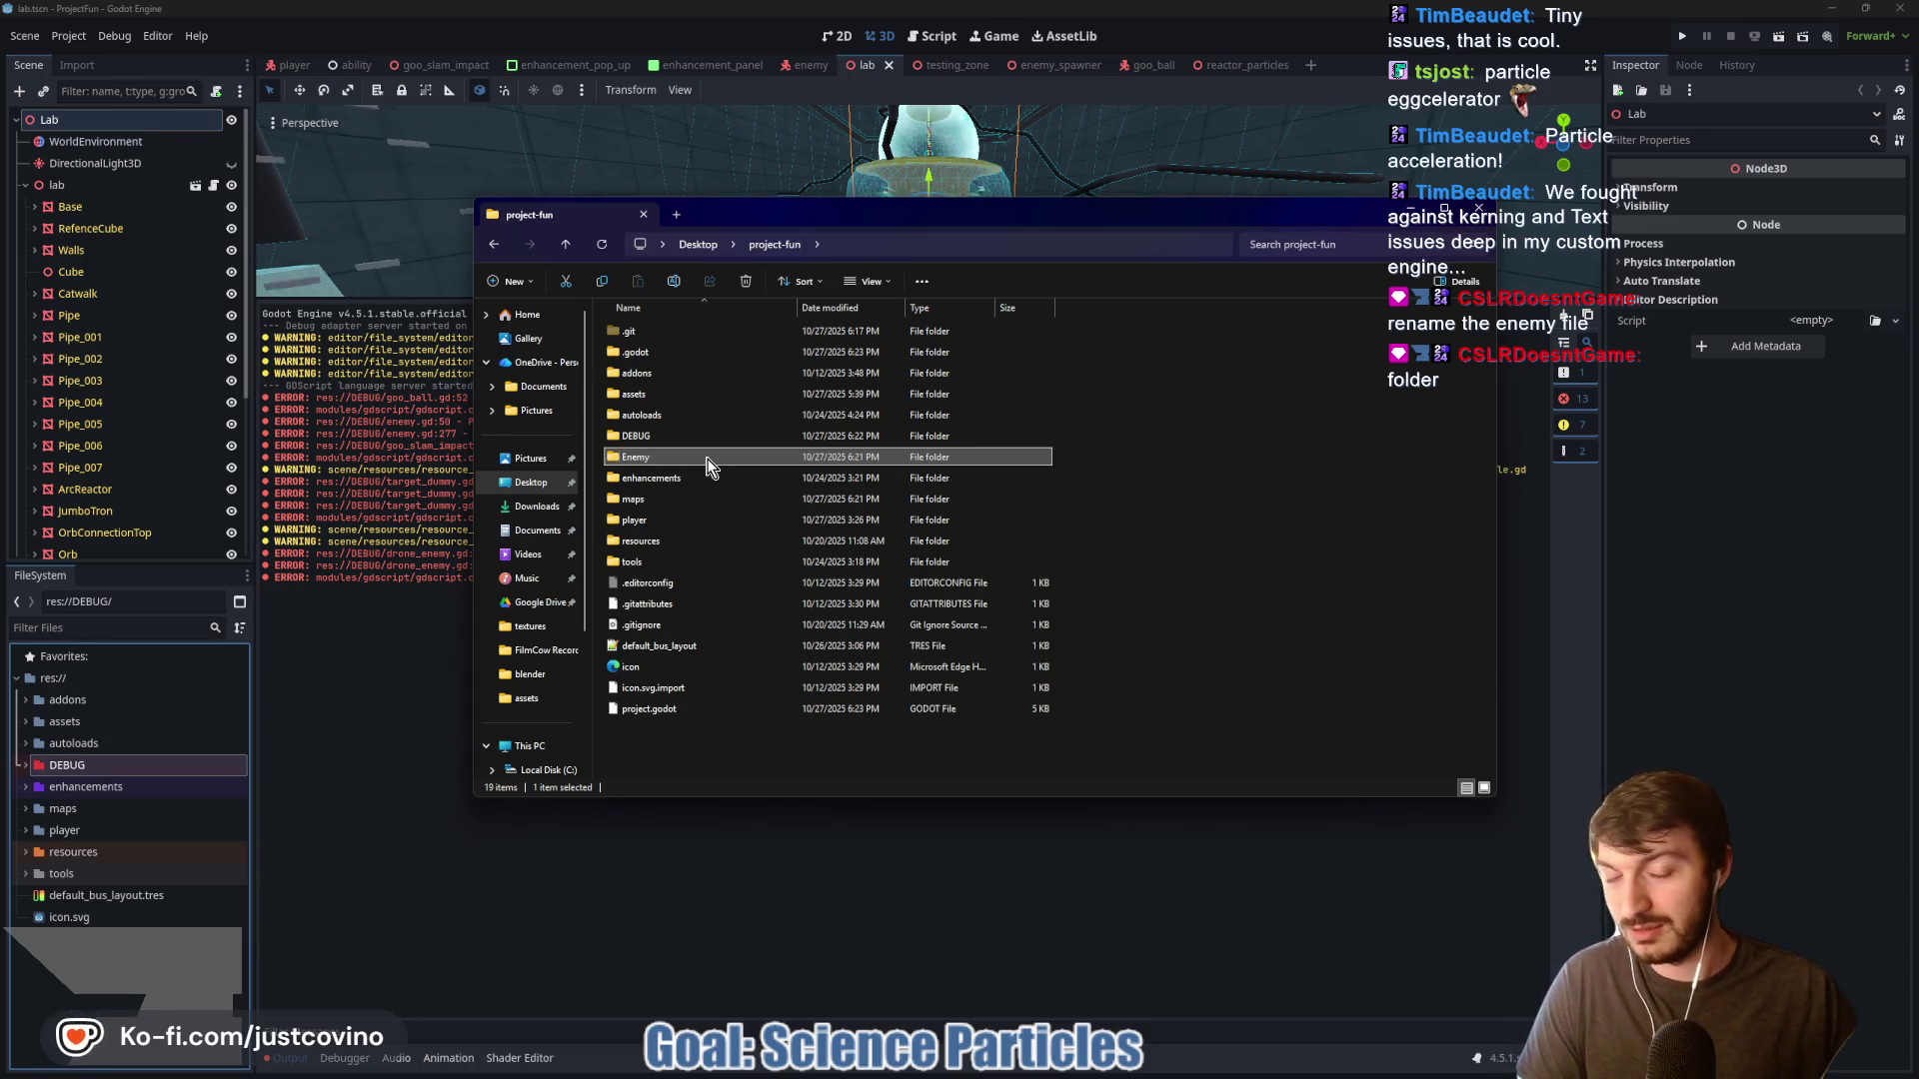
Drag the renamed Enemy folder from File Explorer onto Godot's FileSystem dock
left_click(386, 724)
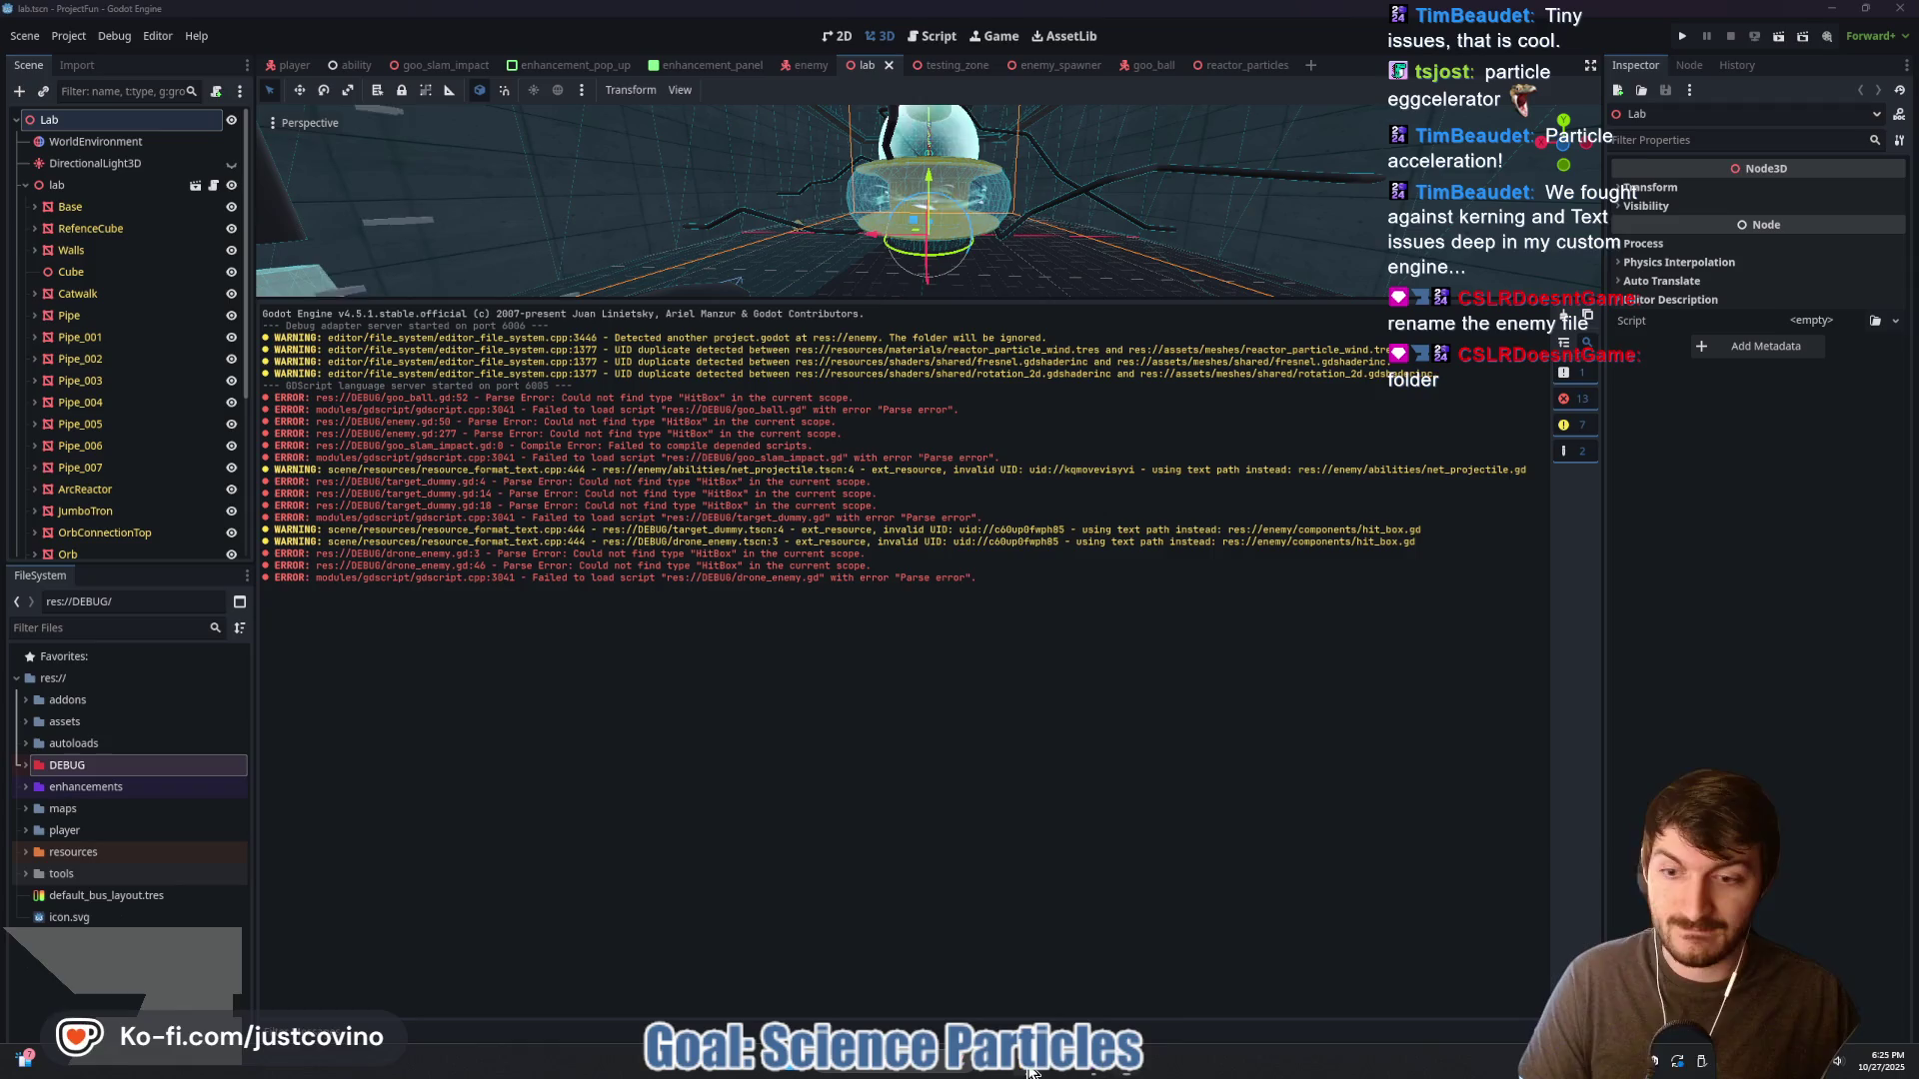
mouse_move(1028, 1061)
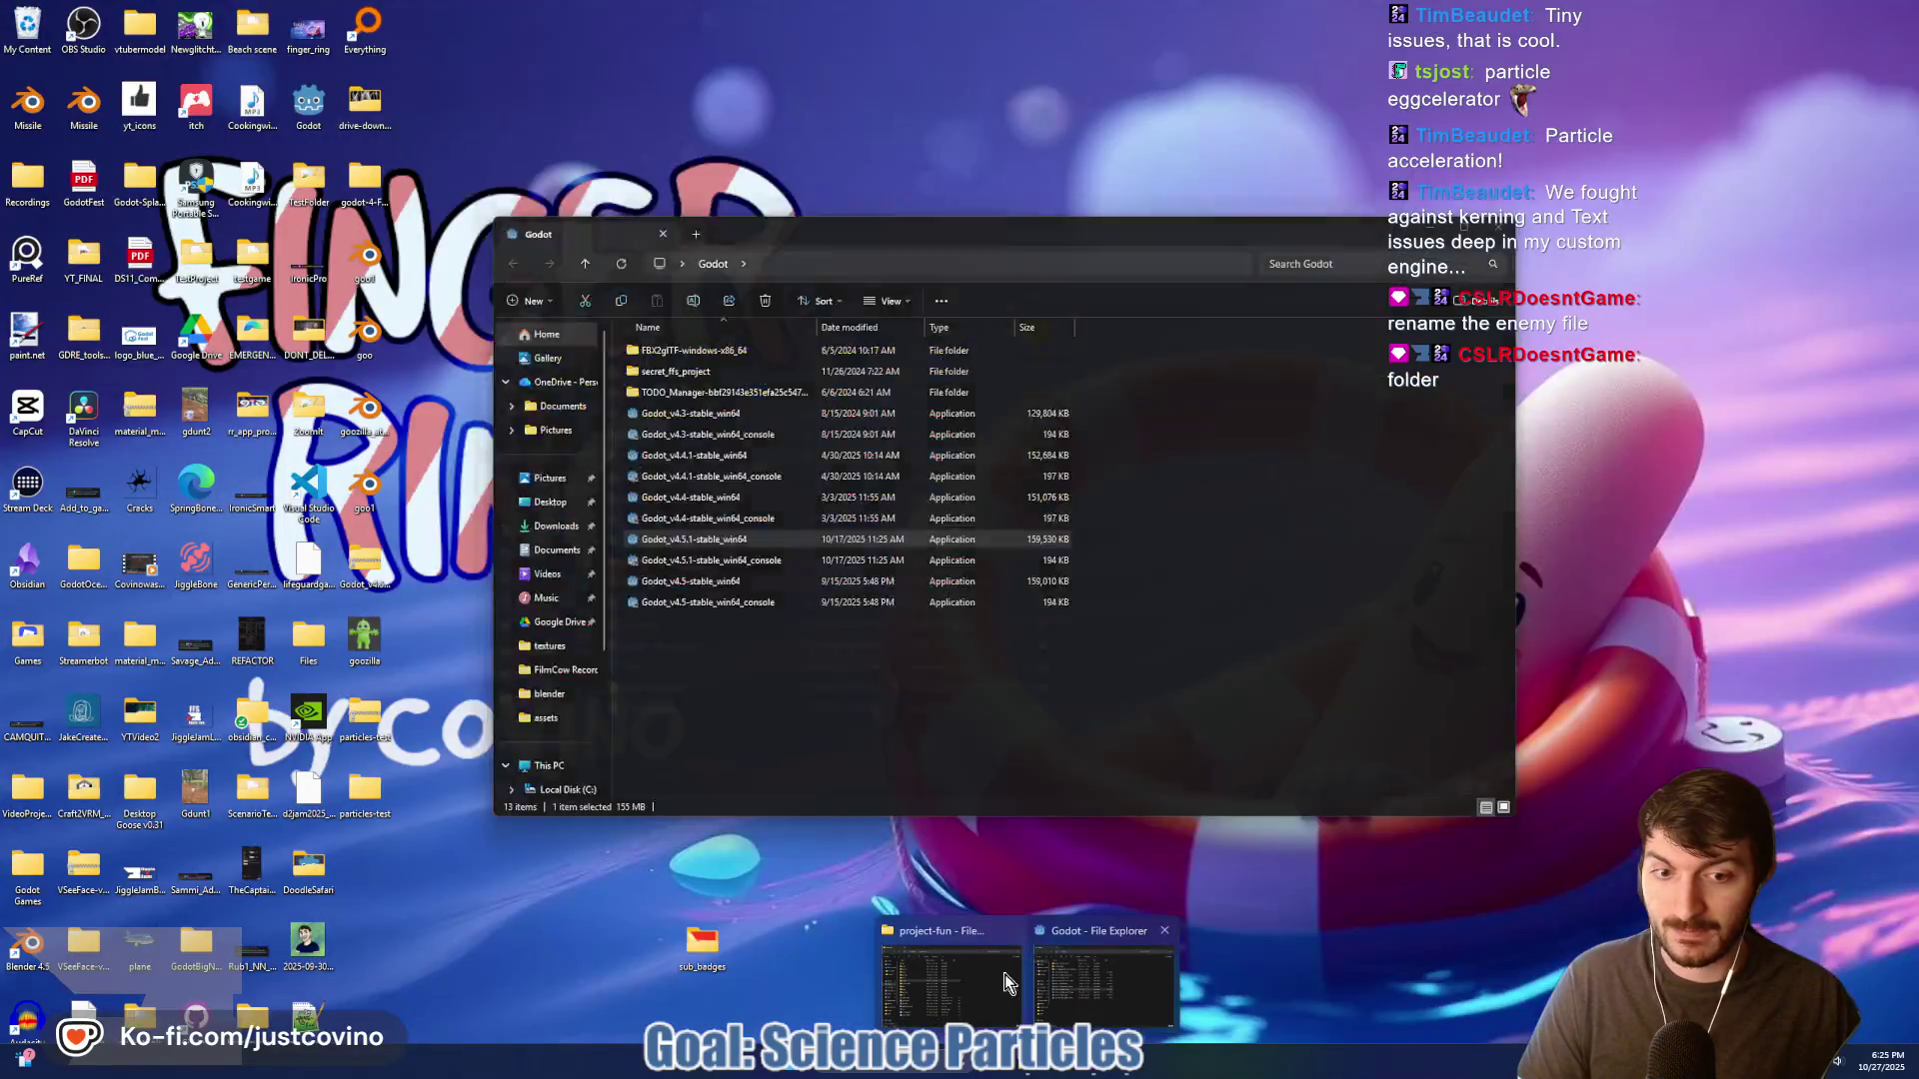
left_click(1005, 983)
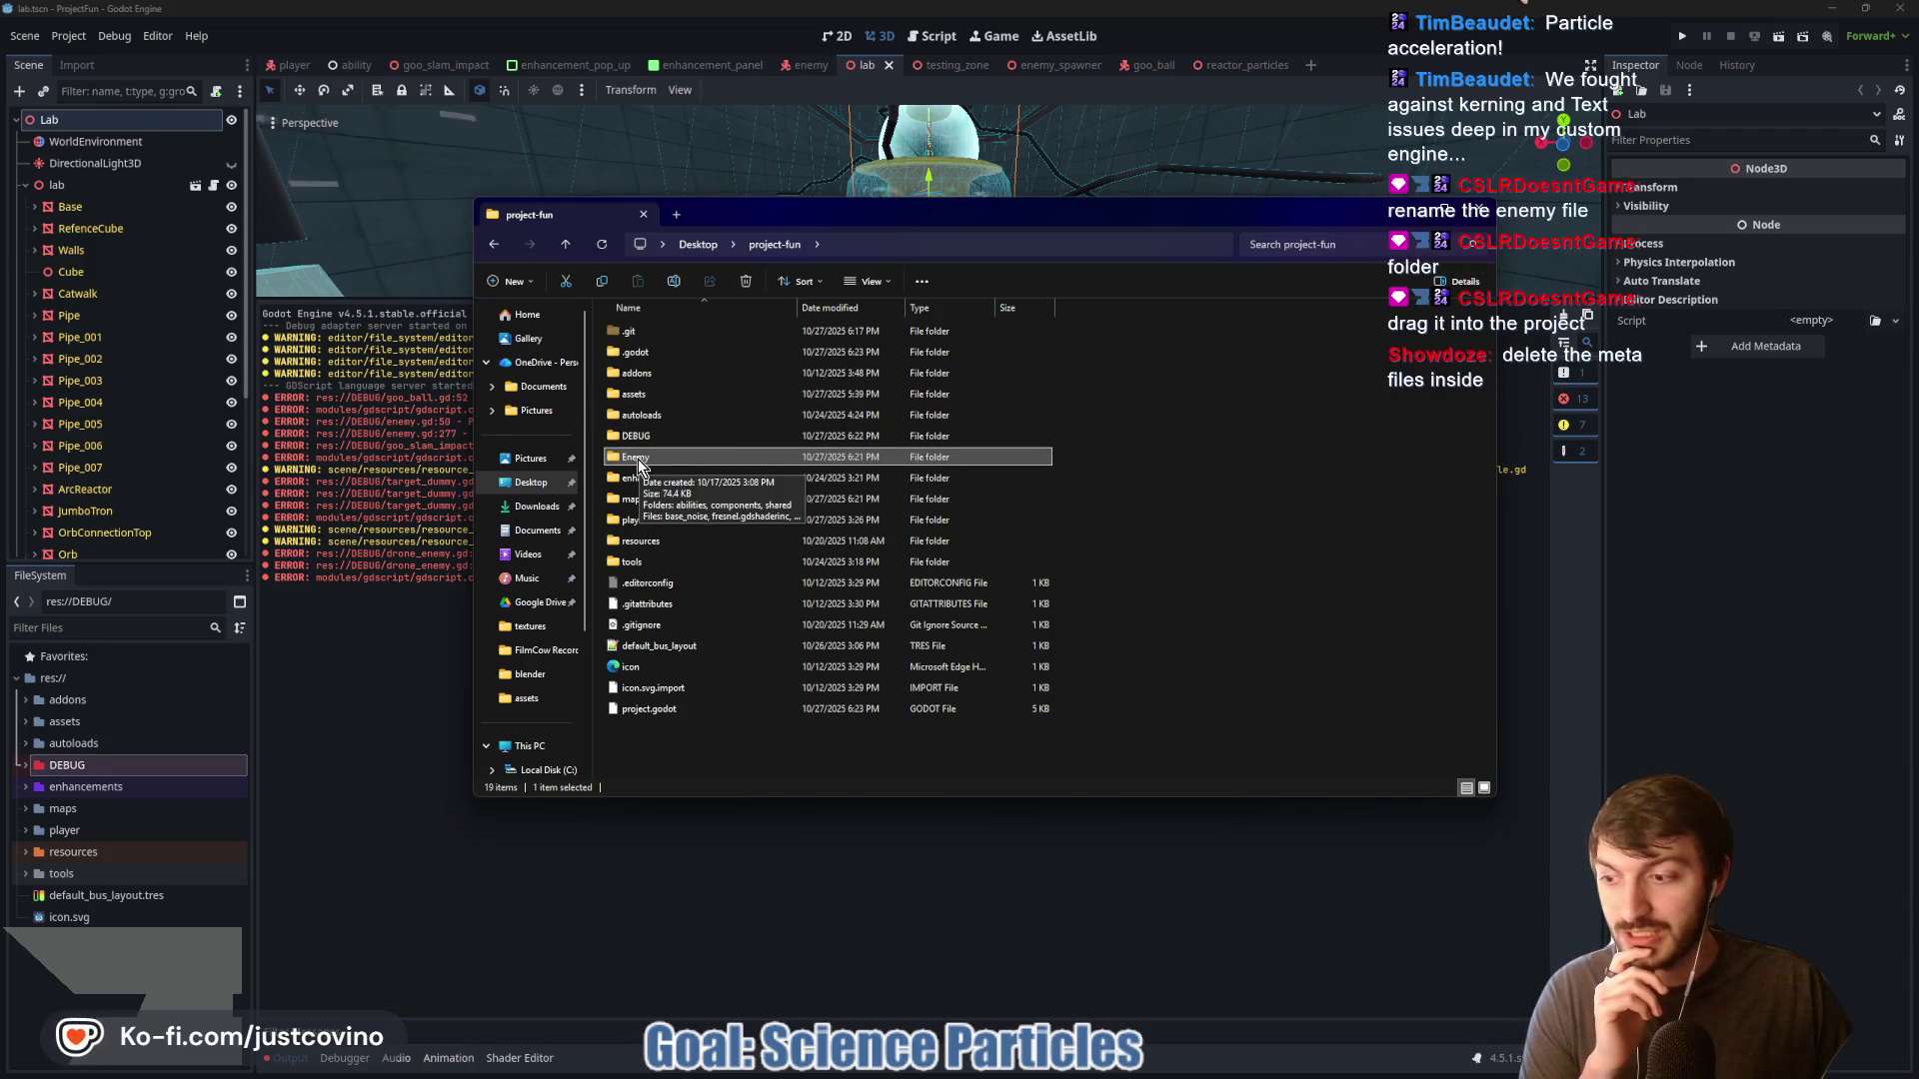
mouse_move(639, 465)
left_mouse_down()
mouse_move(564, 450)
mouse_move(114, 764)
left_mouse_up()
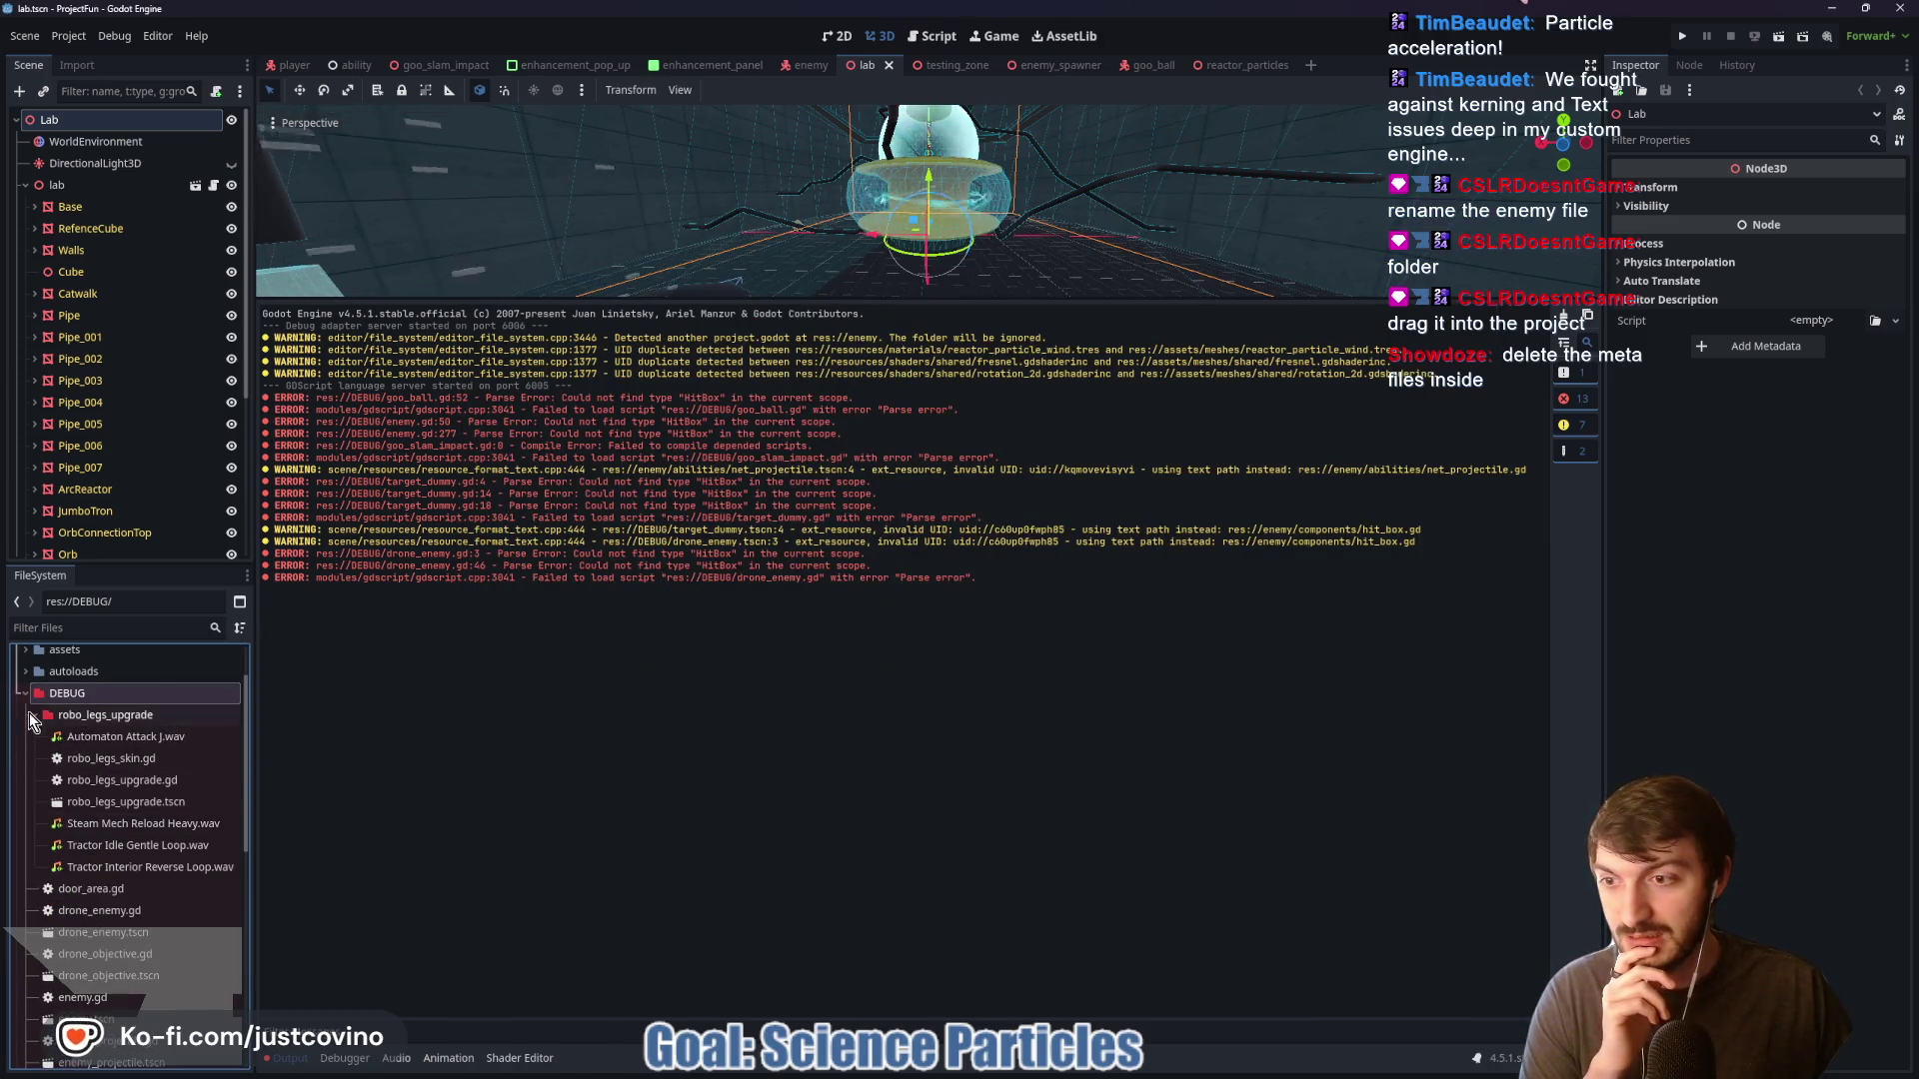
Scroll through the DEBUG folder contents in FileSystem, then collapse DEBUG
scroll(104, 784, "down", 5)
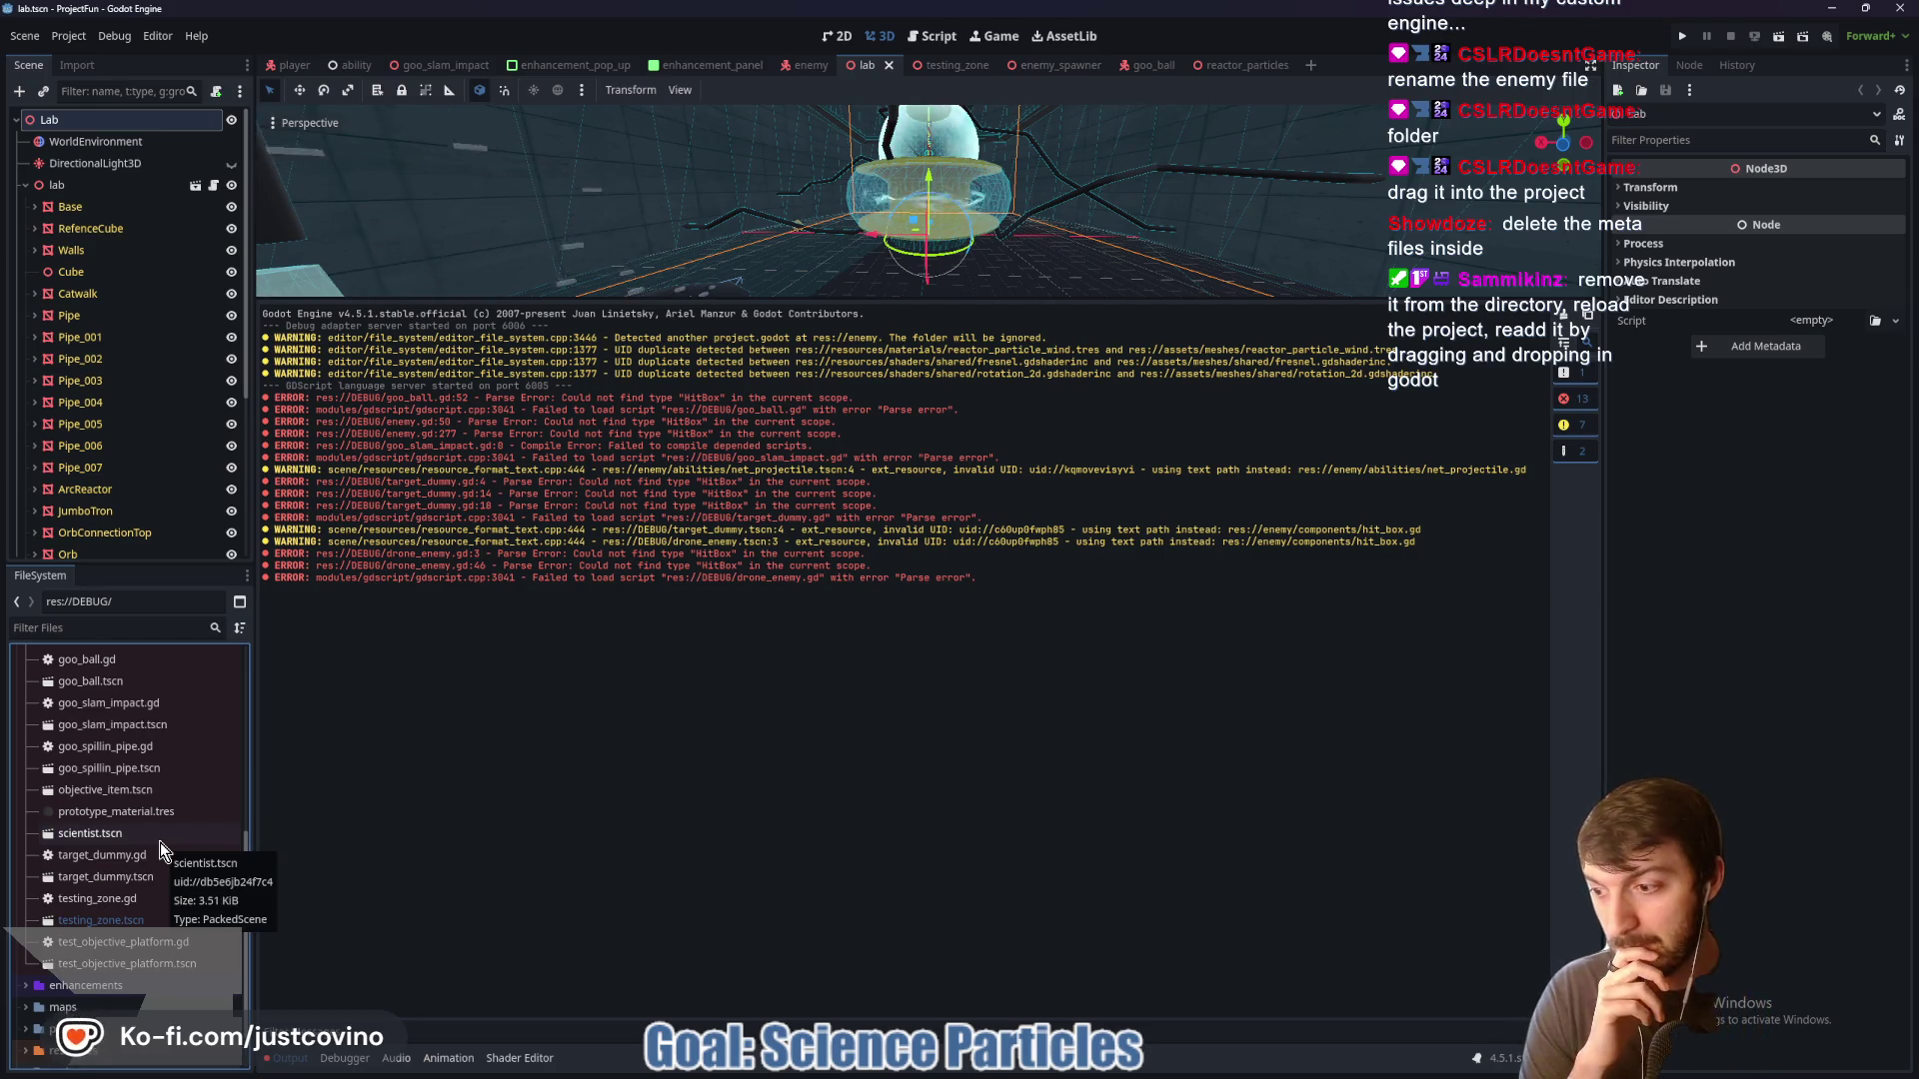
scroll(160, 843, "up", 8)
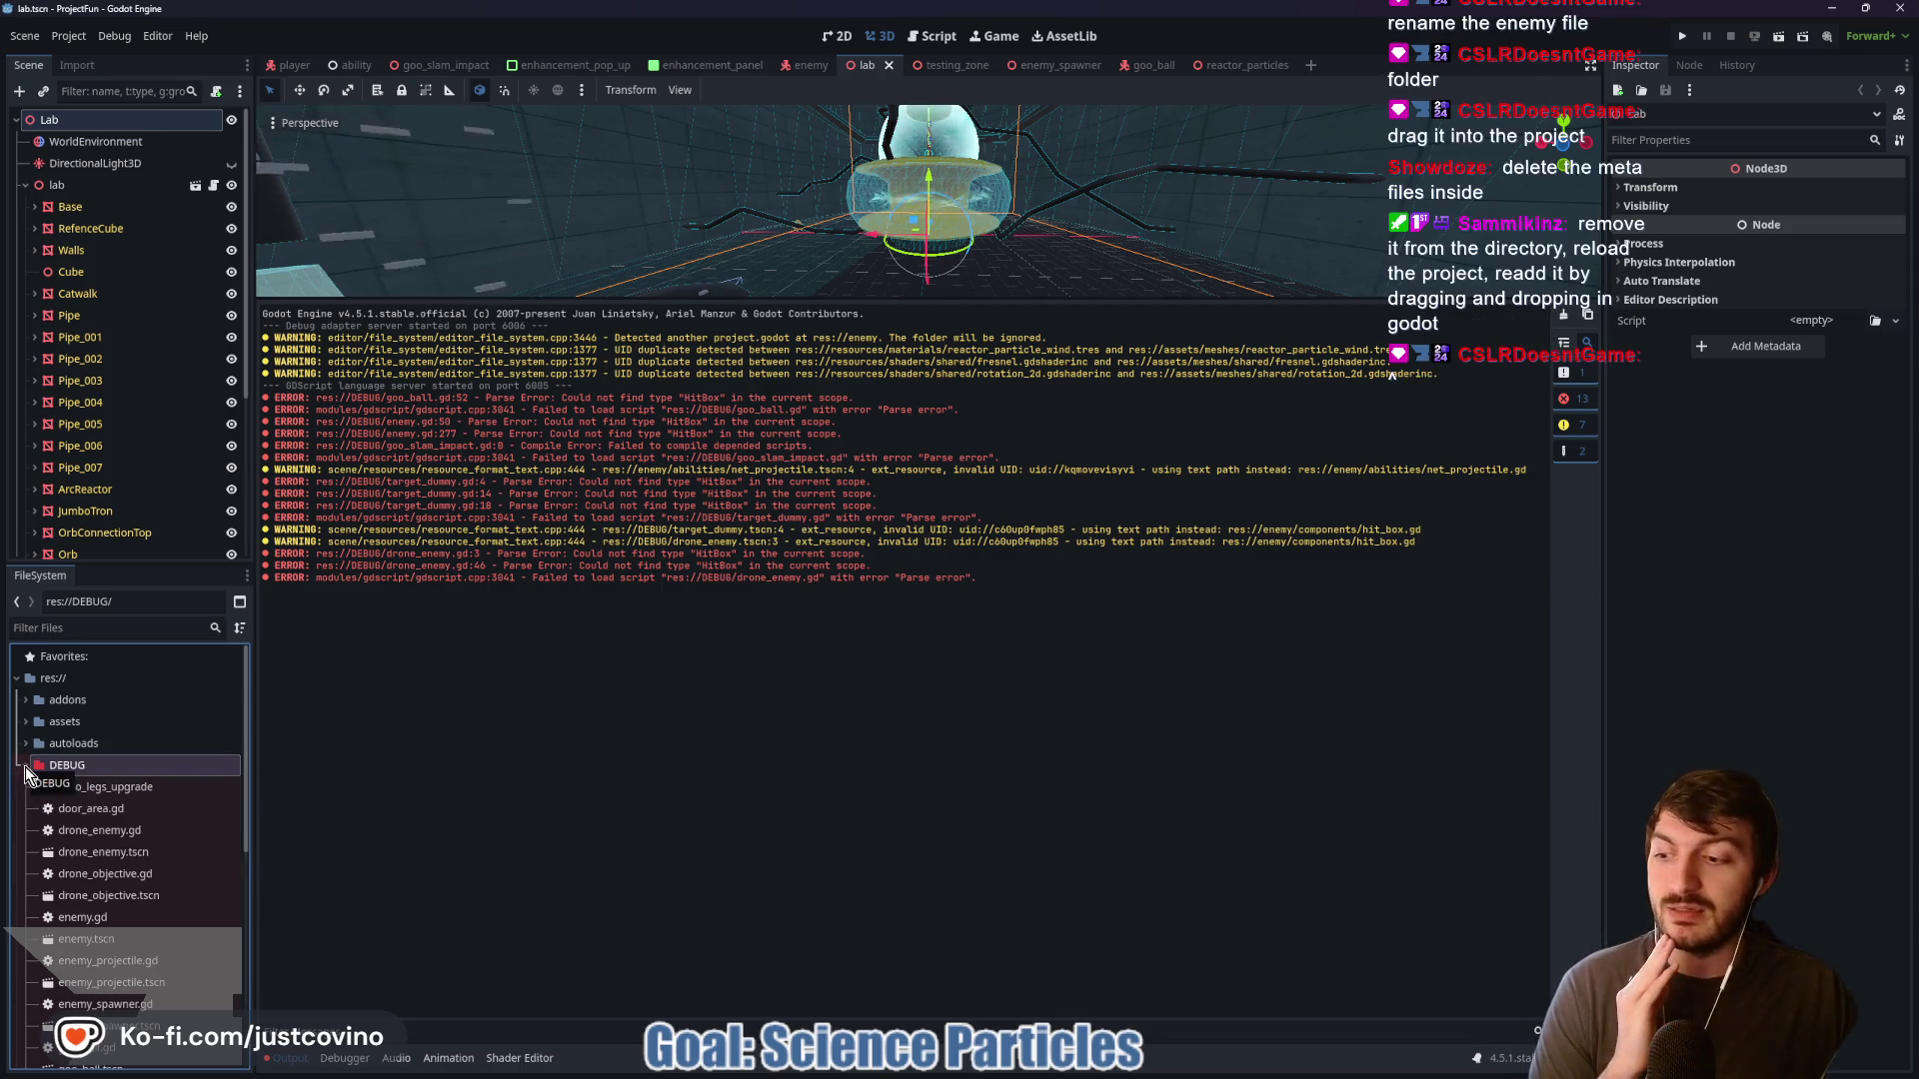
left_click(25, 766)
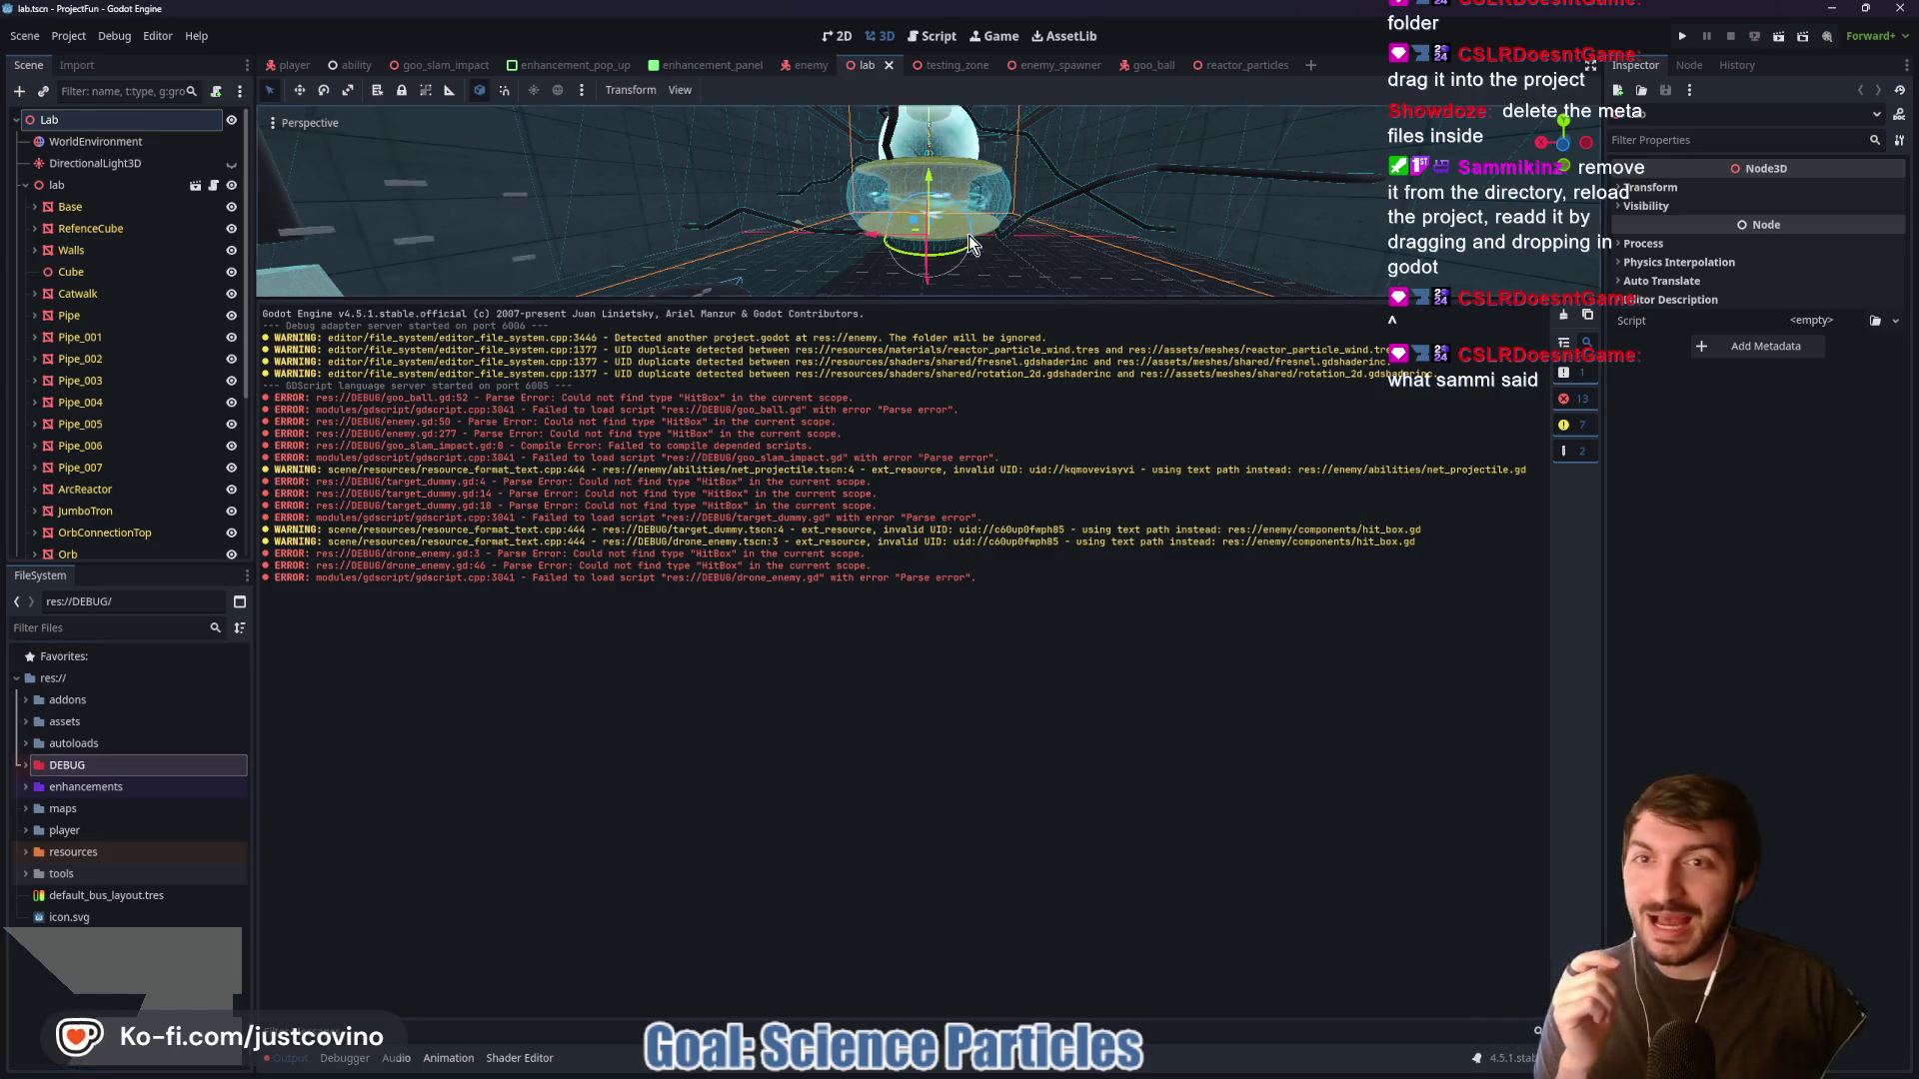
Enlarge the 3D view over the Output log and cycle through the reactor_particles and goo_ball scene tabs
mouse_move(930, 222)
left_mouse_down()
mouse_move(905, 205)
mouse_move(932, 220)
left_mouse_up()
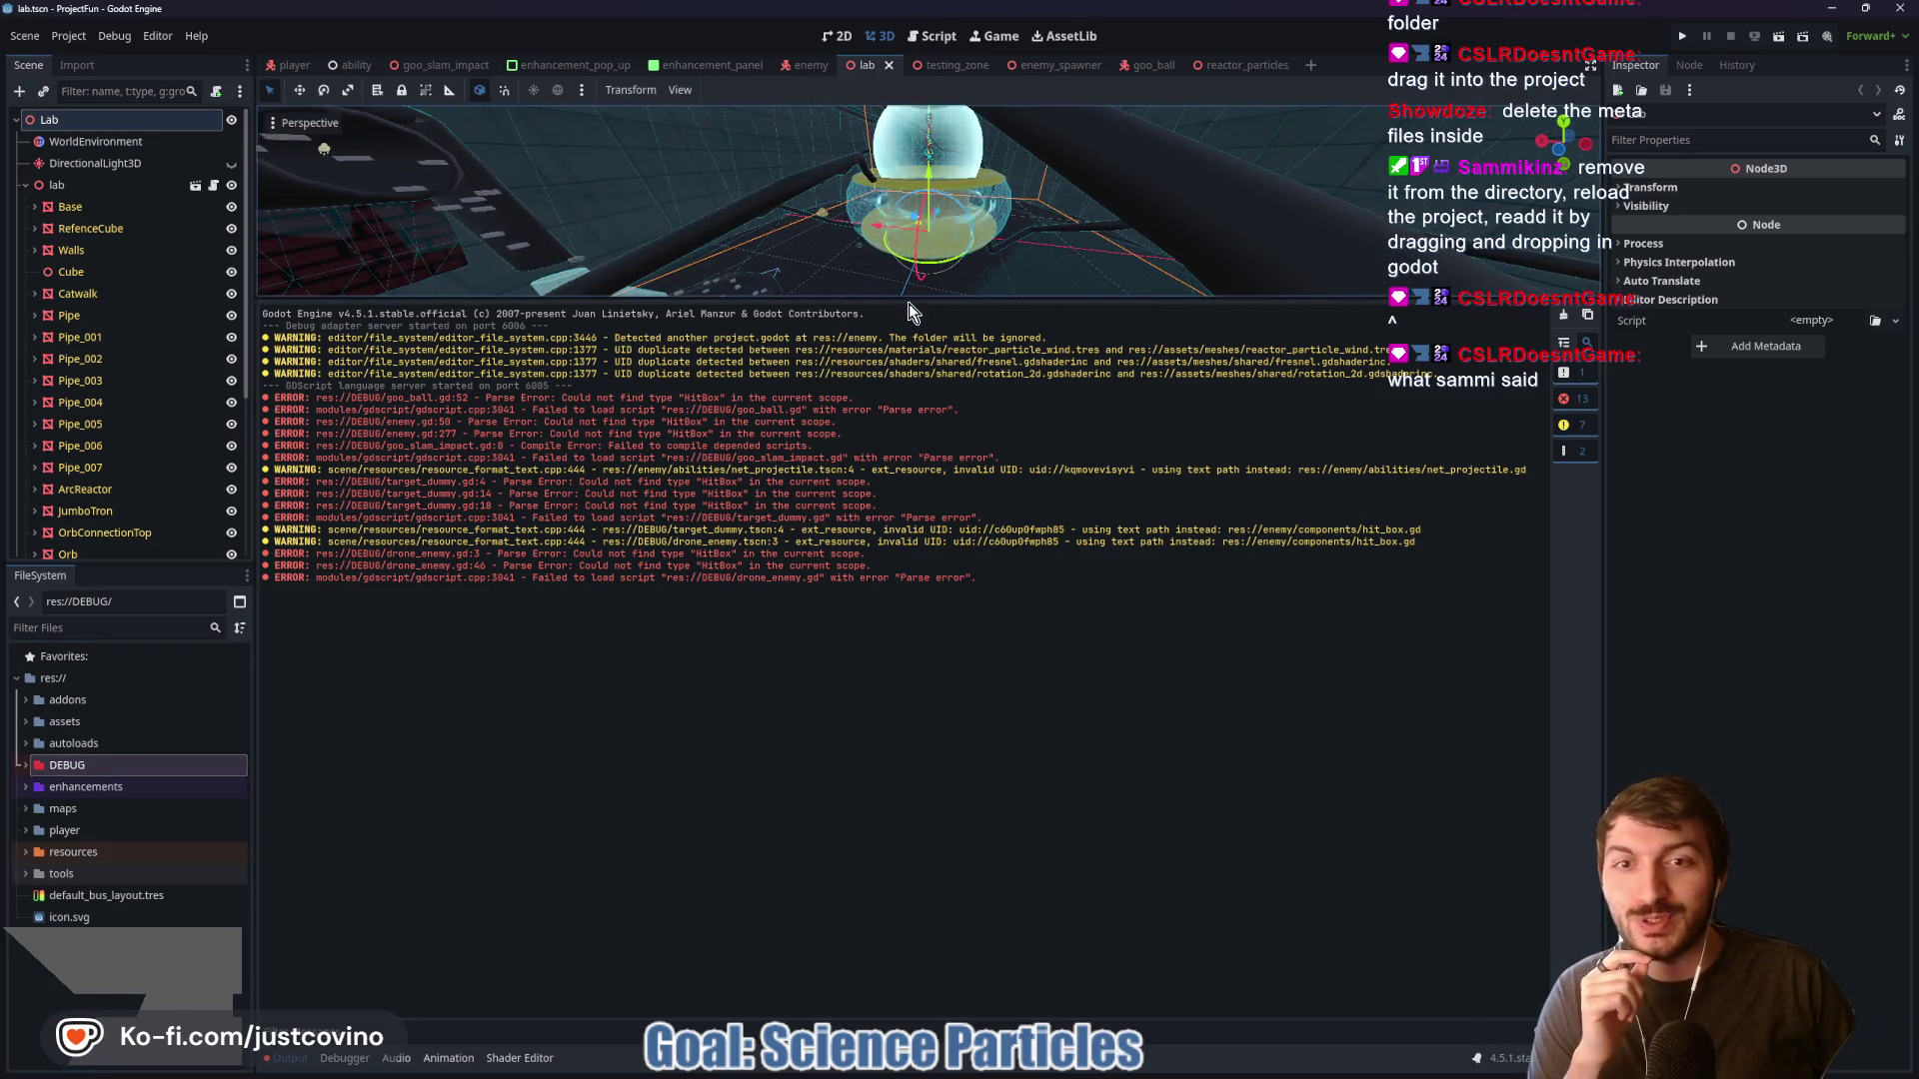
left_click_drag(913, 305, 913, 630)
mouse_move(930, 365)
left_mouse_down()
mouse_move(1029, 355)
mouse_move(1018, 481)
left_mouse_up()
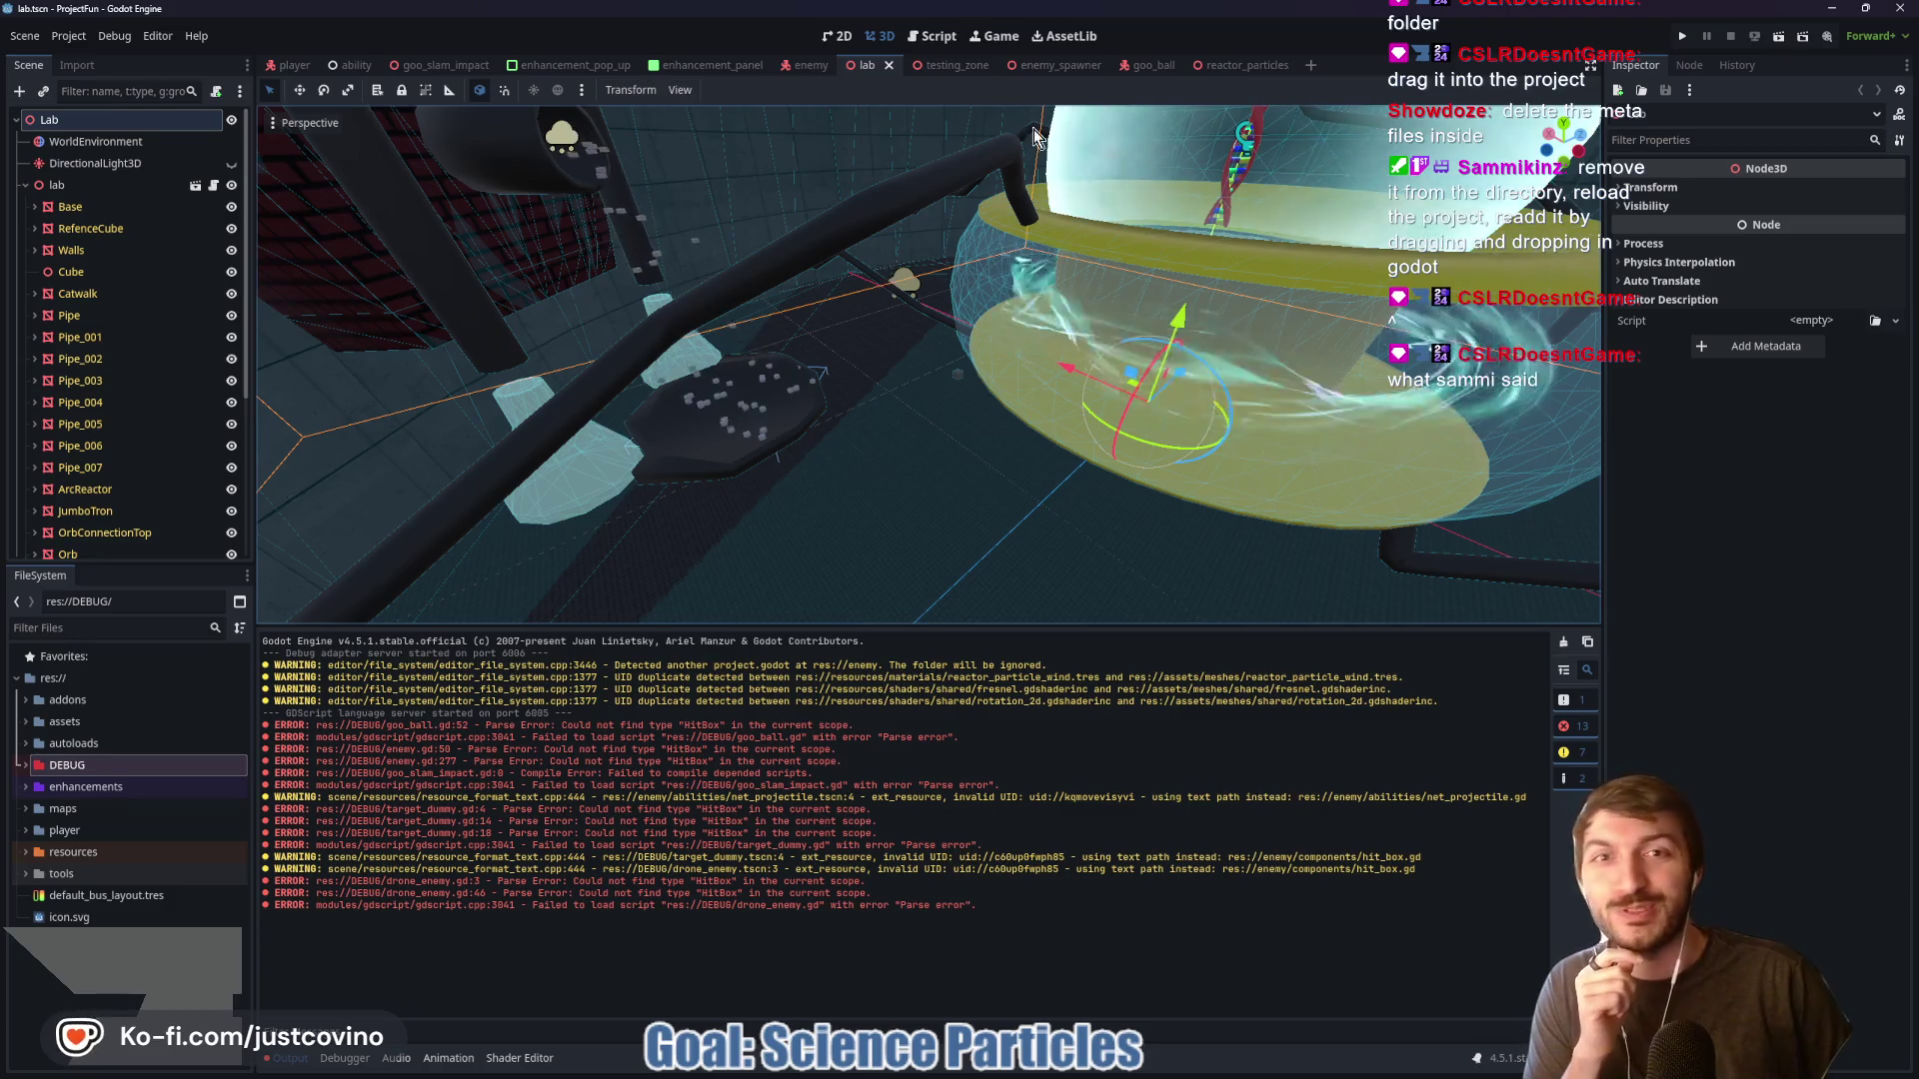
left_click(1250, 63)
left_click(1135, 64)
Switch to the enemy scene, frame the Enemy node, and open its enemy.gd script at the top
left_click(1030, 64)
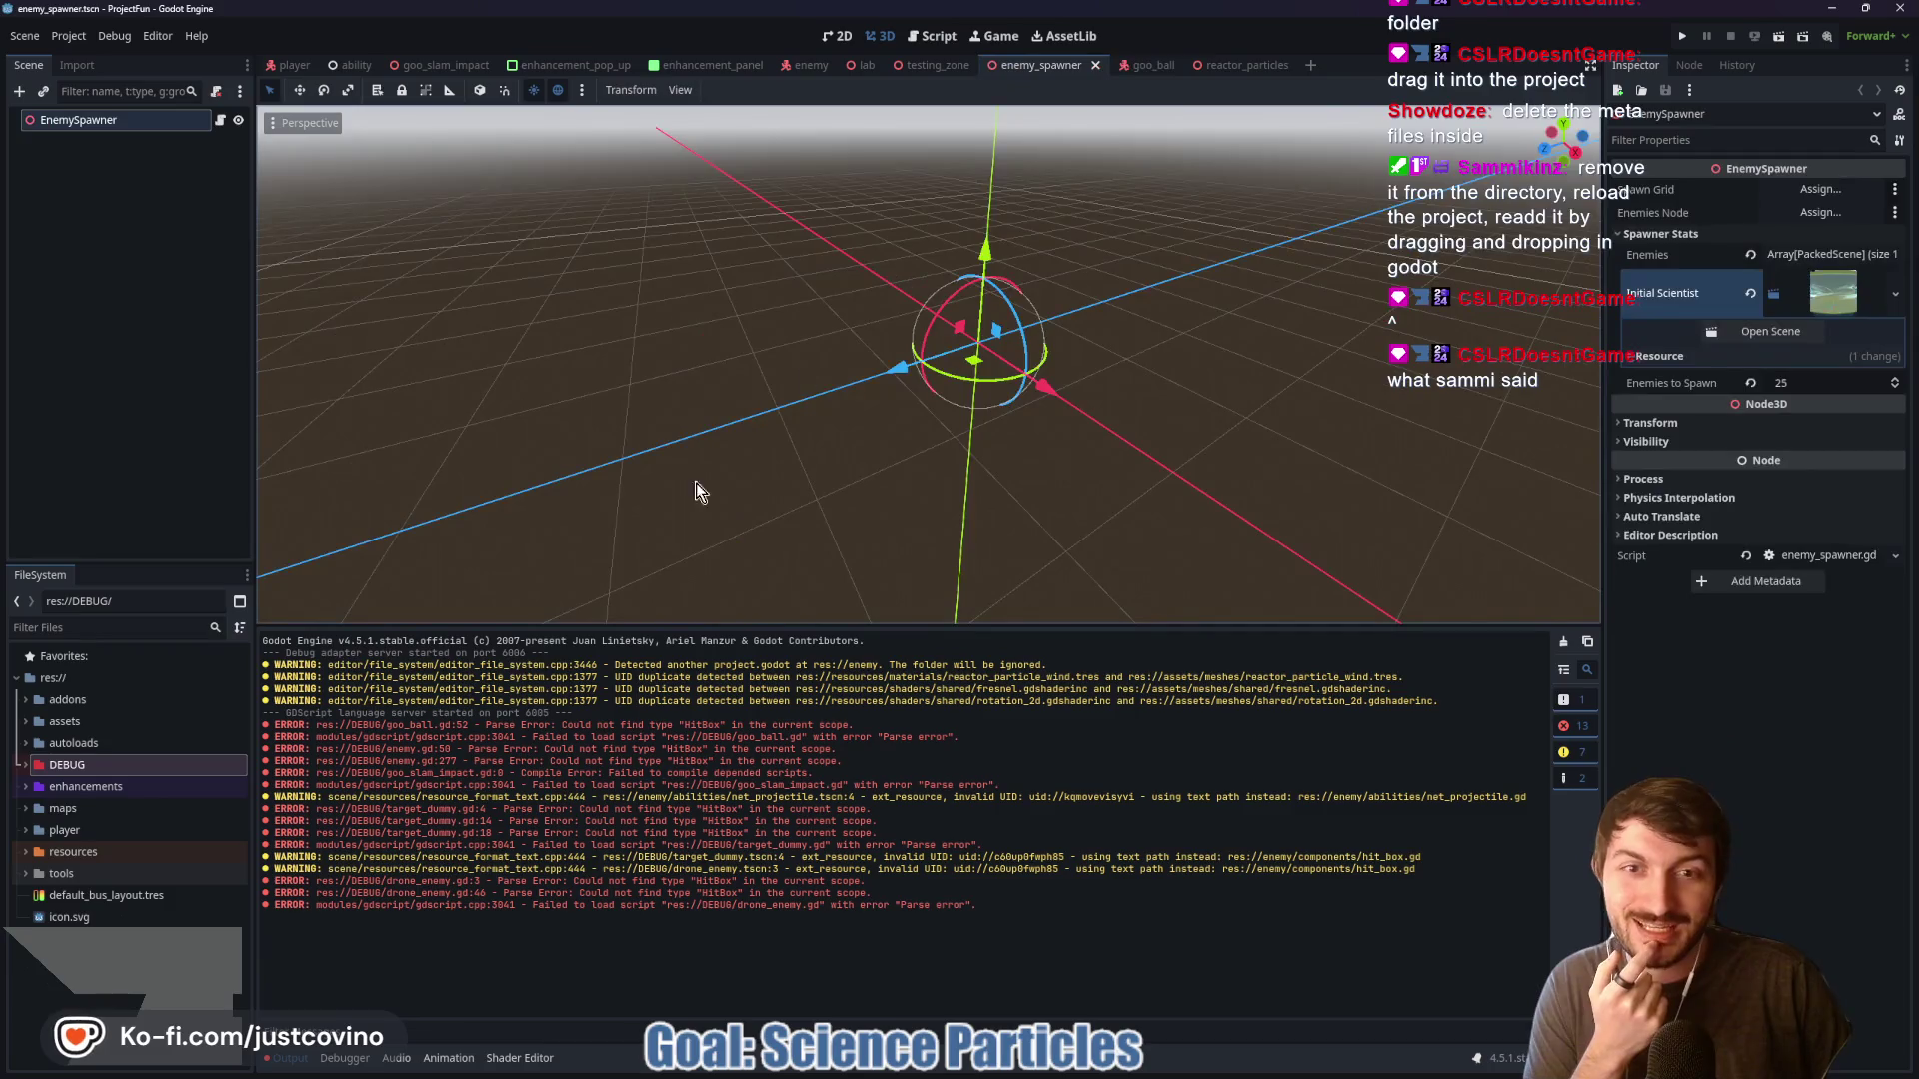
left_click(807, 66)
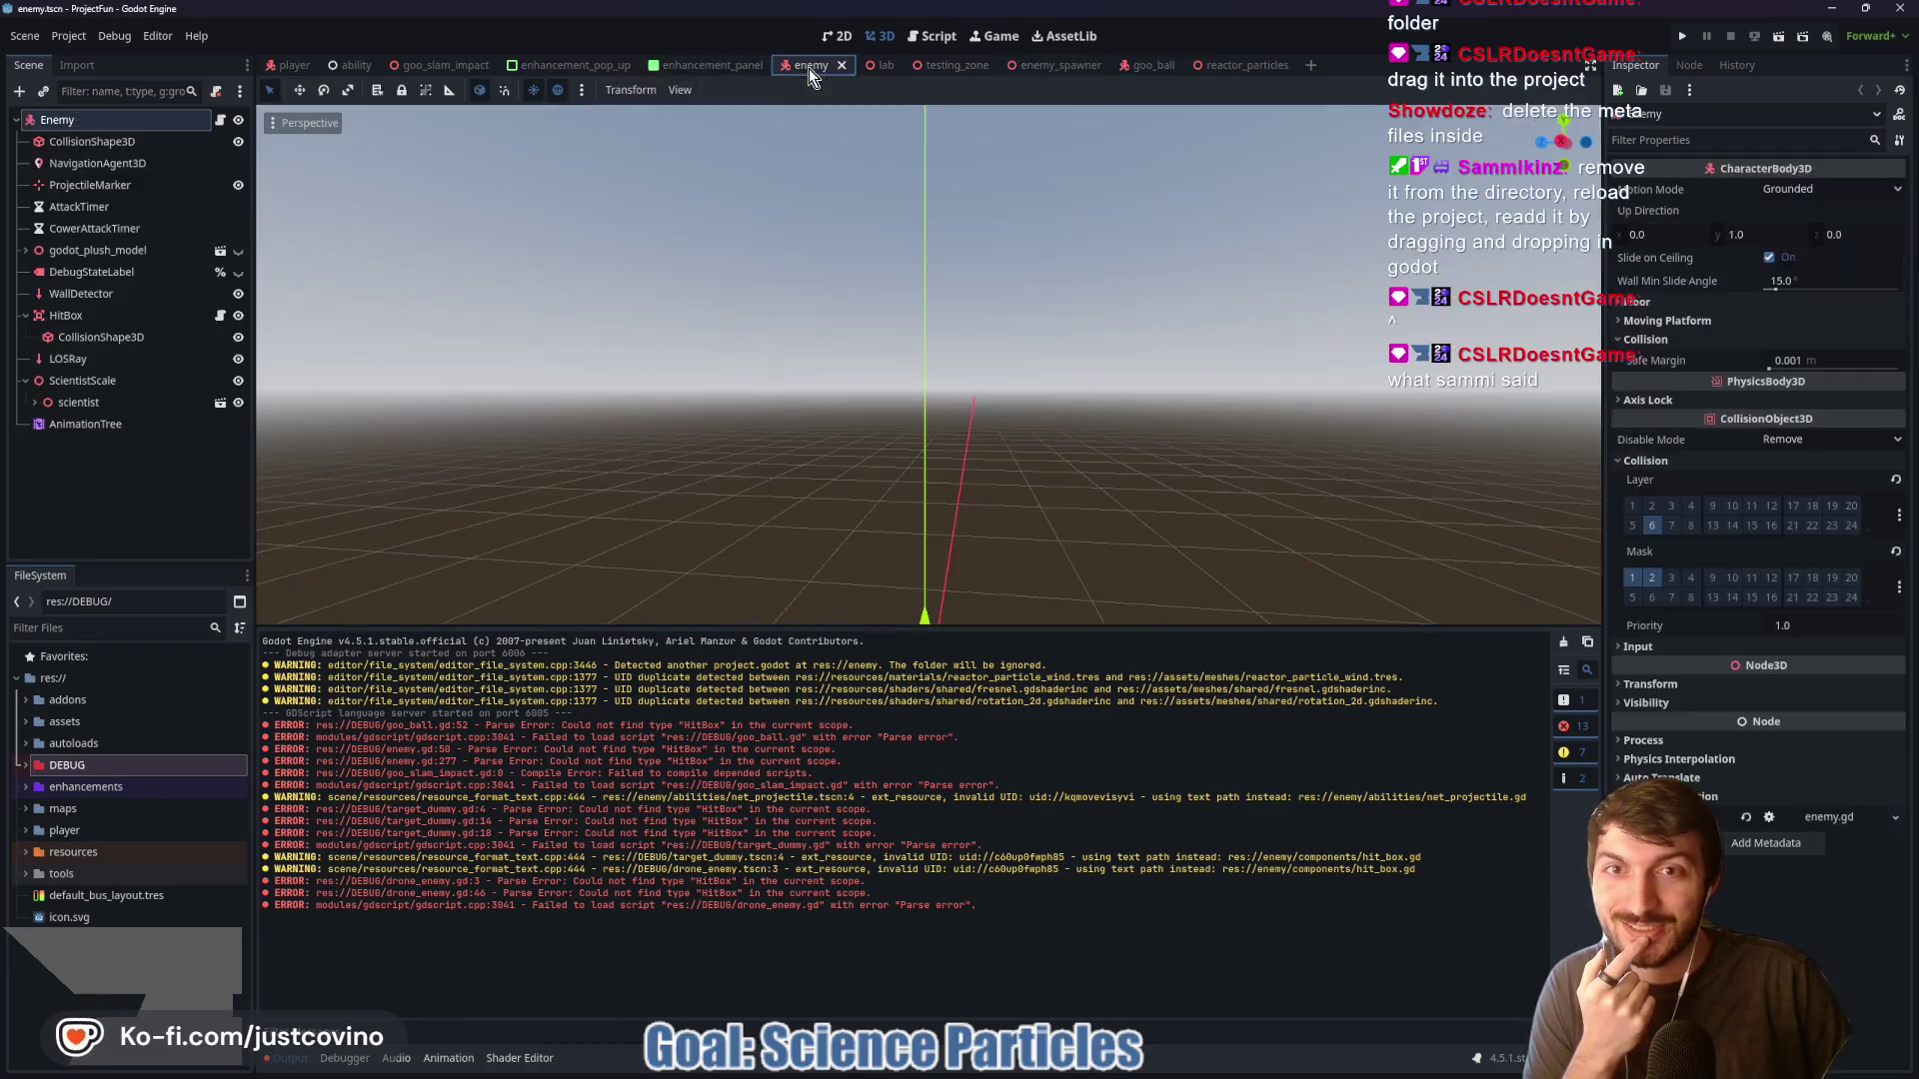
key("f")
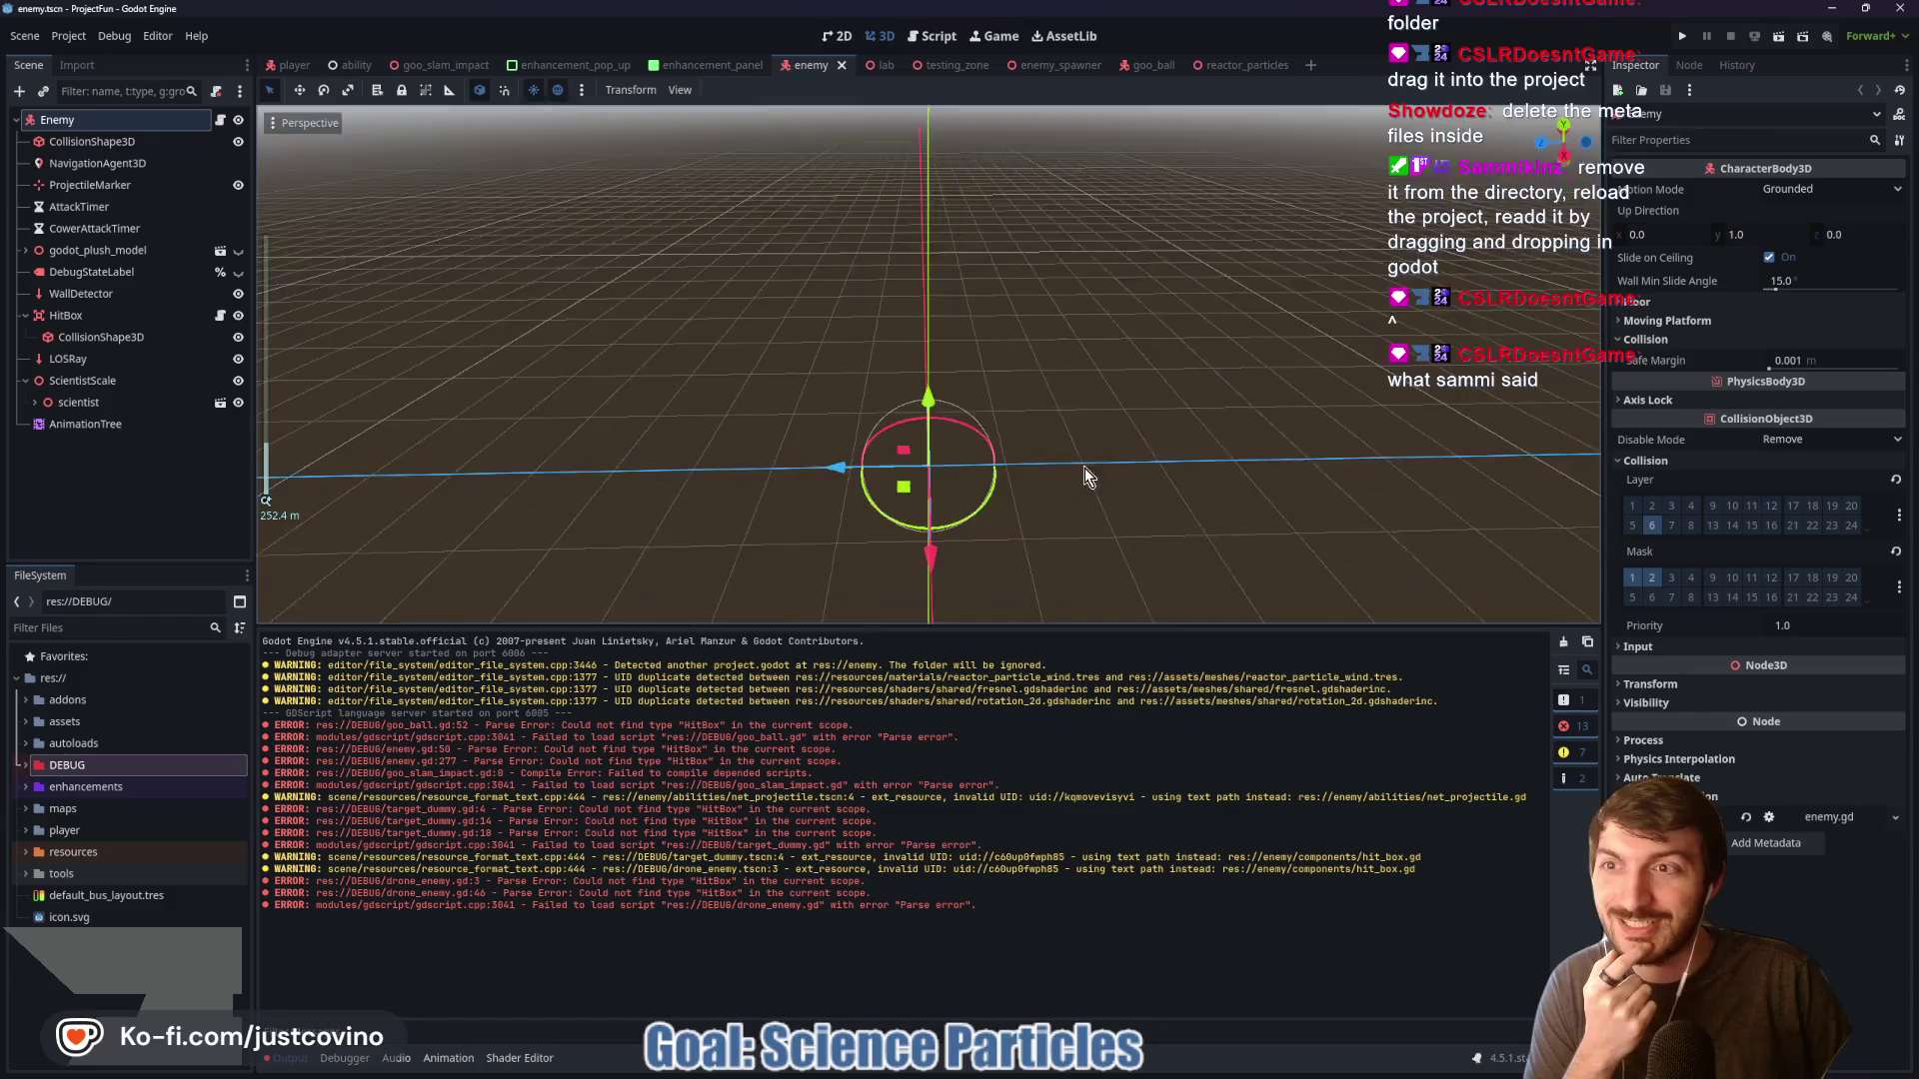
left_click(220, 121)
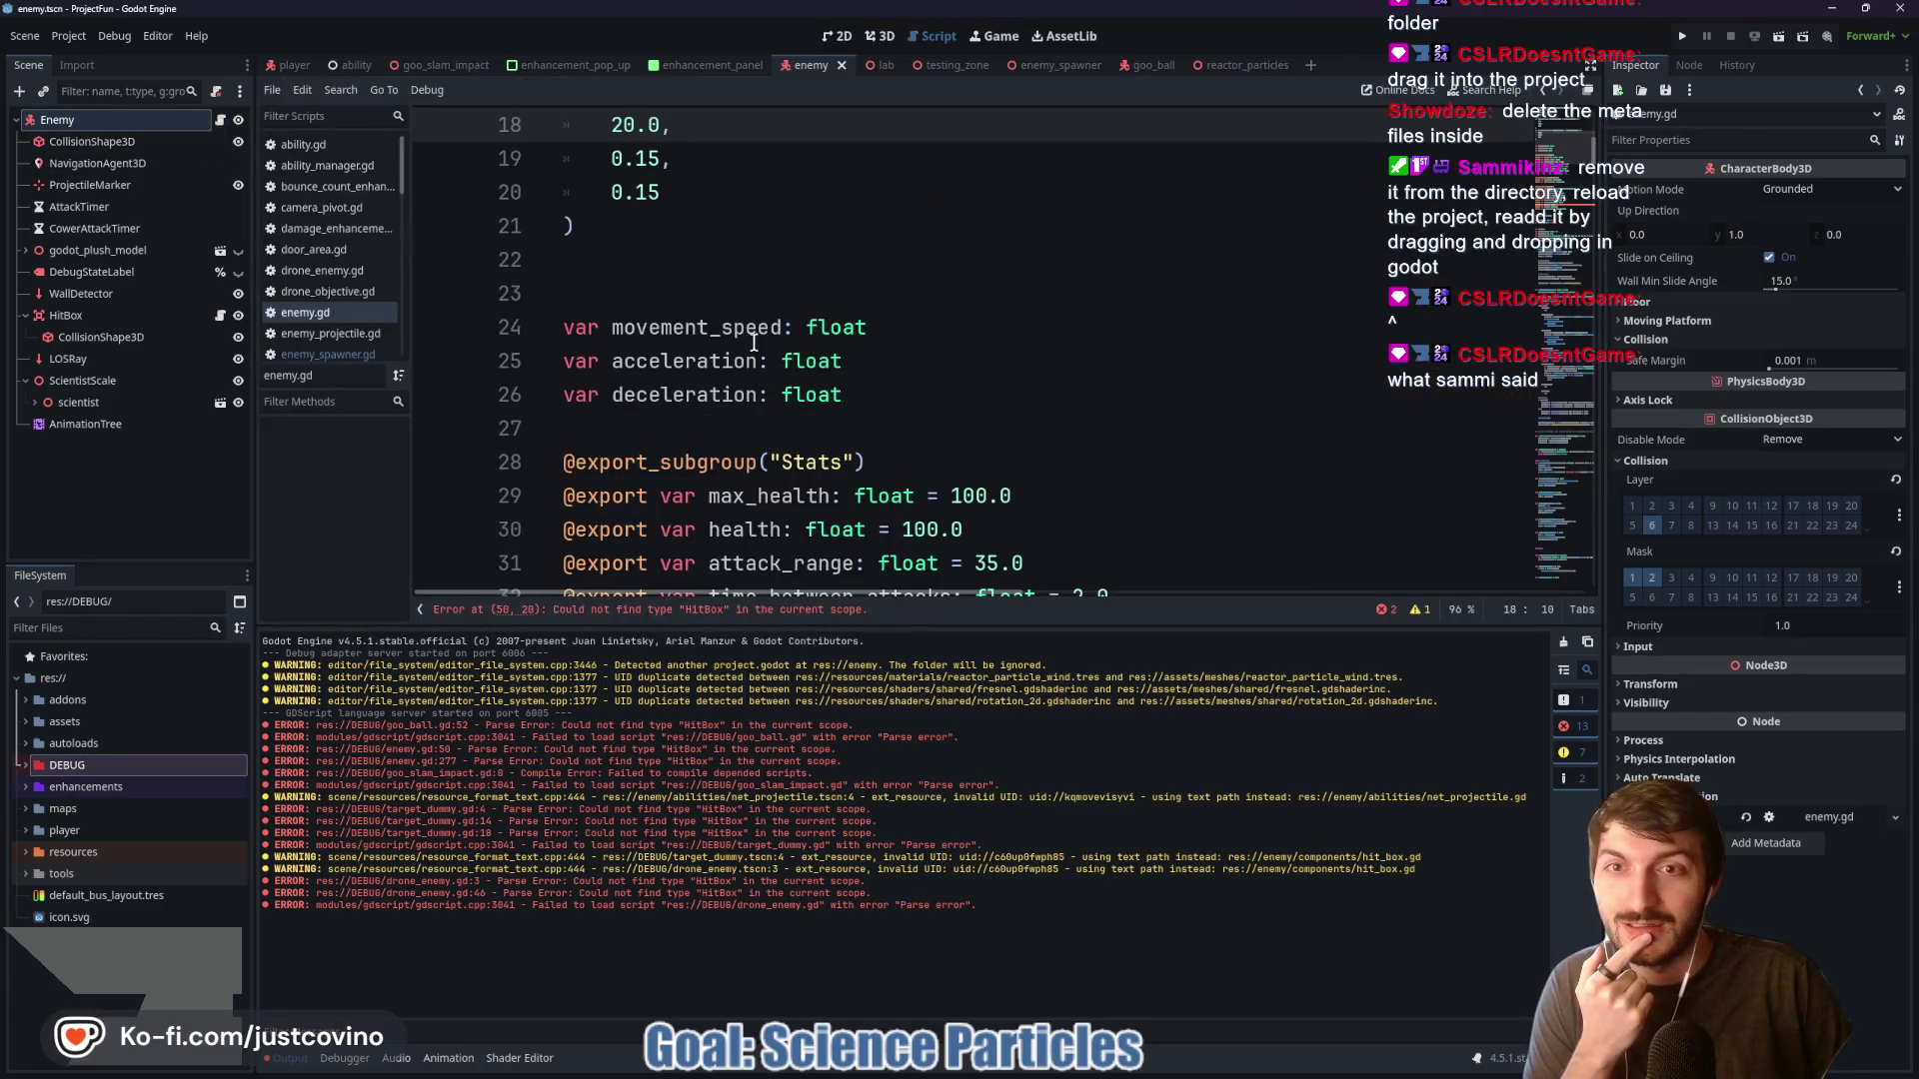
scroll(753, 343, "up", 6)
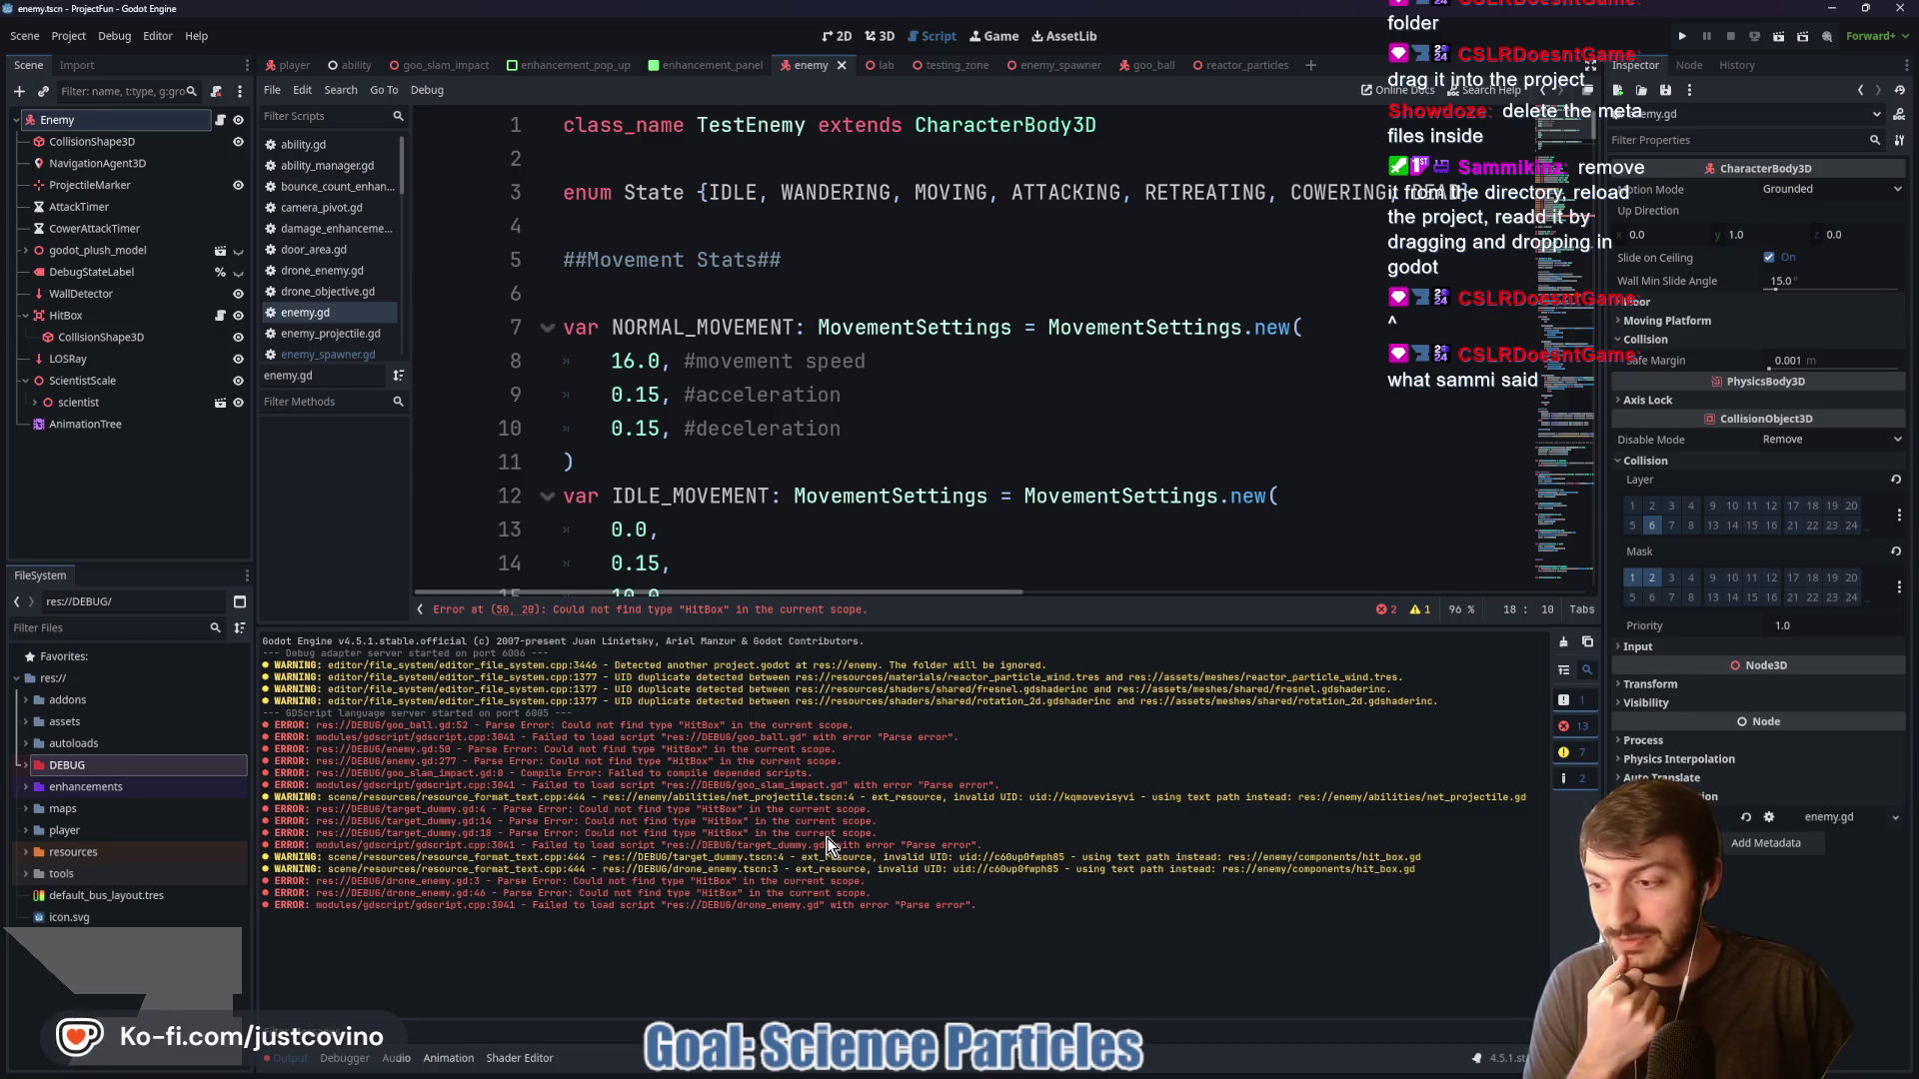
mouse_move(961, 1076)
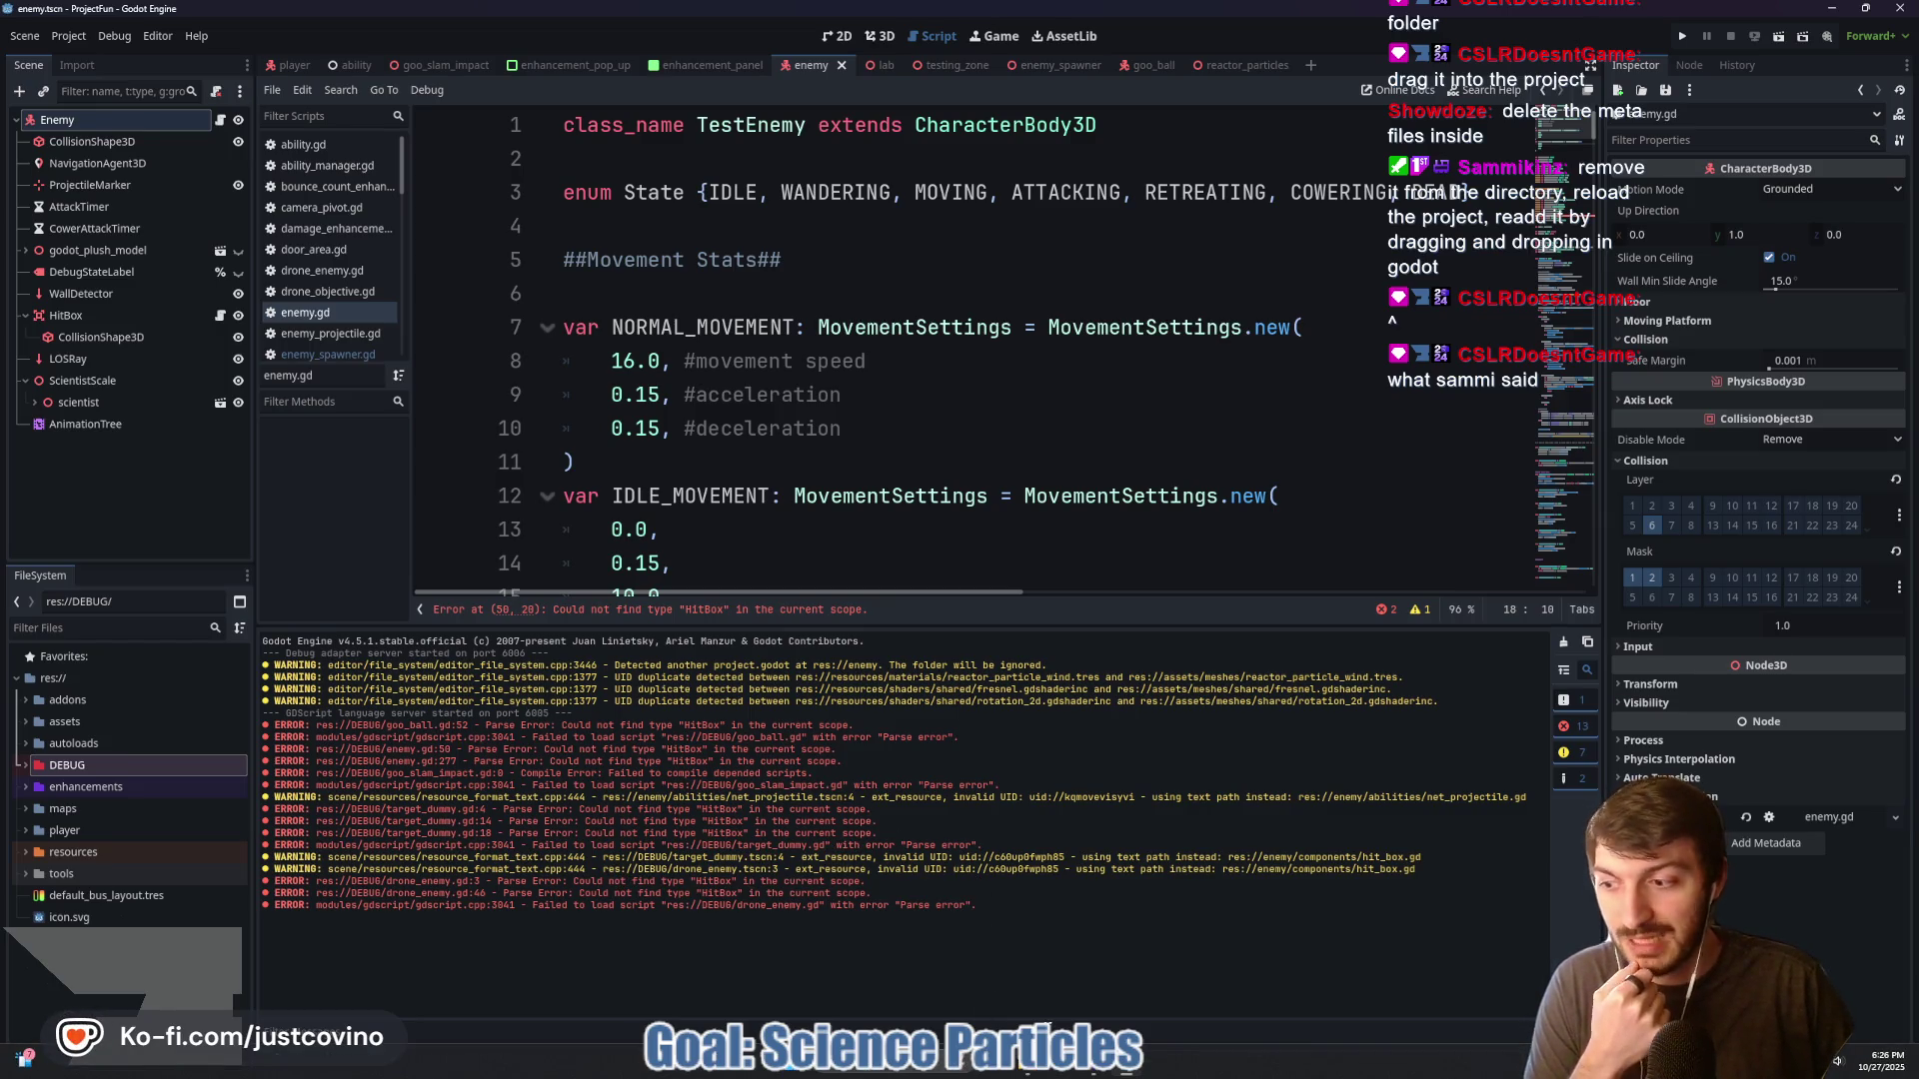
Close the Godot folder window and move the Enemy folder from project-fun onto the desktop
mouse_move(1029, 1061)
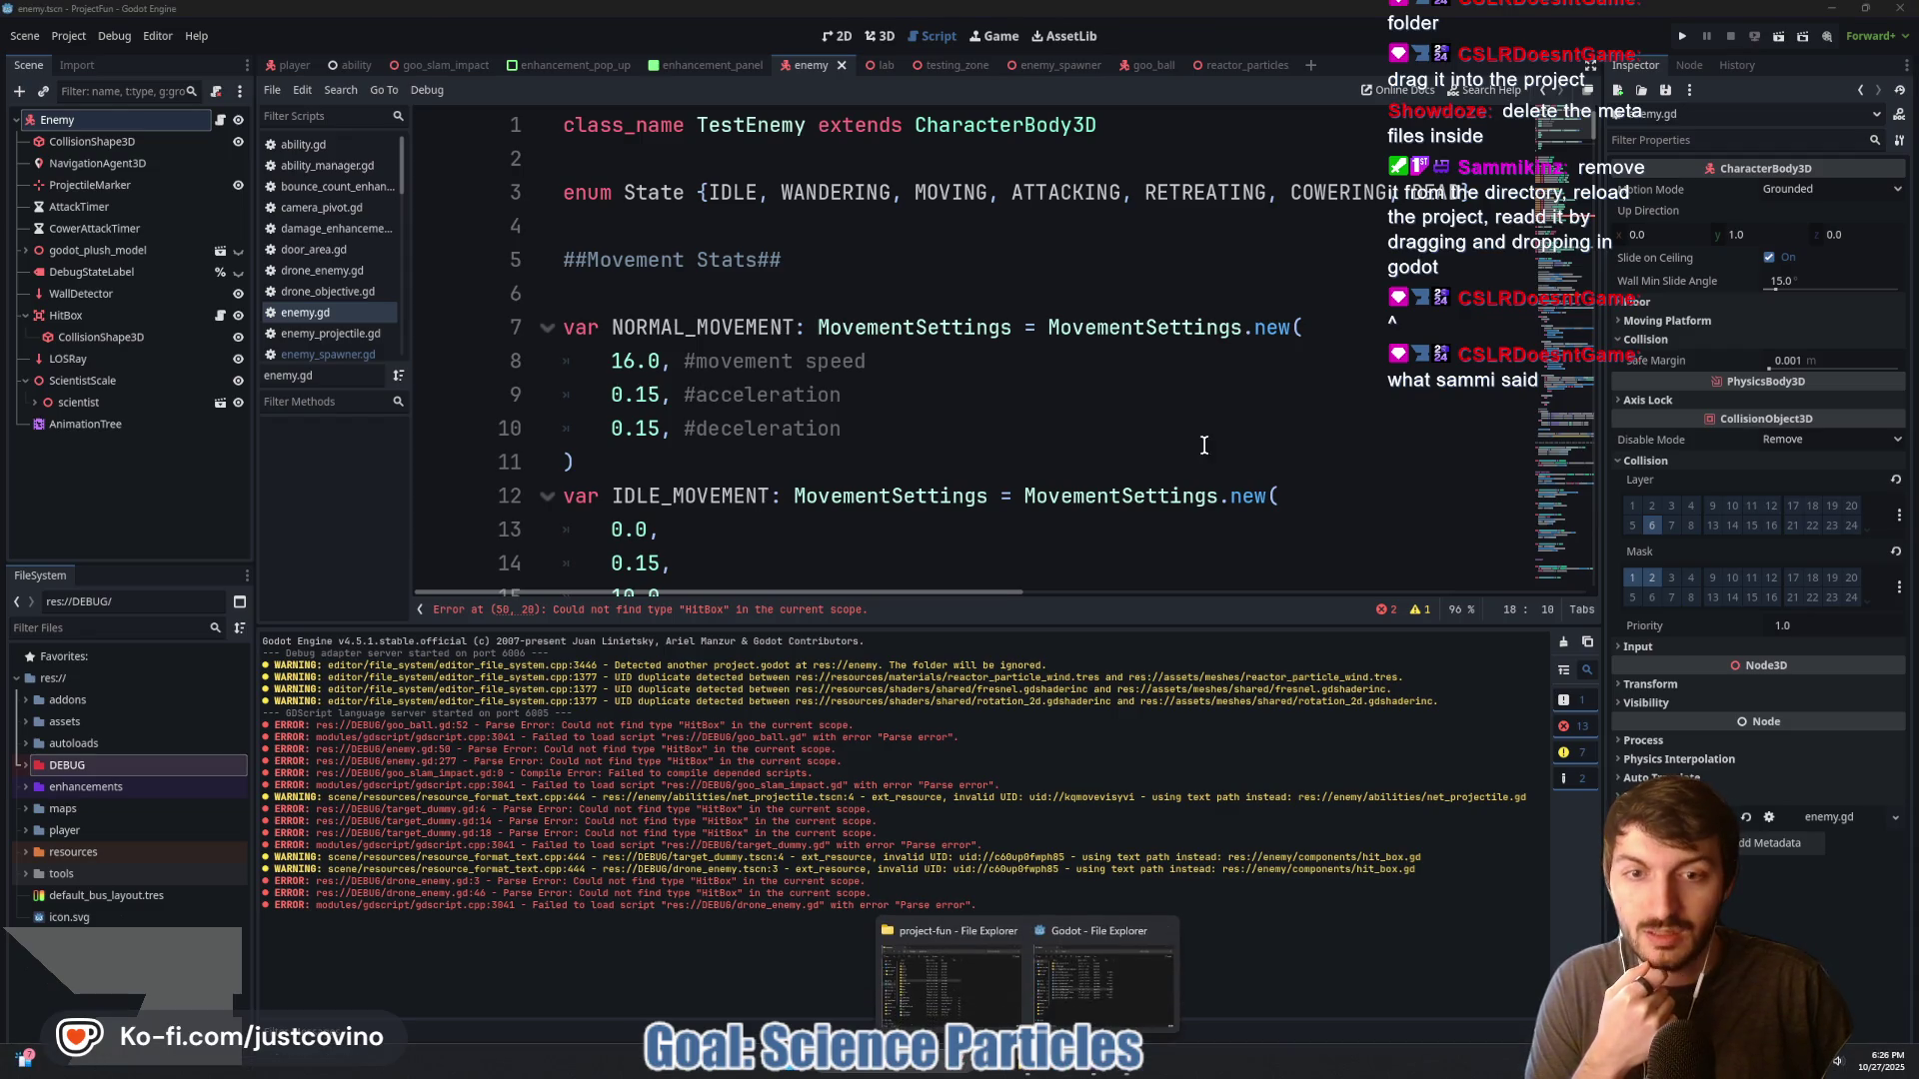
left_click(977, 931)
mouse_move(999, 214)
left_mouse_down()
mouse_move(1033, 233)
mouse_move(636, 256)
left_mouse_up()
left_click_drag(1318, 234, 1404, 385)
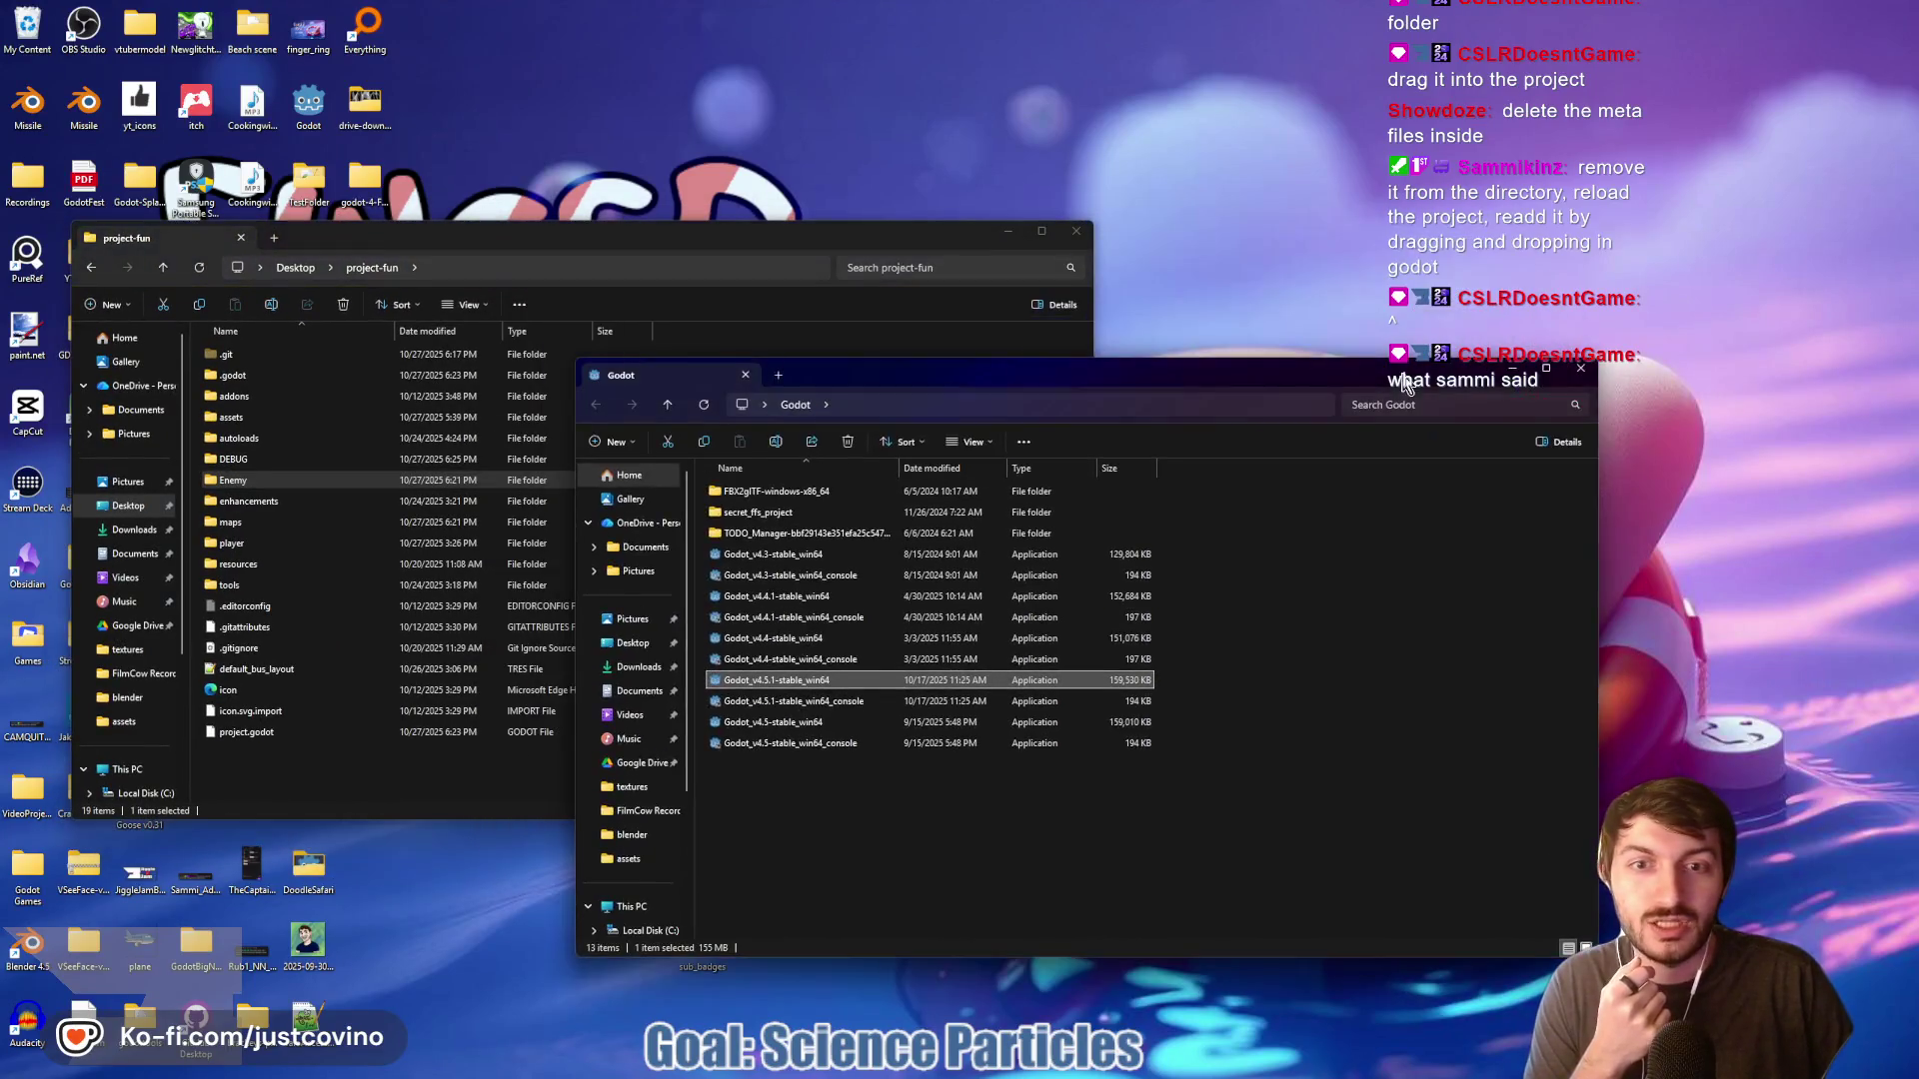
left_click(1584, 369)
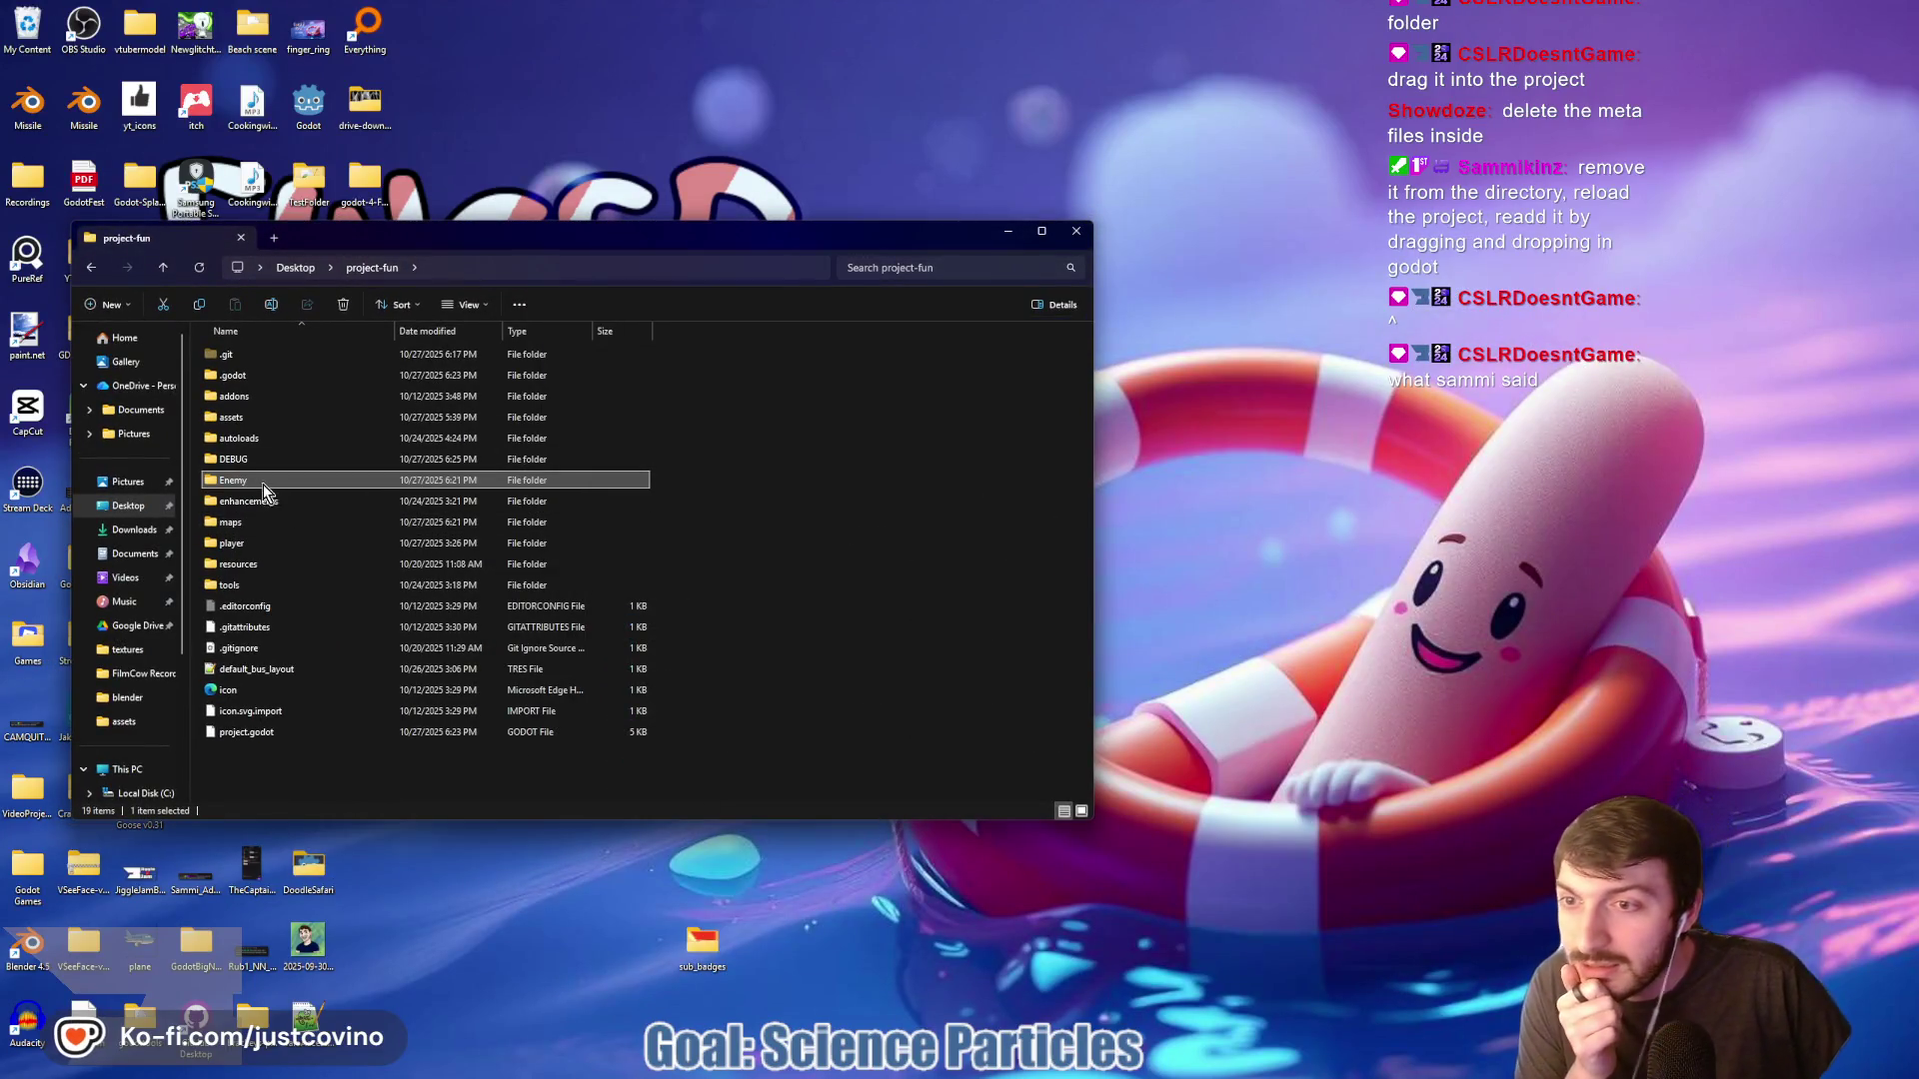
mouse_move(262, 484)
left_mouse_down()
mouse_move(610, 490)
mouse_move(1409, 420)
left_mouse_up()
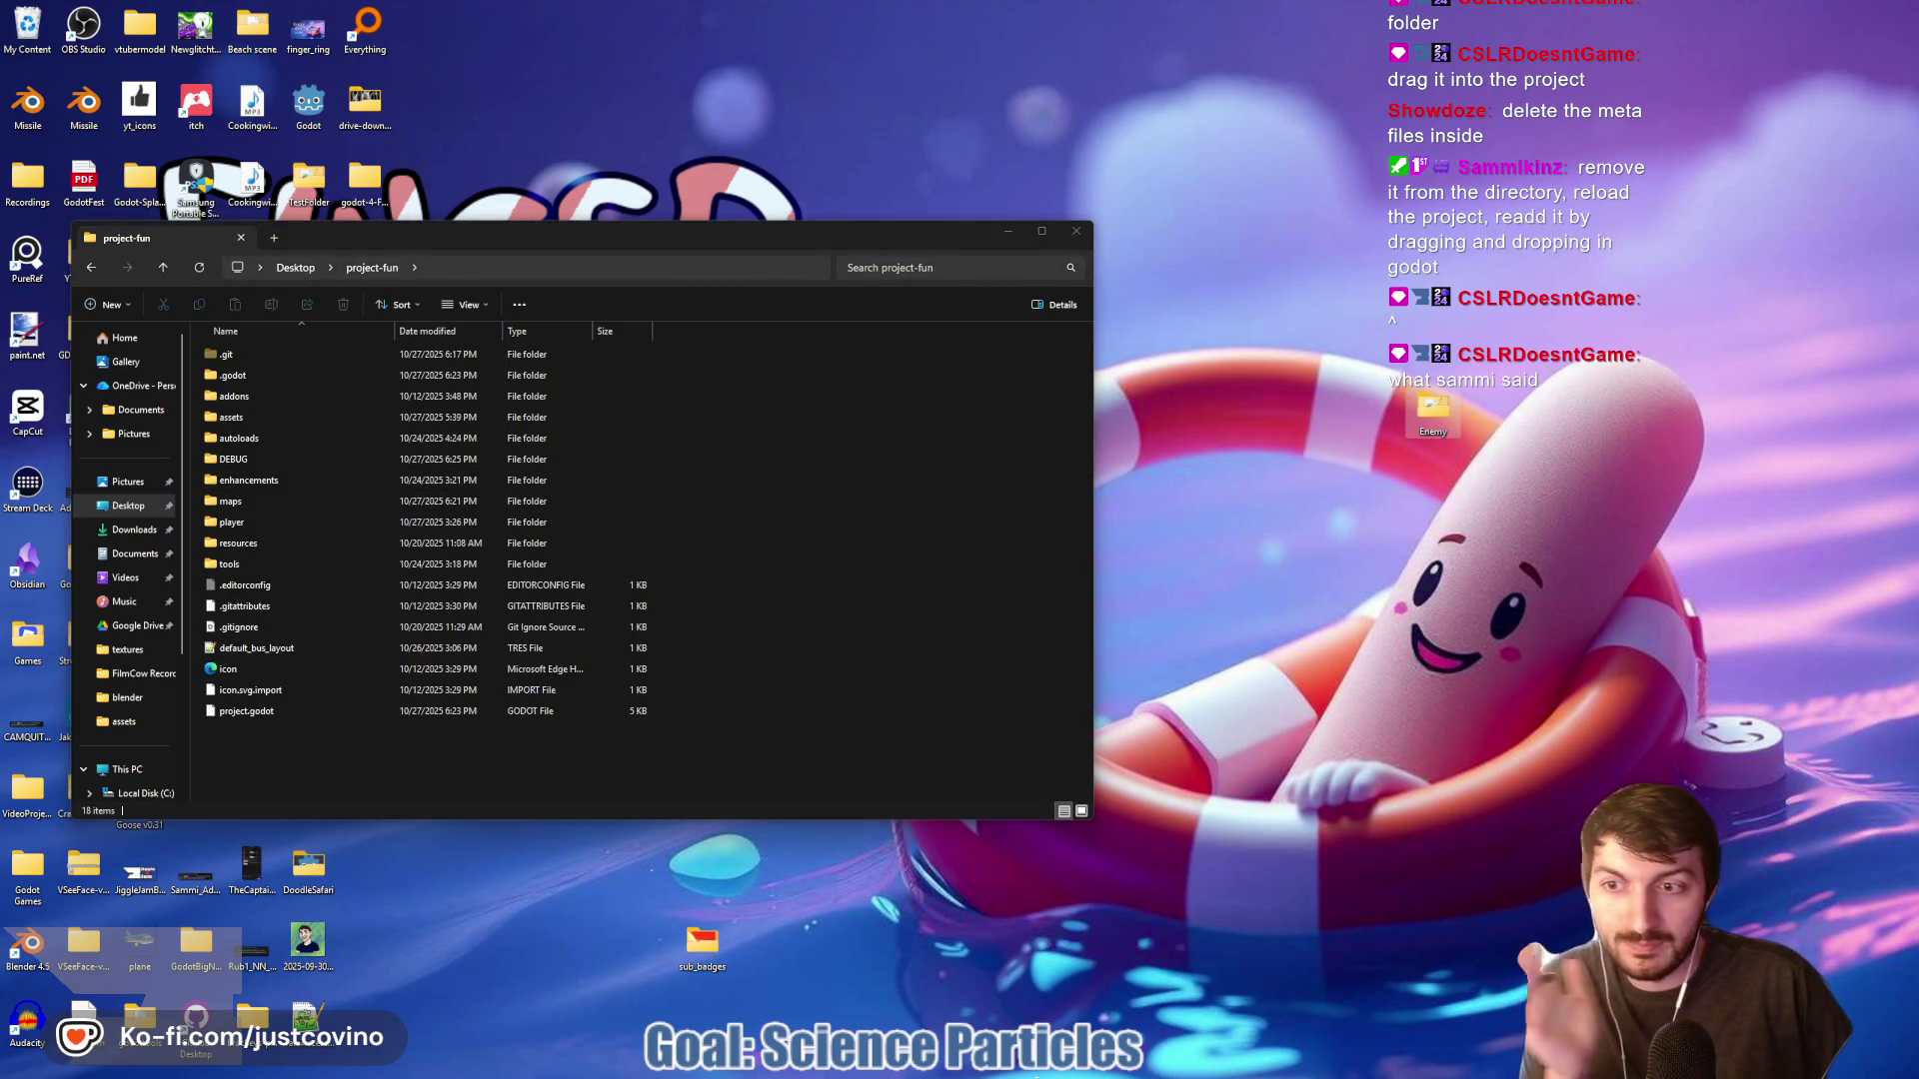
left_click(1070, 1071)
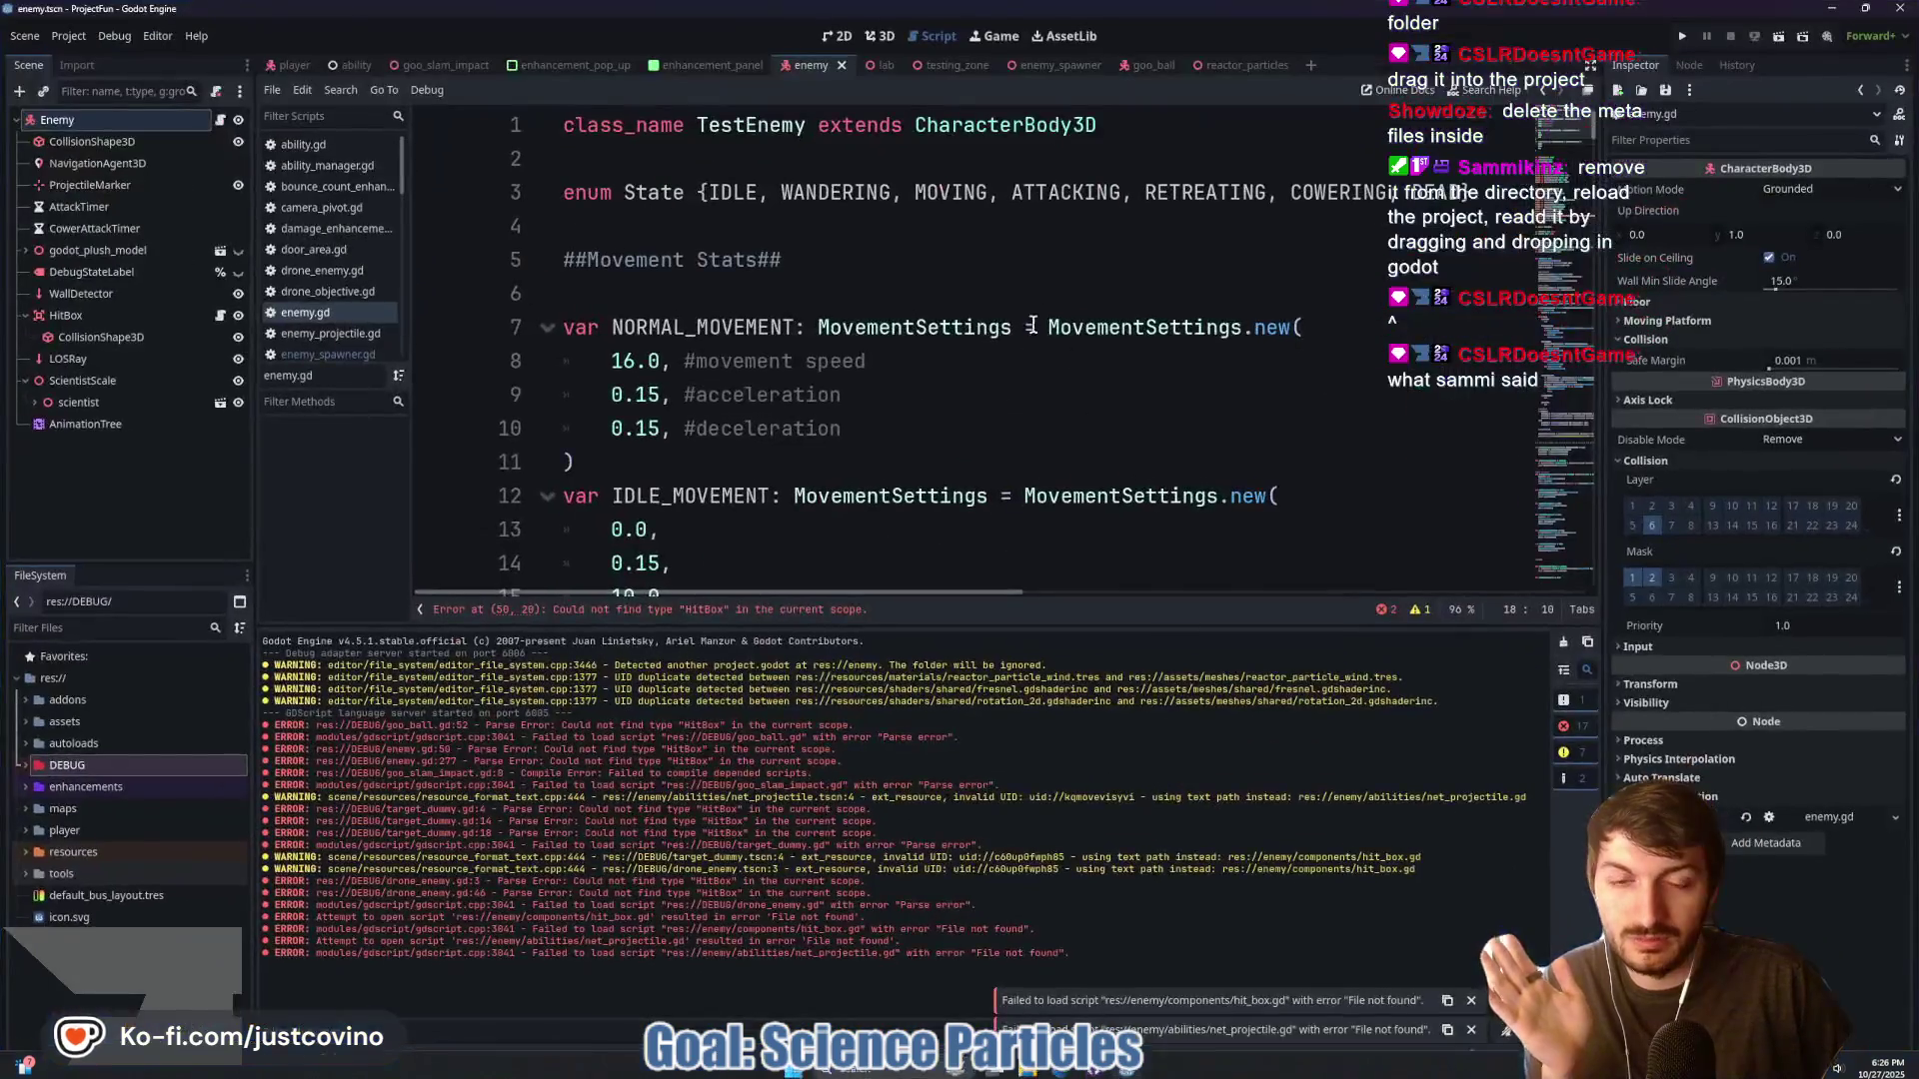
Quit the Godot editor so the project can be reloaded
left_click(1029, 469)
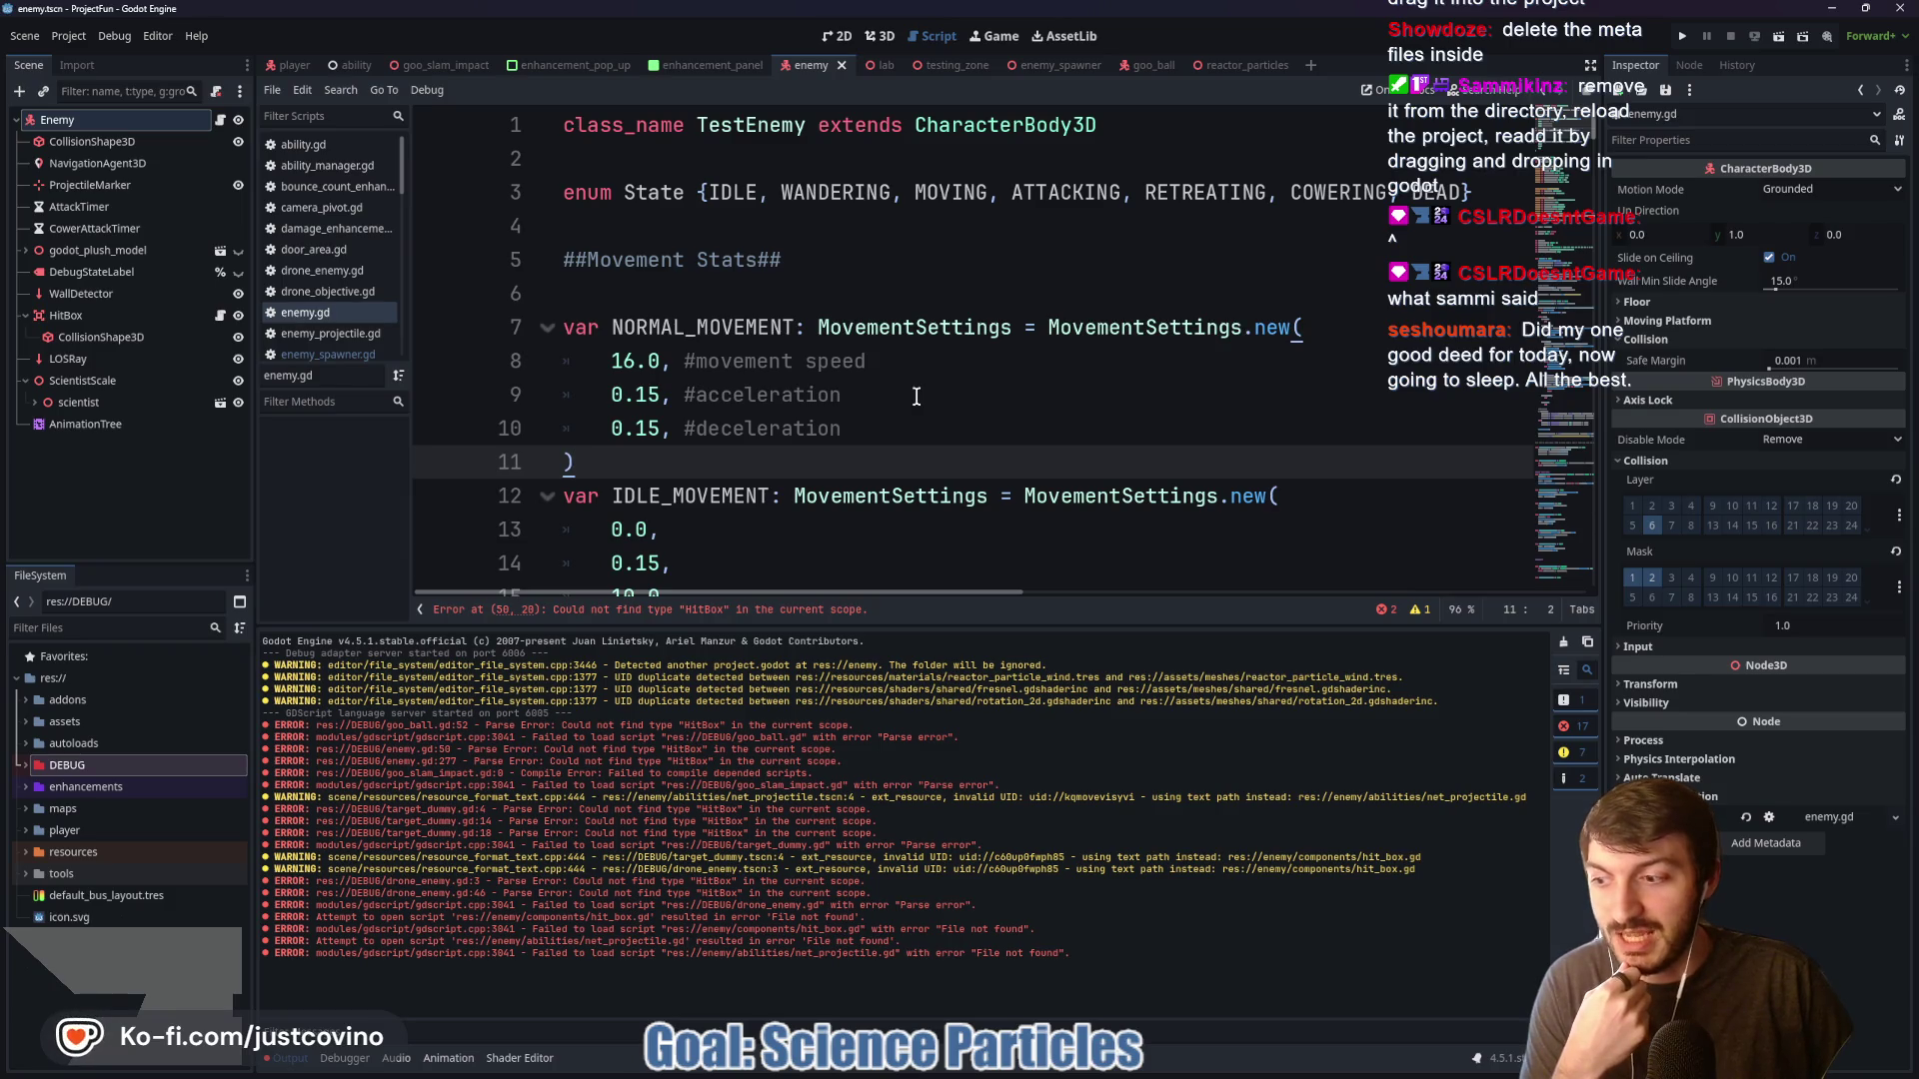
left_click(1899, 8)
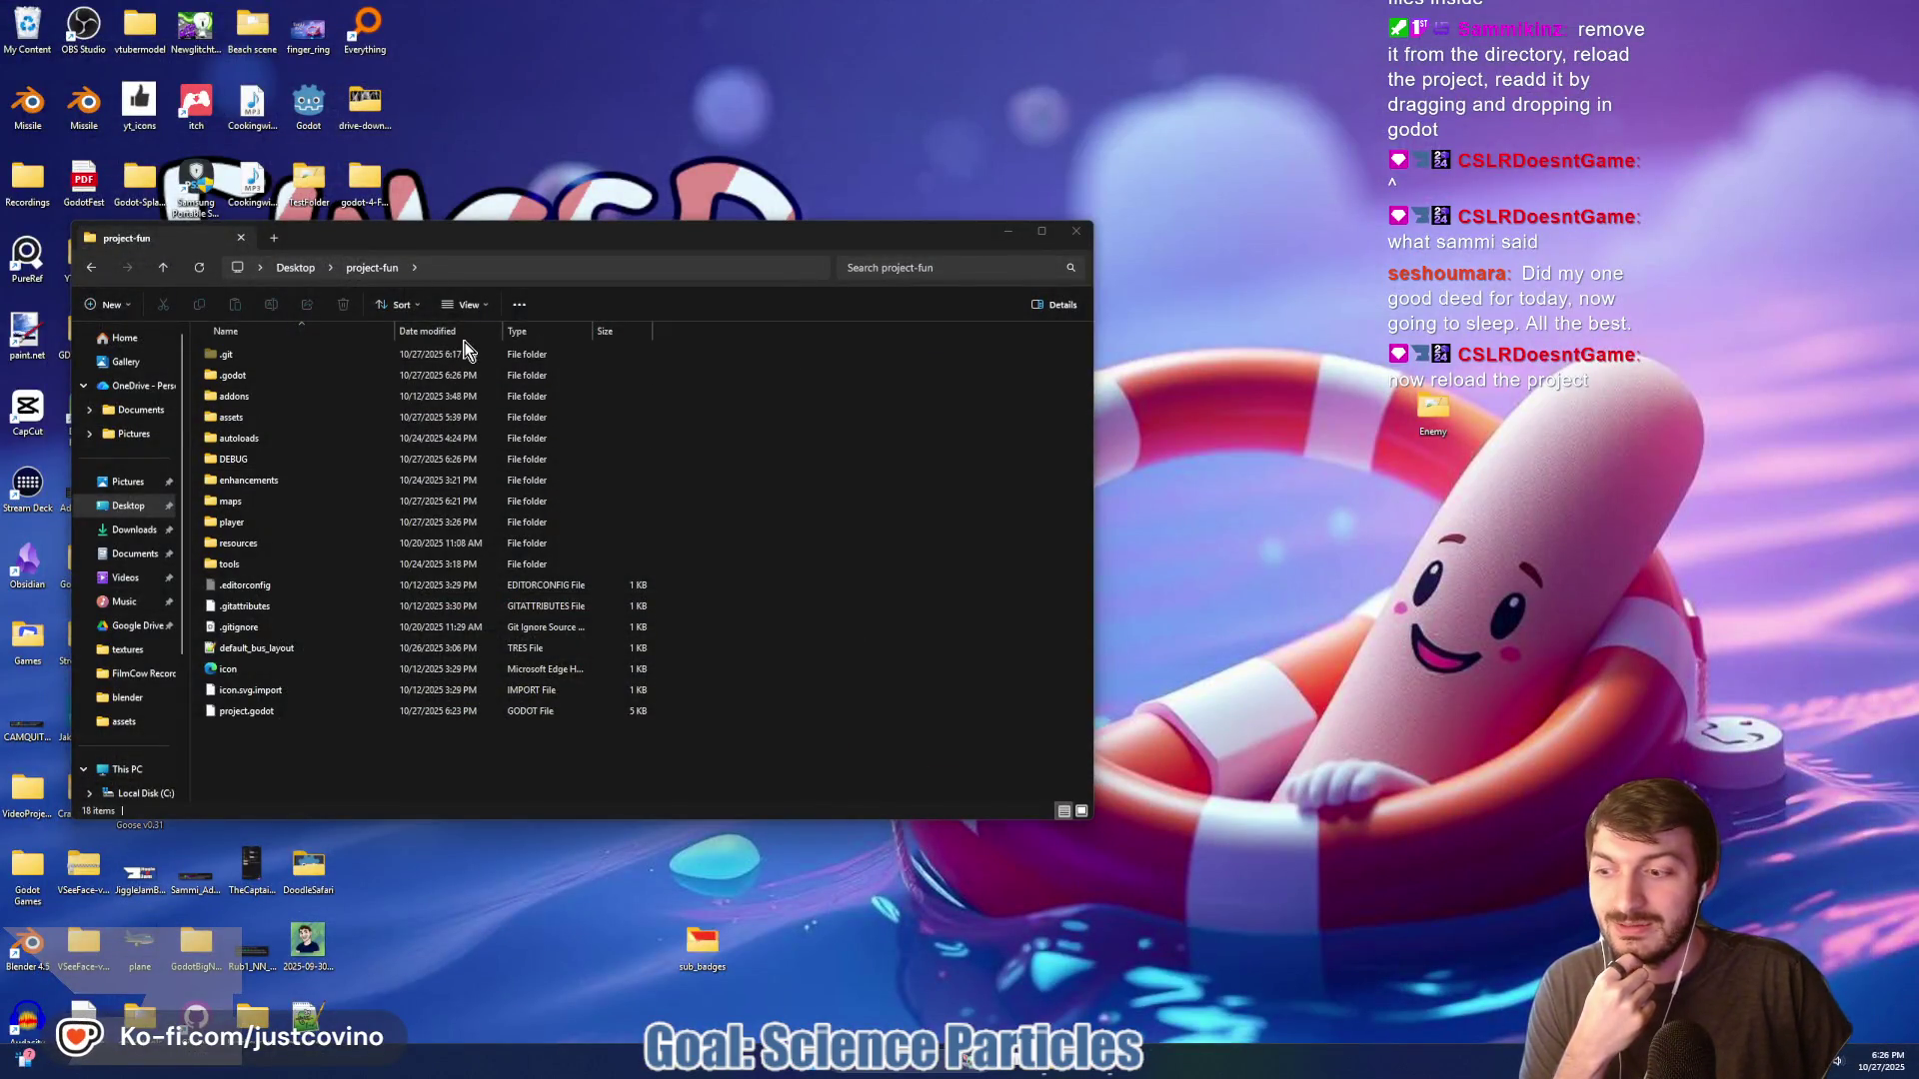
Launch Godot_v4.5.1-stable_win64 from the Godot folder and reopen ProjectFun from the Project Manager
mouse_move(542, 244)
left_mouse_down()
mouse_move(1059, 258)
mouse_move(928, 278)
left_mouse_up()
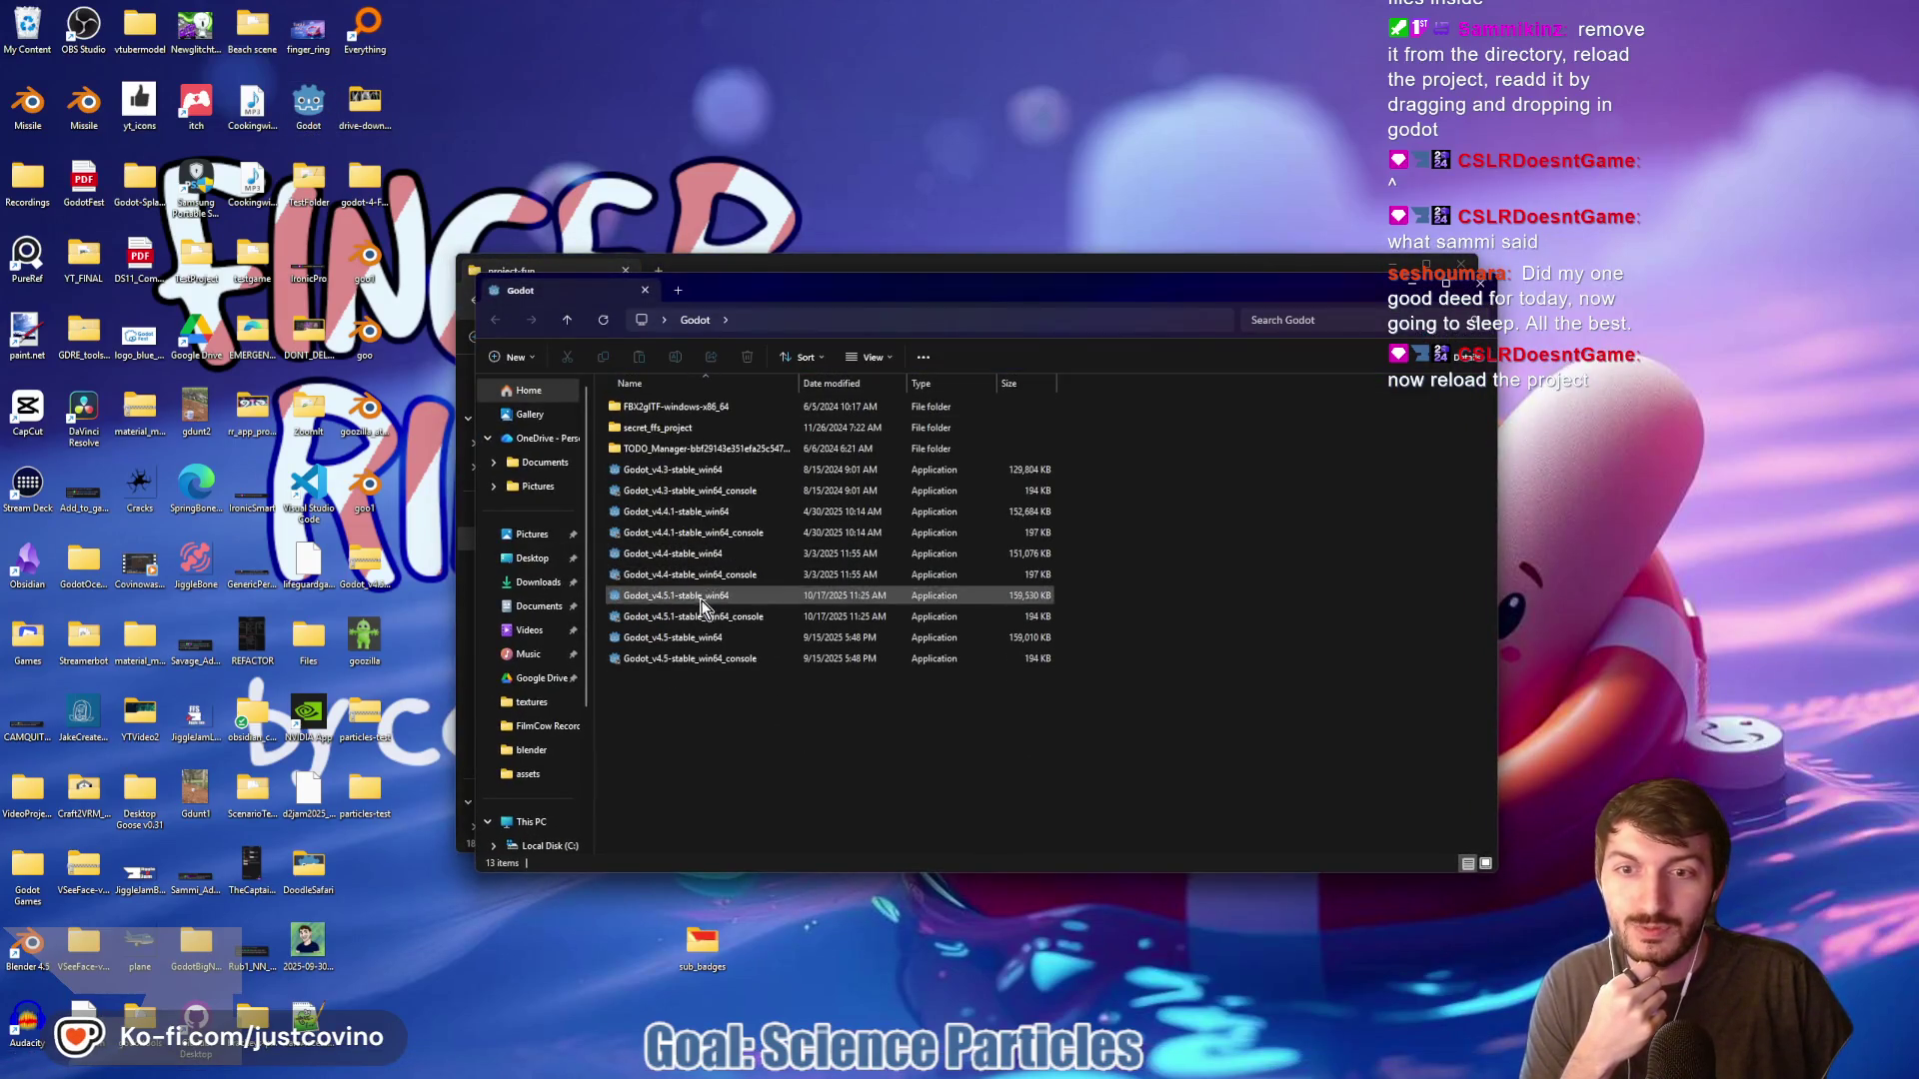
left_click(699, 602)
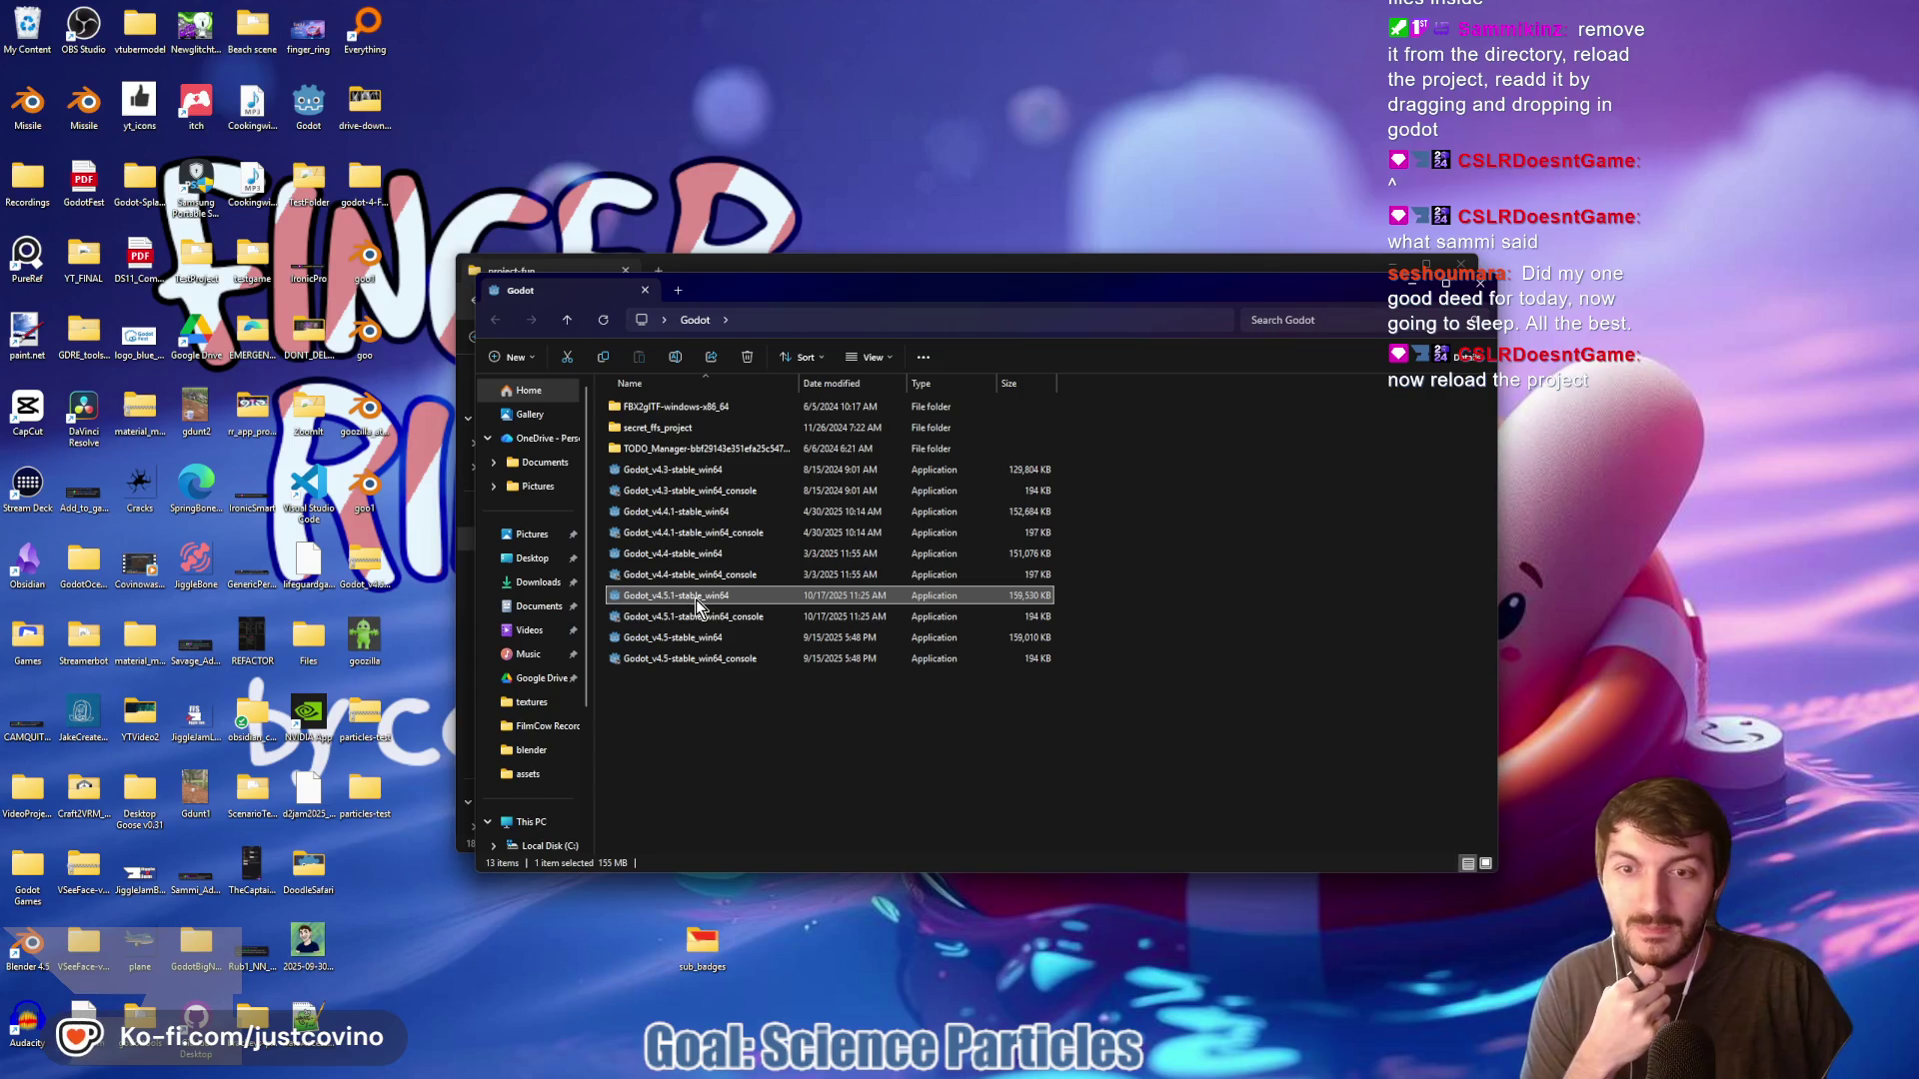
double_click(697, 602)
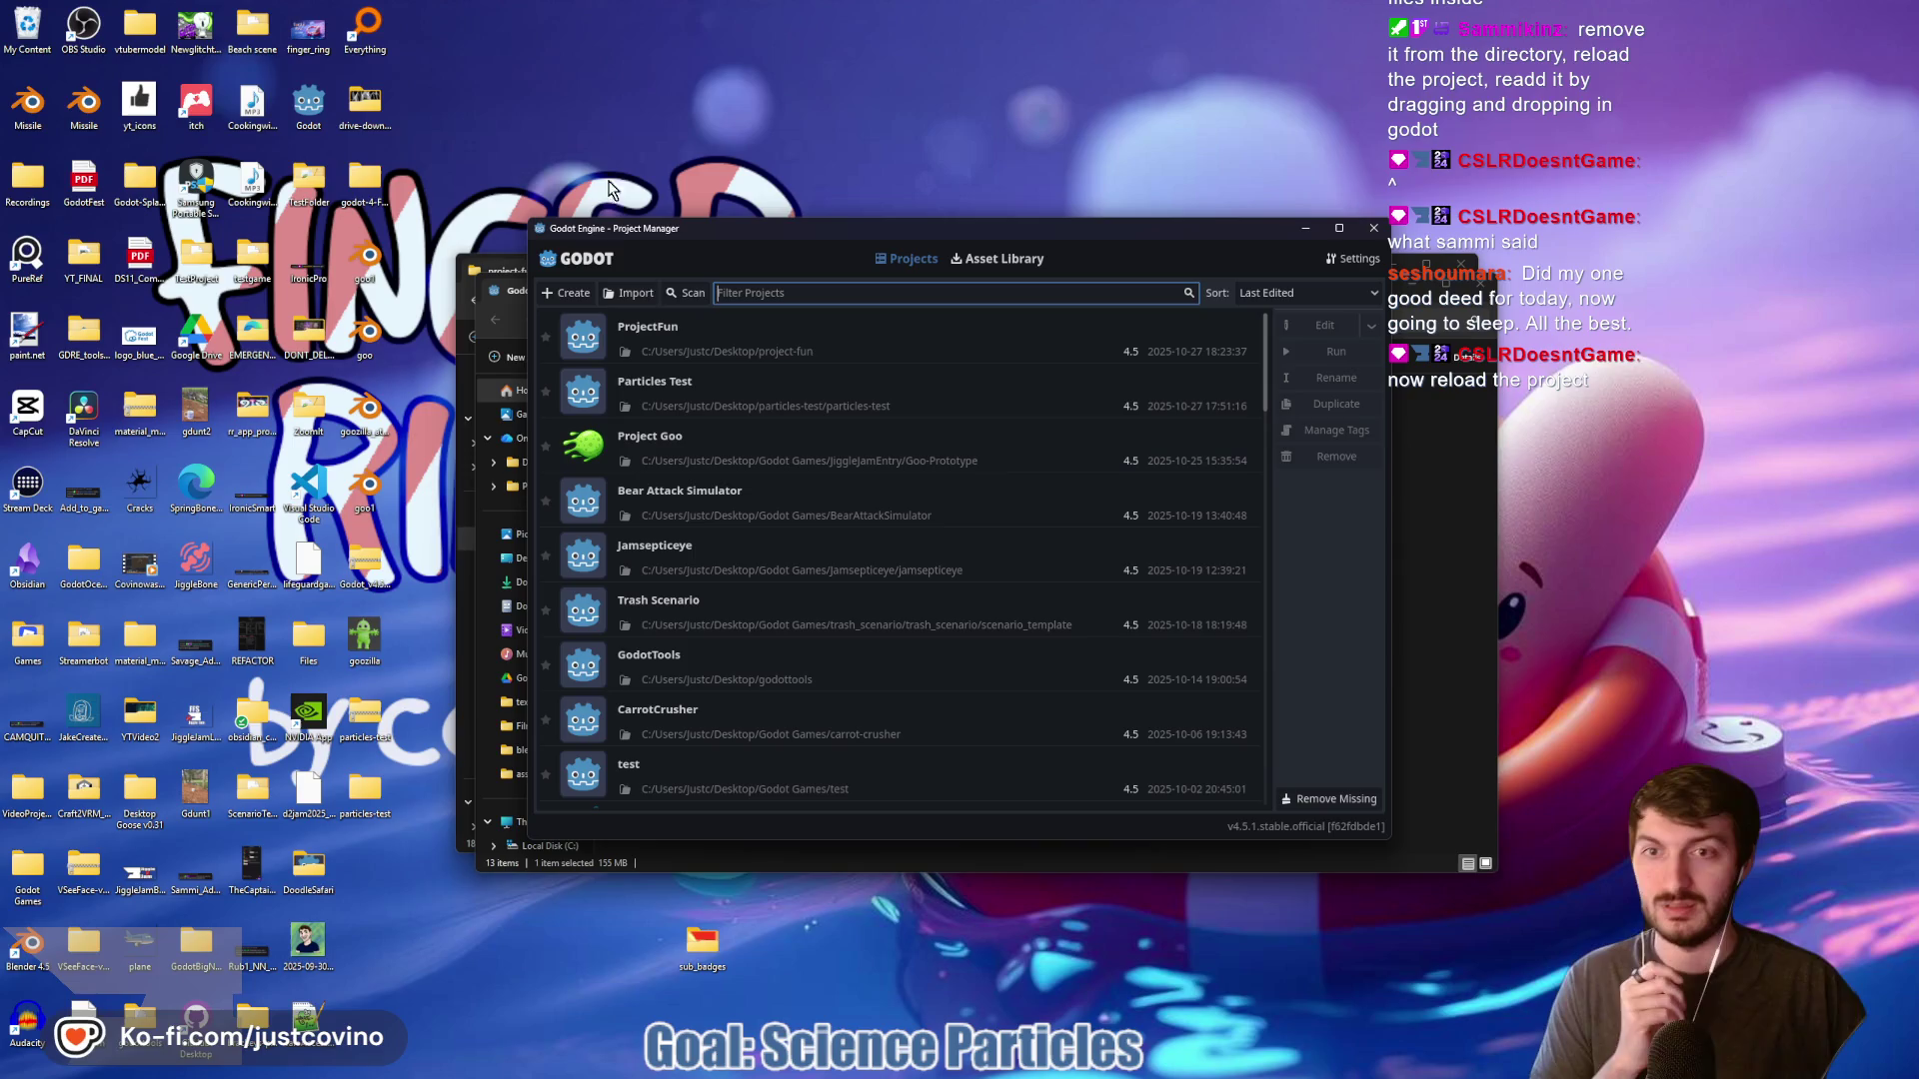
double_click(717, 334)
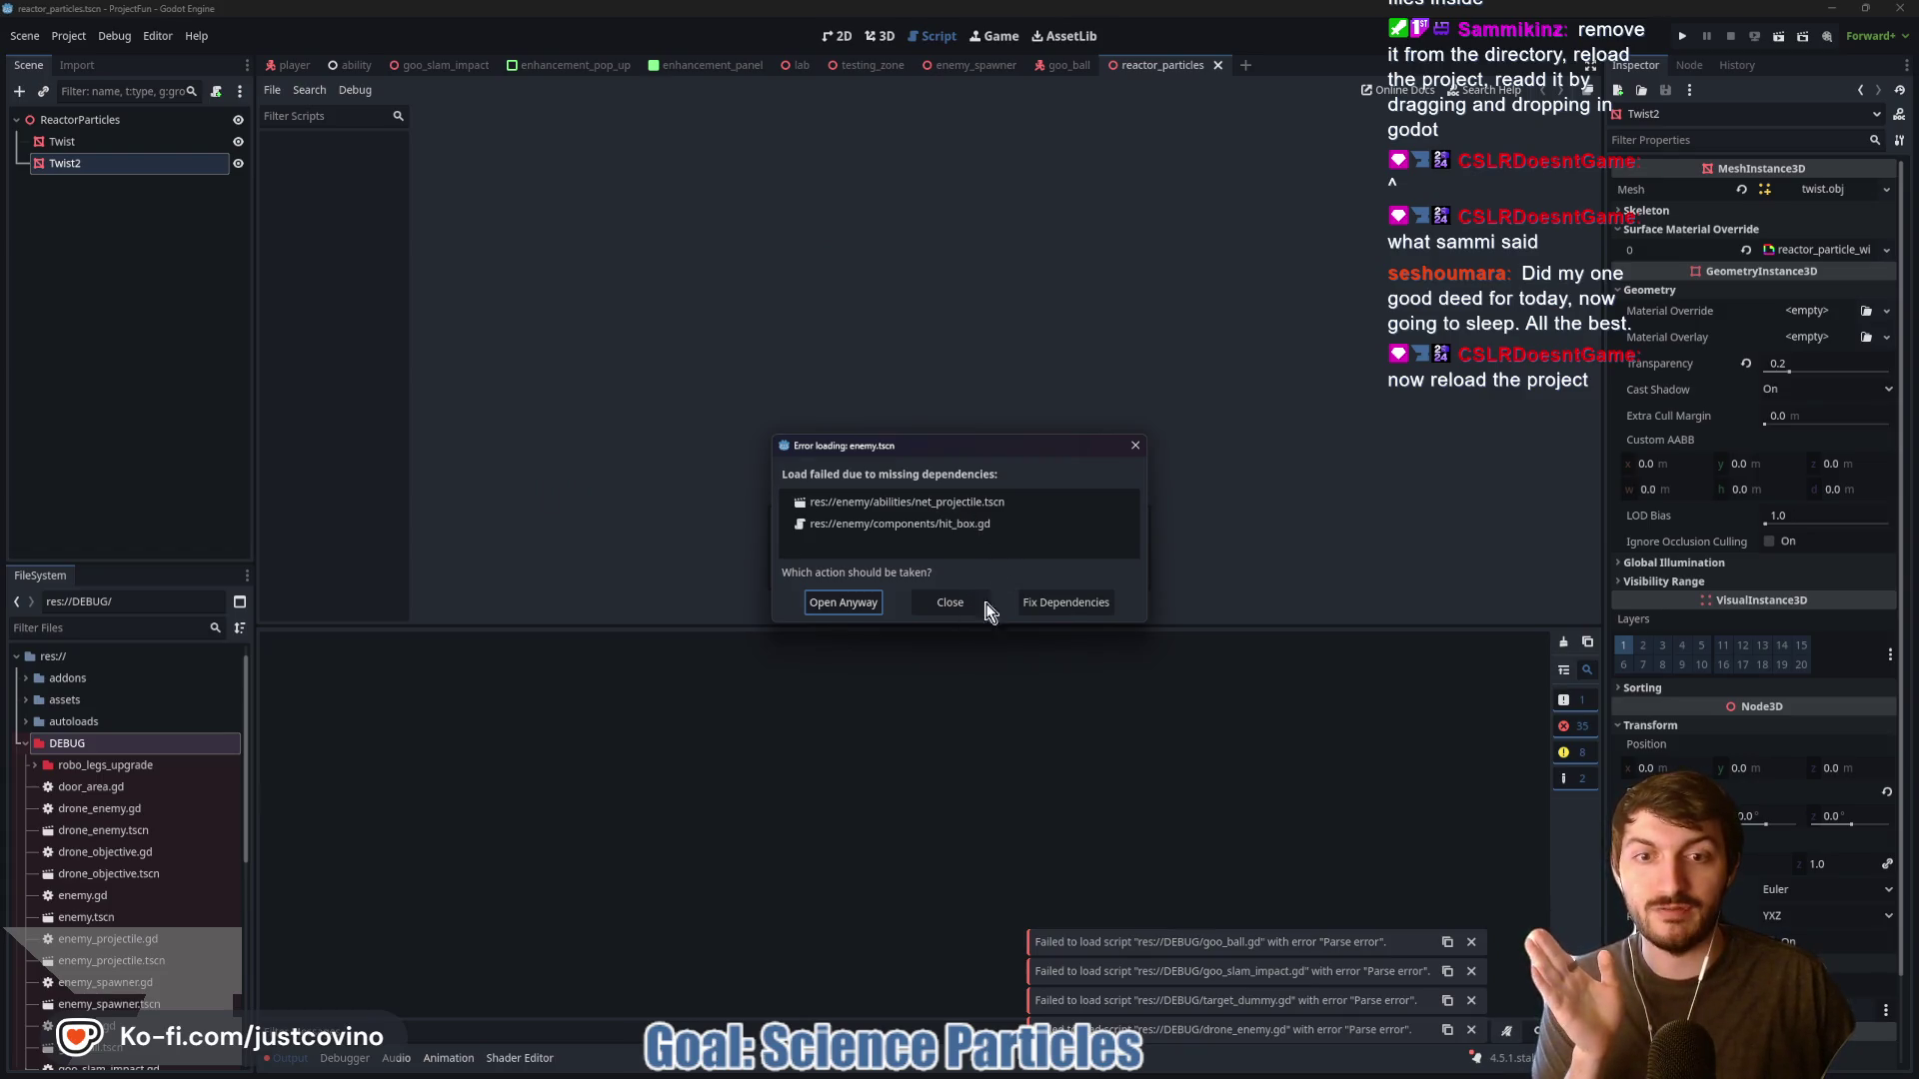
Open enemy.tscn anyway and dismiss both missing-dependency load-error dialogs
left_click(1065, 603)
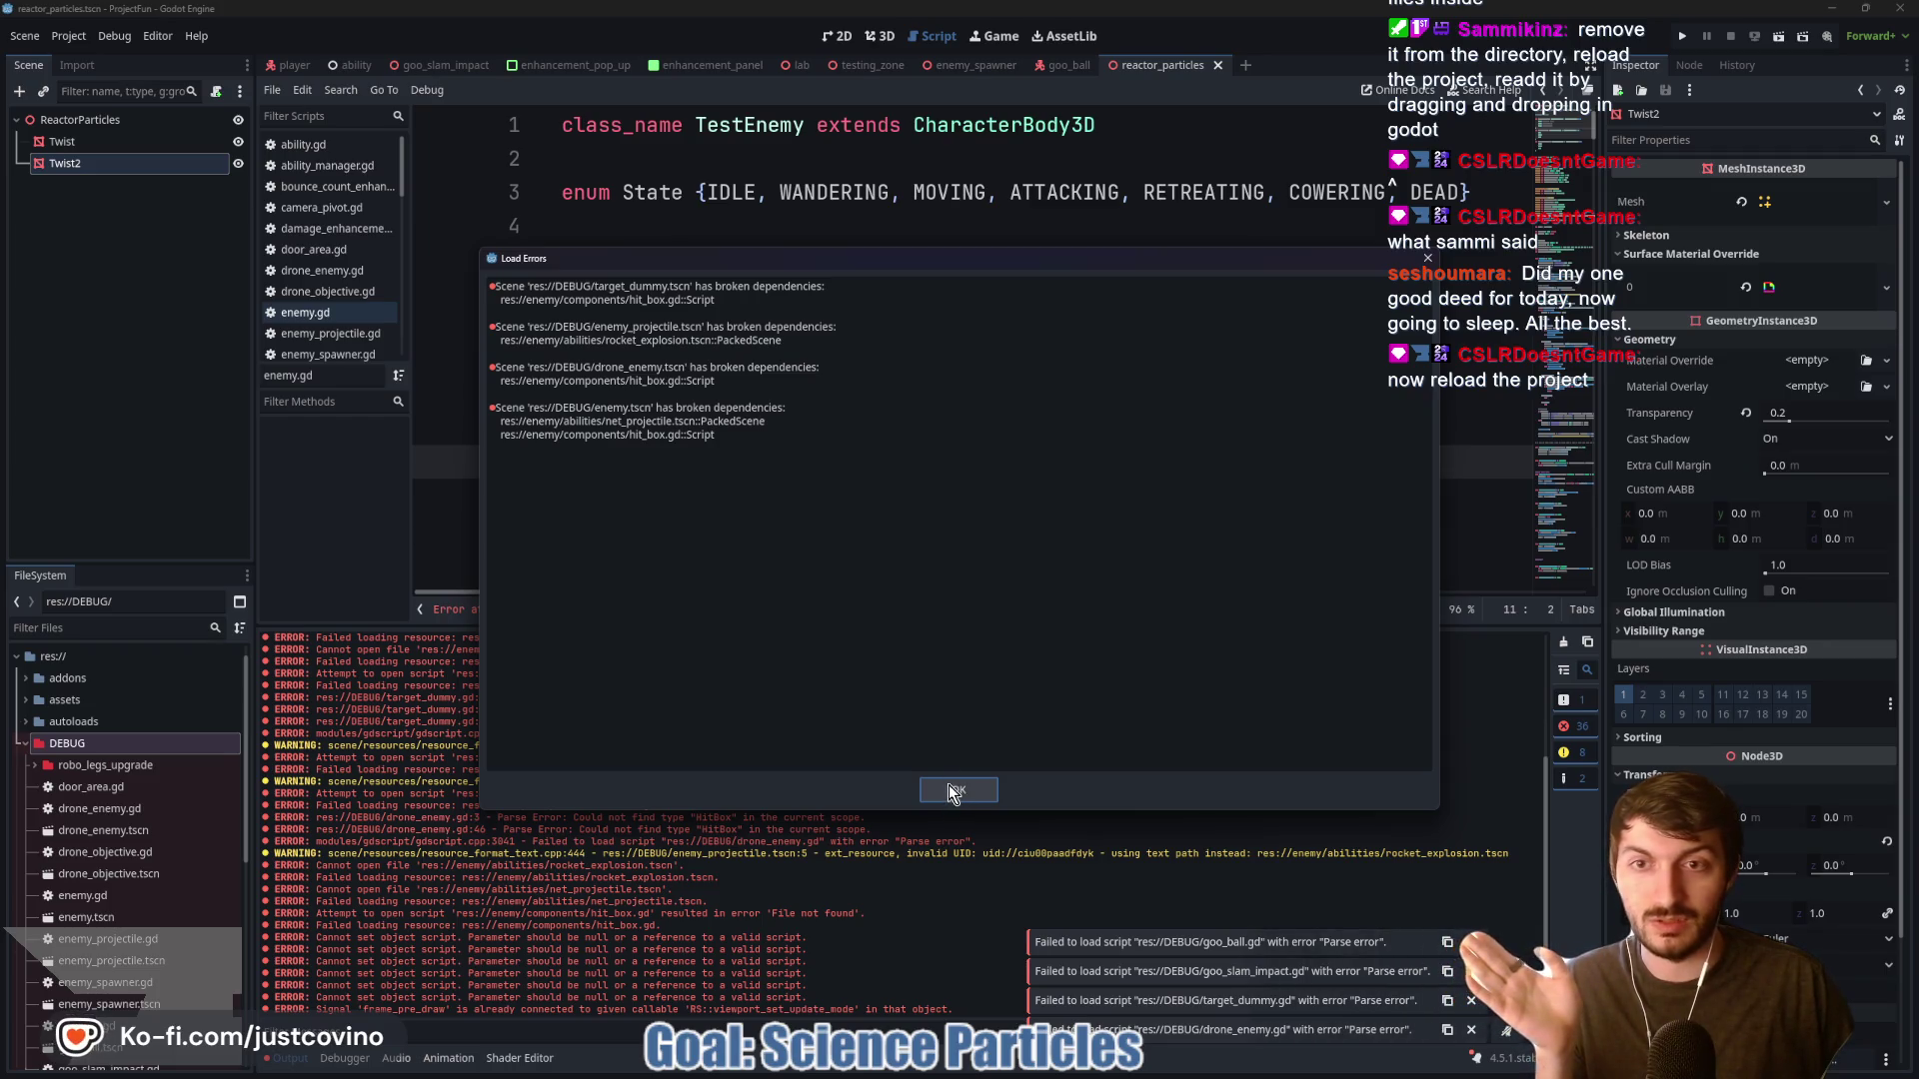
left_click(952, 790)
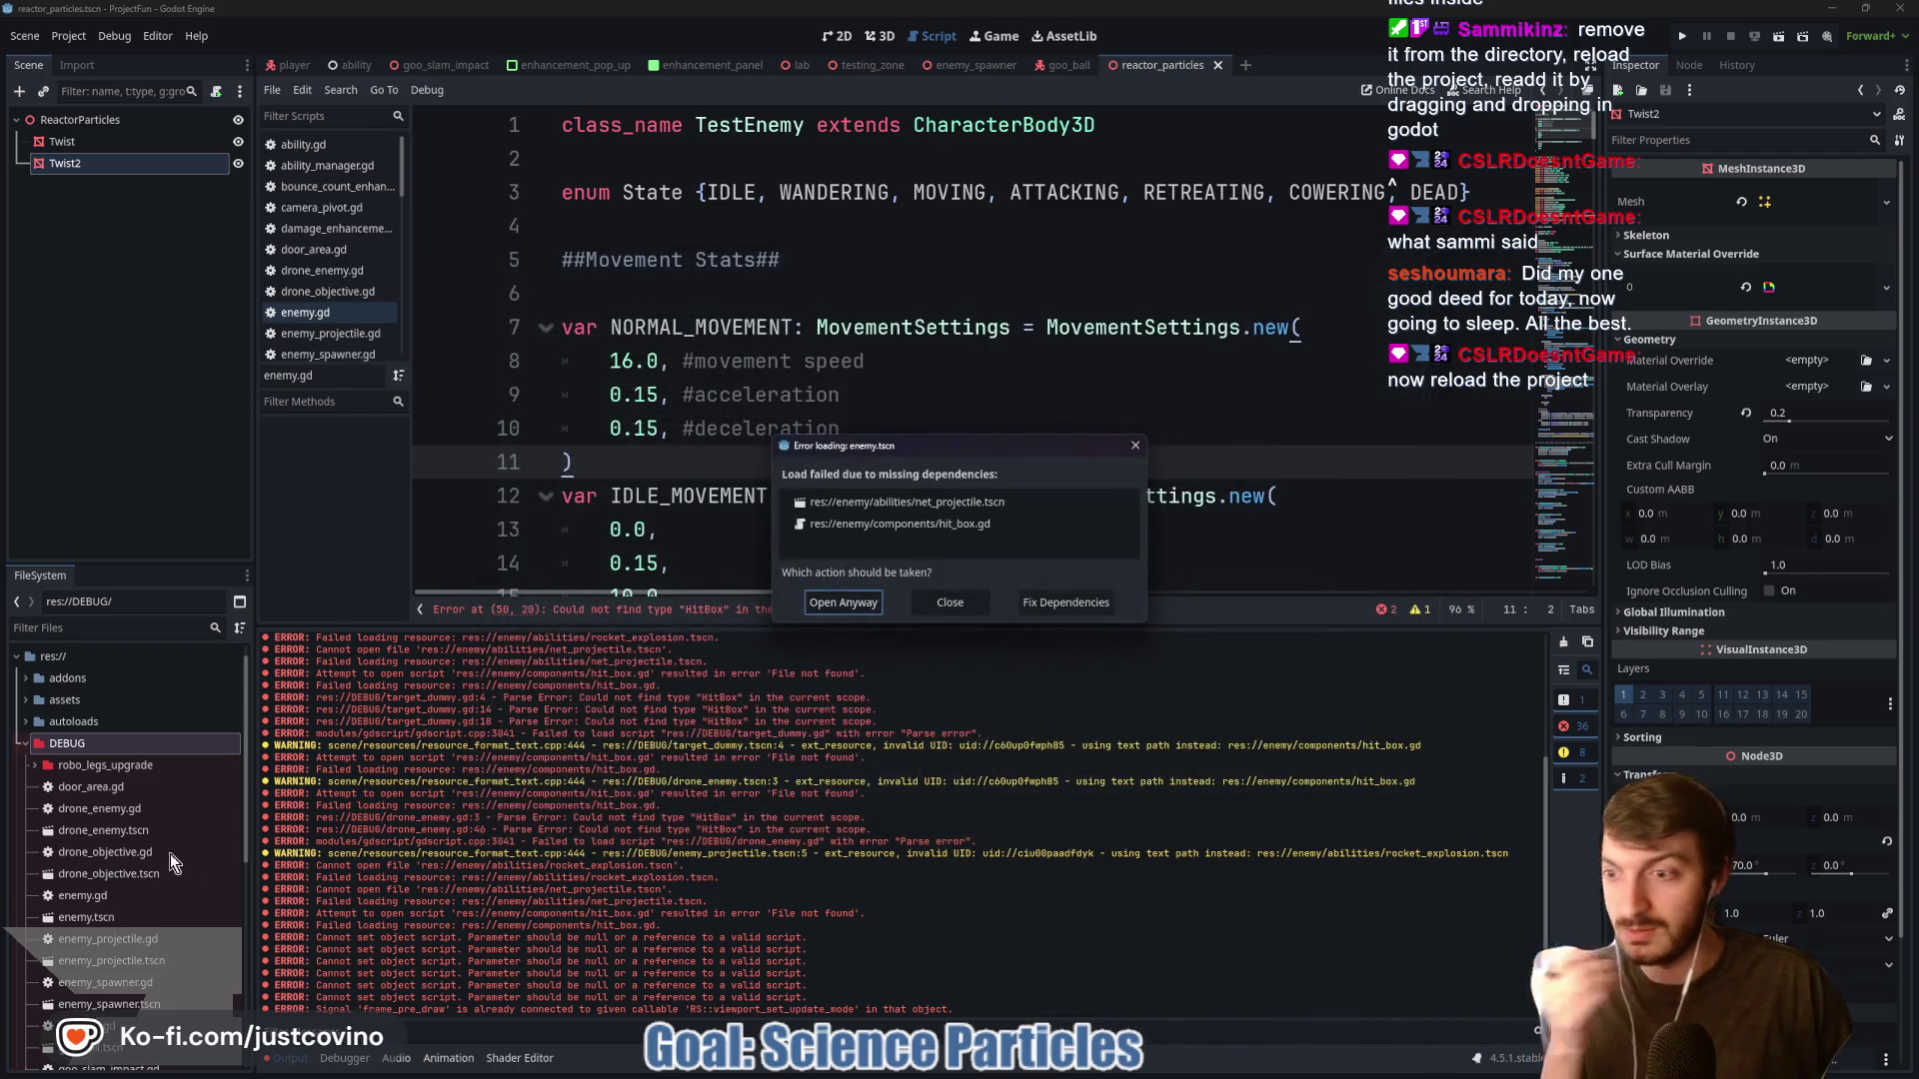
left_click(949, 603)
Collapse the DEBUG folder in the FileSystem dock
scroll(111, 812, "down", 5)
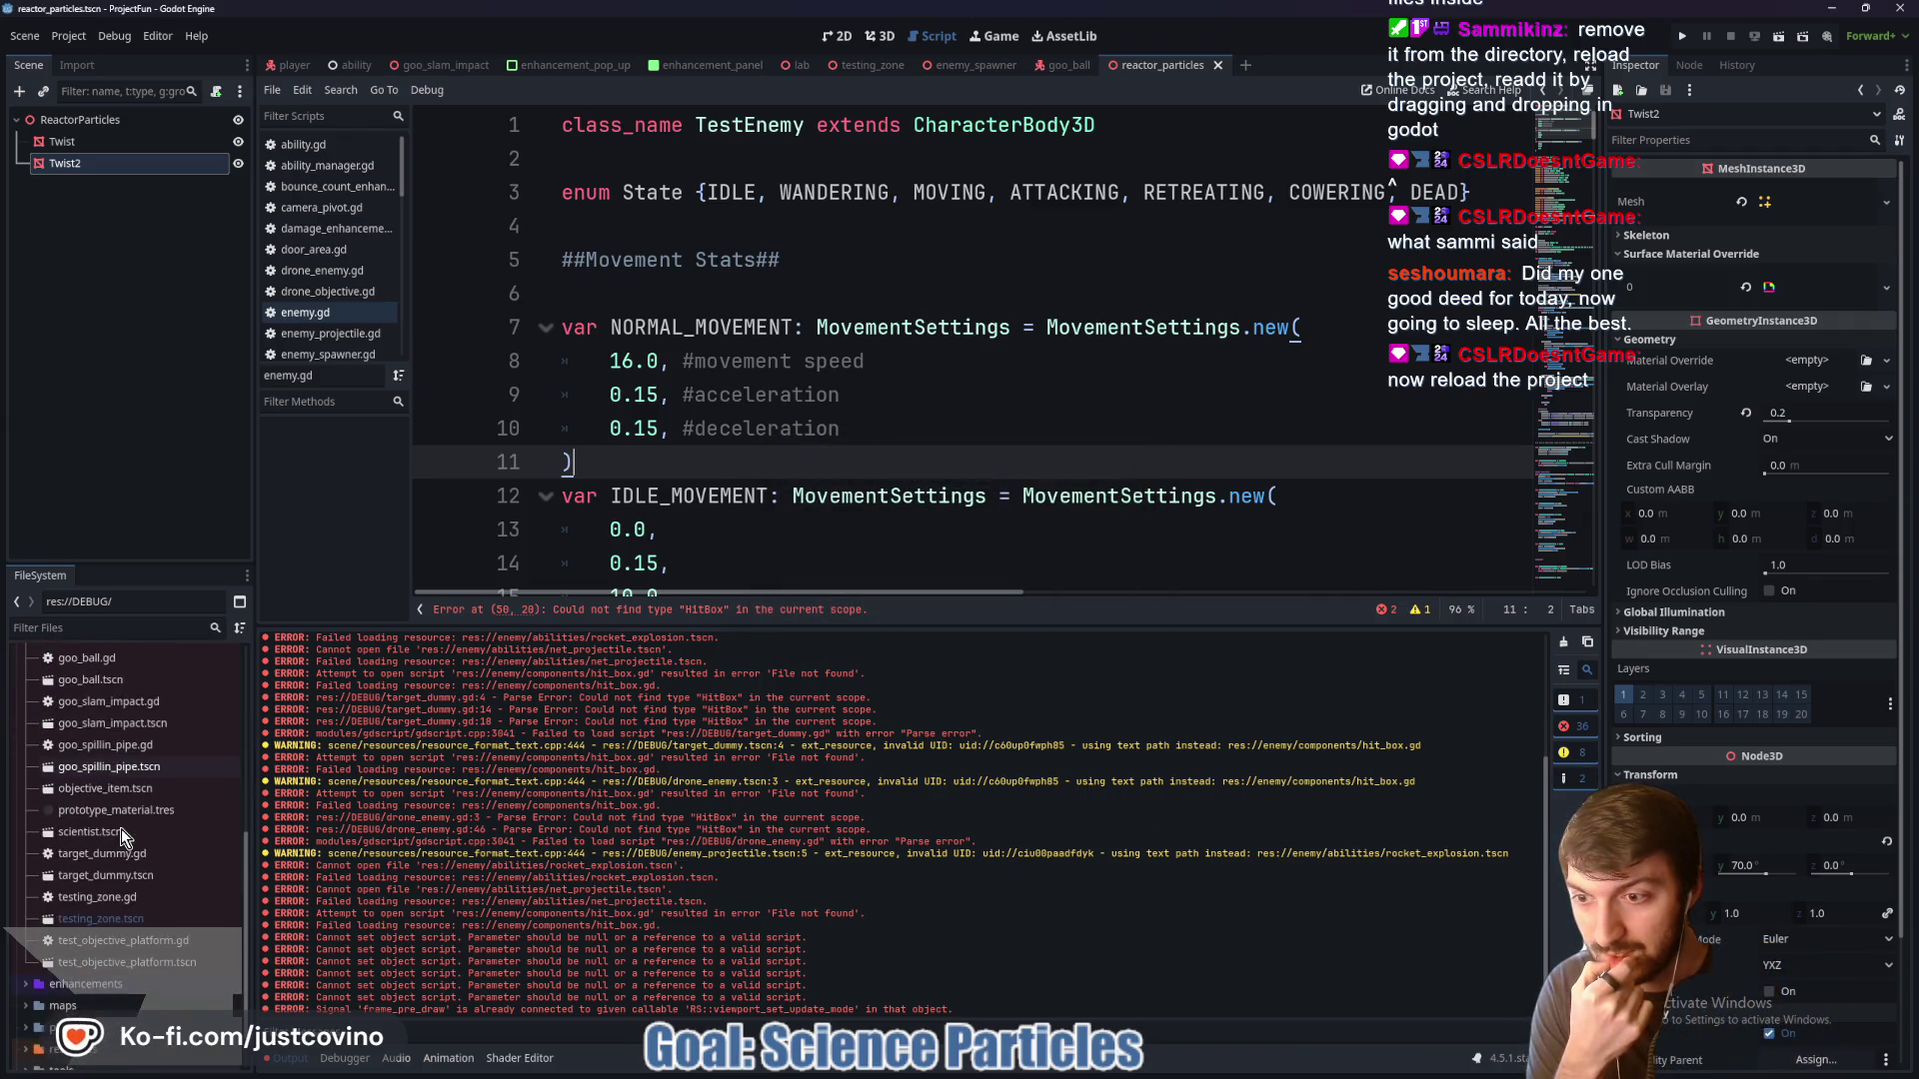
scroll(114, 855, "up", 4)
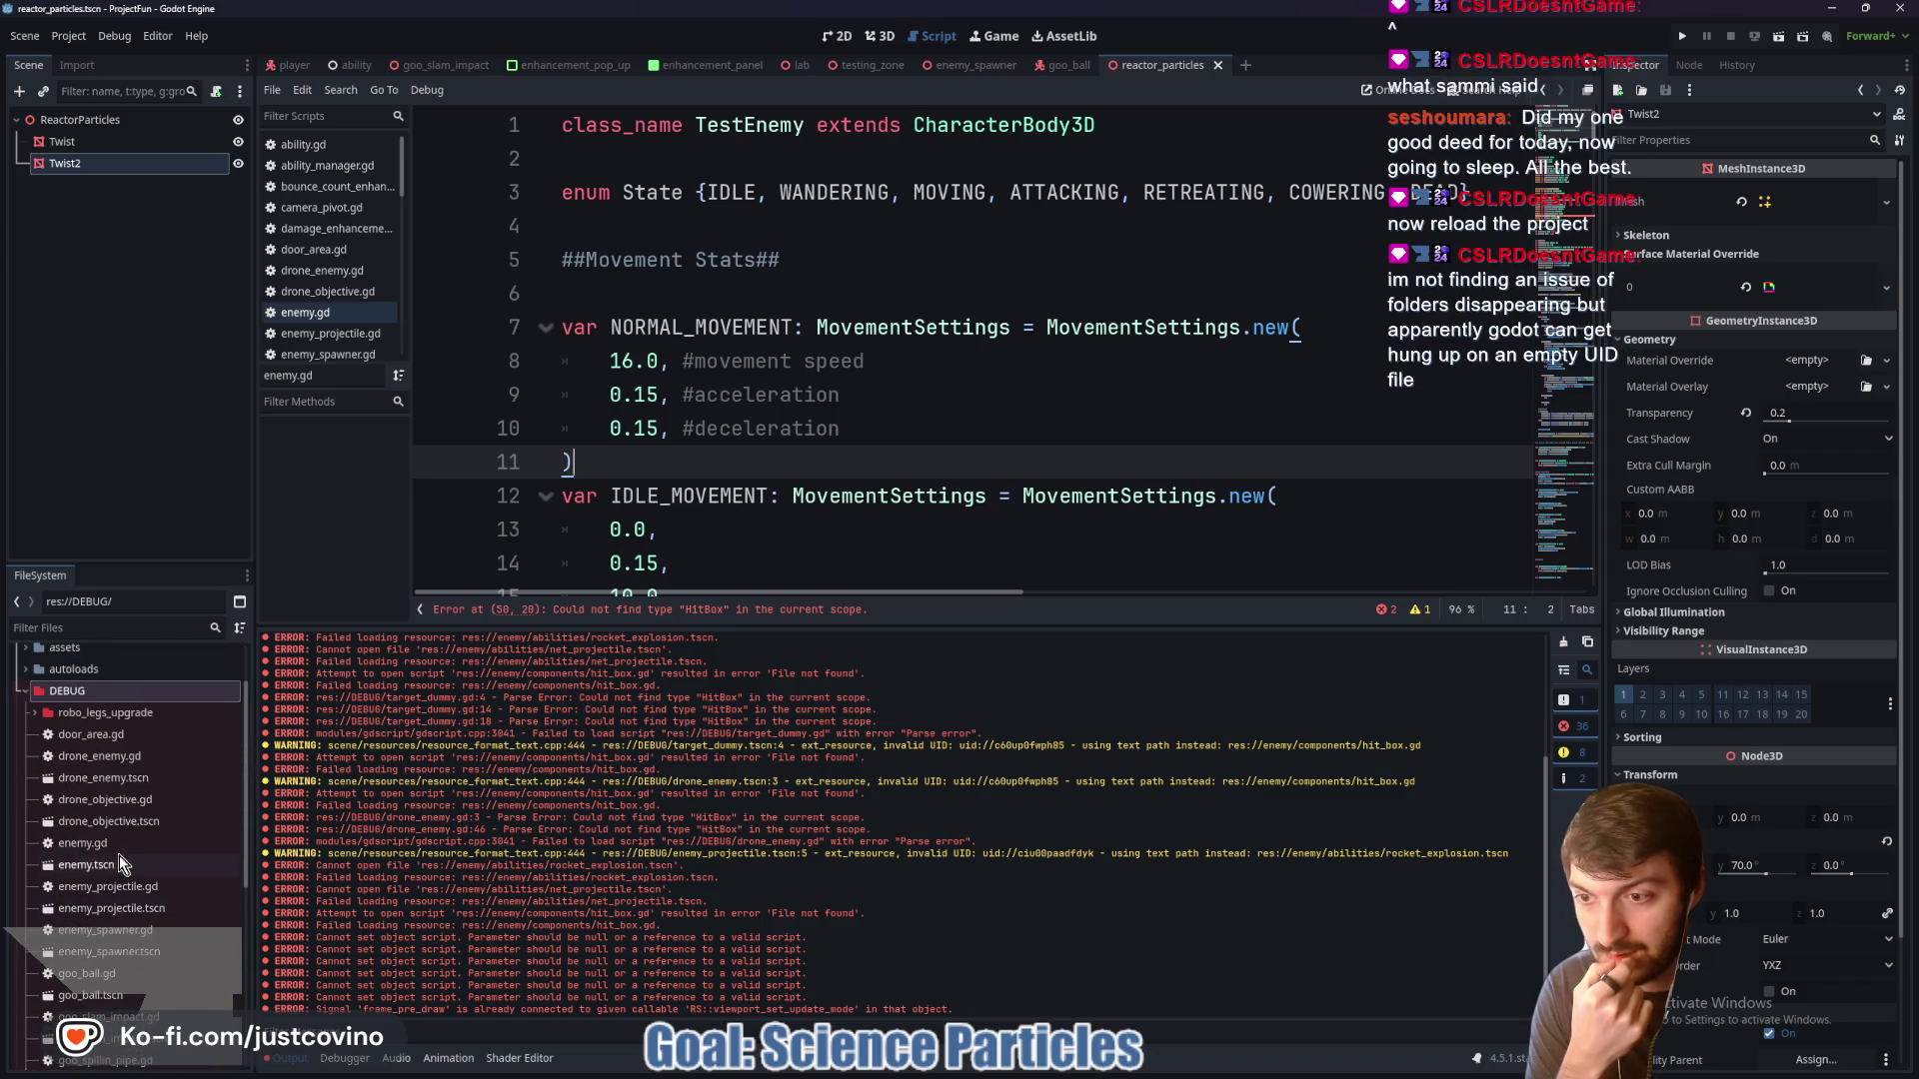
mouse_move(143, 869)
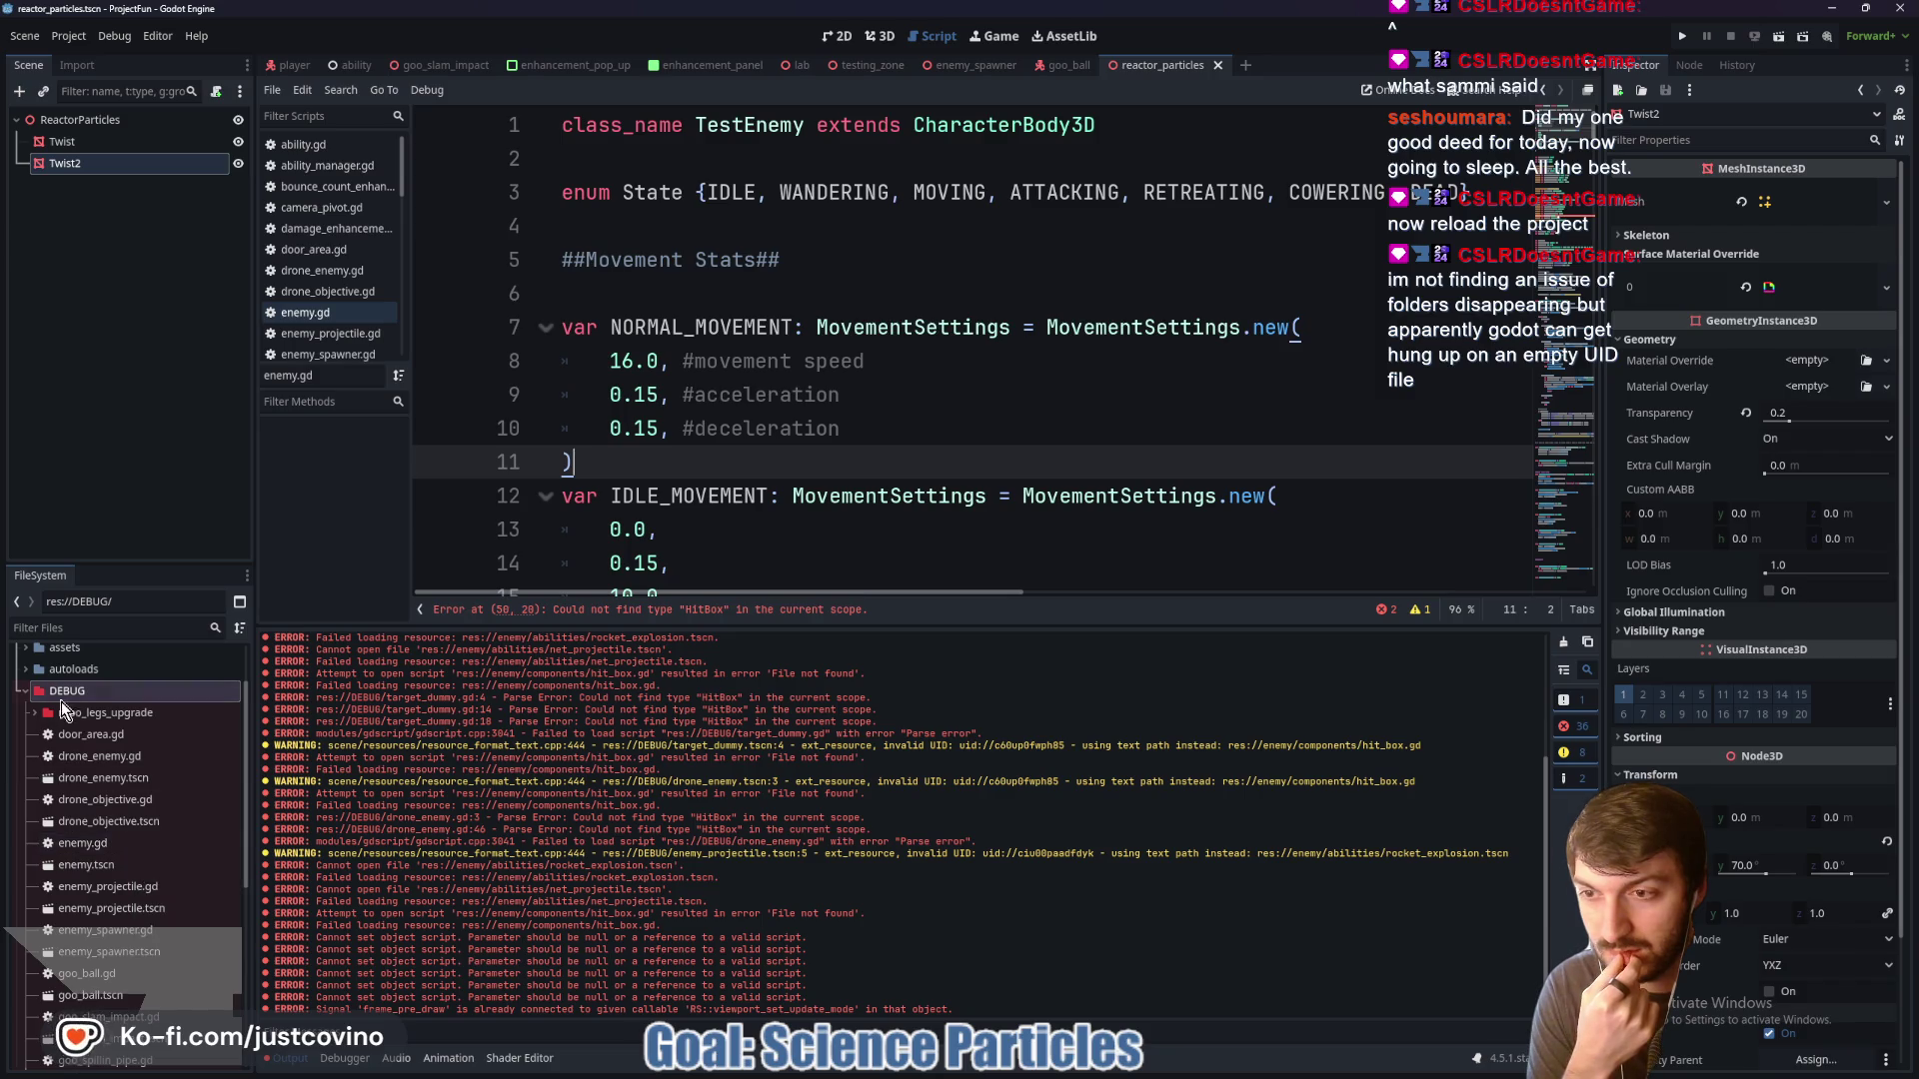
left_click(24, 691)
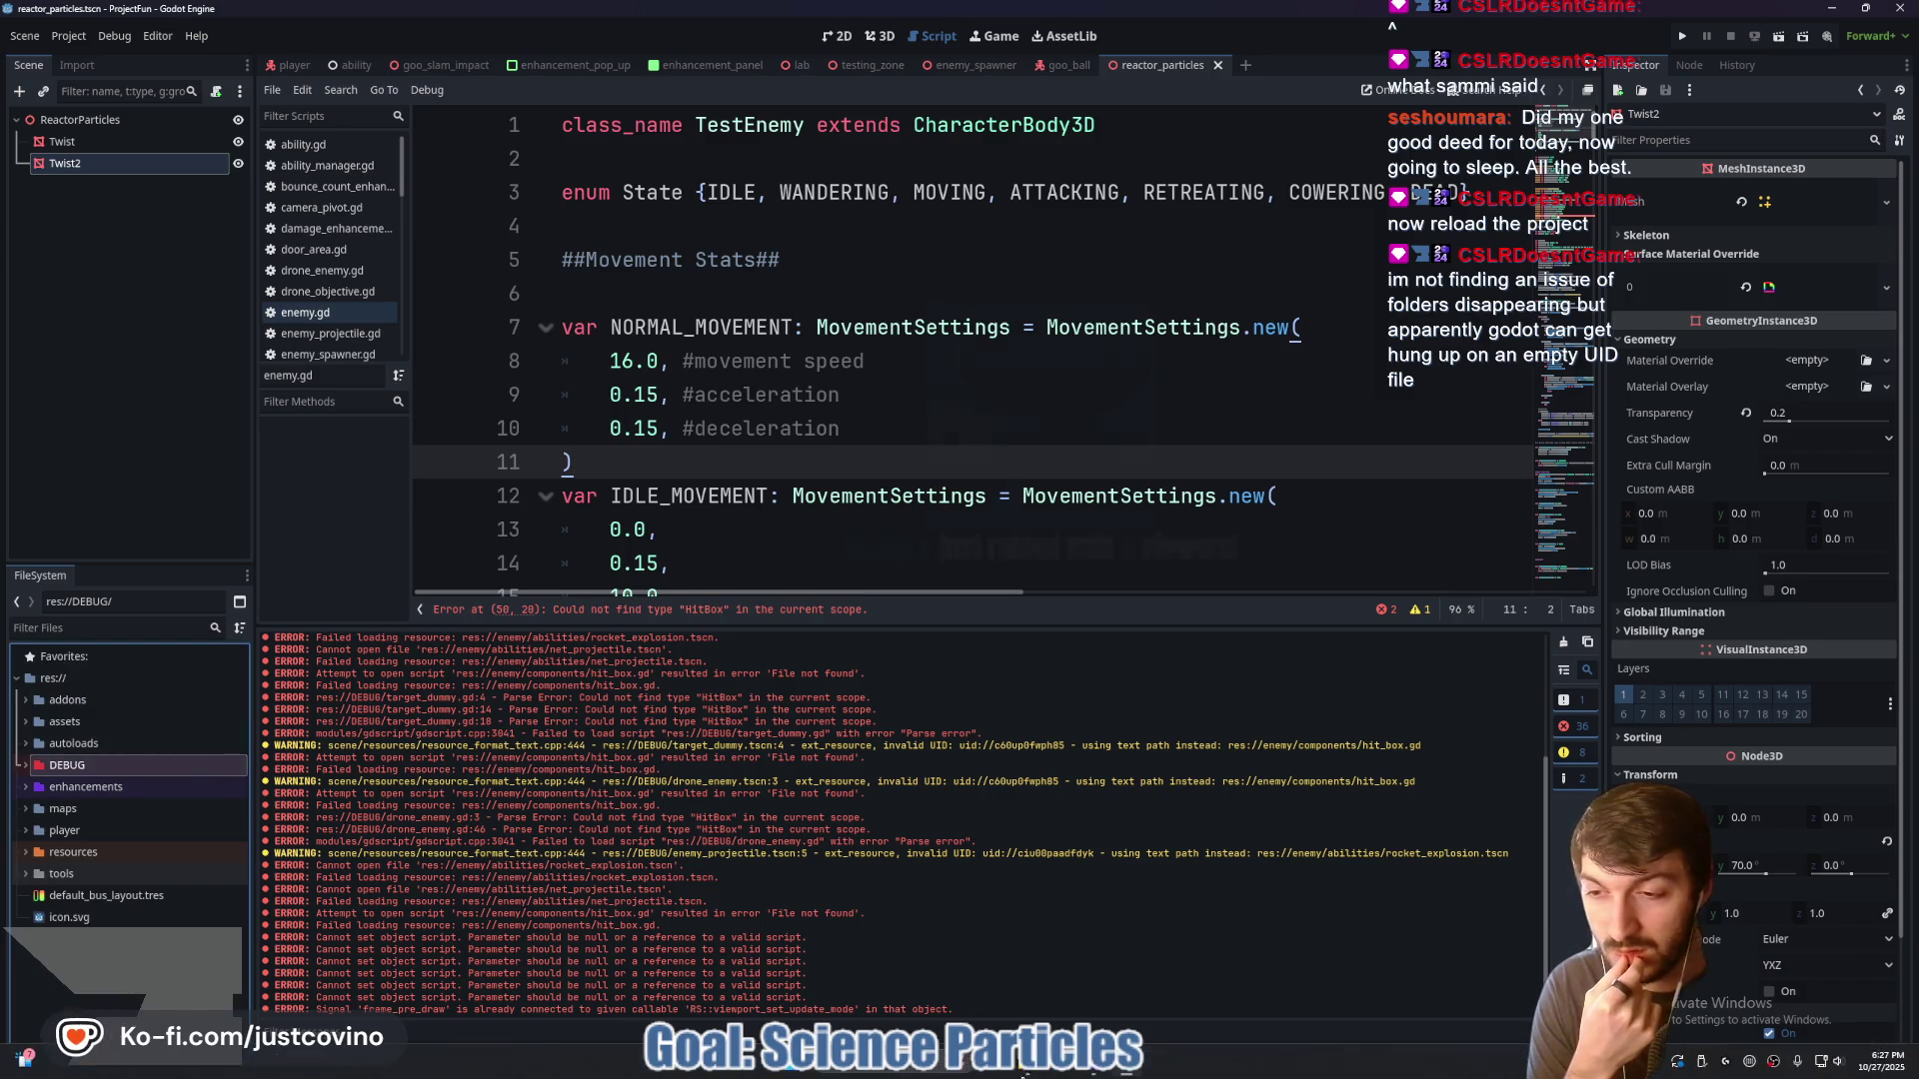
Bring the project-fun Explorer window to the front and shift it left
mouse_move(1021, 1073)
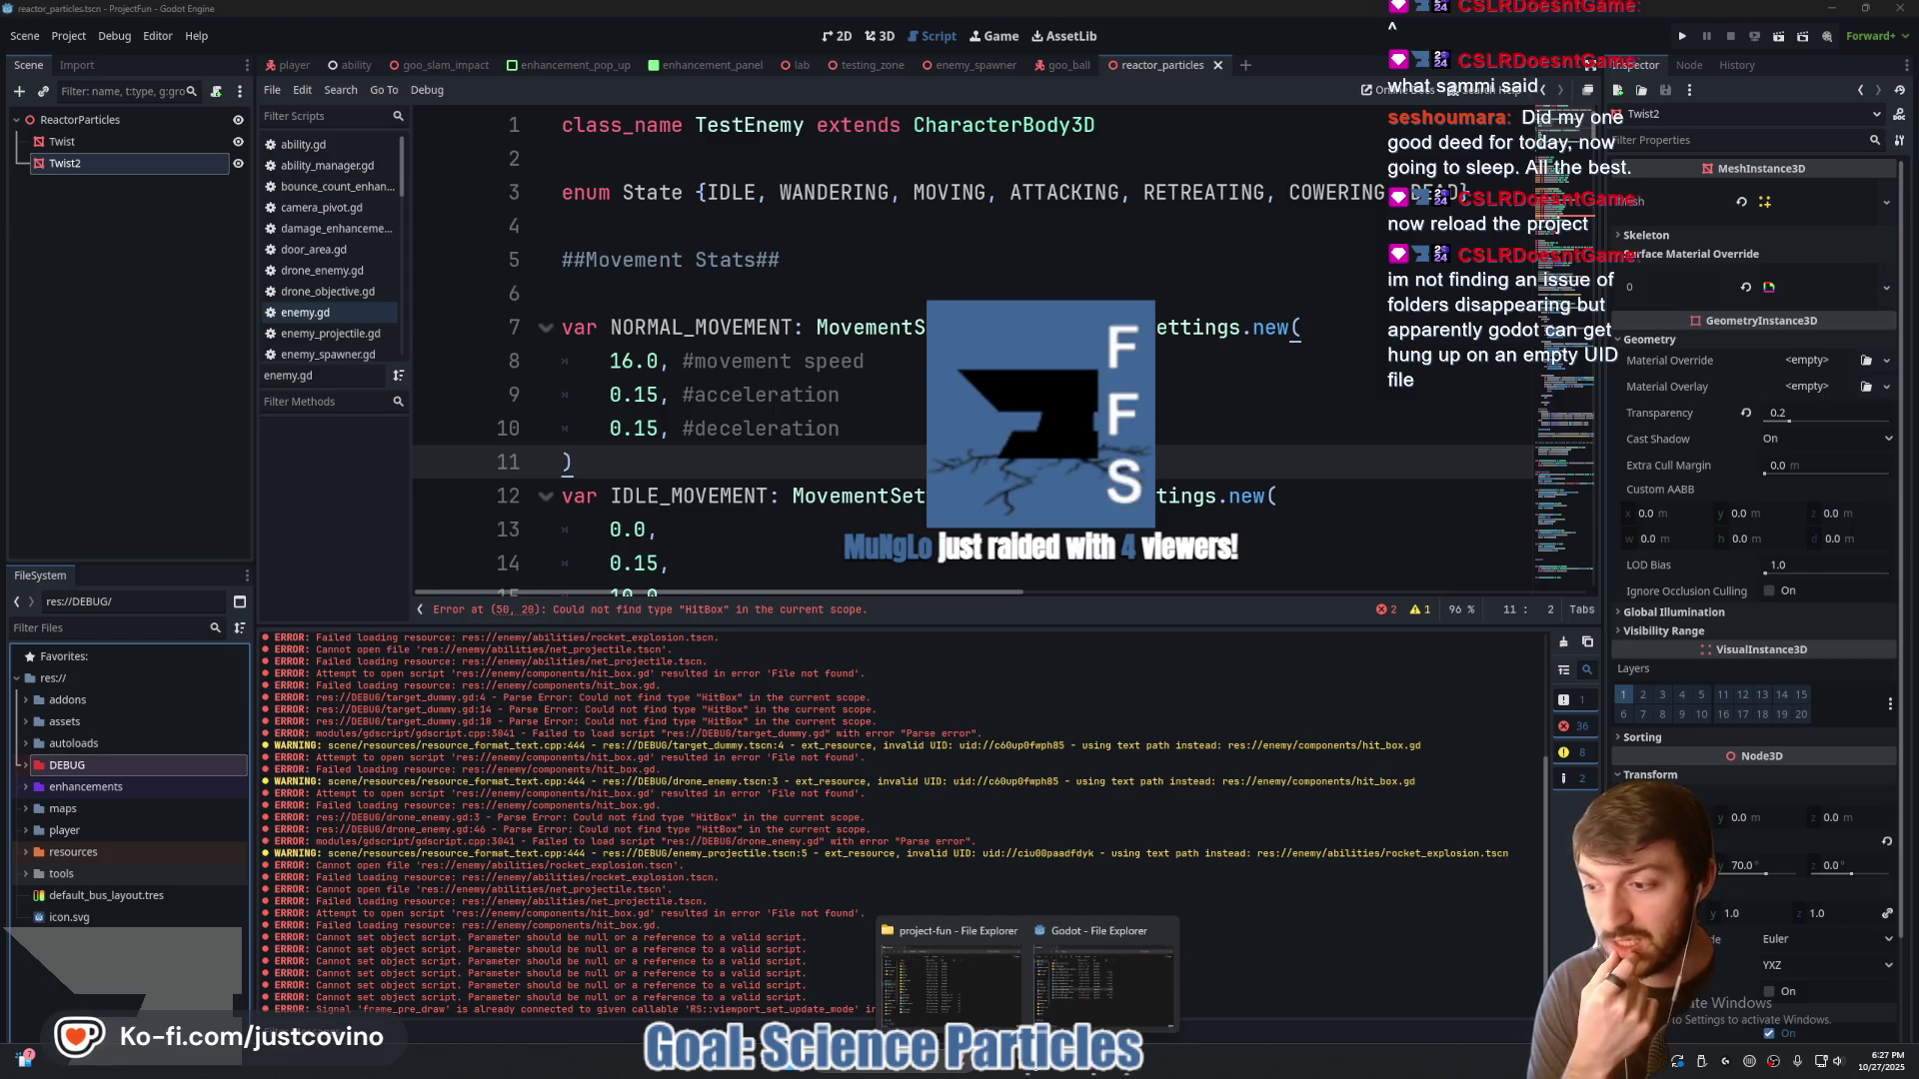
left_click(1010, 984)
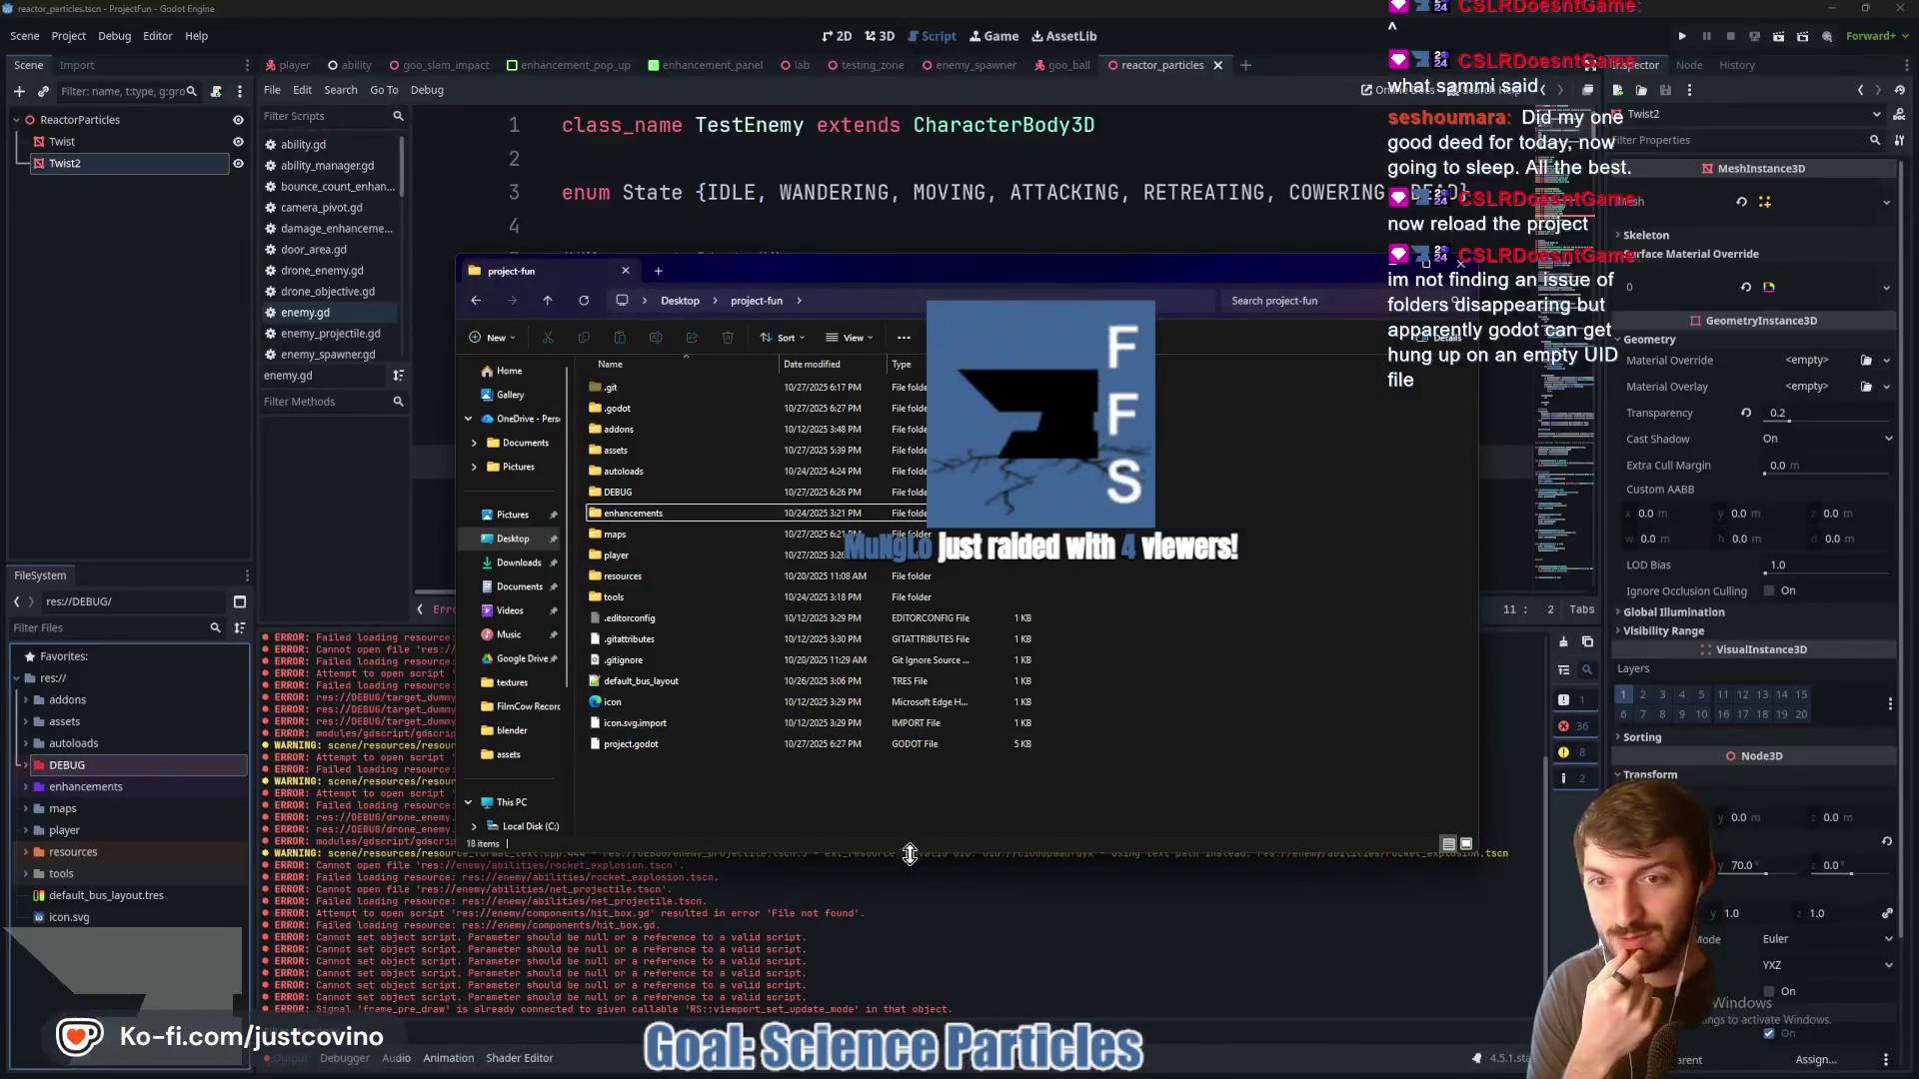
left_click(1054, 1020)
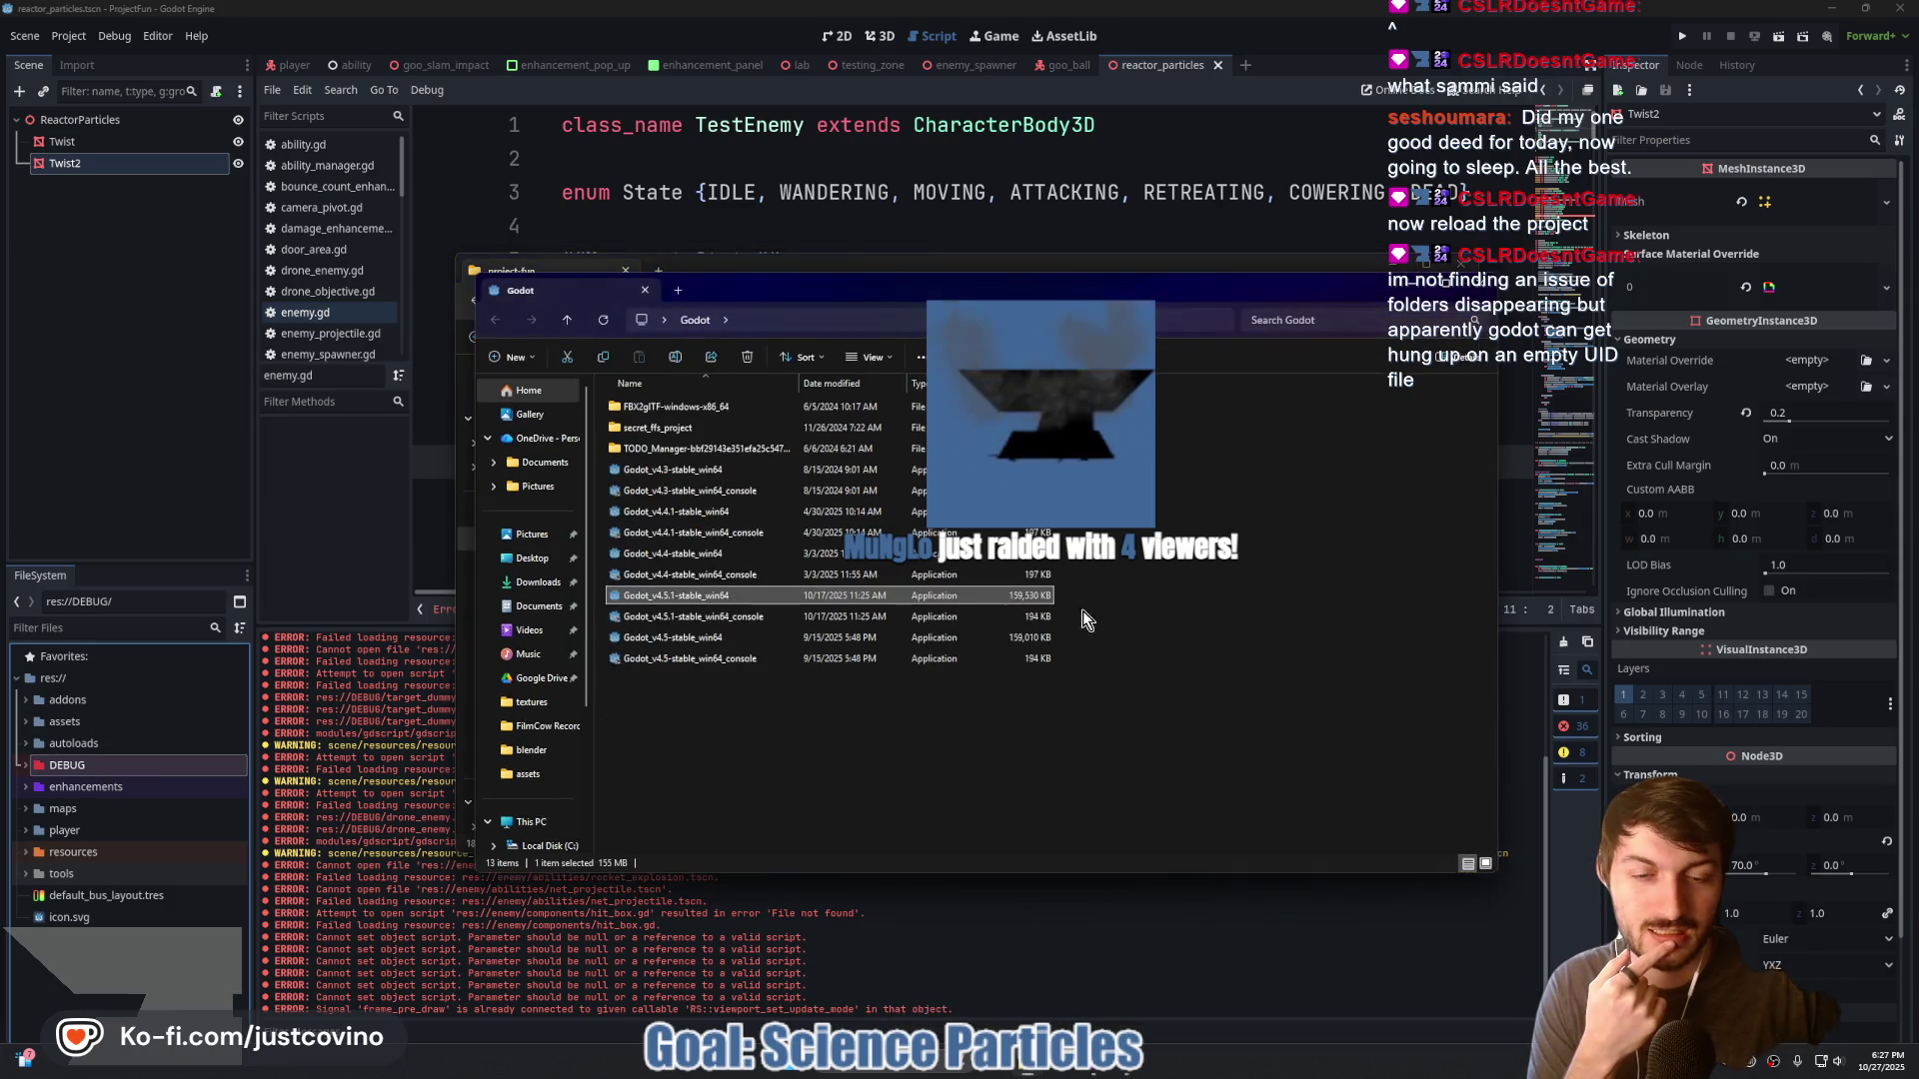
left_click(927, 267)
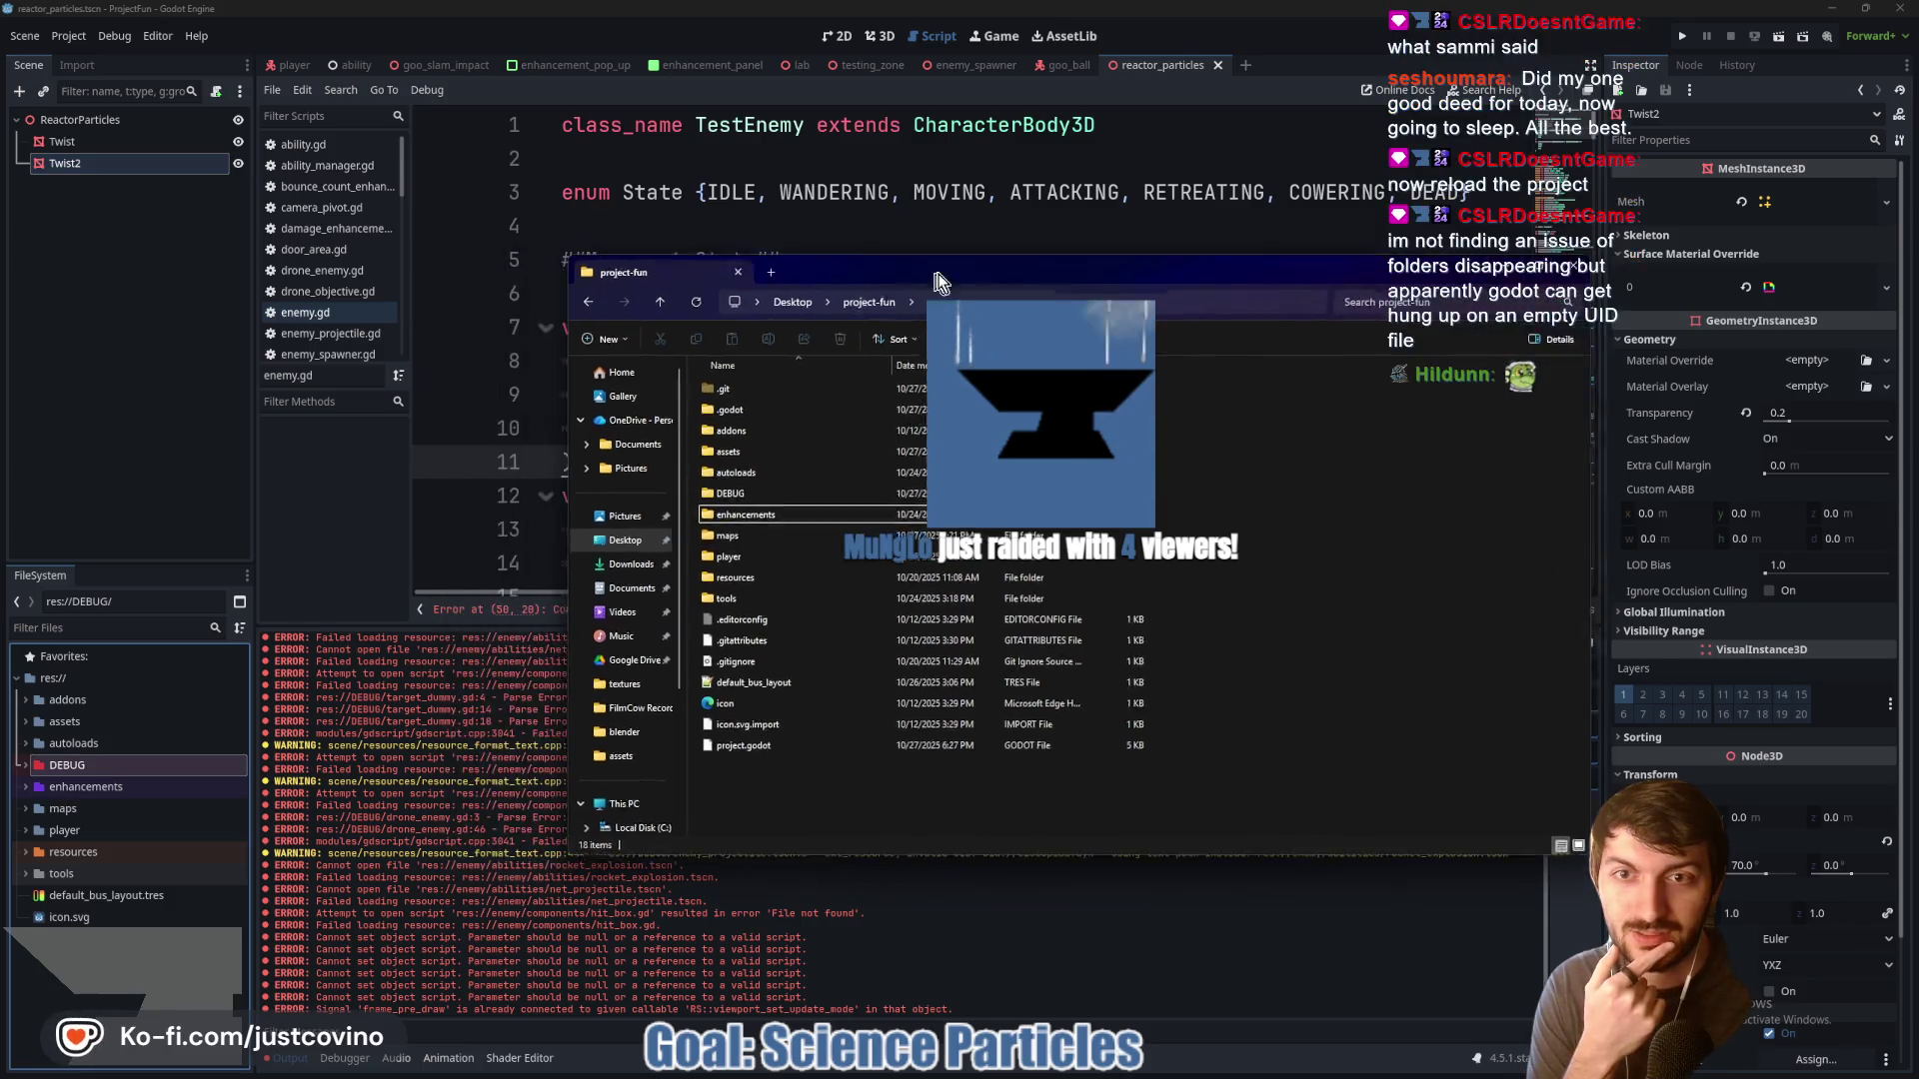
left_click_drag(819, 280, 684, 276)
Open a new File Explorer window on the Desktop folder from the jump list
mouse_move(962, 1077)
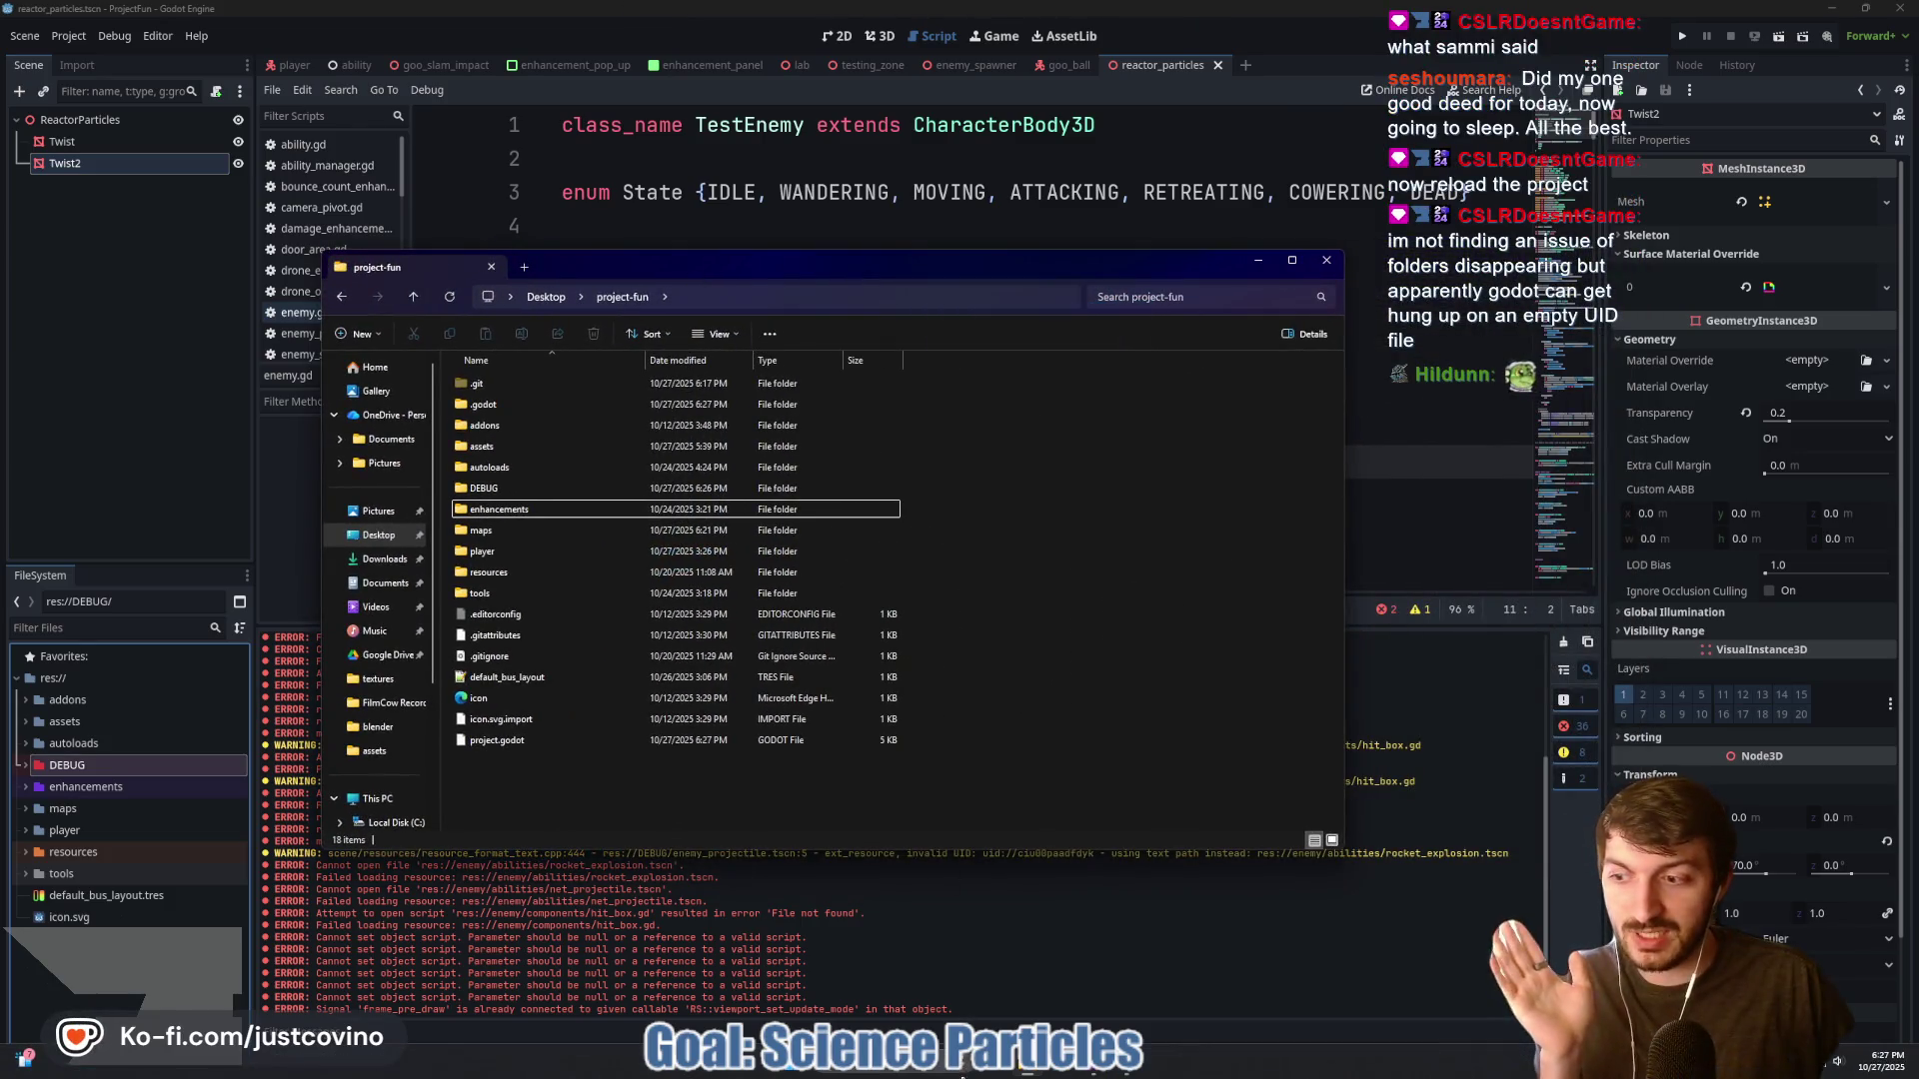
left_click(1032, 1074)
left_click(1033, 1075)
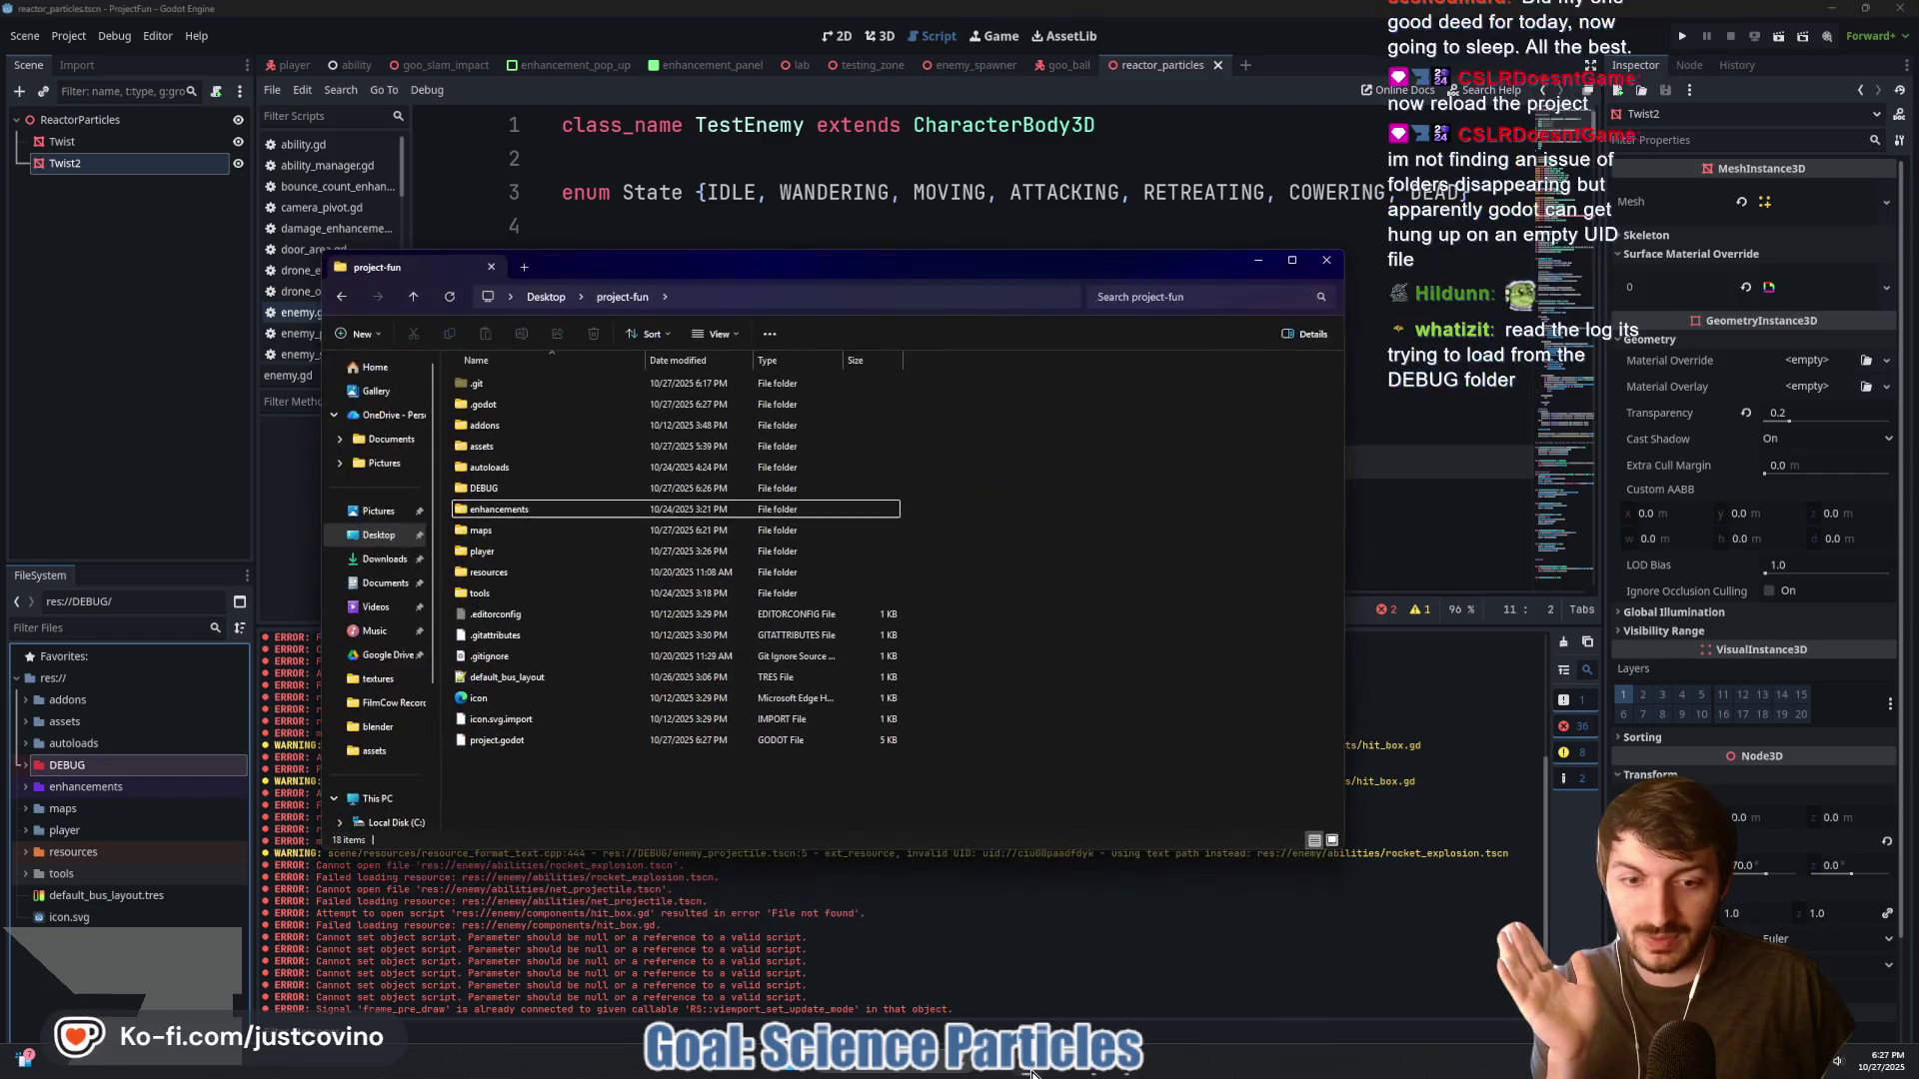
right_click(1032, 1075)
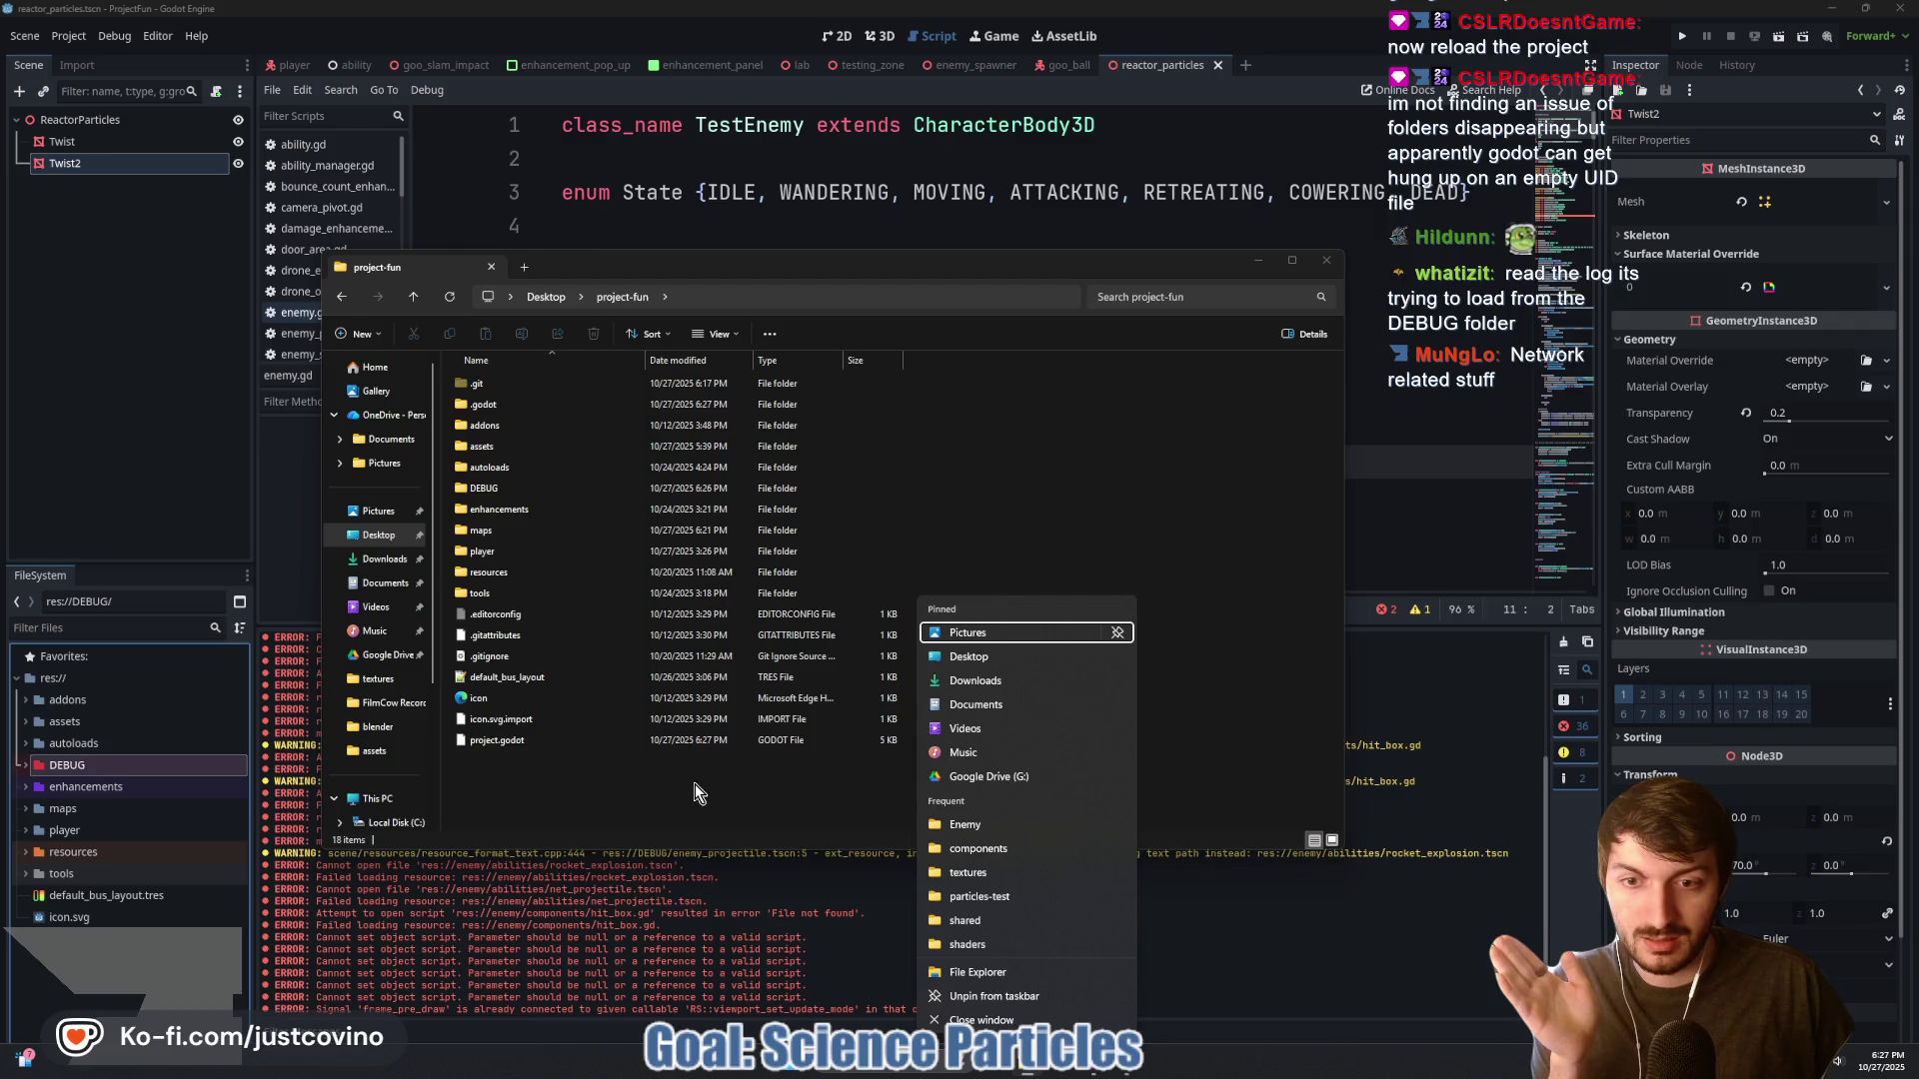
left_click(1004, 659)
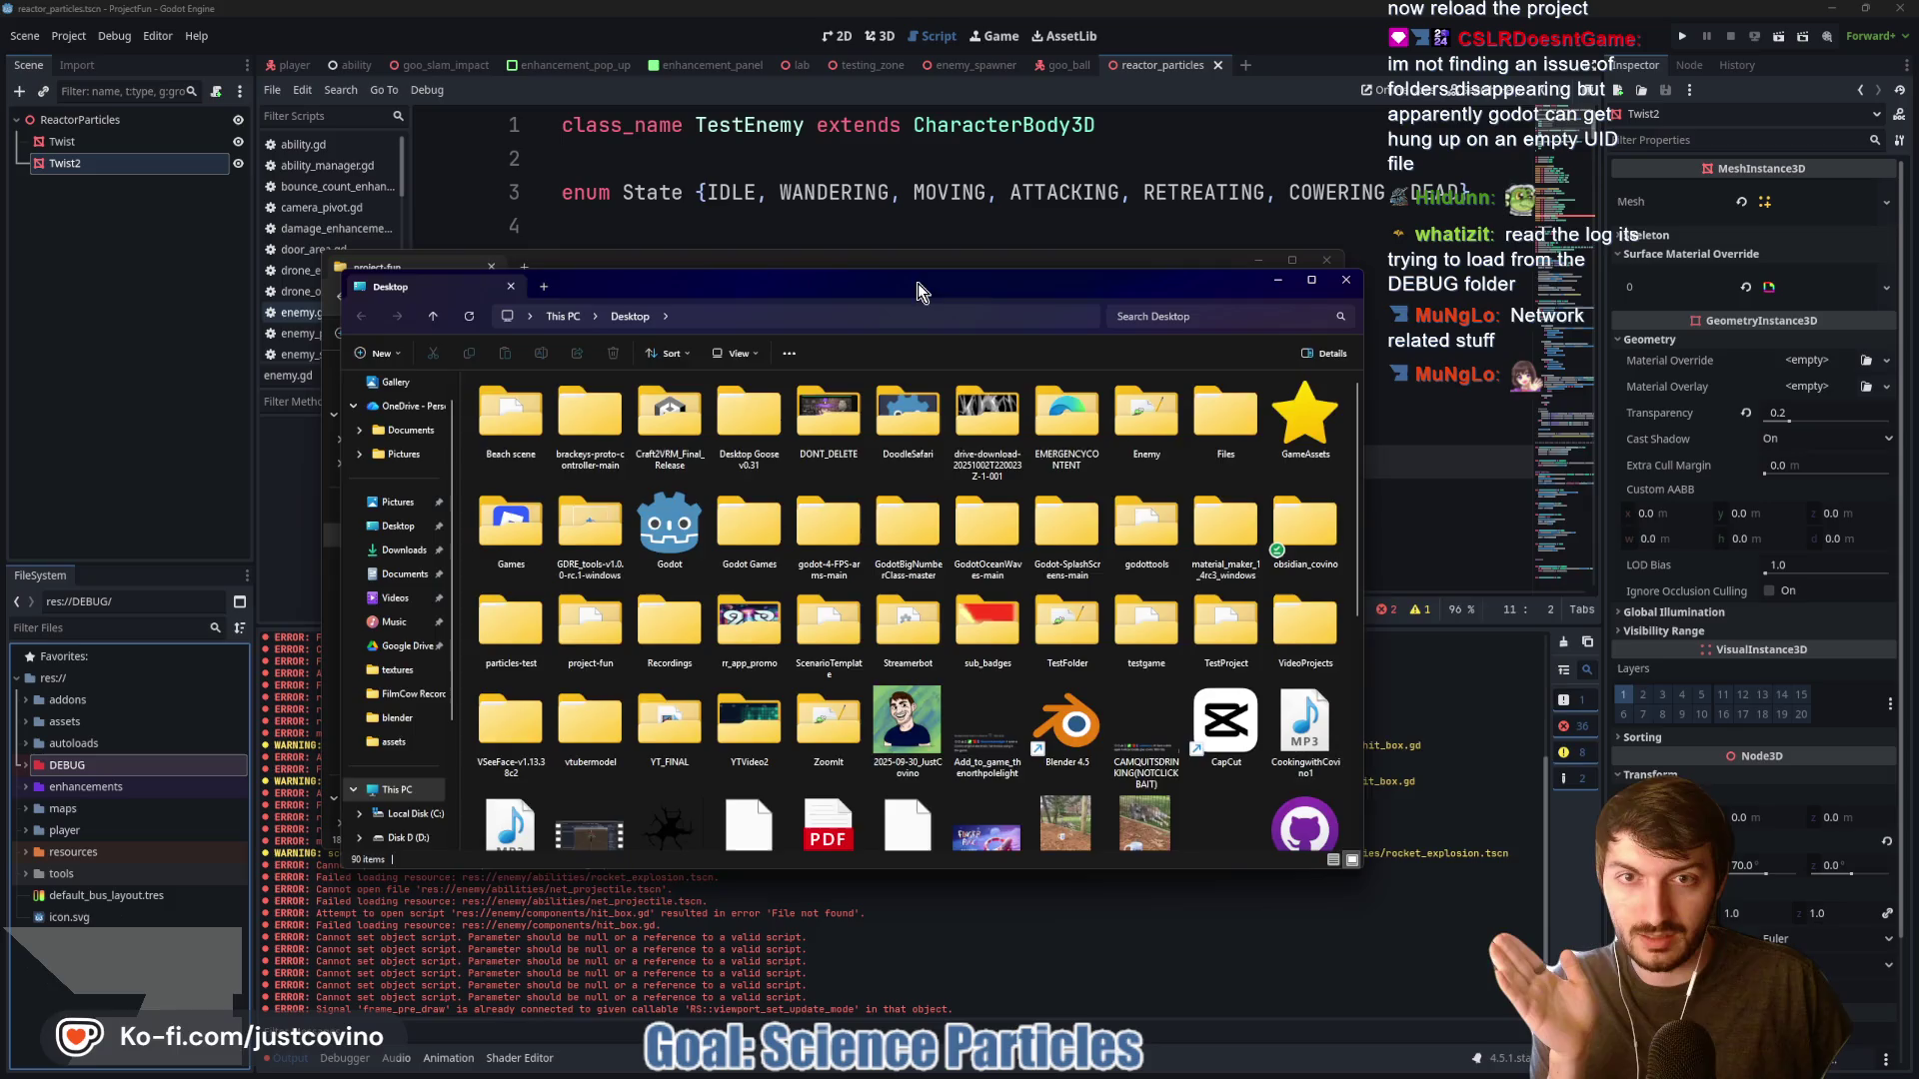
Arrange the Desktop and project-fun Explorer windows side by side
left_click_drag(917, 284, 1440, 244)
left_click_drag(734, 279, 607, 274)
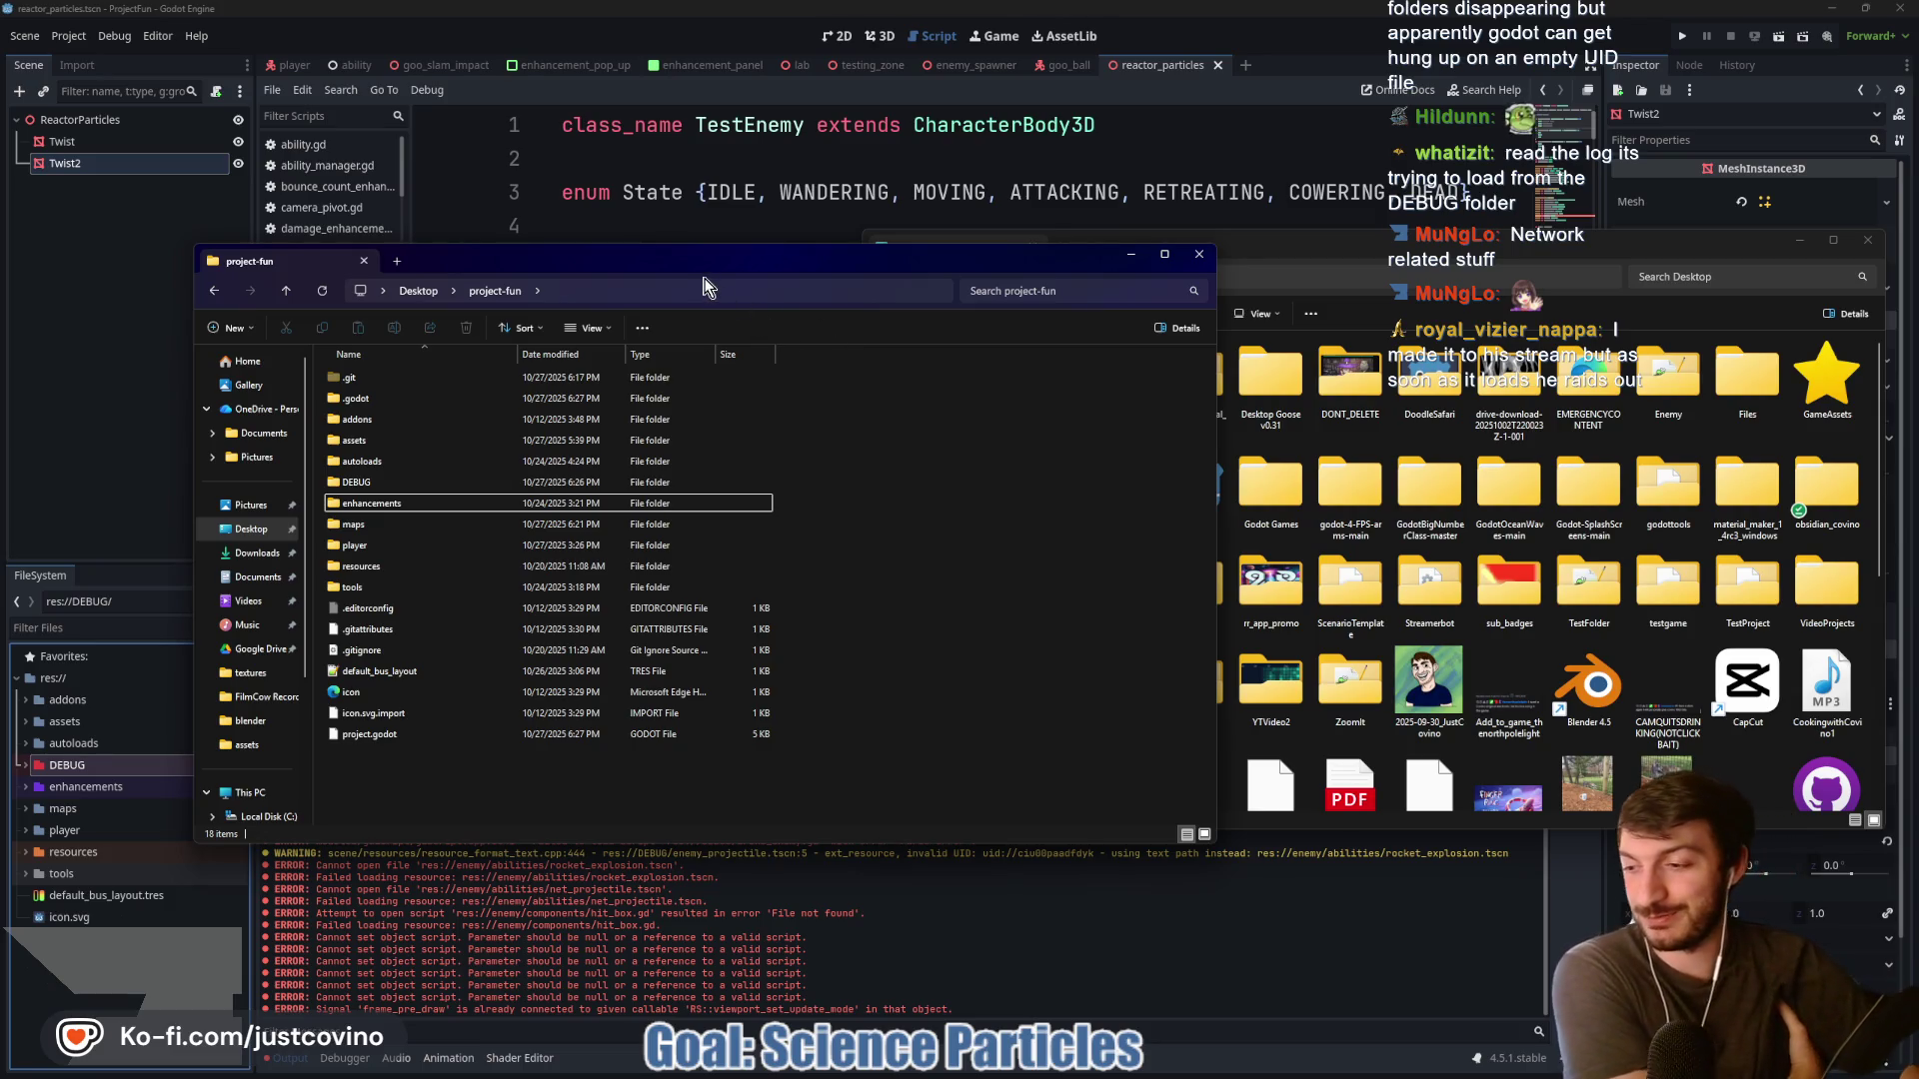
left_click(1294, 248)
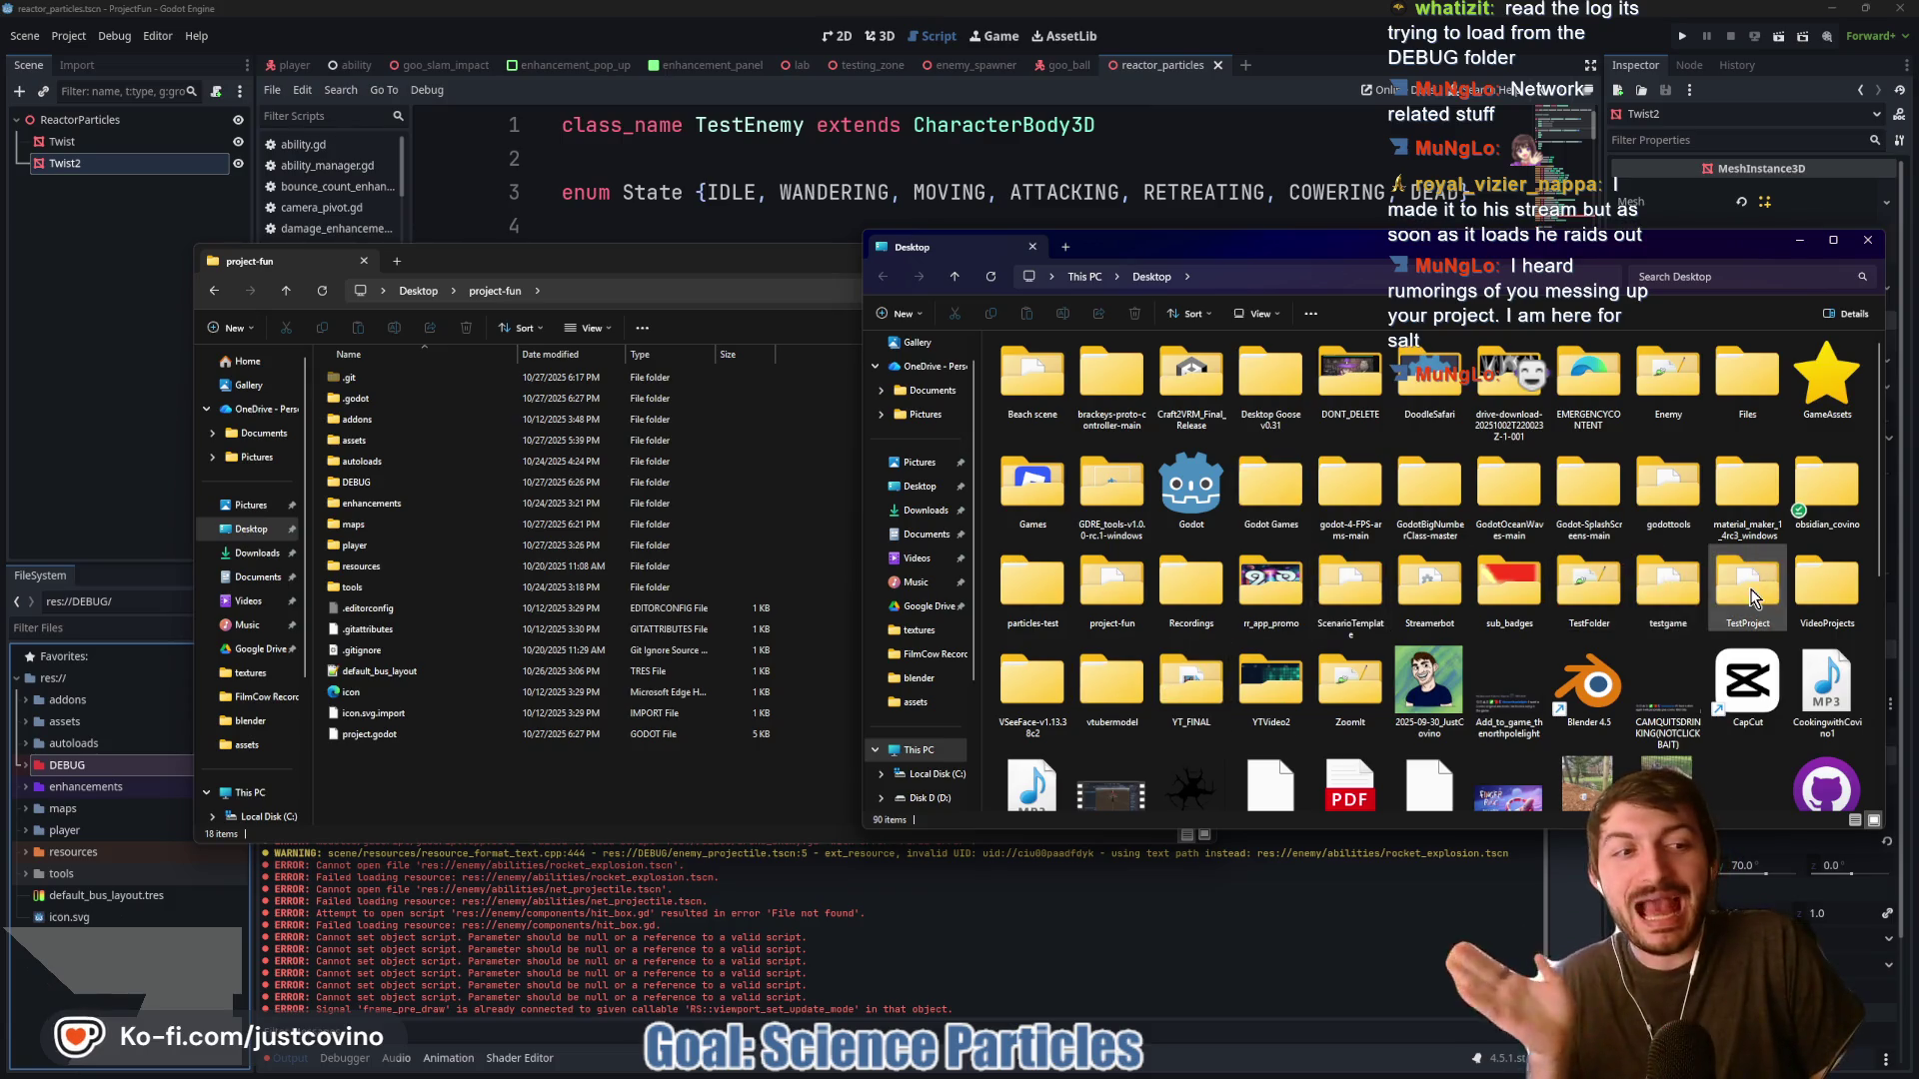
Move the Enemy folder from the Desktop back into project-fun, then return to Godot
left_click(1584, 642)
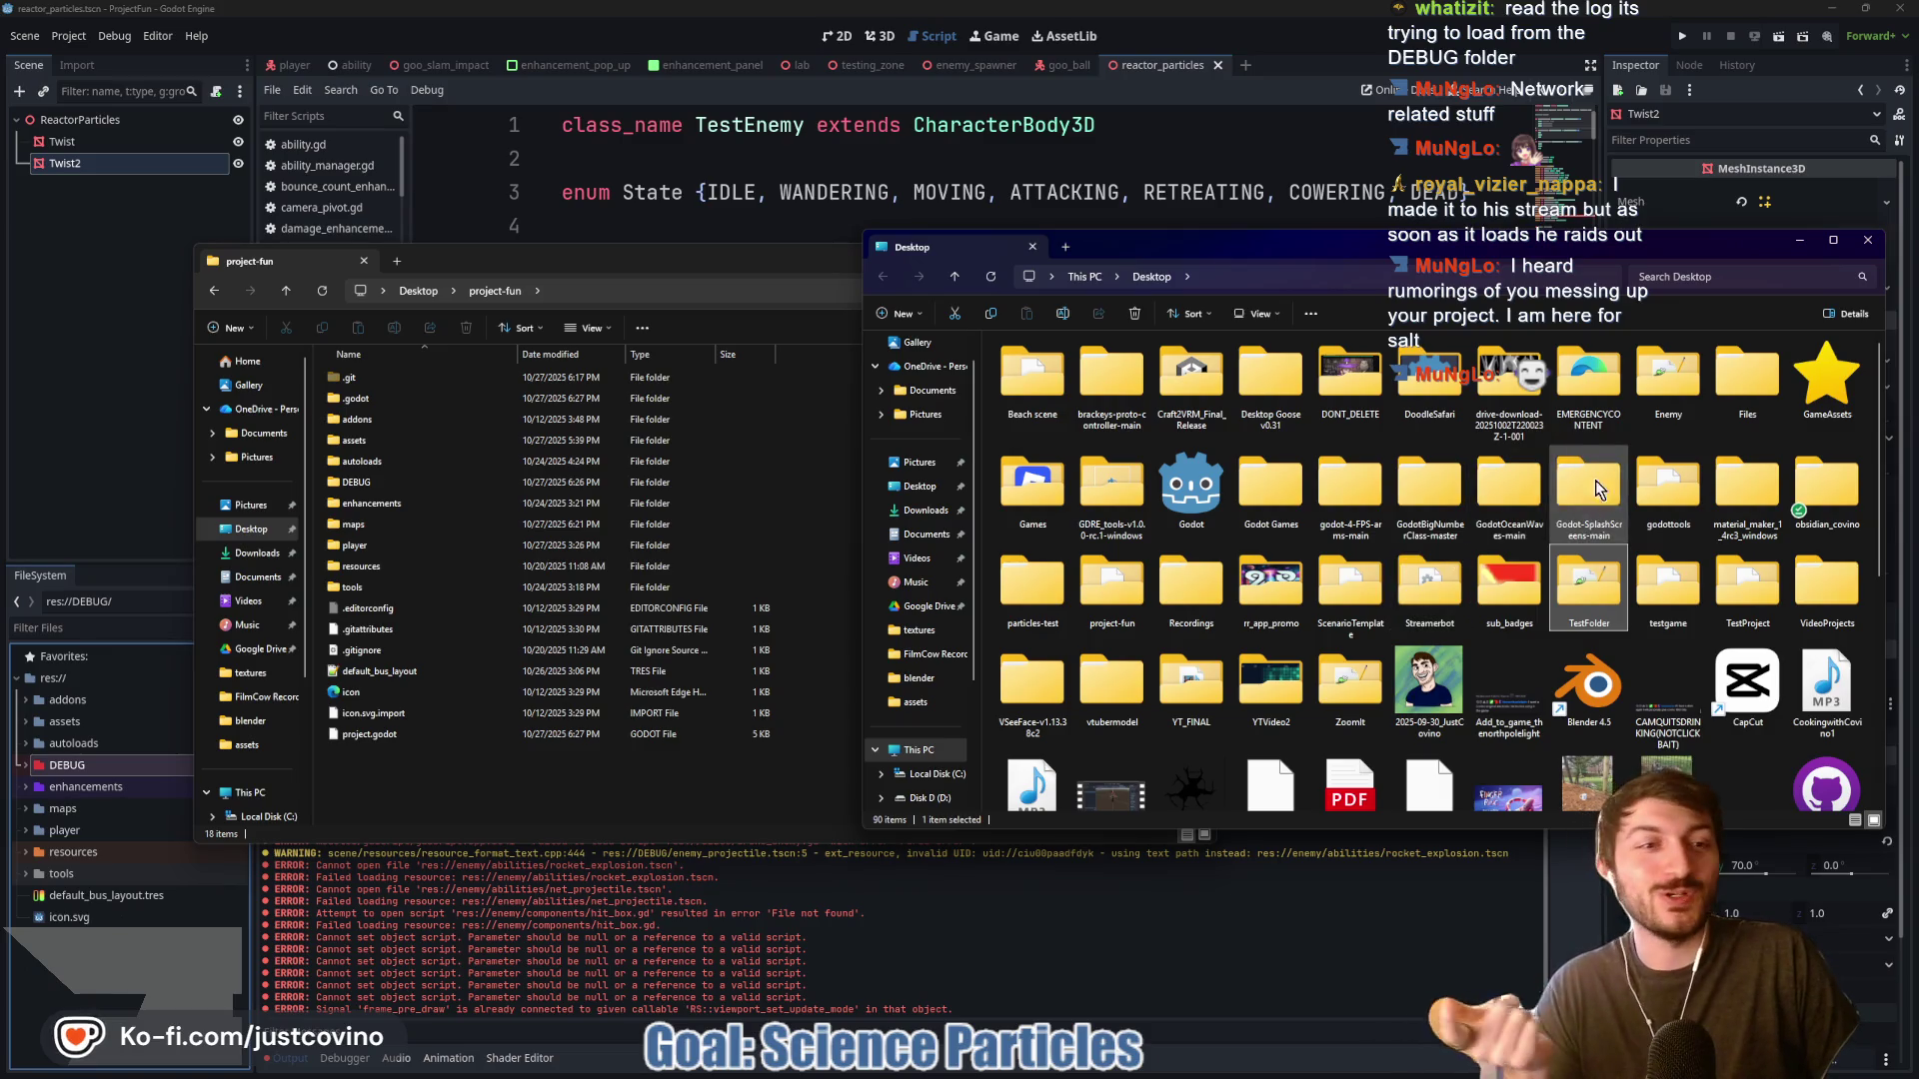
left_click(1677, 395)
mouse_move(1677, 395)
left_mouse_down()
mouse_move(1029, 539)
mouse_move(495, 829)
mouse_move(470, 811)
left_mouse_up()
left_click_drag(468, 803, 468, 806)
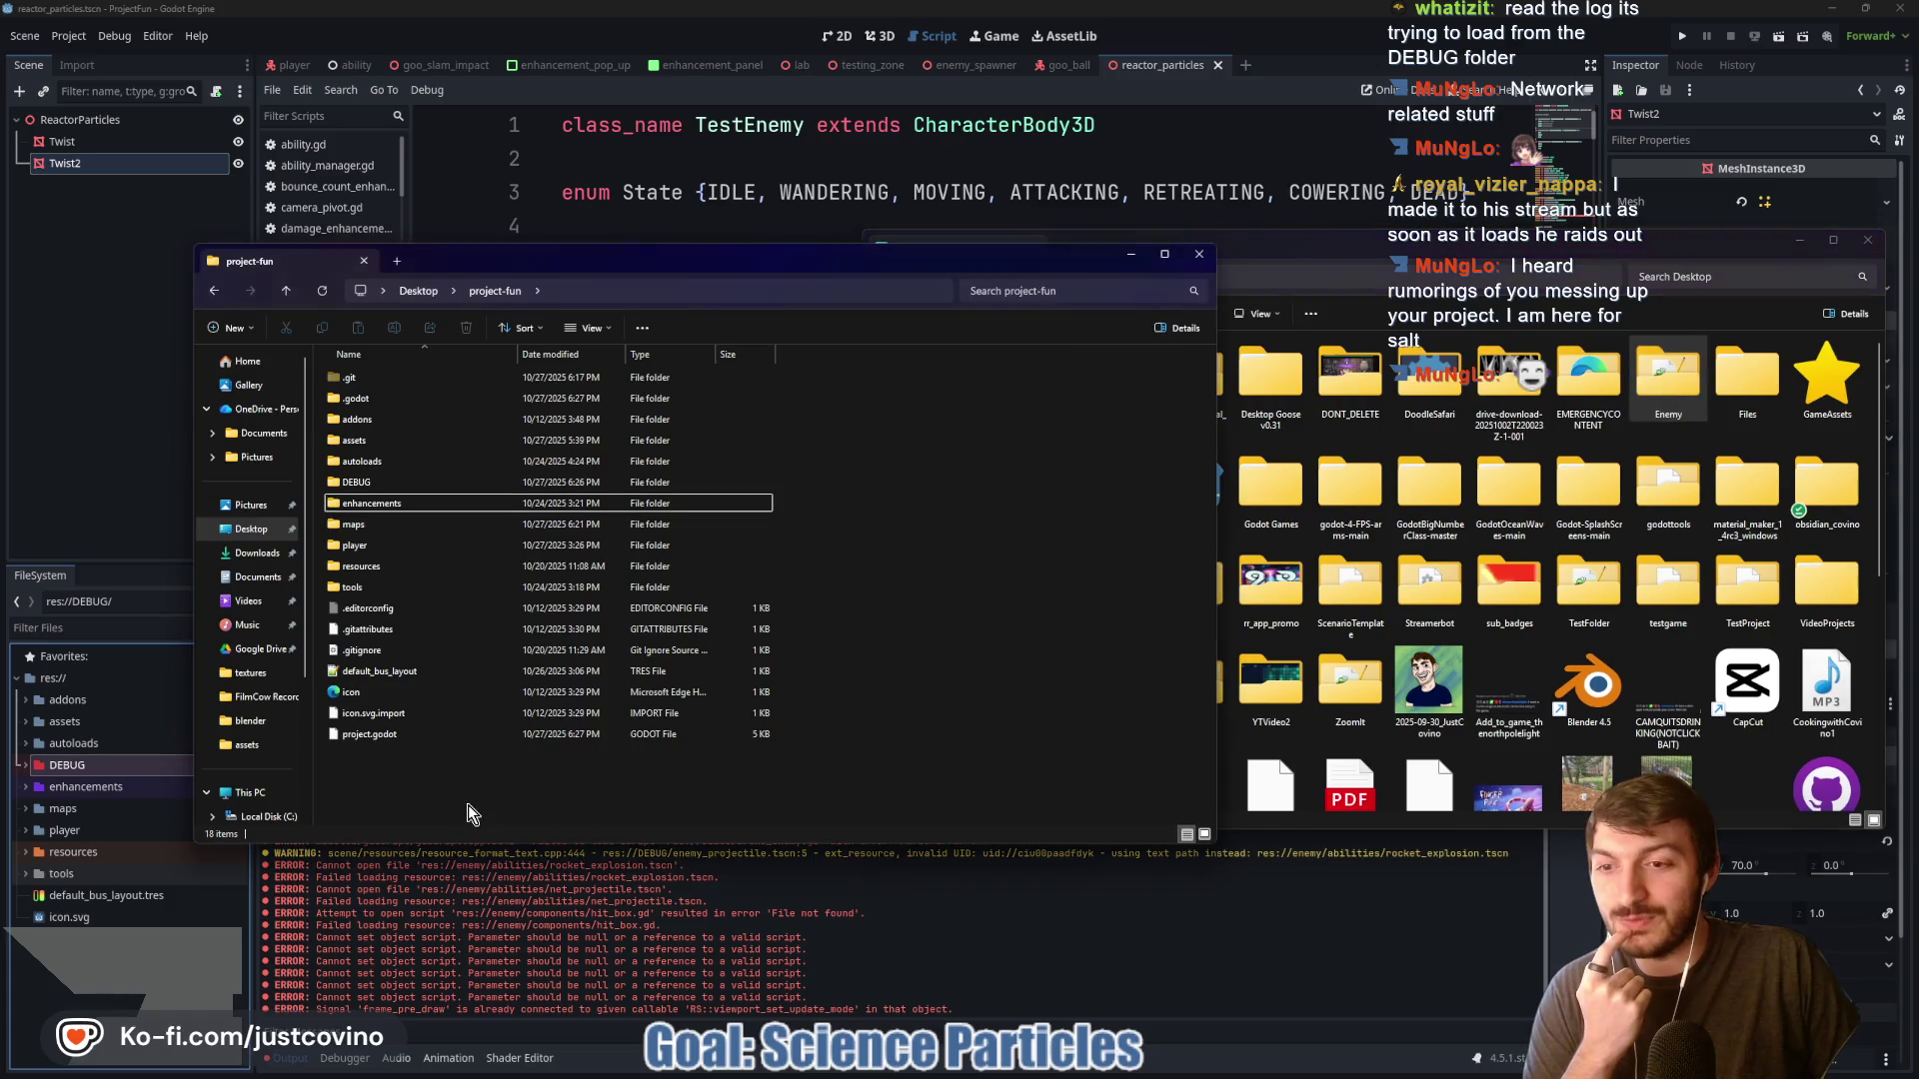
left_click(891, 892)
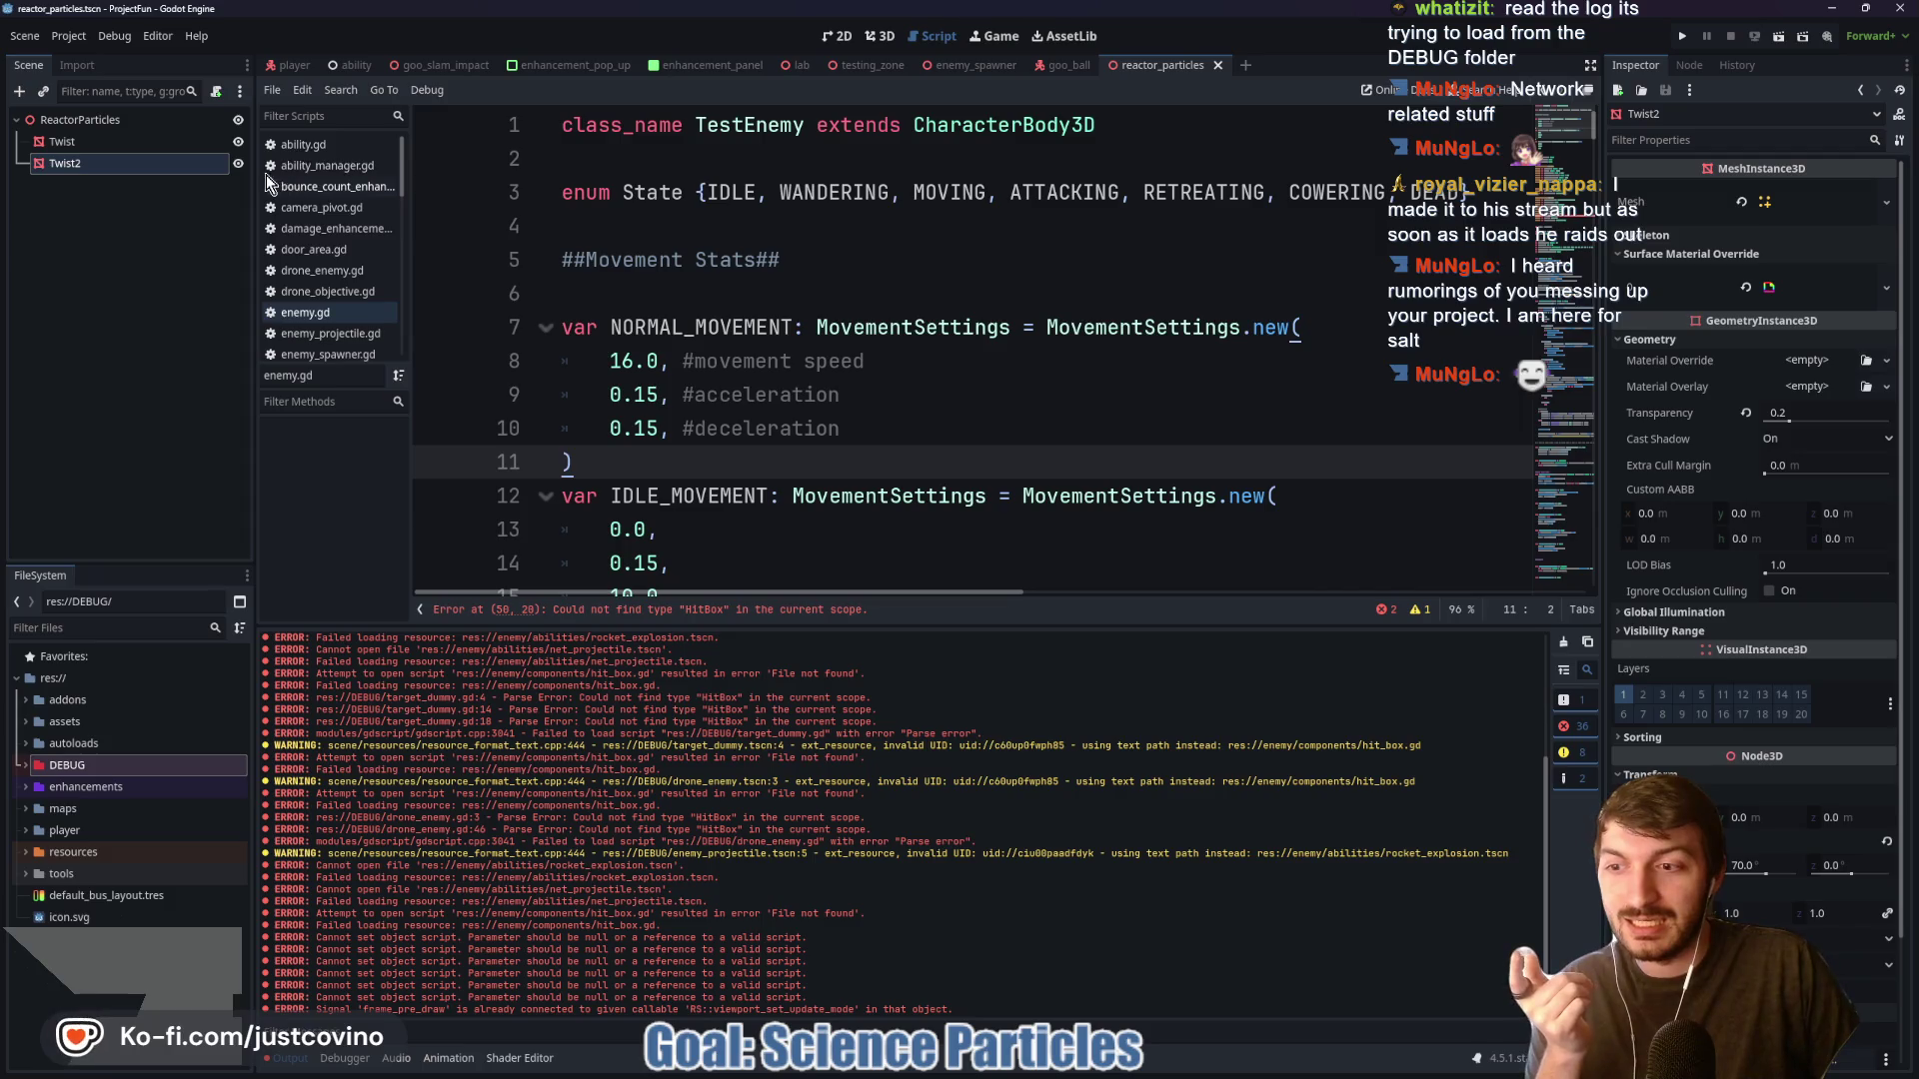
Reload ProjectFun via Project > Reload Current Project and inspect the DEBUG and enhancements folders
left_click(68, 38)
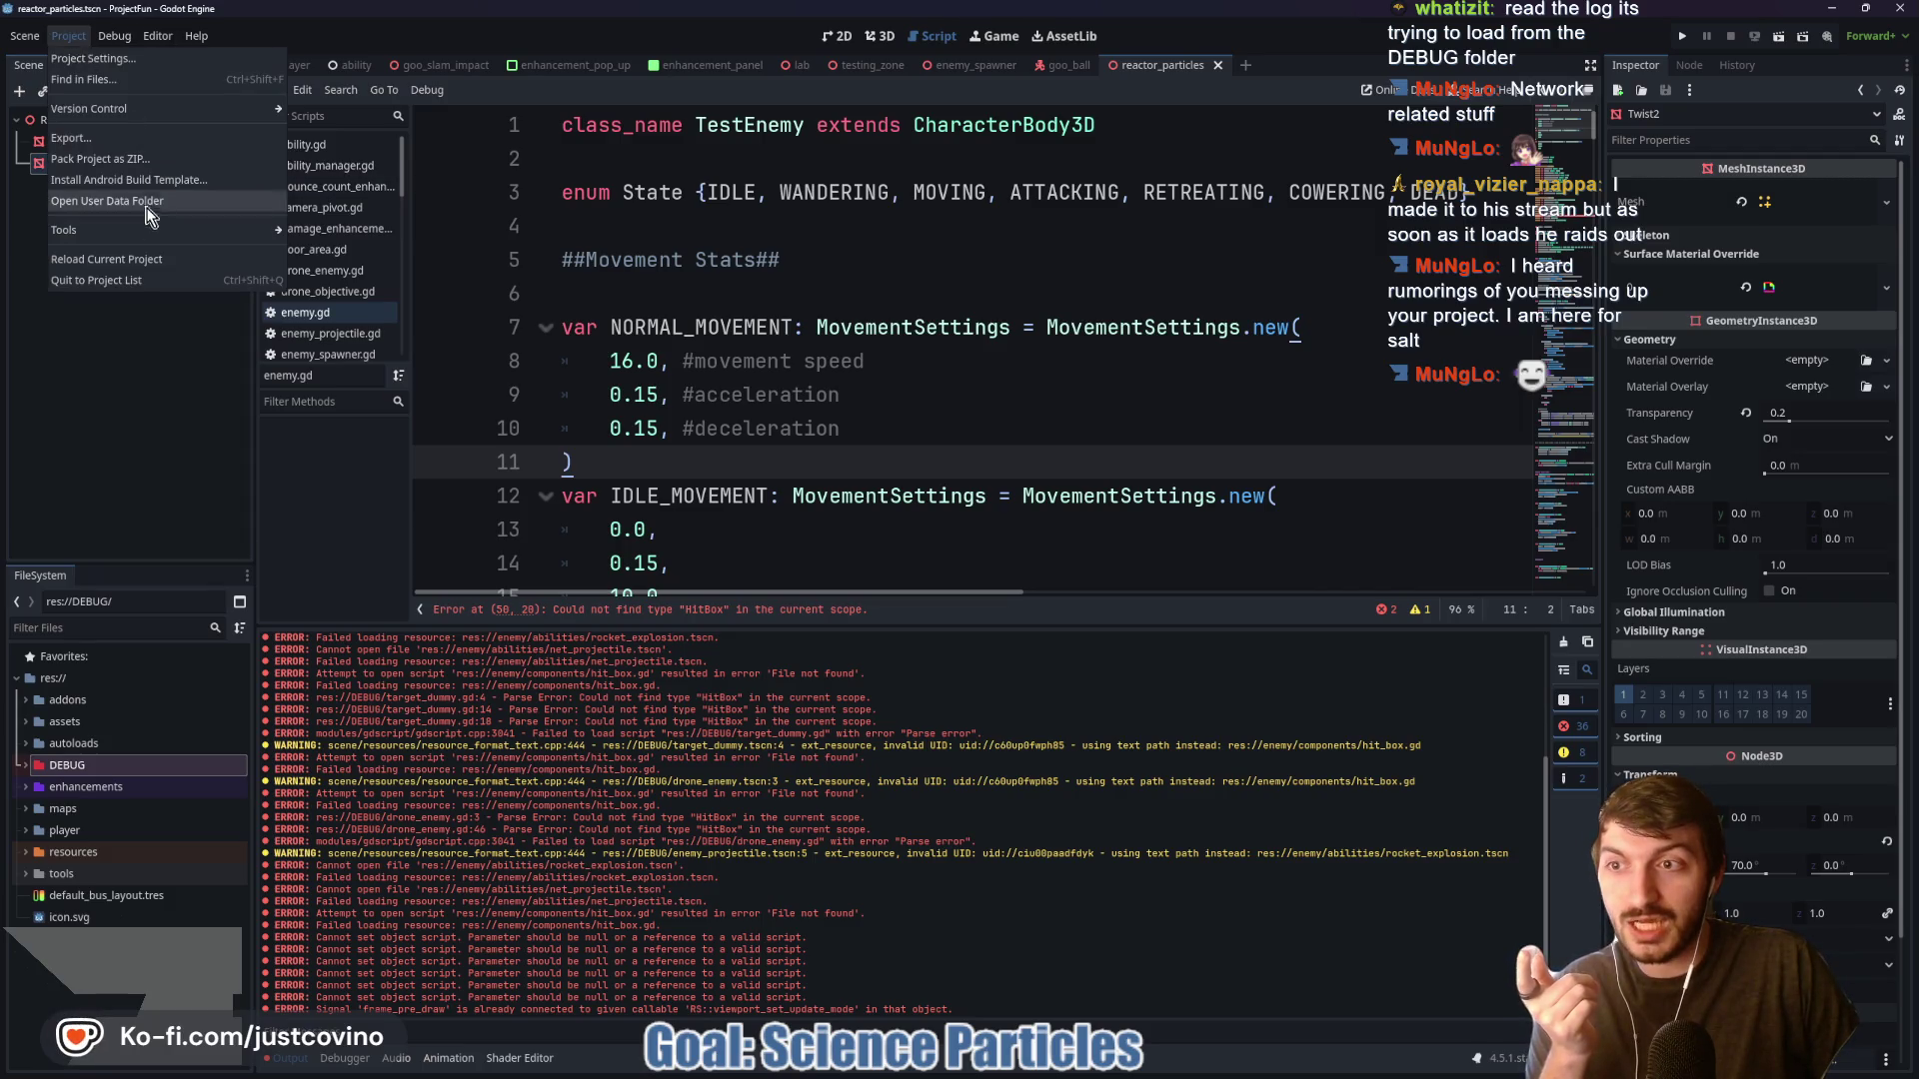
left_click(133, 272)
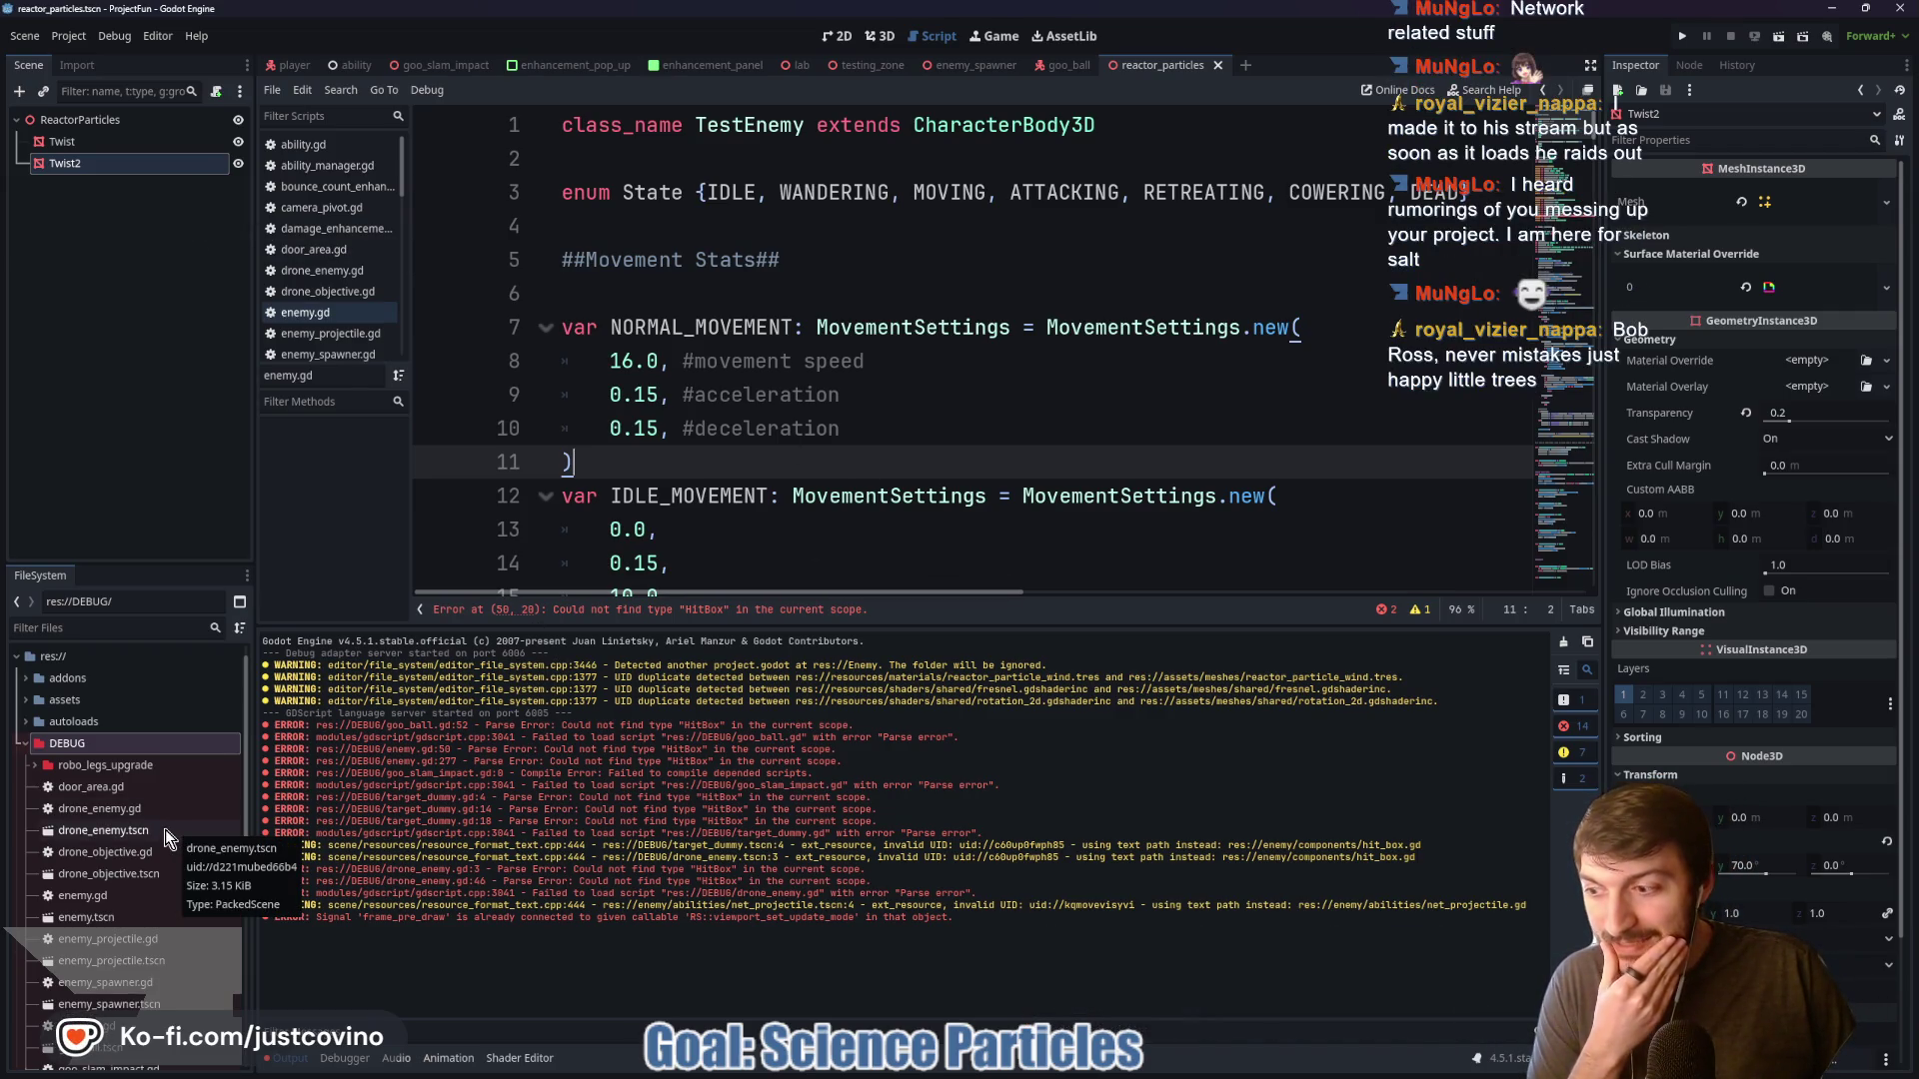
left_click(17, 745)
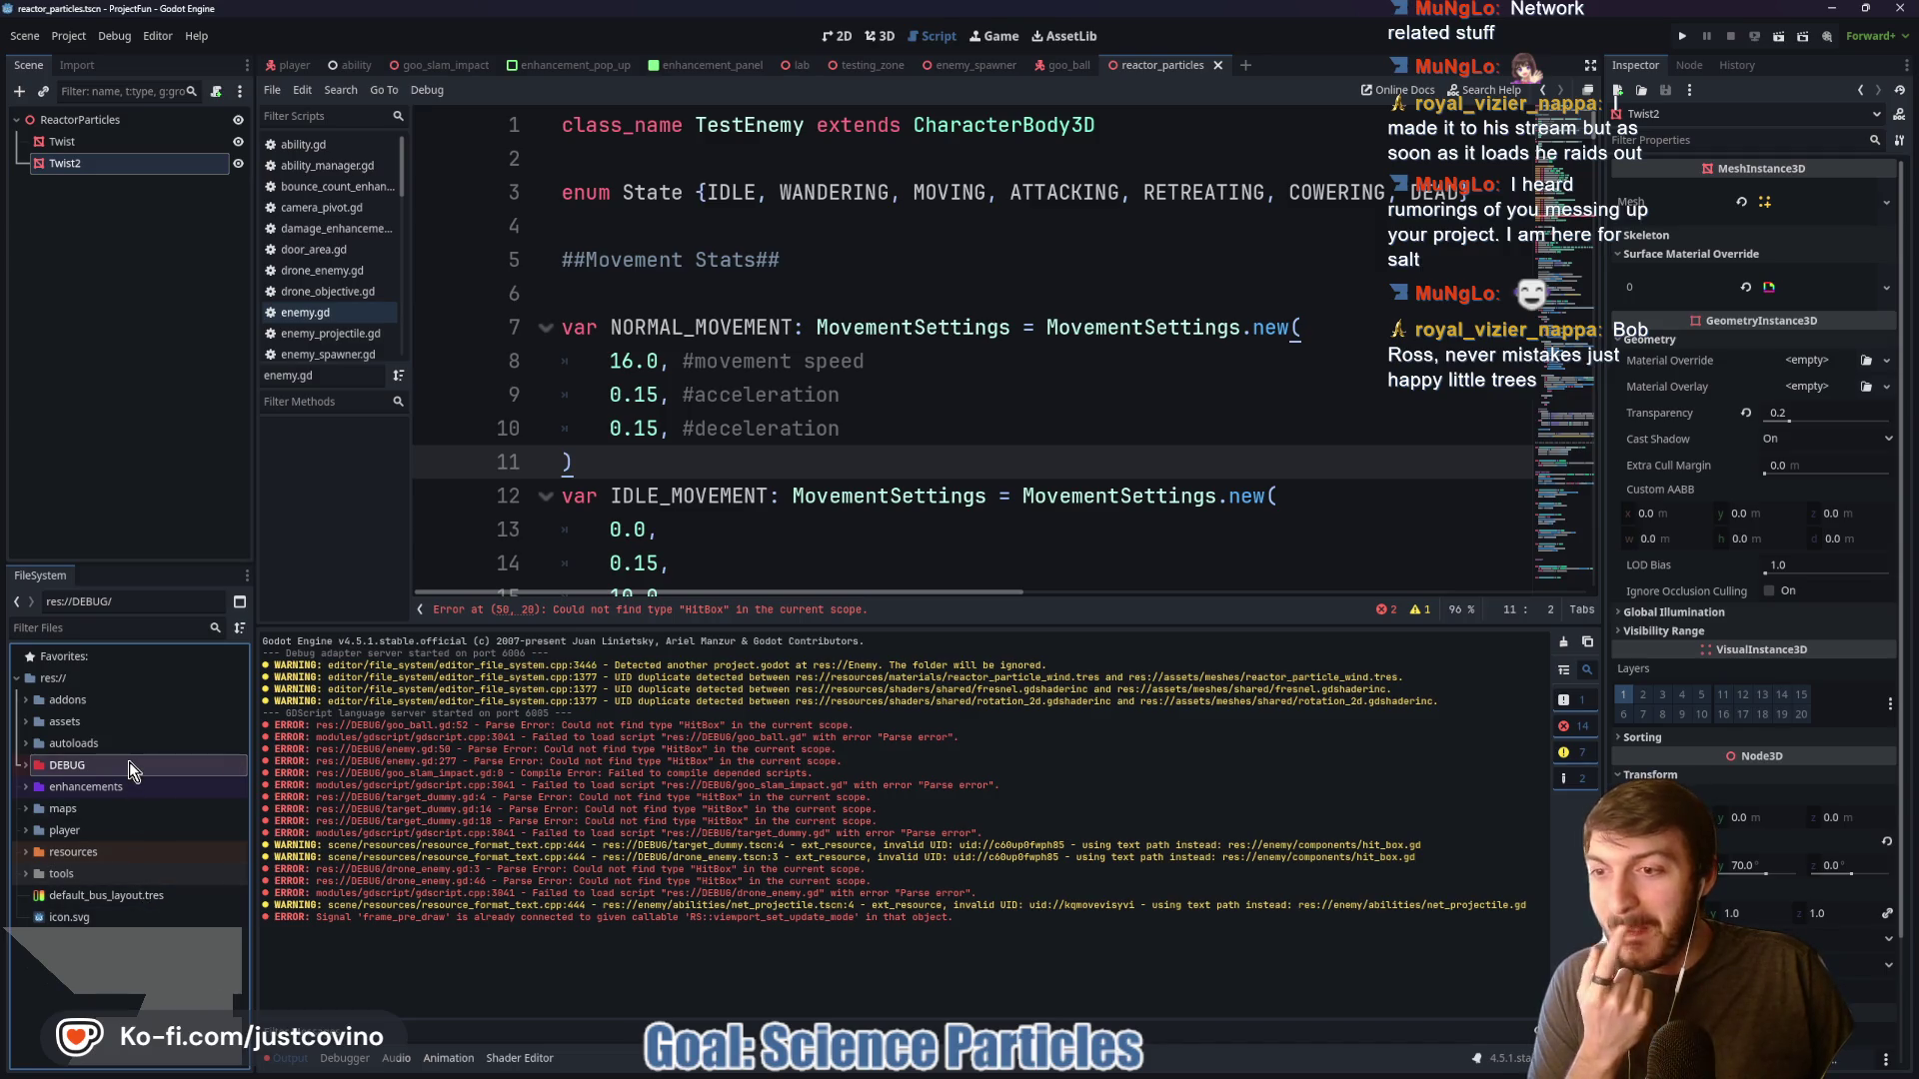
left_click(25, 765)
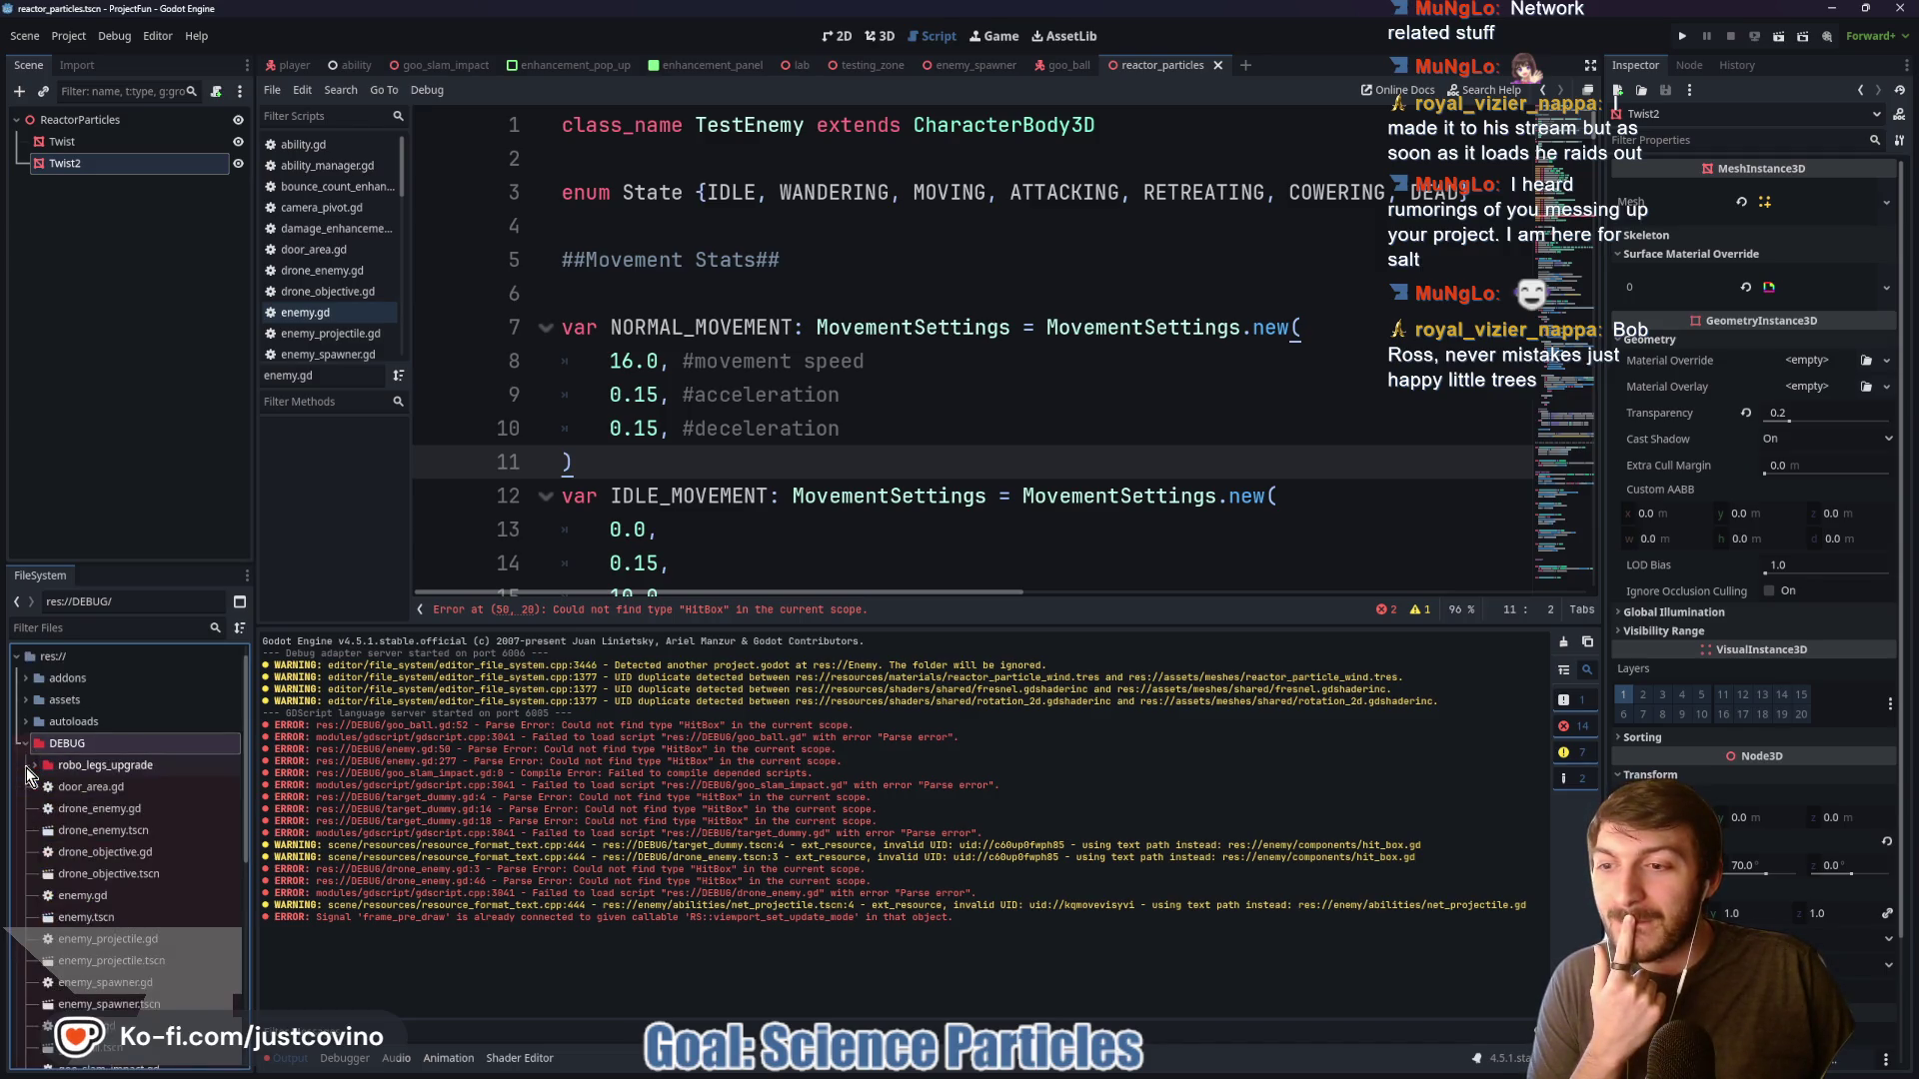
scroll(136, 839, "down", 5)
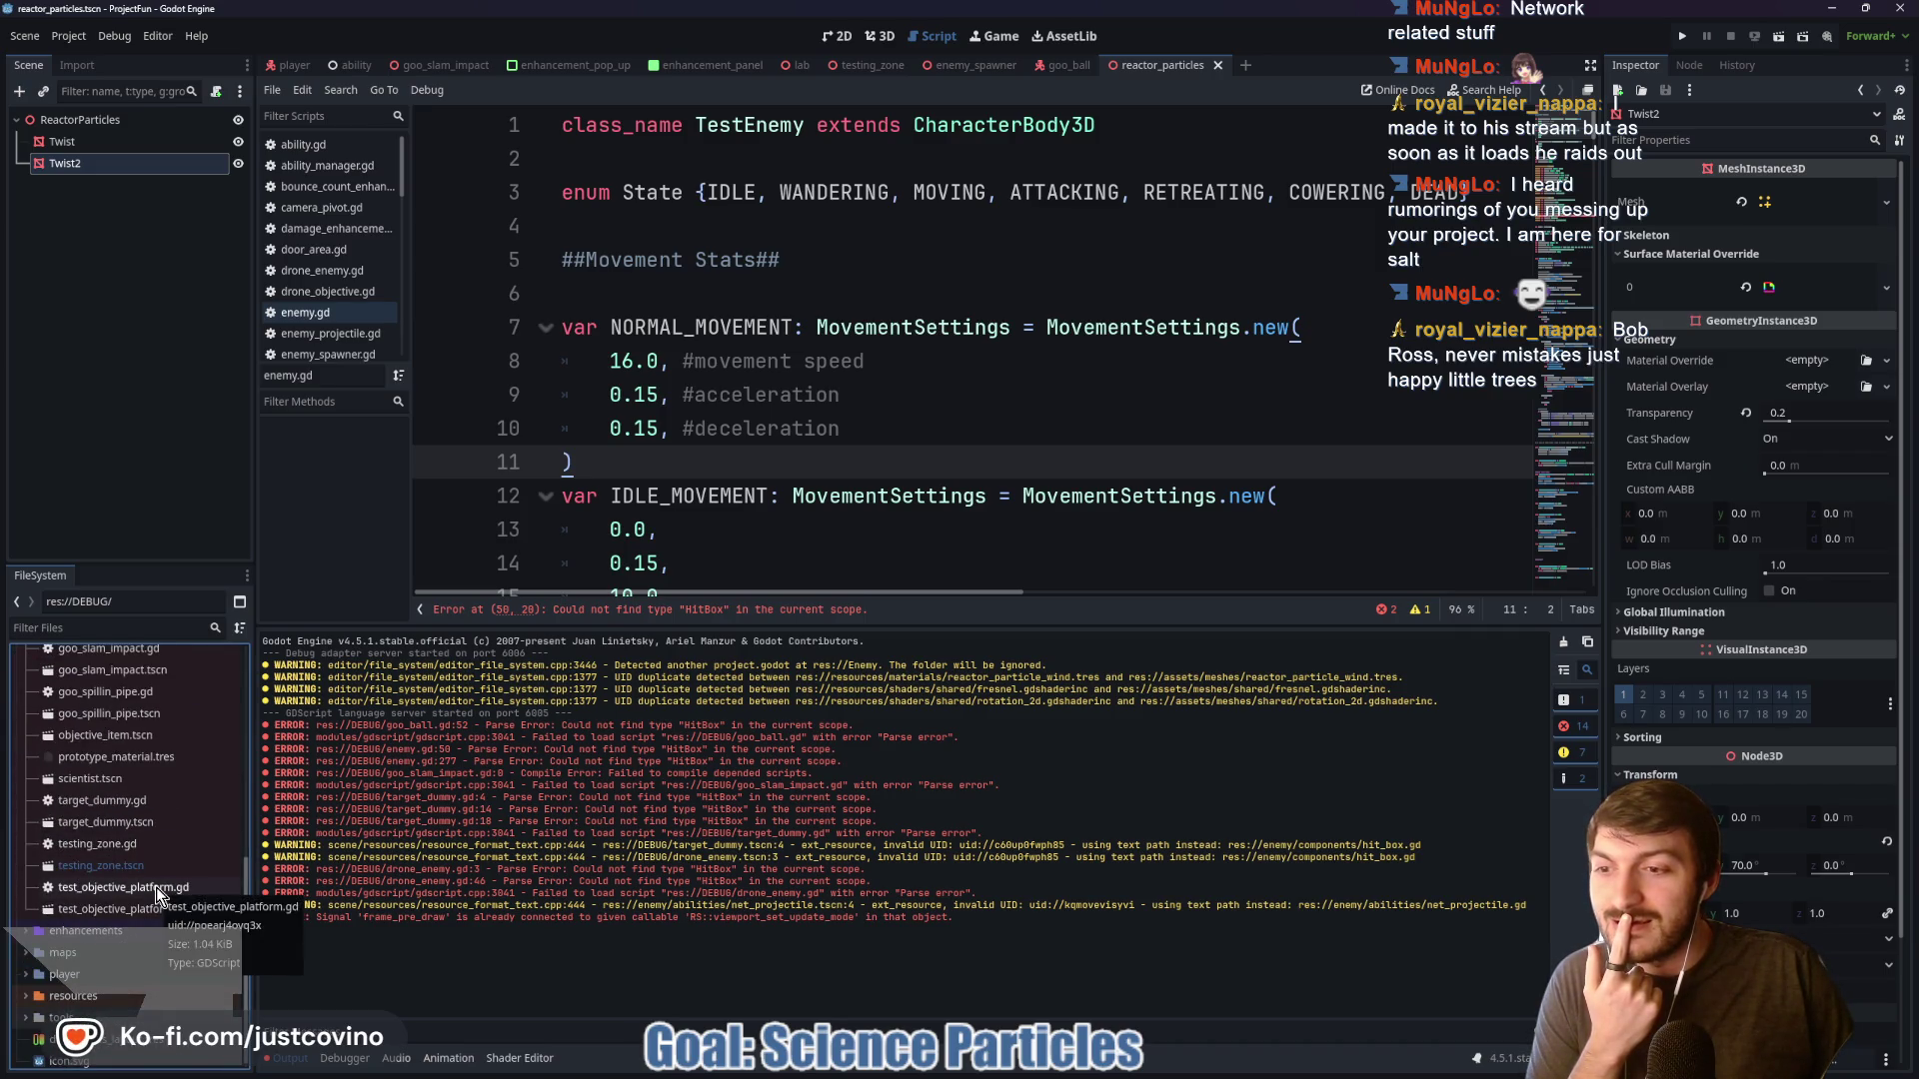
left_click(25, 932)
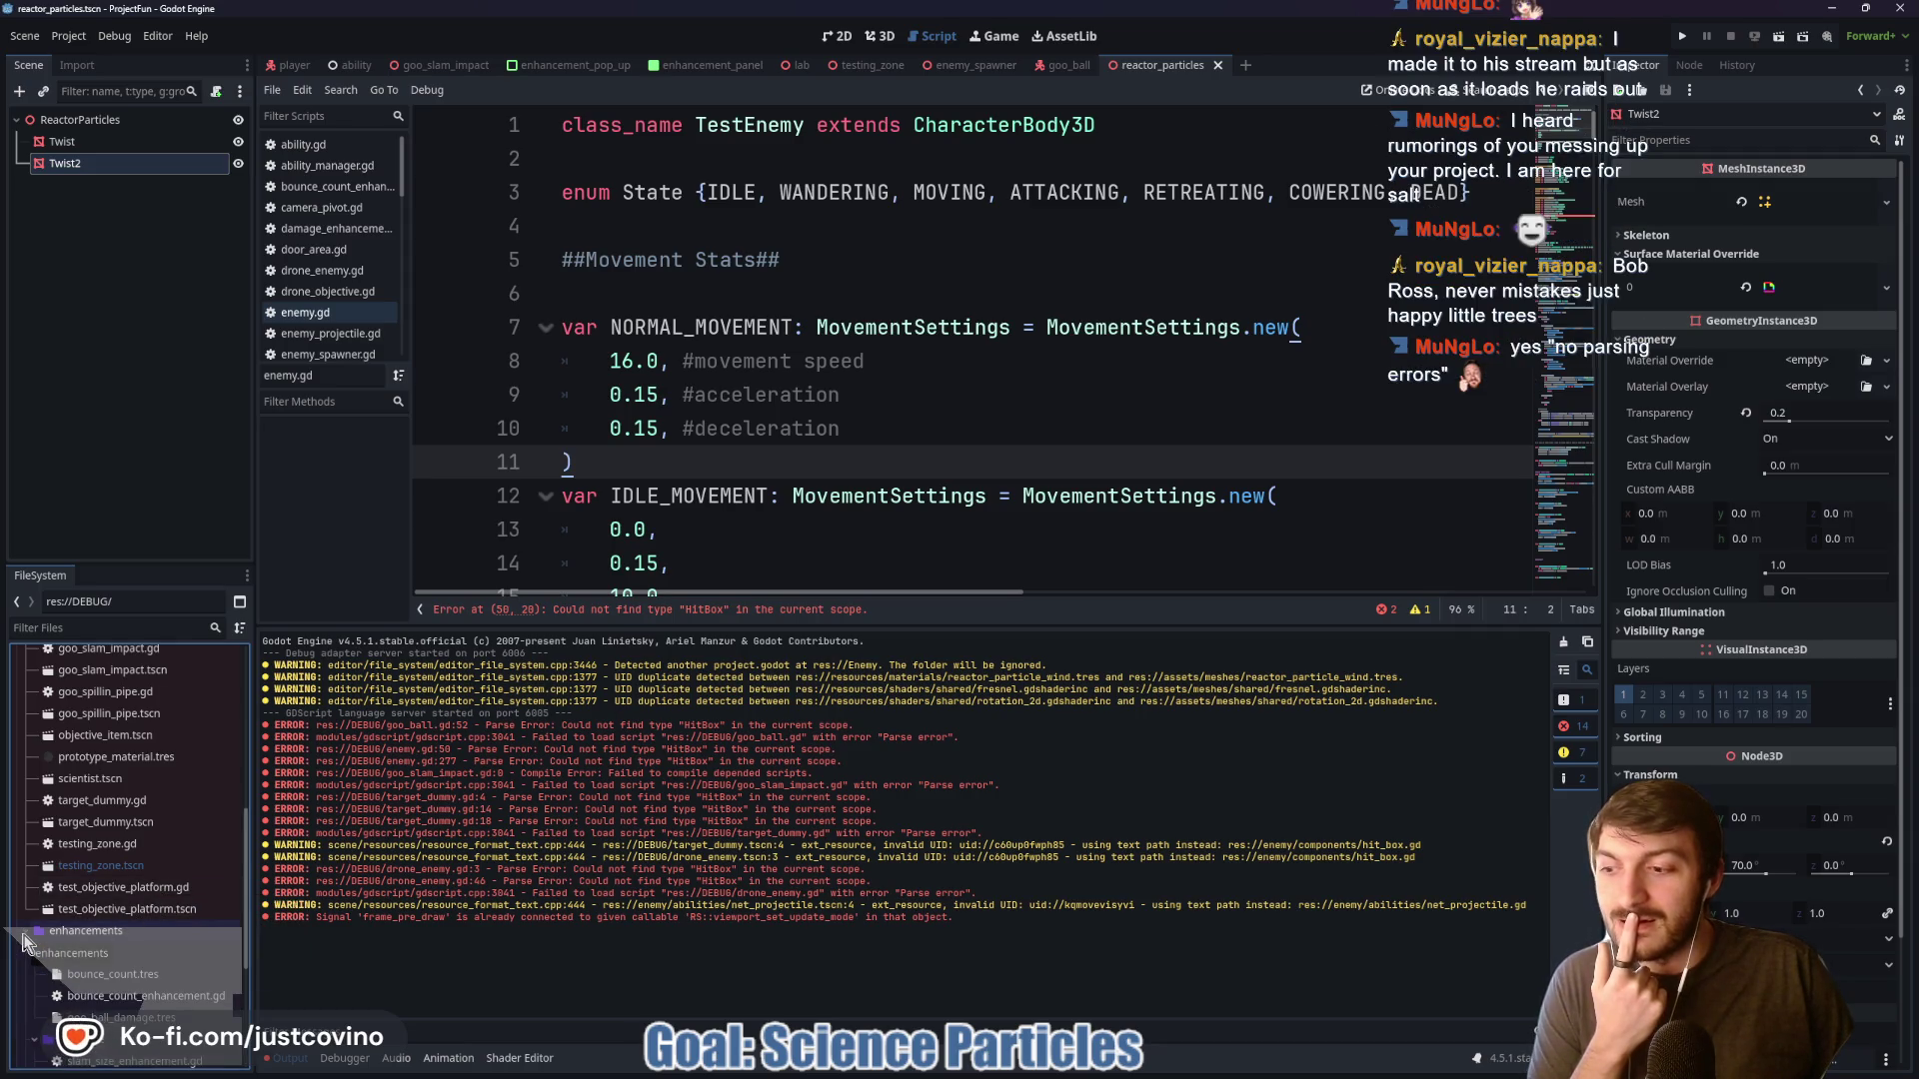
left_click(25, 936)
scroll(55, 937, "up", 4)
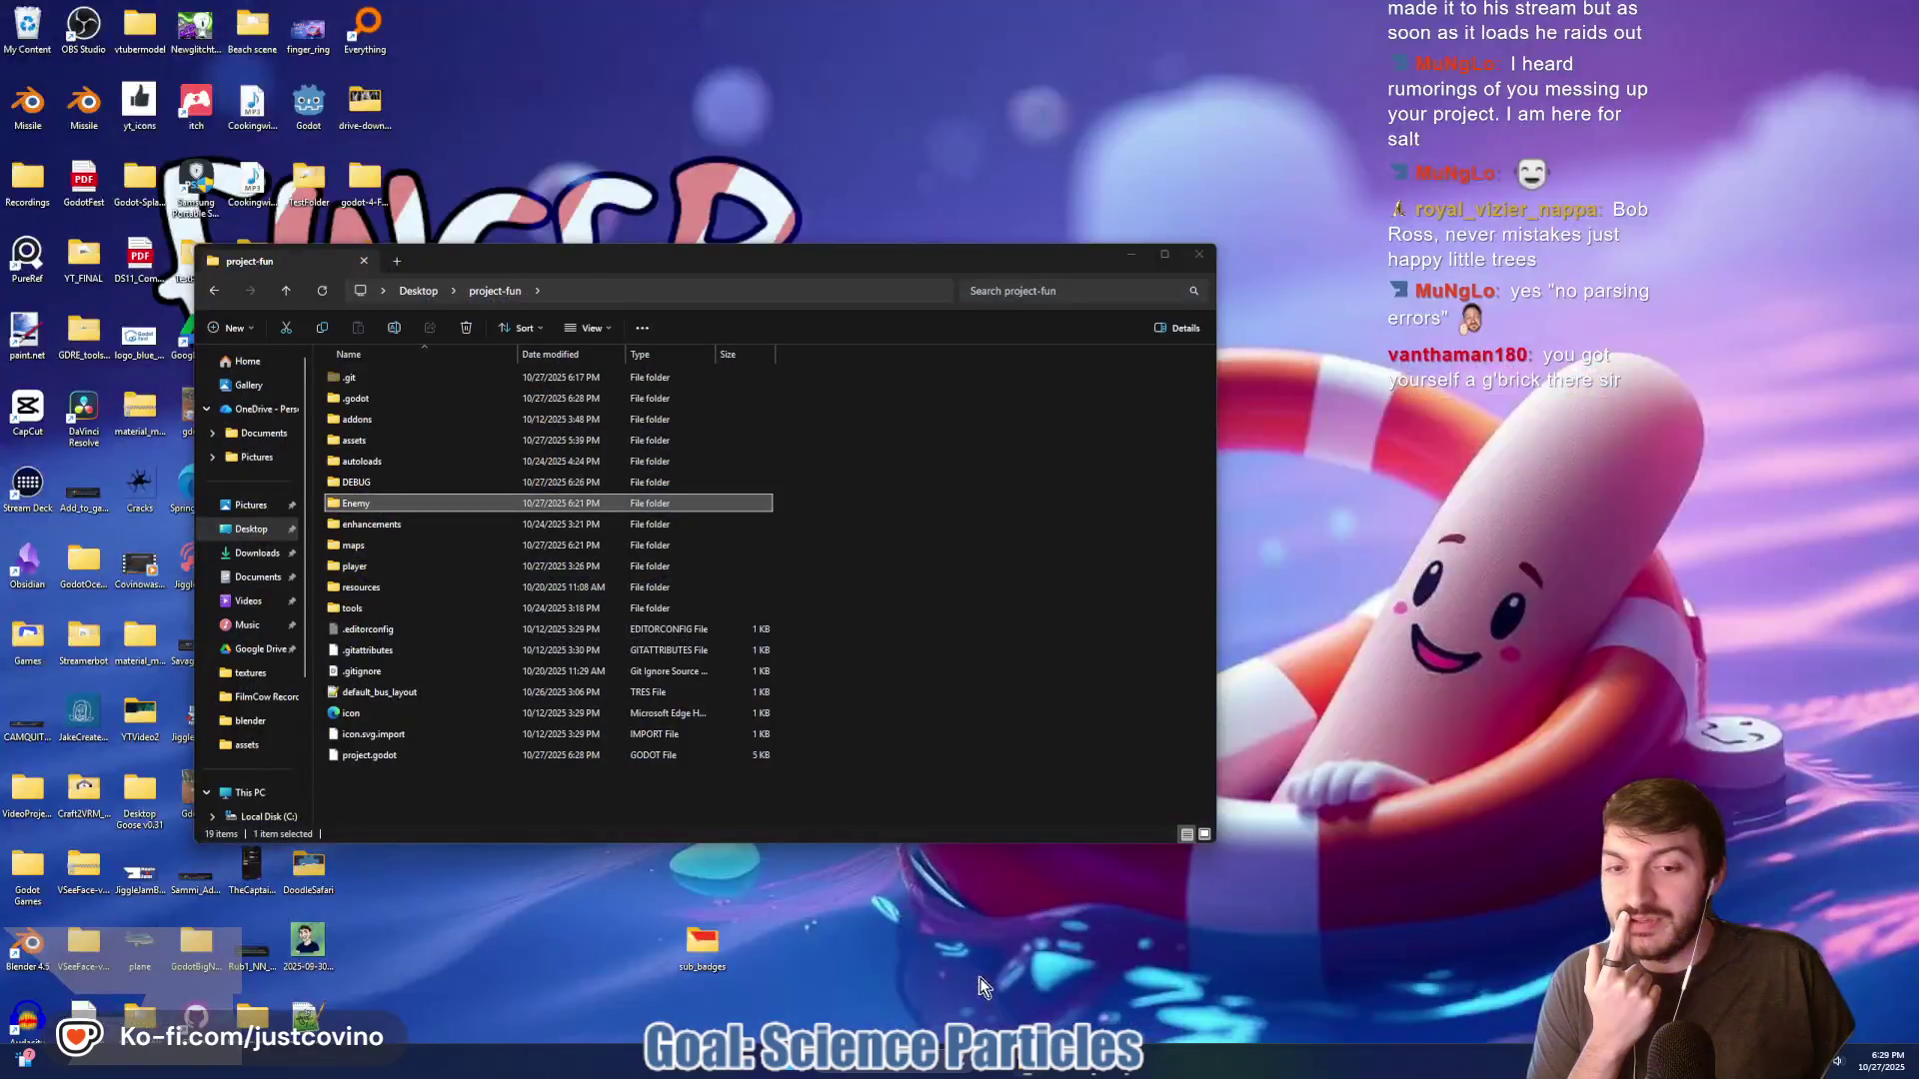
left_click(1045, 975)
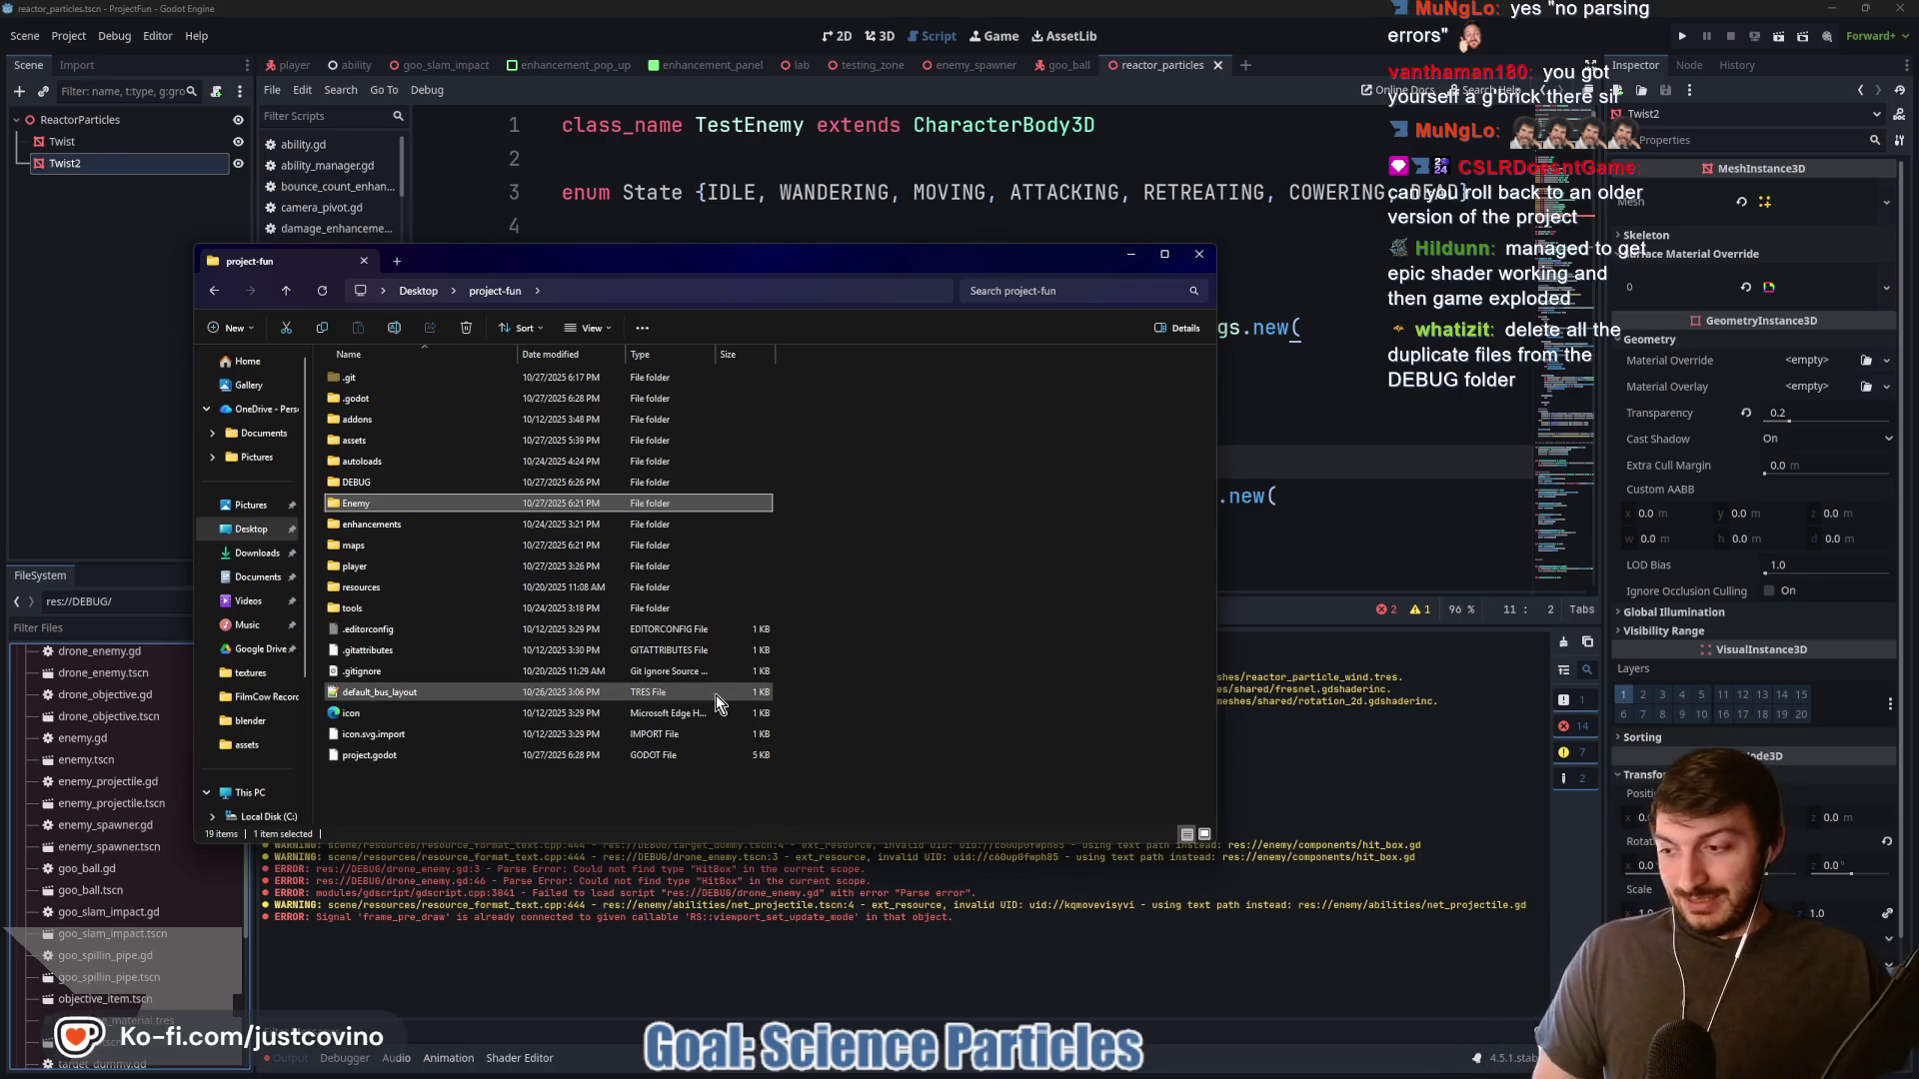
Browse project-fun's Enemy/abilities folder to view the net_projectile and rocket_explosion files, then return to Godot
double_click(427, 500)
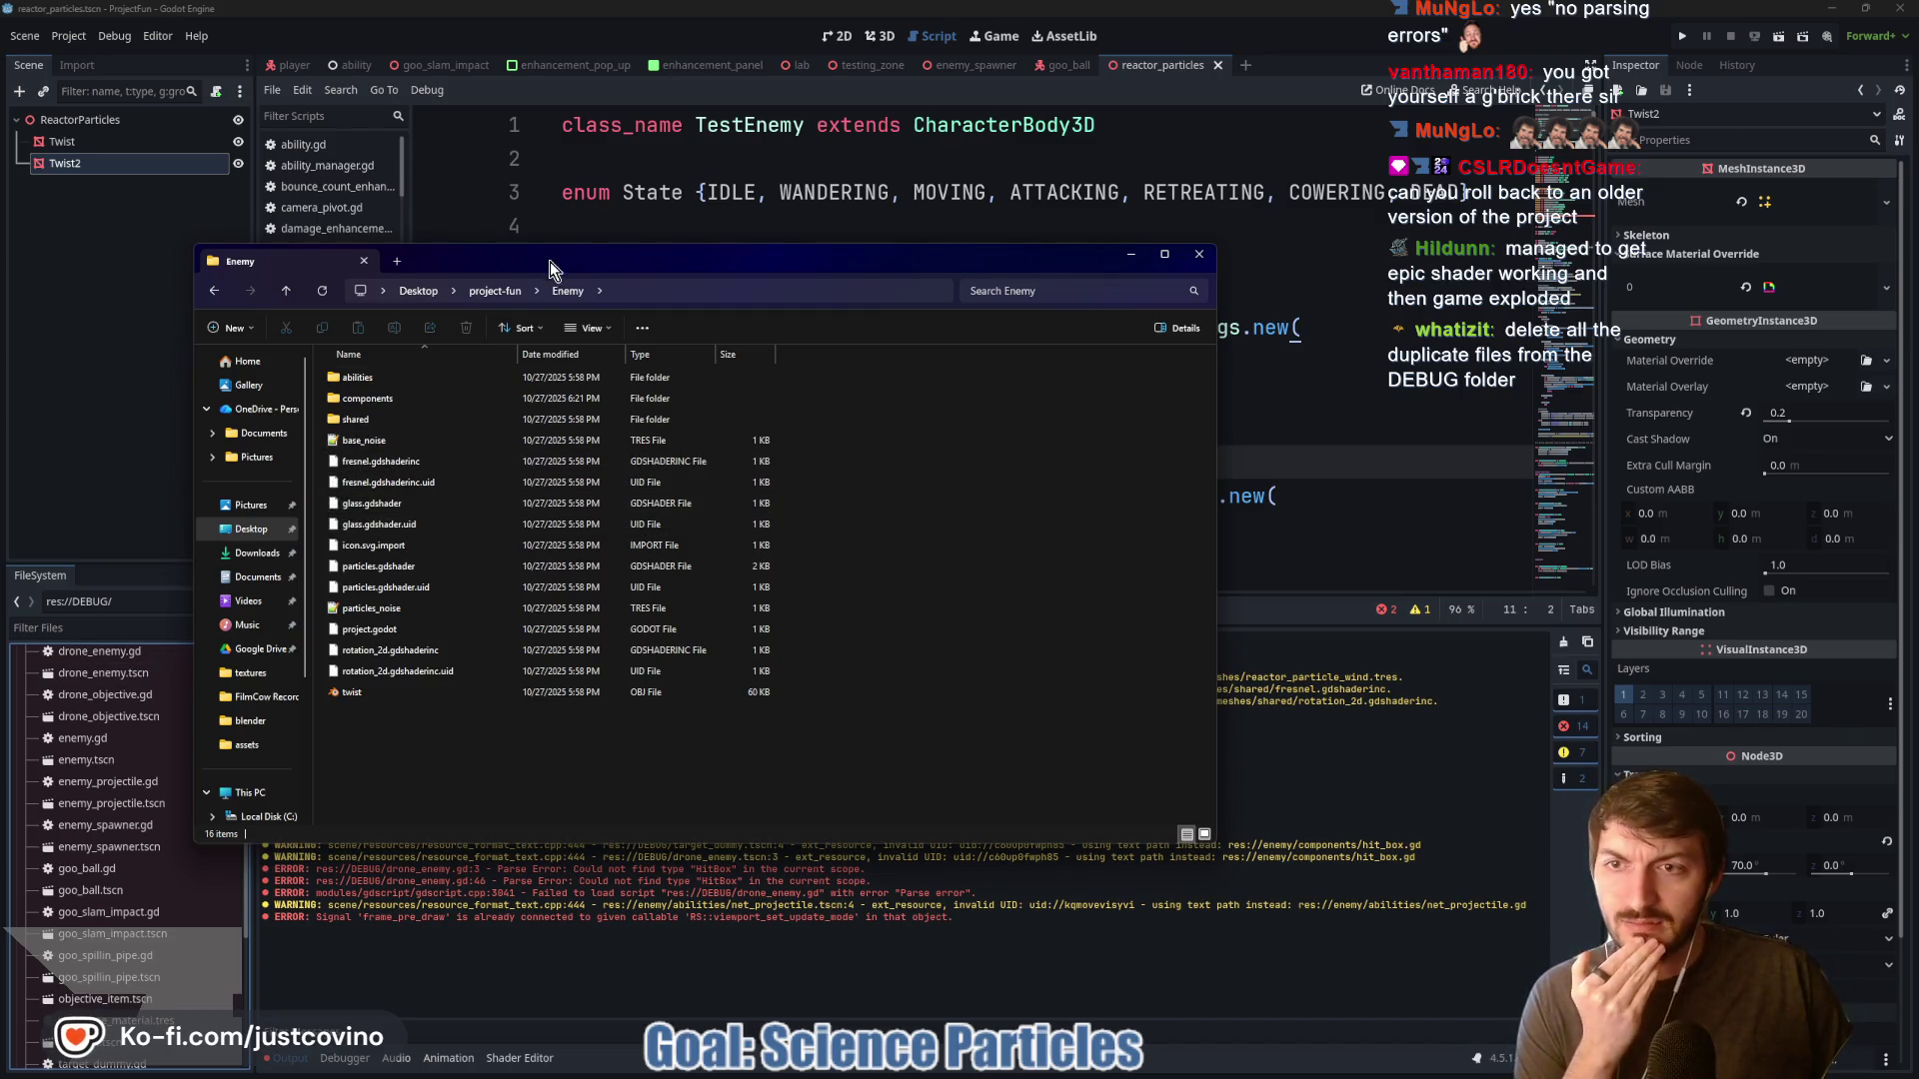
left_click_drag(527, 266, 805, 264)
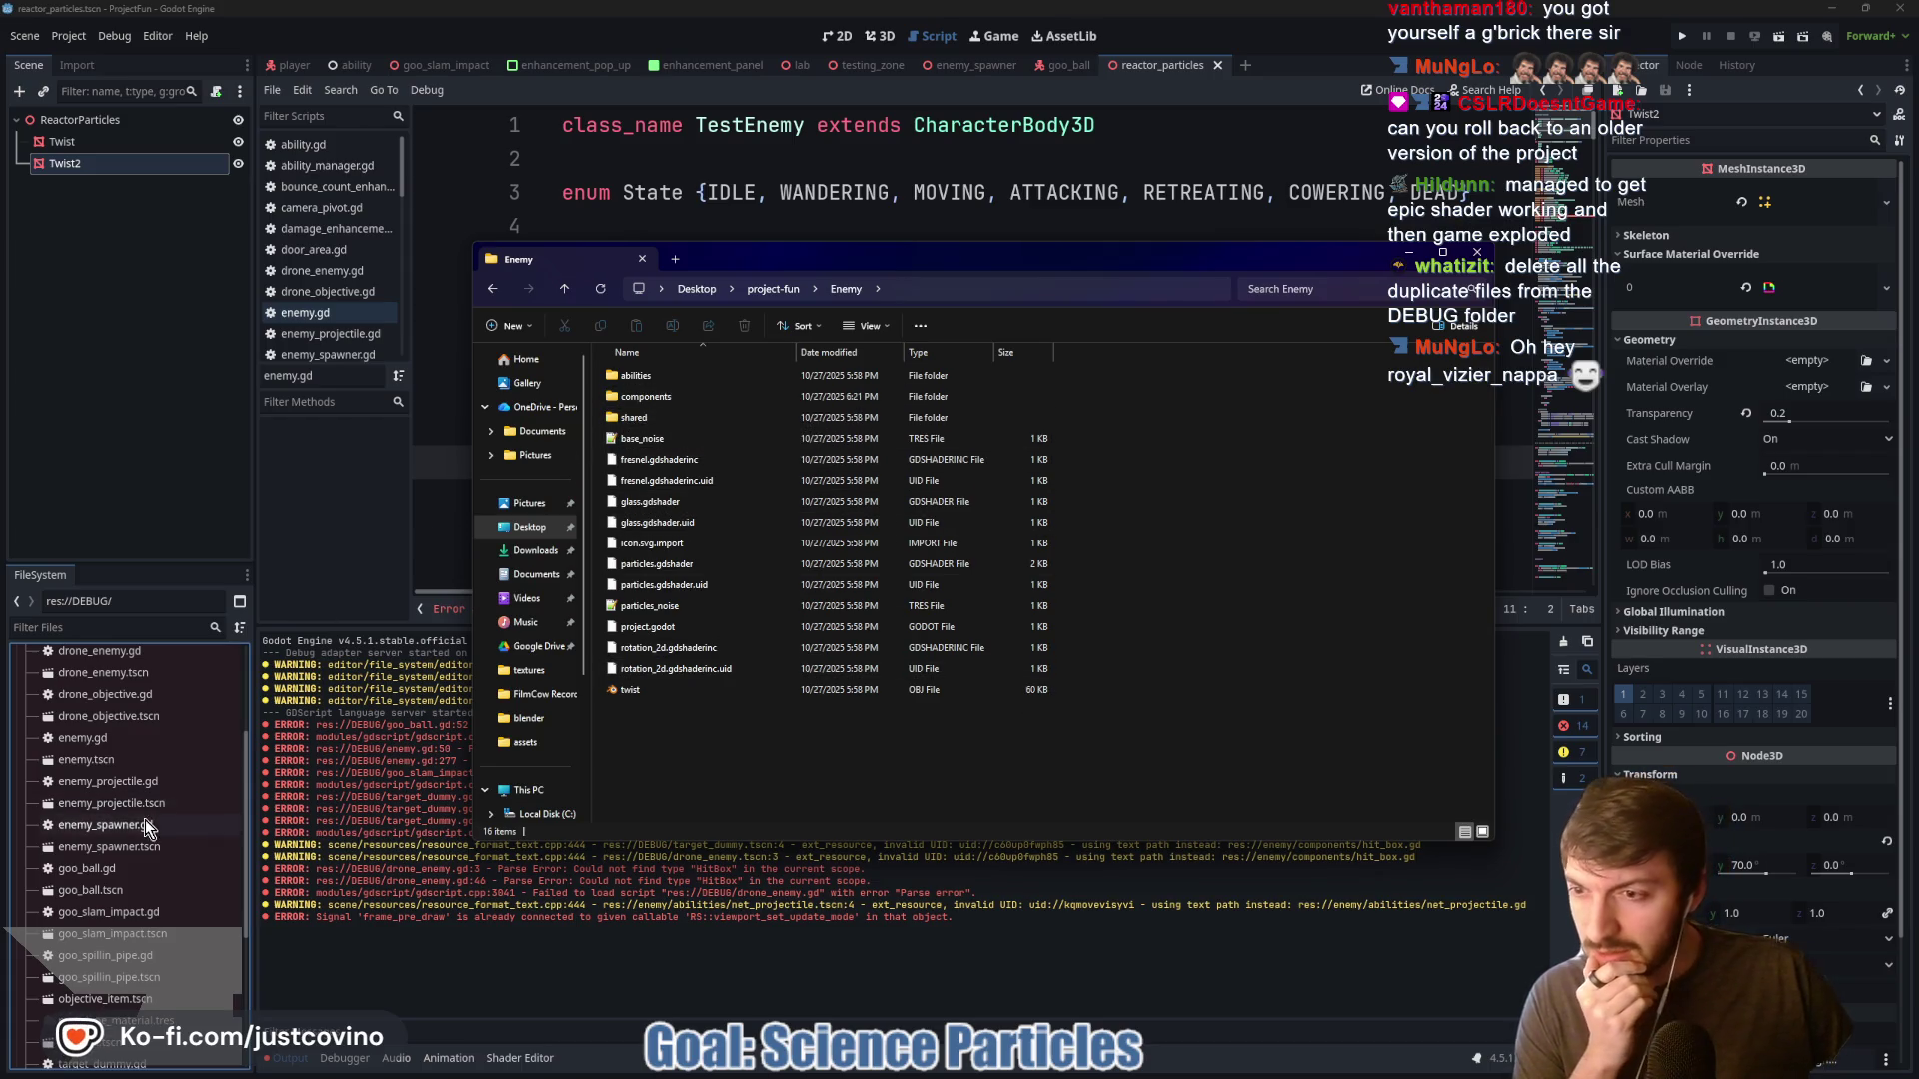
double_click(682, 382)
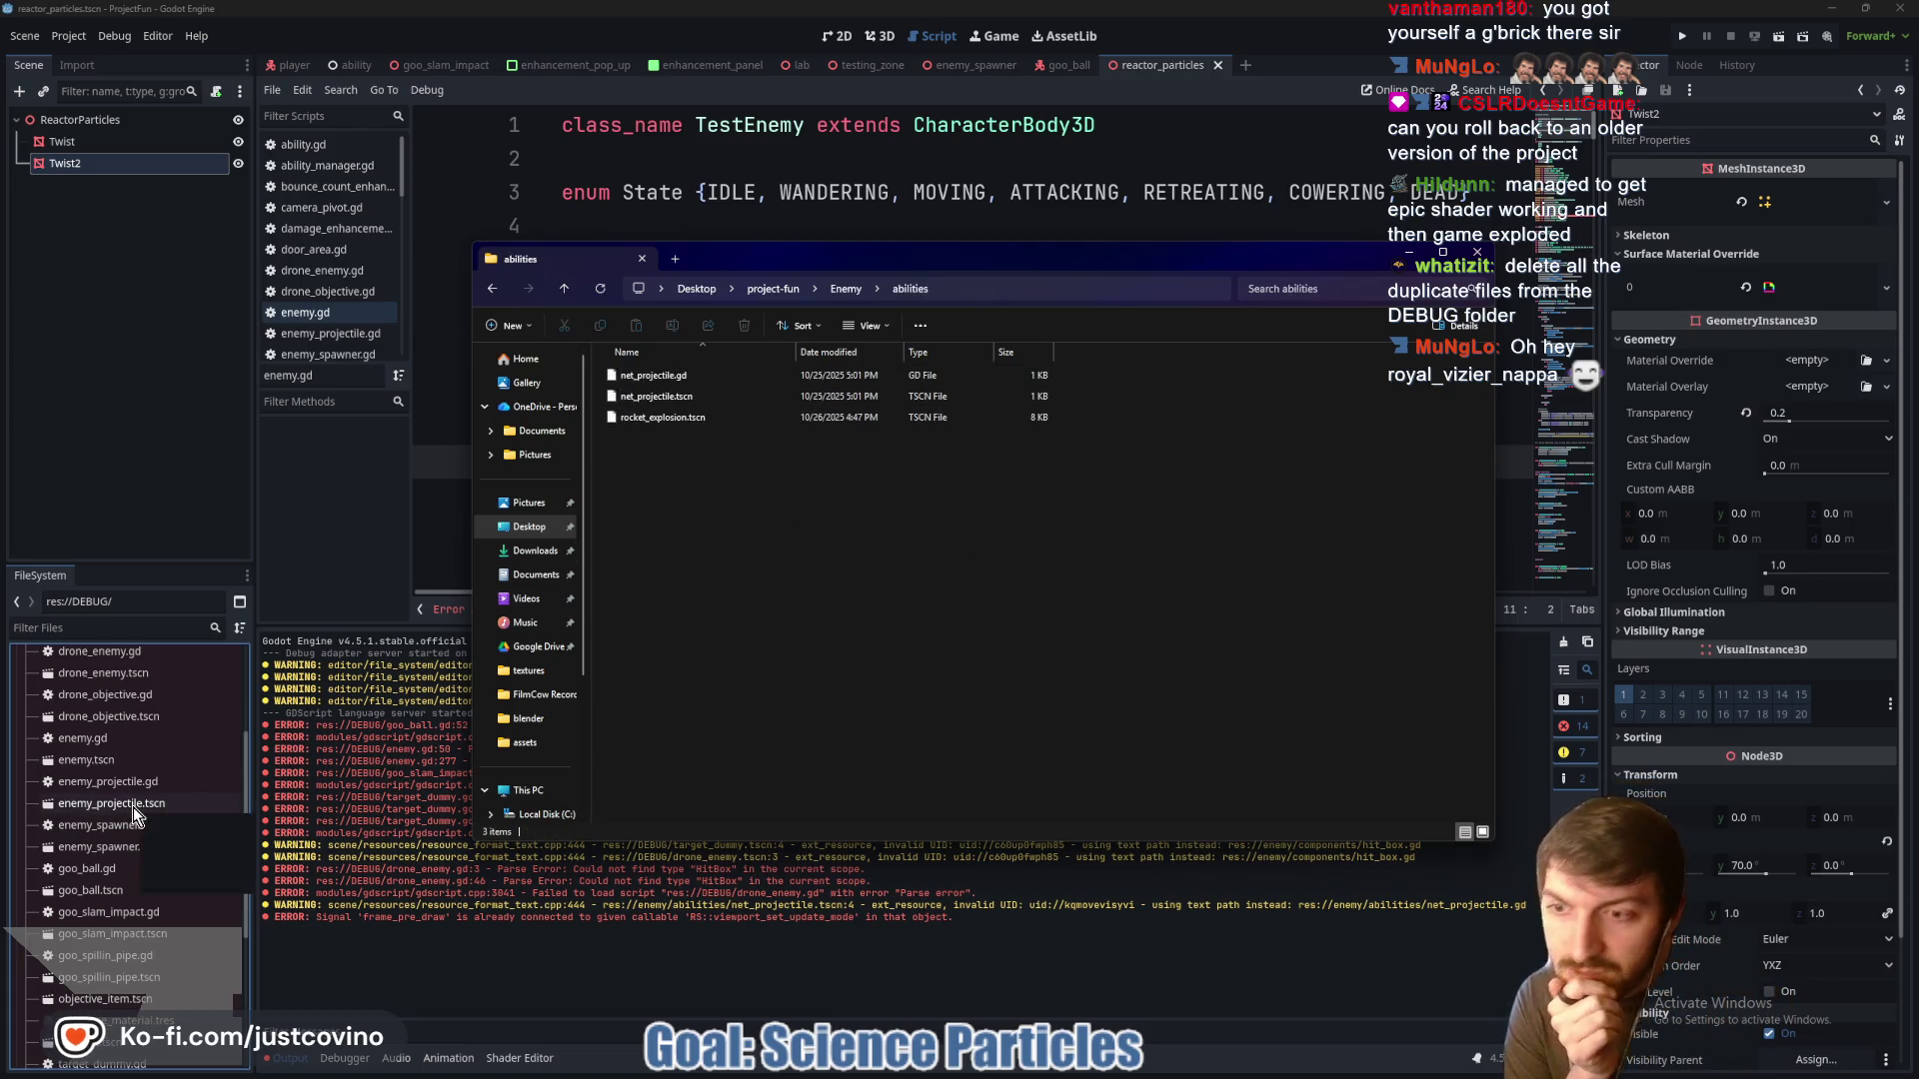
scroll(134, 807, "up", 4)
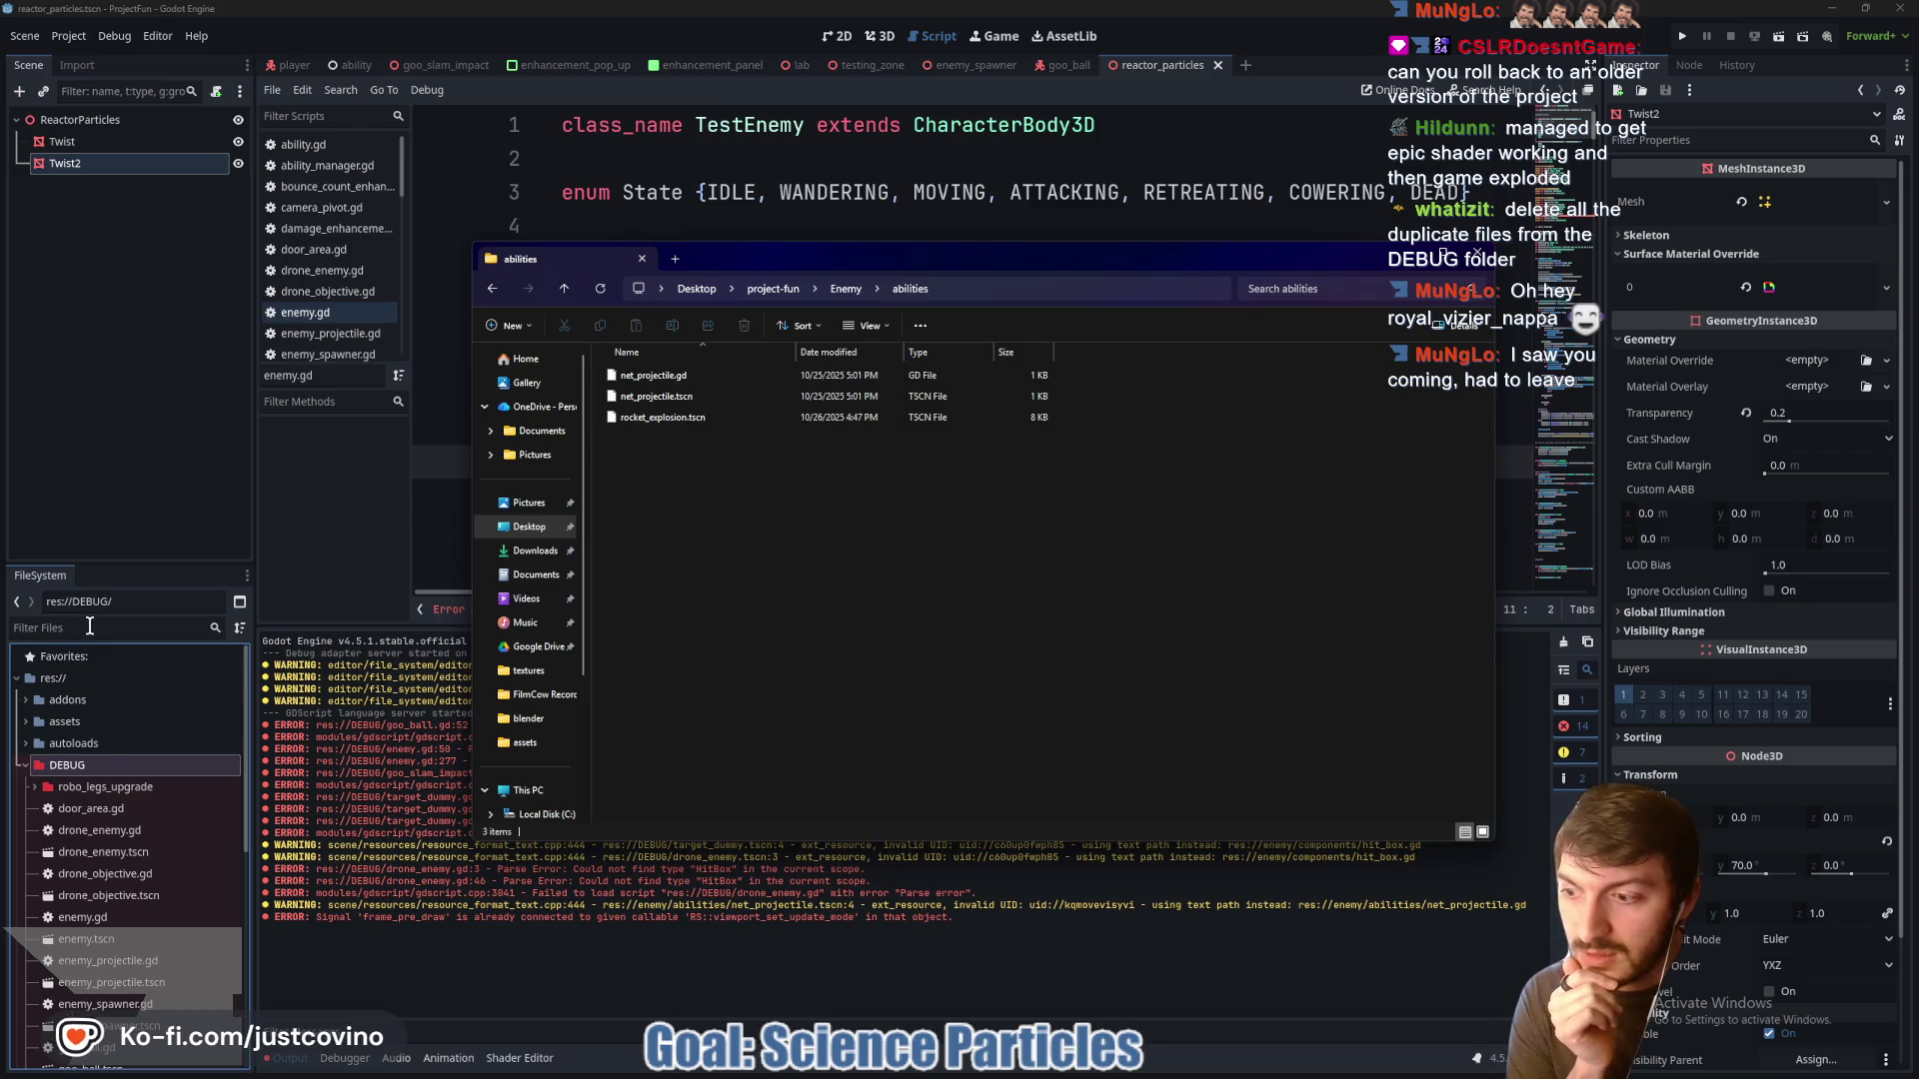
left_click(90, 625)
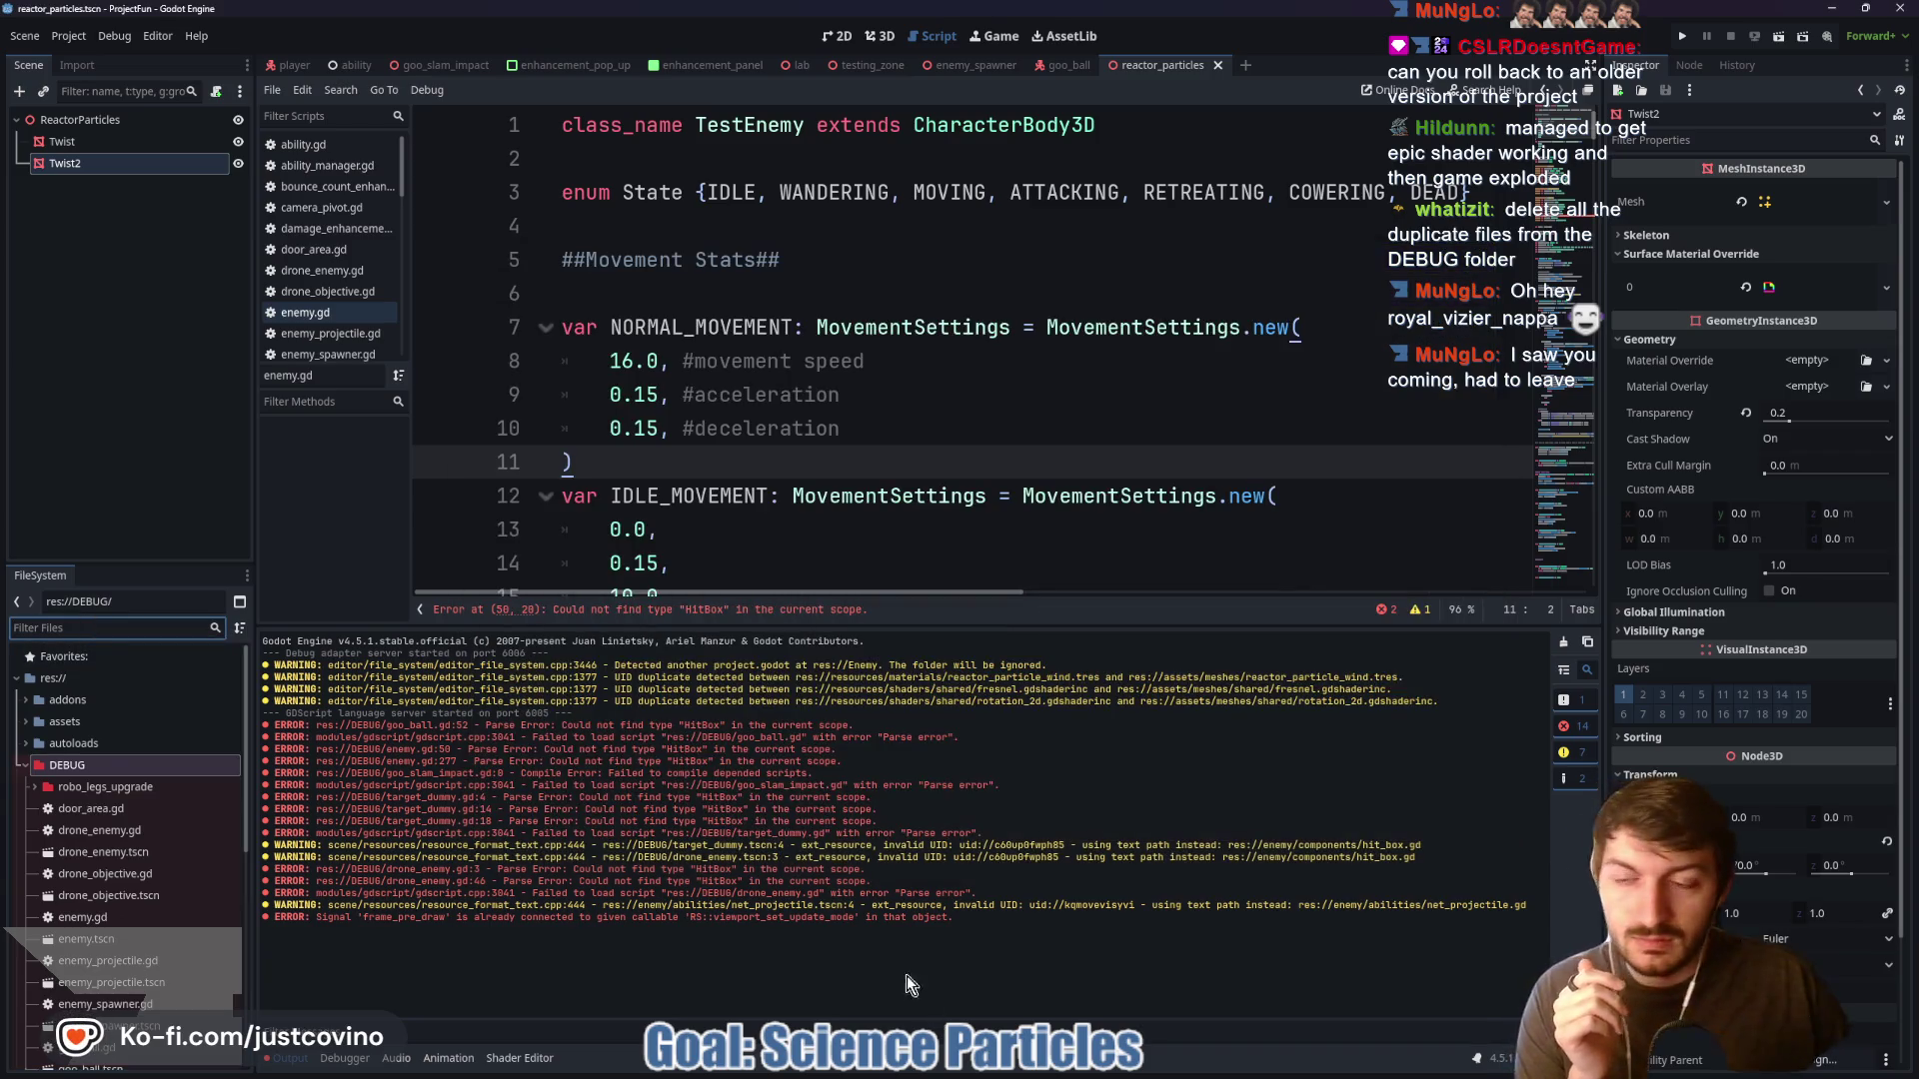
Filter project files for 'net', clear the filter, and bring up GitHub Desktop's 23 changed files
type("net")
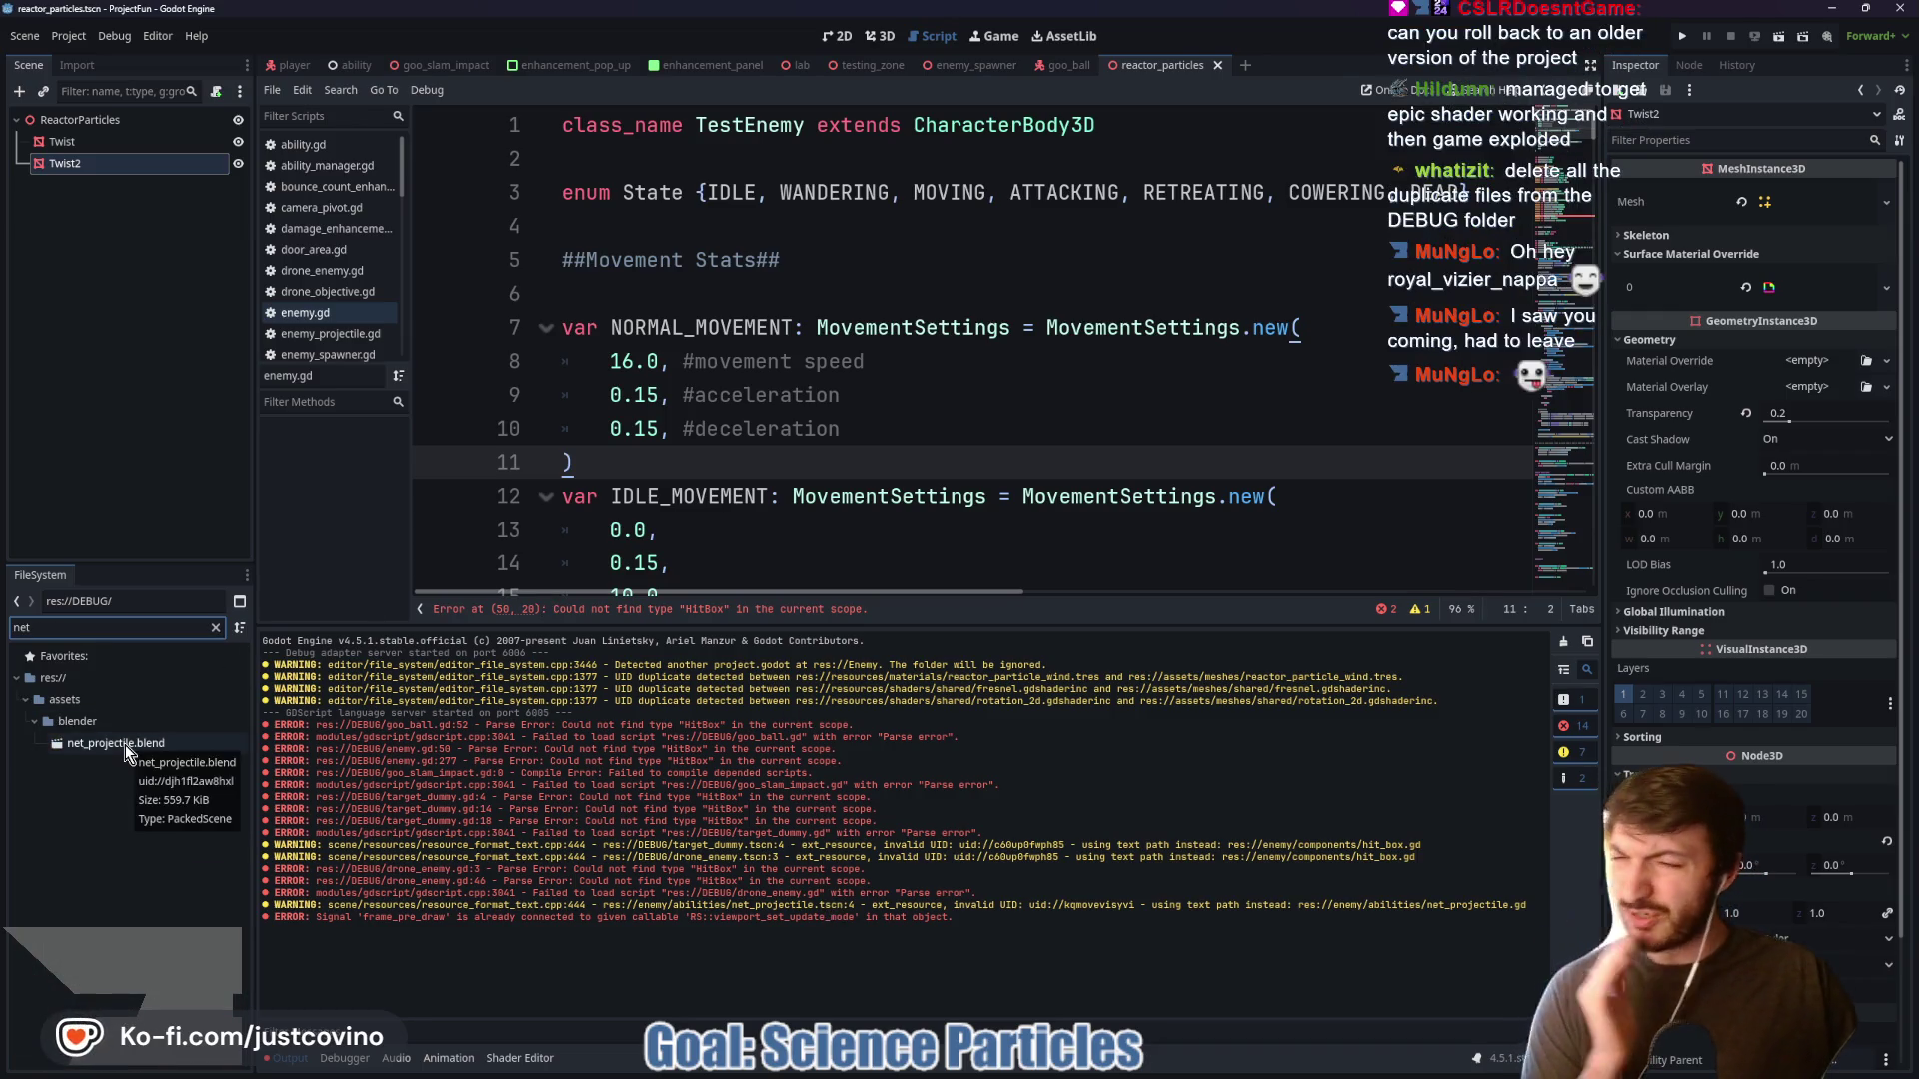
left_click(215, 629)
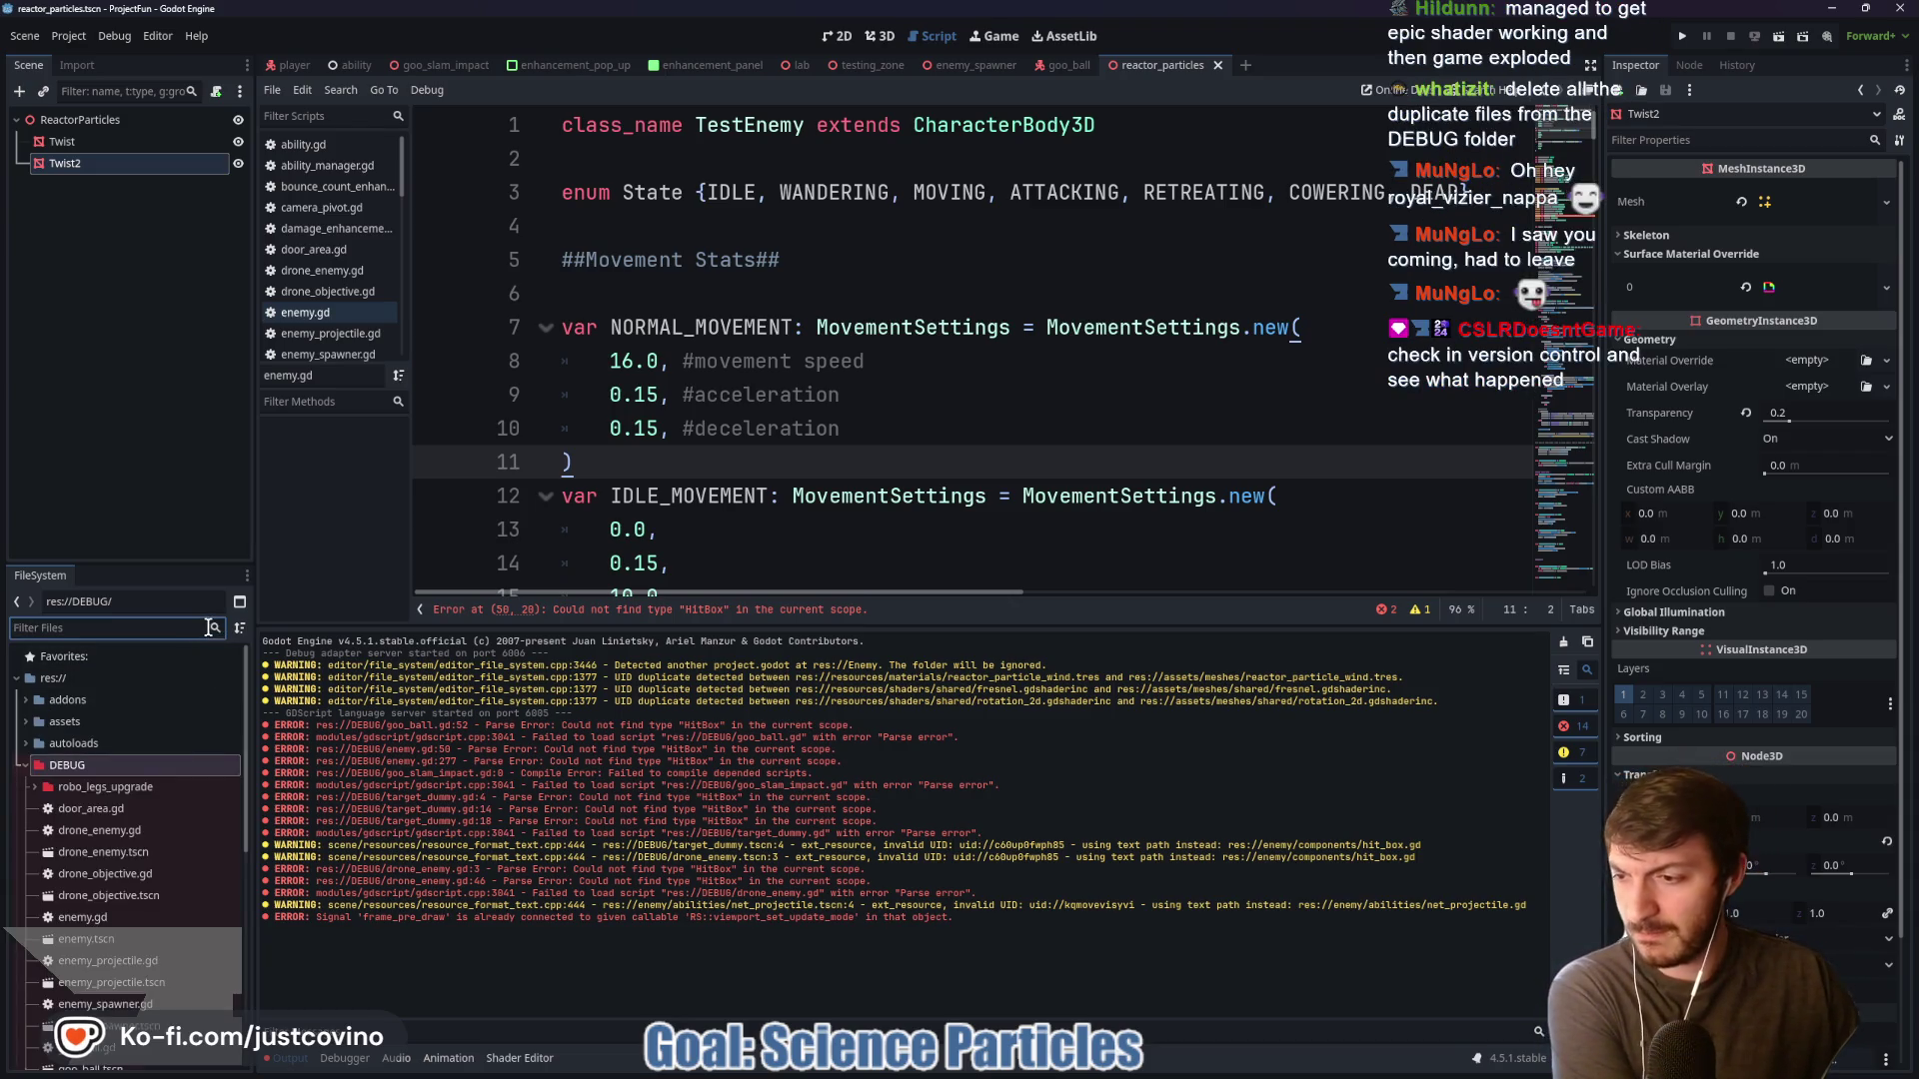
left_click(1096, 1064)
scroll(949, 632, "up", 3)
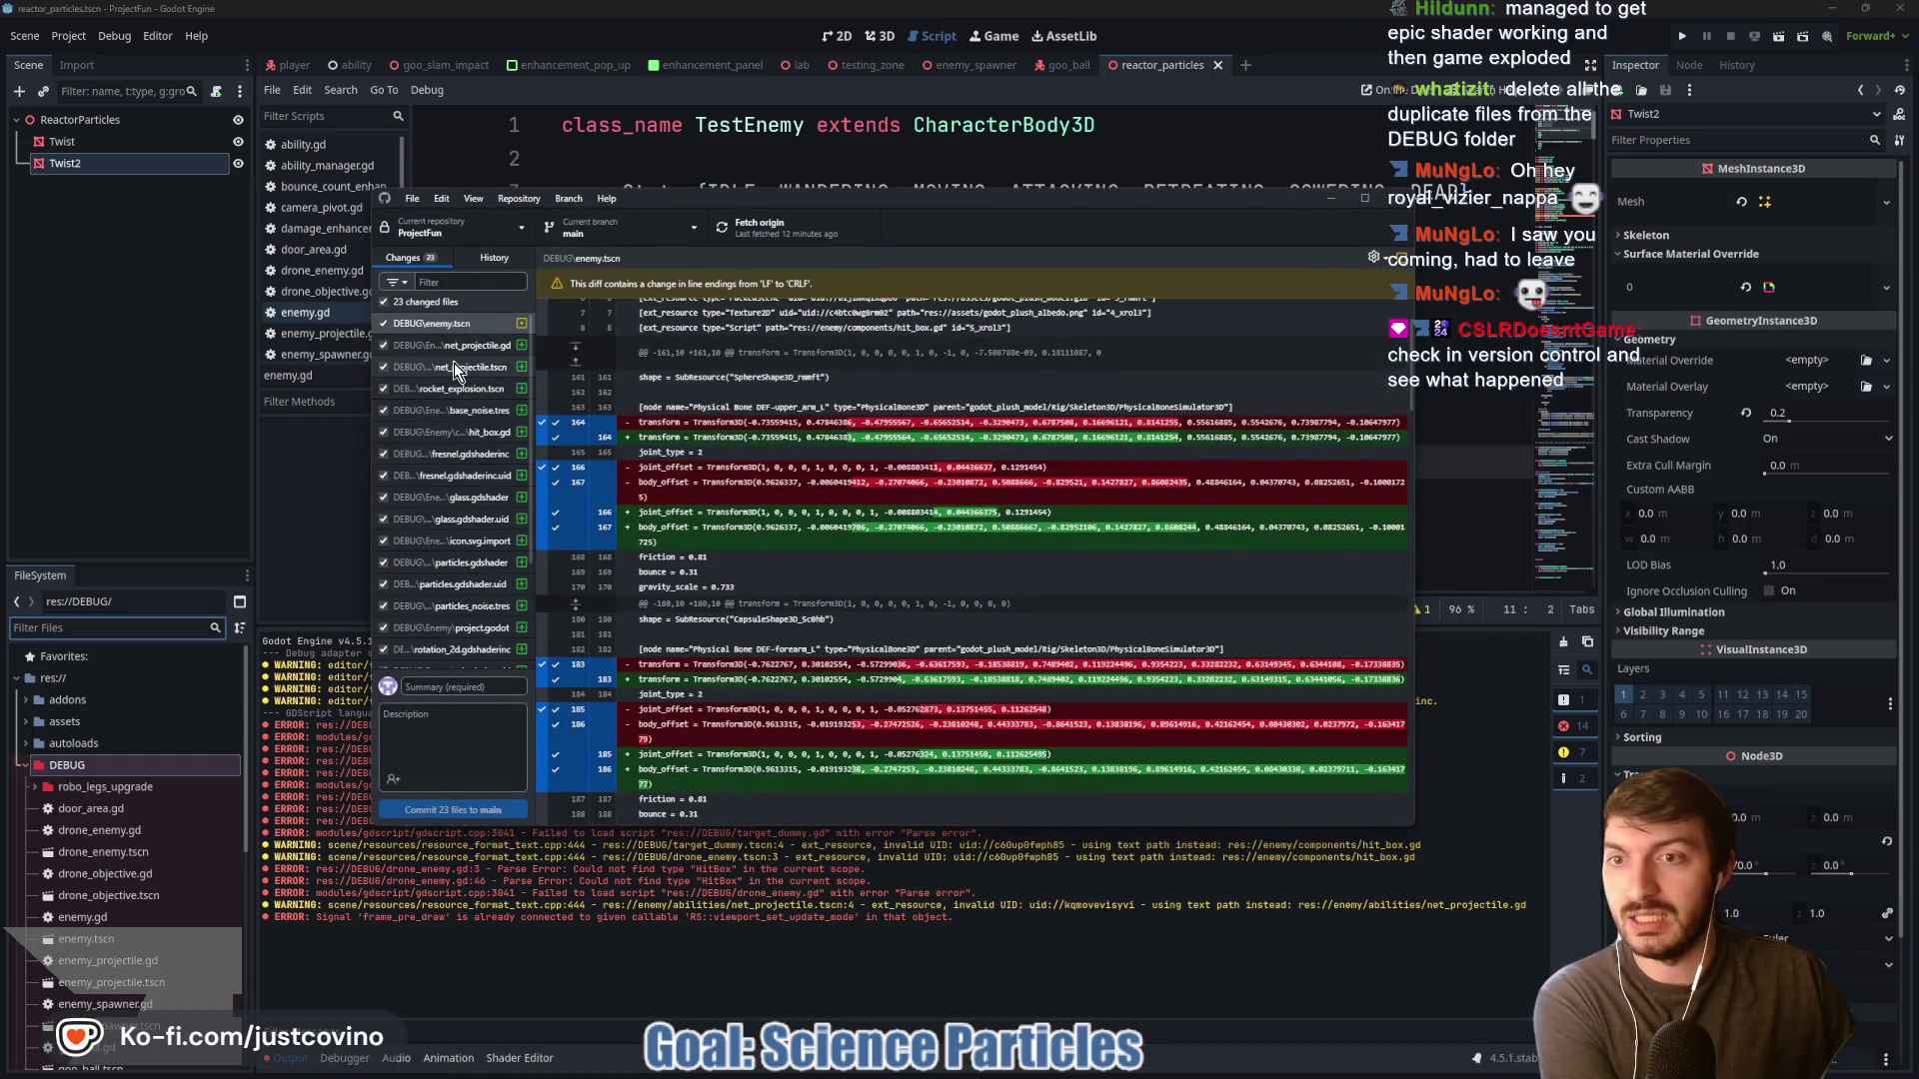
Review the Lab Work and Reactor Shaders commits in GitHub Desktop history, then return to Godot
scroll(454, 365, "down", 2)
scroll(452, 560, "down", 1)
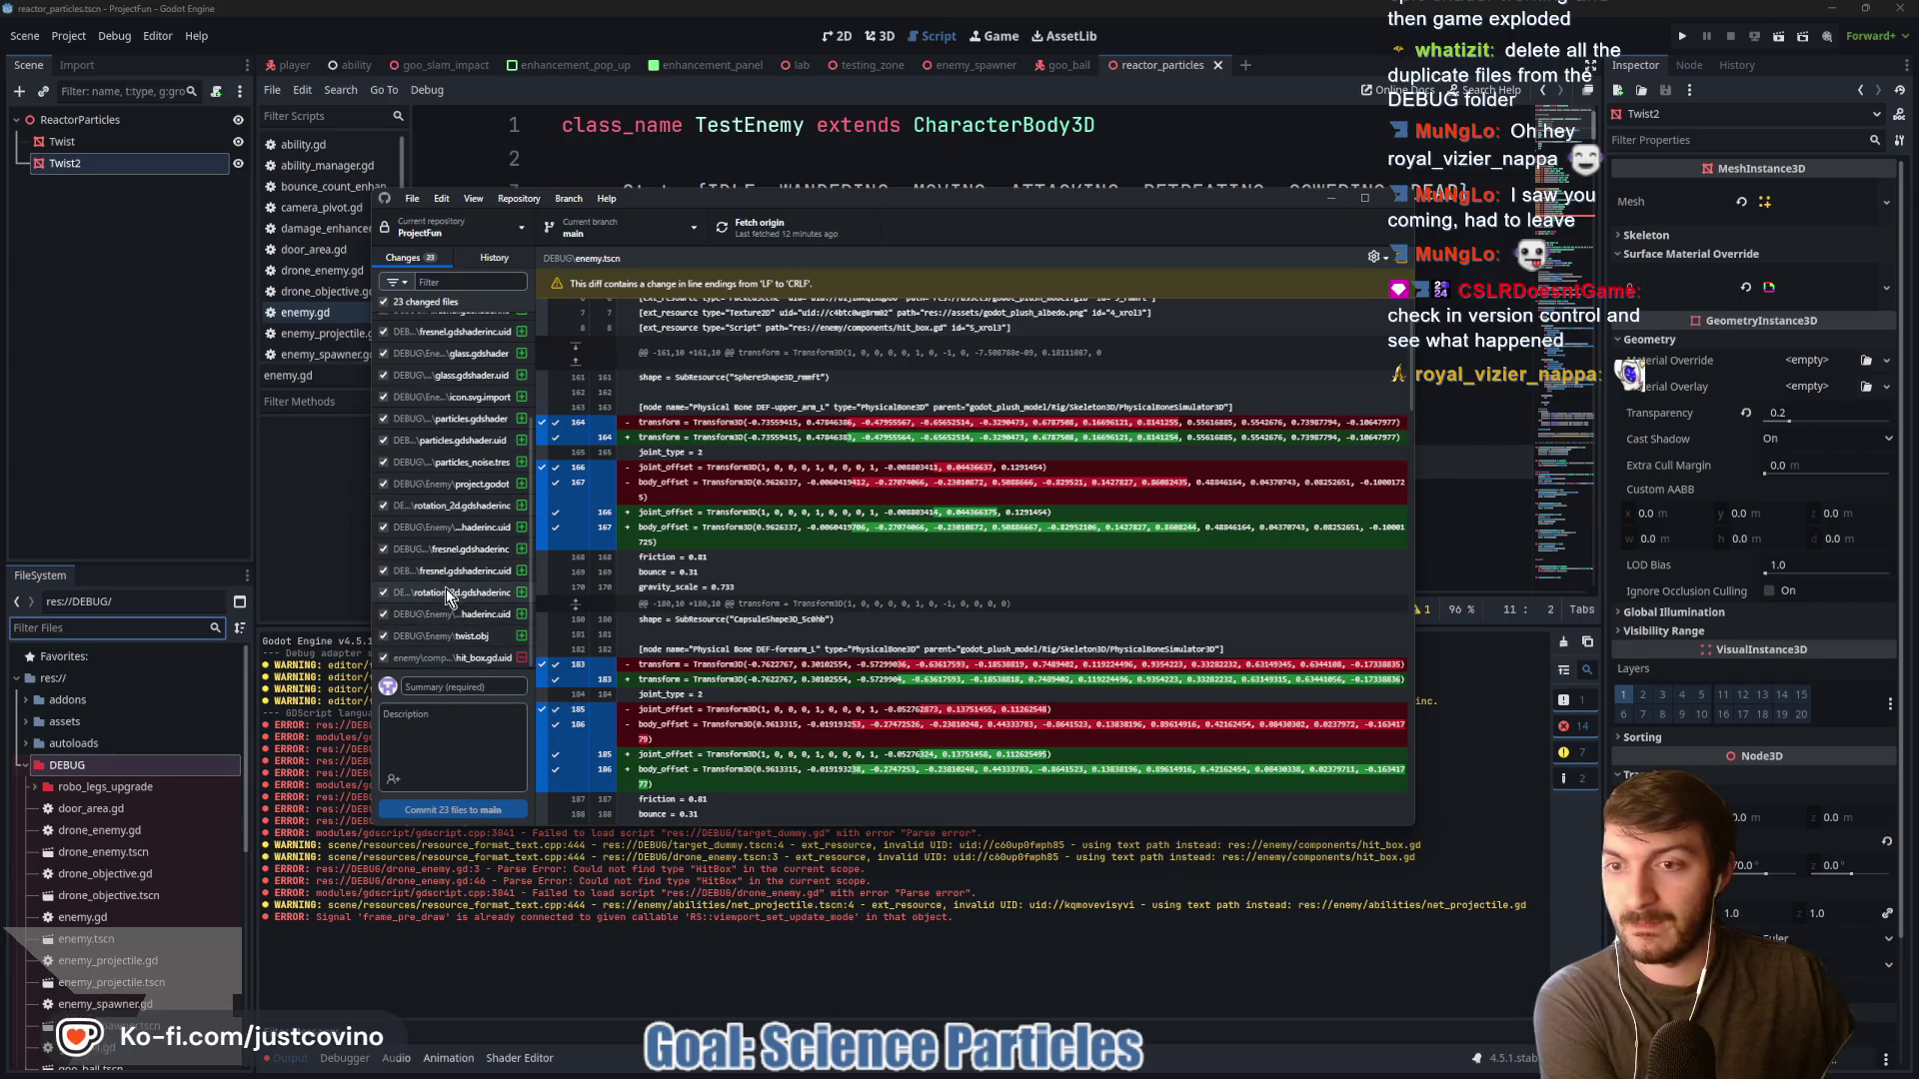
scroll(441, 578, "up", 3)
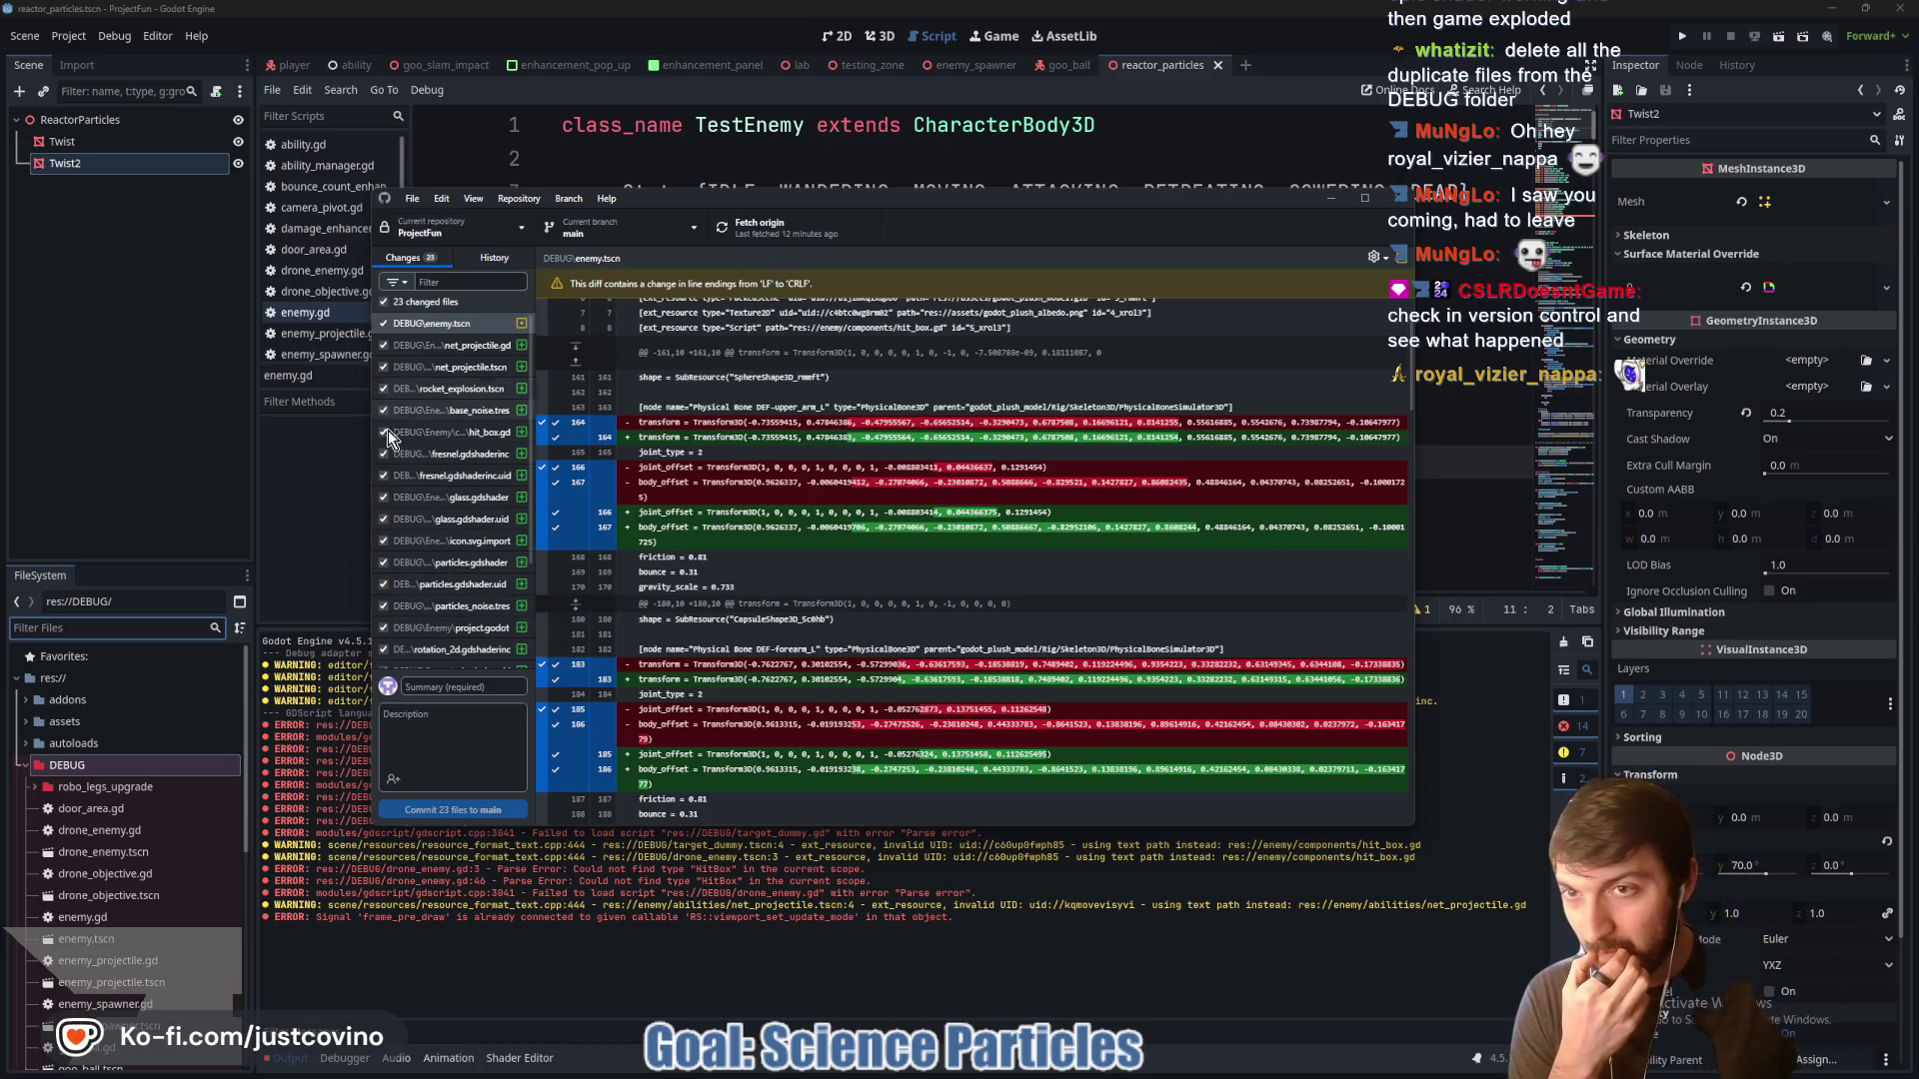
left_click(494, 257)
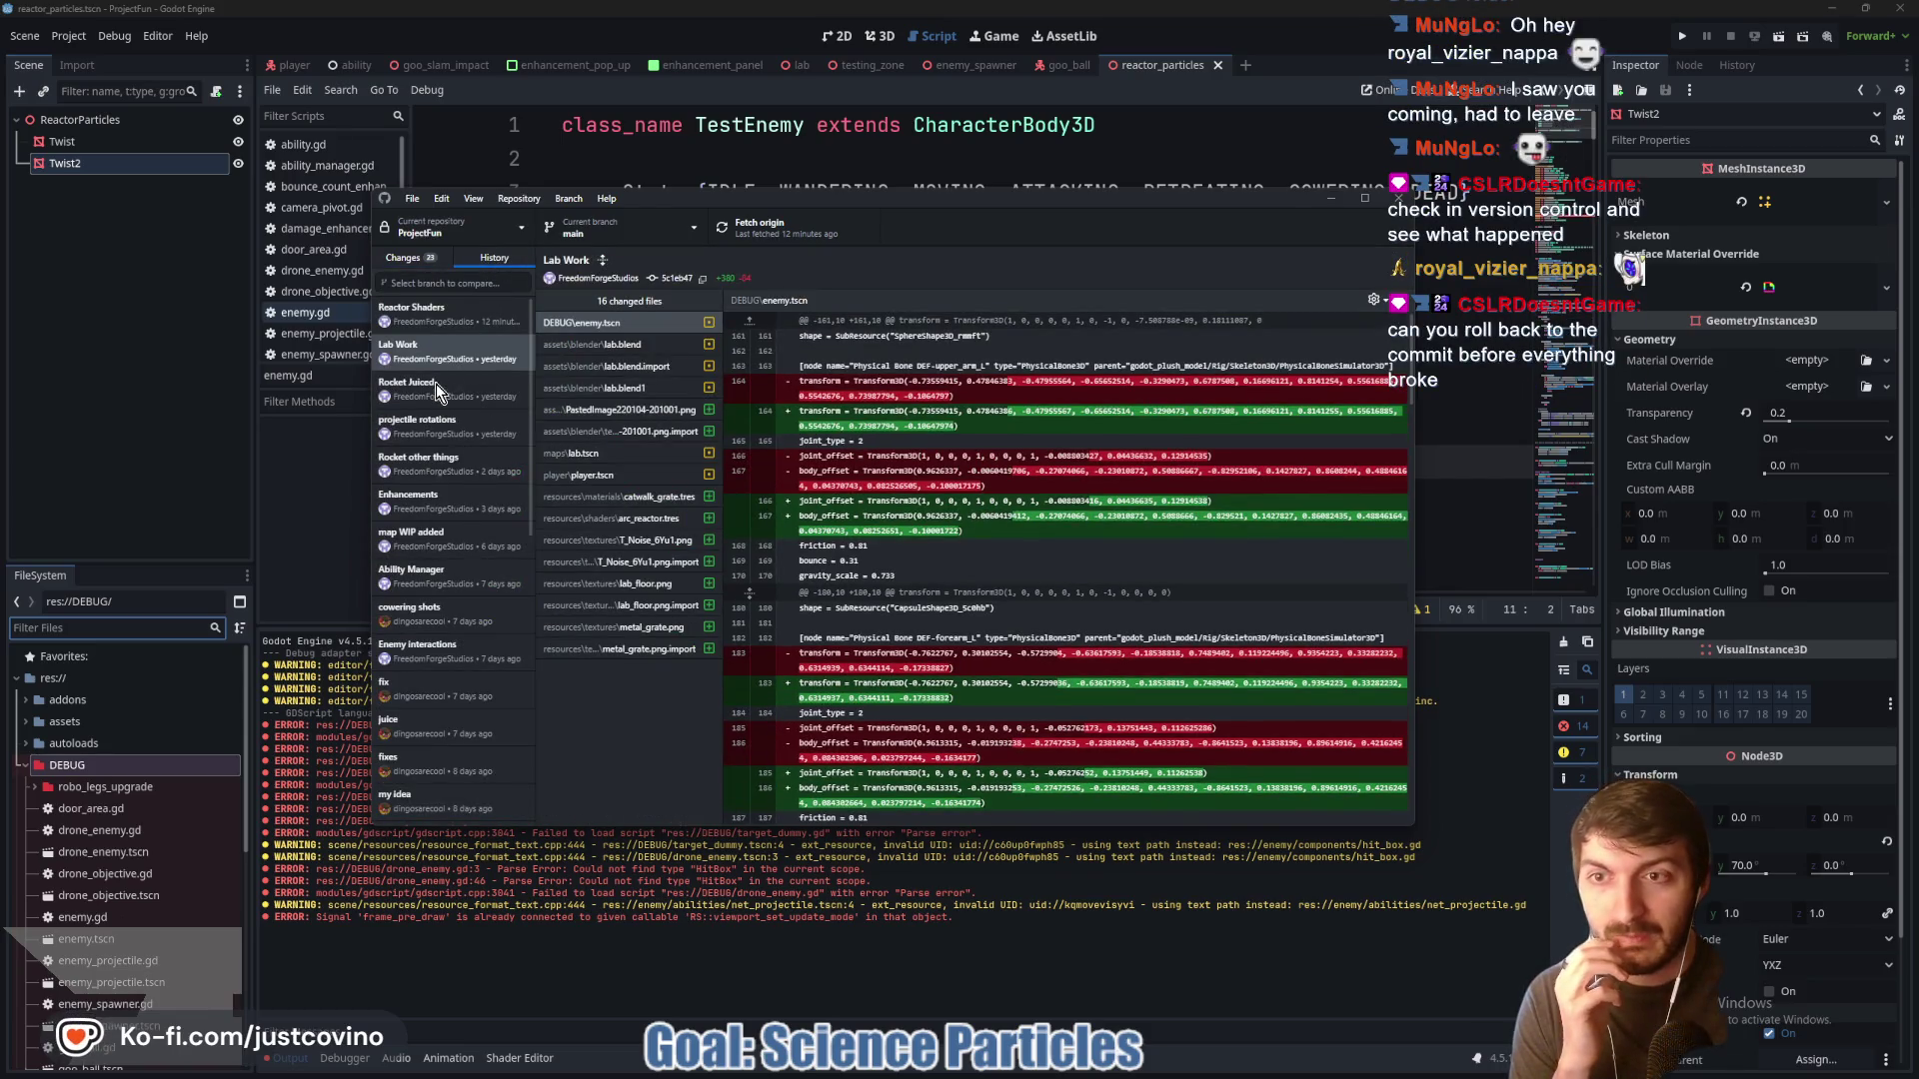
left_click(443, 365)
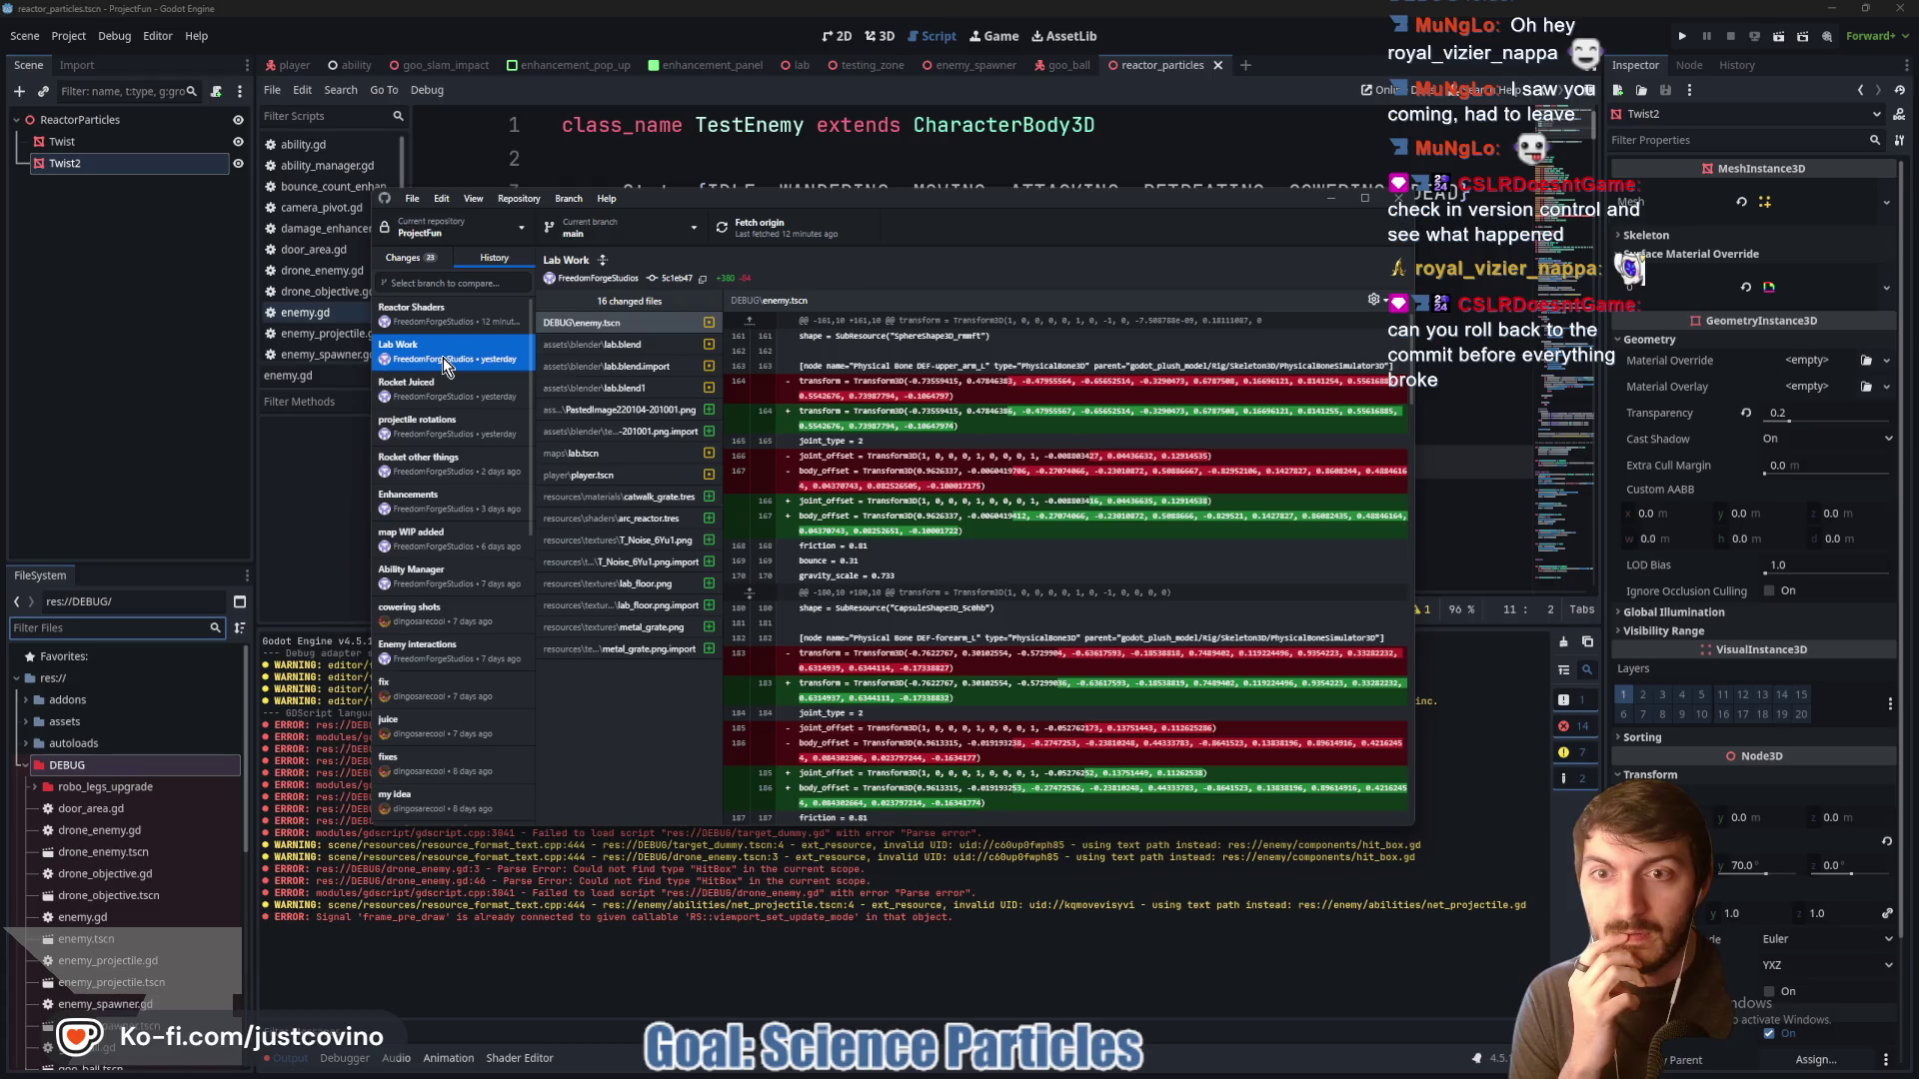
key("Up")
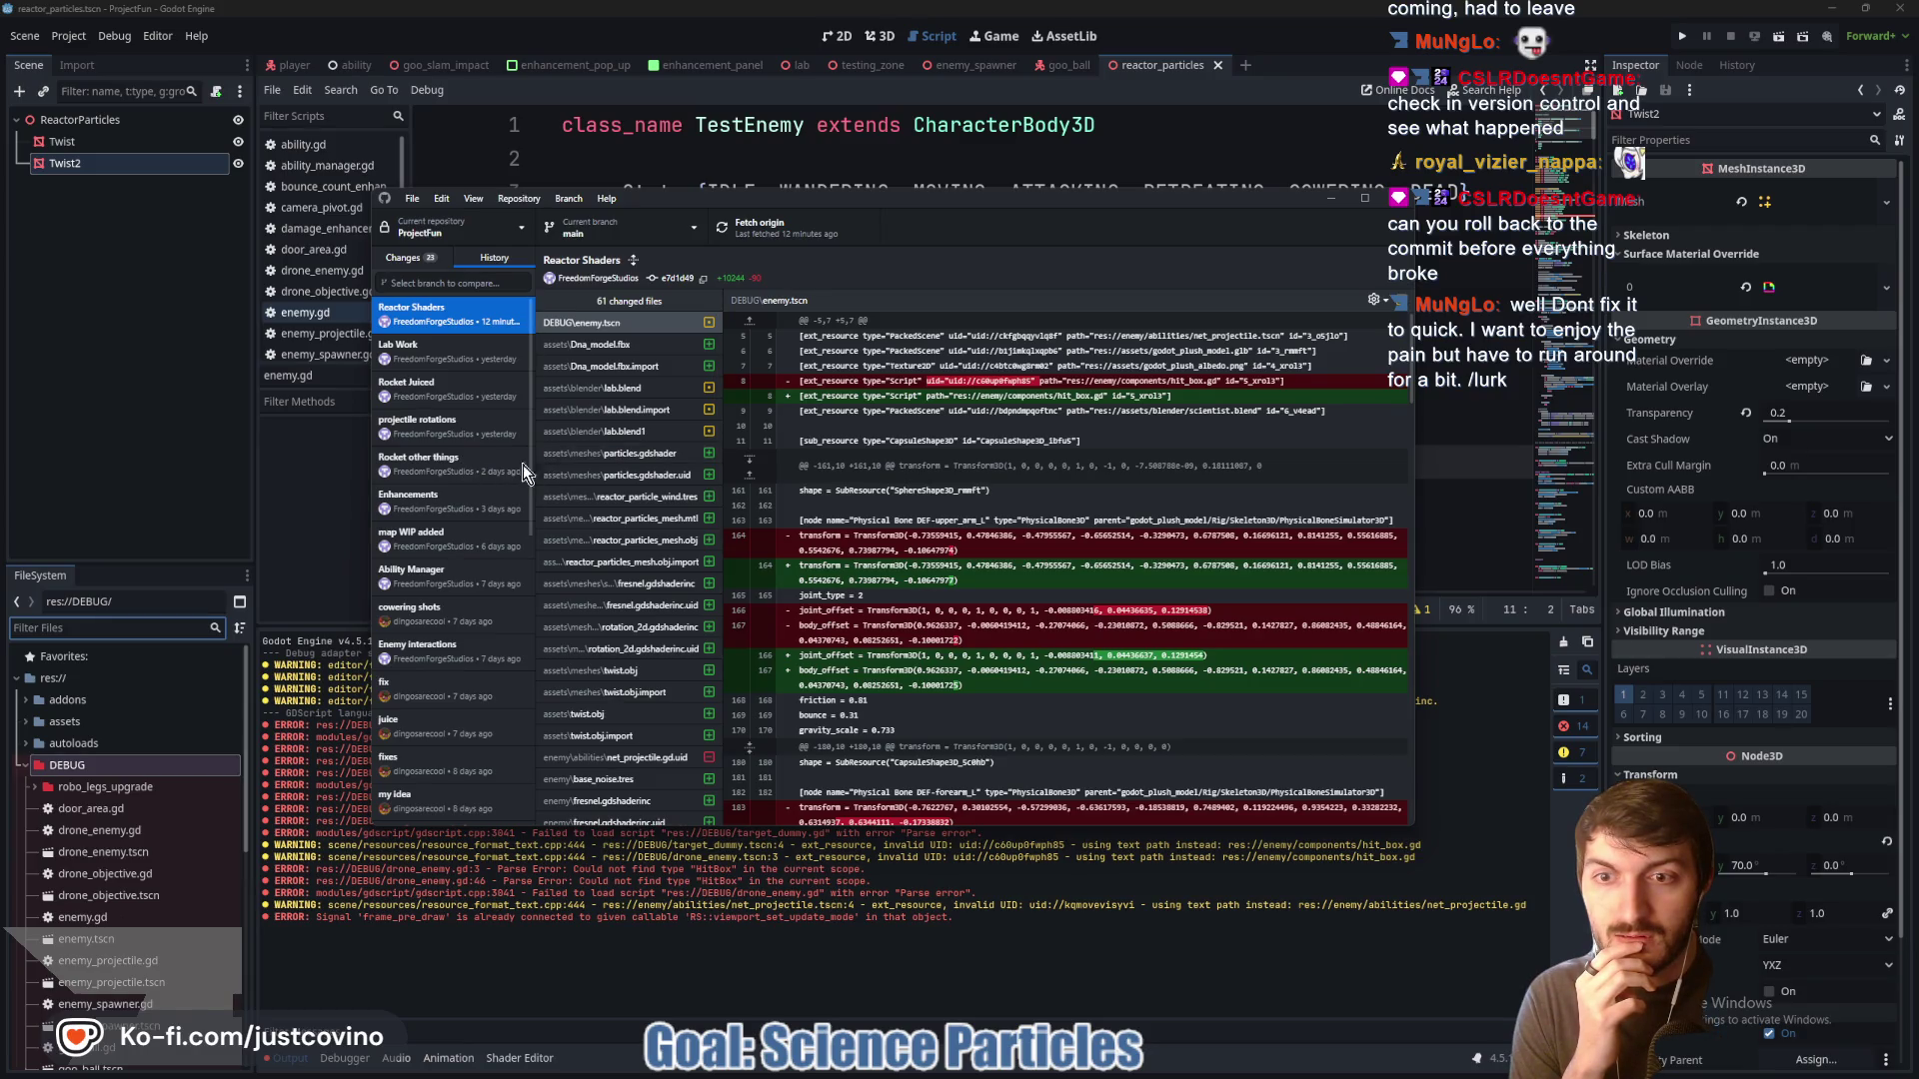
left_click(404, 258)
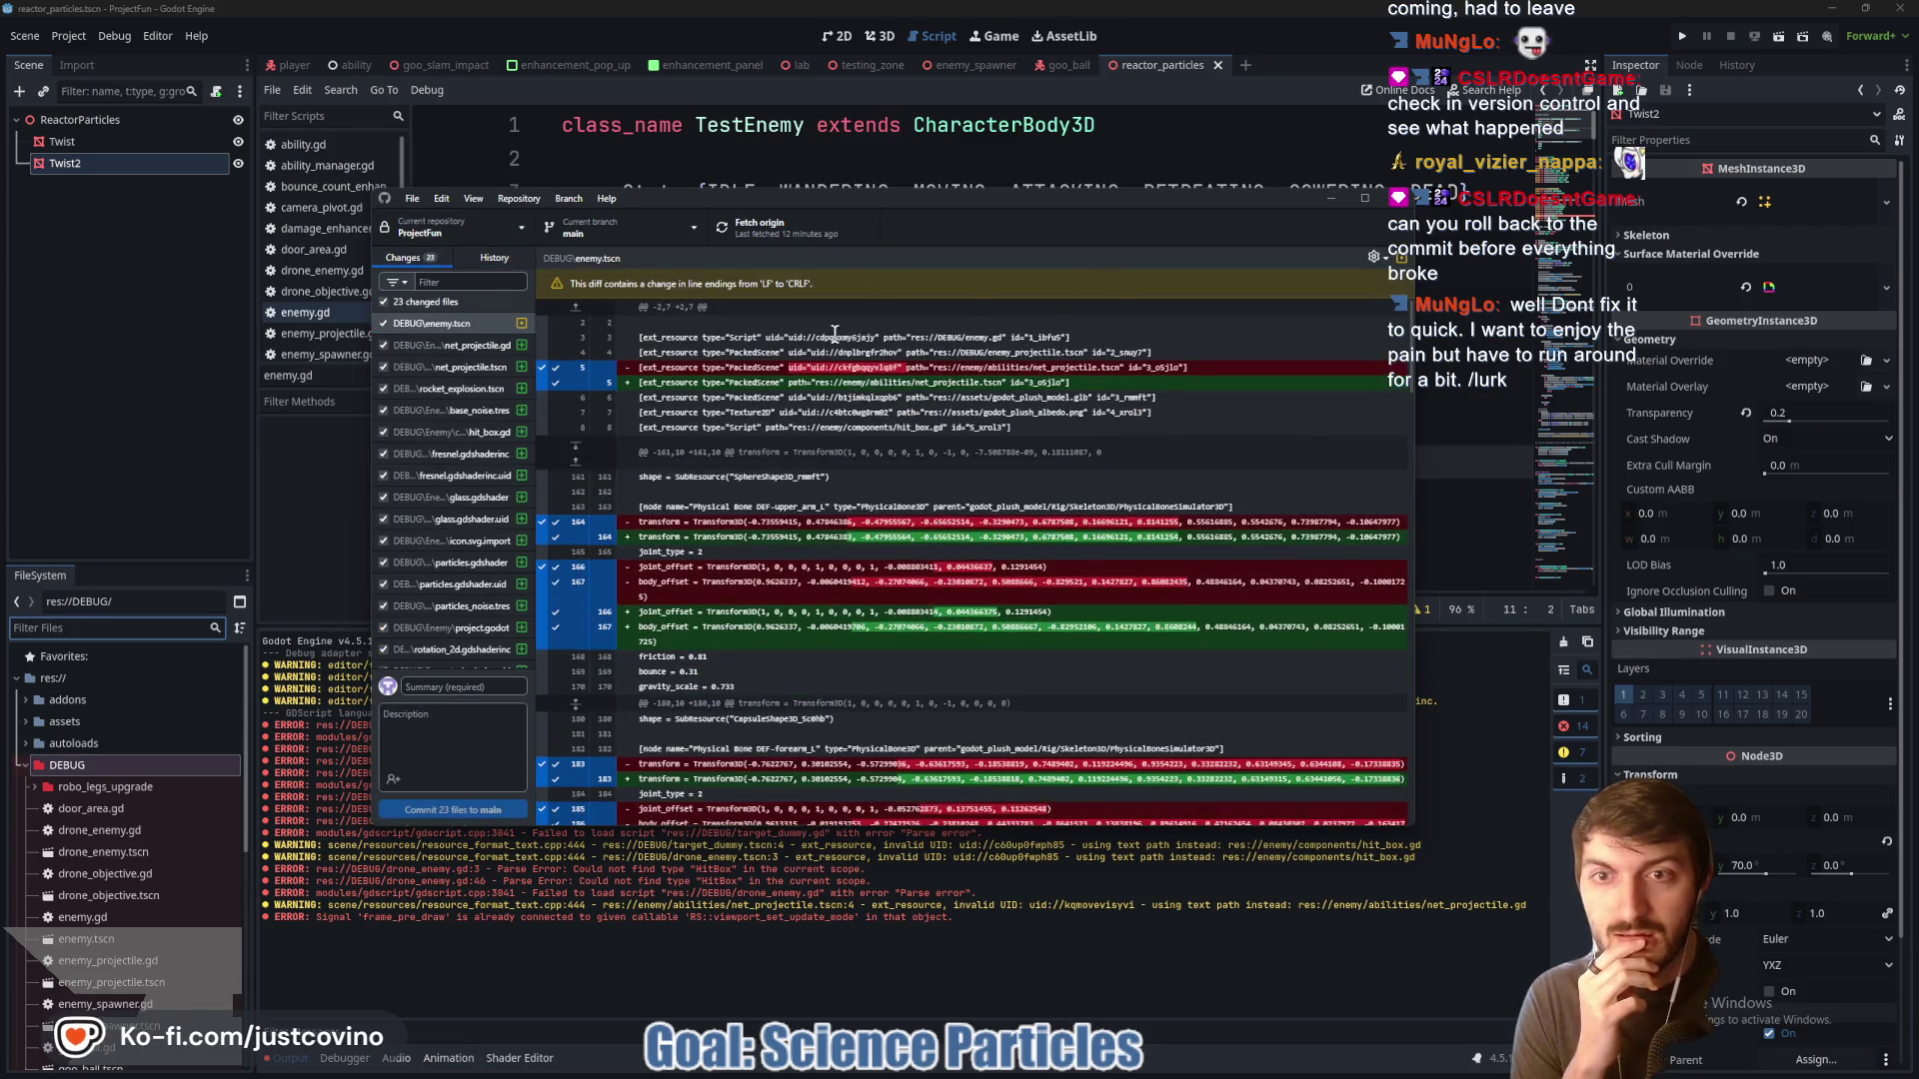
left_click(115, 459)
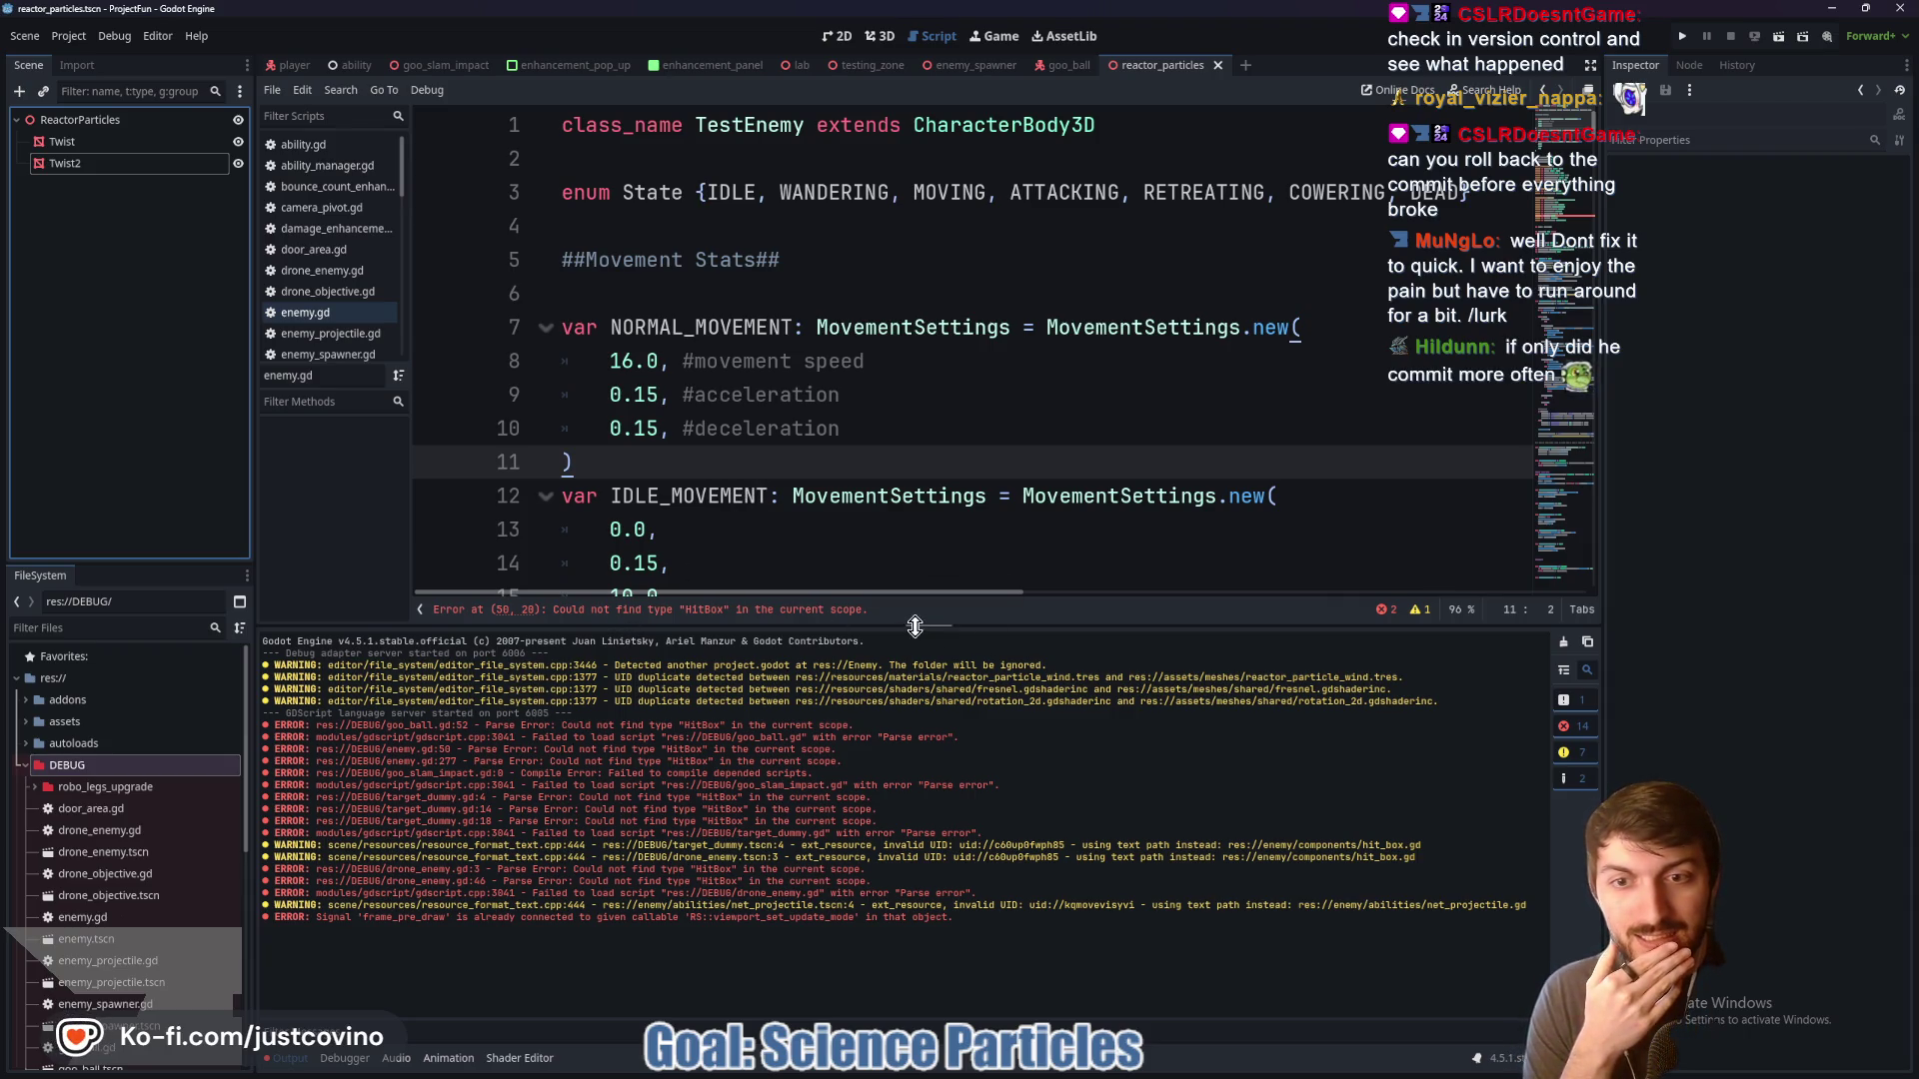
Re-inspect both commits in GitHub Desktop, leaving the 23 uncommitted changes untouched, and return to Godot
left_click(1091, 1067)
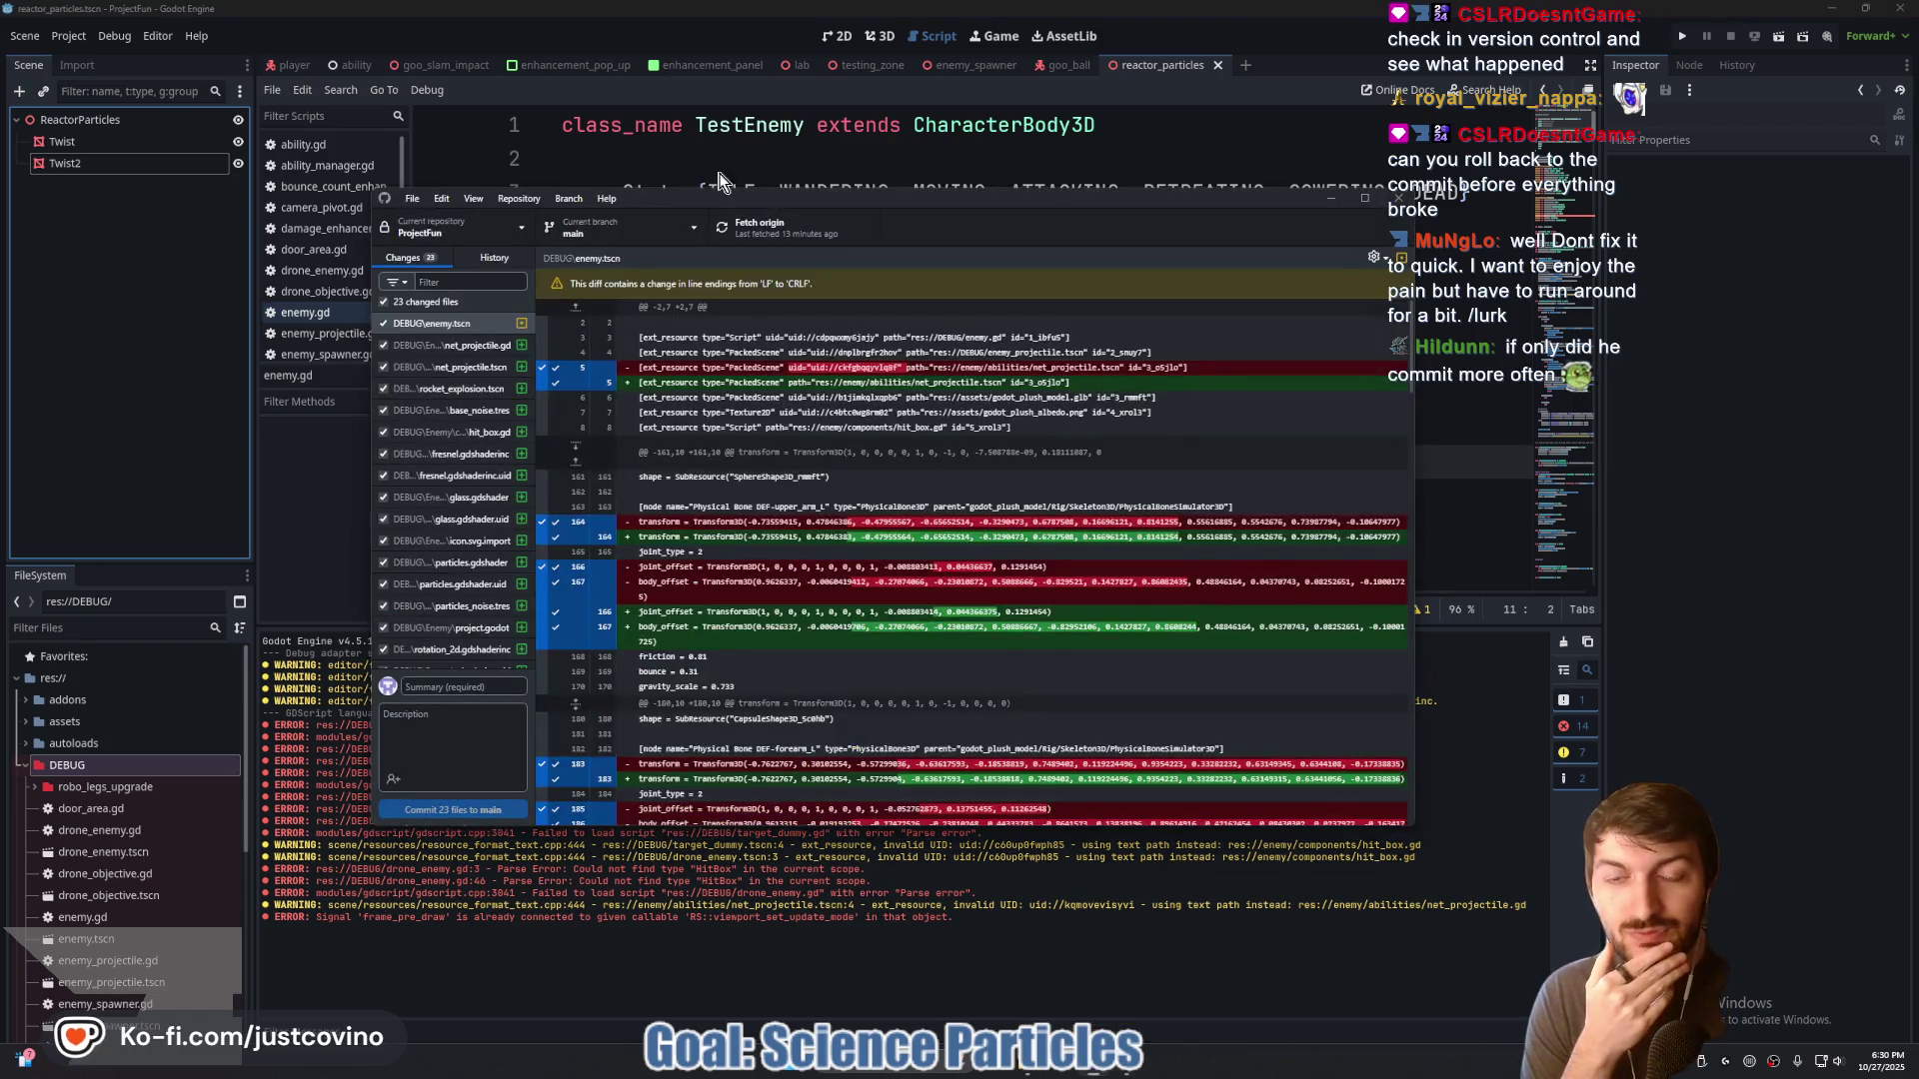
left_click(494, 260)
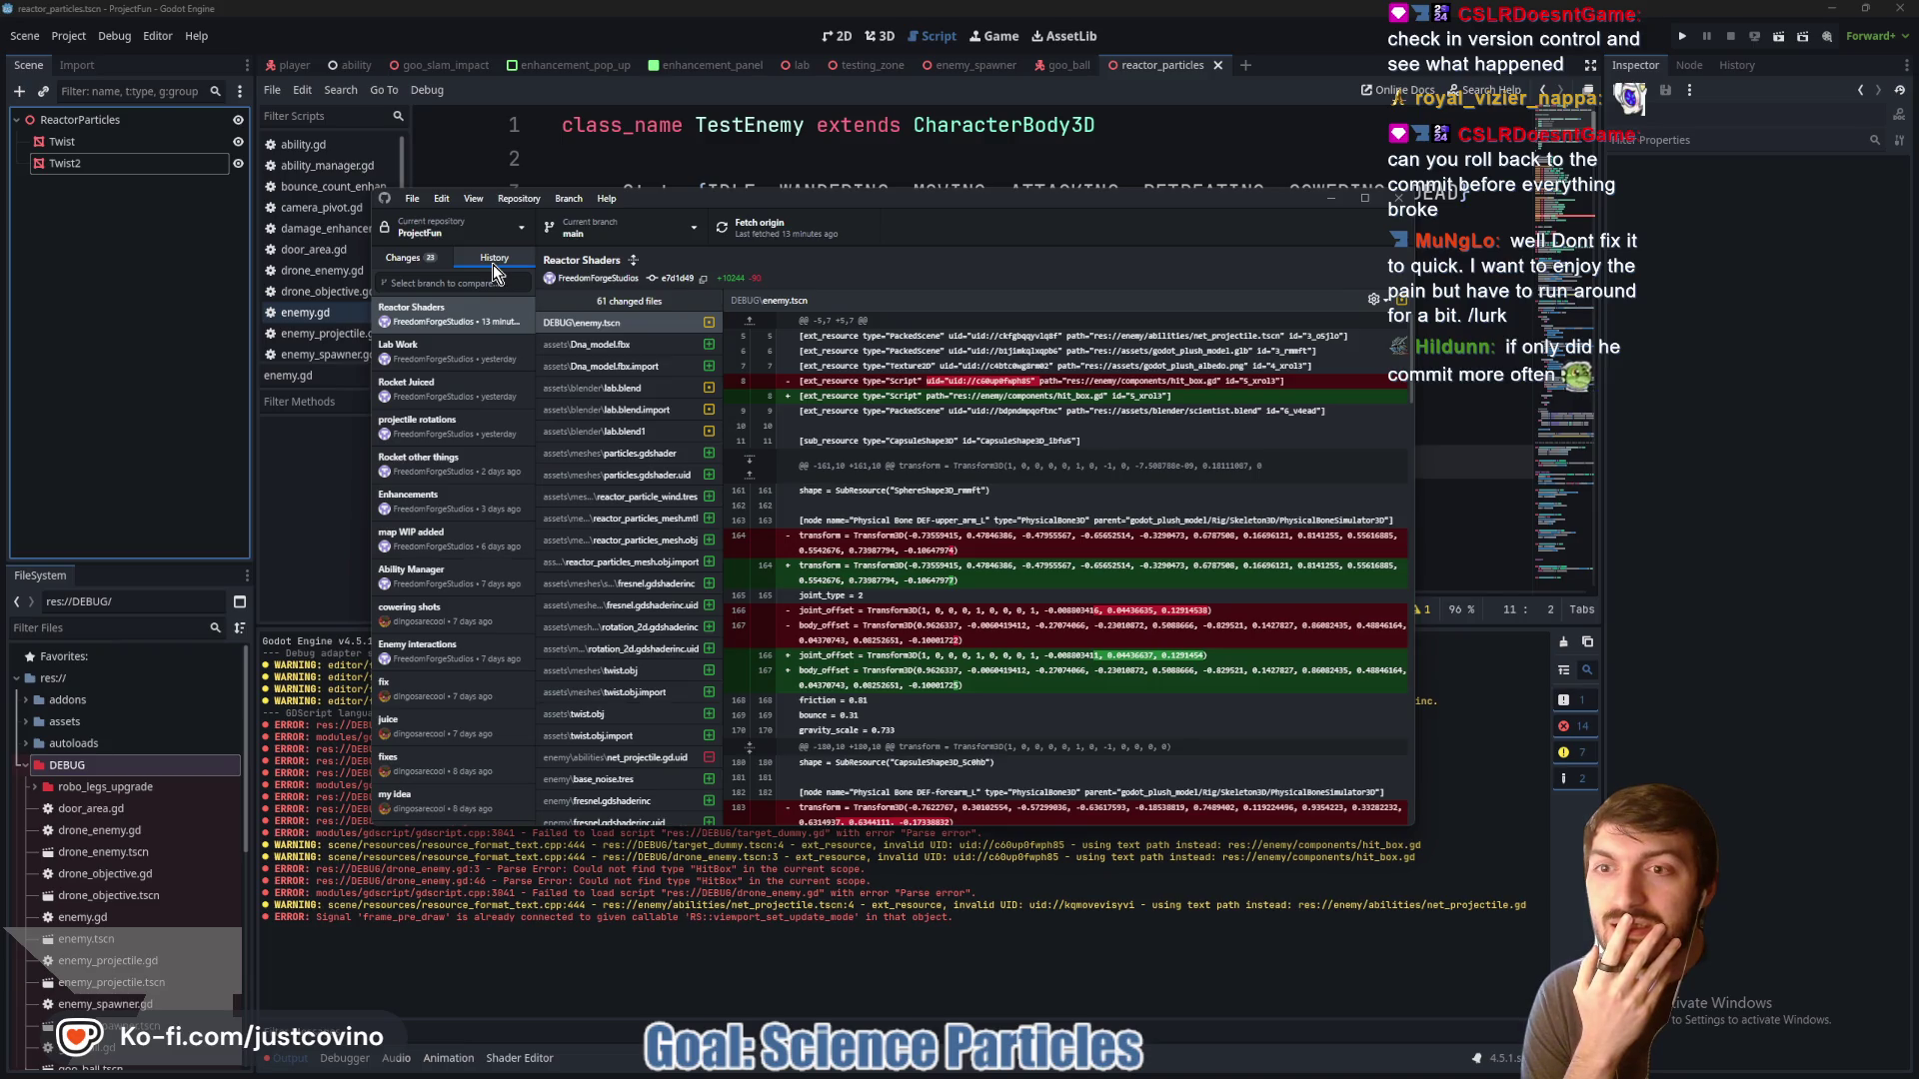
left_click(449, 355)
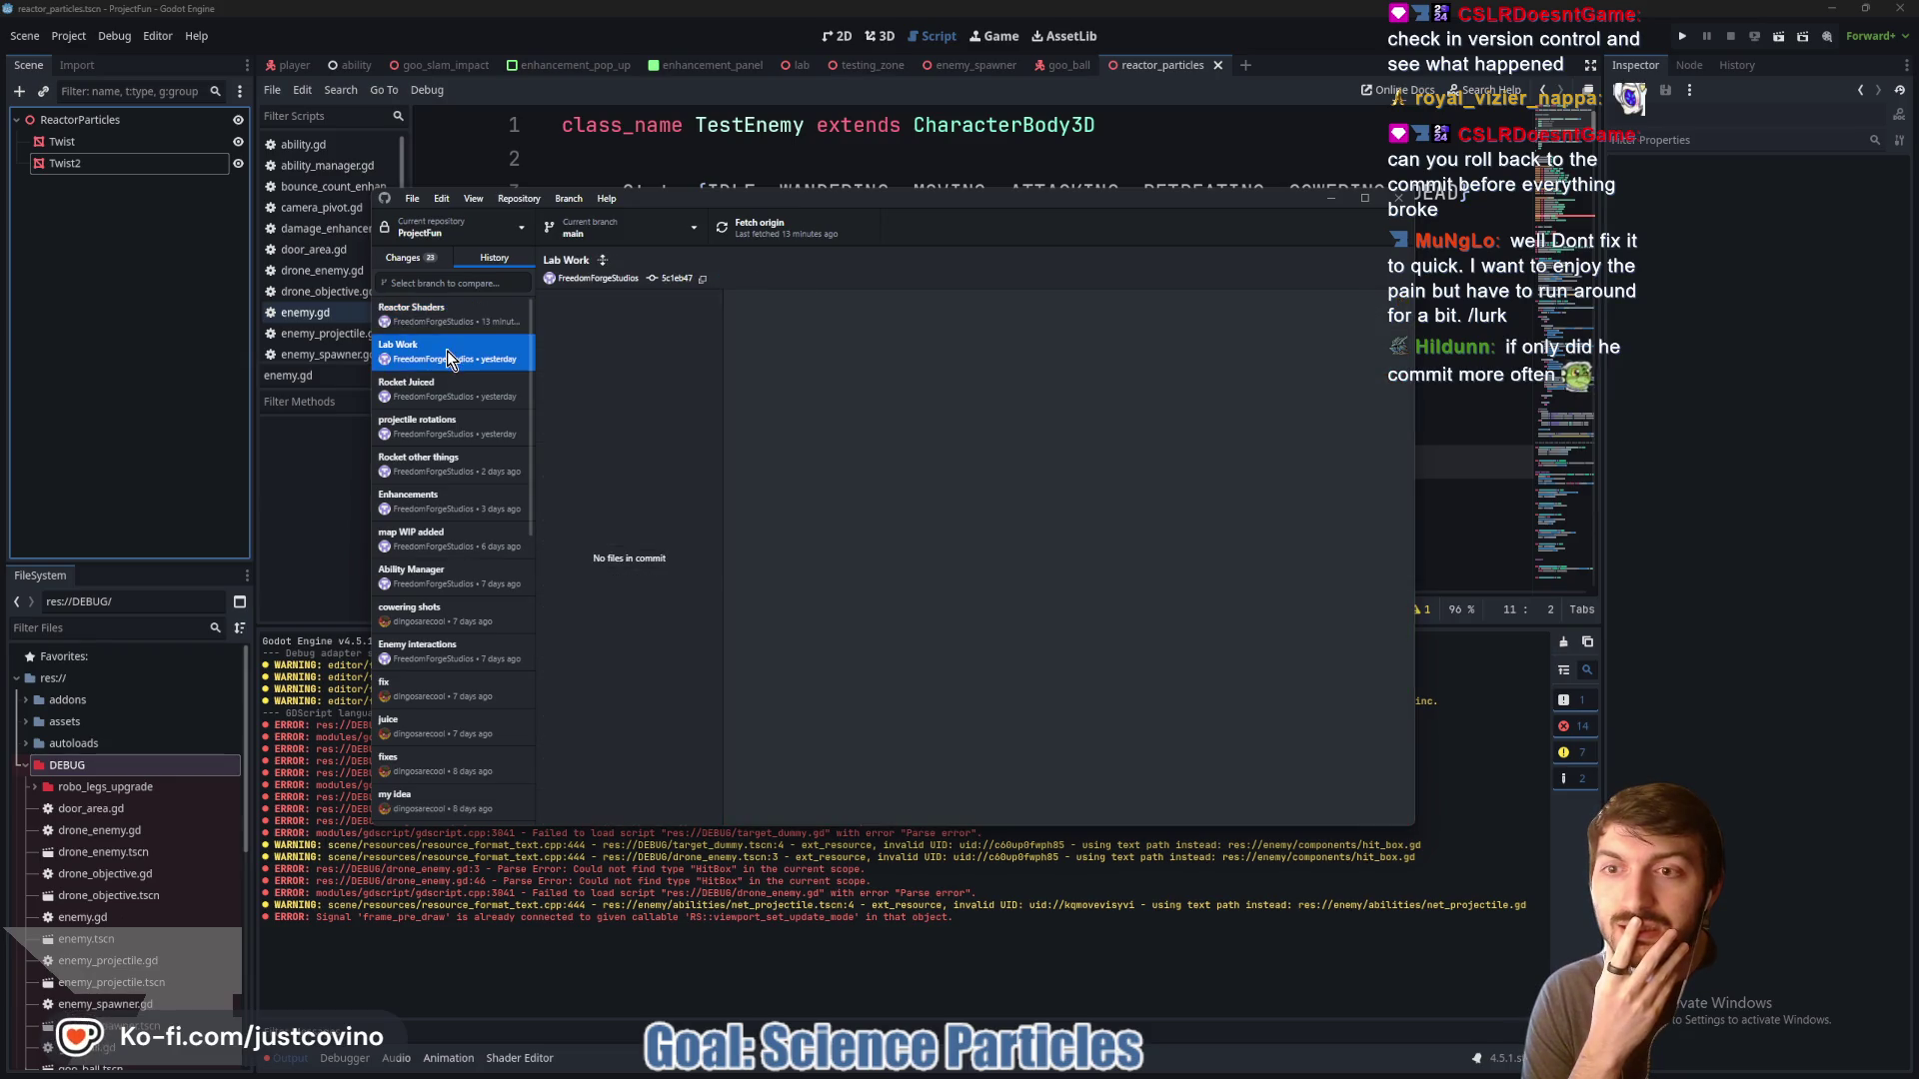
left_click(446, 318)
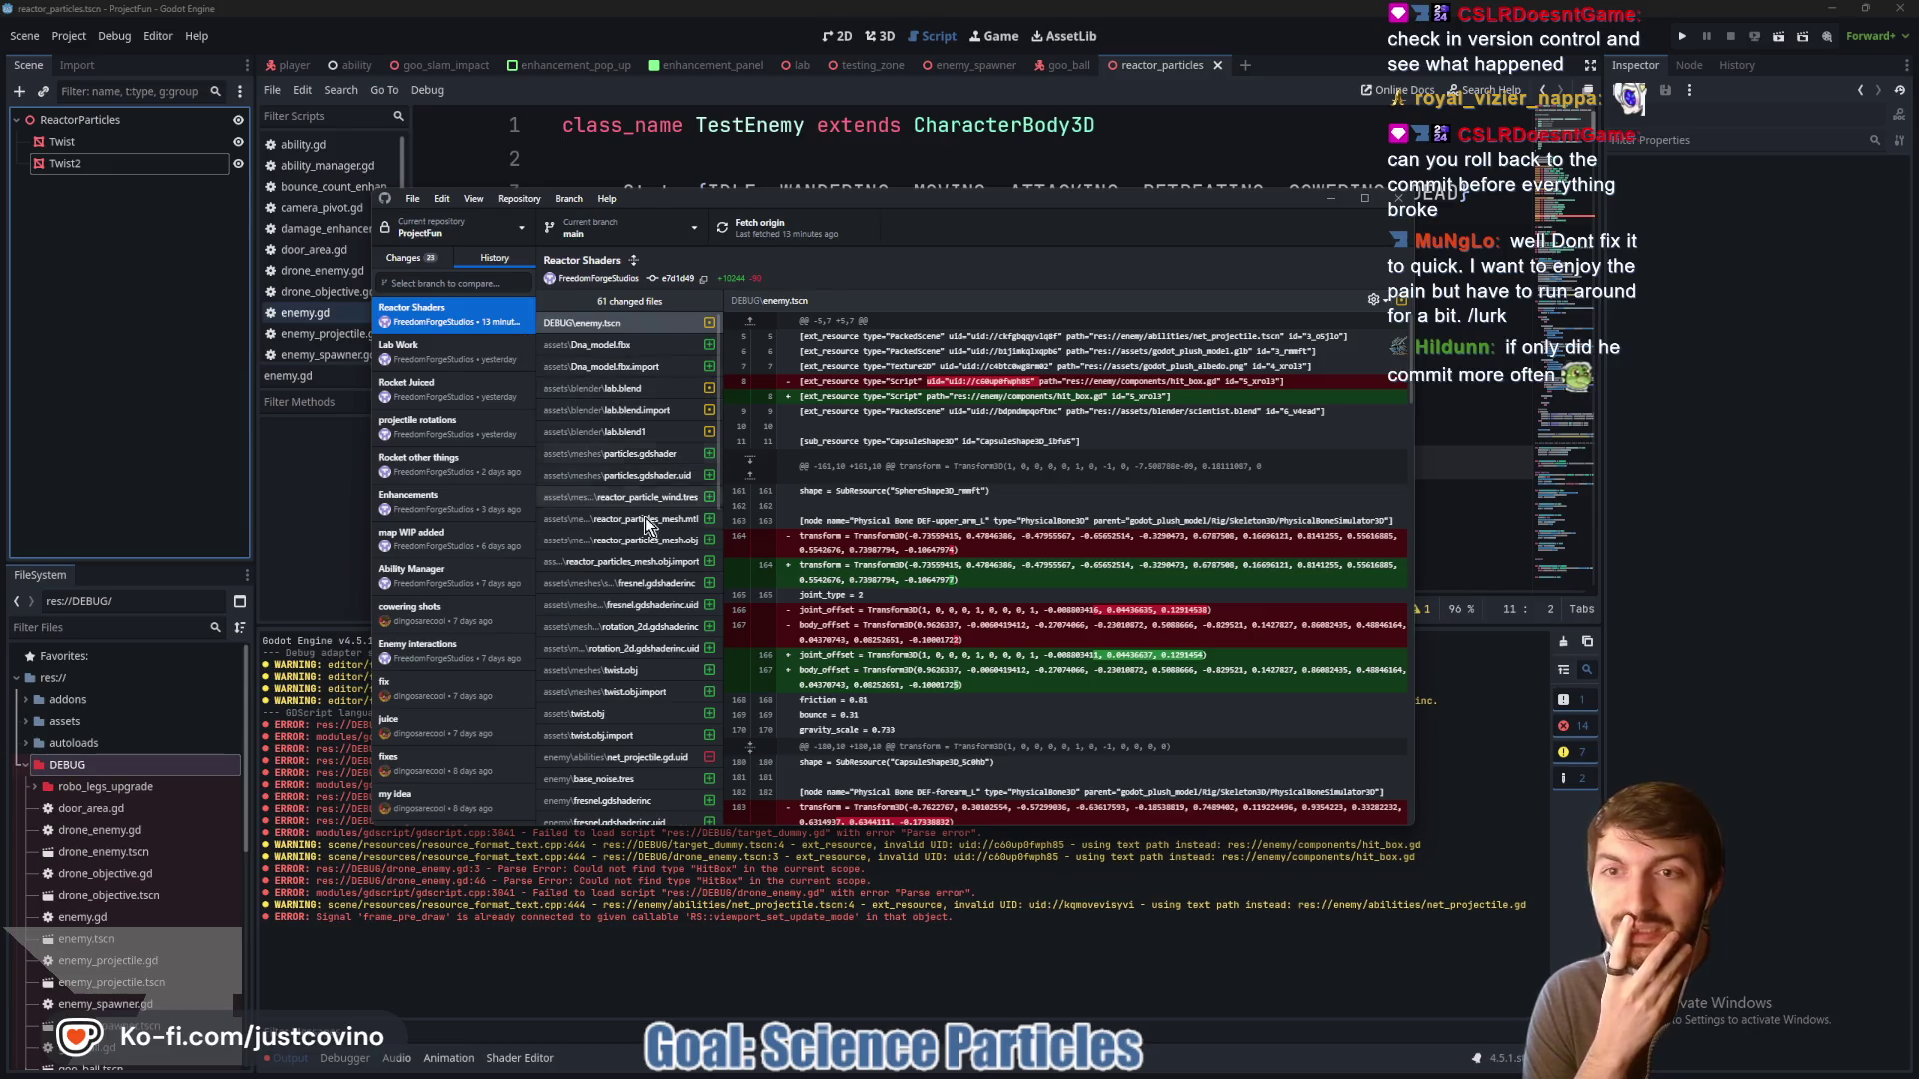
left_click(403, 257)
left_click(208, 440)
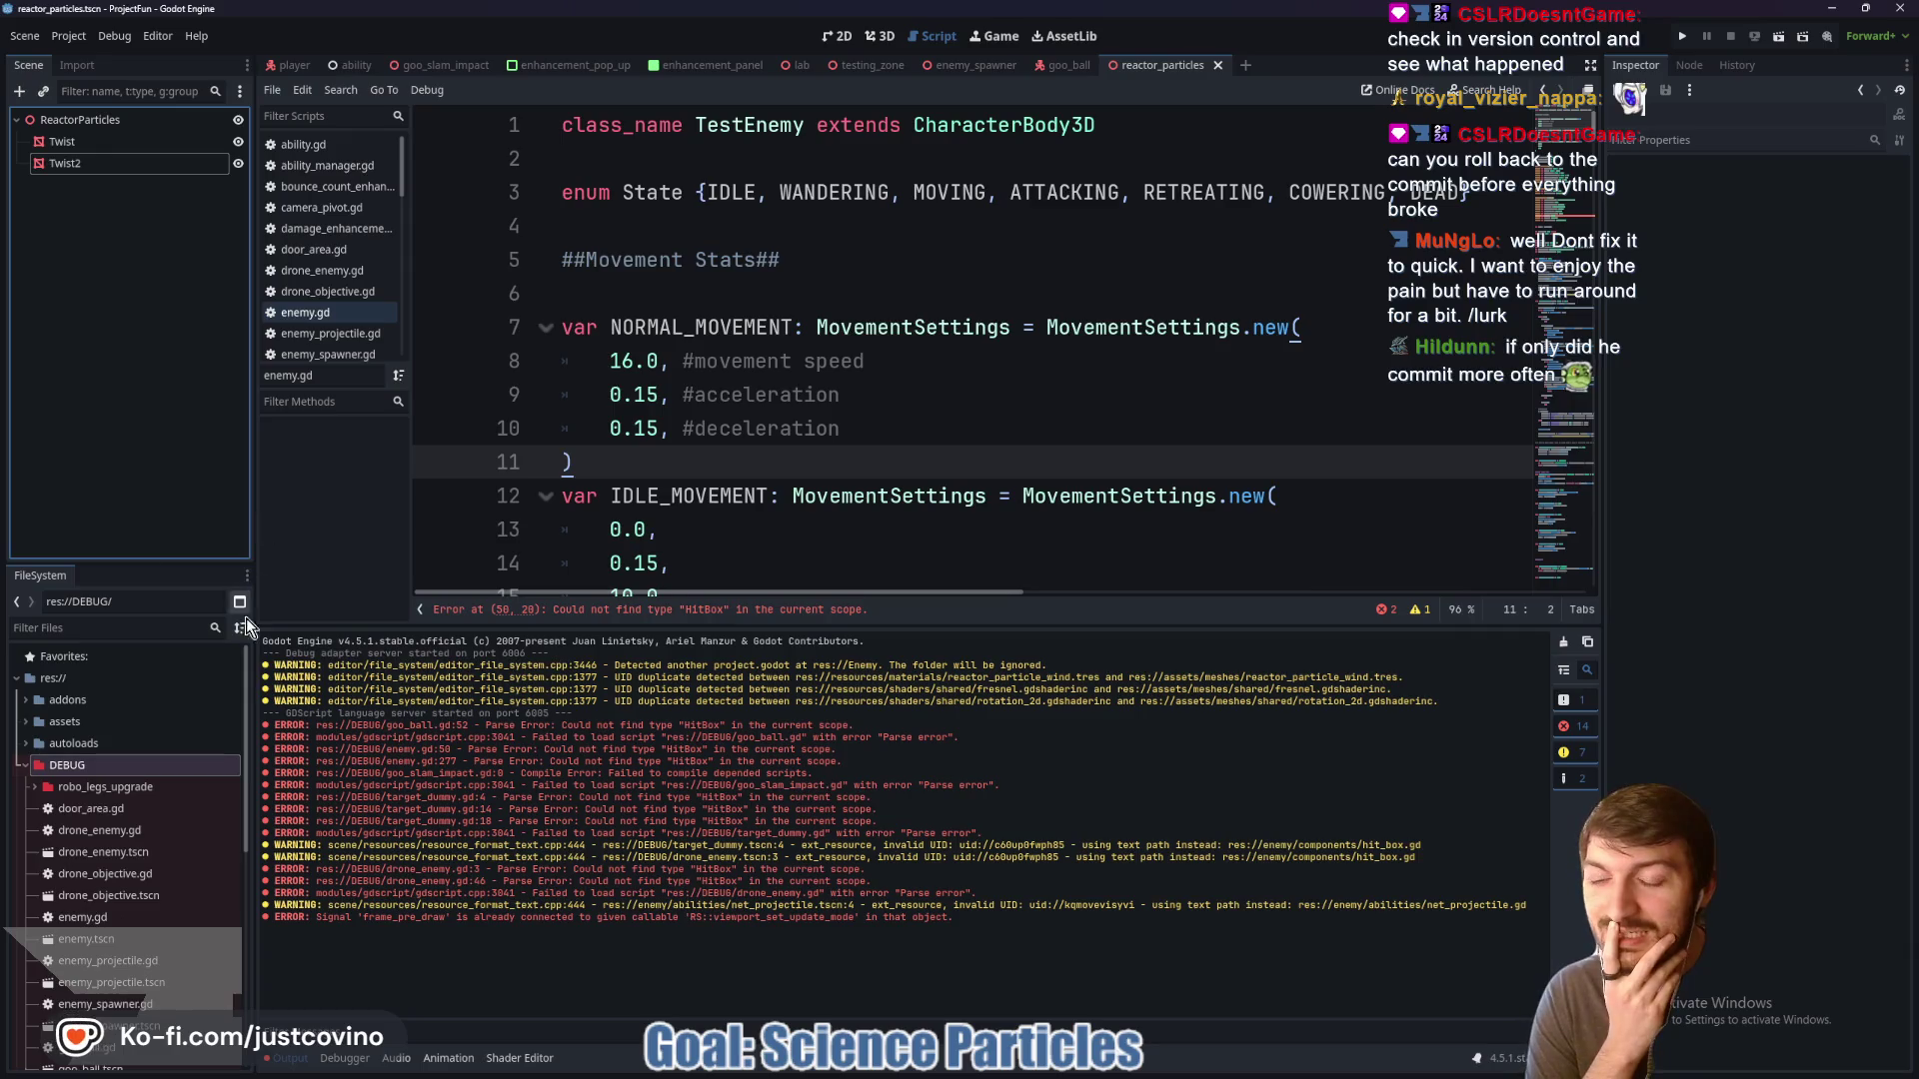
In the abilities Explorer window, go up to the project-fun Enemy folder
mouse_move(990, 1074)
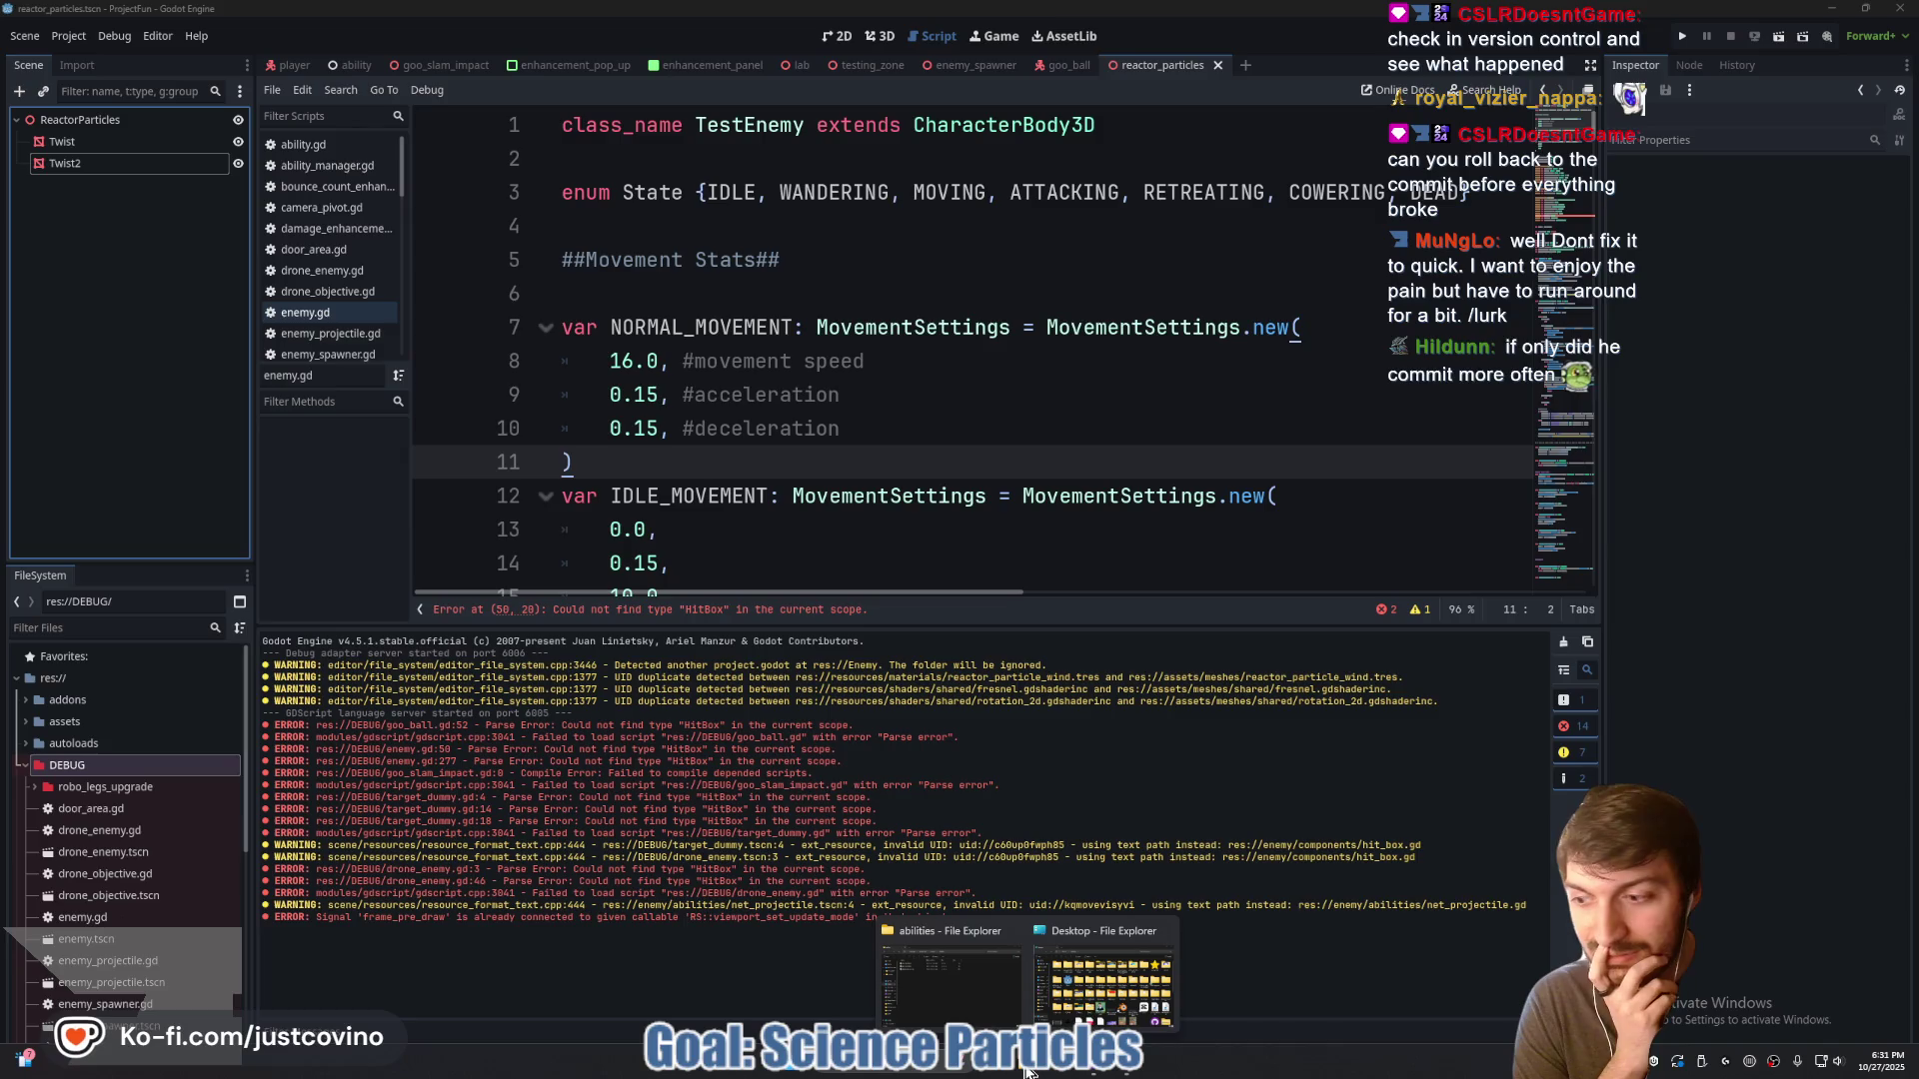
left_click(949, 979)
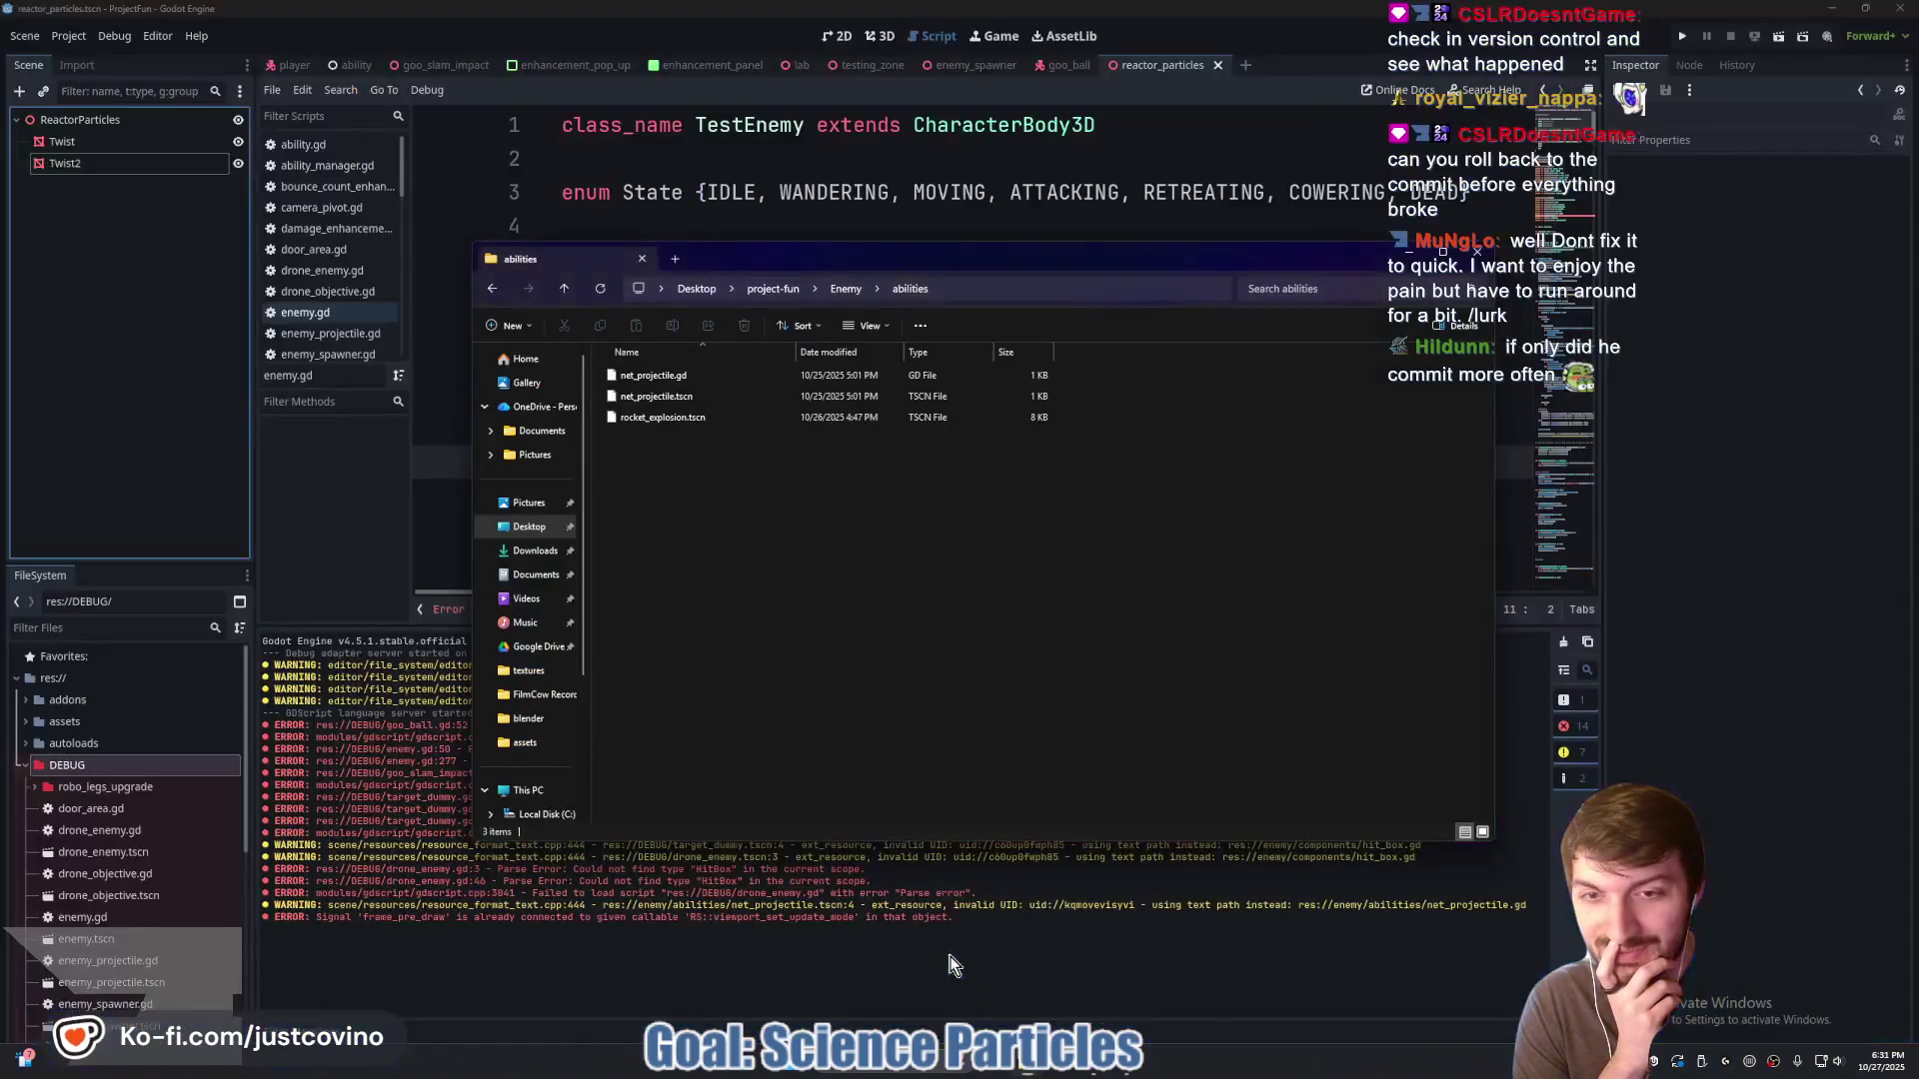
right_click(784, 629)
left_click(706, 601)
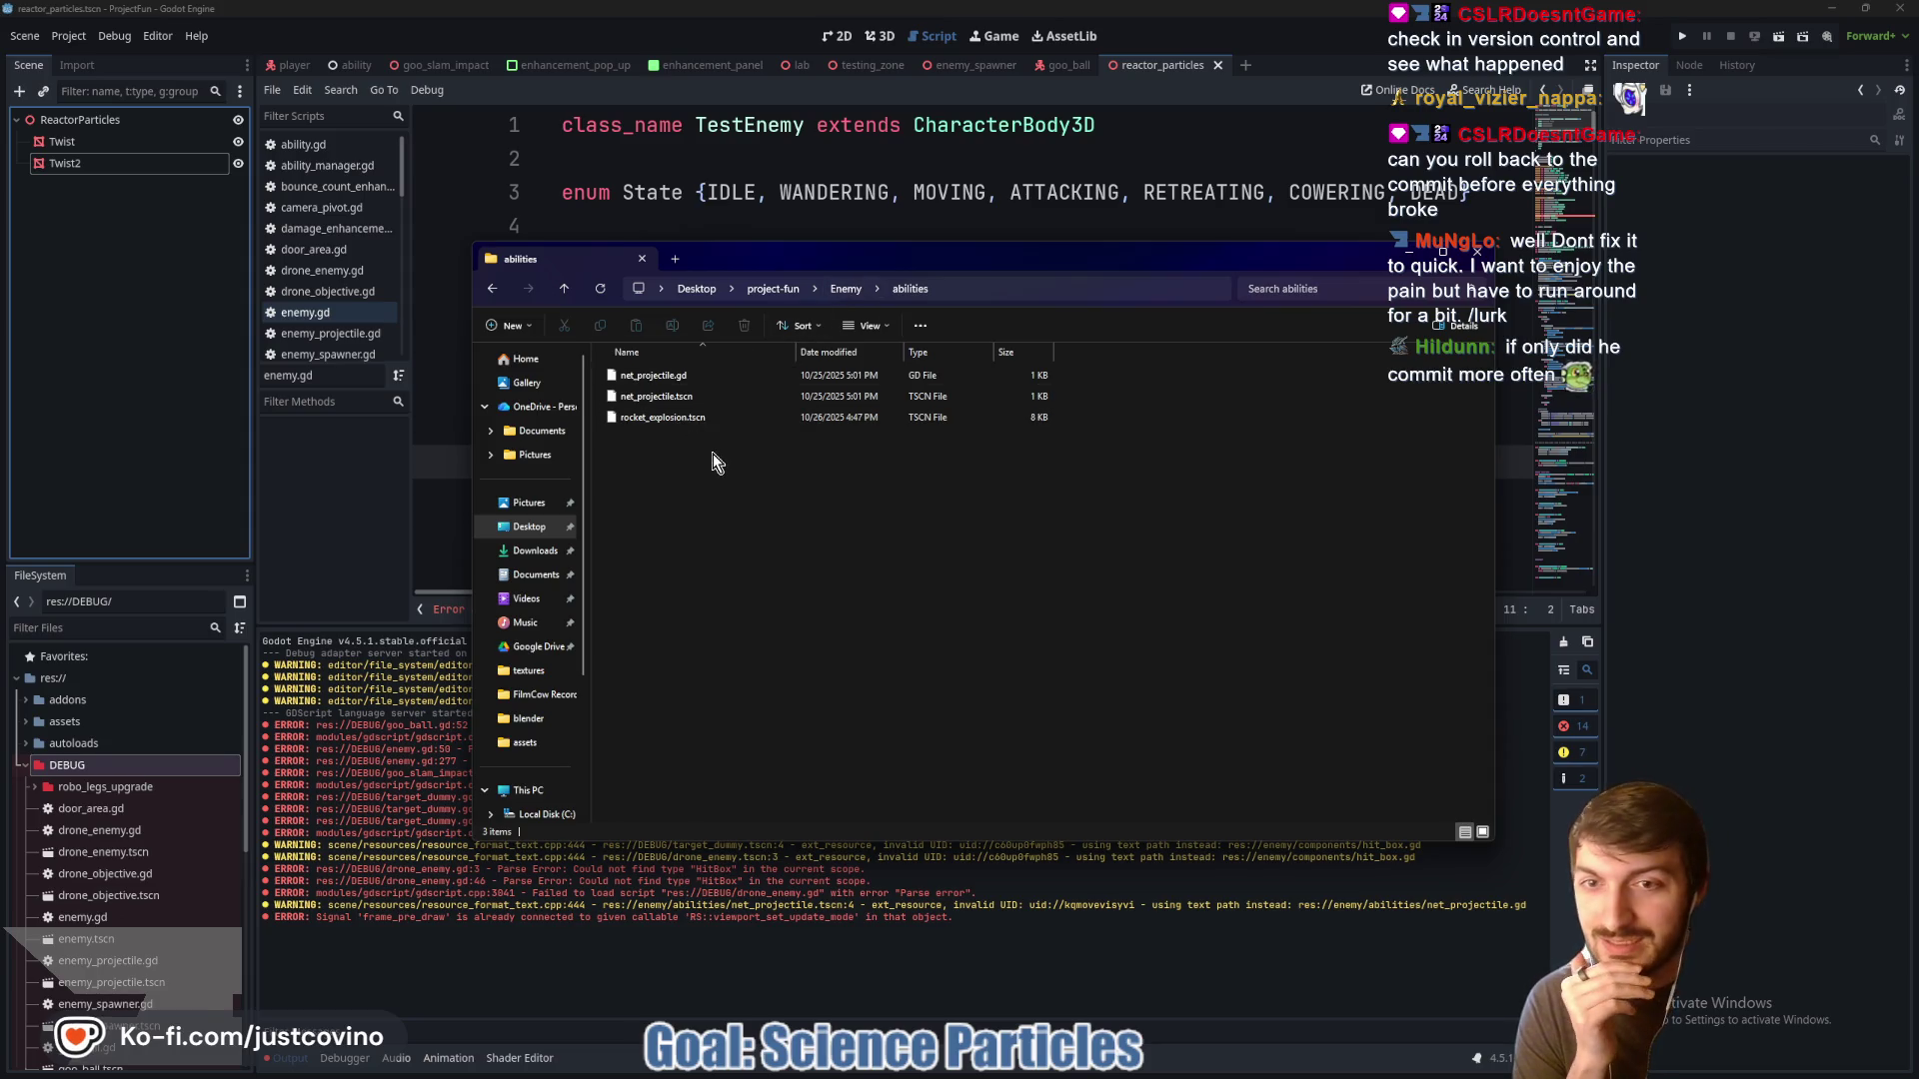
left_click(565, 287)
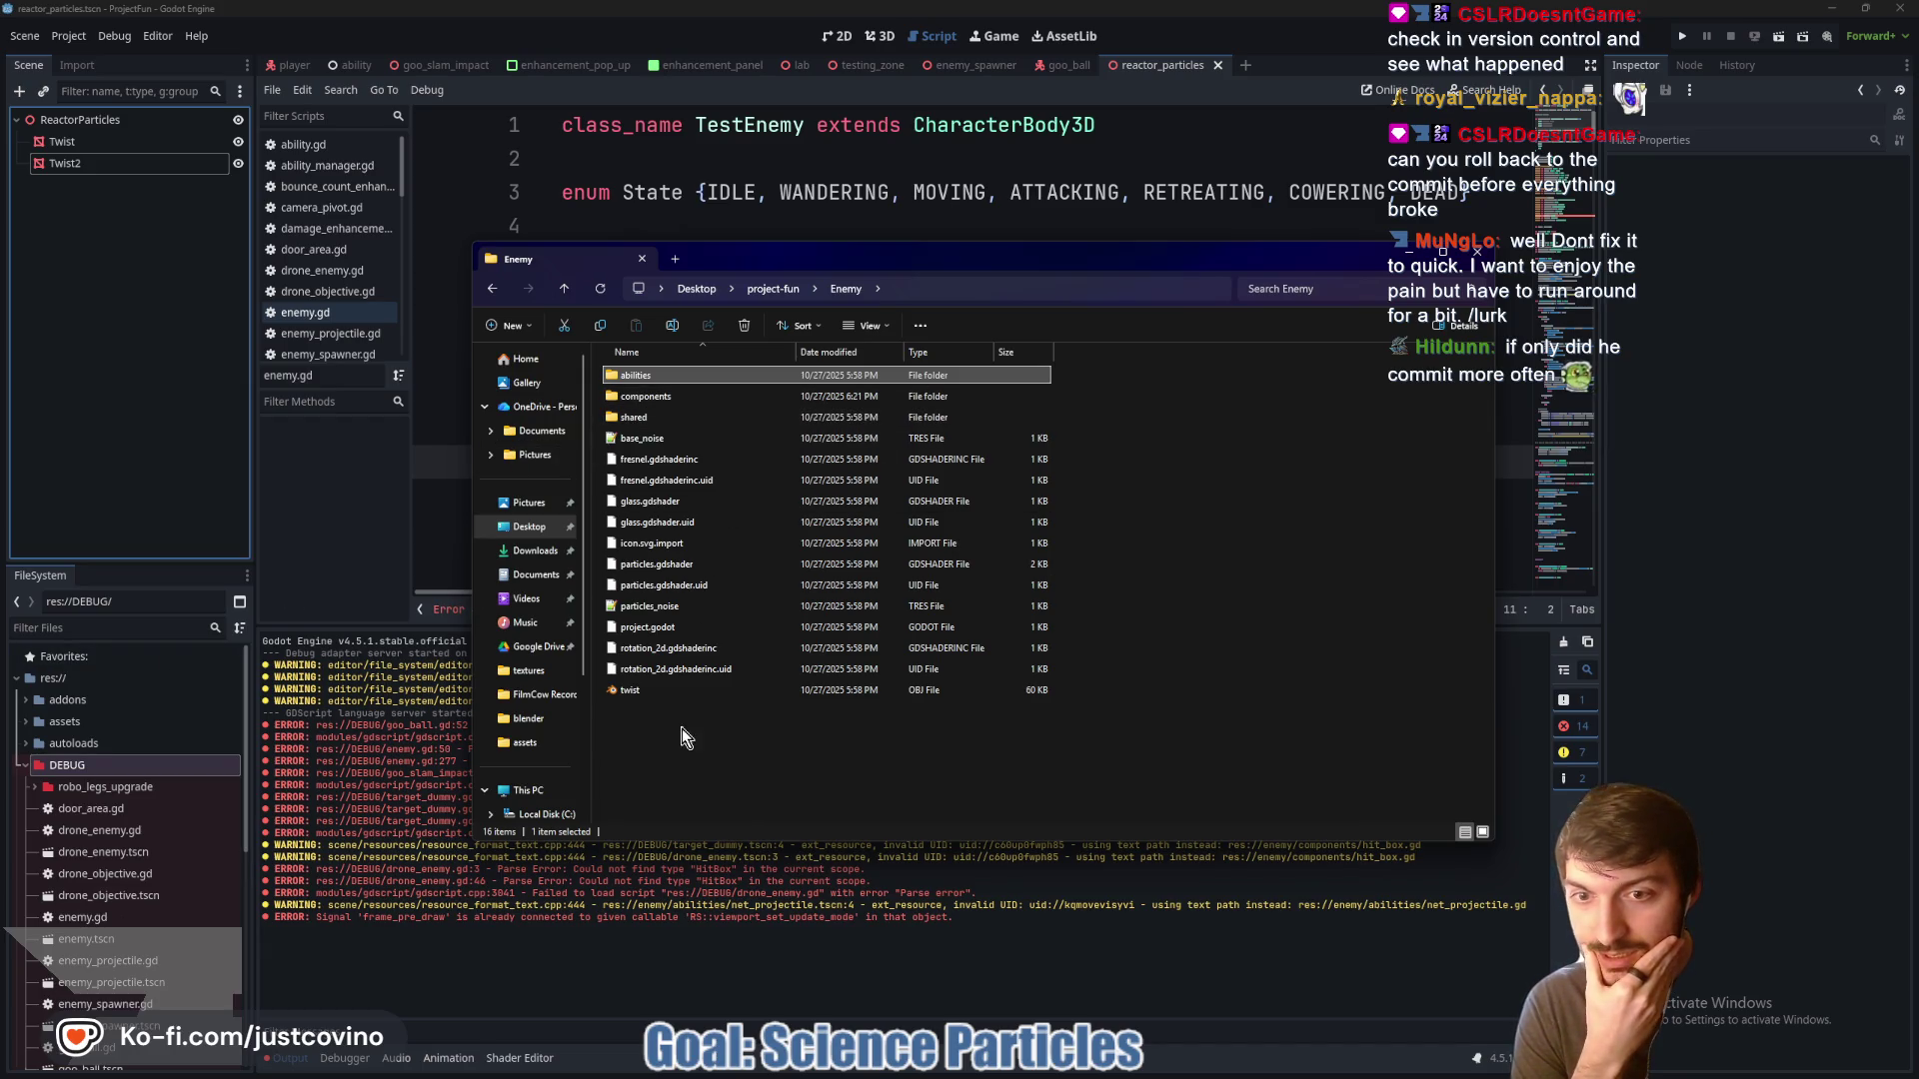
Box-select the Enemy folder's files from shared through twist, deselect them, and return to Godot
mouse_move(690, 744)
left_mouse_down()
mouse_move(681, 394)
mouse_move(692, 500)
left_mouse_up()
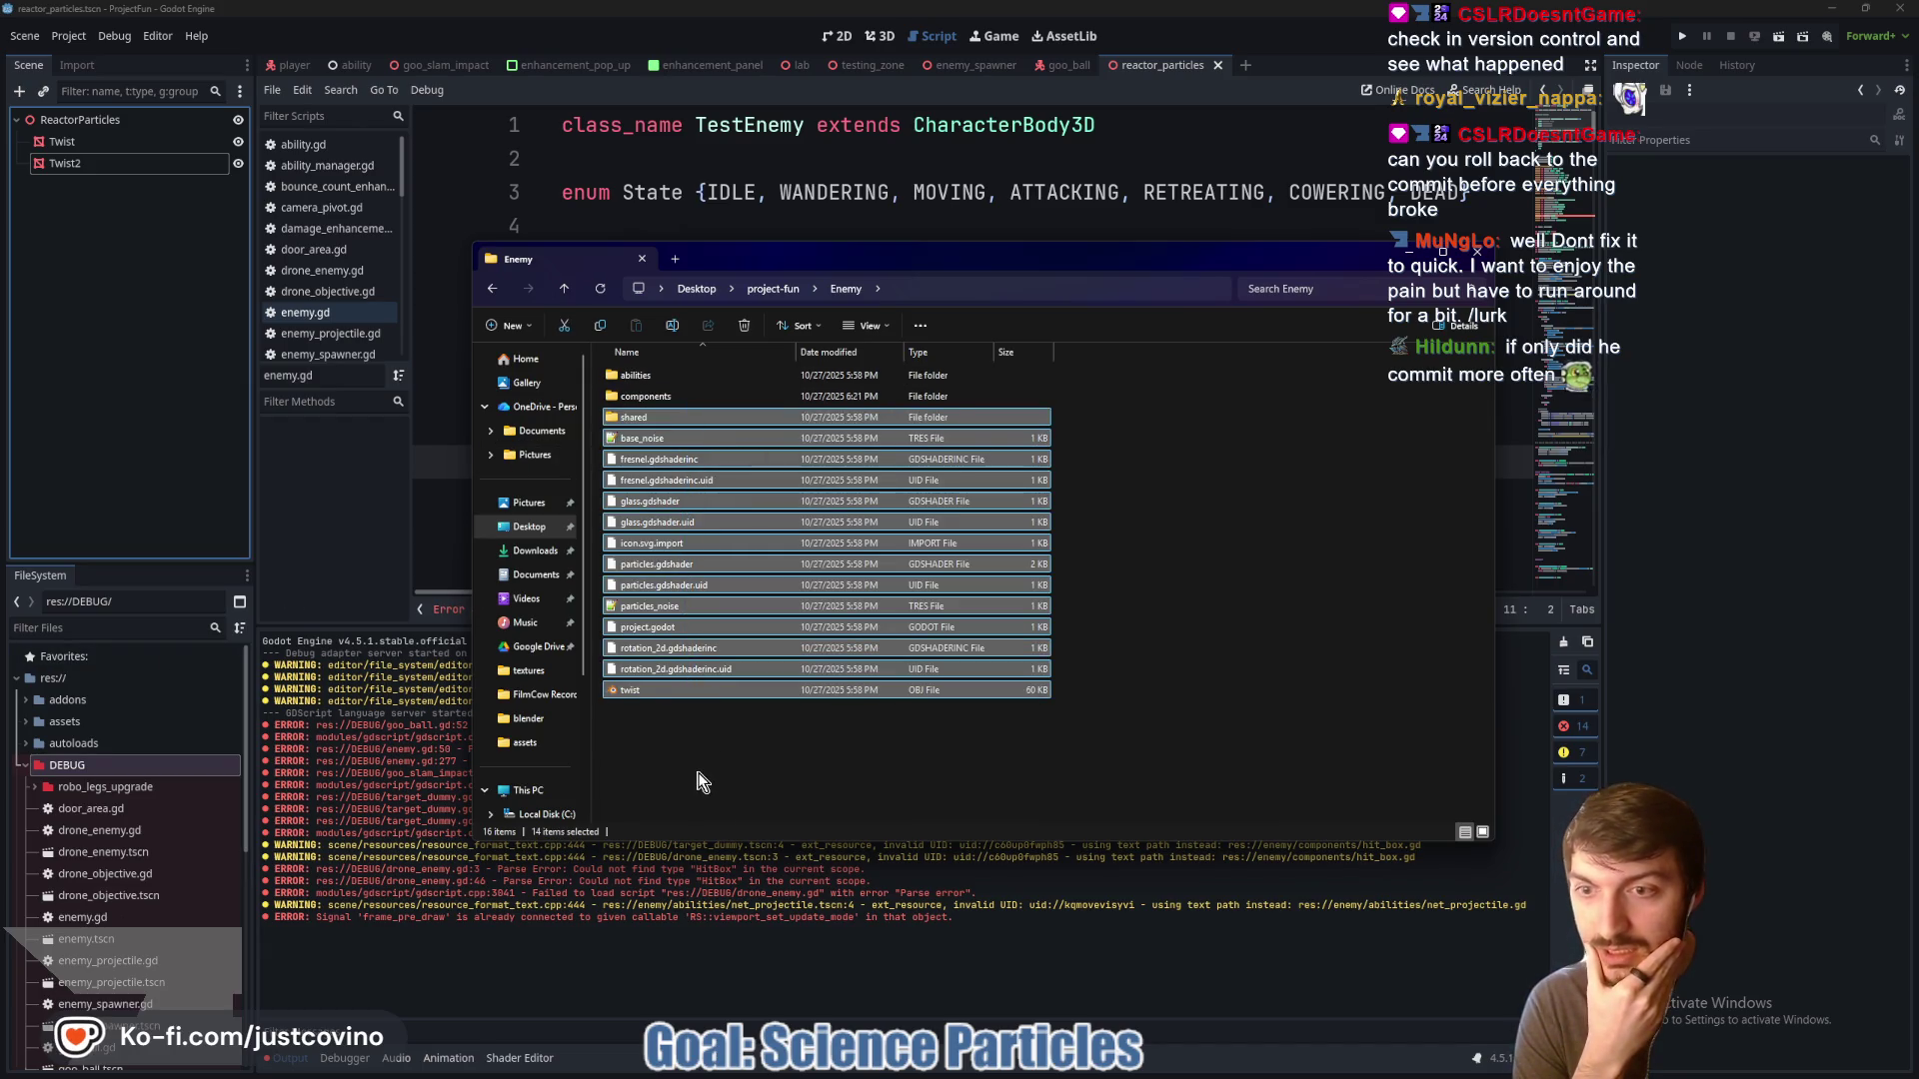
left_click(699, 782)
left_click(142, 619)
type("twit")
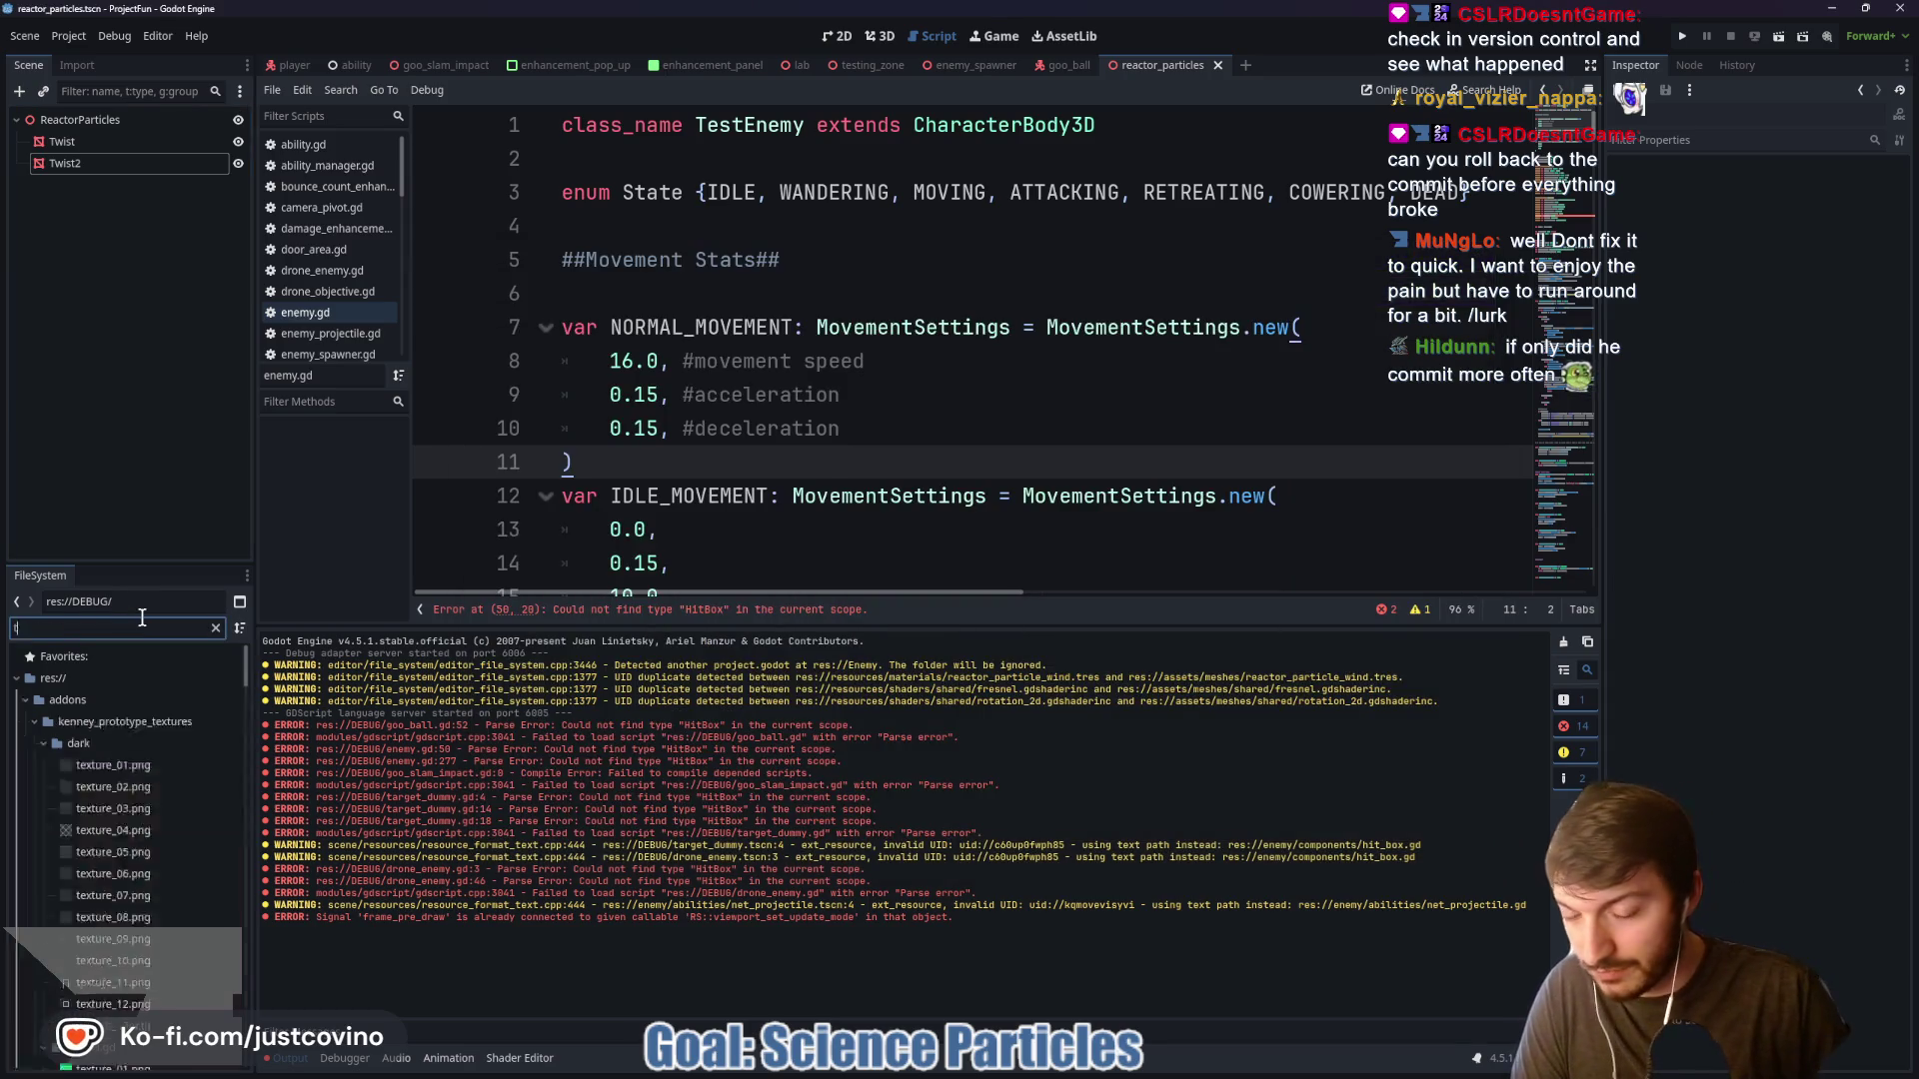
left_click(78, 600)
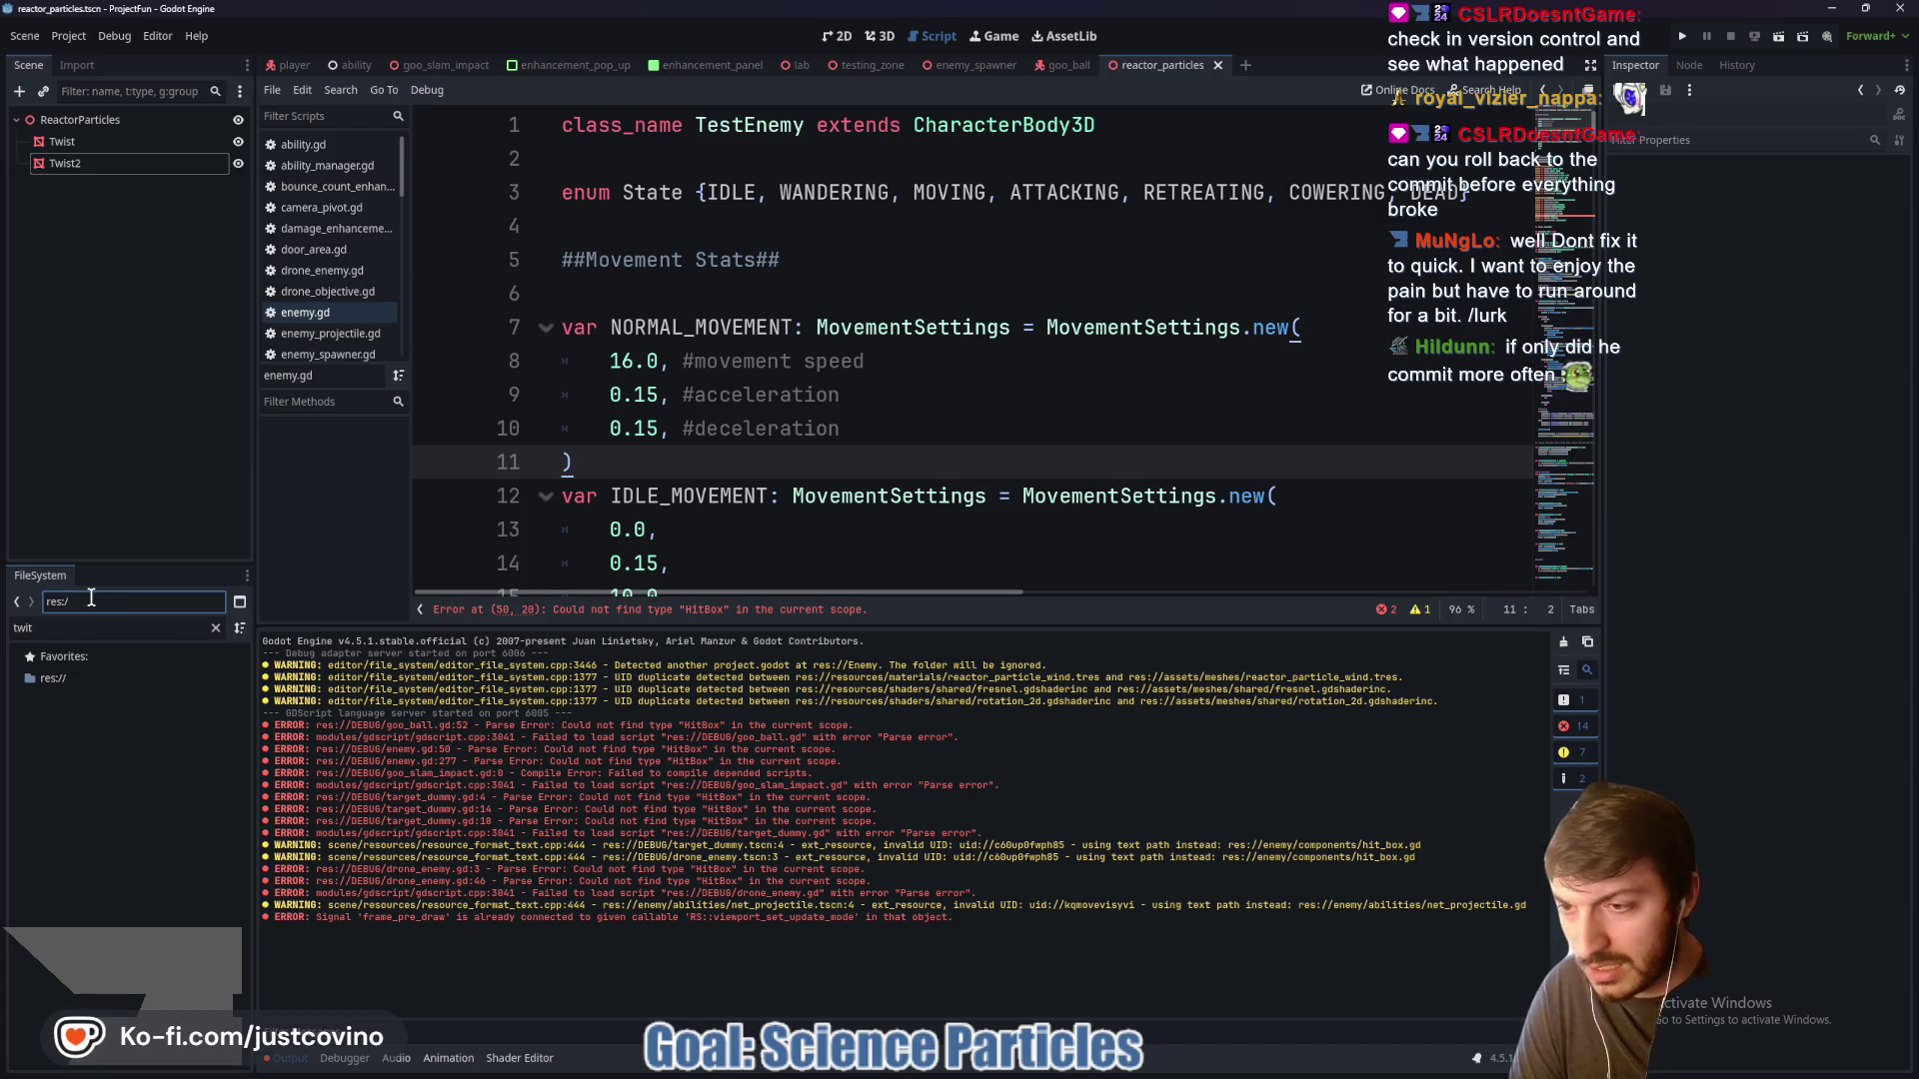
left_click(113, 629)
key("BackSpace")
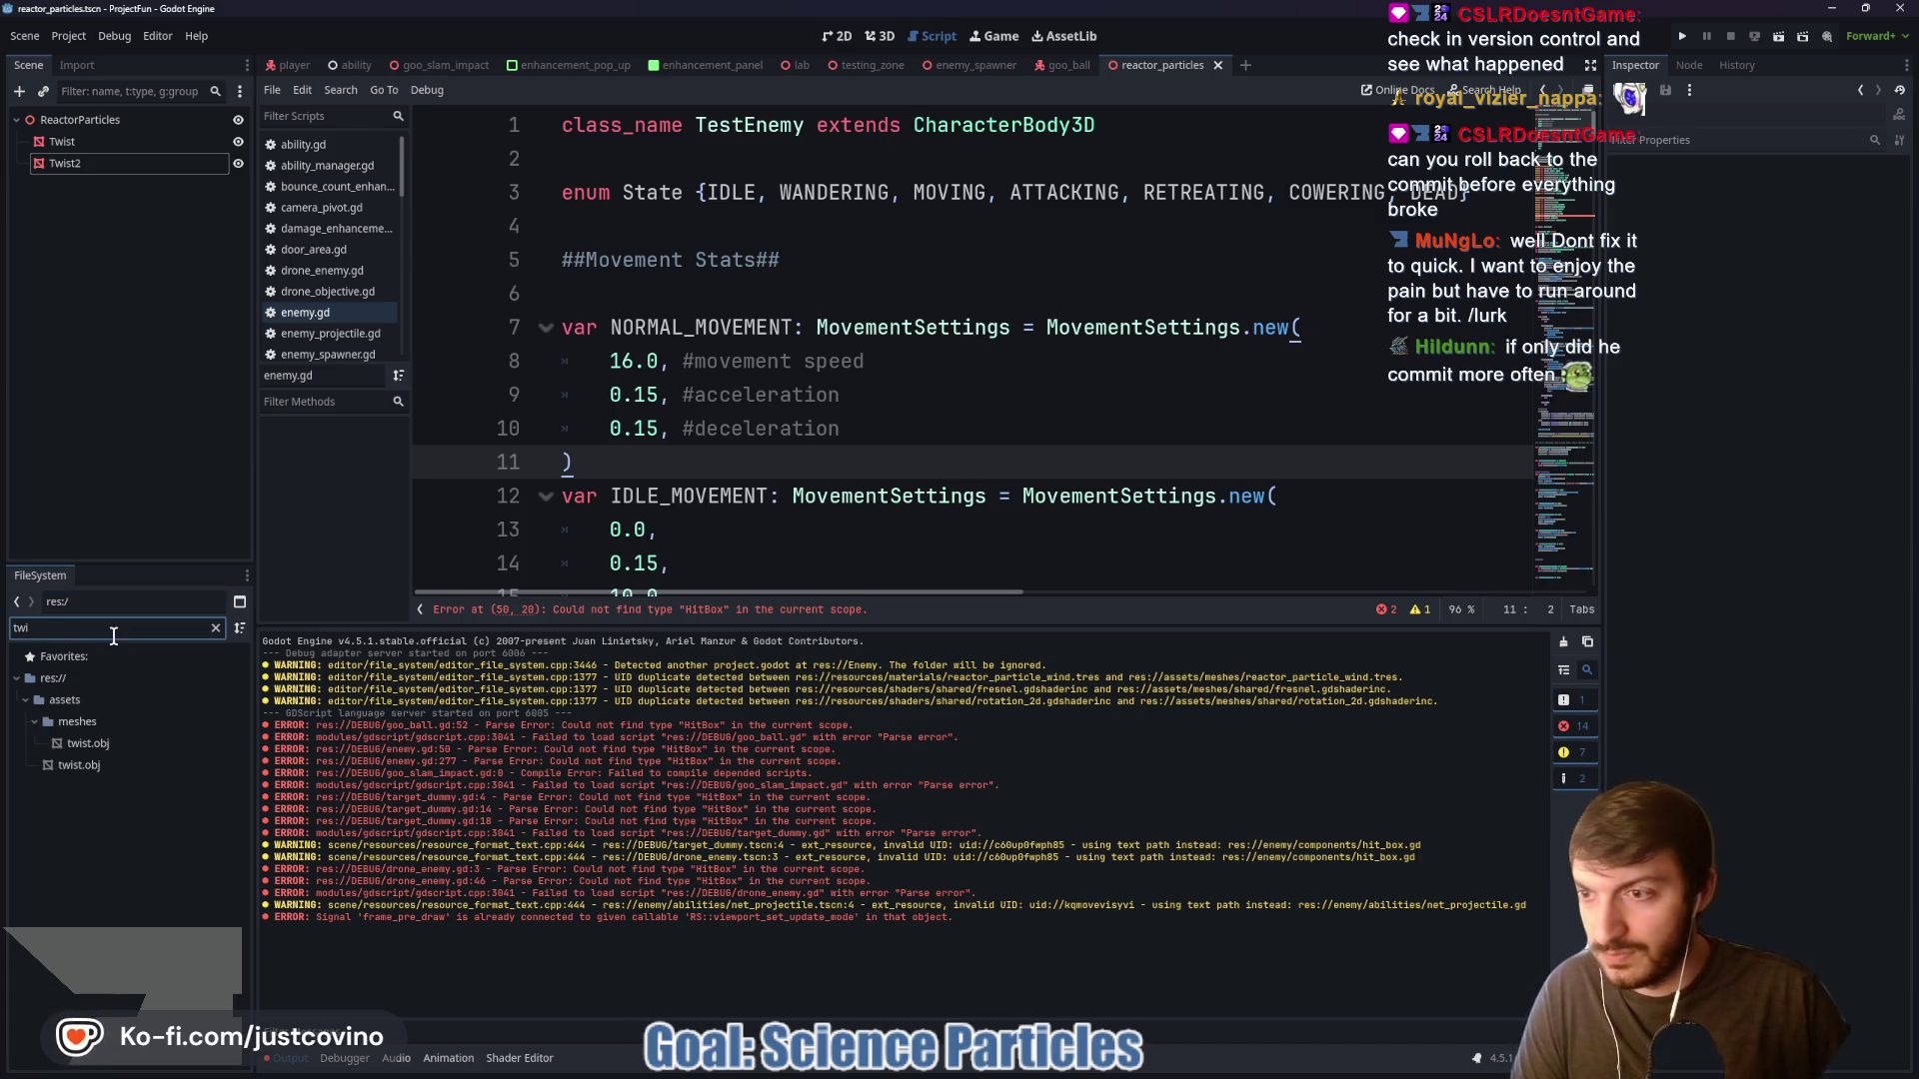
left_click(215, 627)
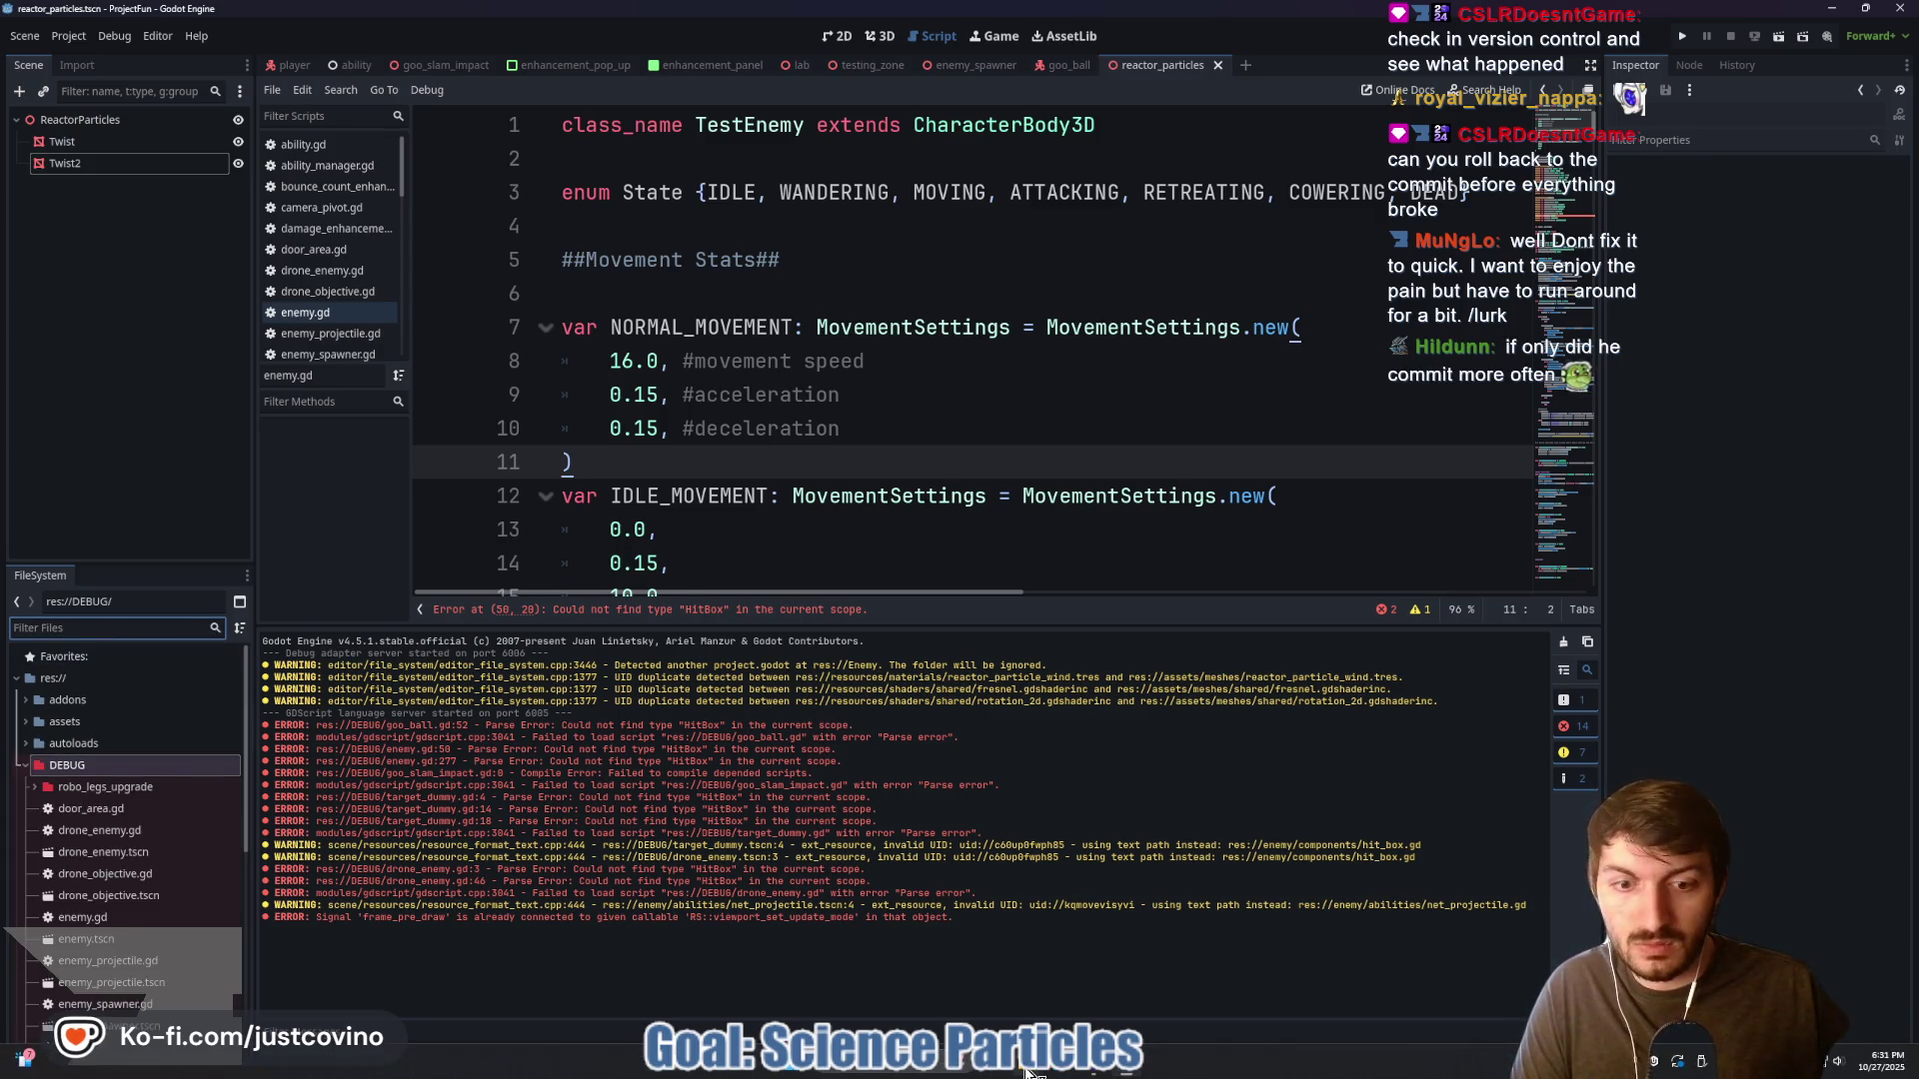
mouse_move(1028, 1061)
left_click(1058, 1016)
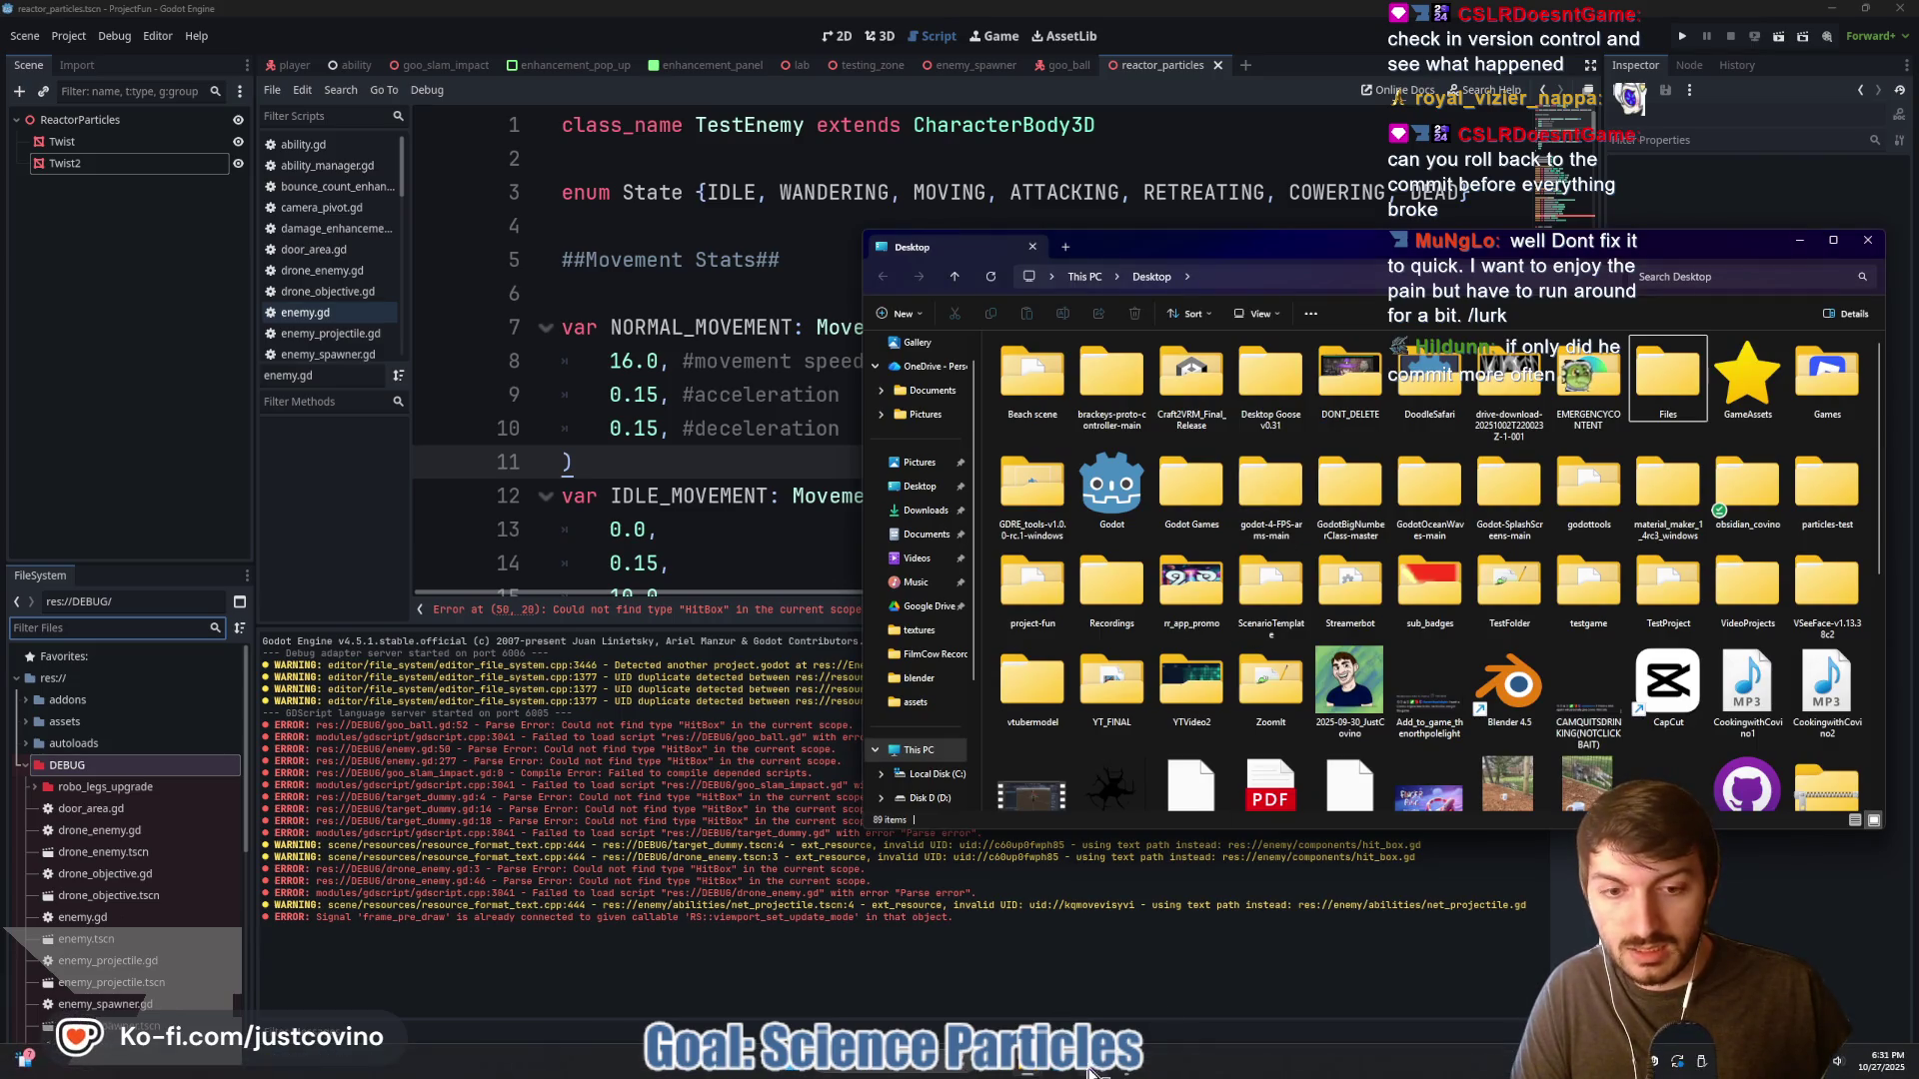
left_click(1029, 974)
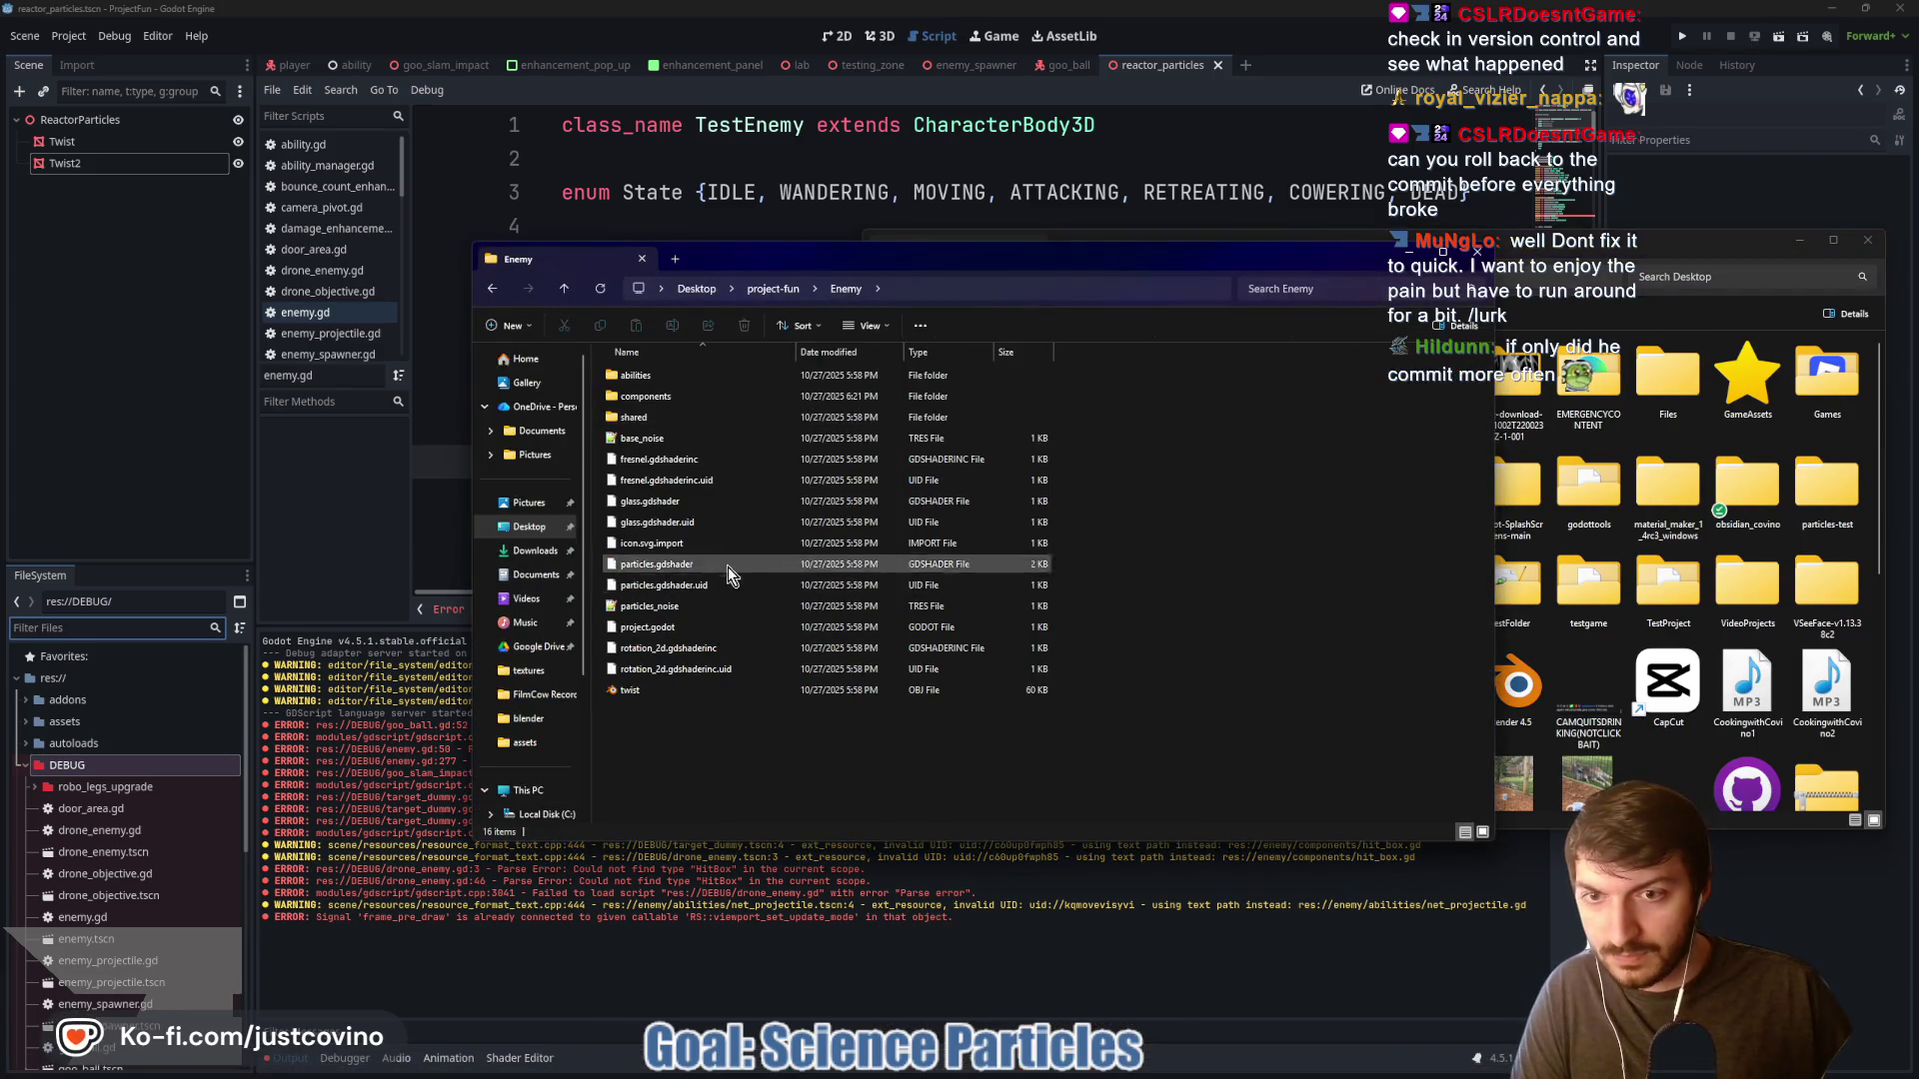
left_click(70, 625)
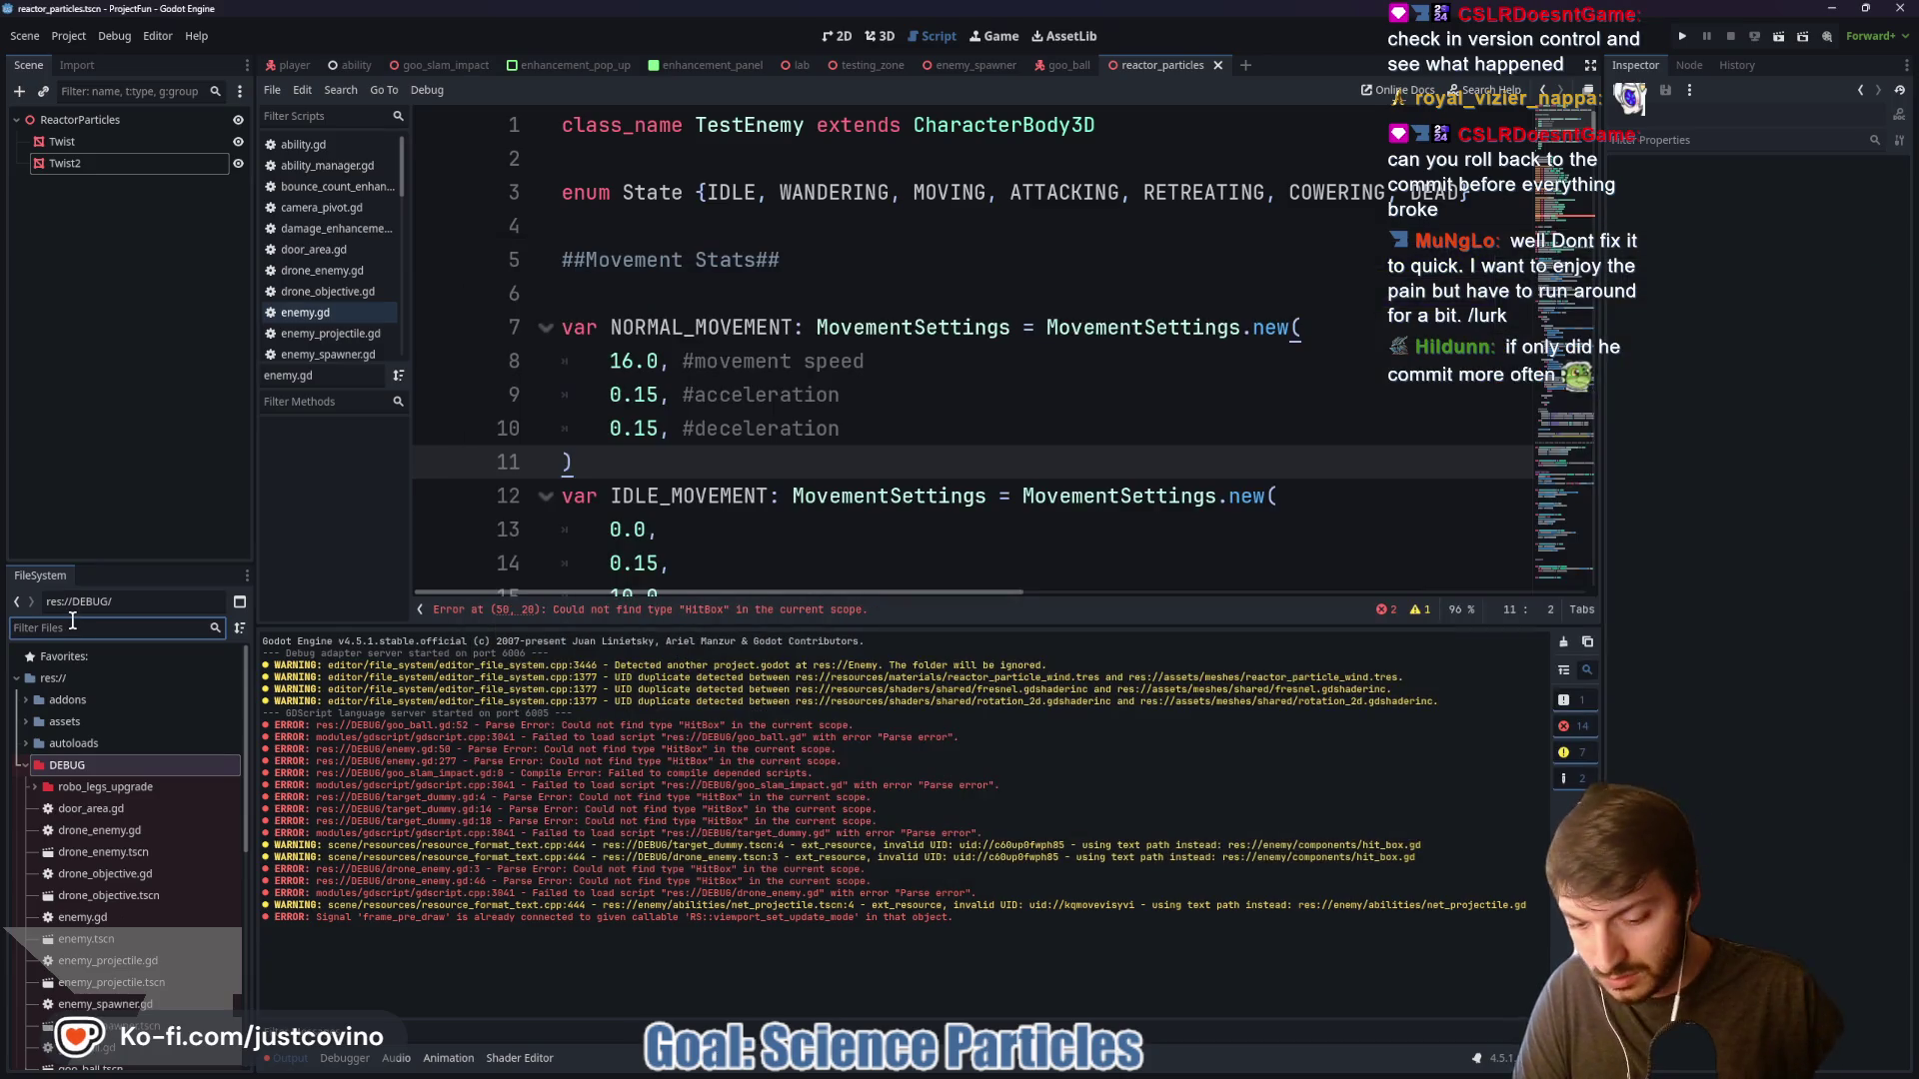
type("particle")
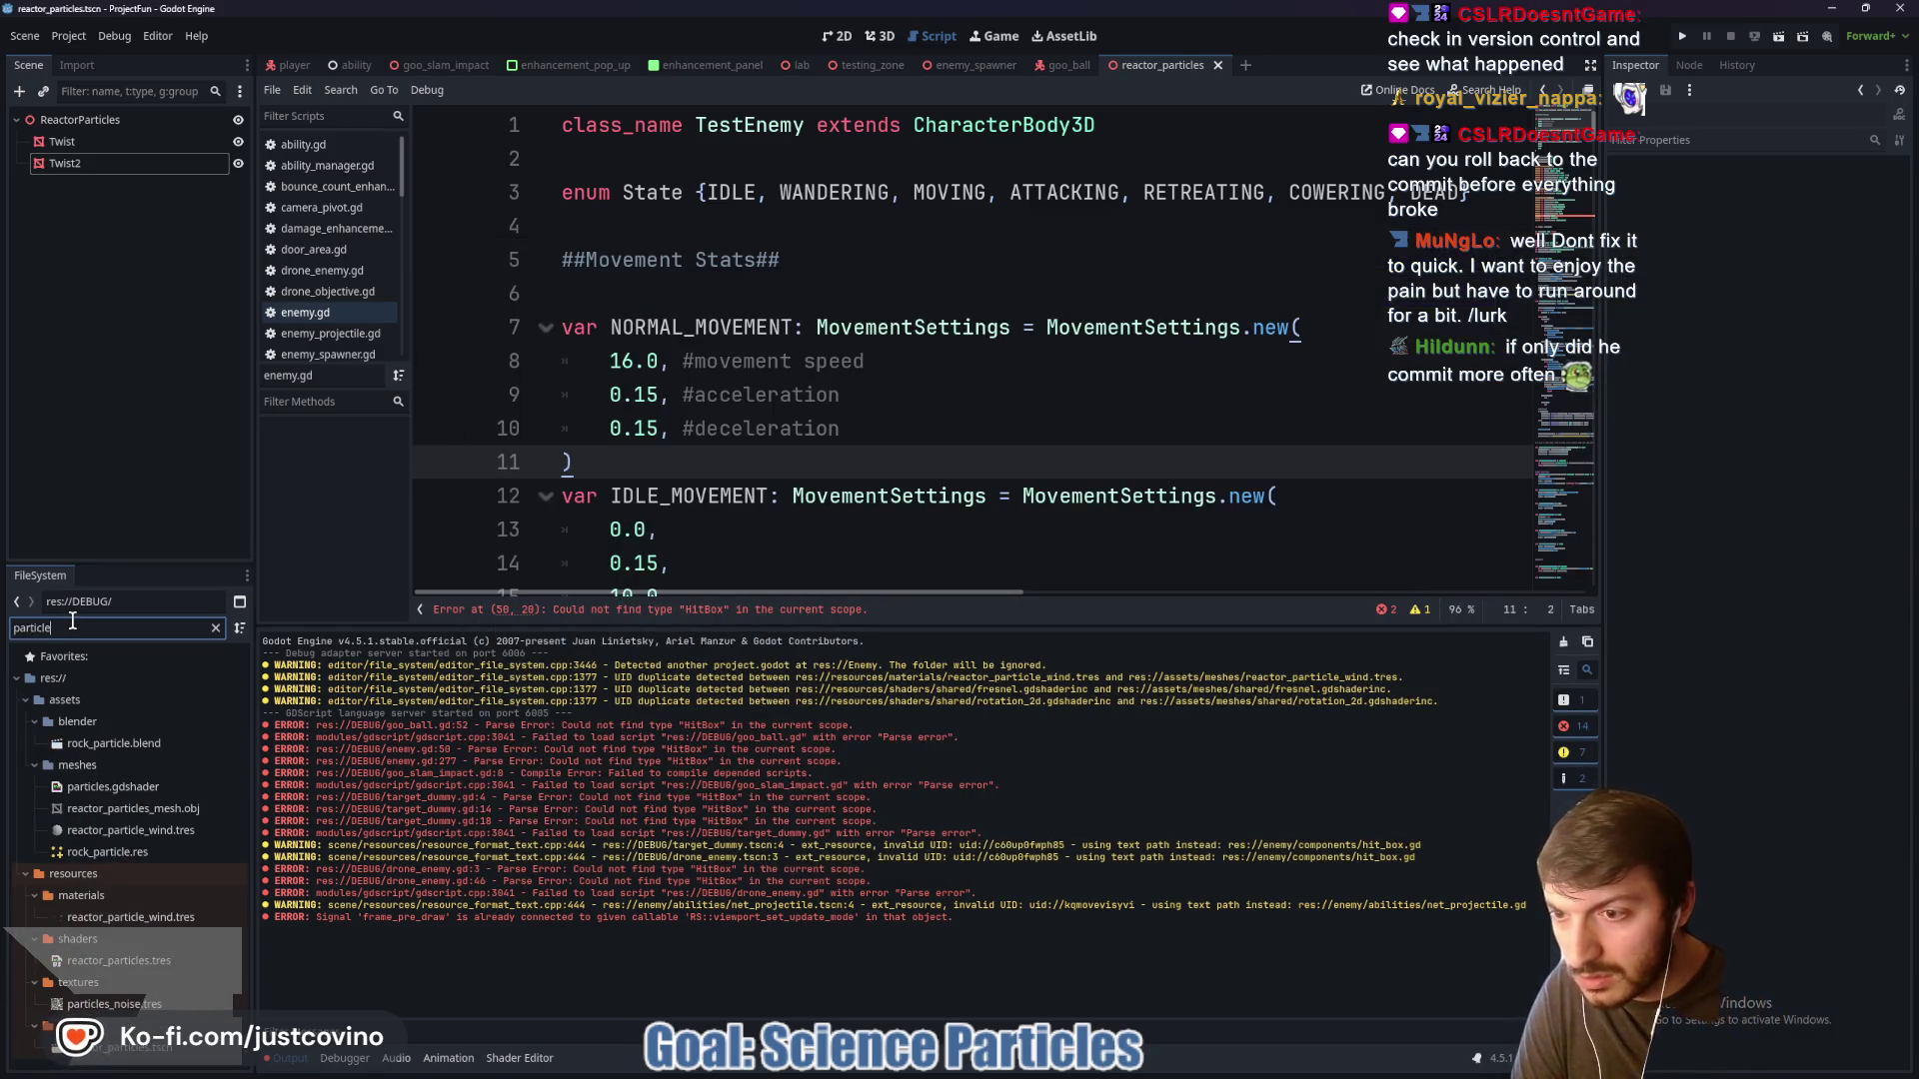
Select all 13 loose files in the Enemy Explorer window
mouse_move(911, 1069)
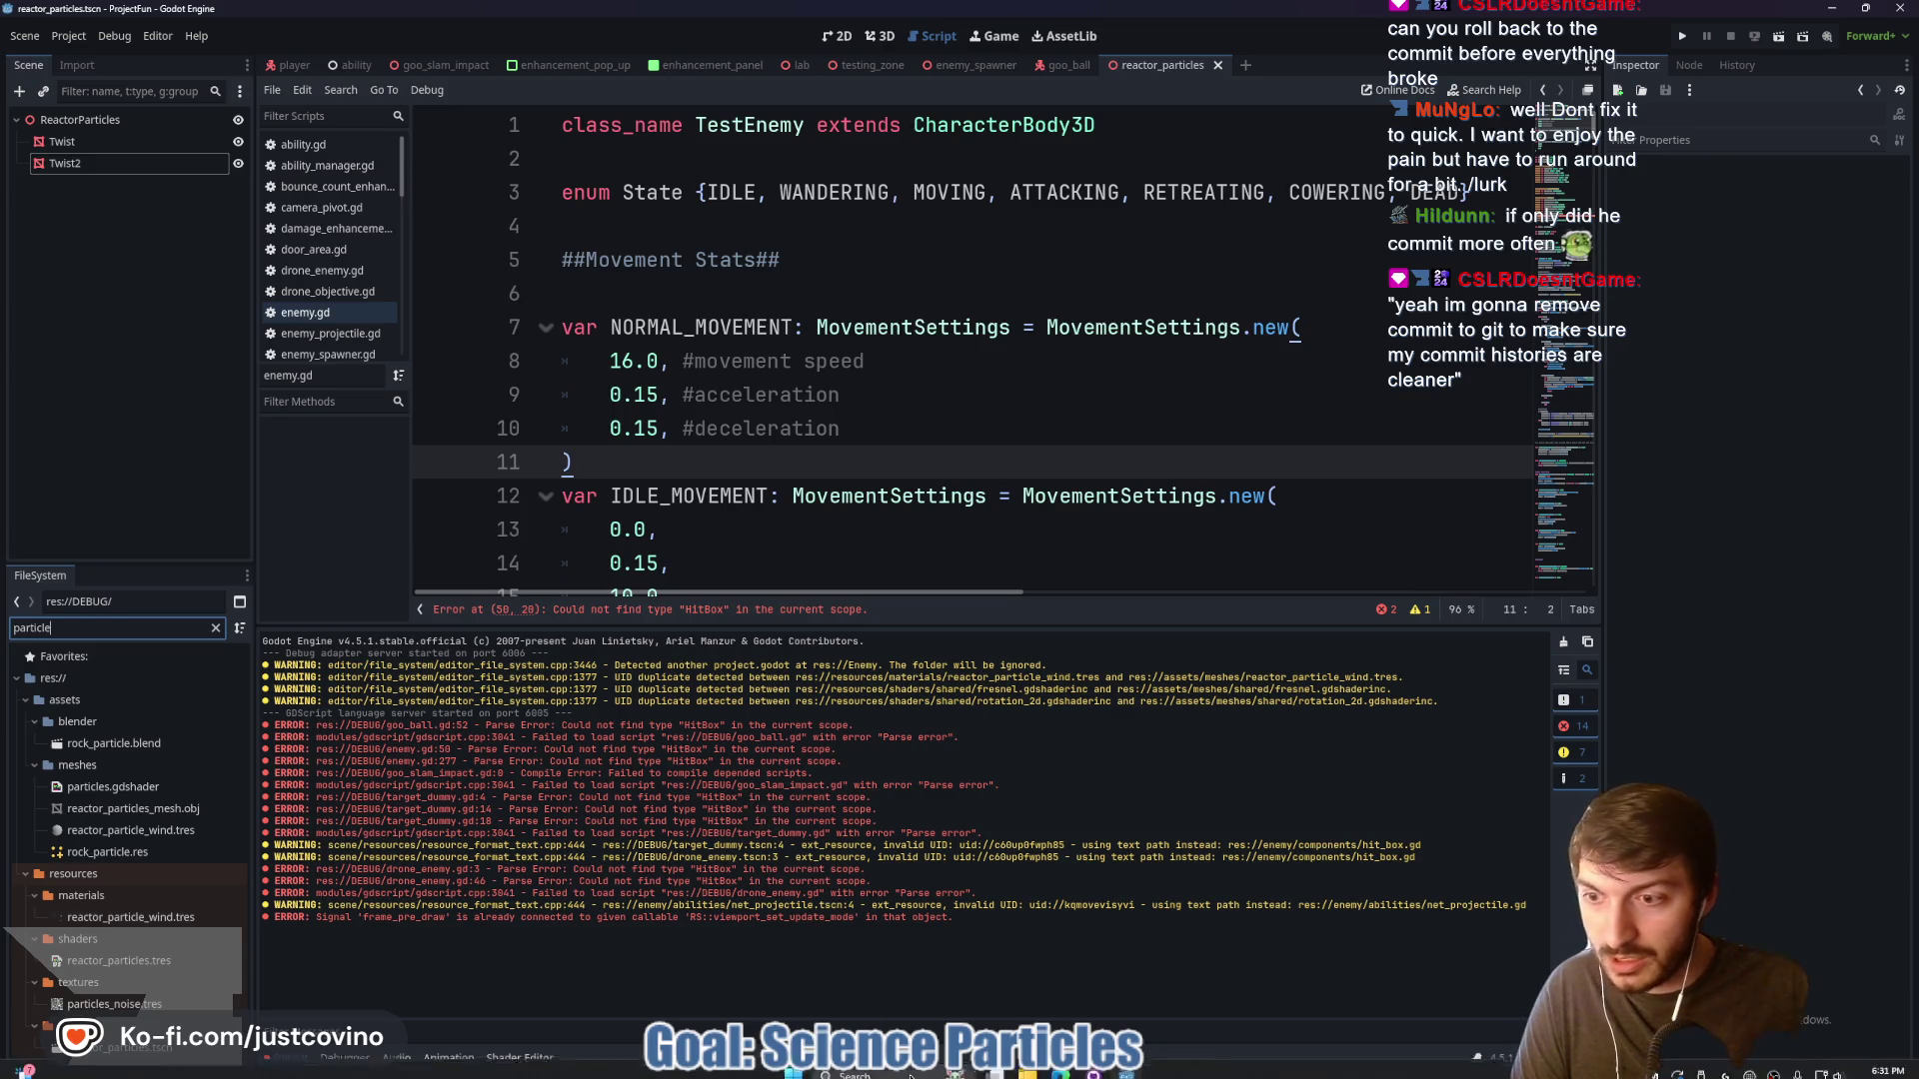
mouse_move(1031, 1072)
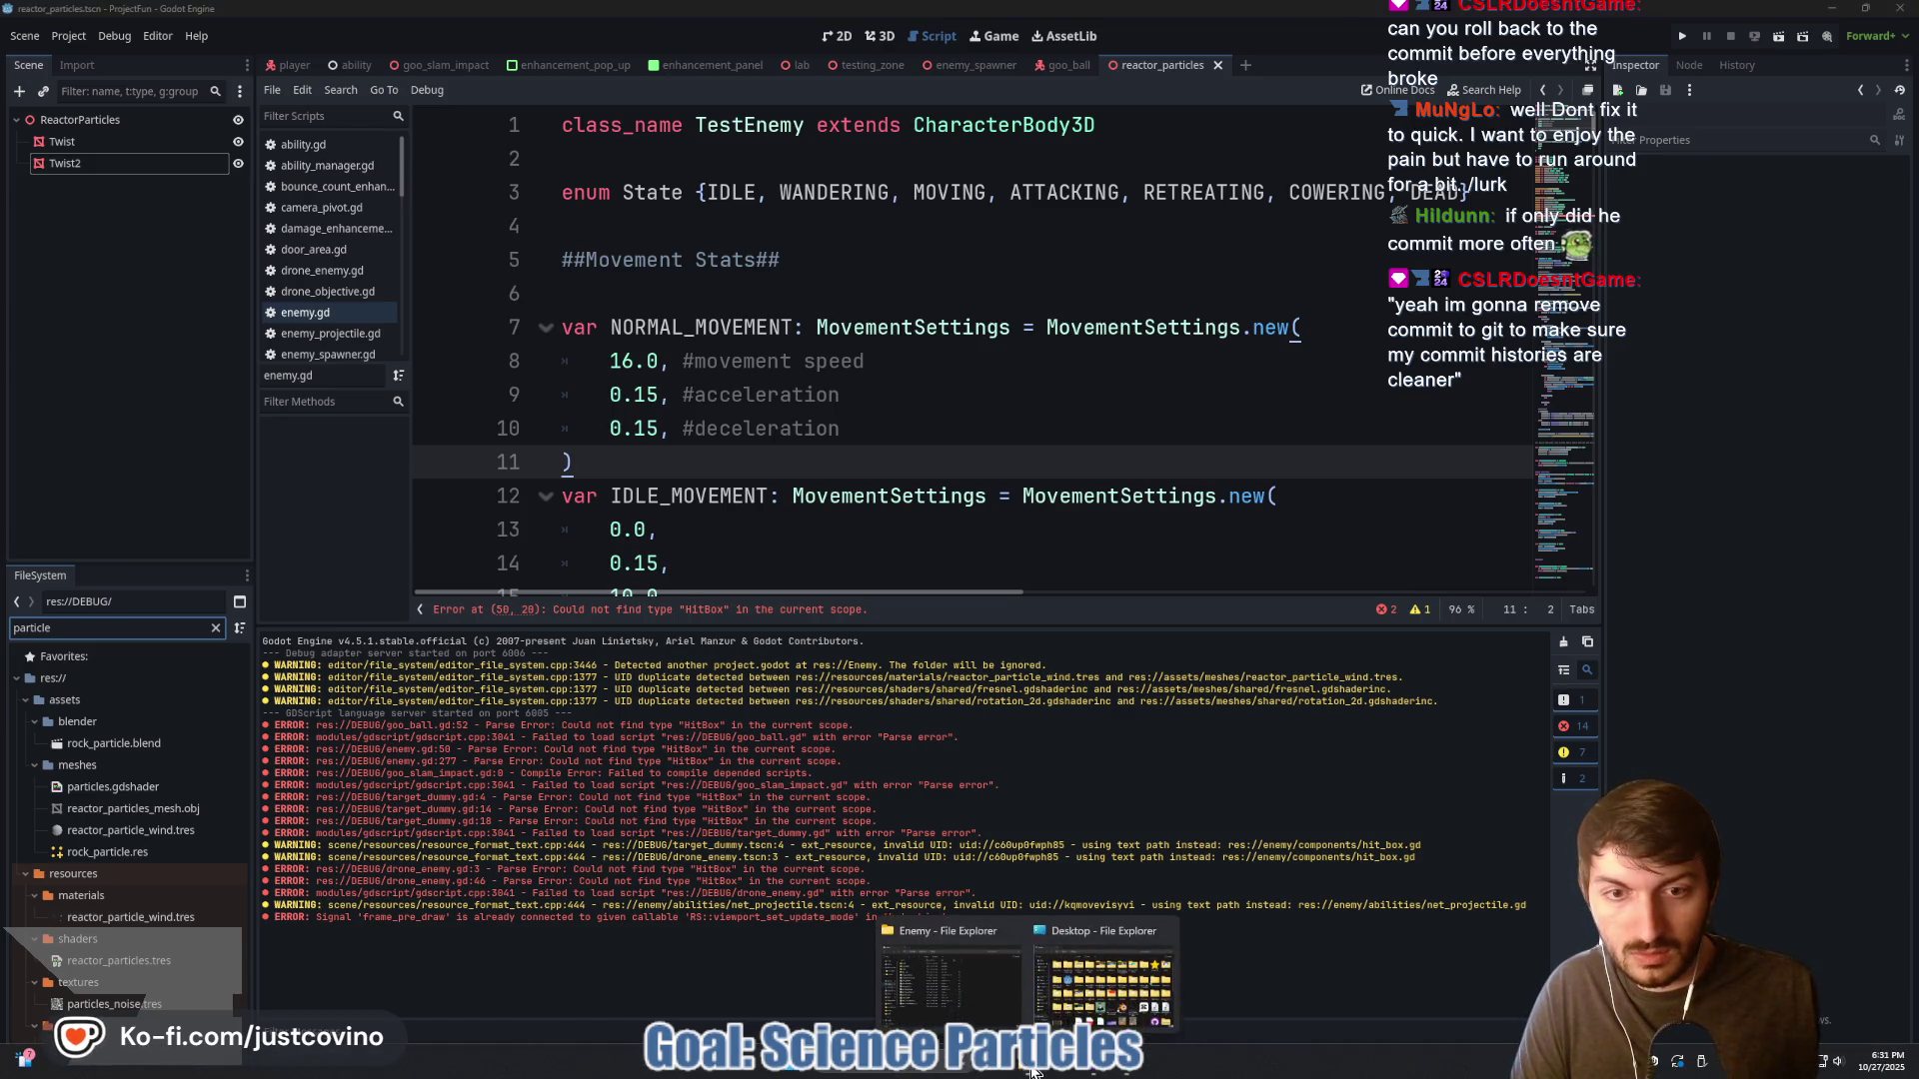
left_click(1130, 975)
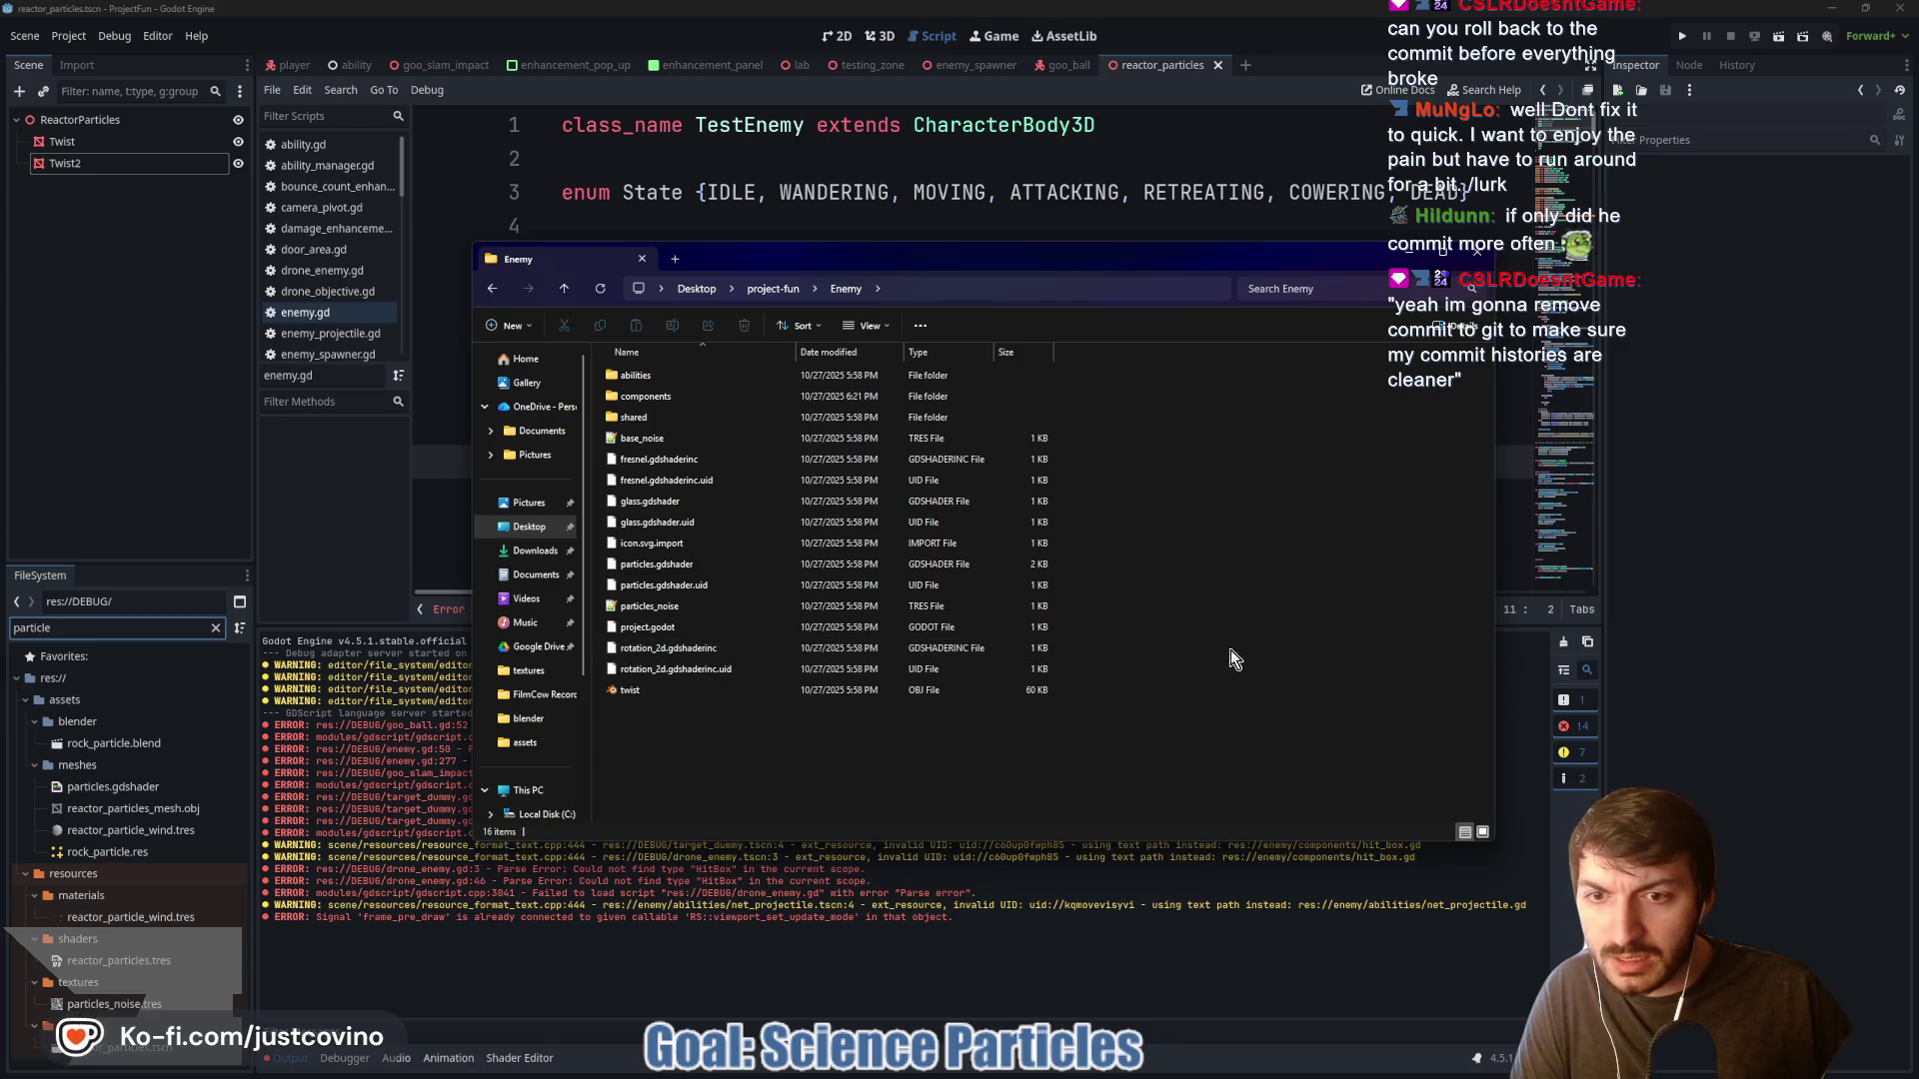
mouse_move(1219, 655)
left_mouse_down()
mouse_move(1100, 690)
mouse_move(721, 603)
mouse_move(651, 418)
left_mouse_up()
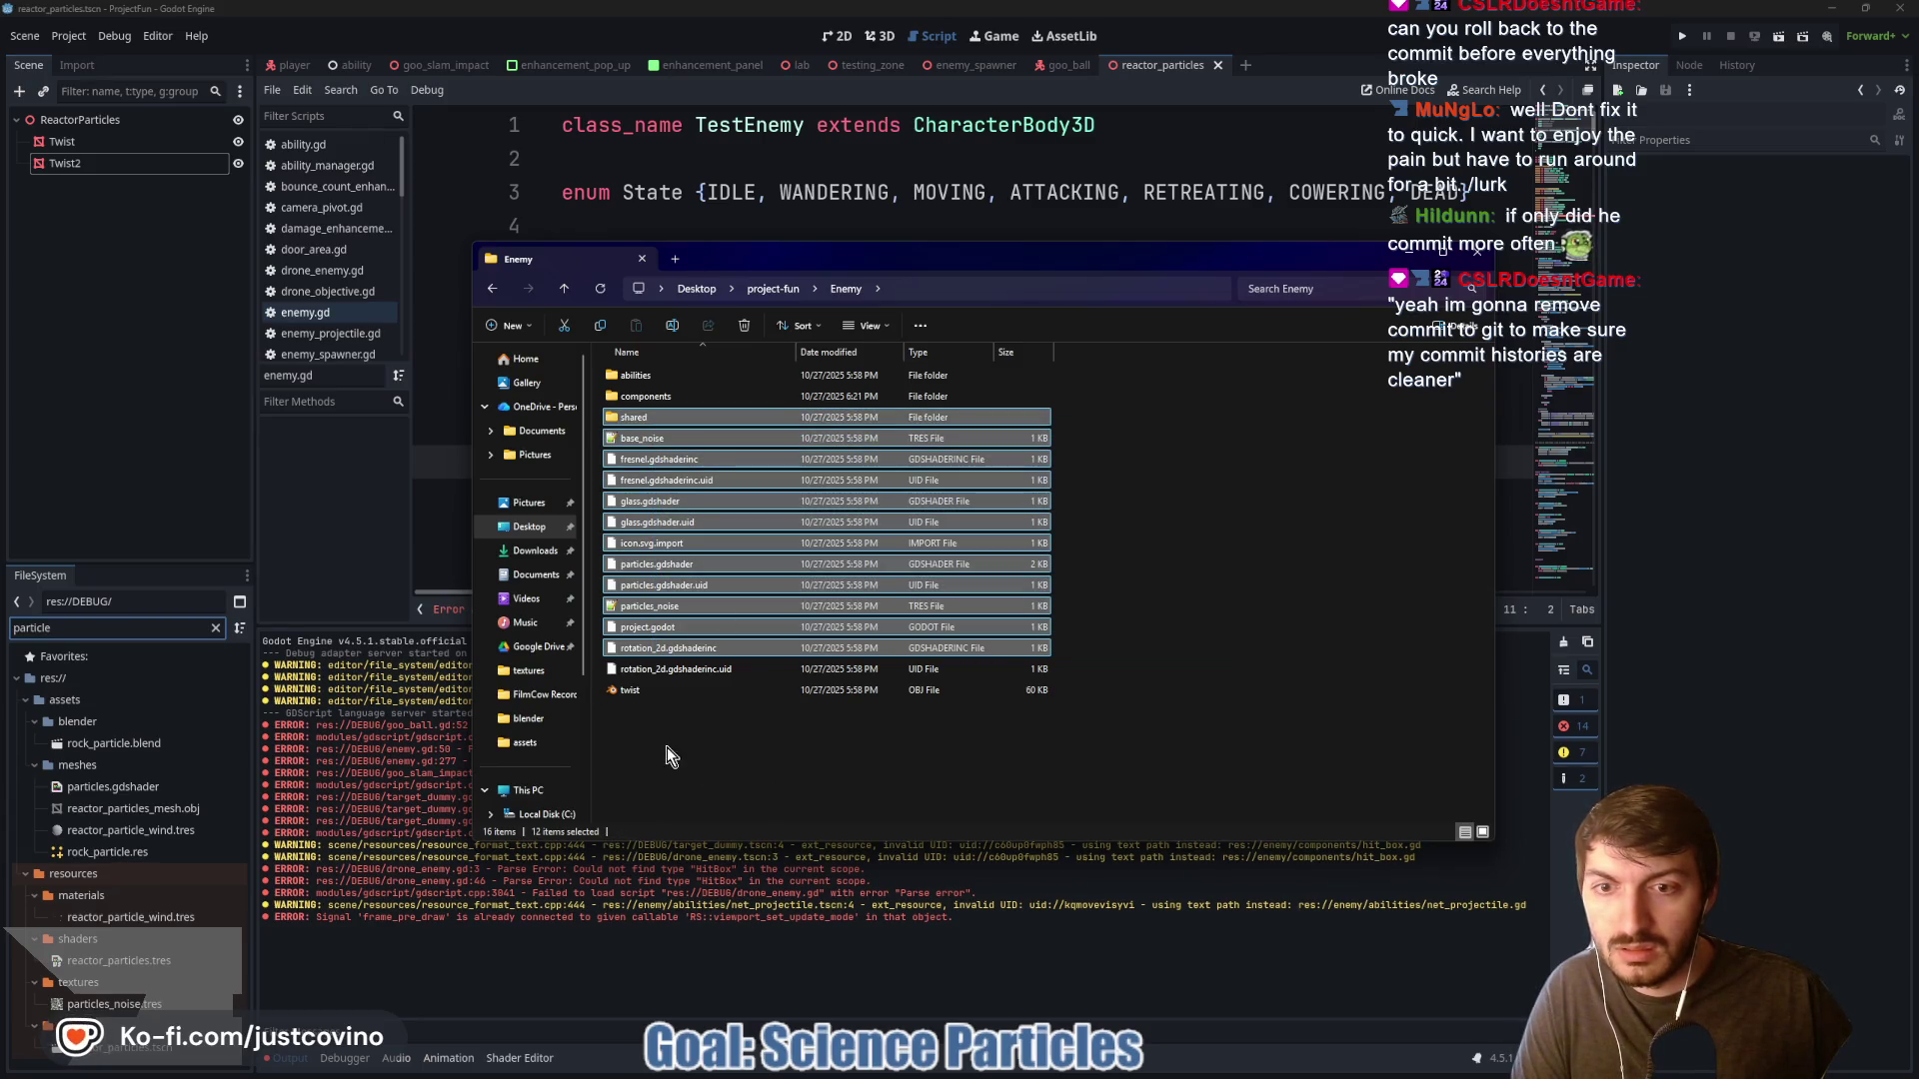
mouse_move(667, 747)
left_mouse_down()
mouse_move(658, 434)
mouse_move(676, 429)
left_mouse_up()
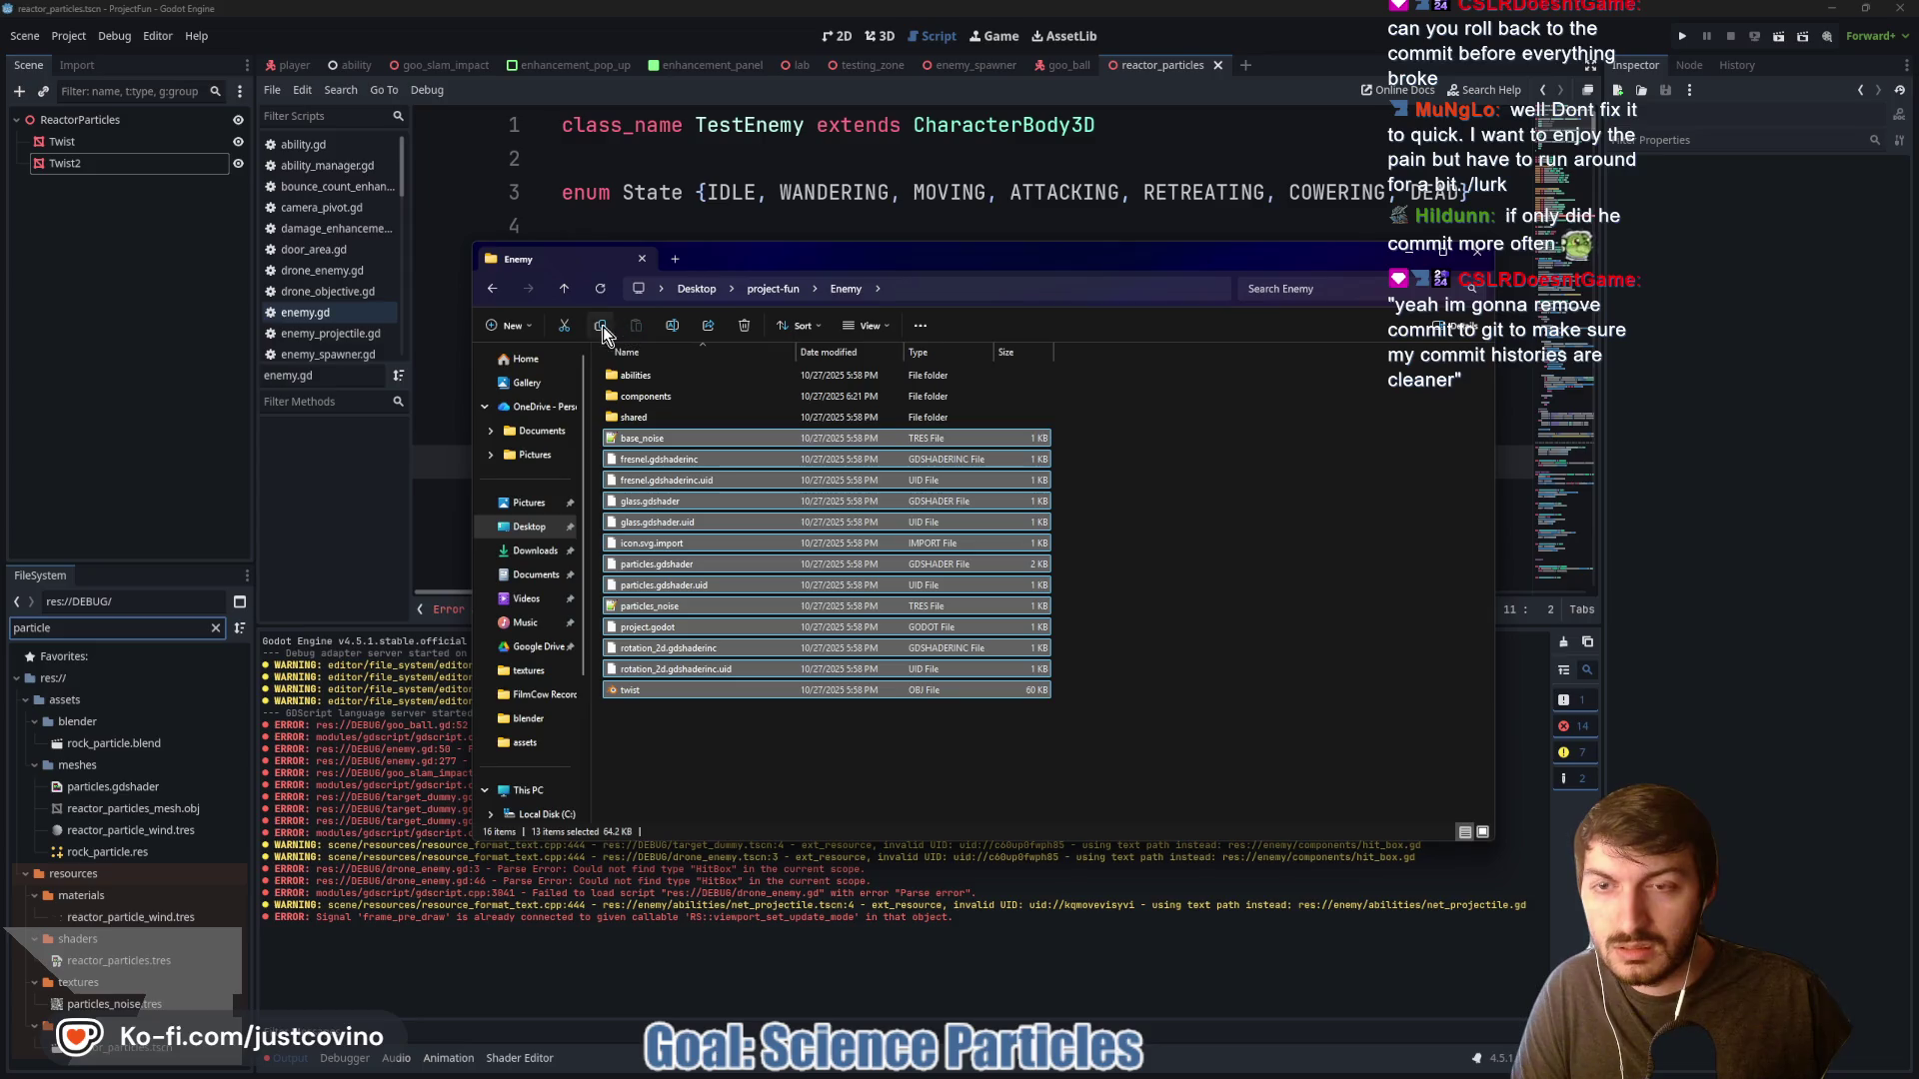
Delete the loose files and the shared folder, leaving only abilities and components
left_click(747, 322)
left_click(743, 326)
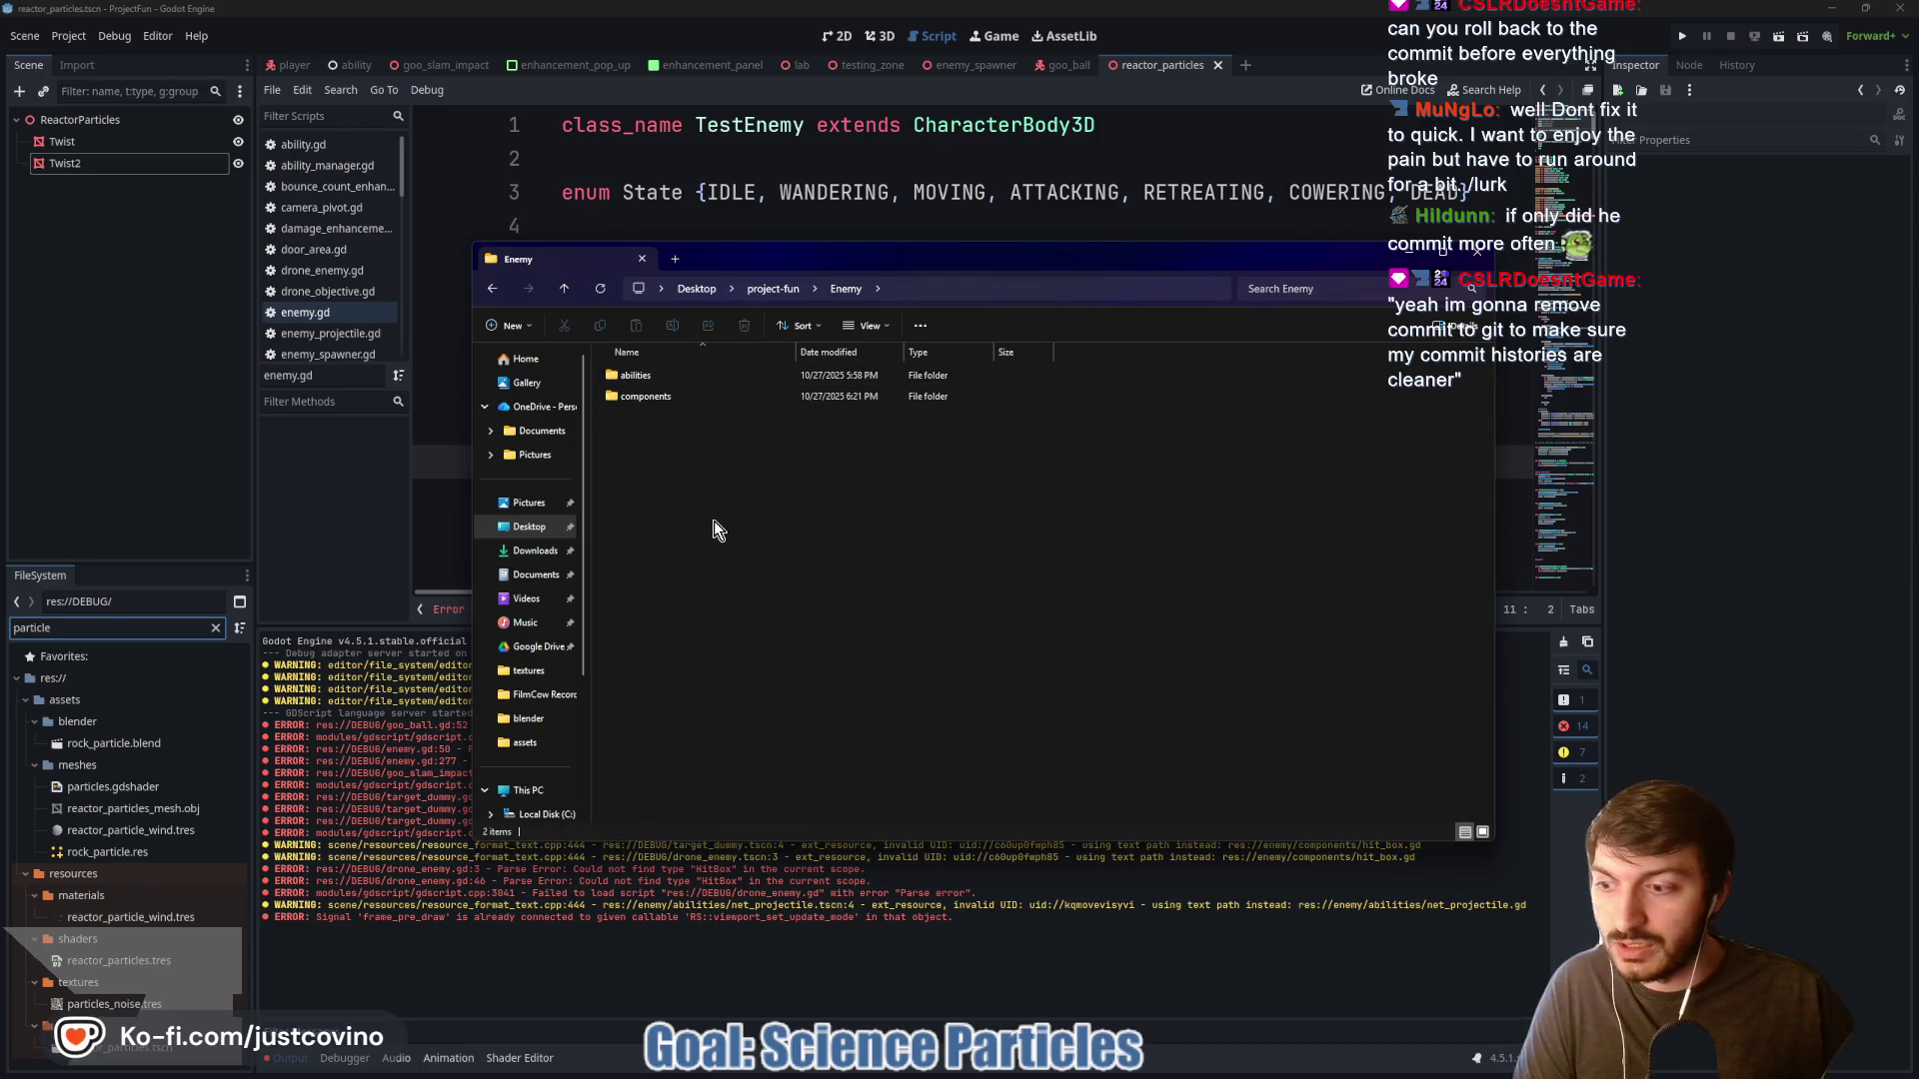
left_click(220, 476)
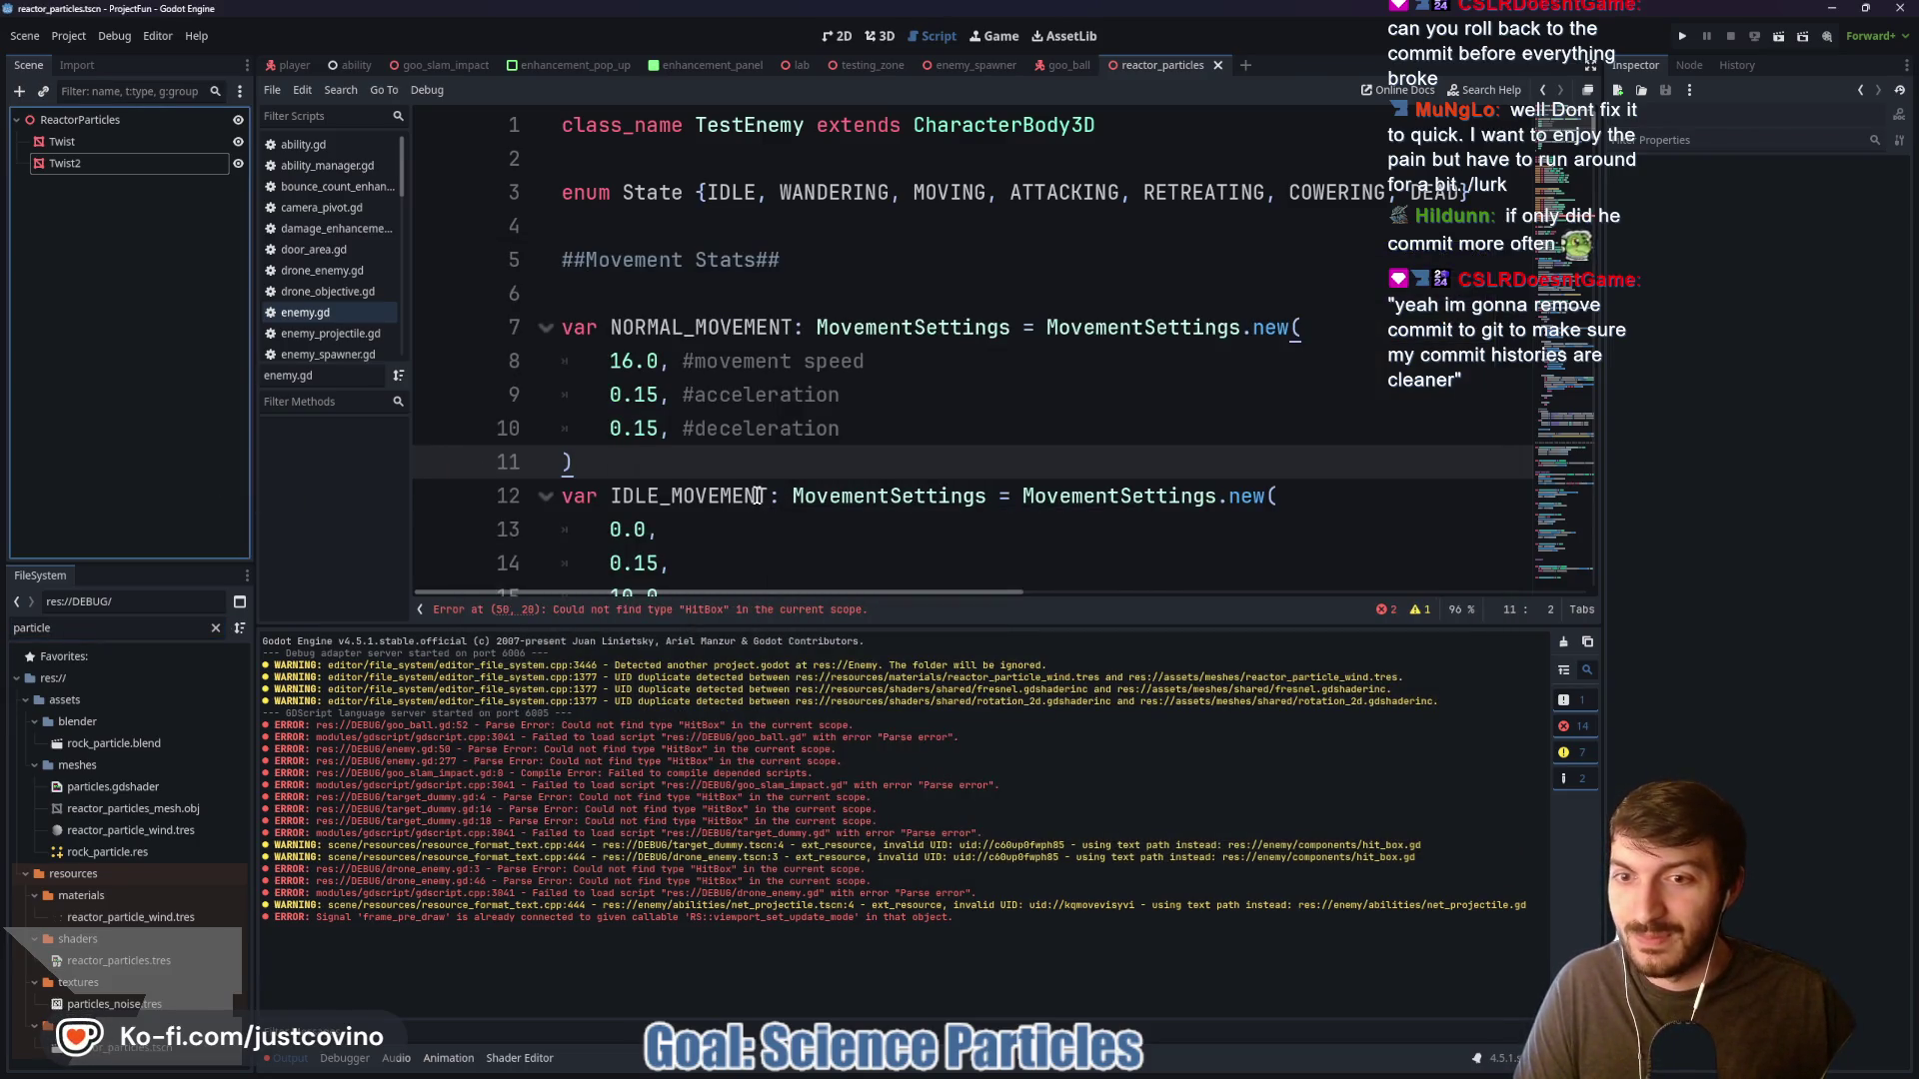
Reload the current project, then browse to the Enemy folder in the FileSystem dock
left_click(90, 32)
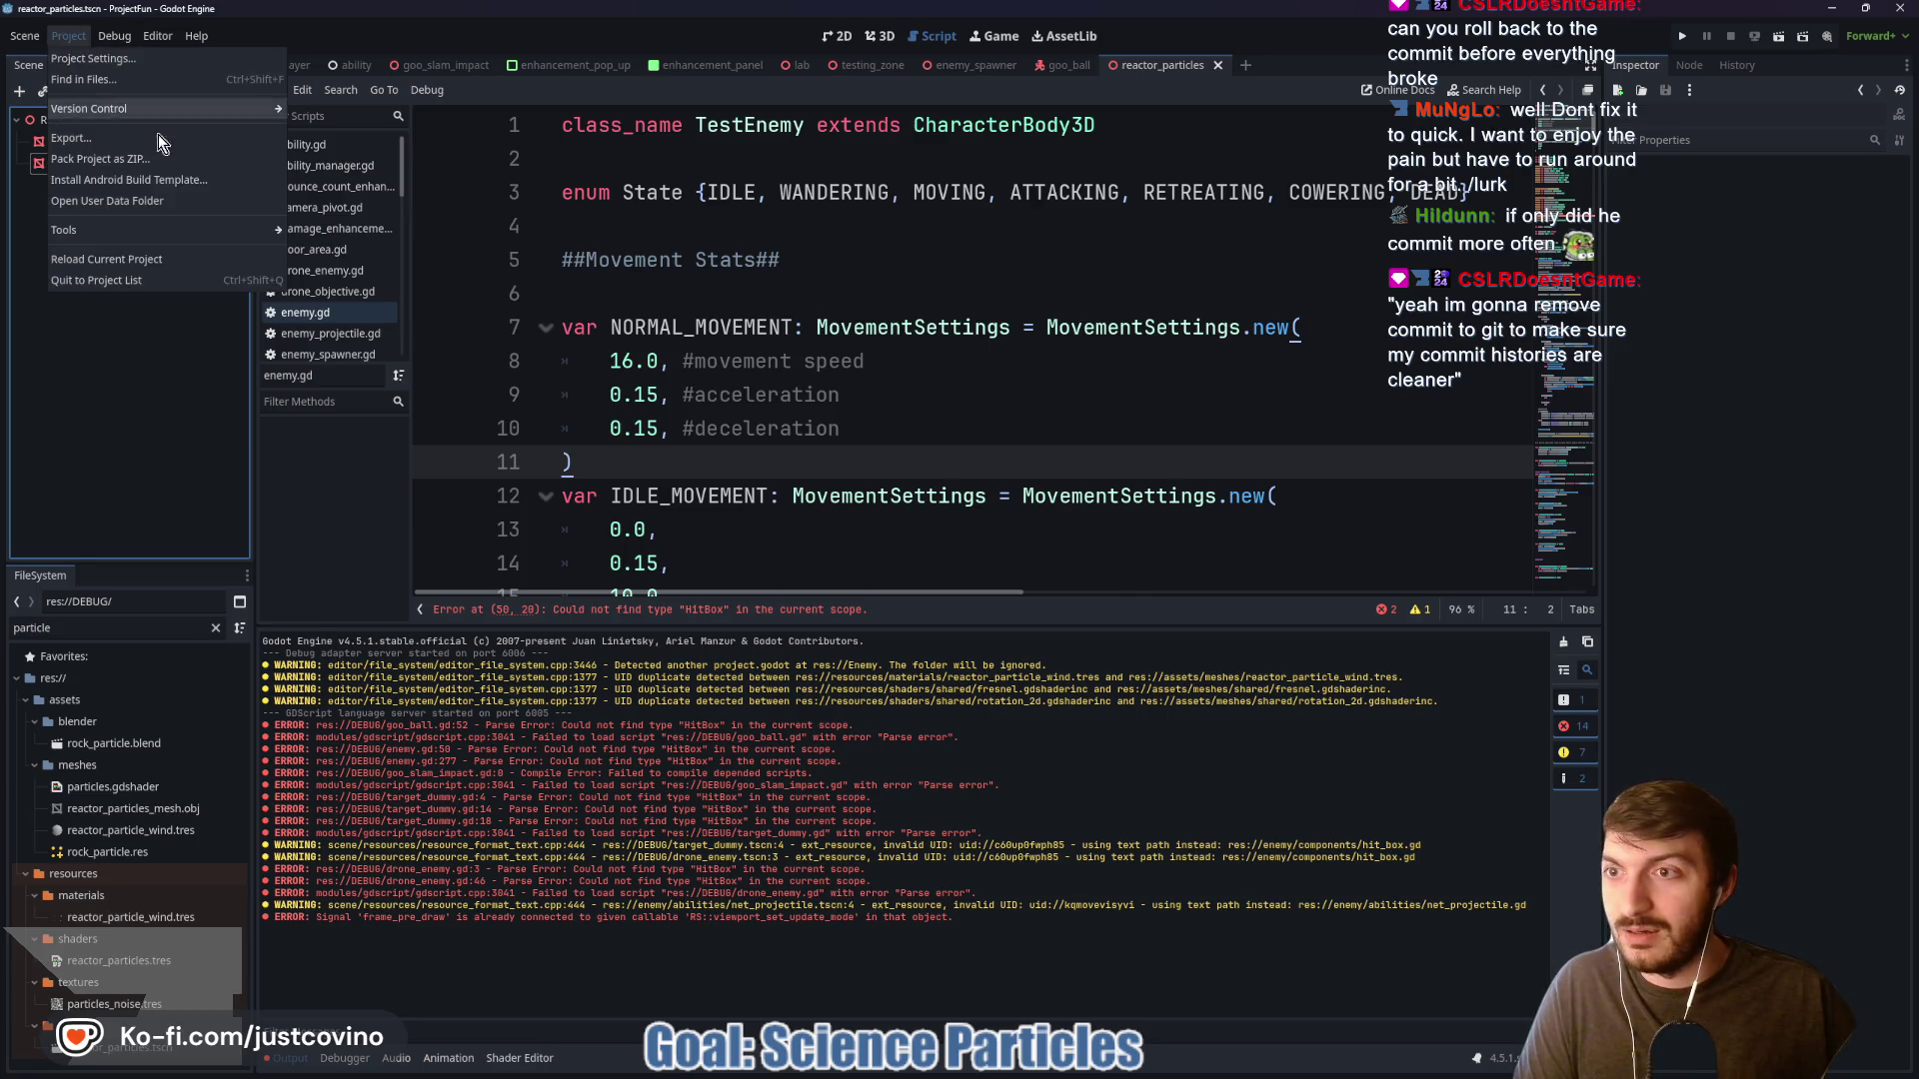
left_click(135, 255)
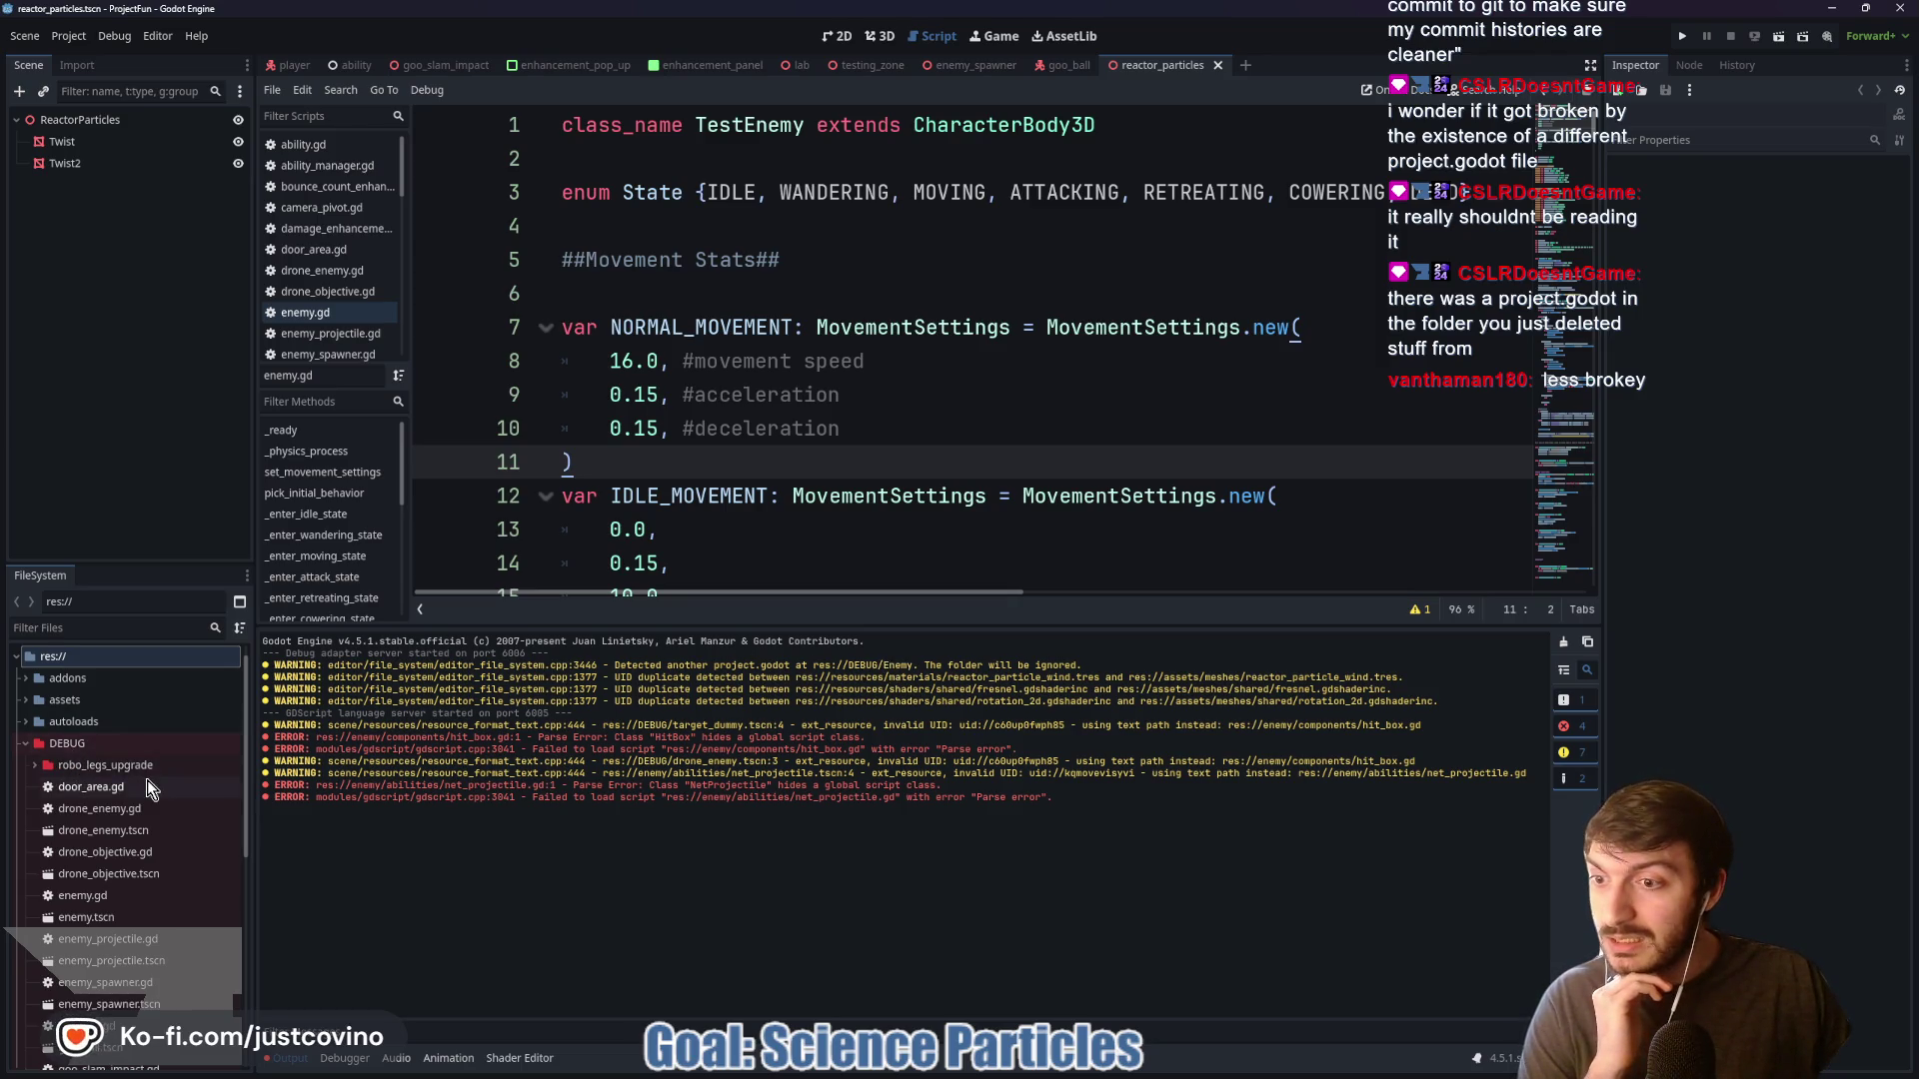
scroll(146, 780, "down", 5)
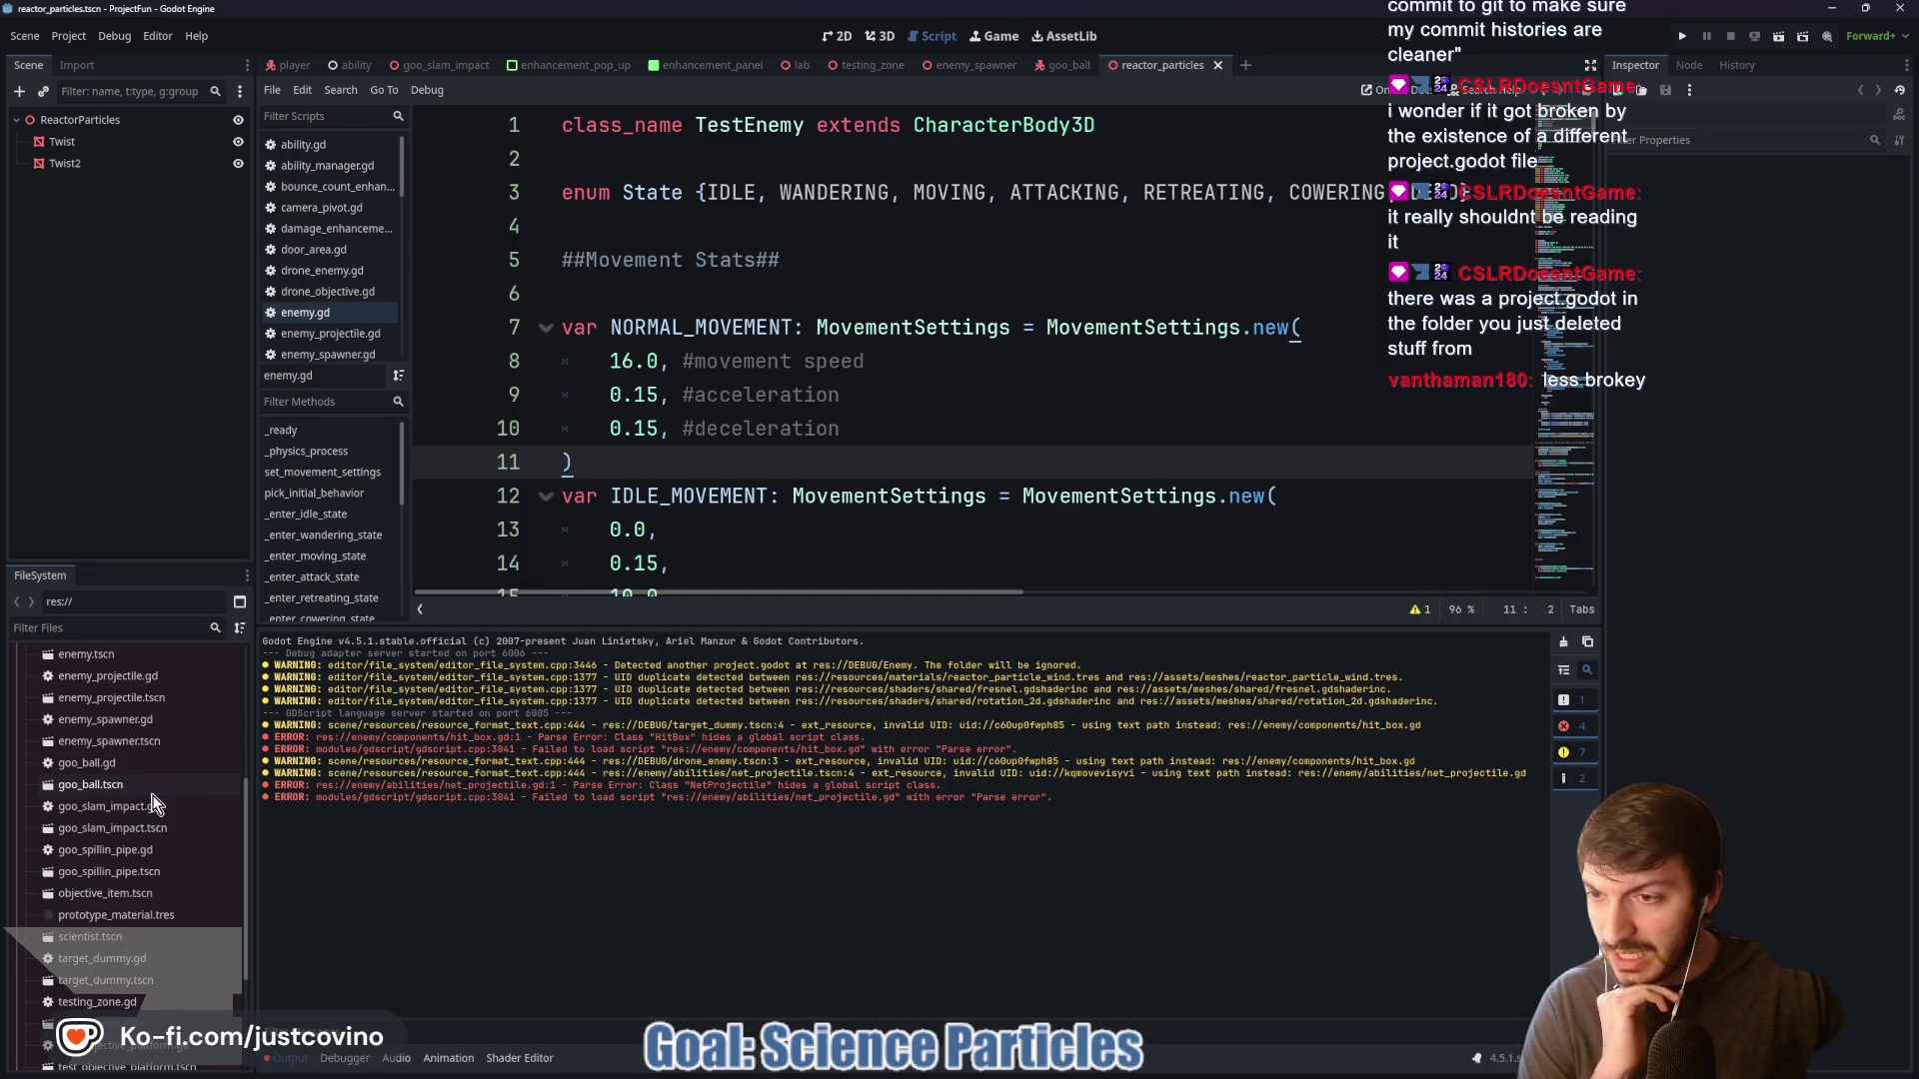
scroll(148, 816, "down", 1)
scroll(148, 815, "down", 3)
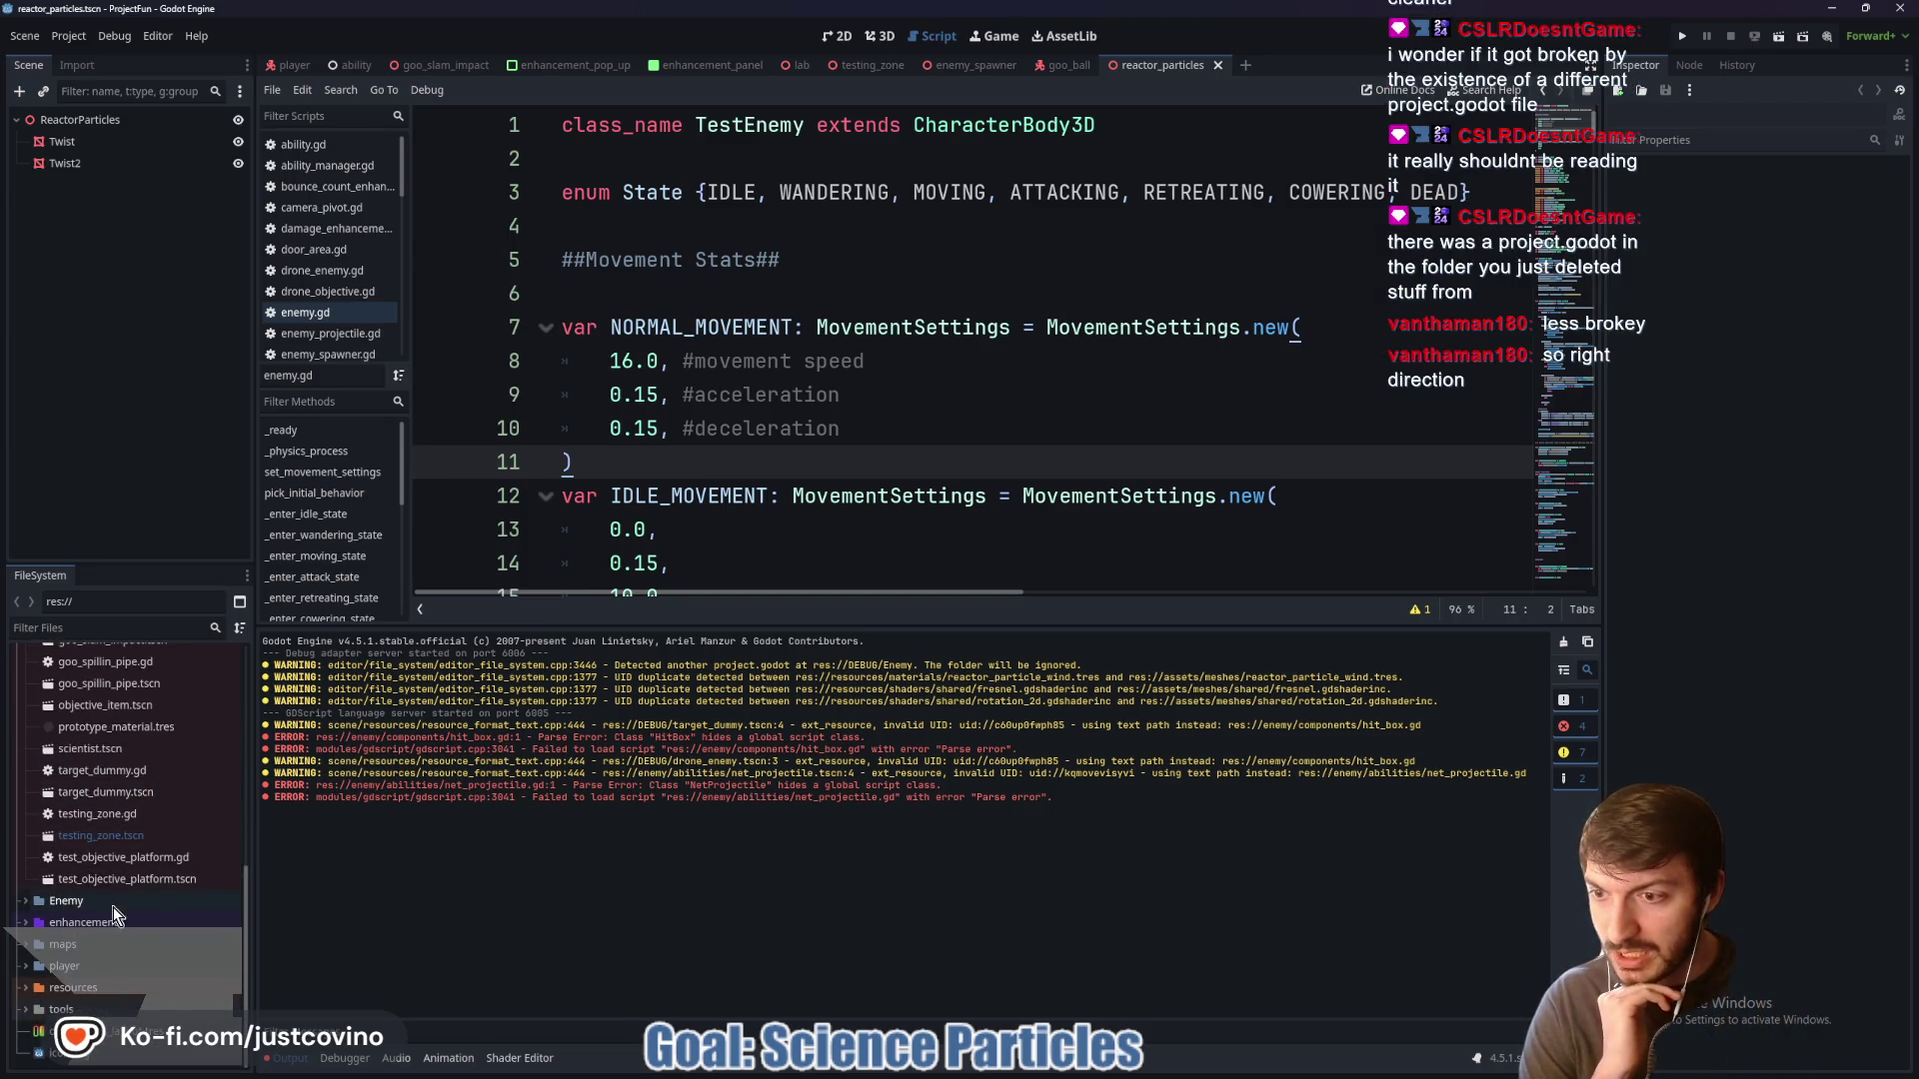
left_click(82, 904)
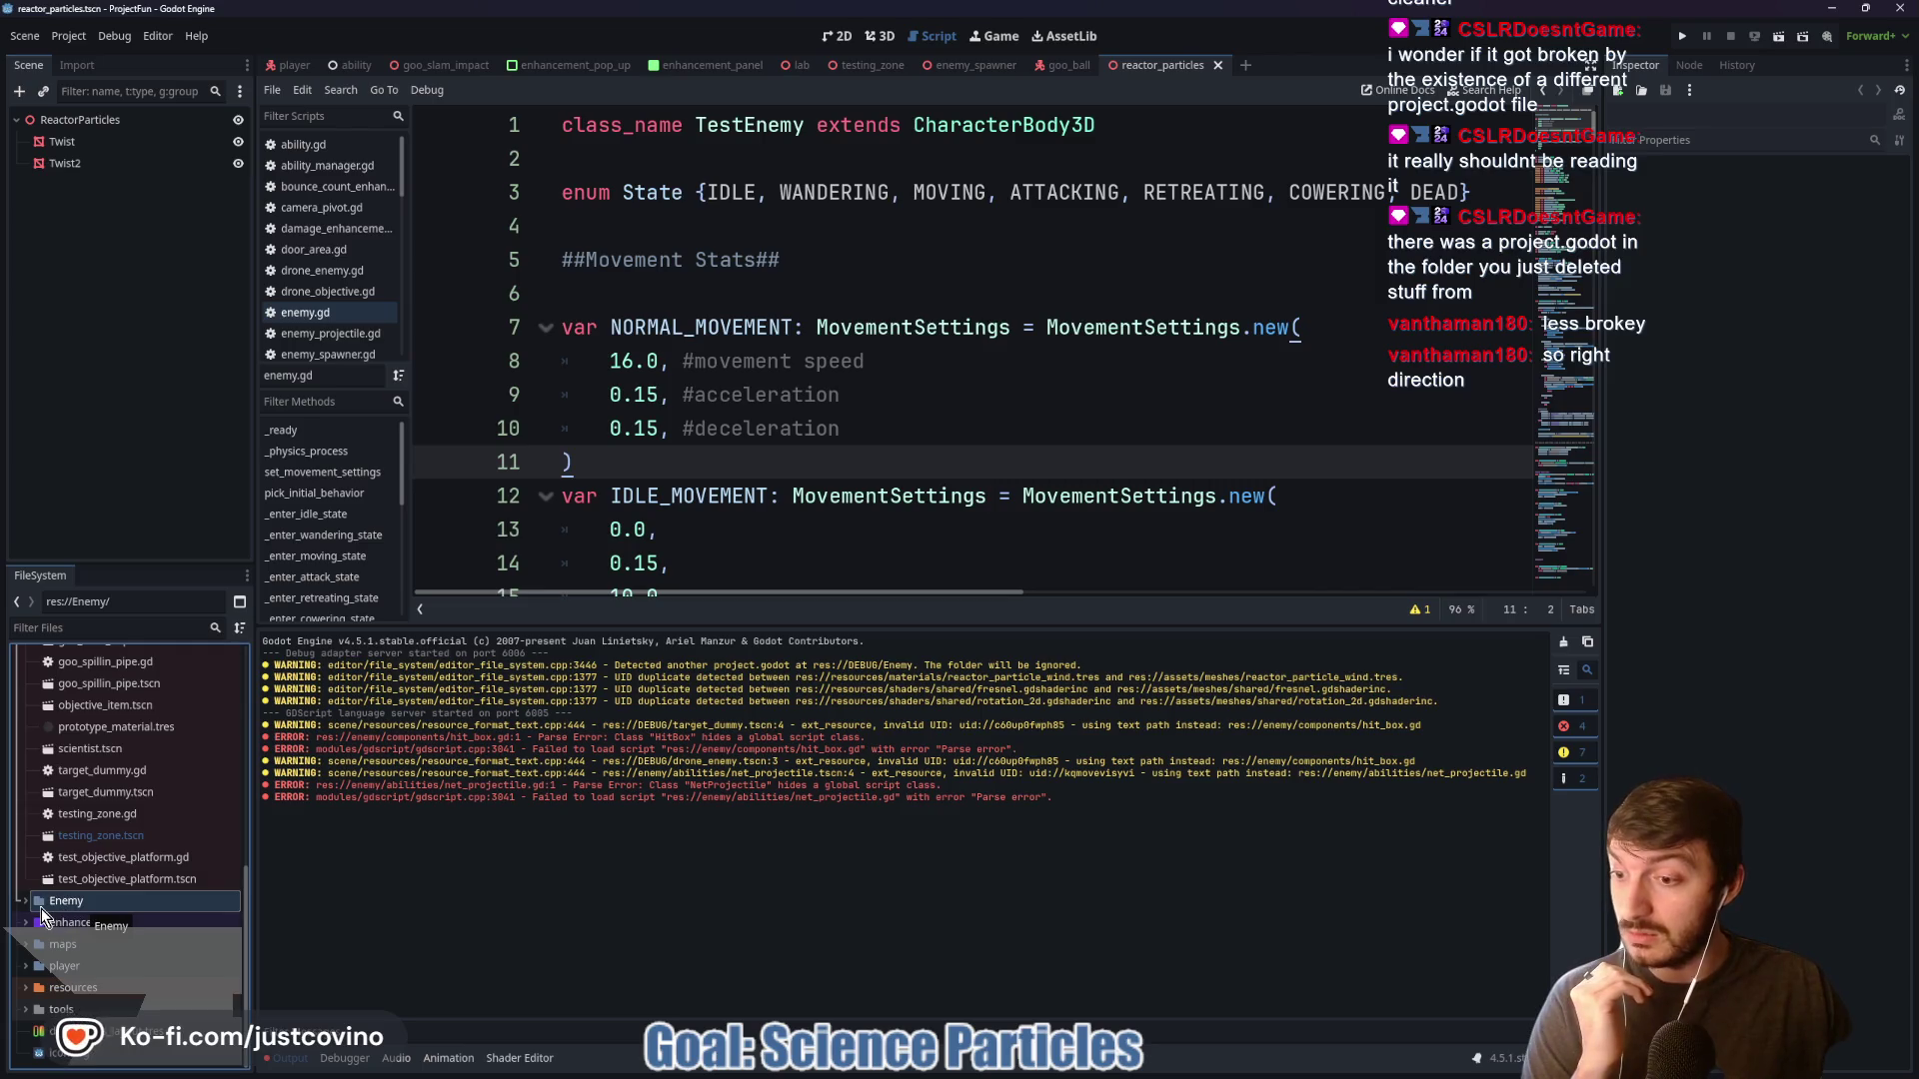
Navigate File Explorer from Enemy up to the Desktop and into project-fun's DEBUG folder
mouse_move(936, 1077)
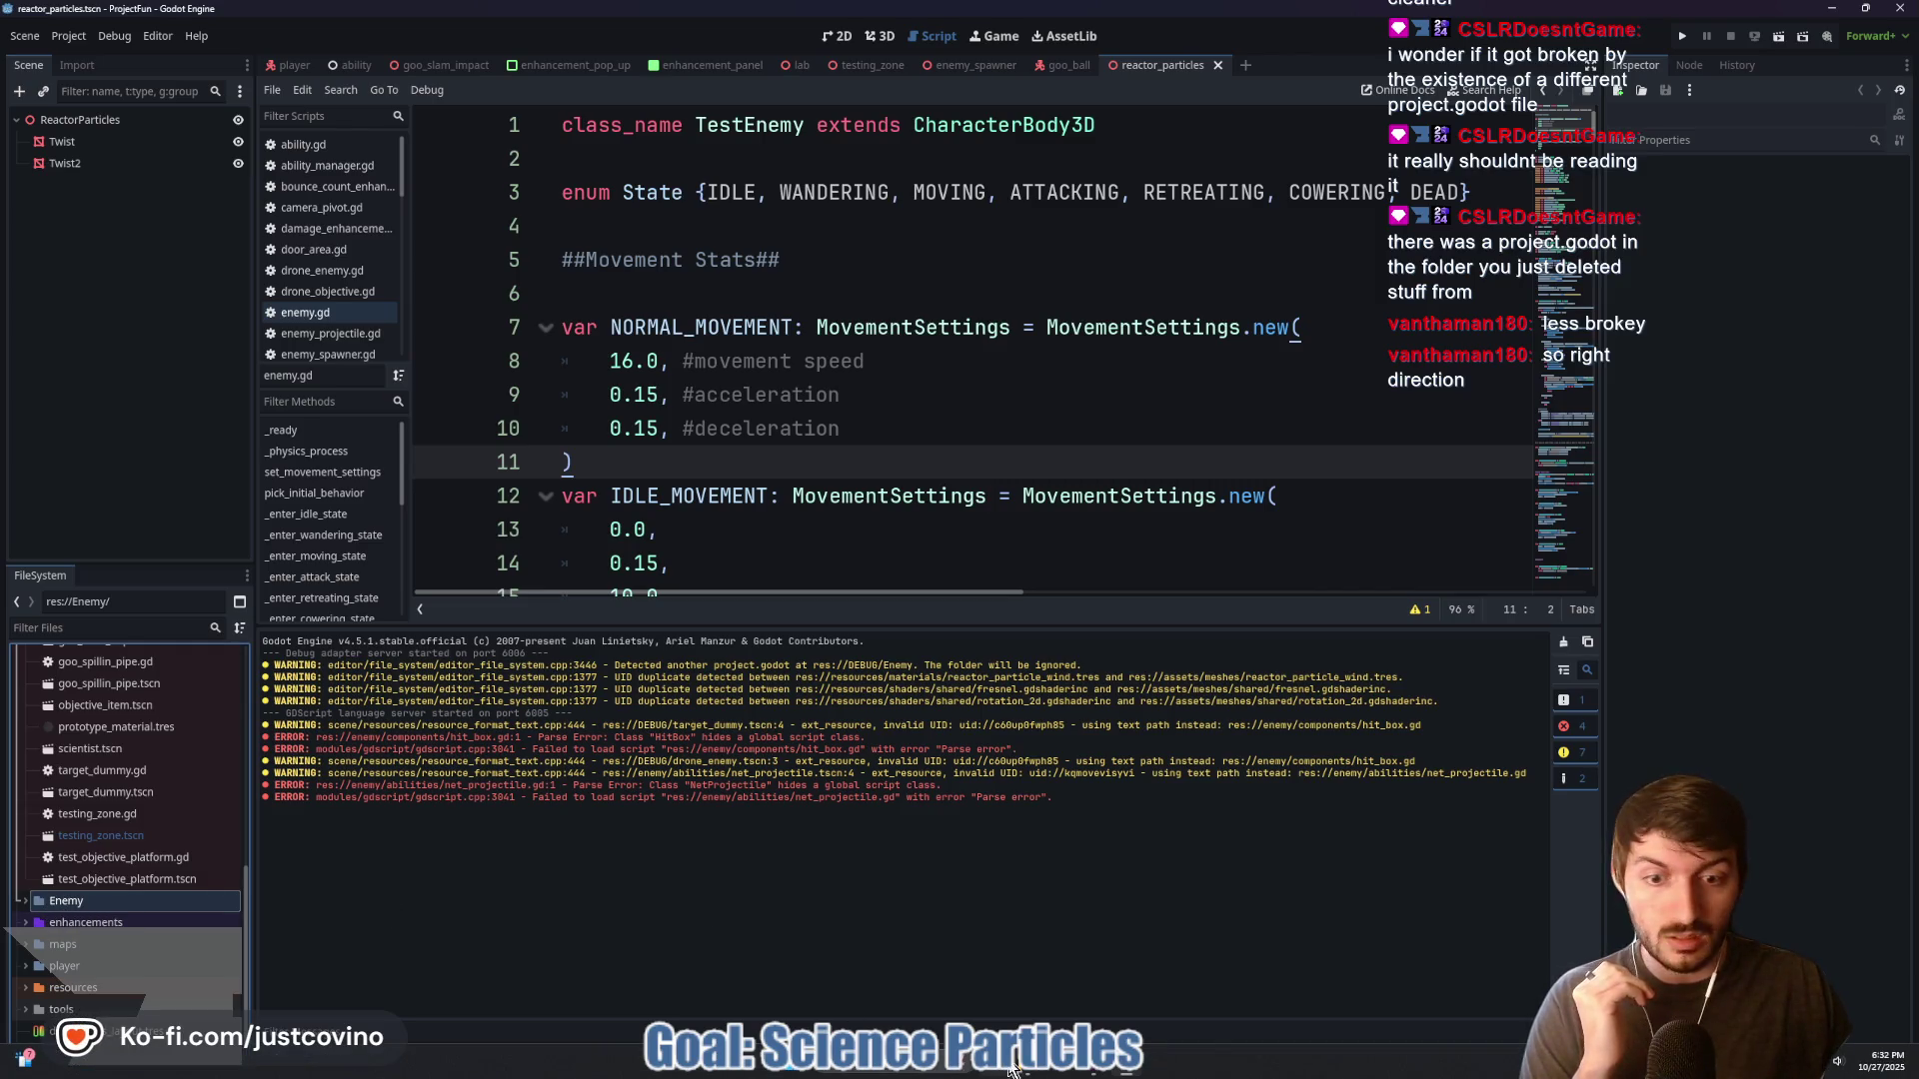
mouse_move(1011, 1070)
left_click(977, 995)
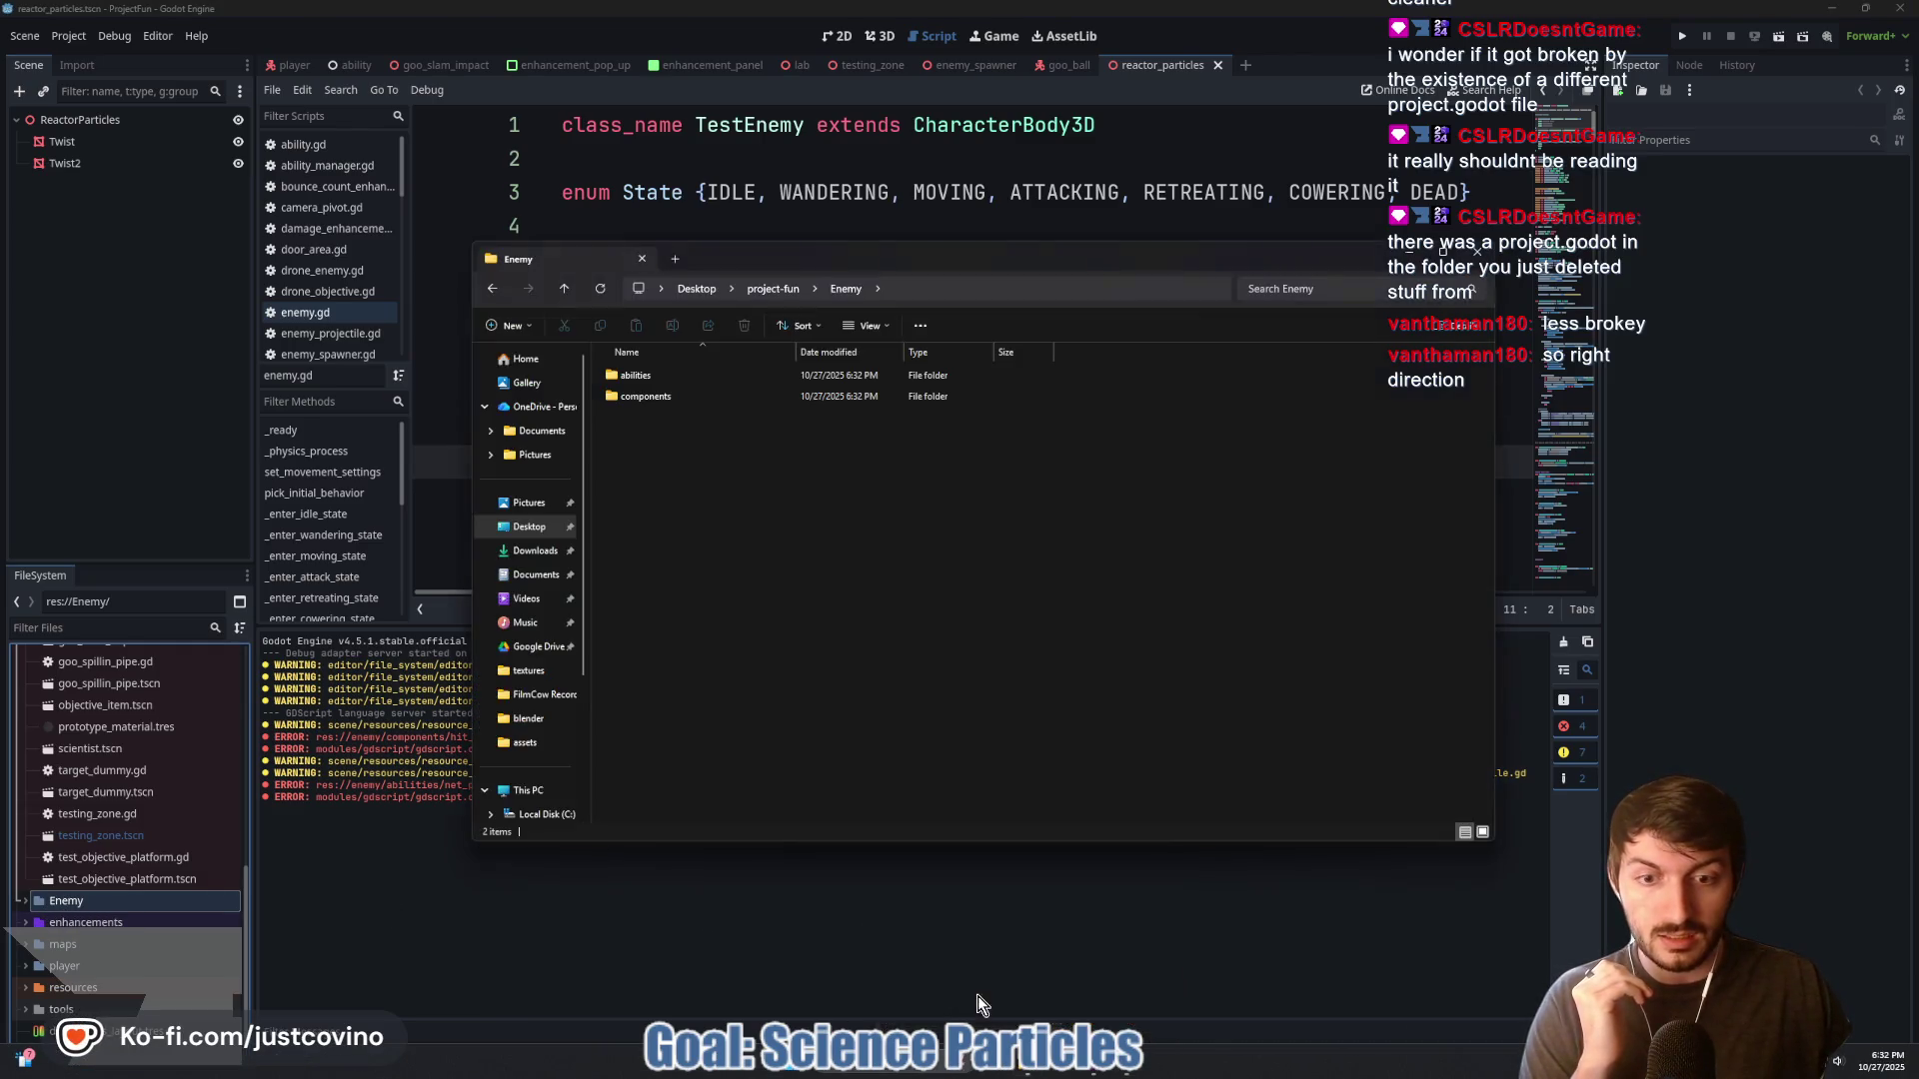
left_click(567, 280)
left_click(568, 280)
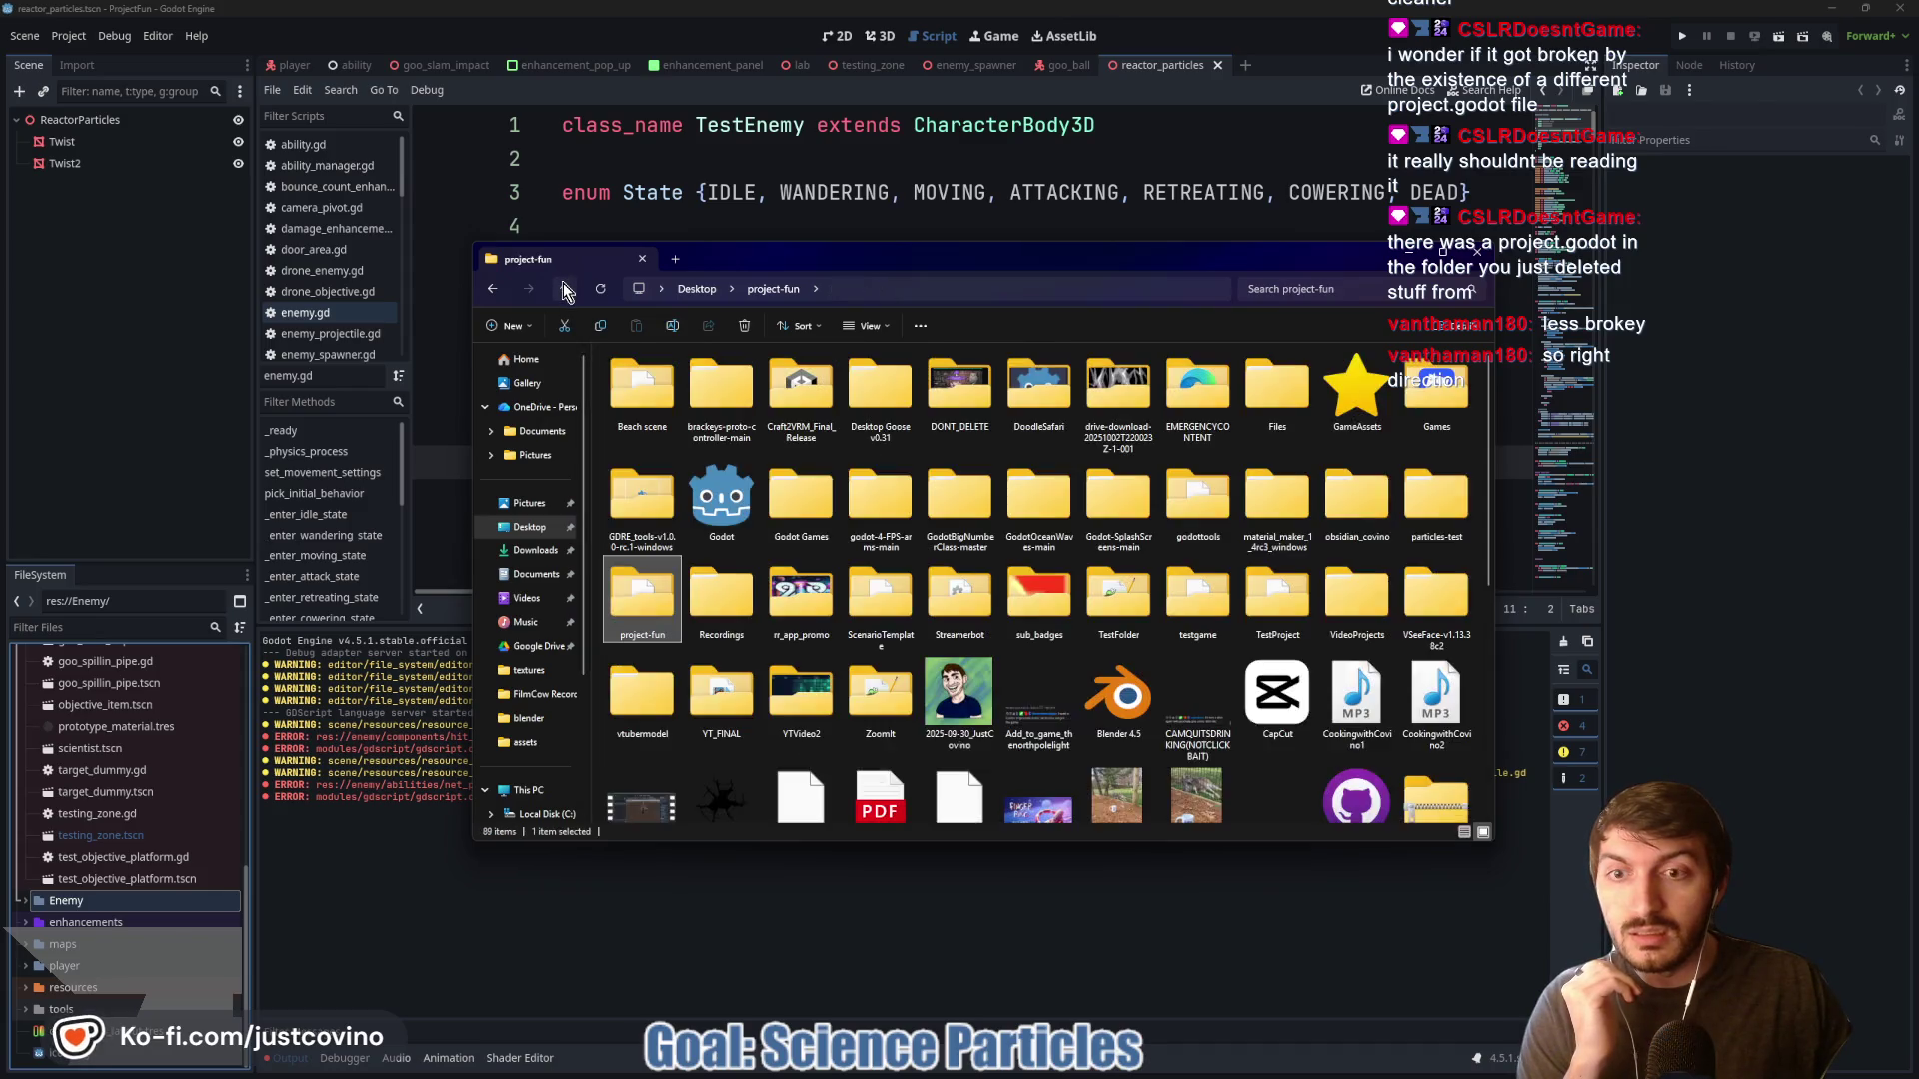
double_click(640, 611)
double_click(700, 480)
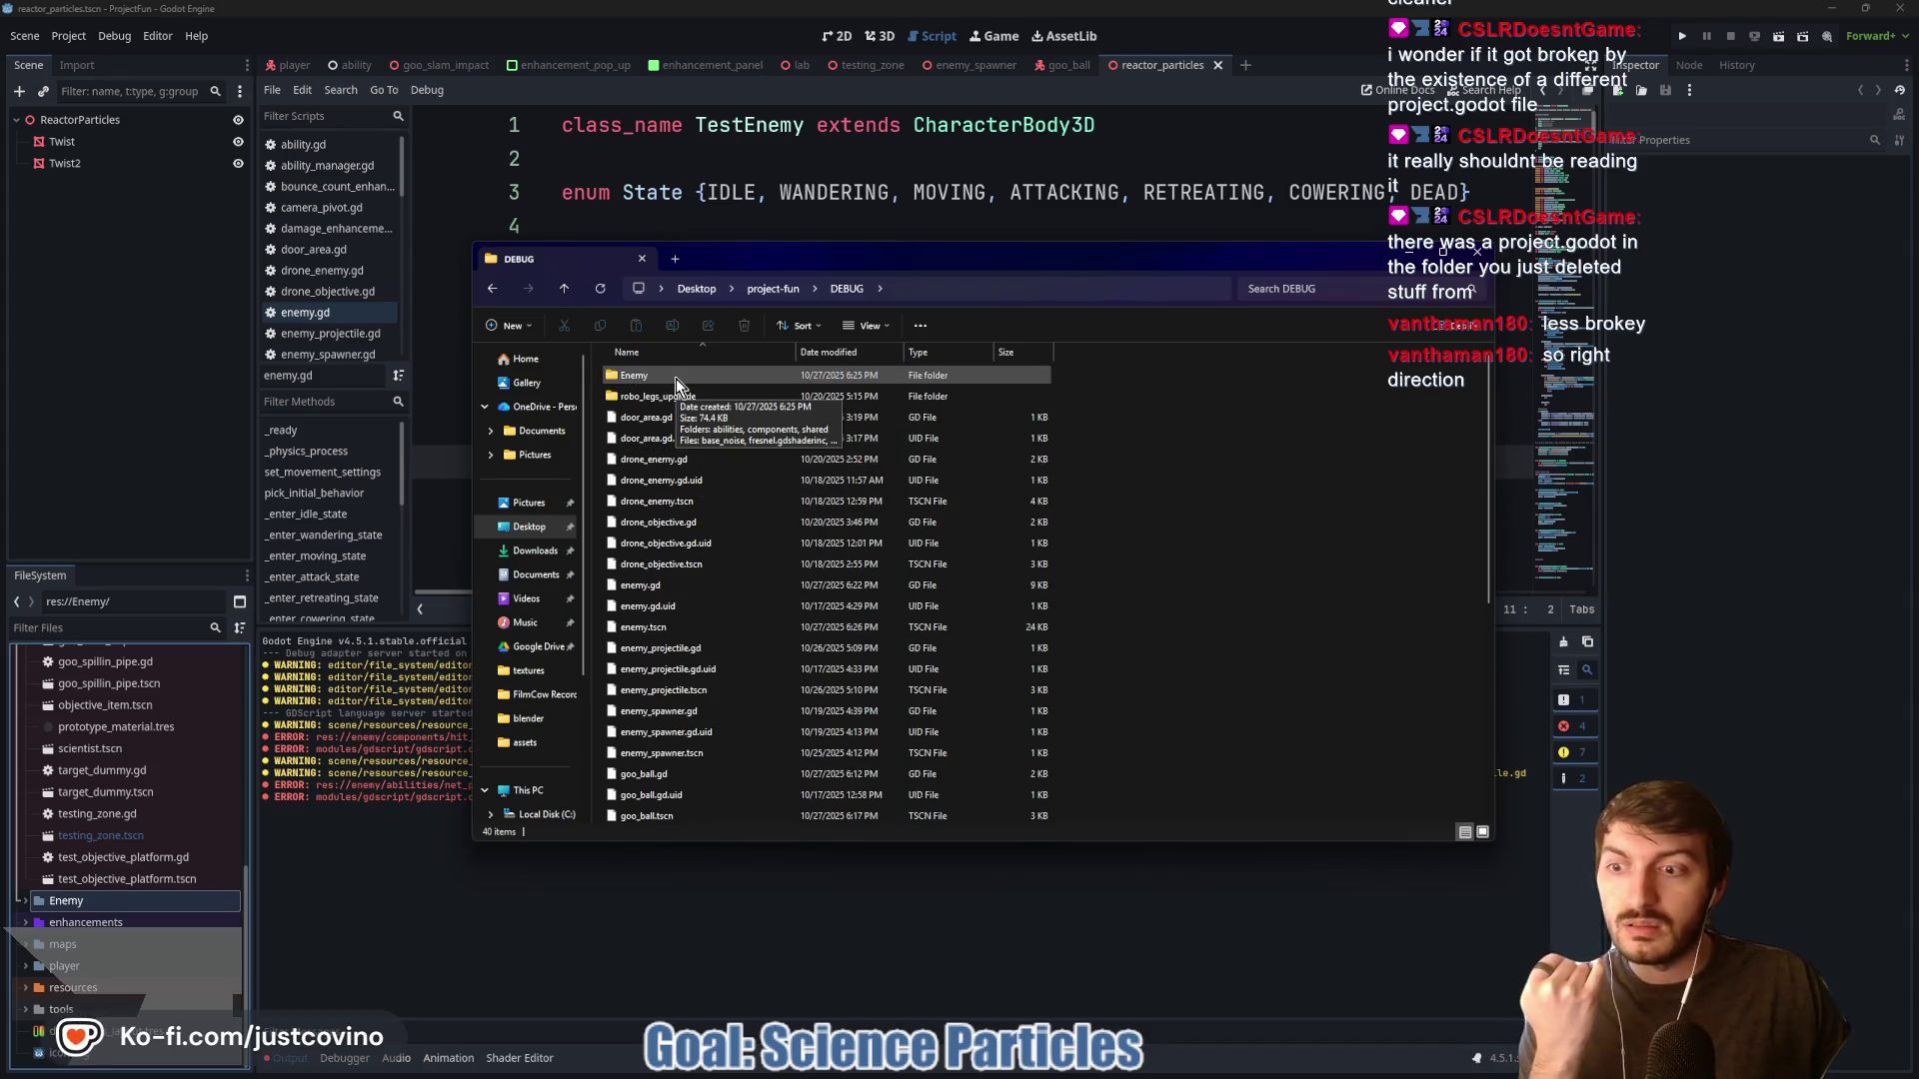
Browse the DEBUG folder's contents and peek inside the robo_legs_upgrade folder
scroll(135, 815, "up", 5)
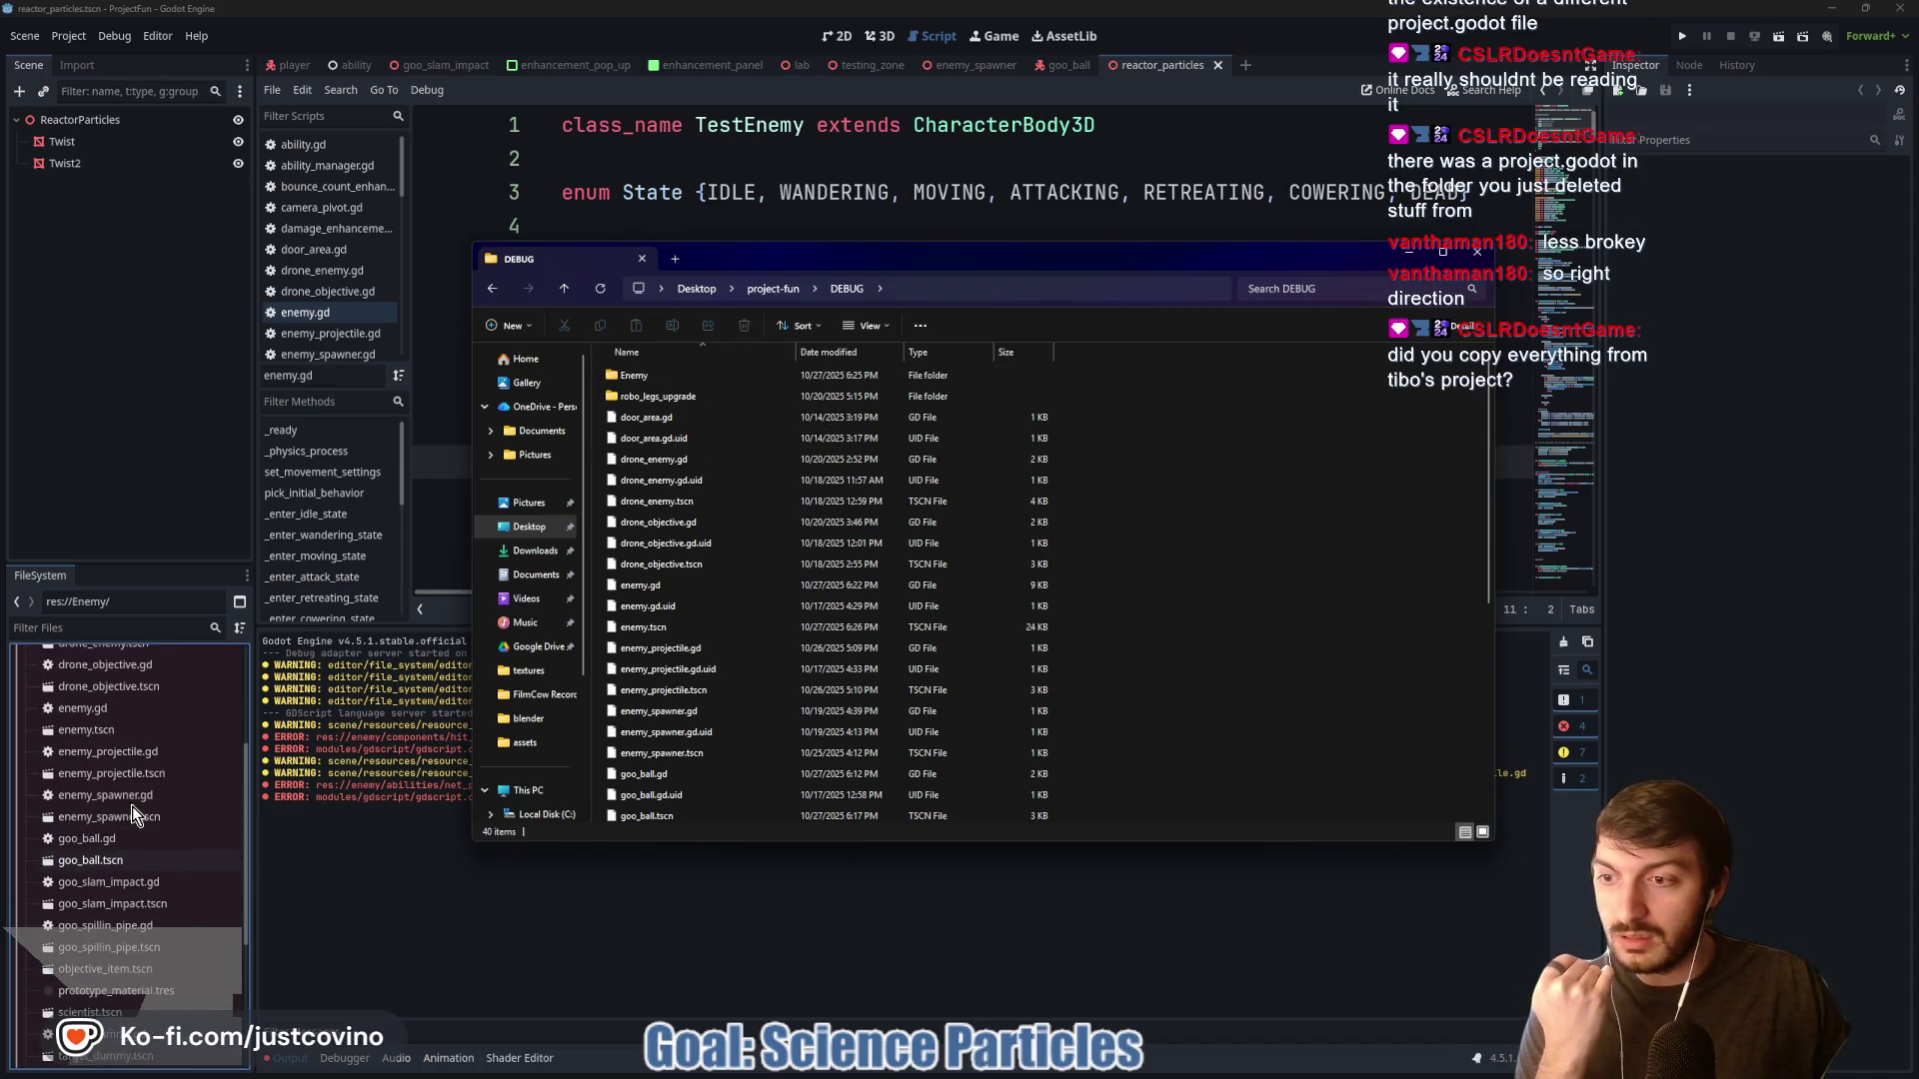
scroll(134, 808, "up", 4)
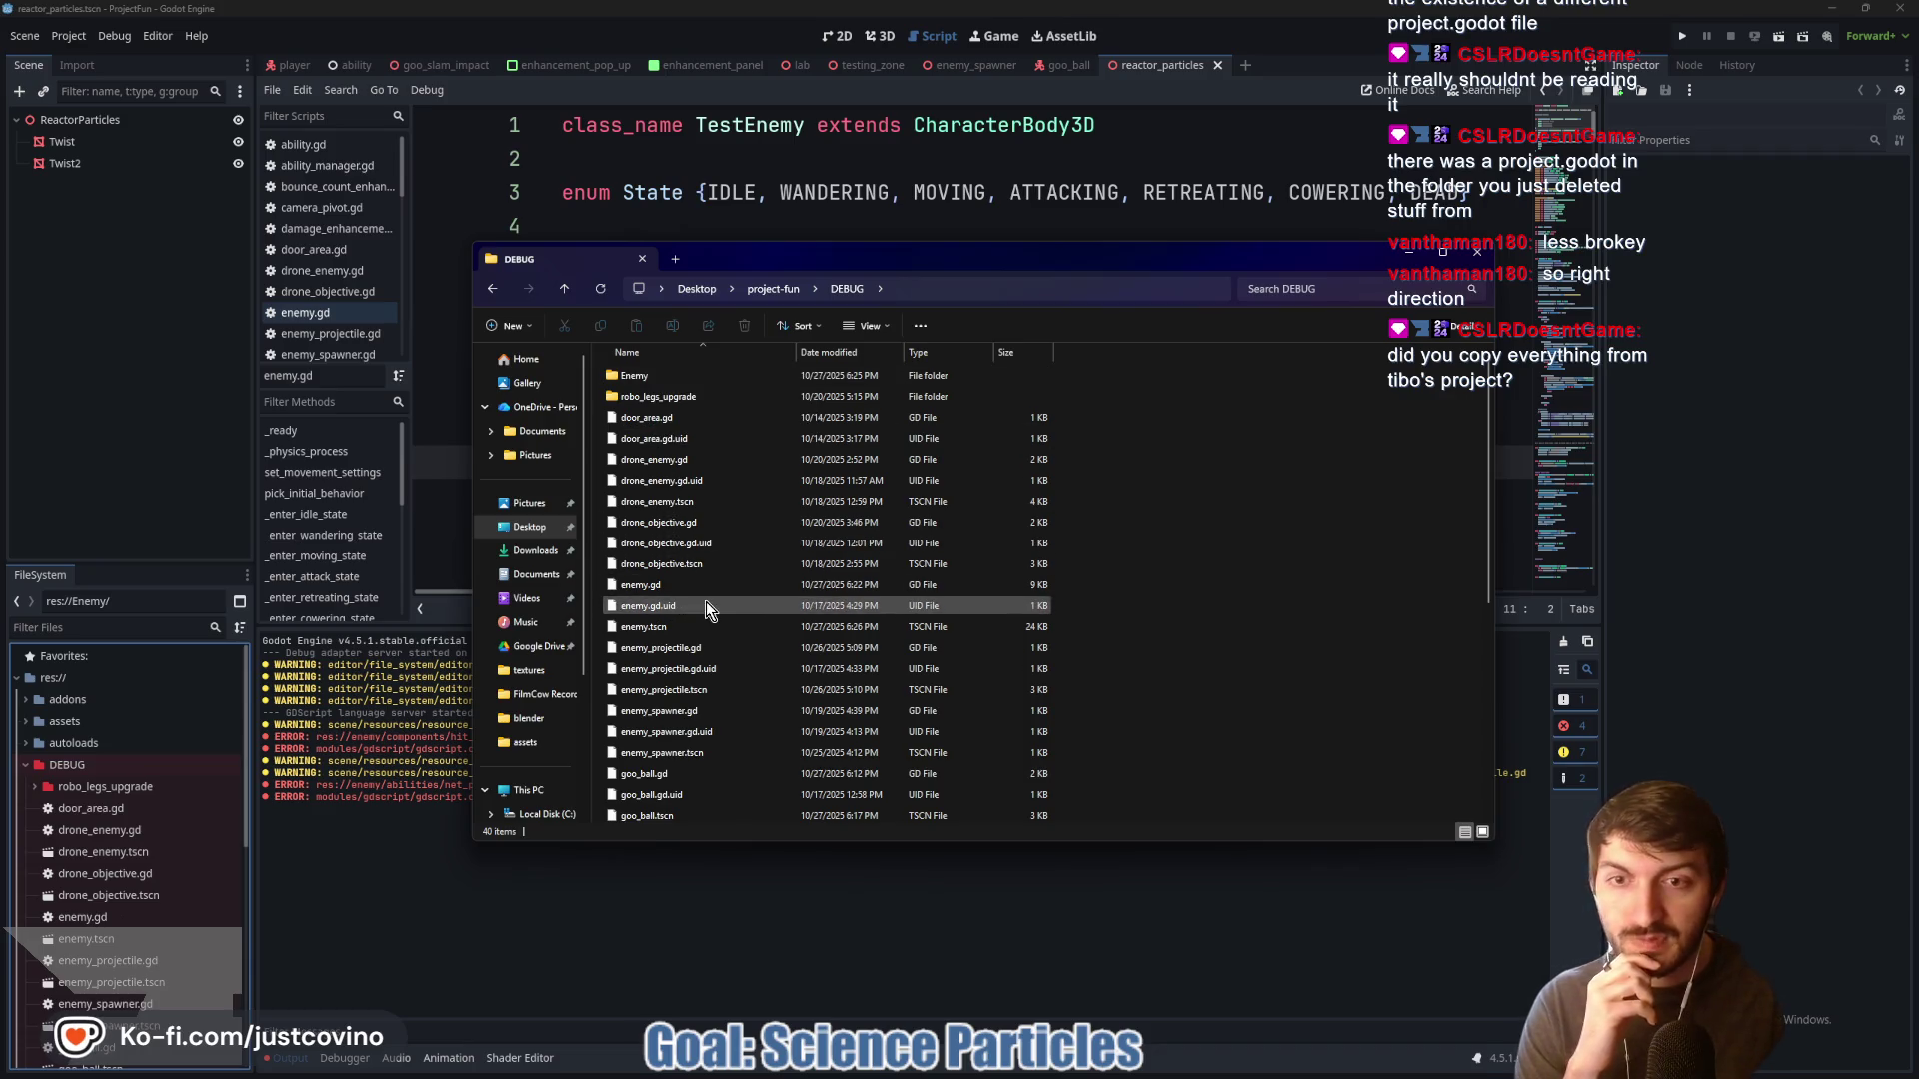
scroll(705, 601, "down", 1)
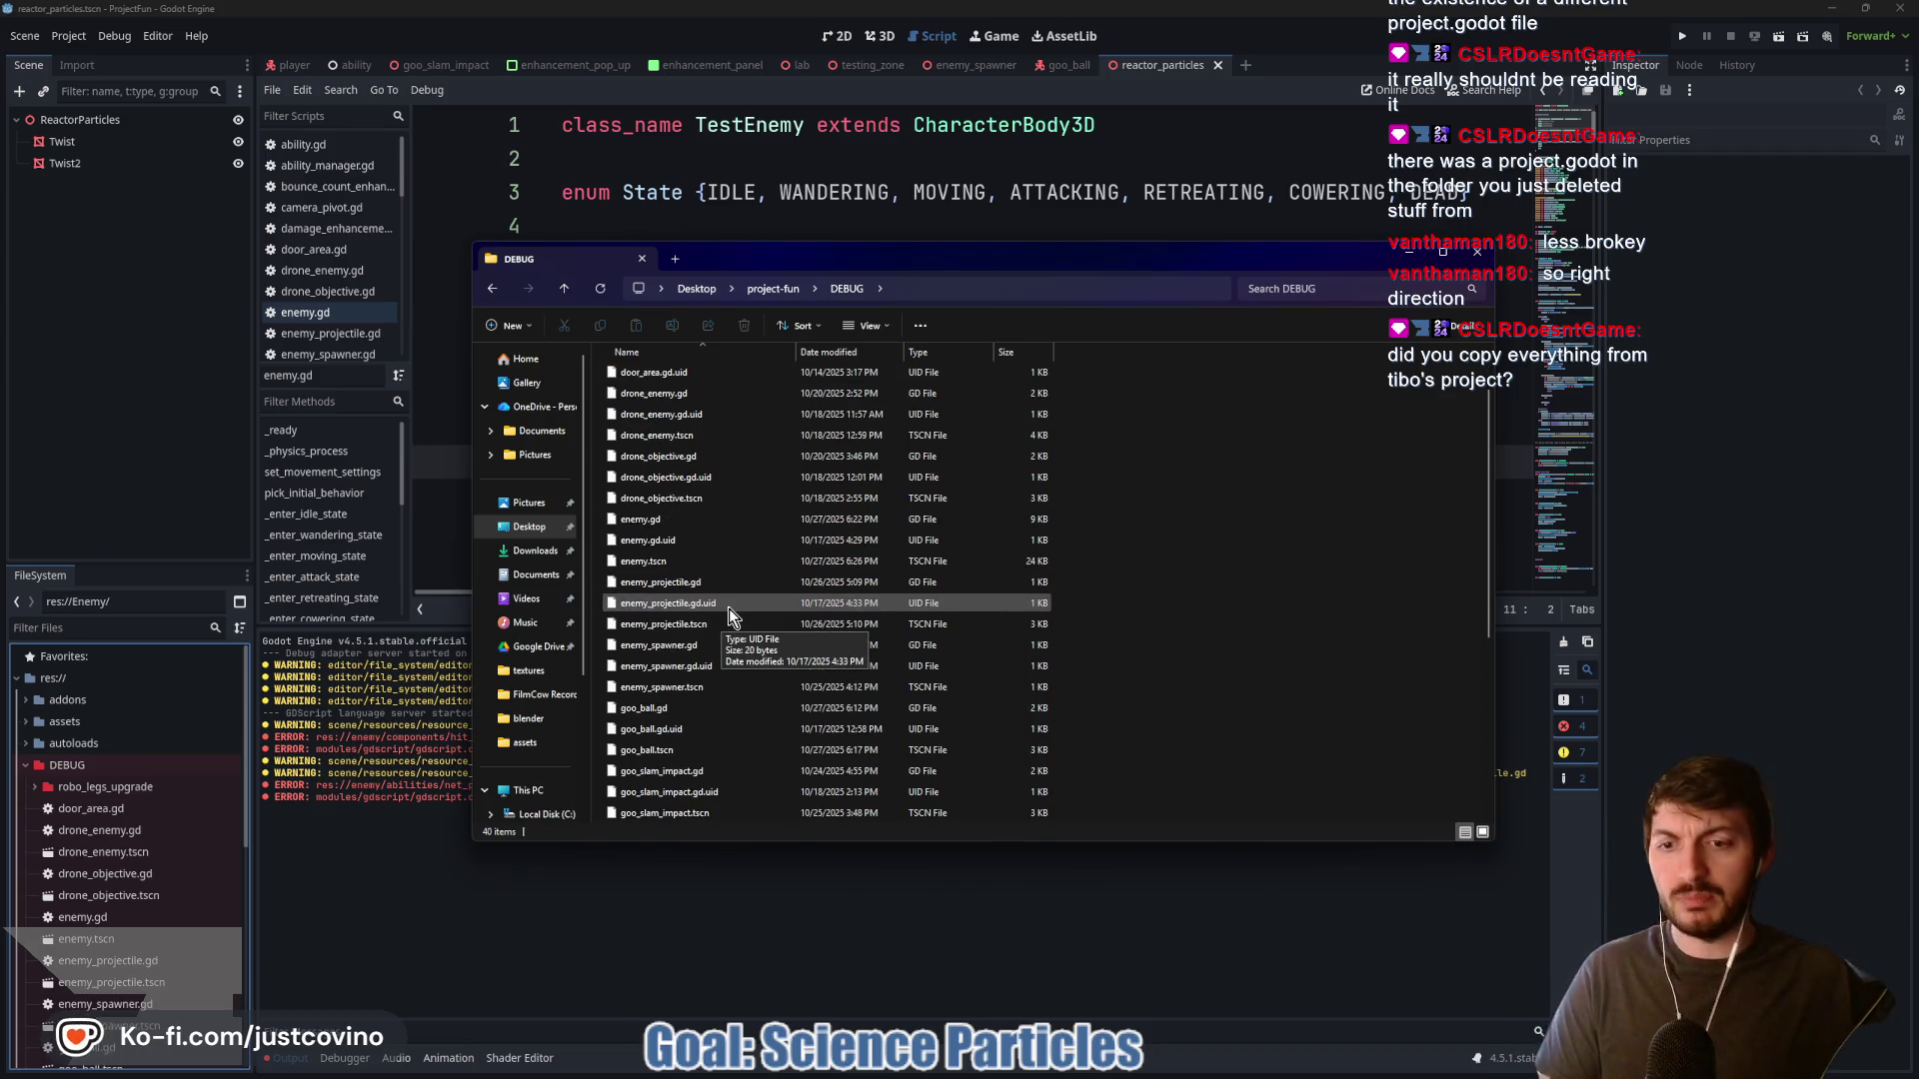
scroll(775, 620, "down", 5)
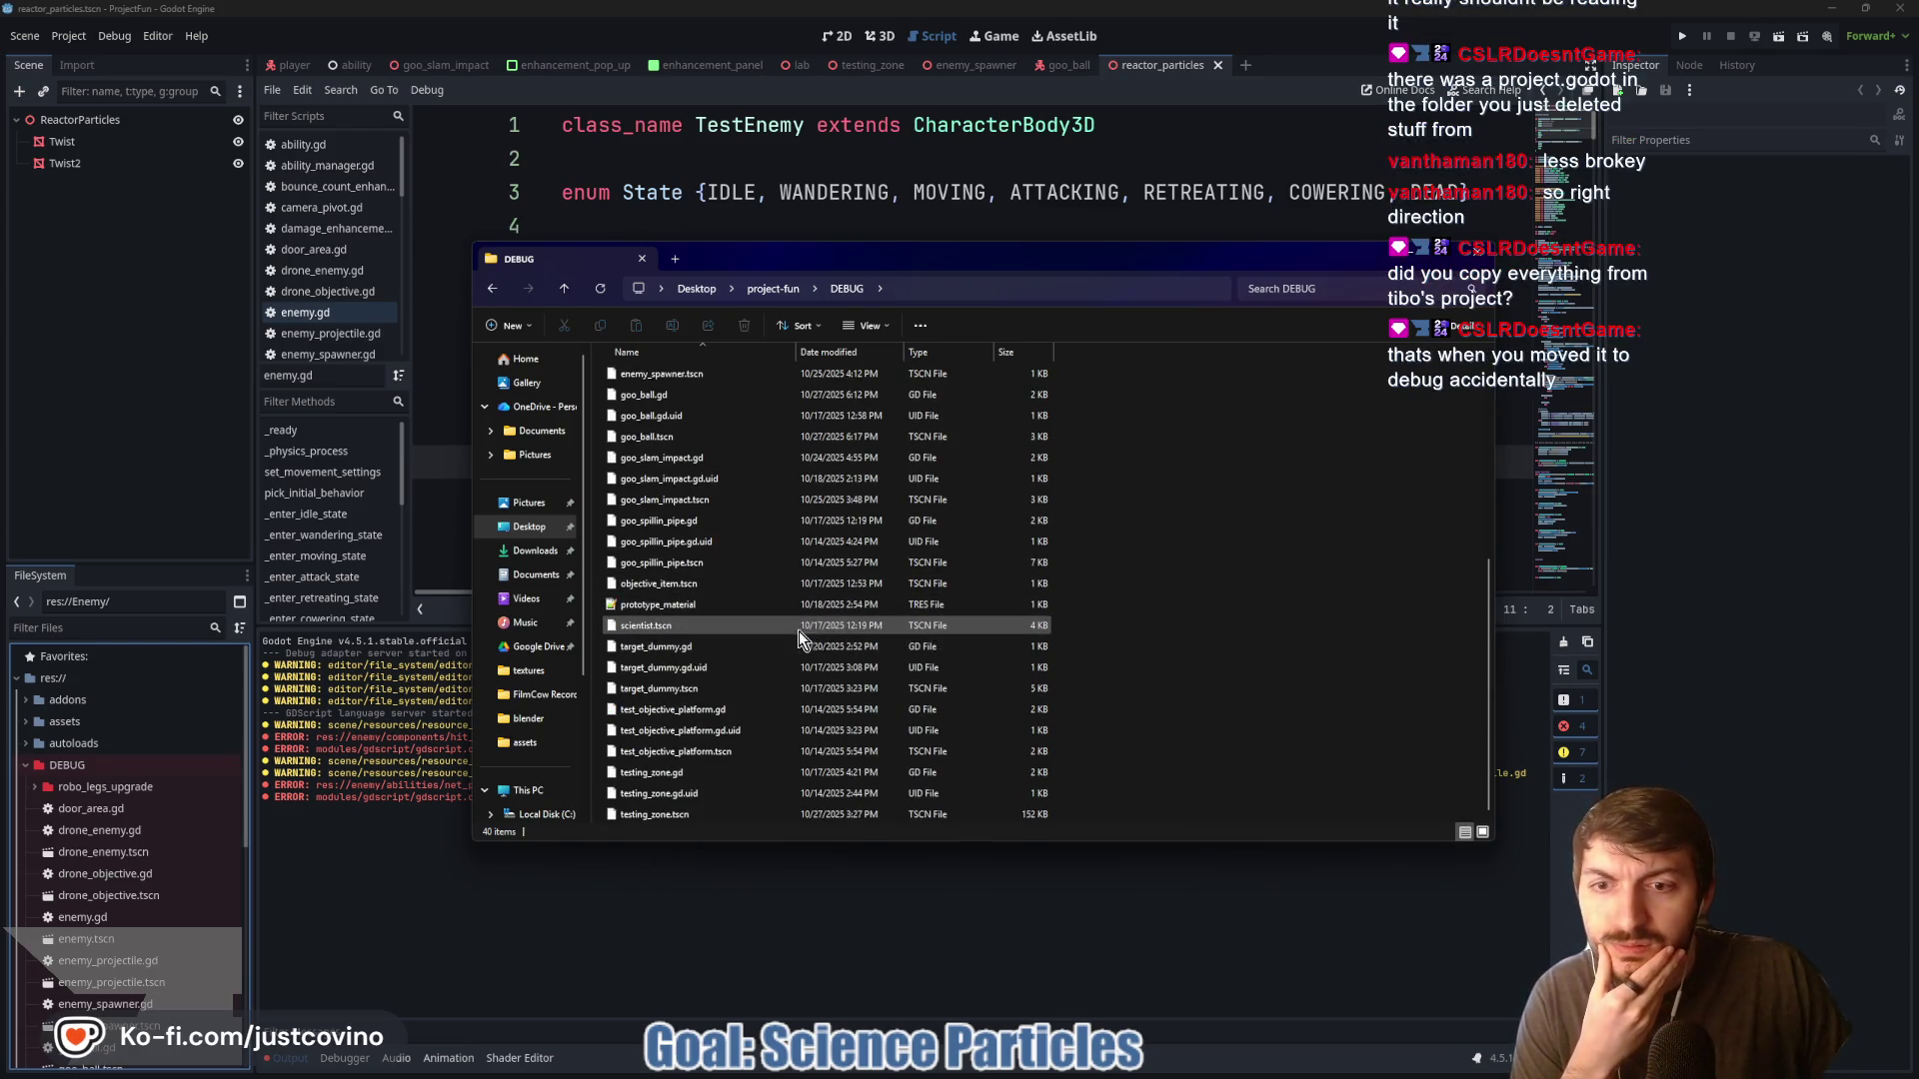
scroll(679, 789, "up", 4)
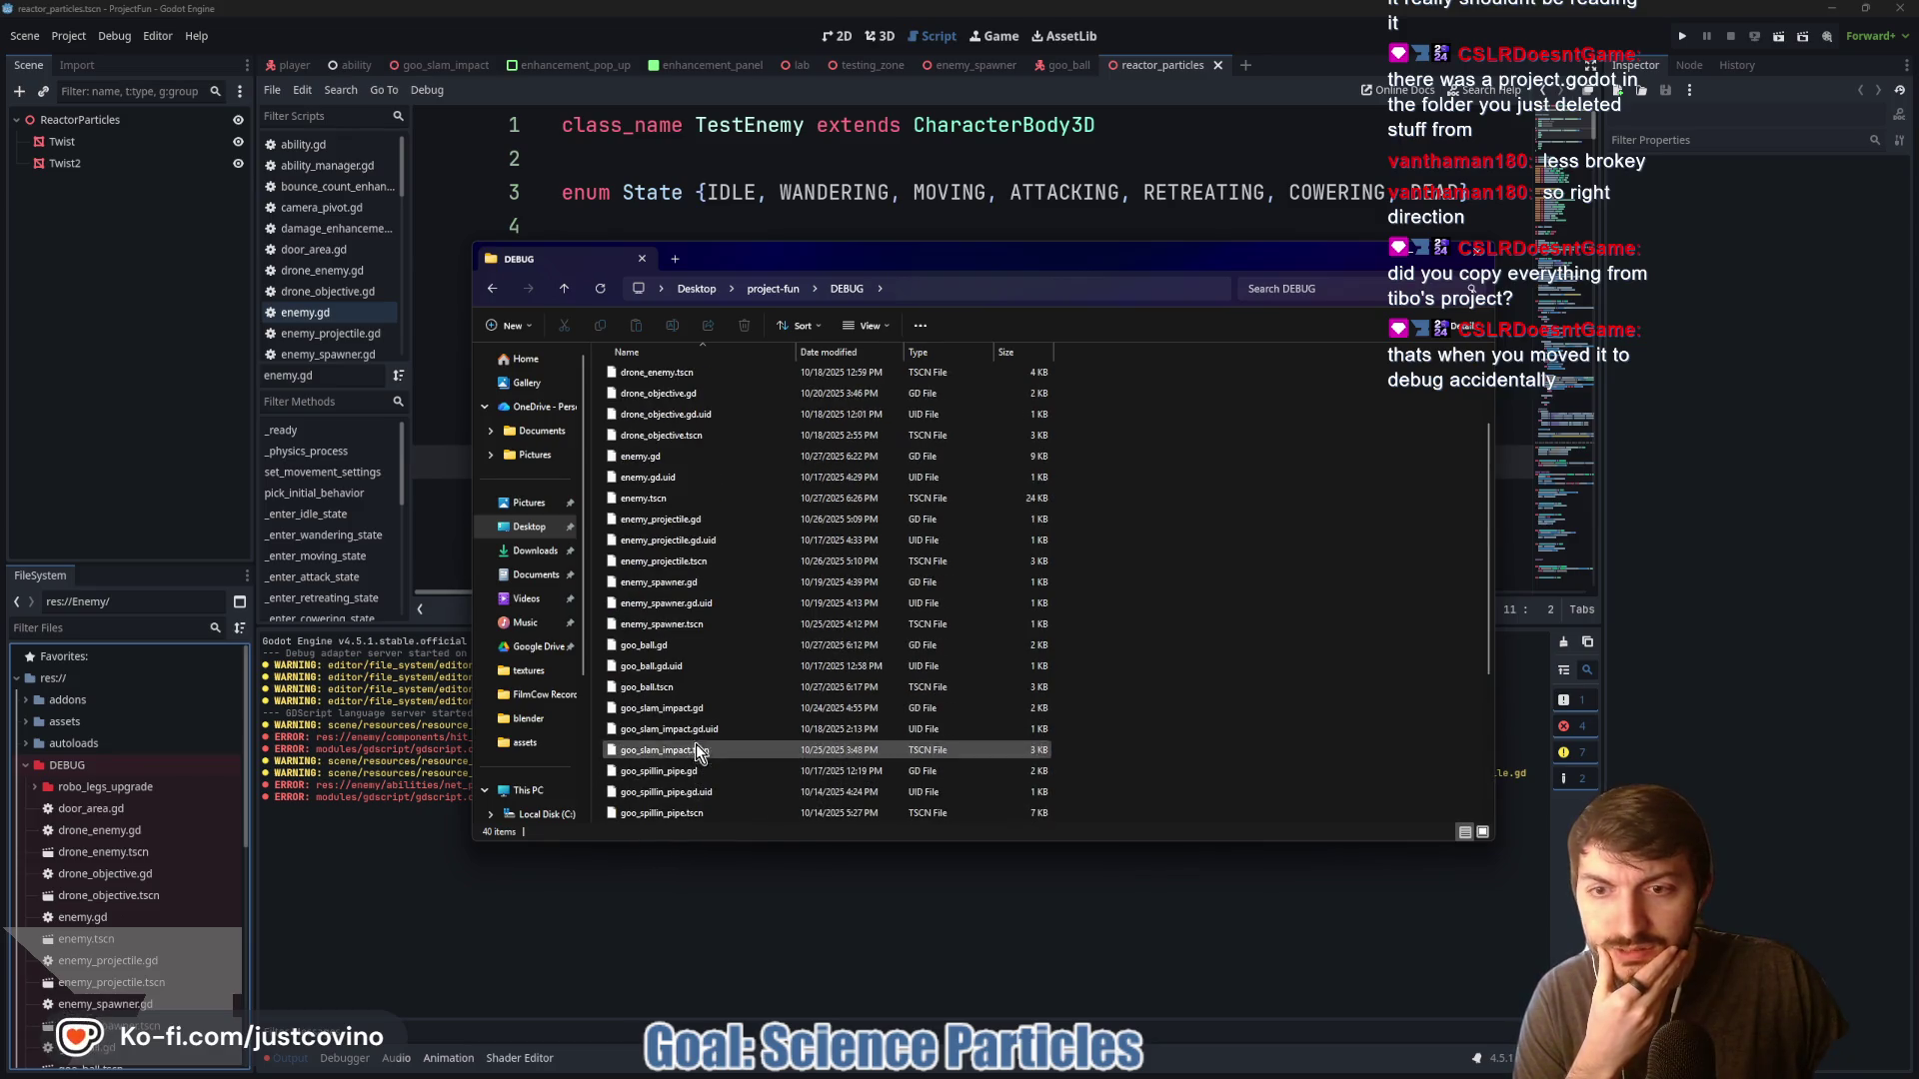
scroll(669, 620, "up", 2)
left_click(650, 397)
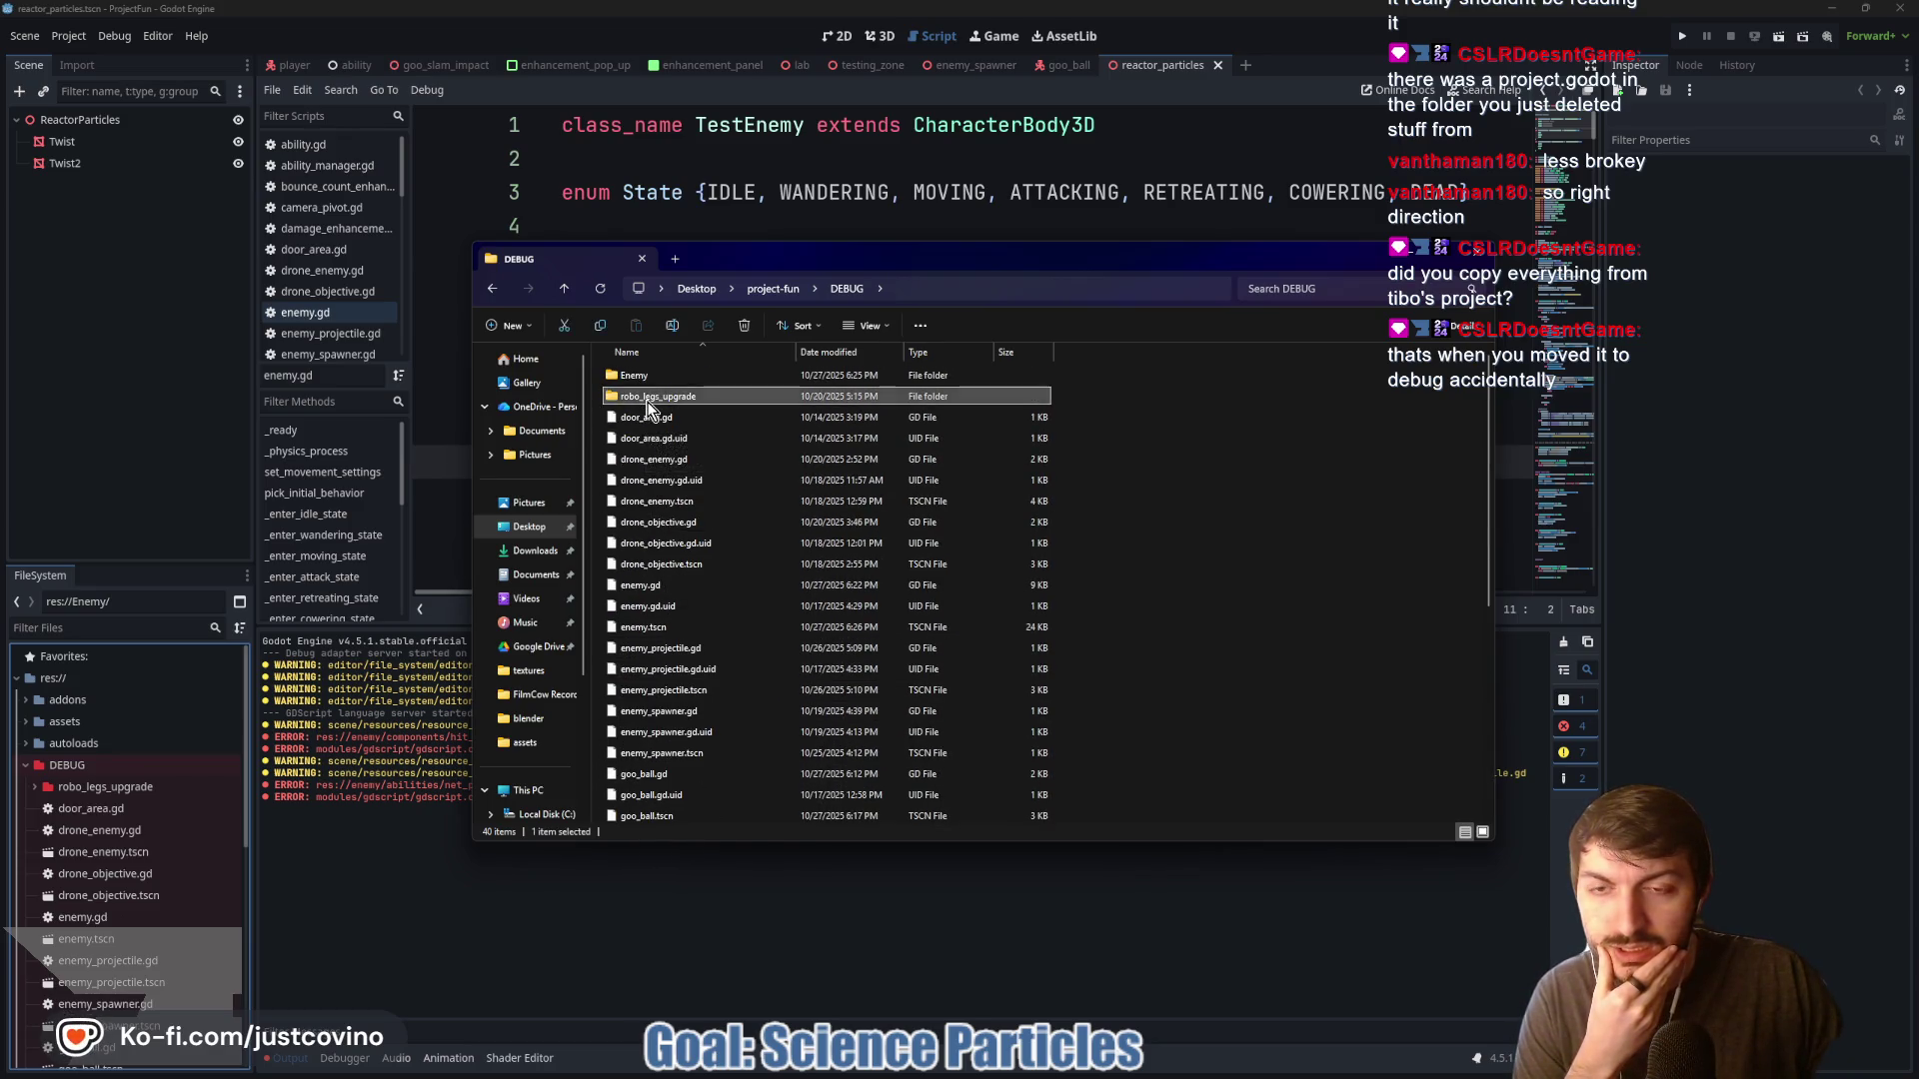
double_click(647, 397)
left_click(563, 288)
Inspect DEBUG\Enemy and its shared subfolder, then delete that duplicate Enemy folder
left_click(636, 377)
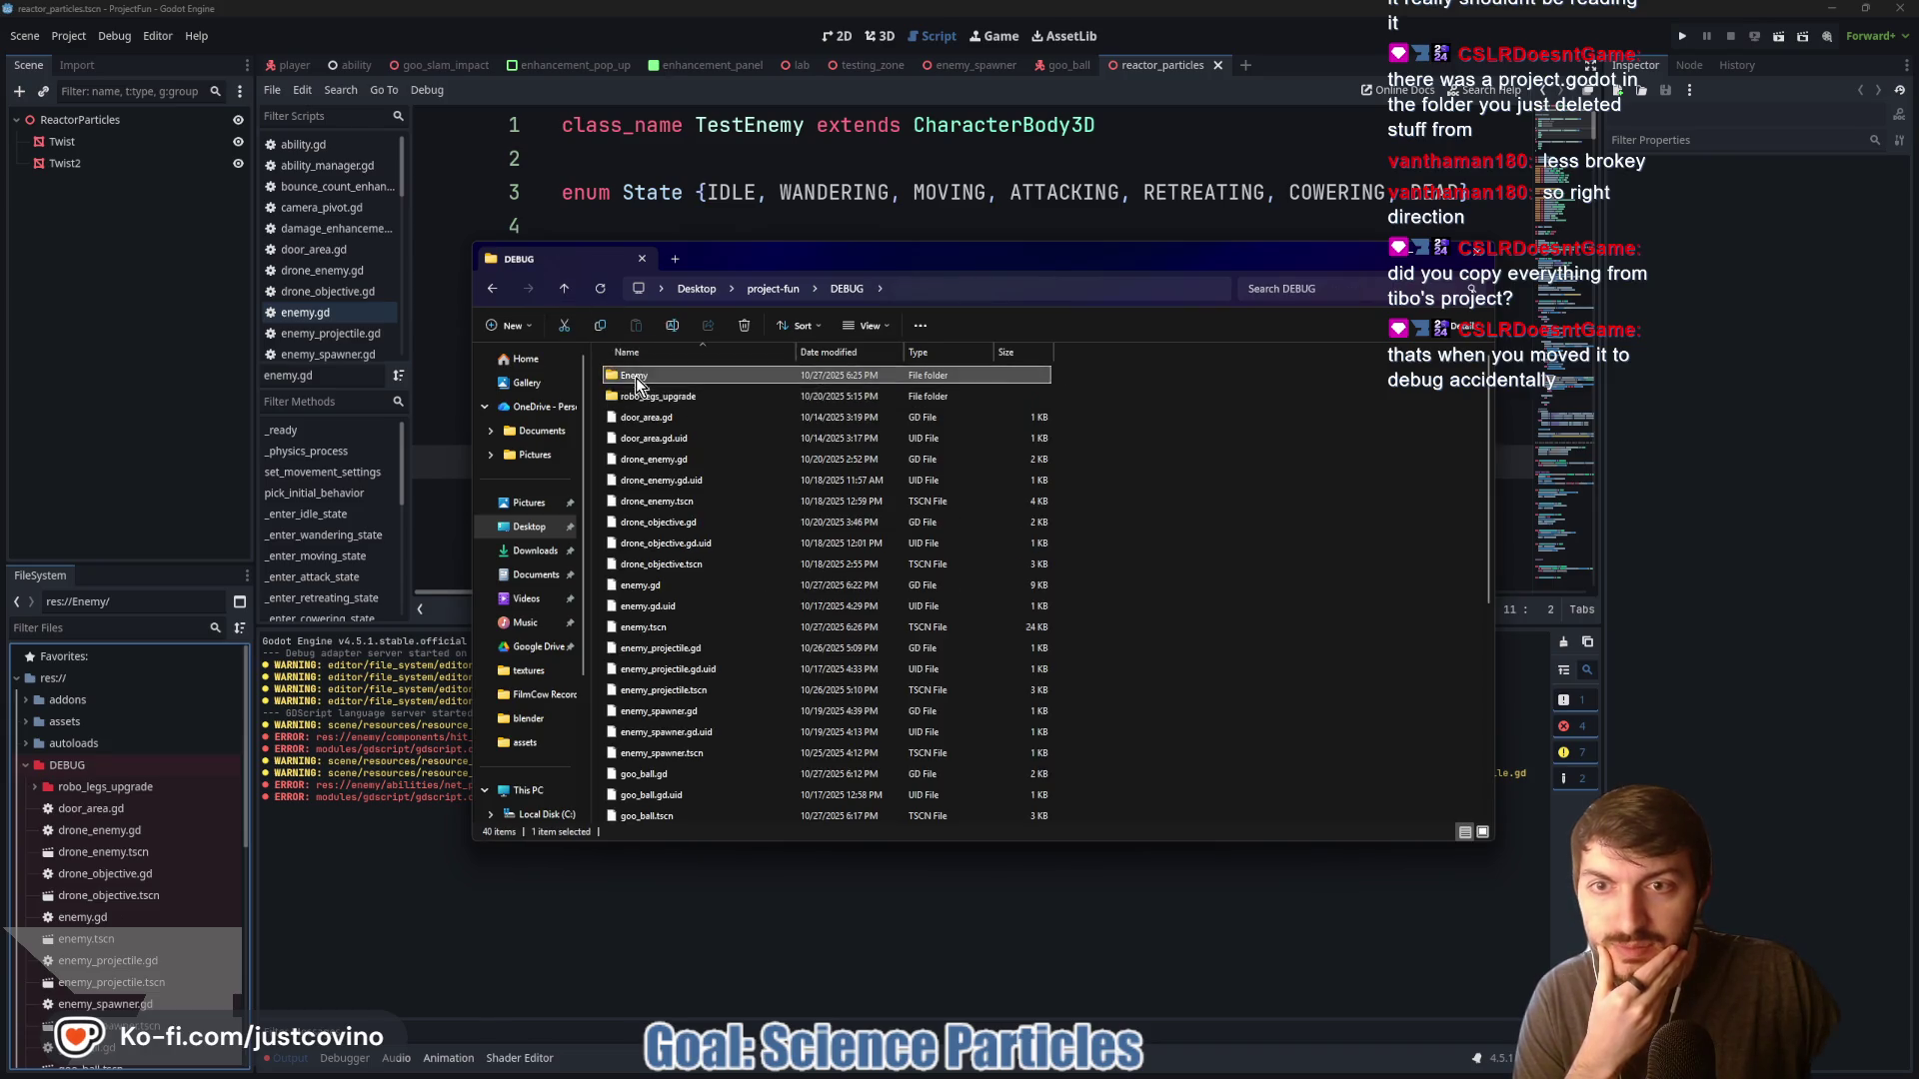
double_click(636, 378)
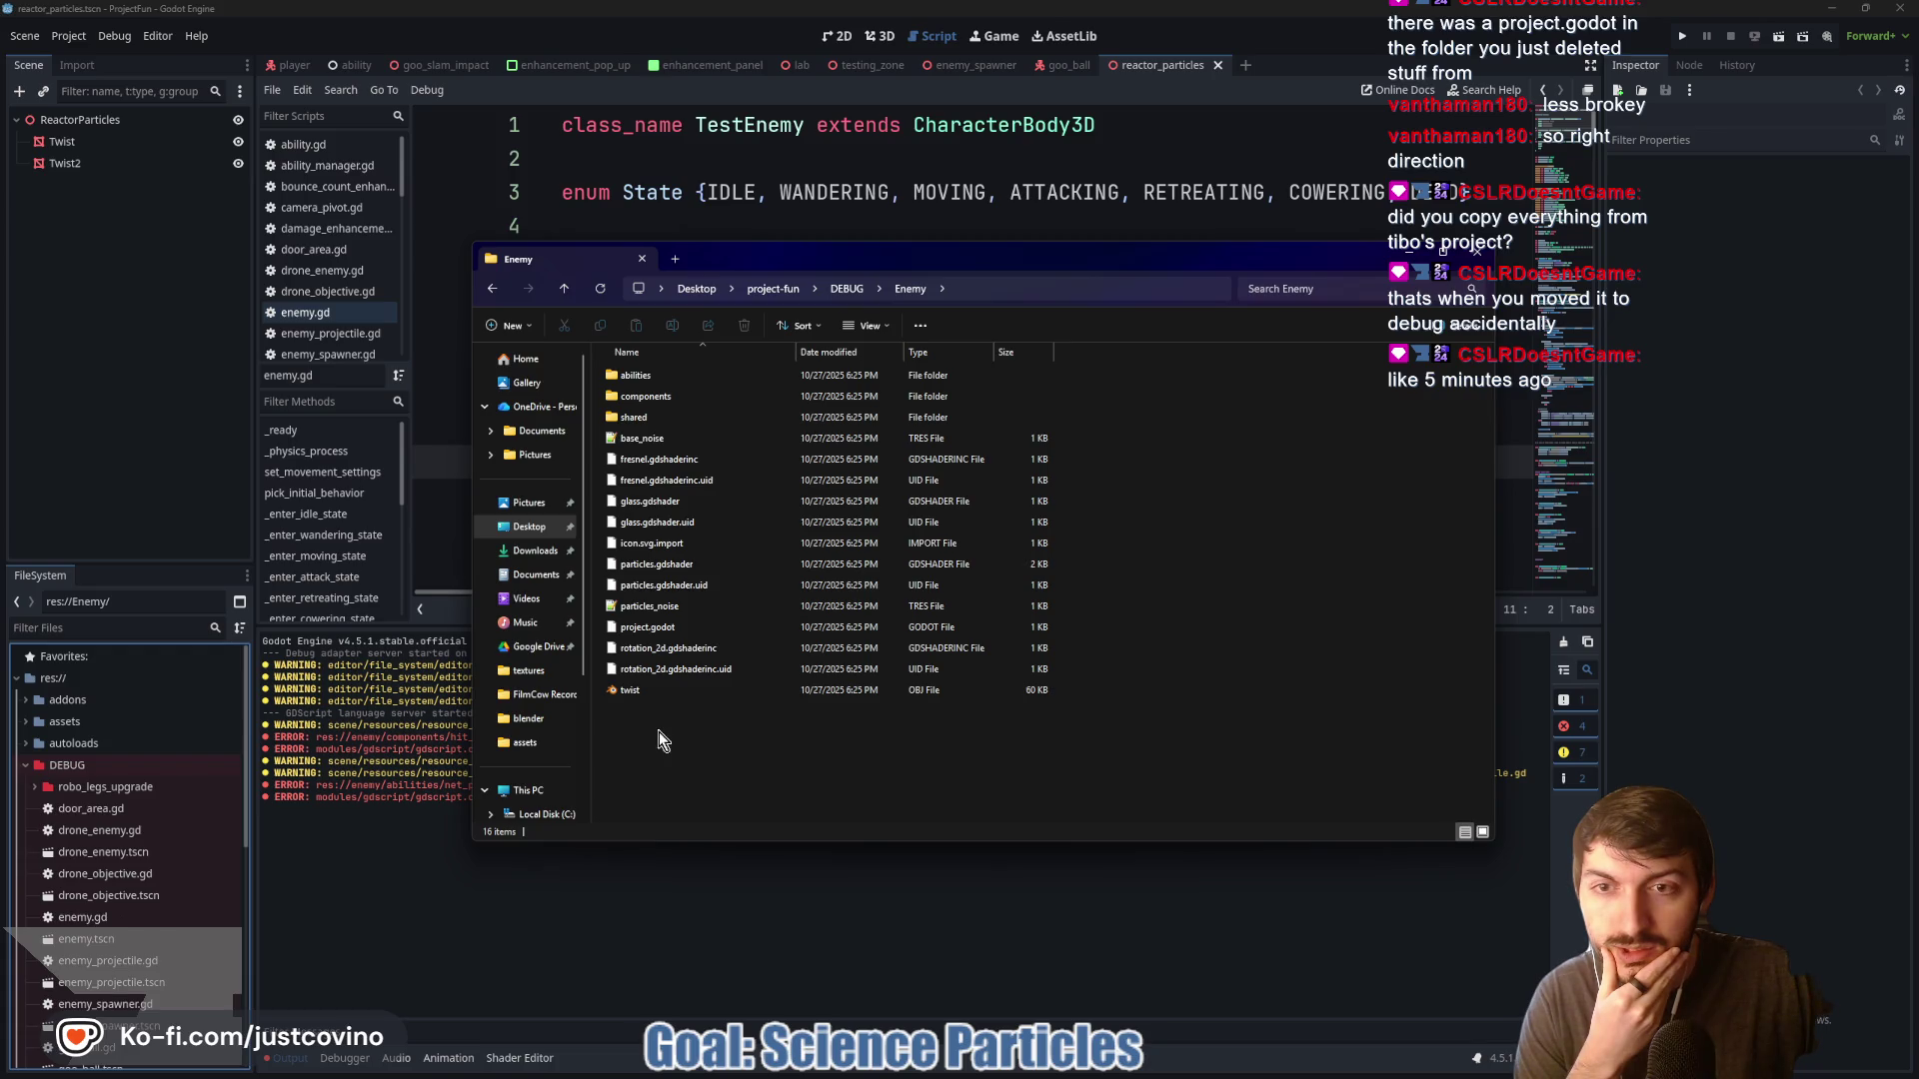
double_click(656, 417)
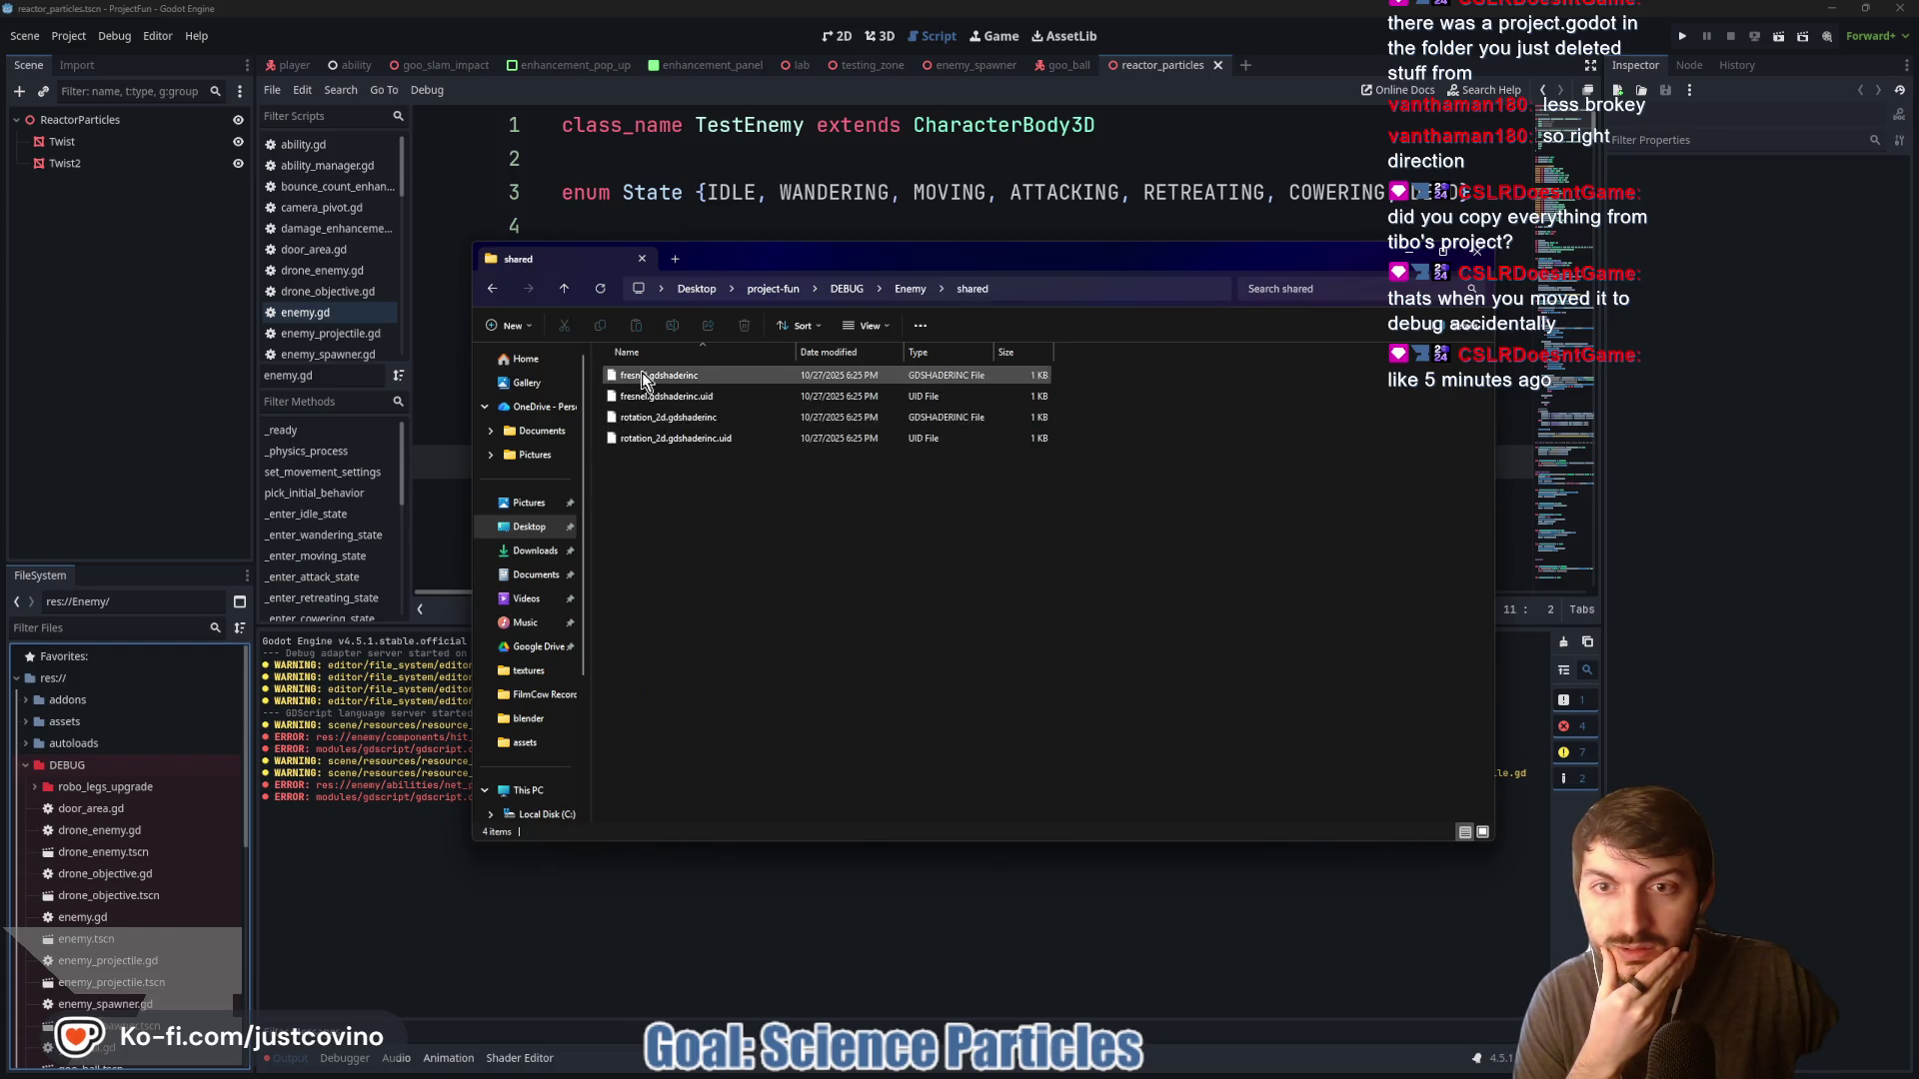
left_click(564, 291)
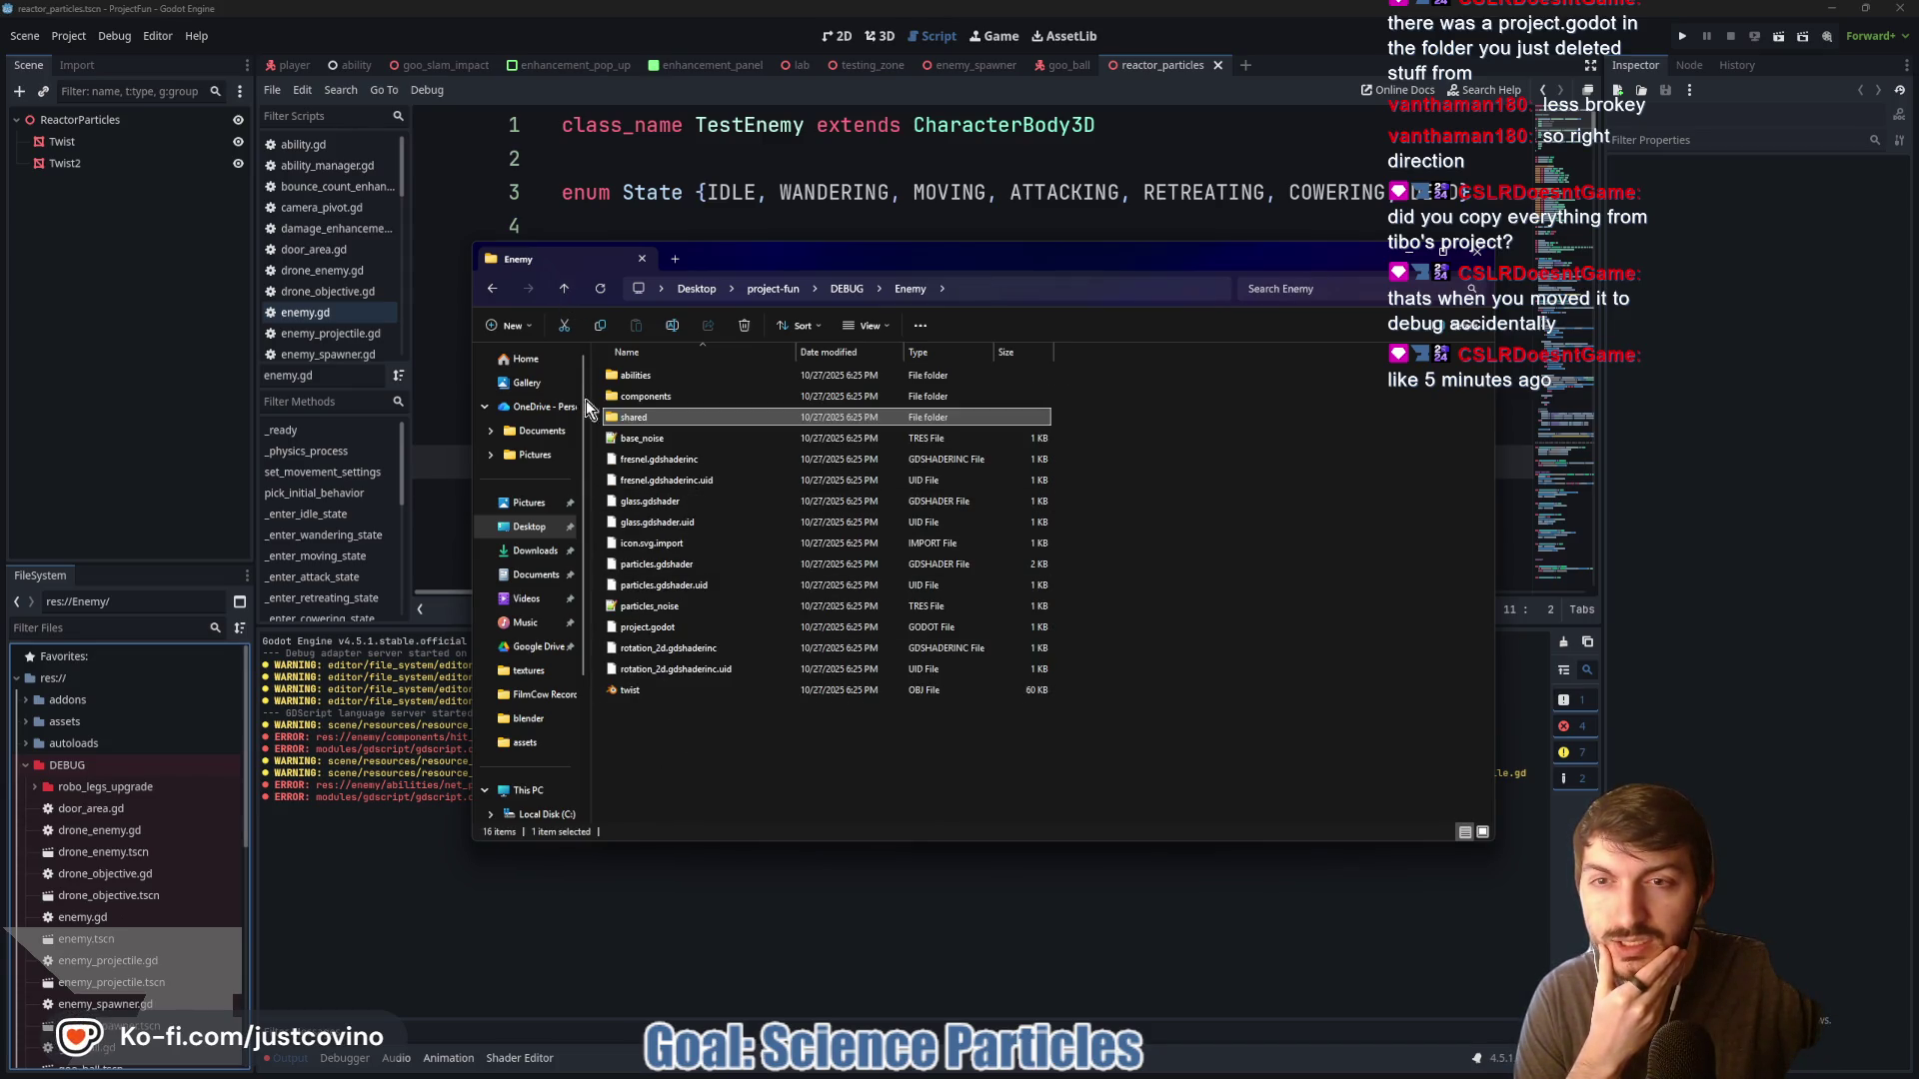
left_click(563, 290)
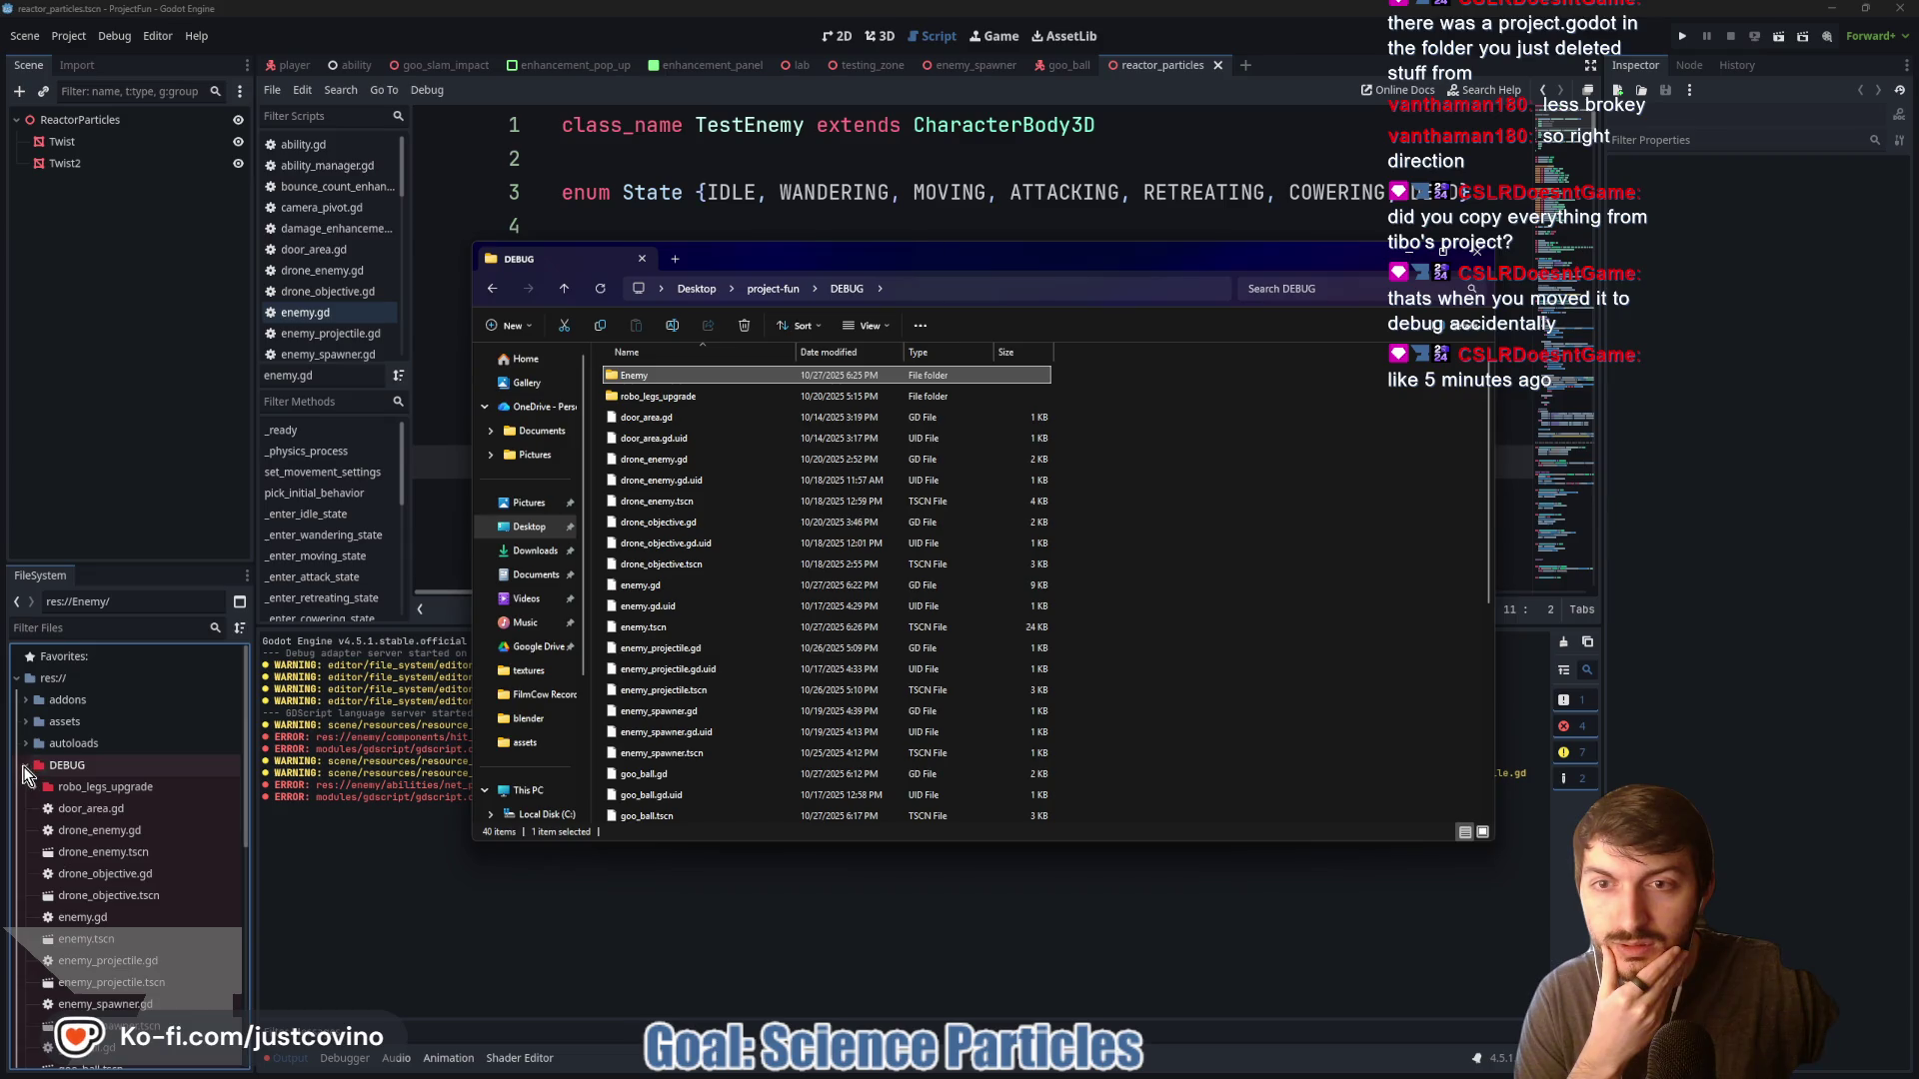
left_click(565, 288)
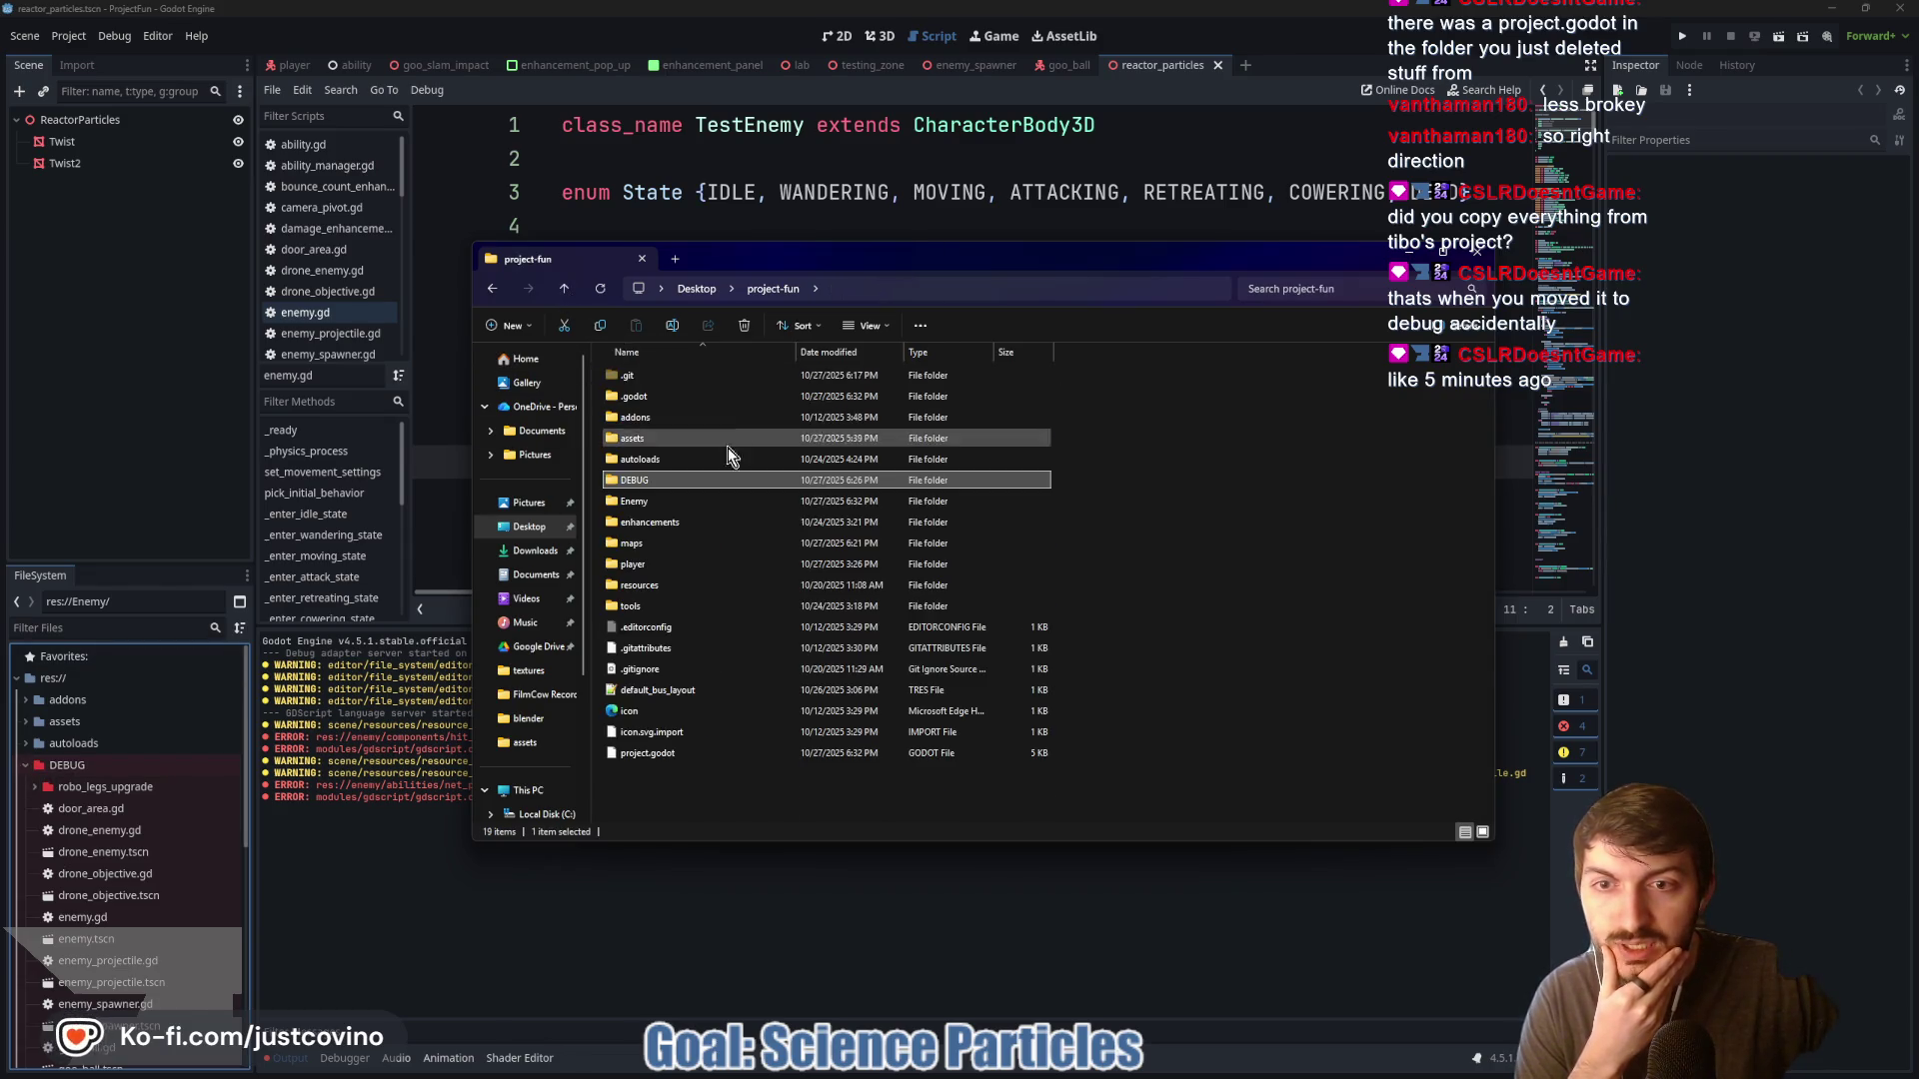
double_click(656, 482)
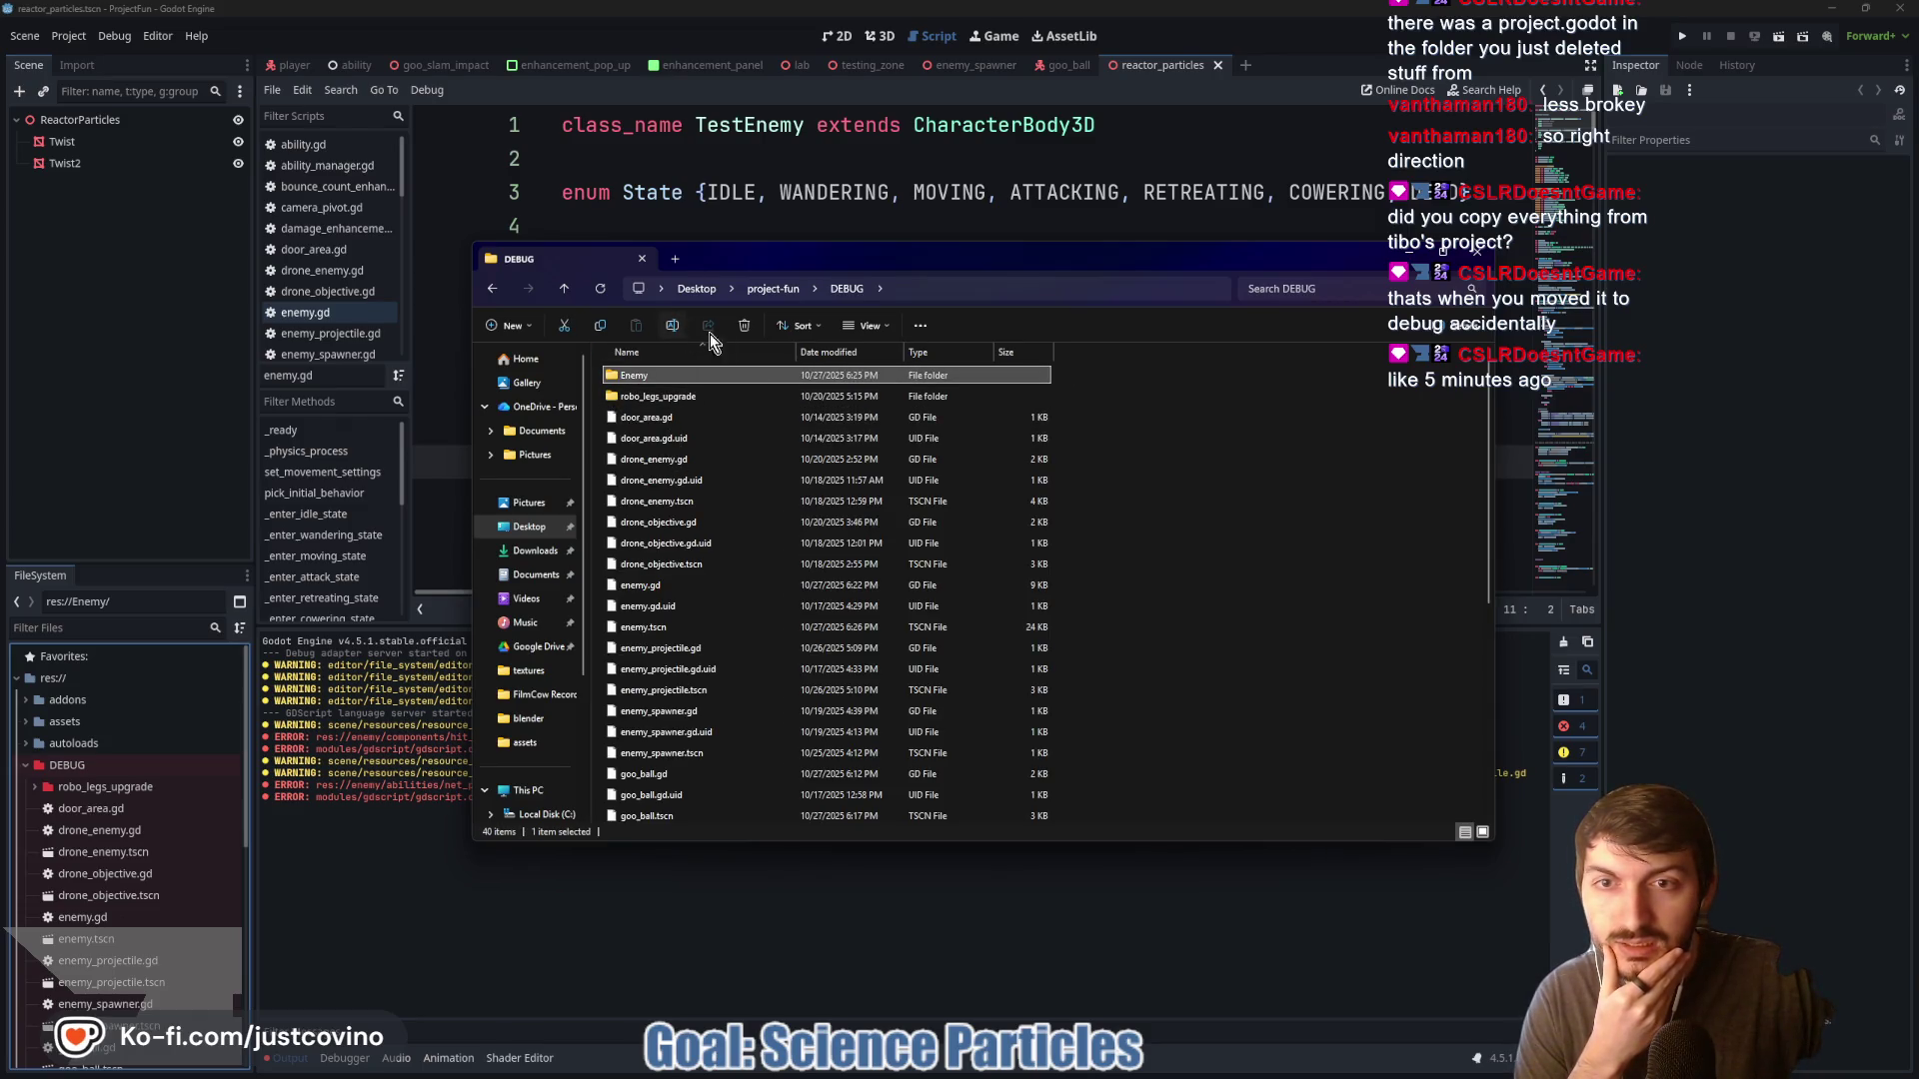
left_click(744, 326)
Collapse the DEBUG folder in Godot and reload the current project from the Project menu
left_click(690, 930)
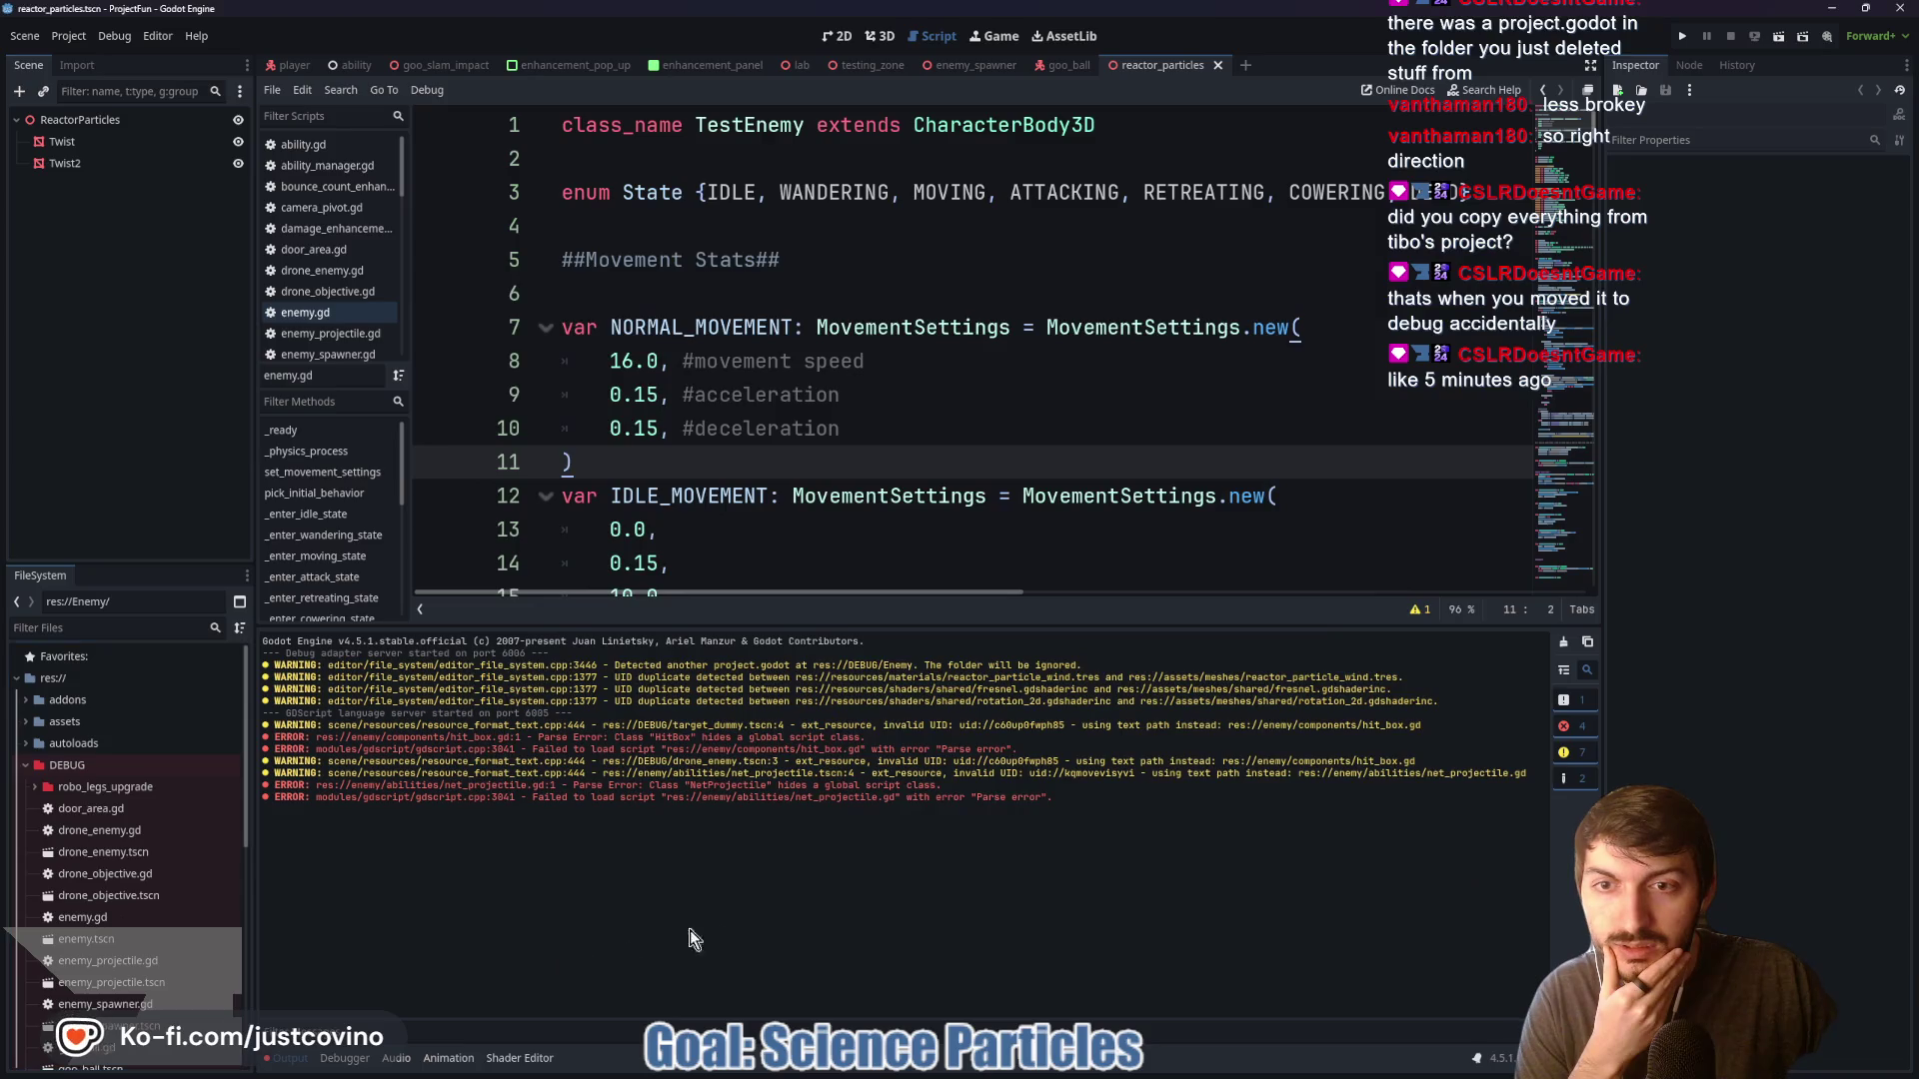
left_click(24, 767)
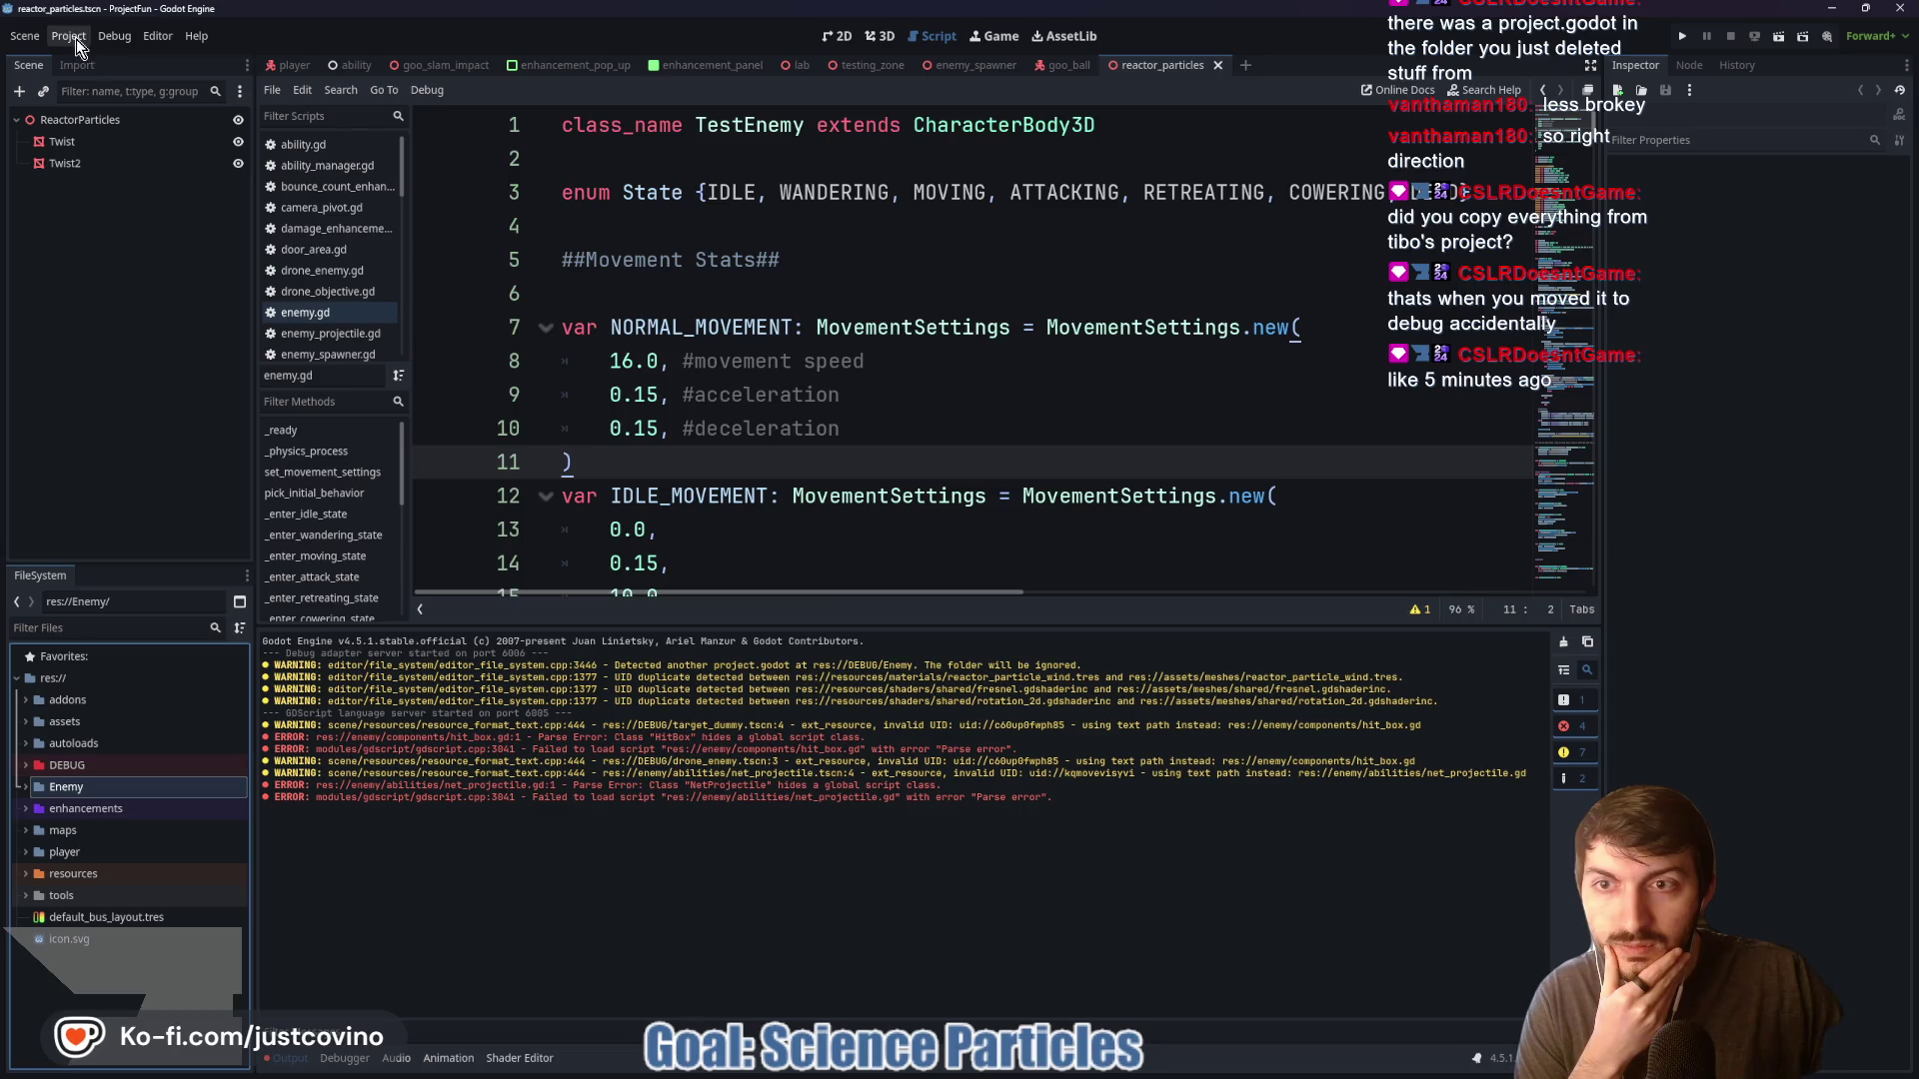
left_click(842, 501)
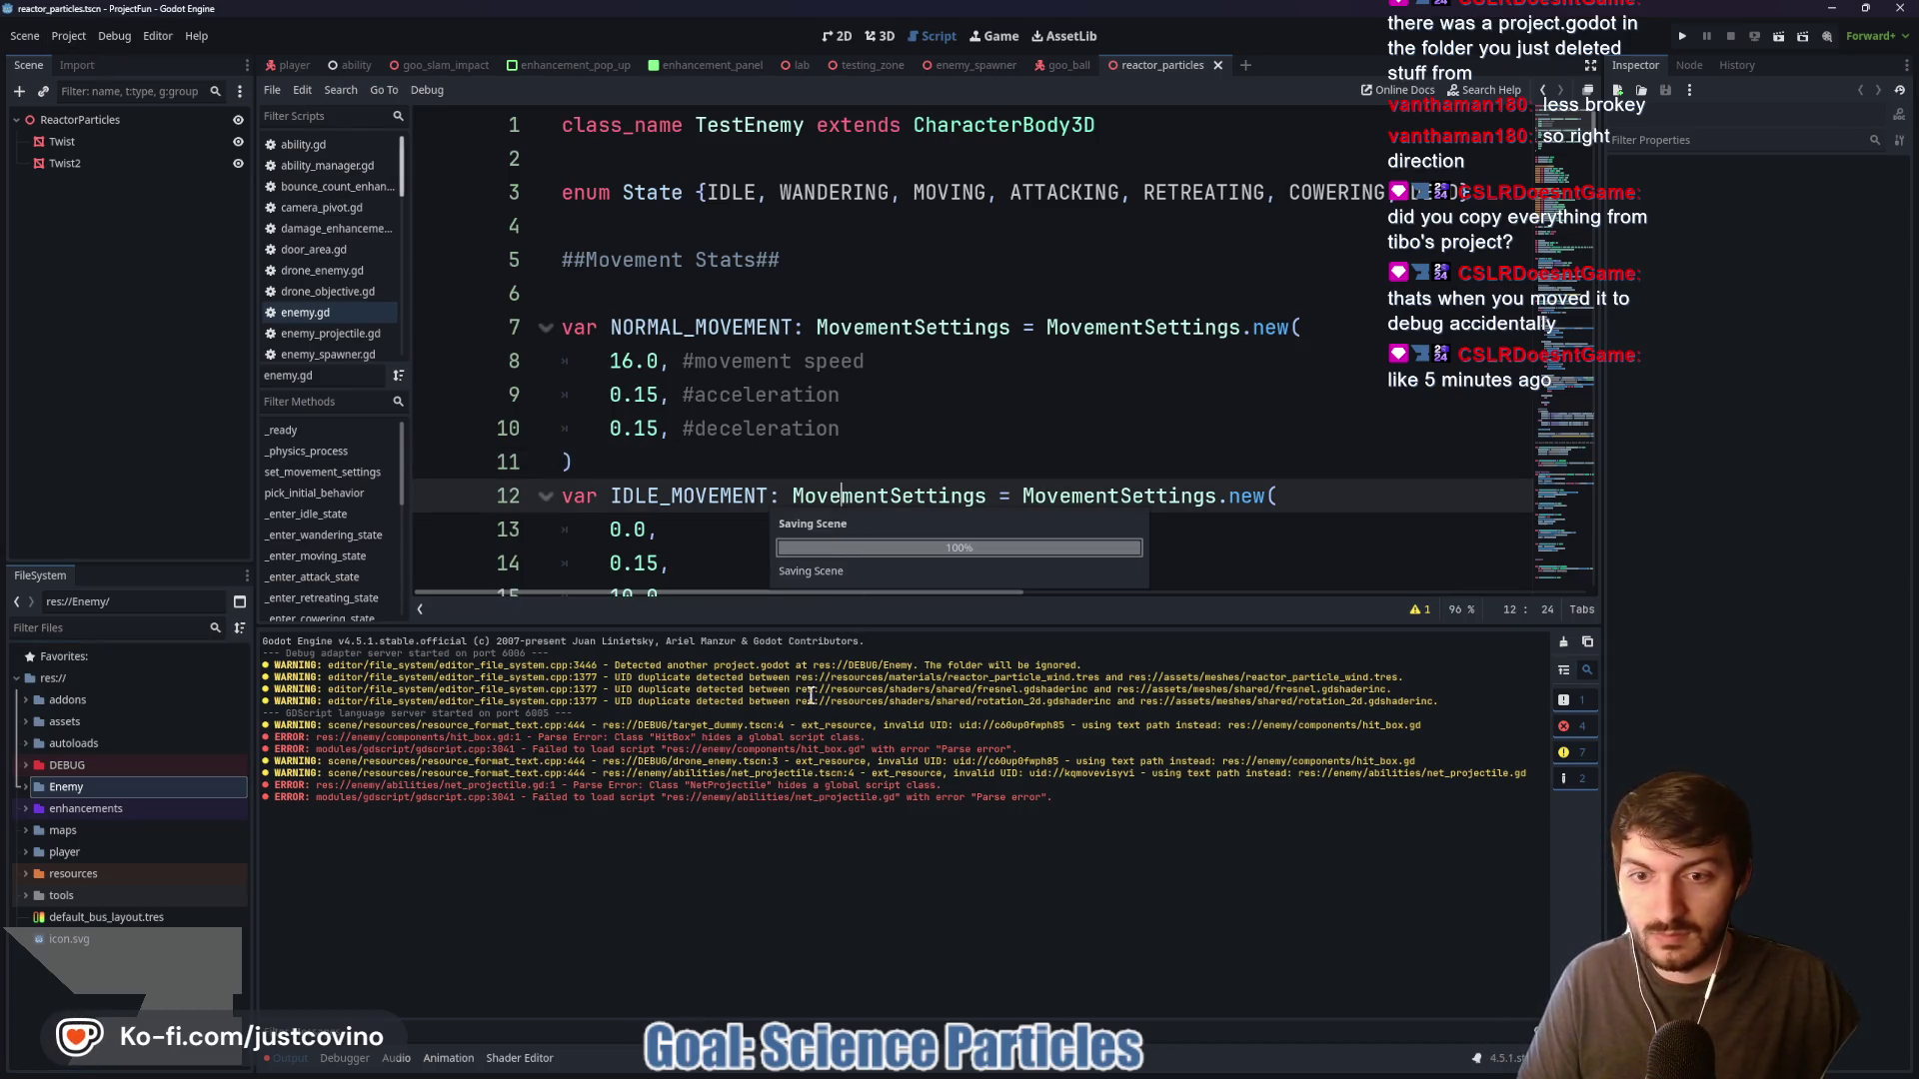
left_click(81, 37)
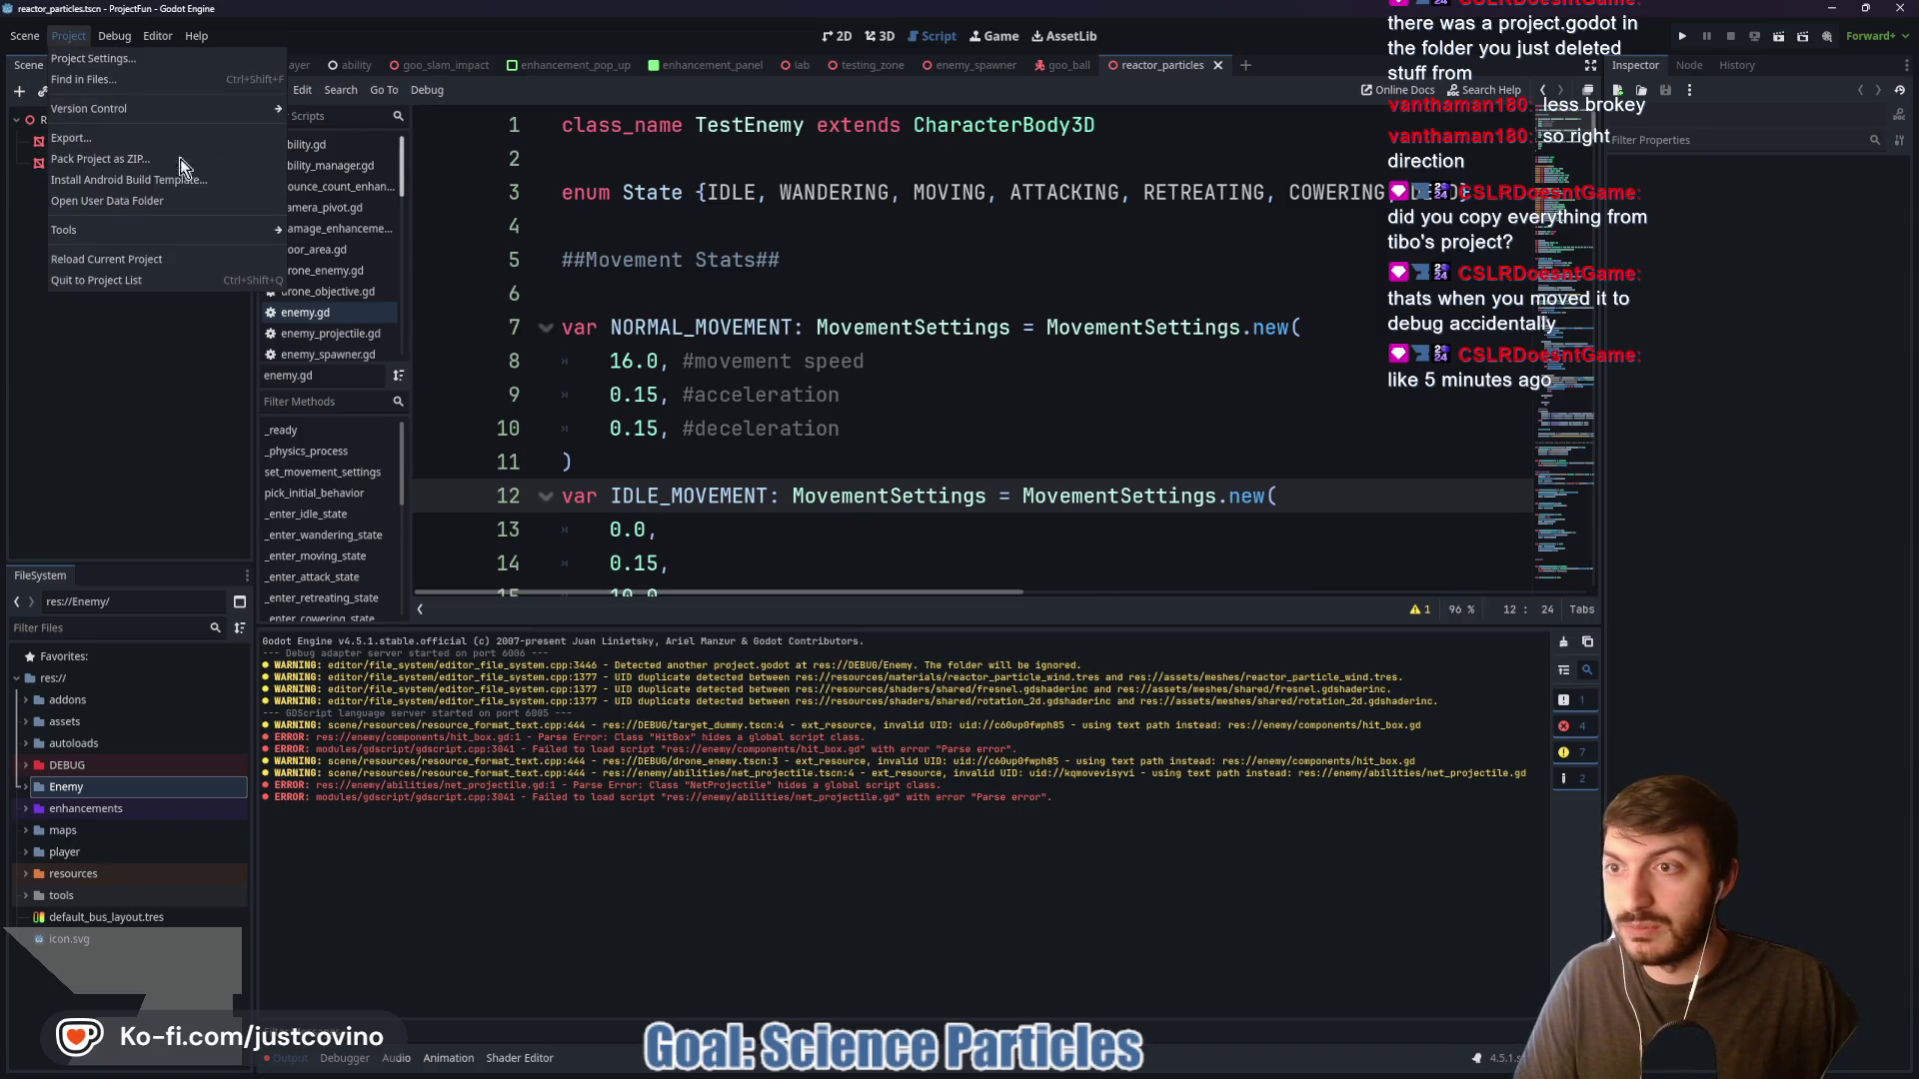
left_click(129, 250)
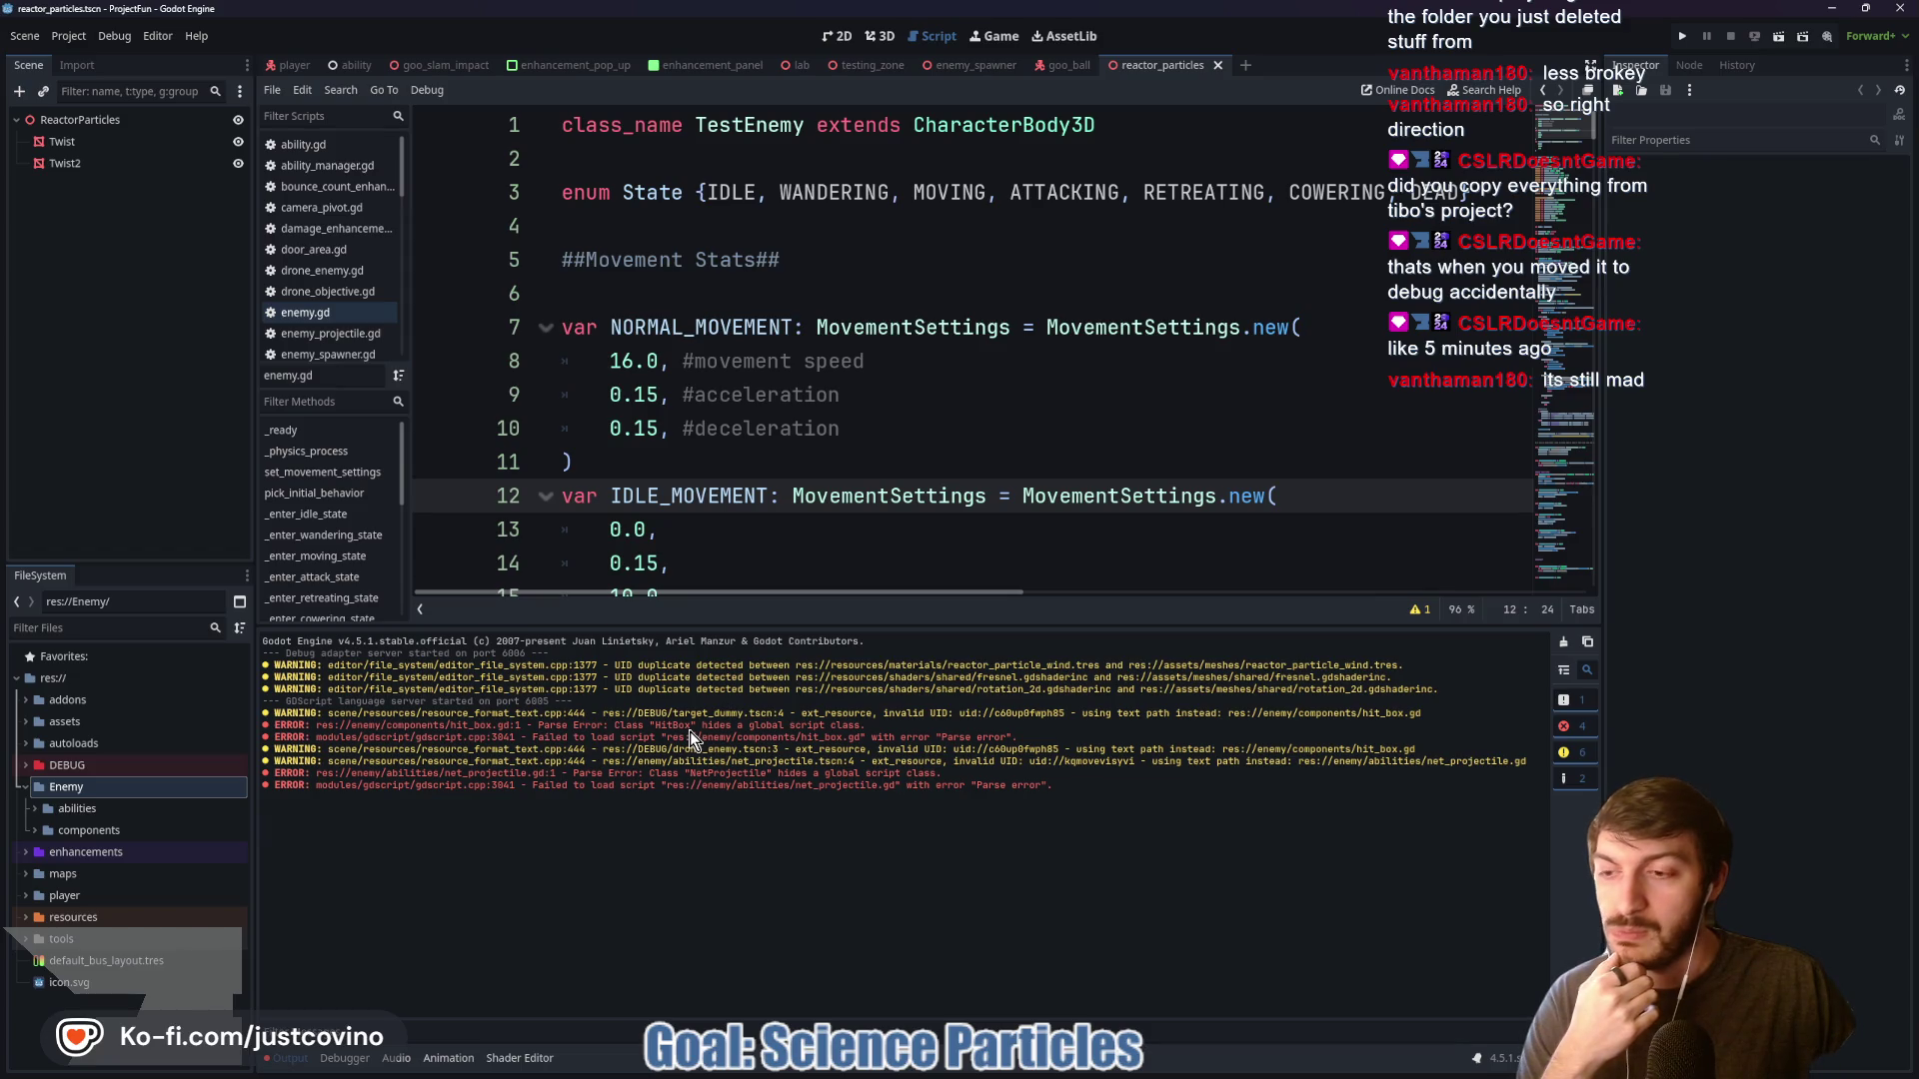
Filter project files for 'hit', open hit_box.gd, and save
left_click(145, 628)
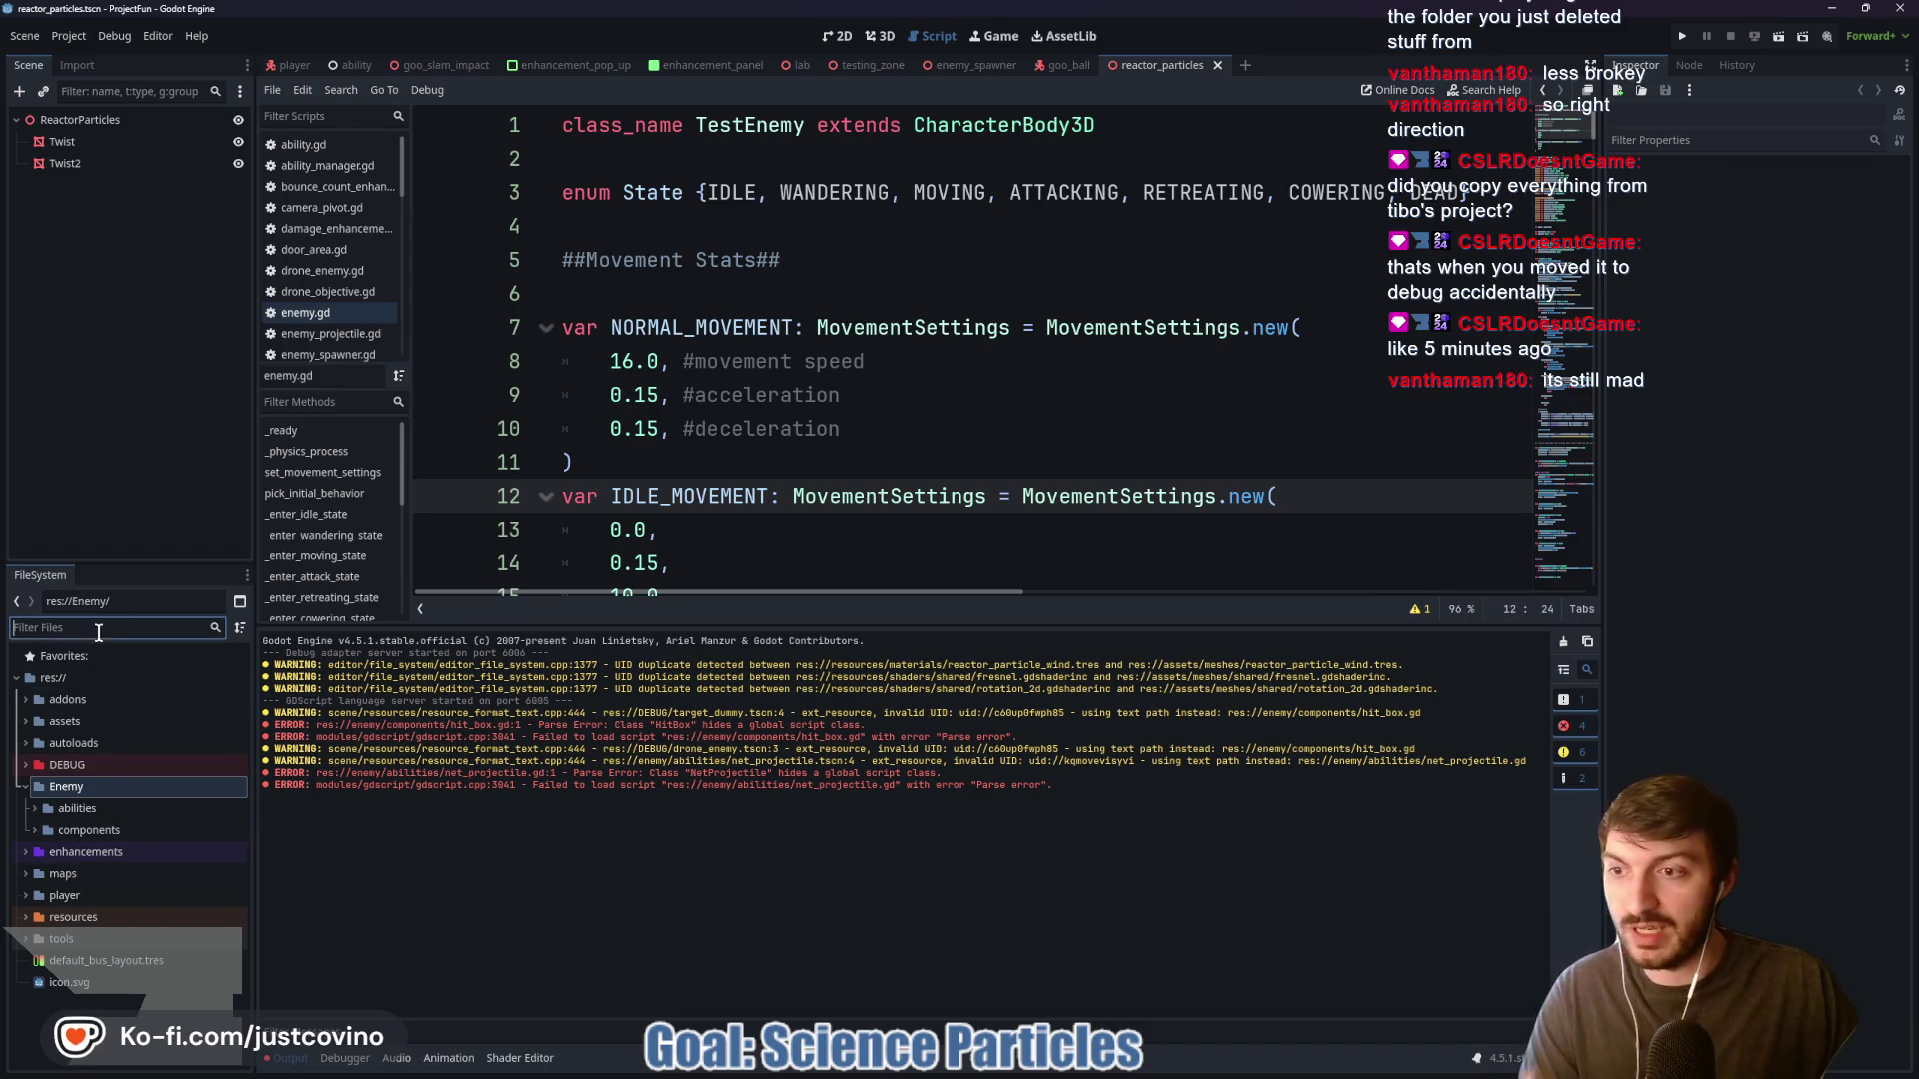
type("hit")
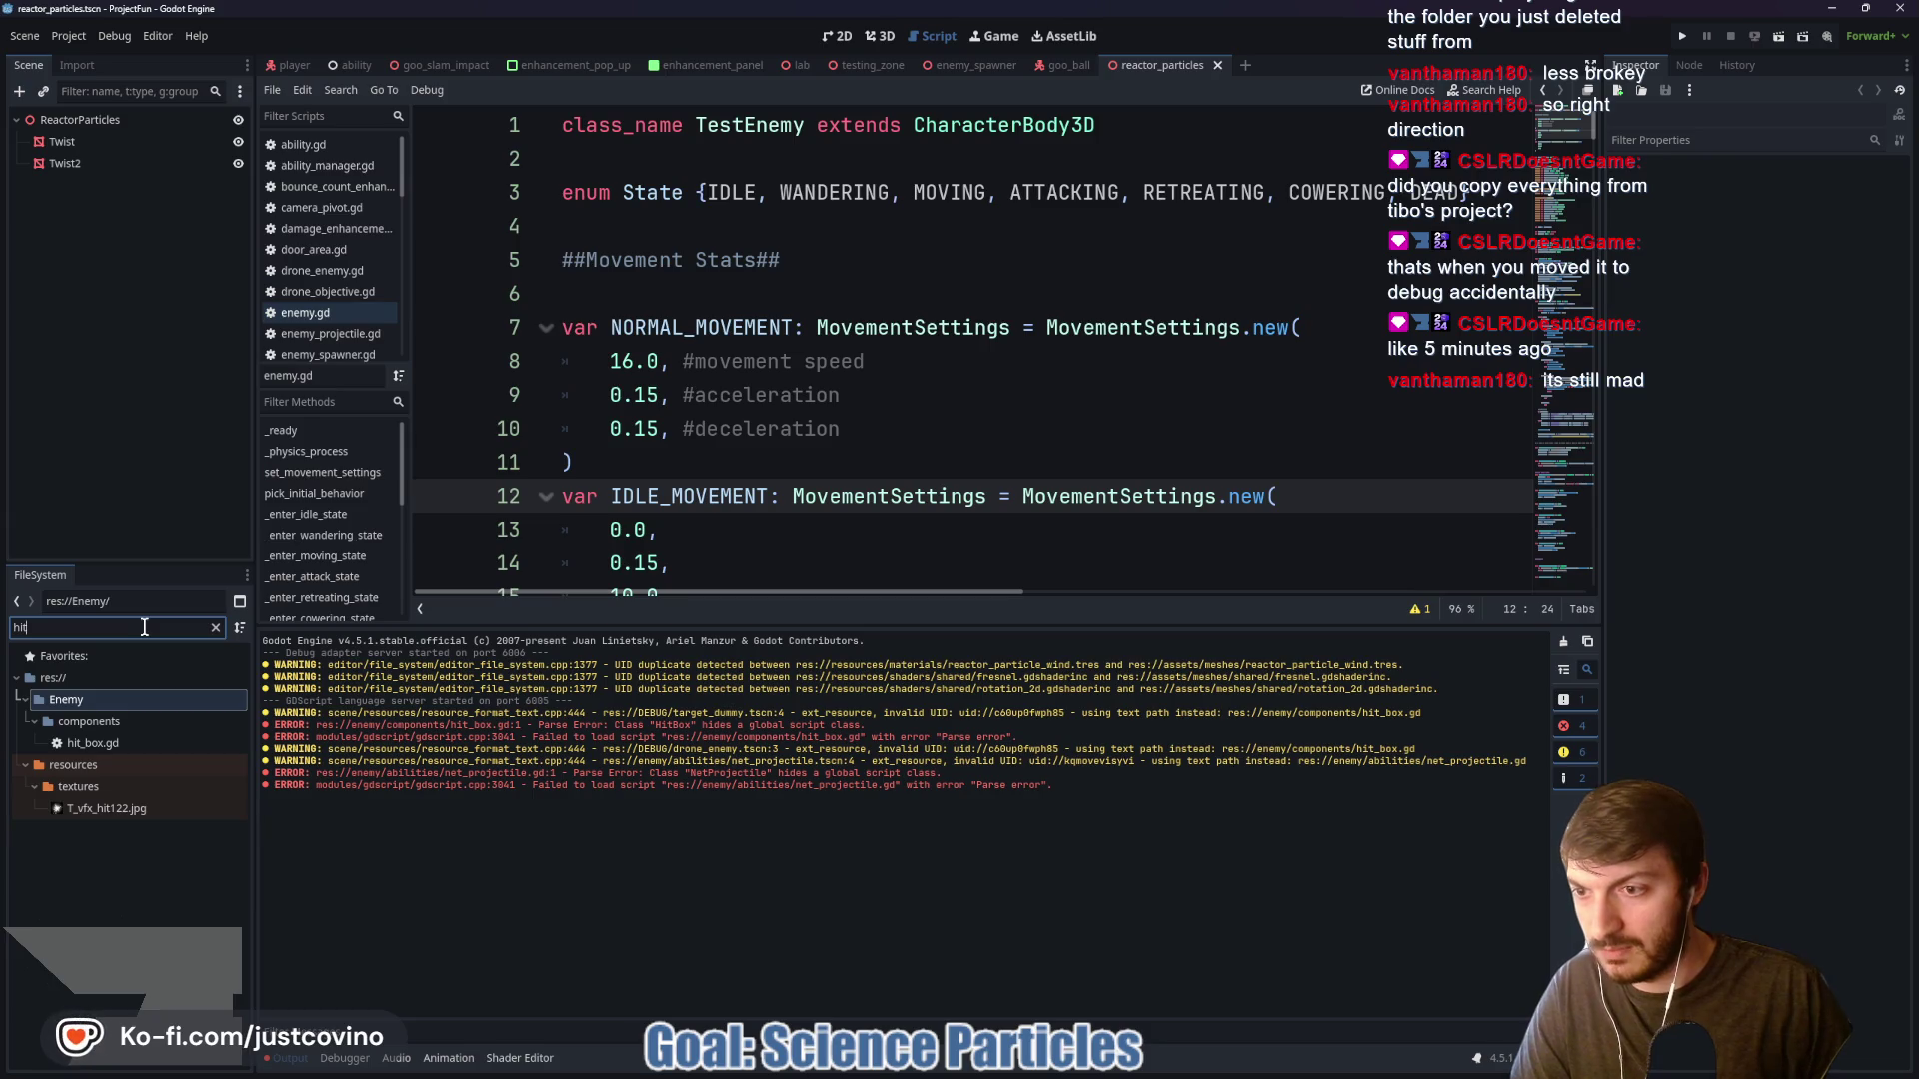
left_click(126, 744)
double_click(127, 744)
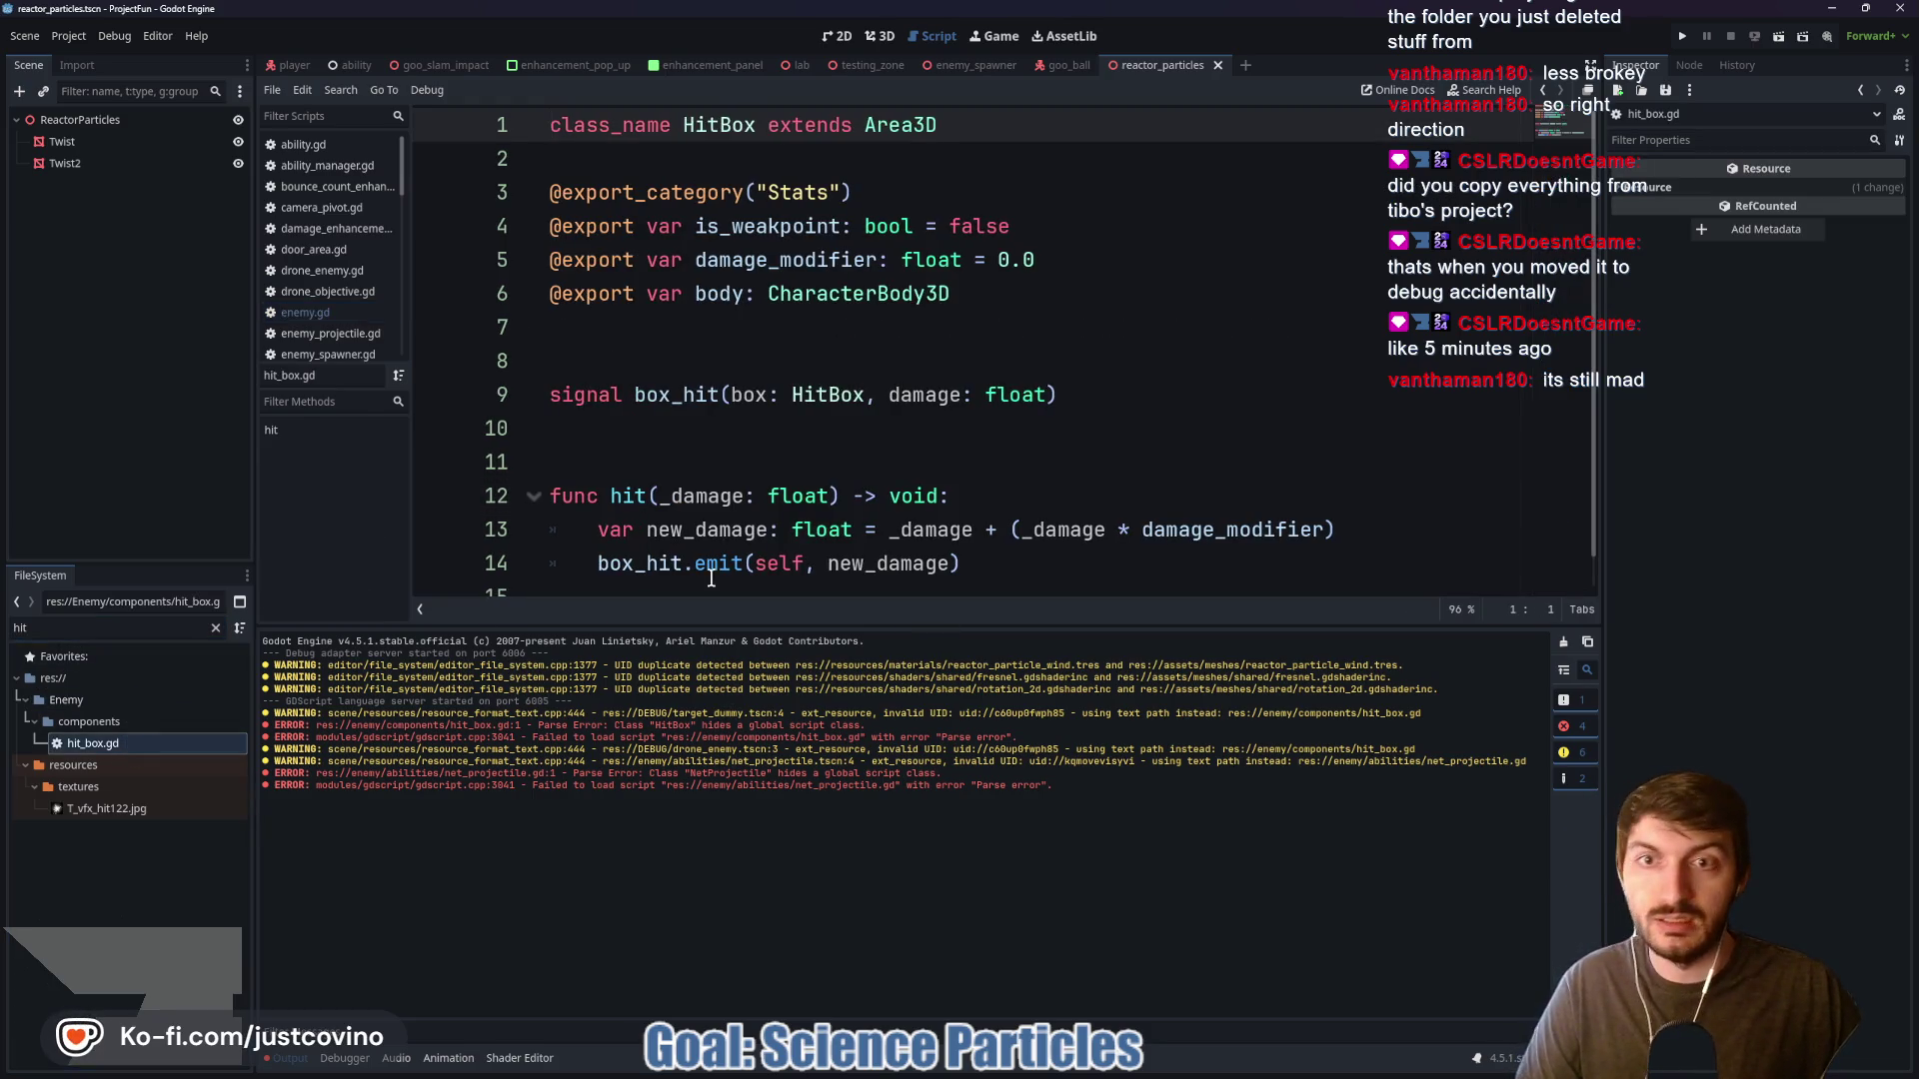
left_click(724, 128)
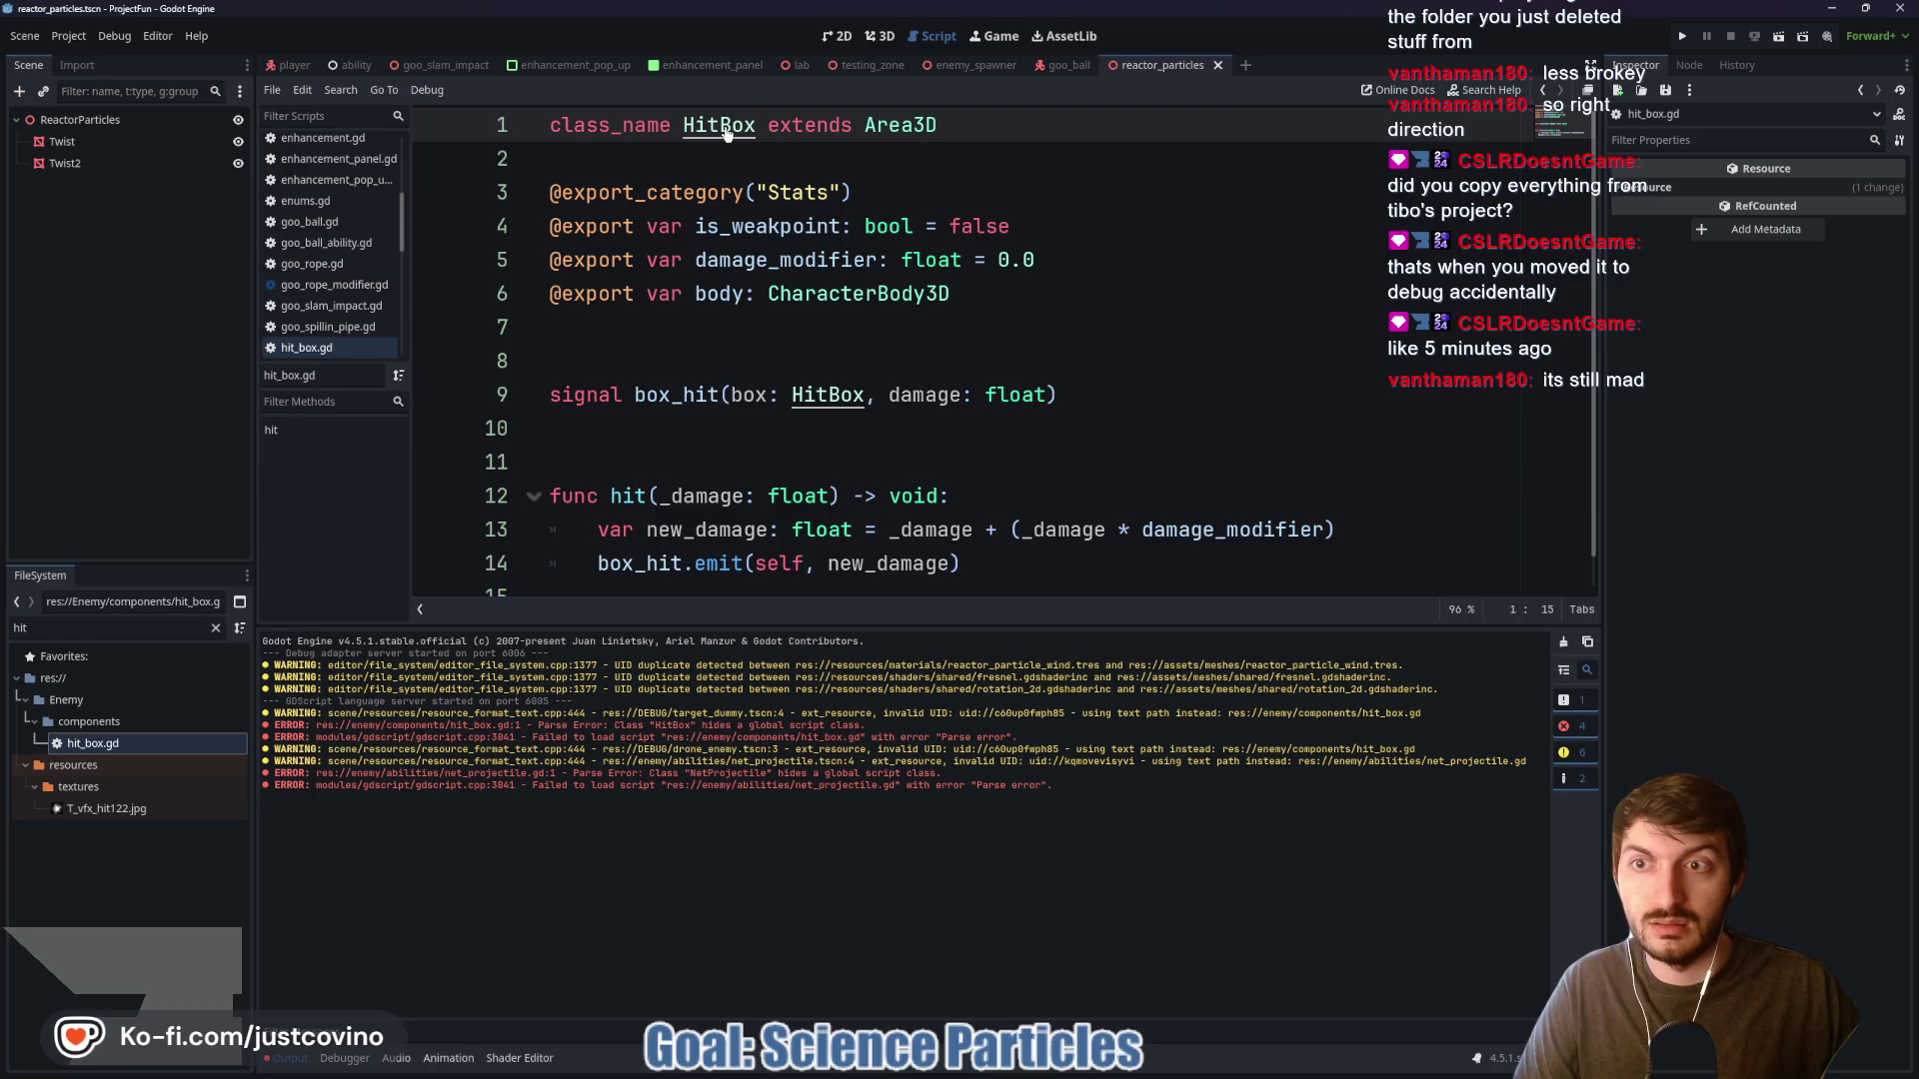
left_click(862, 461)
key("ctrl+s")
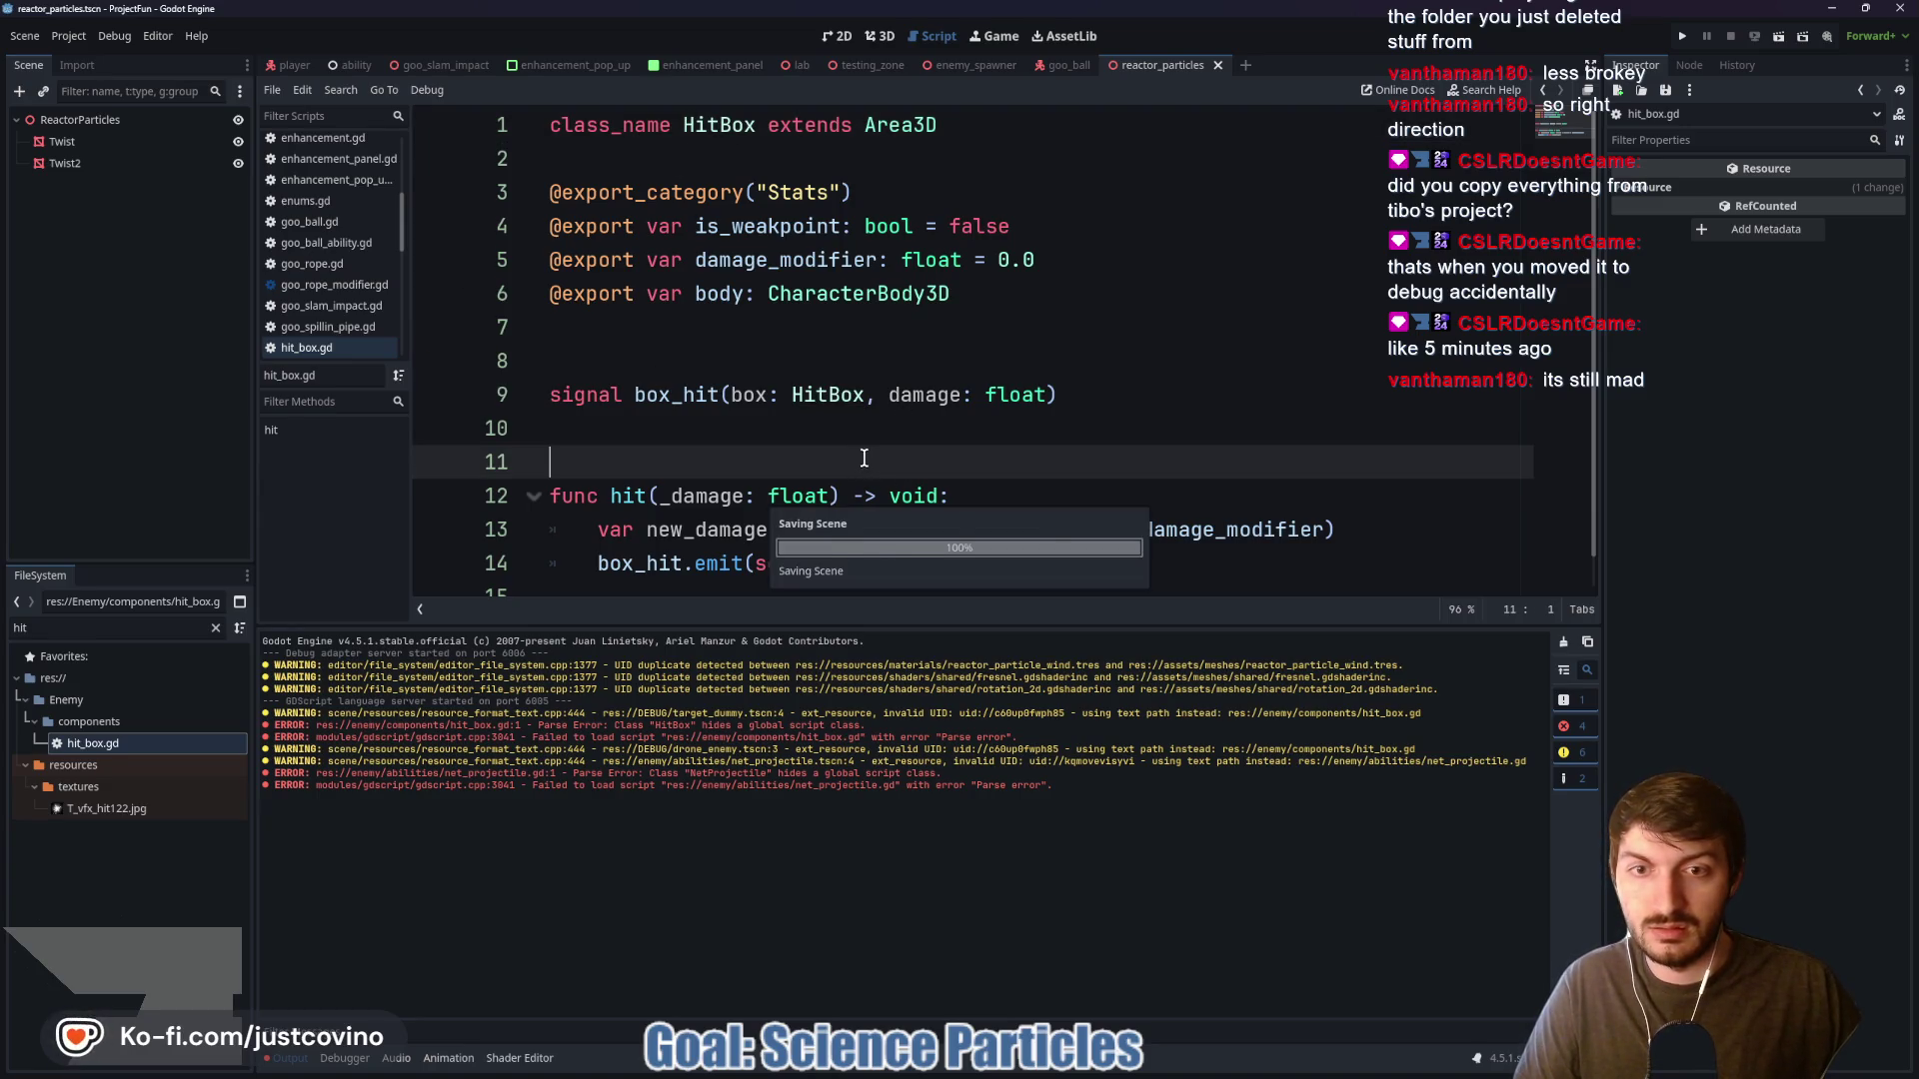
Clear the Output log and collapse it to enlarge the code area
left_click_drag(865, 632, 1525, 686)
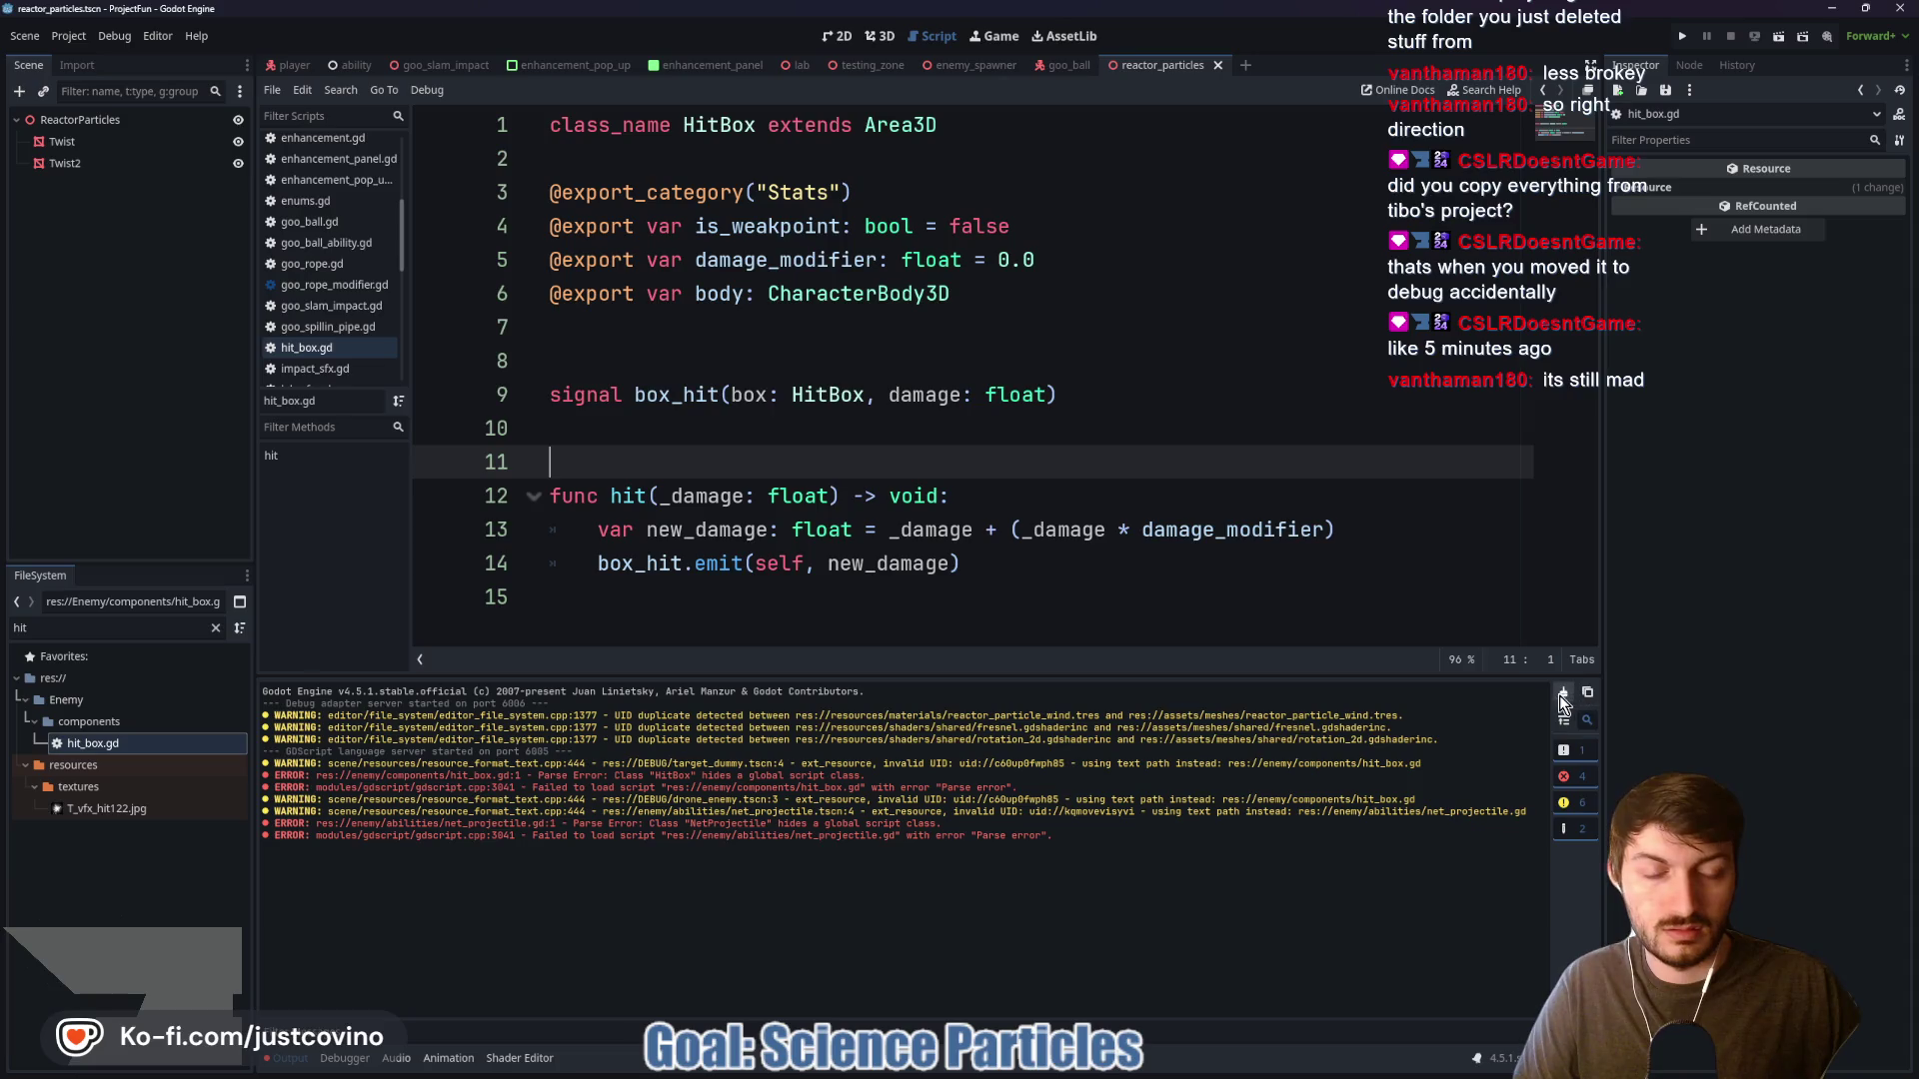
left_click(1563, 693)
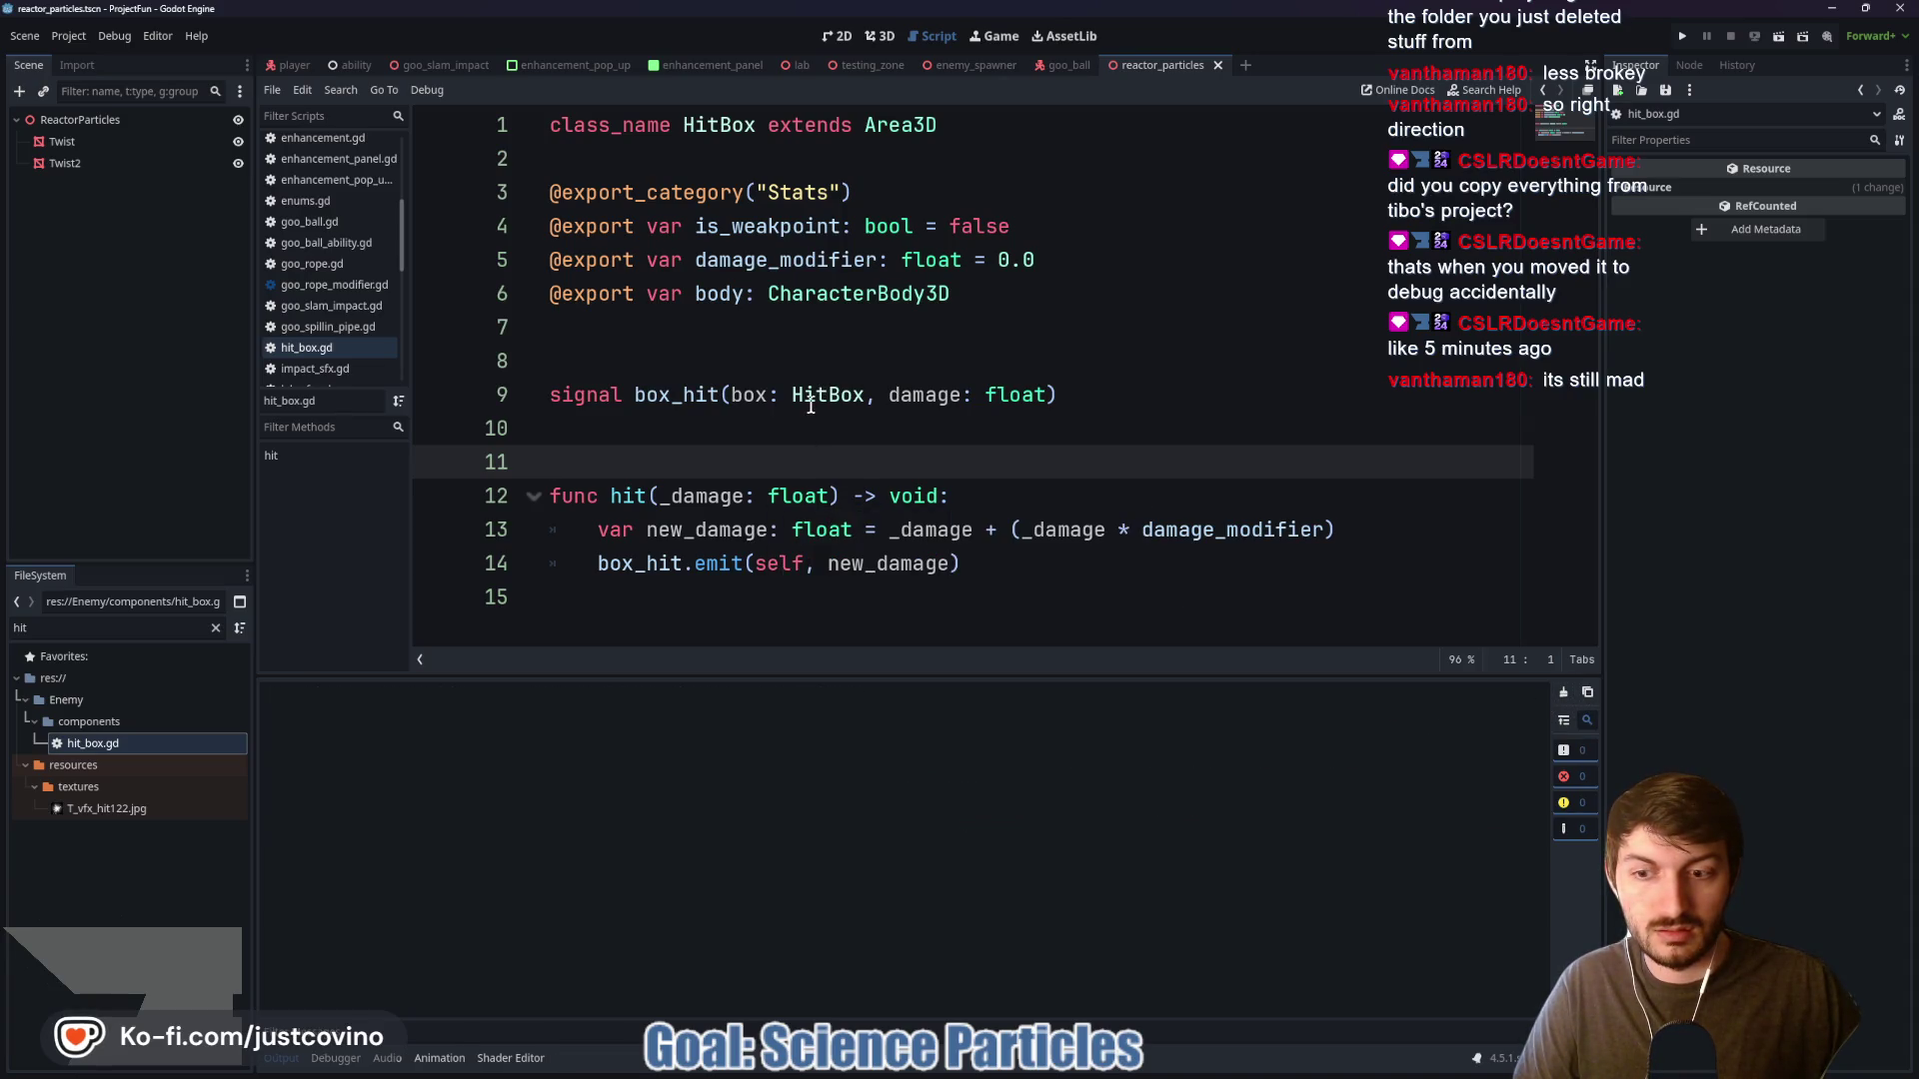
left_click_drag(695, 678, 663, 902)
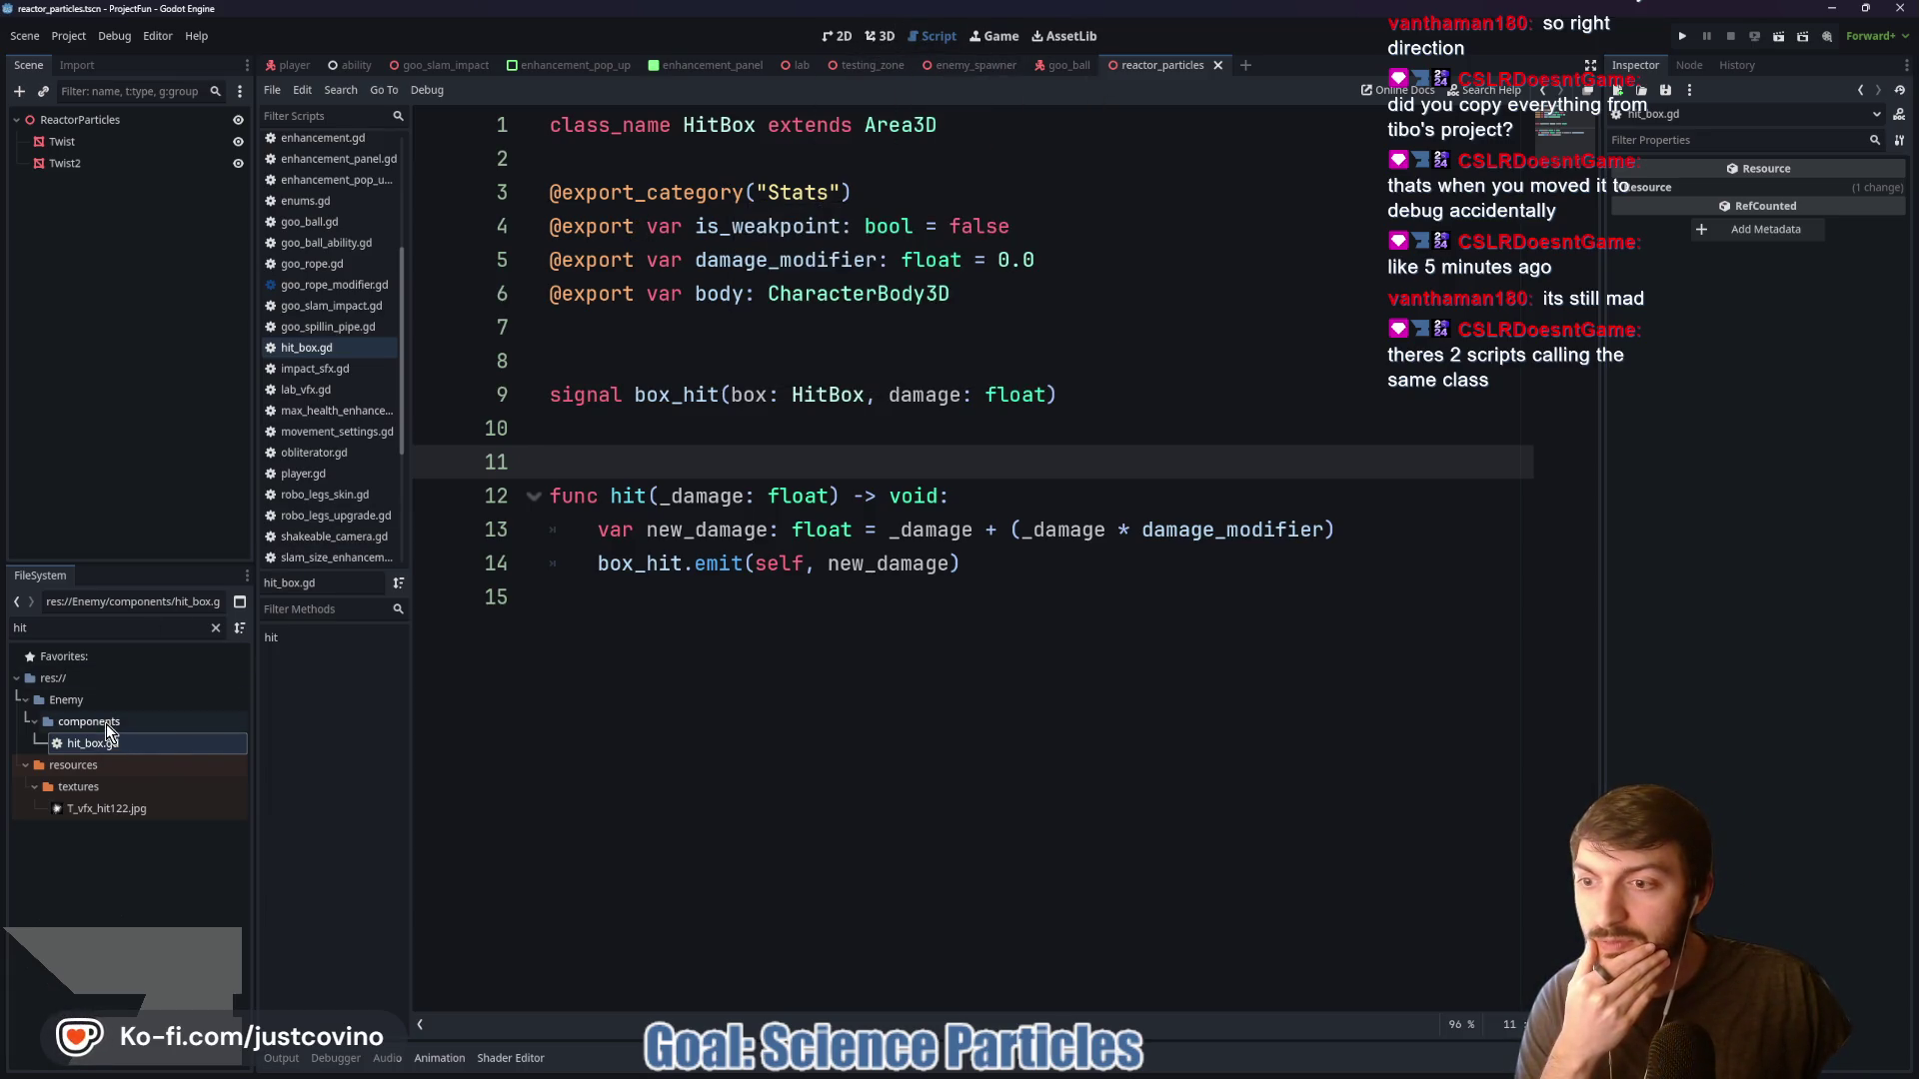
Clear the file filter, switch to the lab scene, and run it with F6
left_click(94, 627)
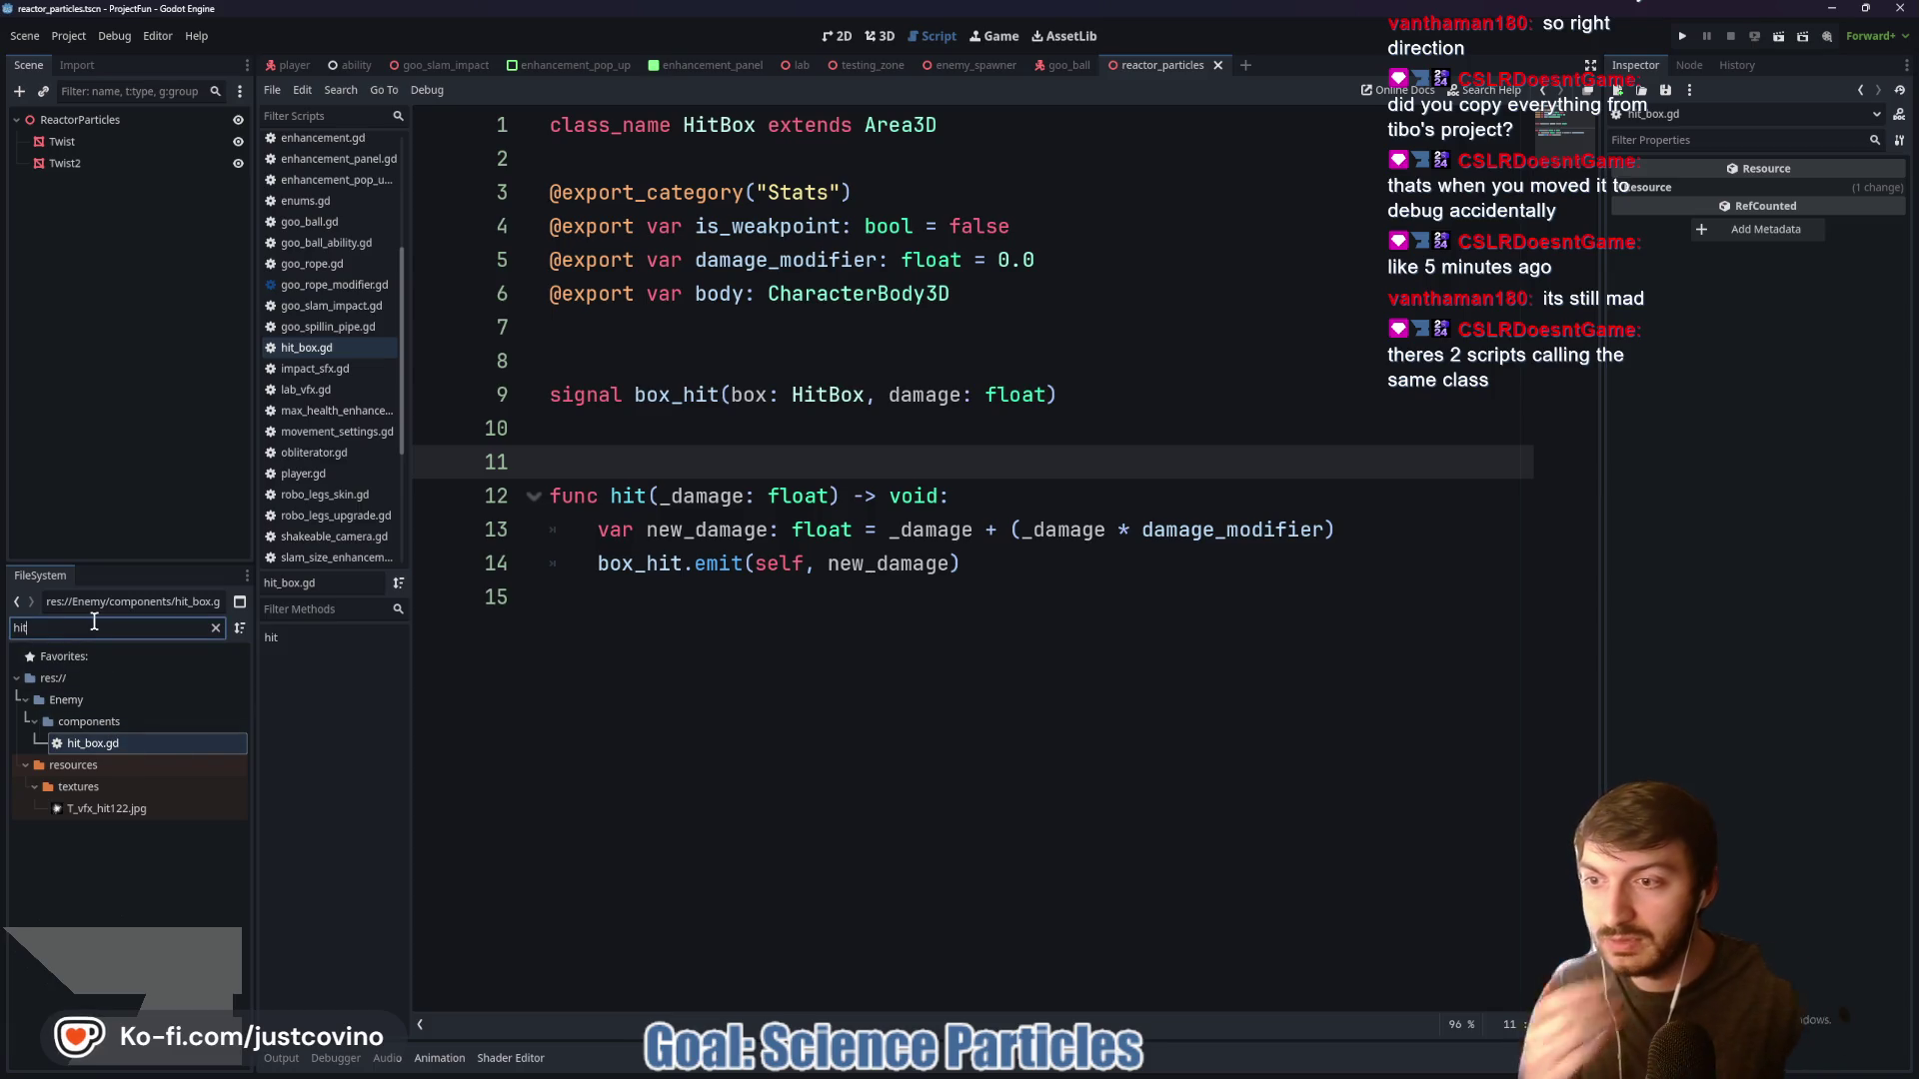
key("BackSpace")
key("BackSpace")
key("BackSpace")
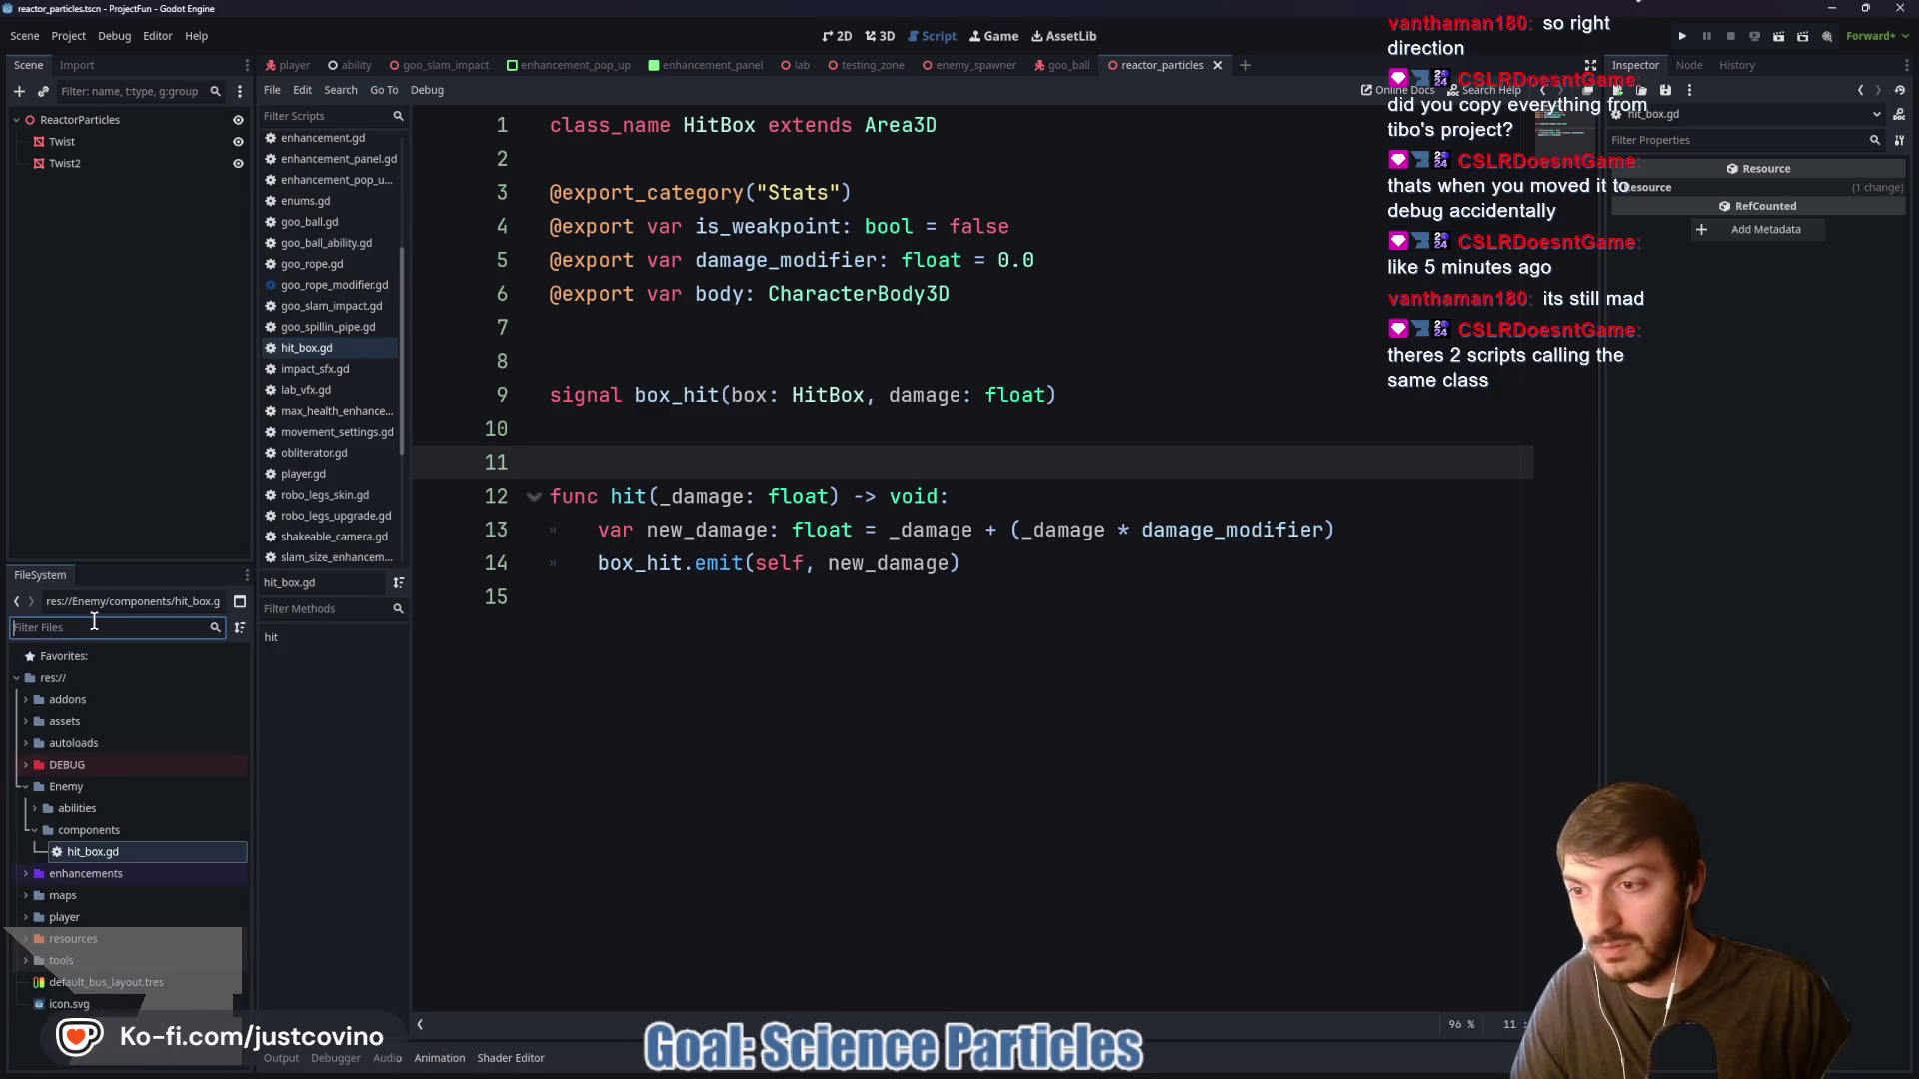
left_click(788, 674)
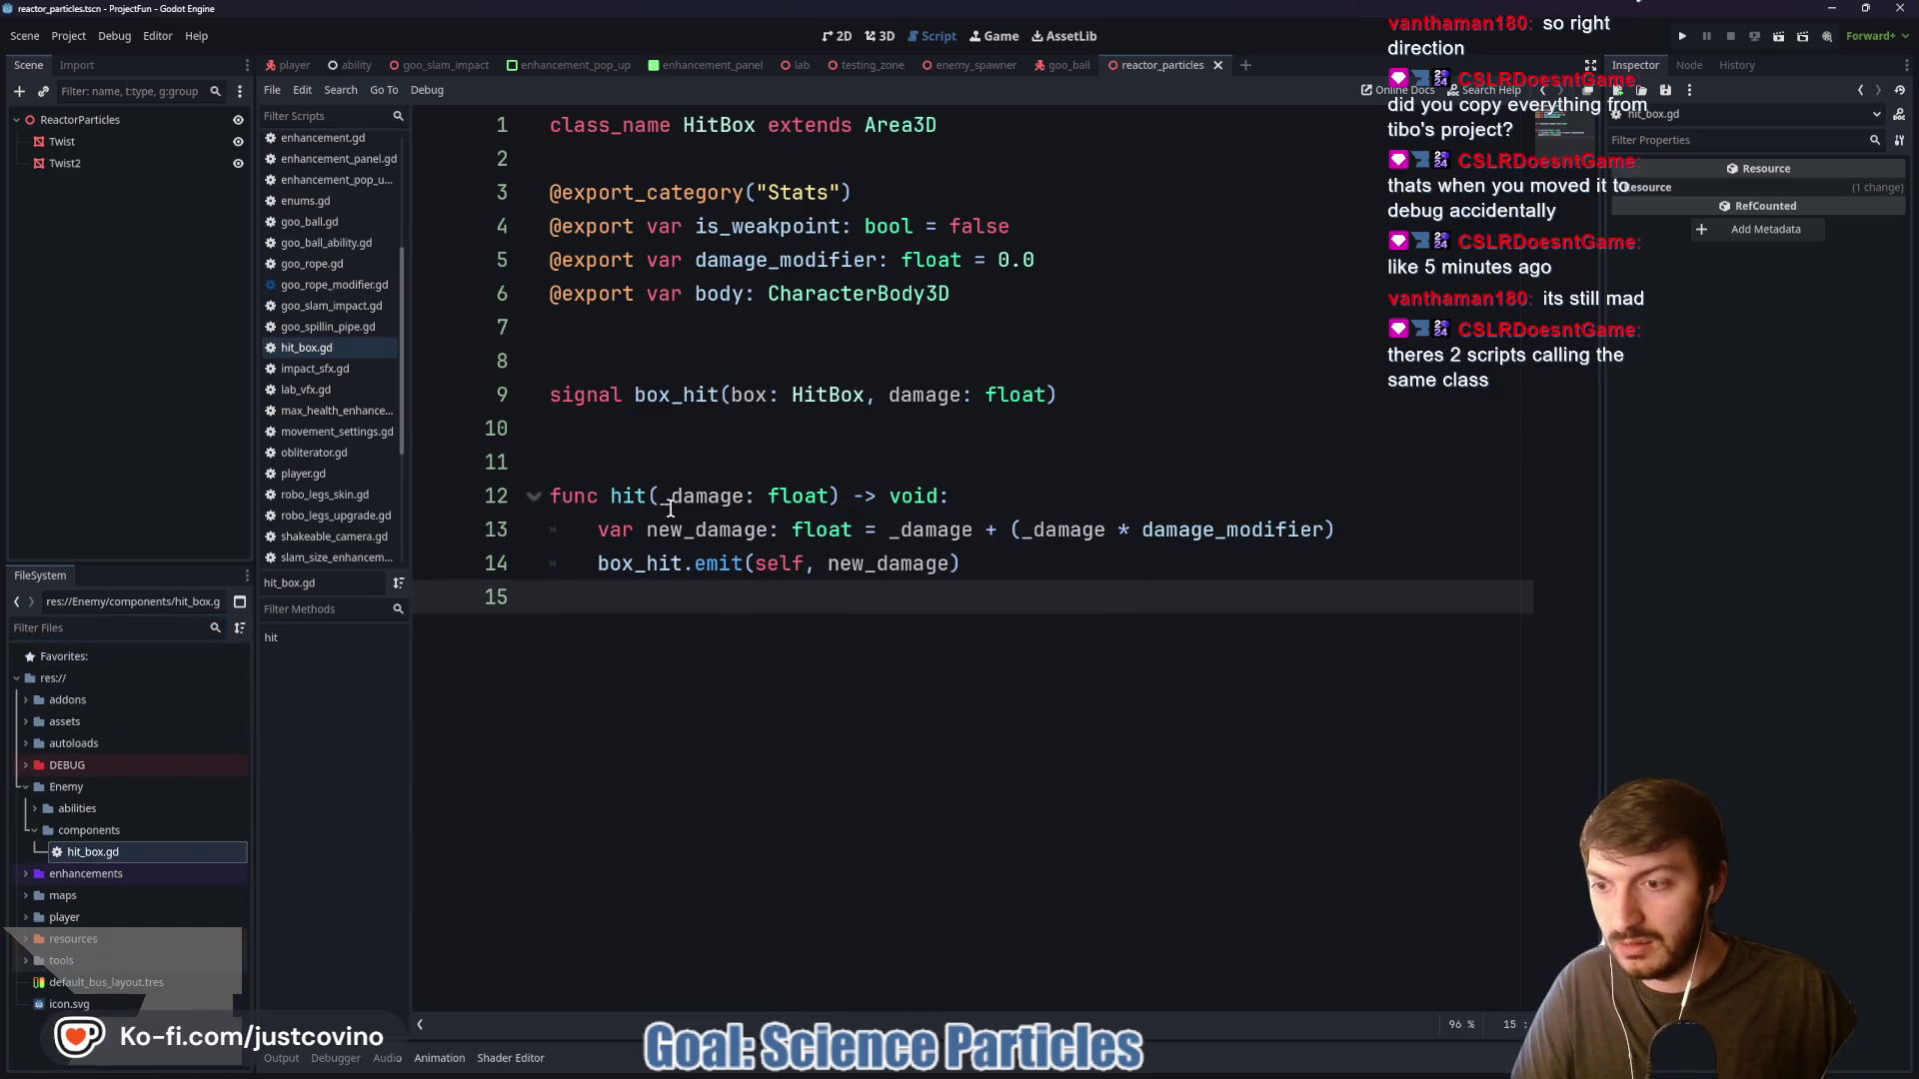
left_click(799, 65)
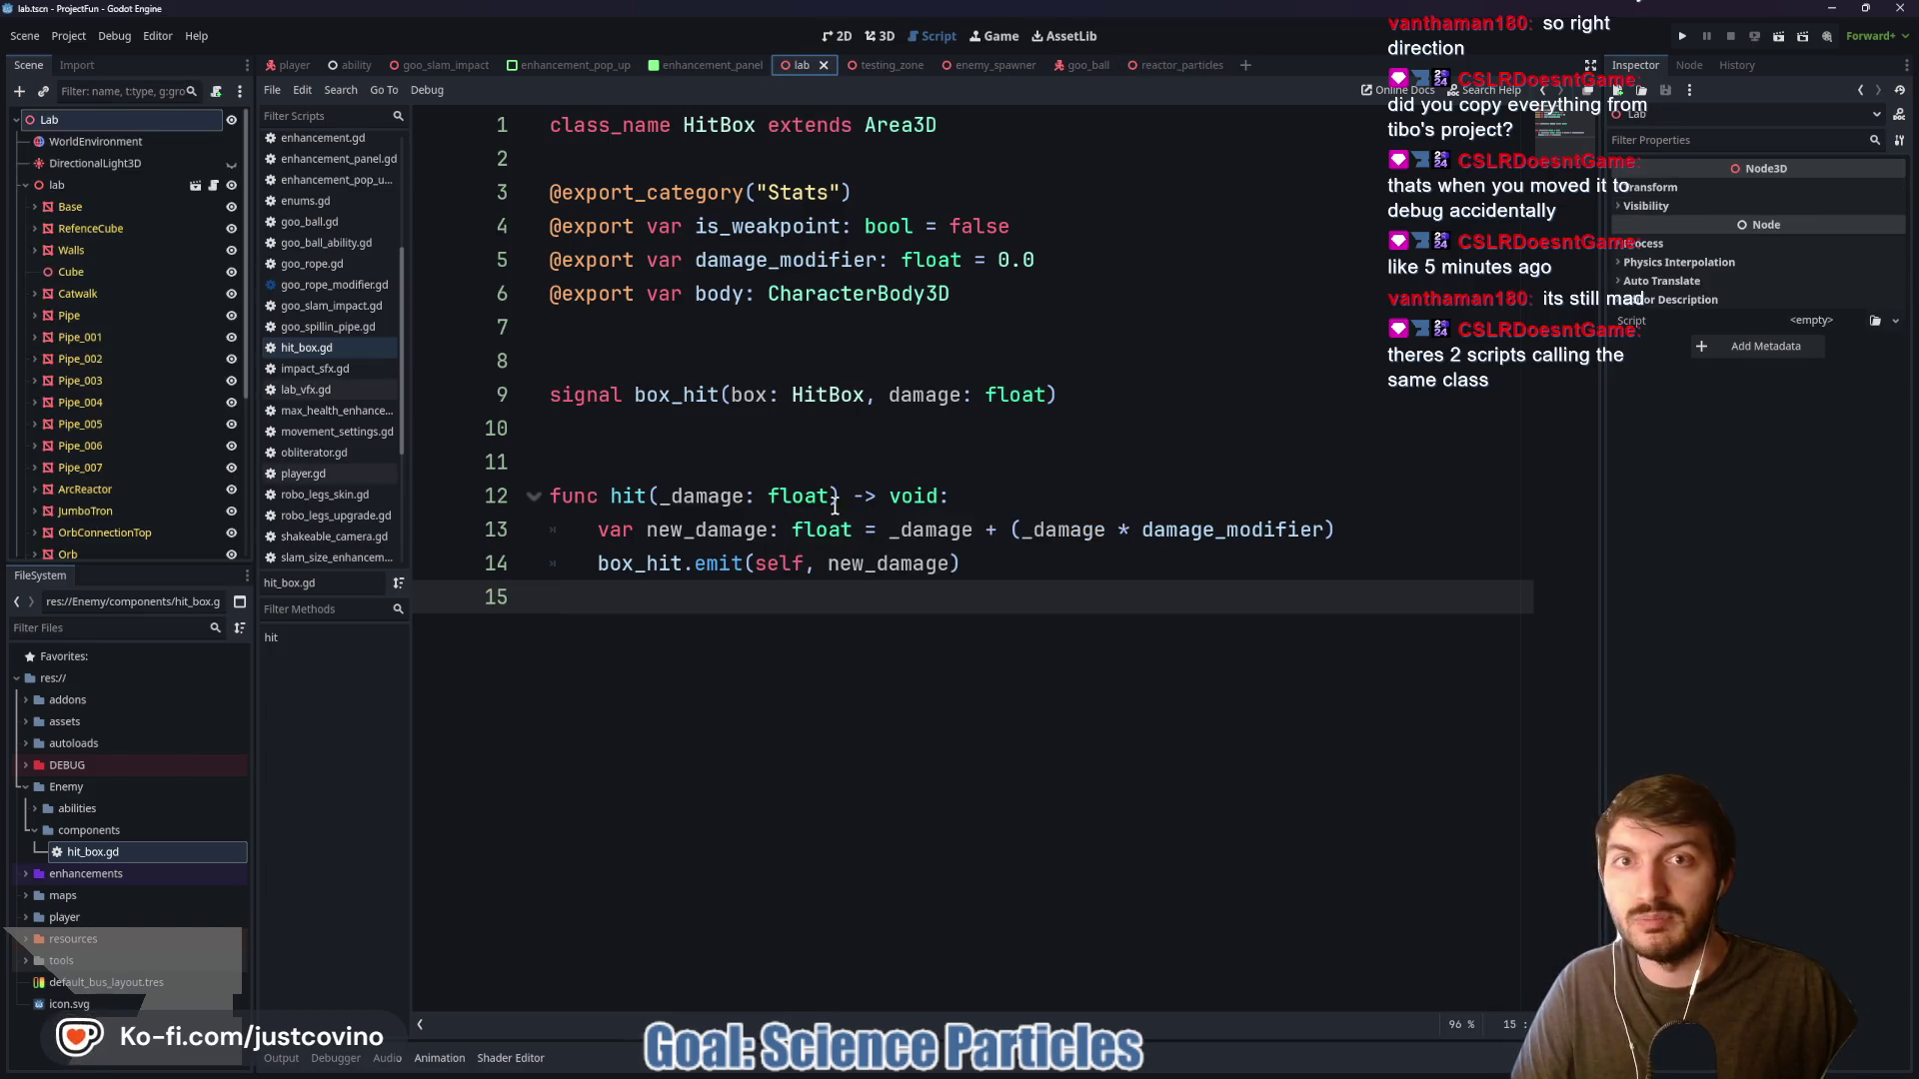
key("F6")
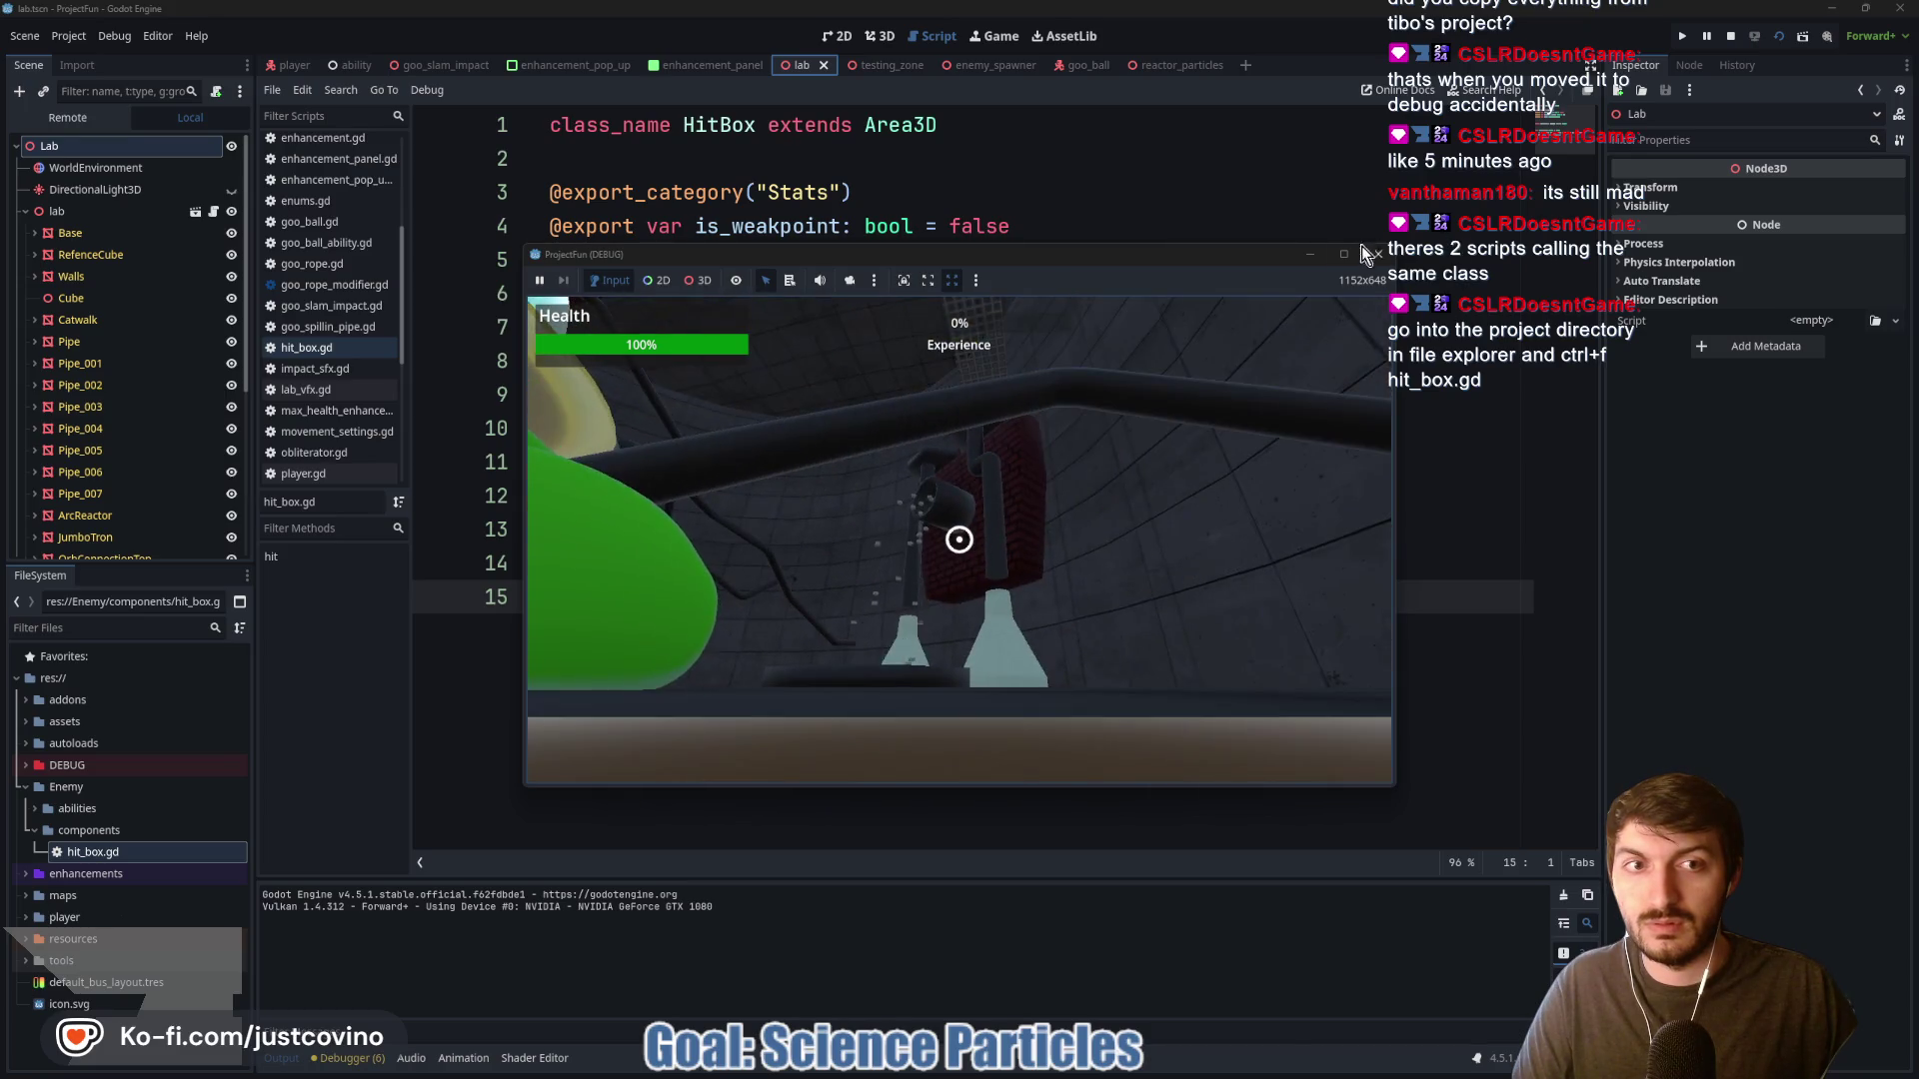
Play-test the lab scene full screen using the grapple and WASD, then stop and rerun it
key("super+Up")
left_click(1109, 417)
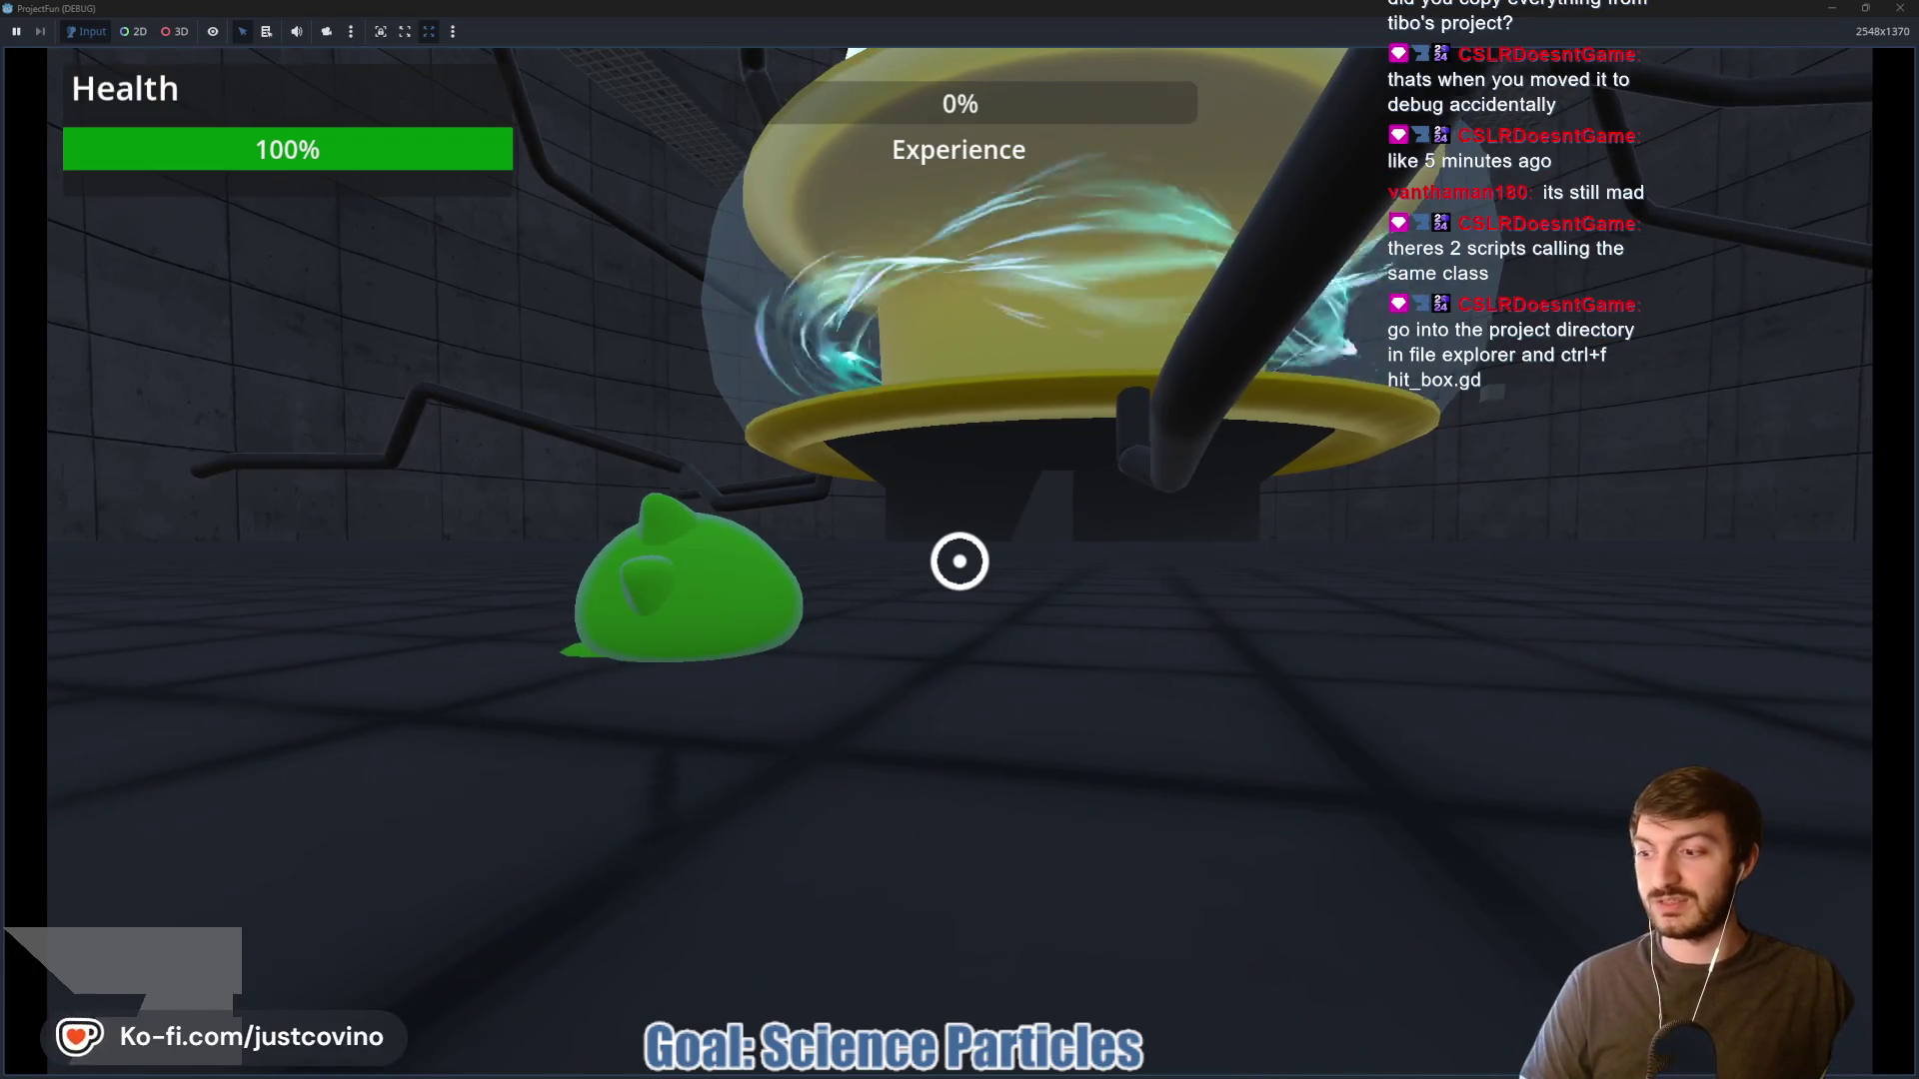
left_click(960, 561)
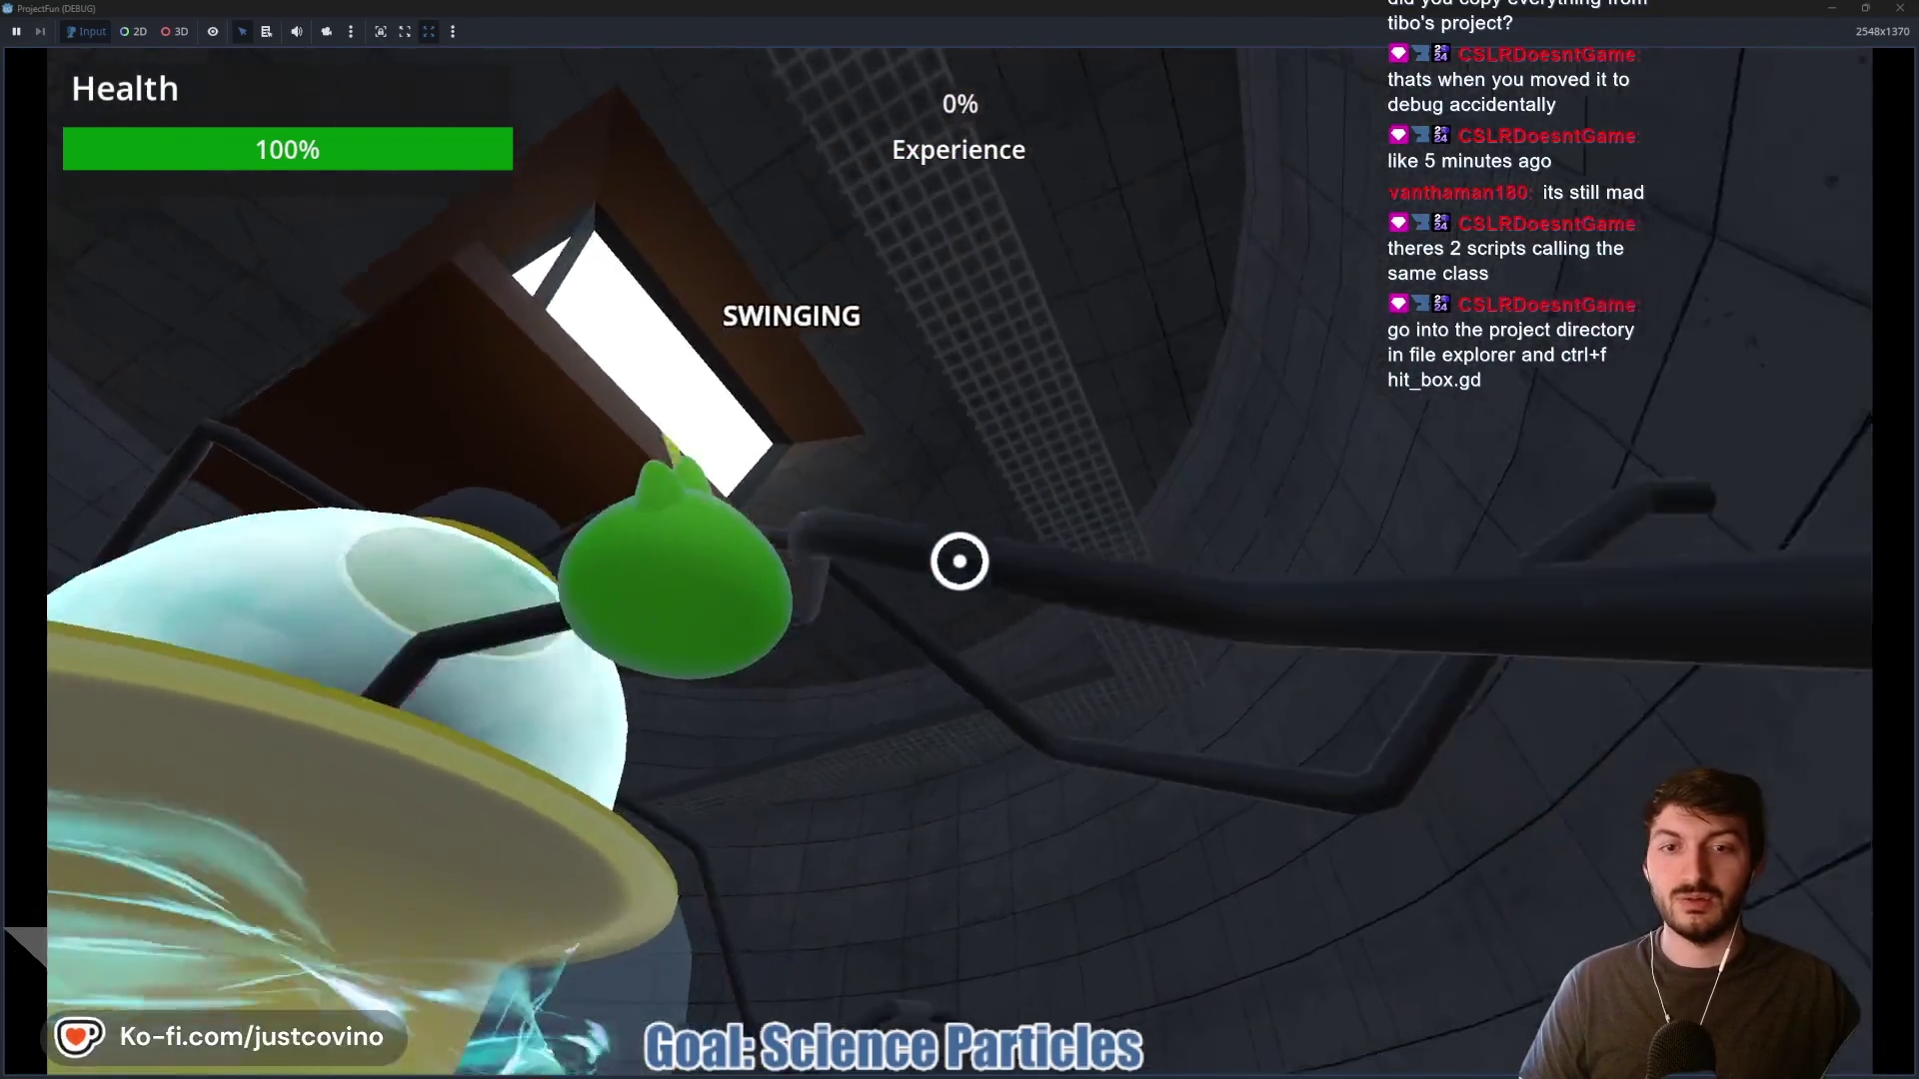
key("w")
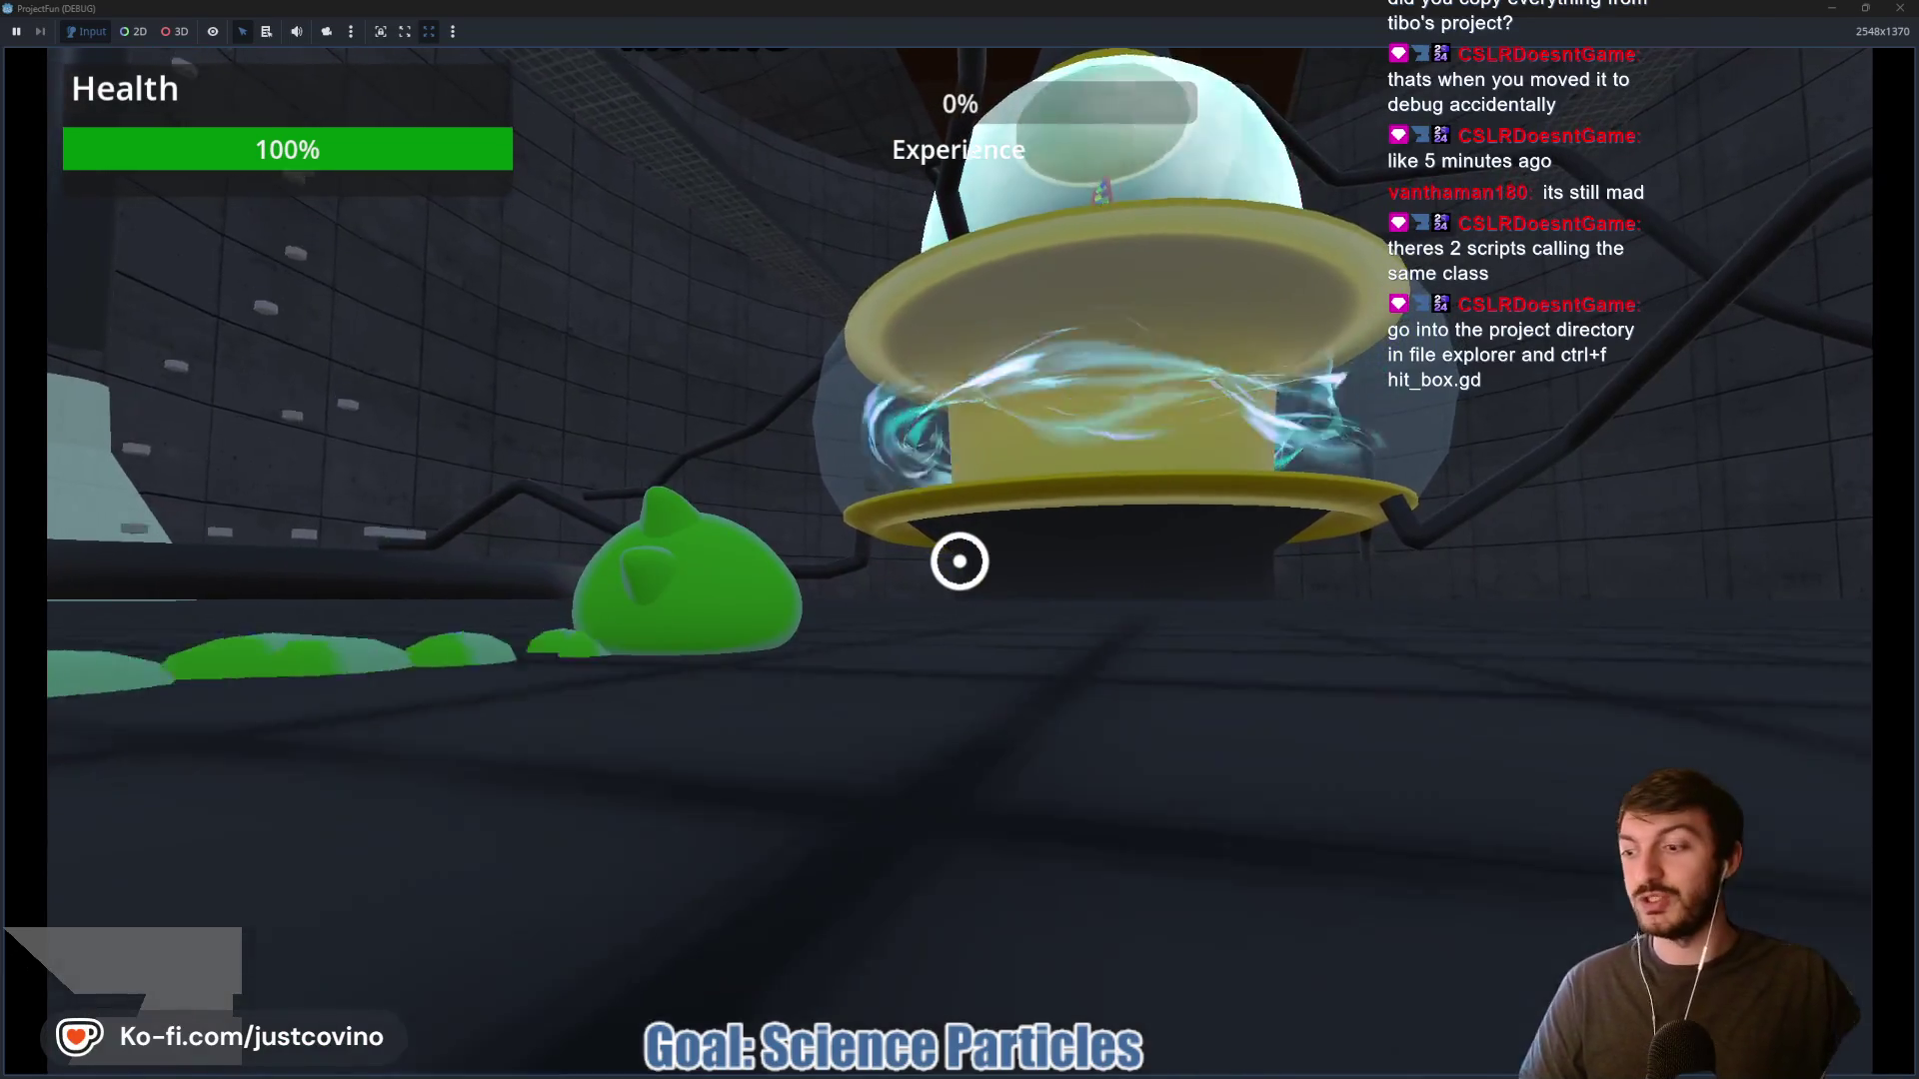
key("w")
key("w")
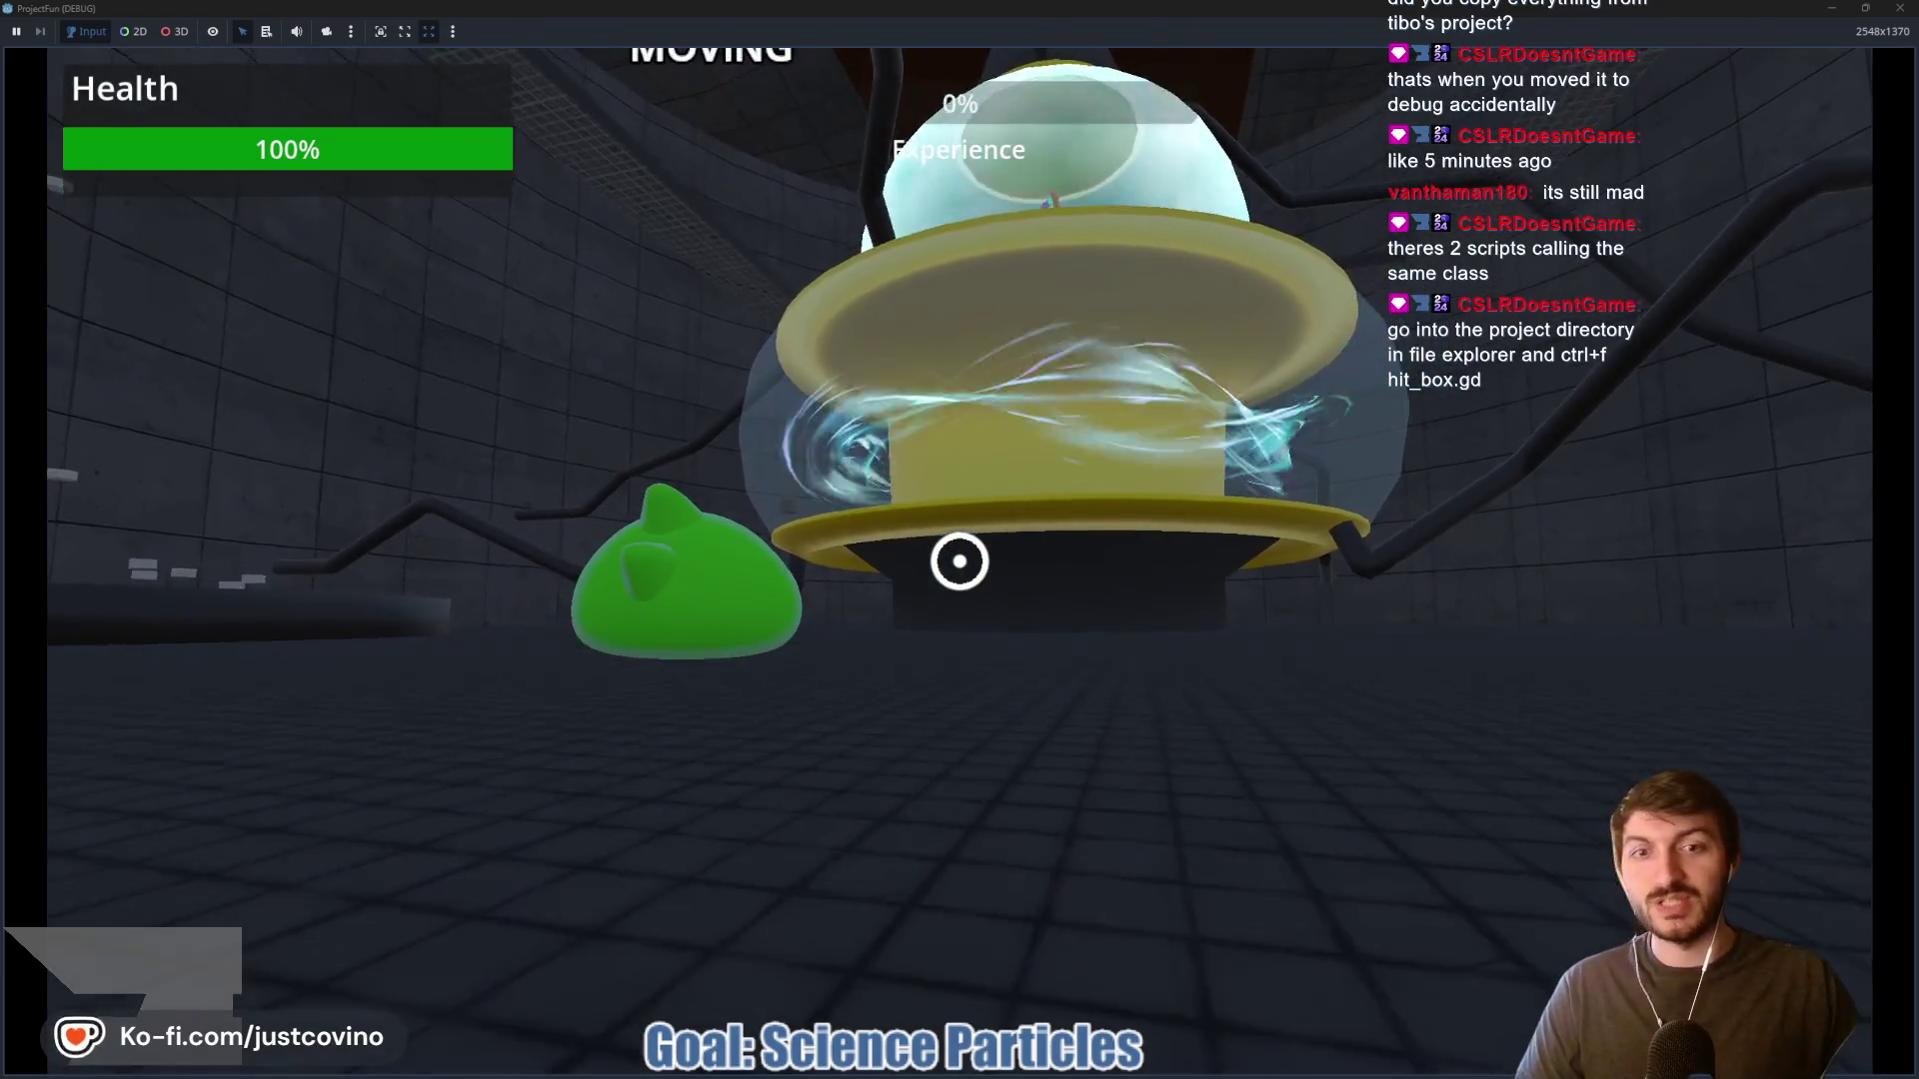
key("w")
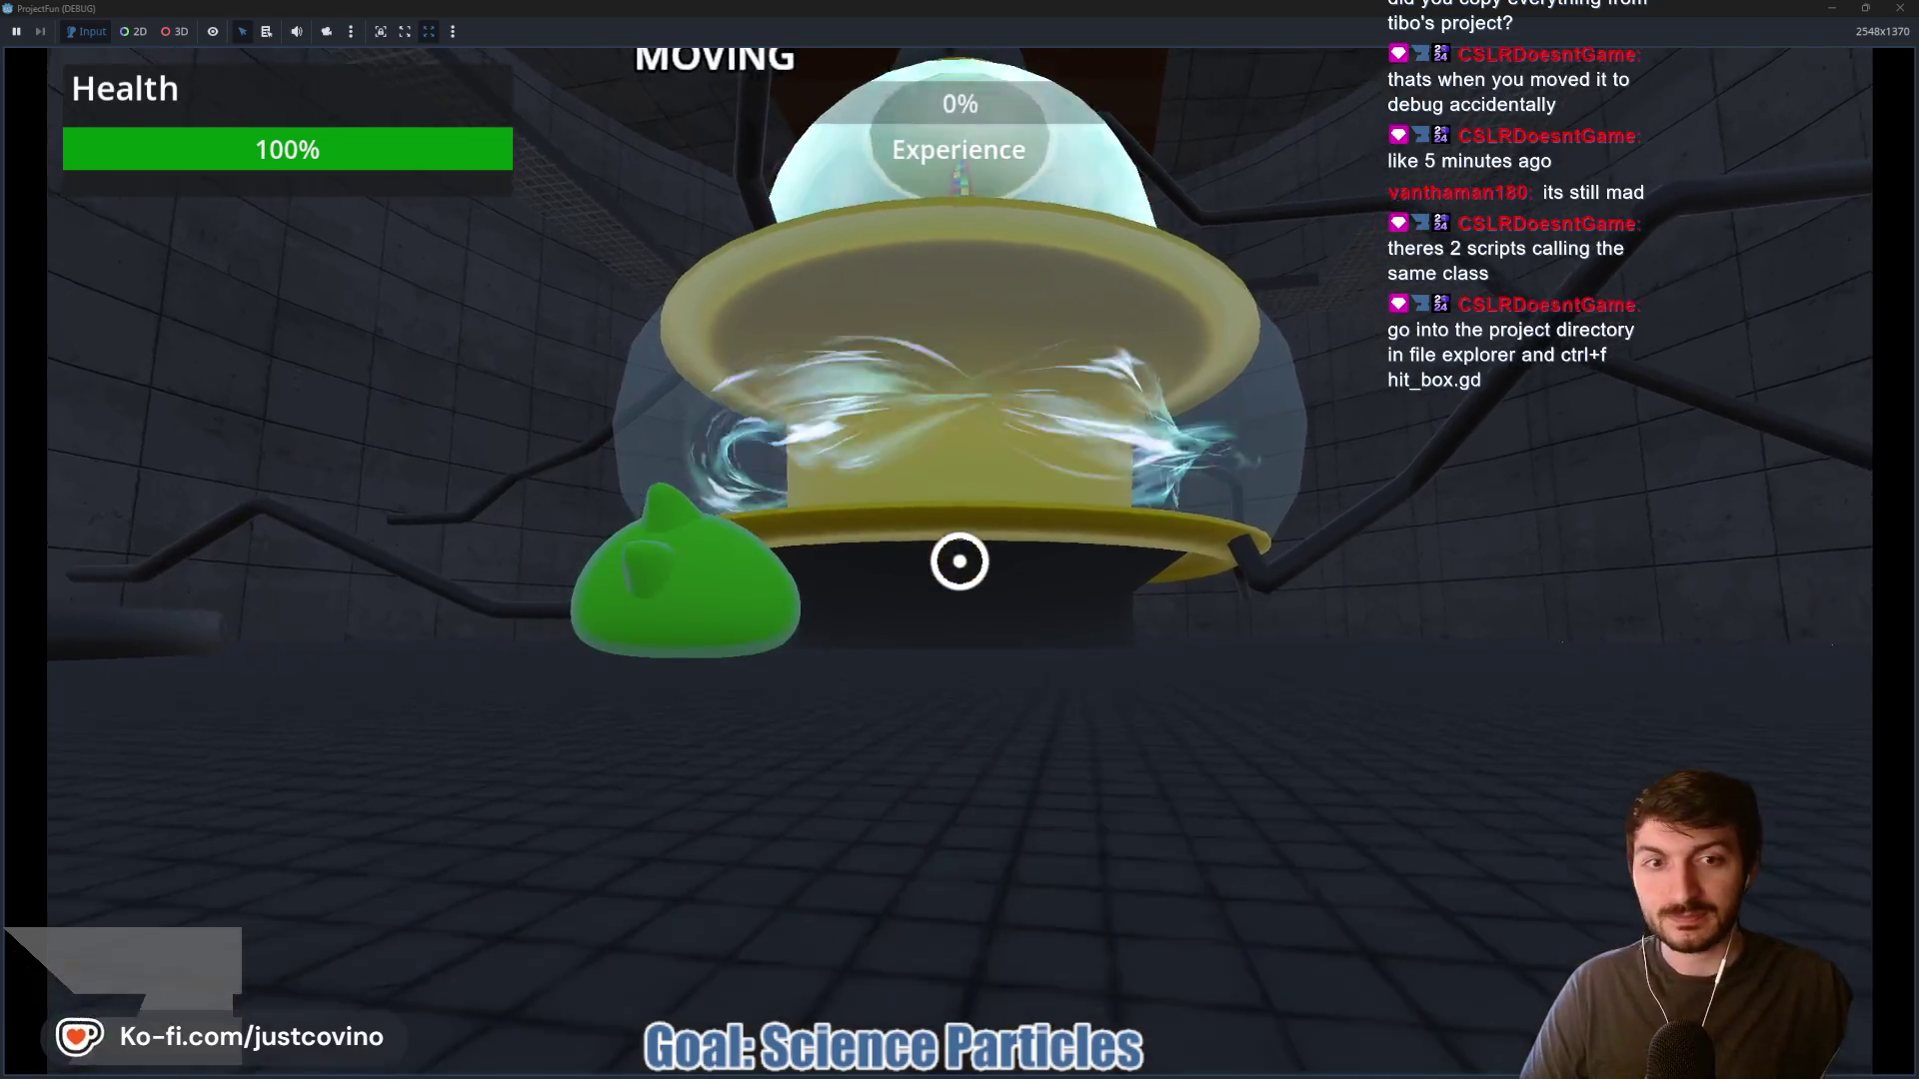
key("s")
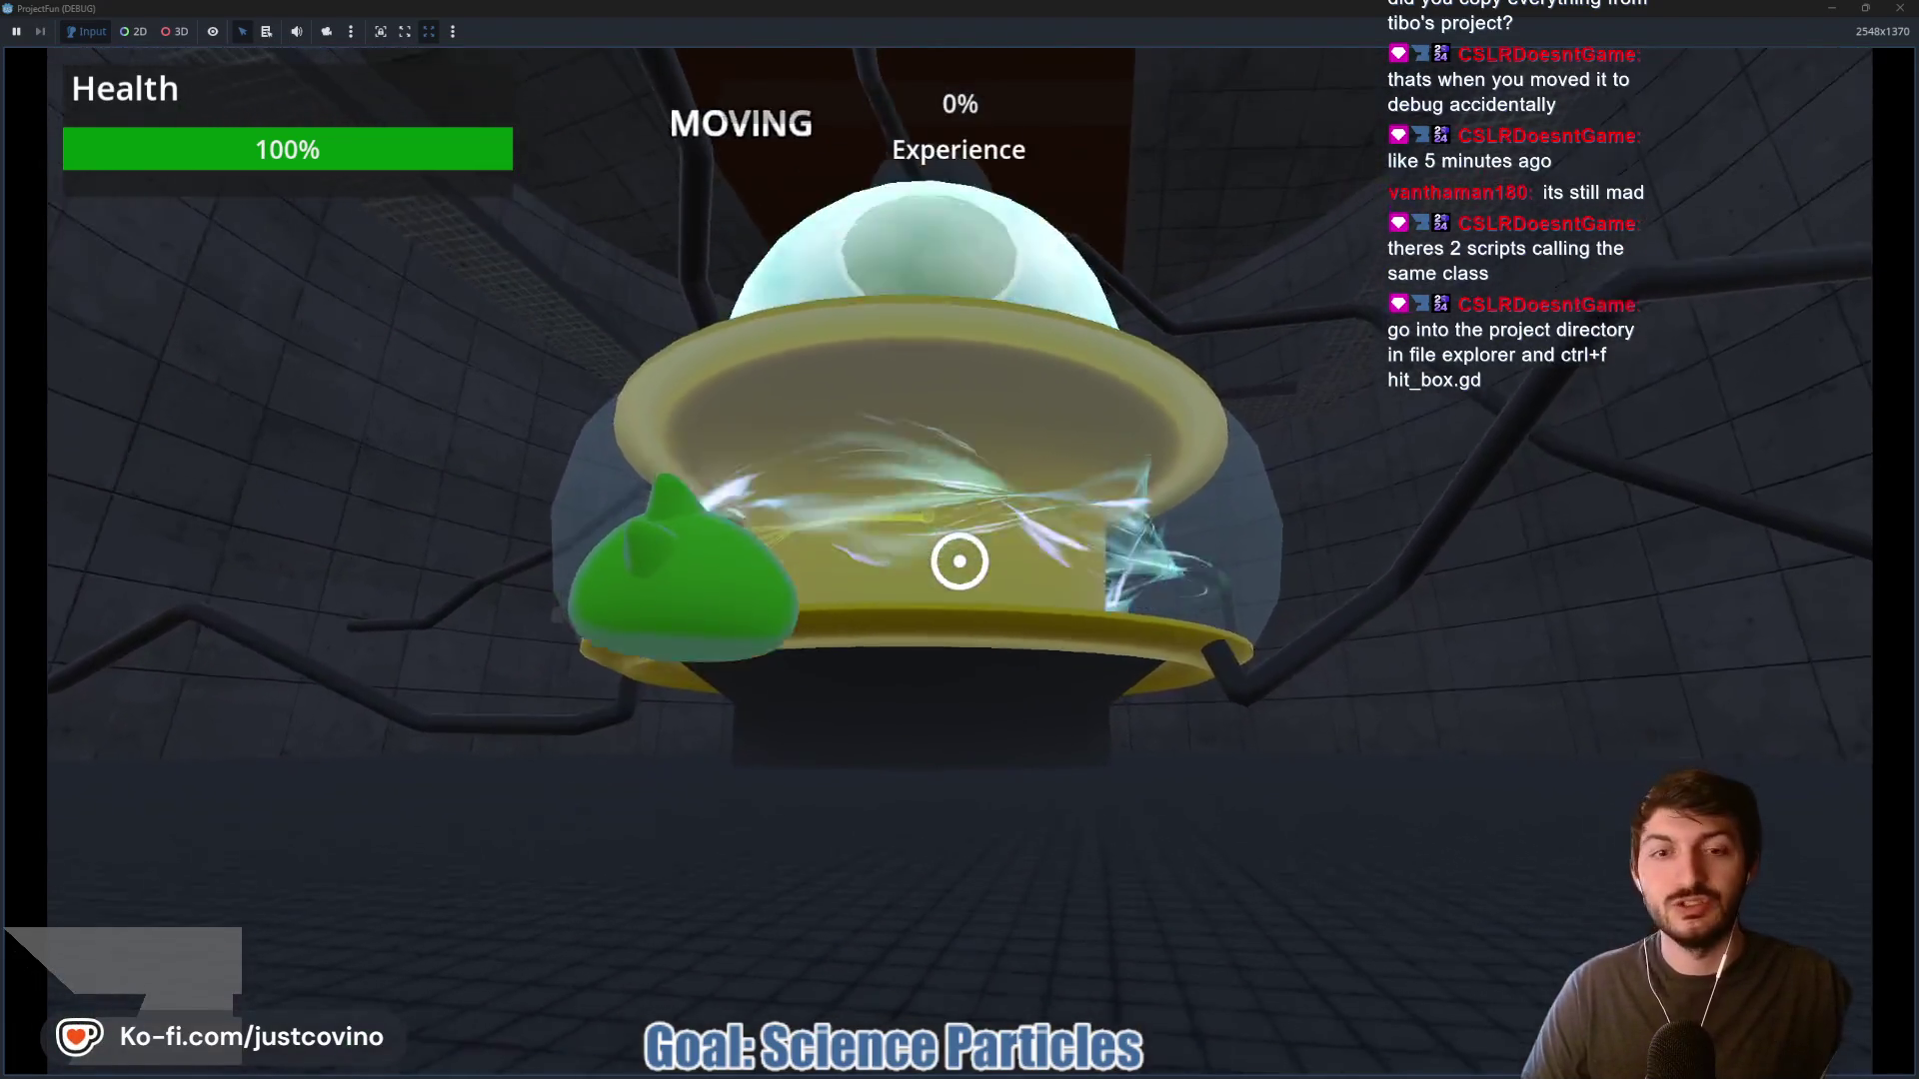
key("a")
key("d")
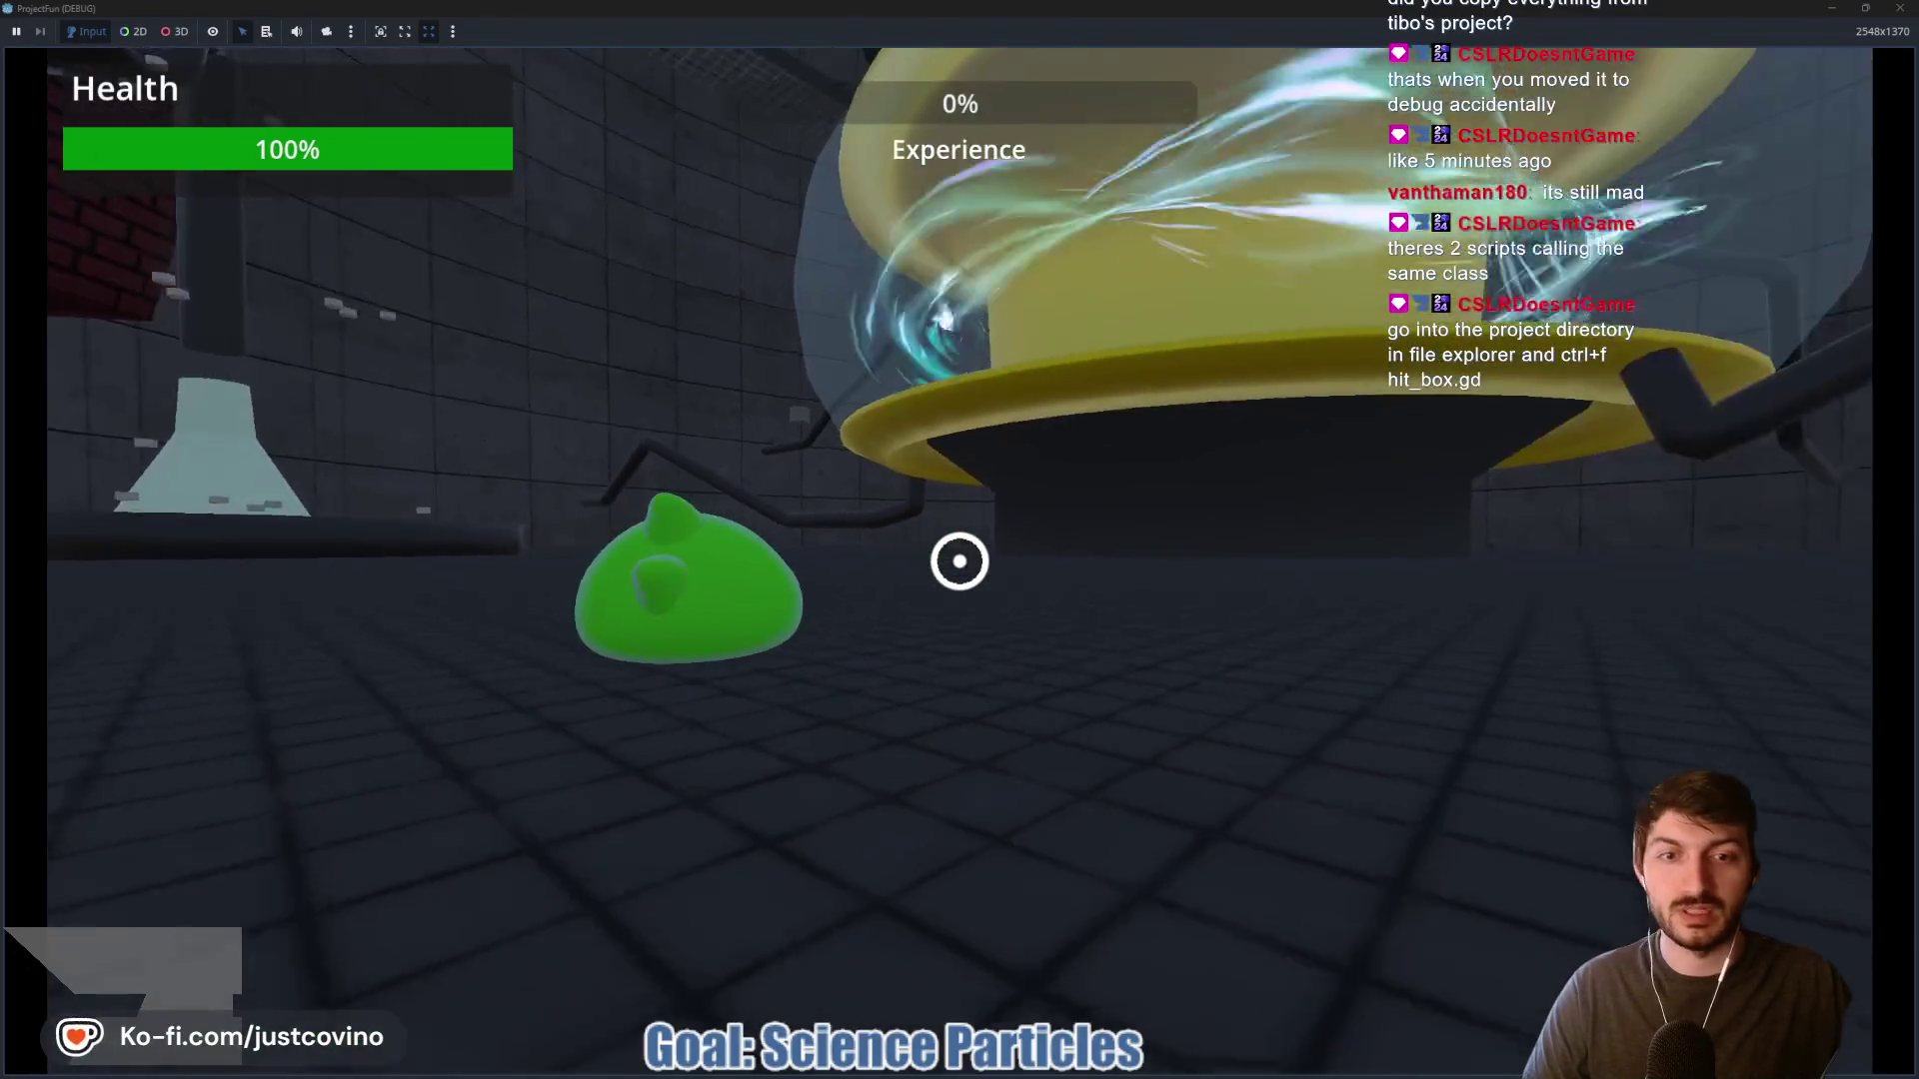
key("F8")
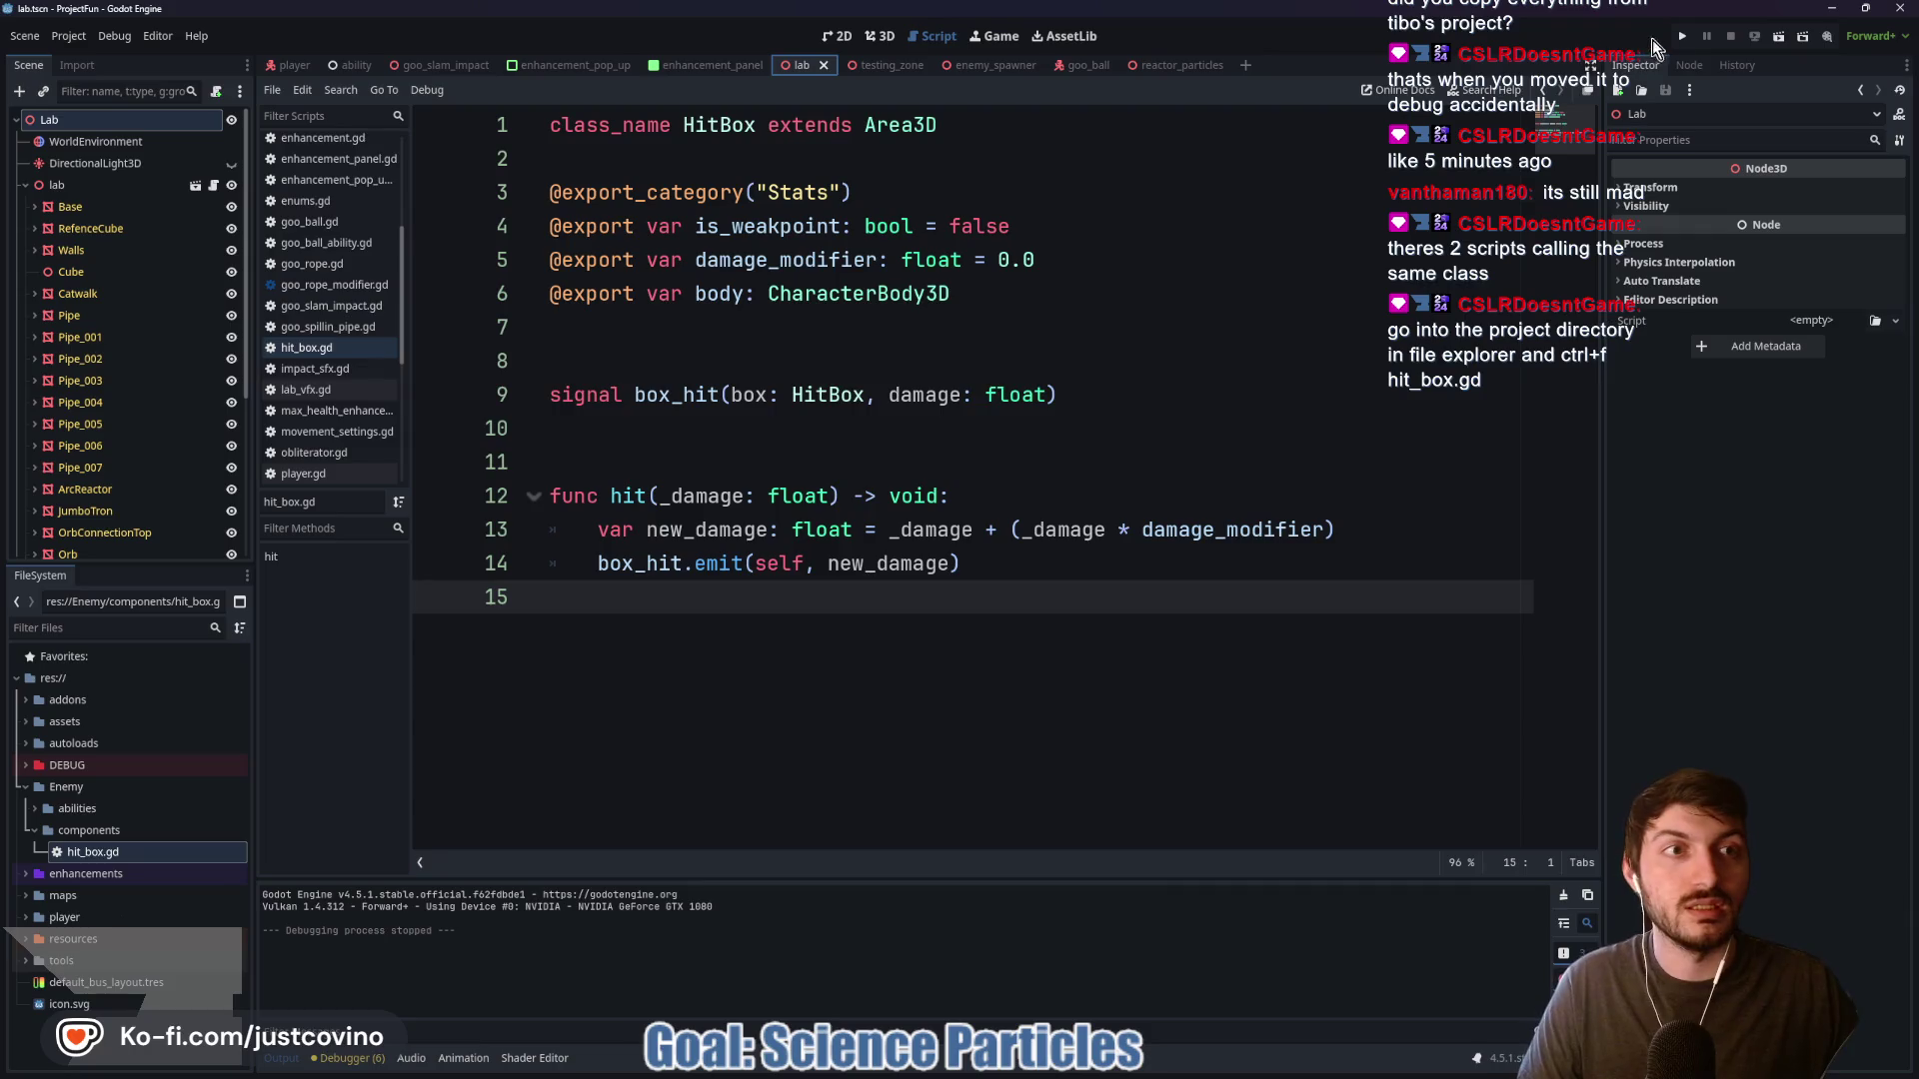
key("F5")
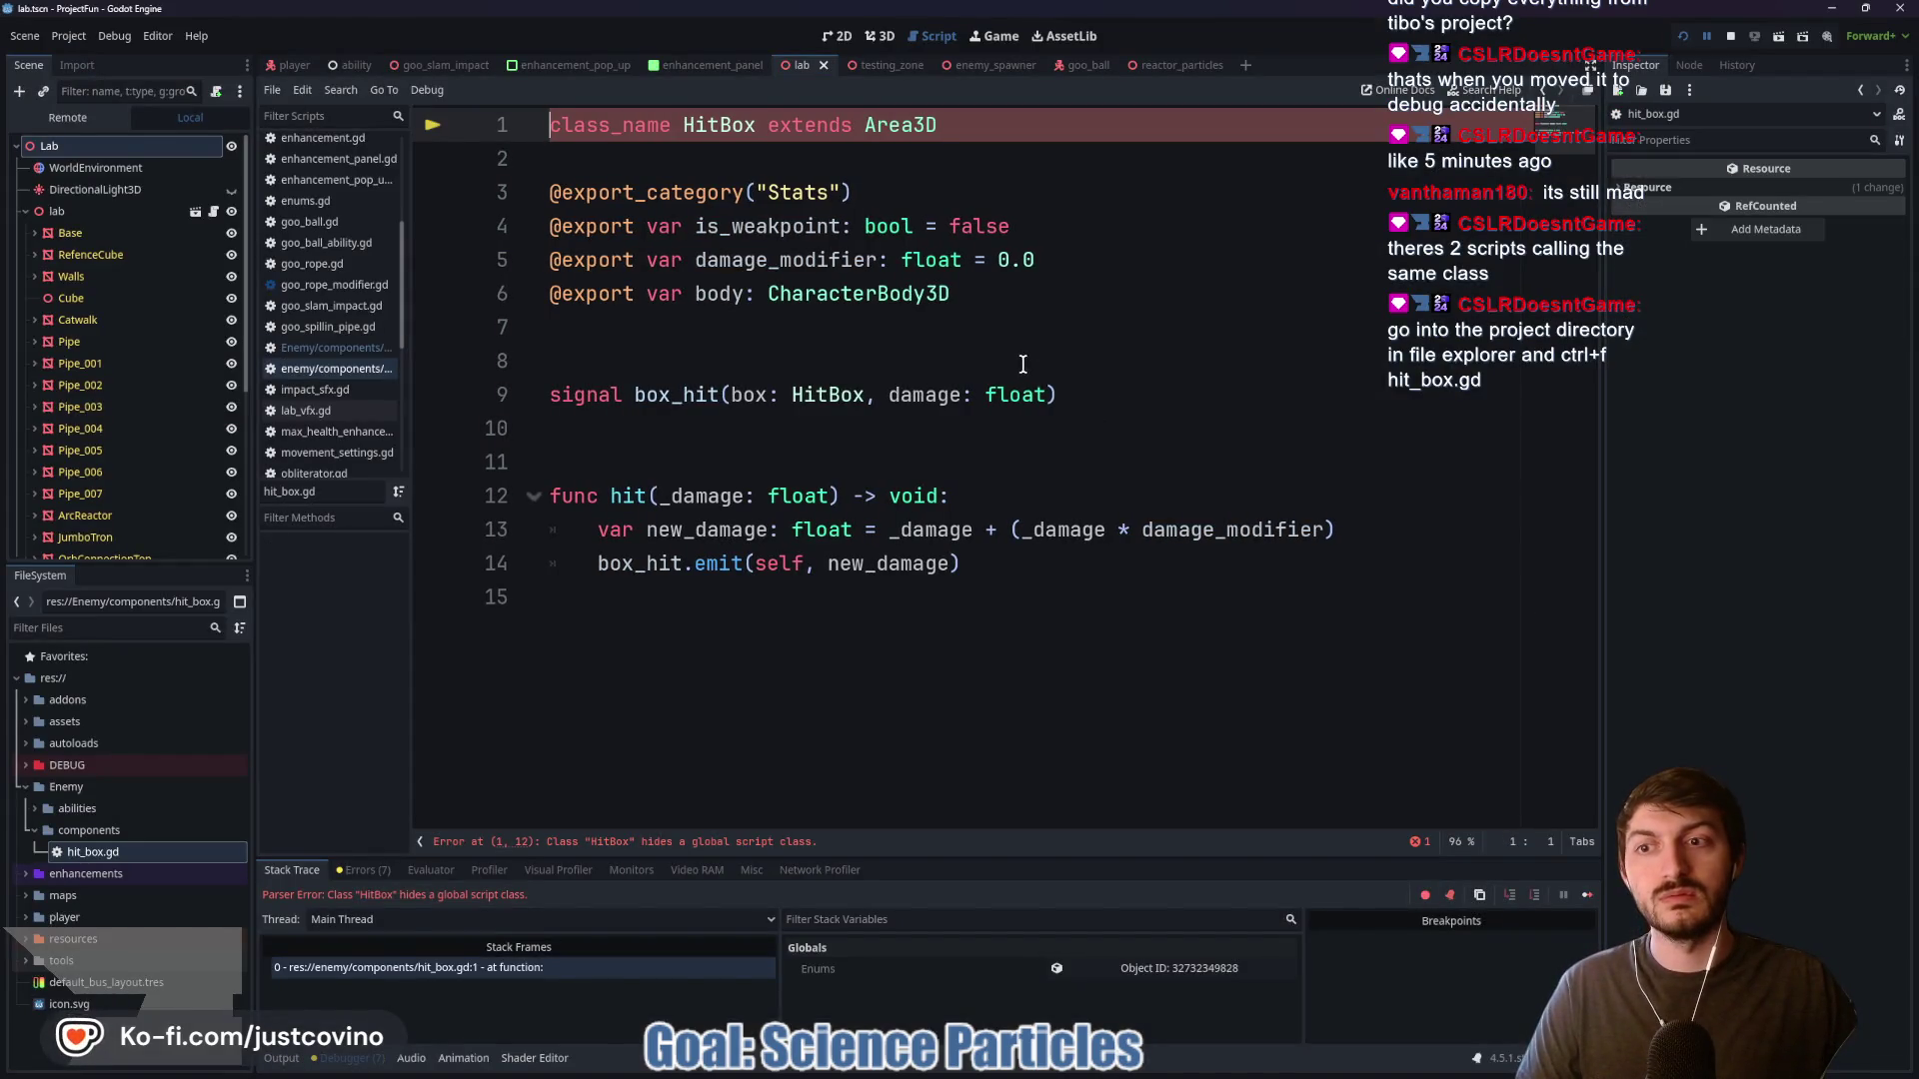
Comment out every line of the lowercase enemy/components hit_box.gd and save it
left_click(320, 368)
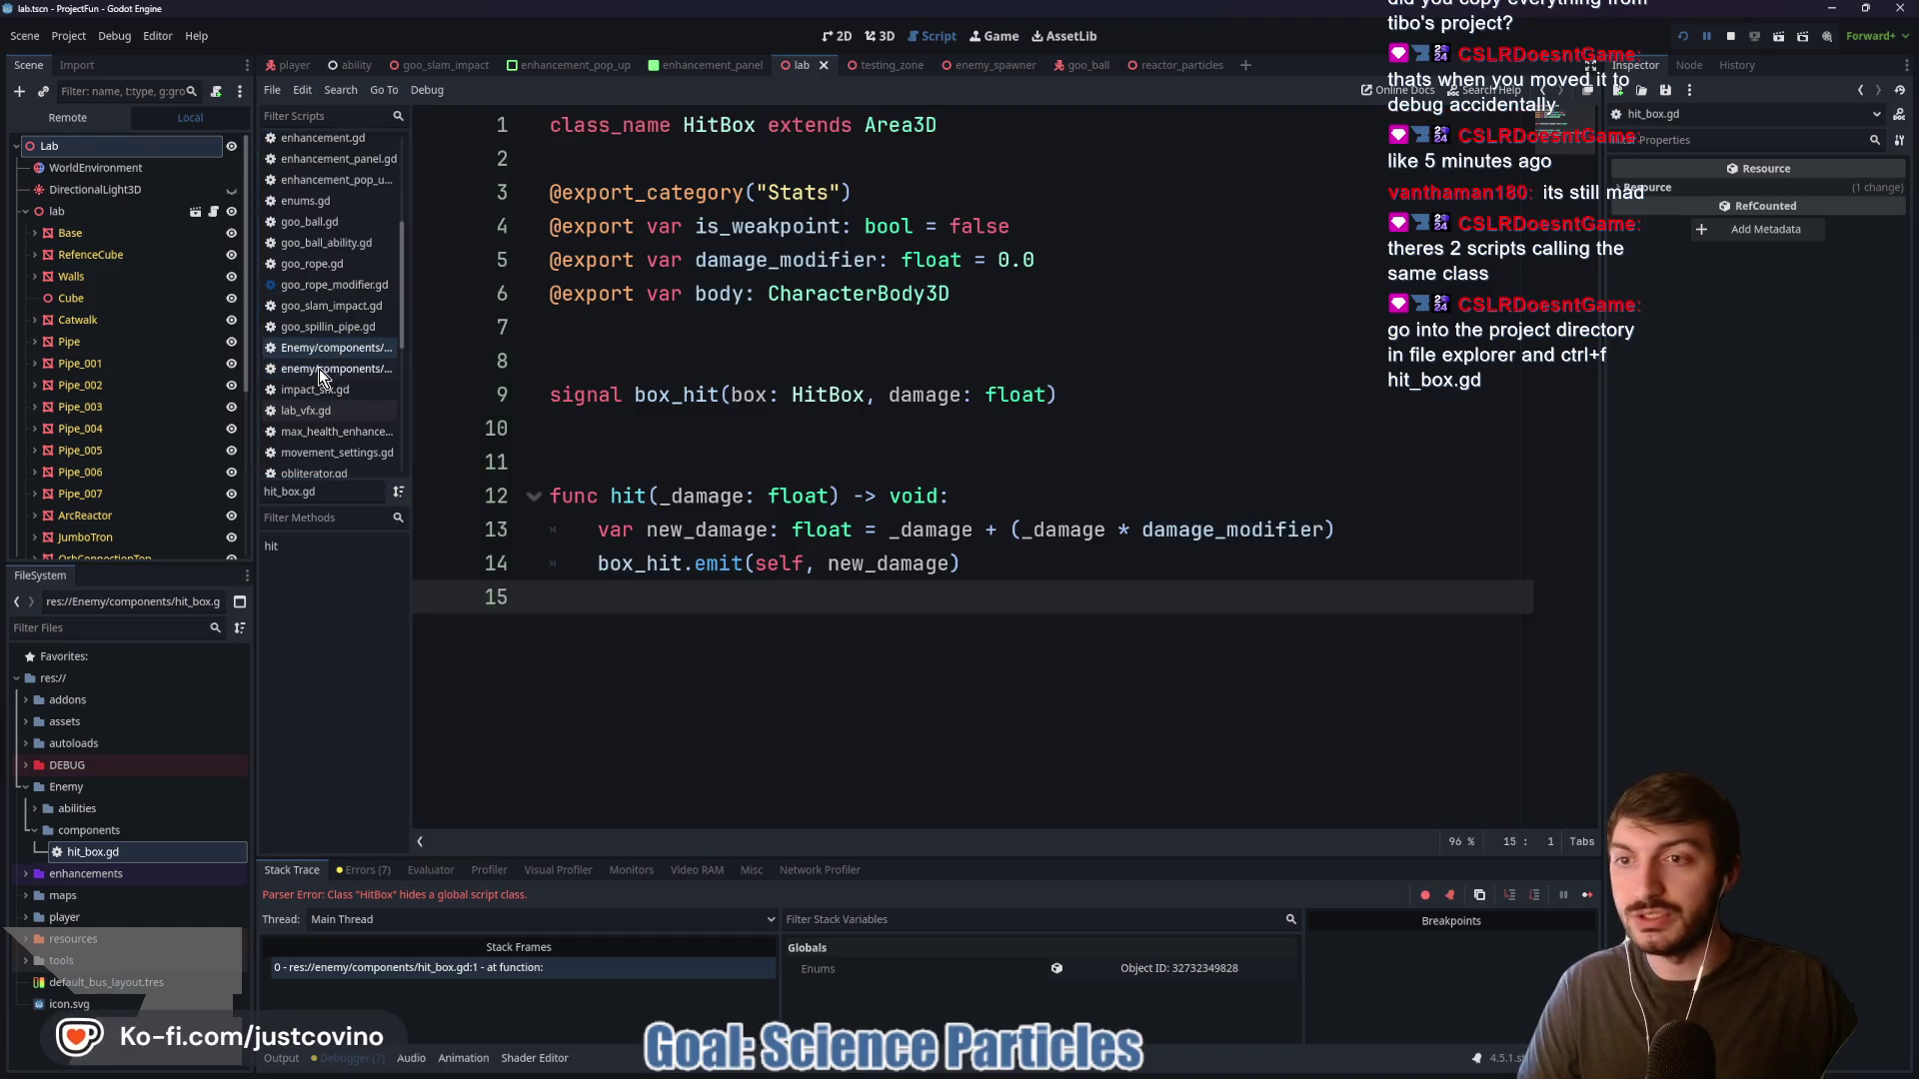
left_click(319, 368)
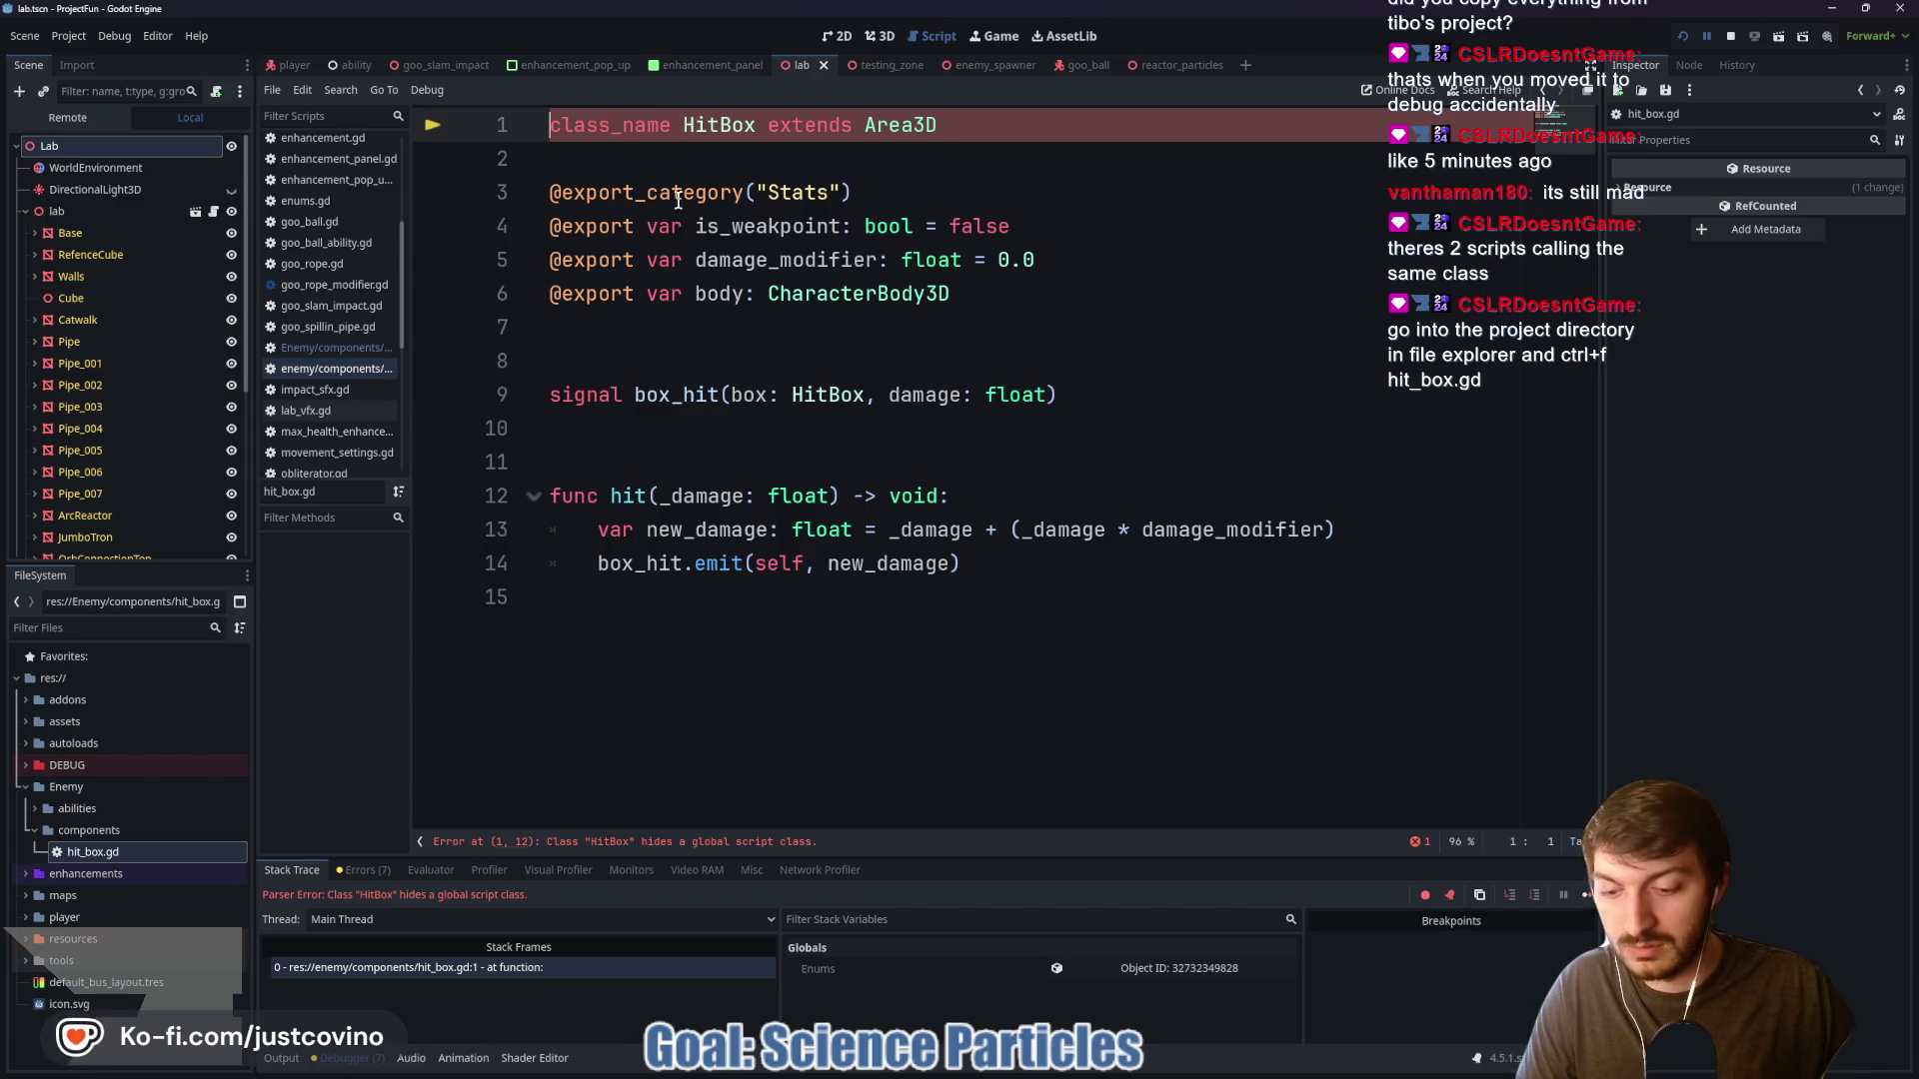
type("#")
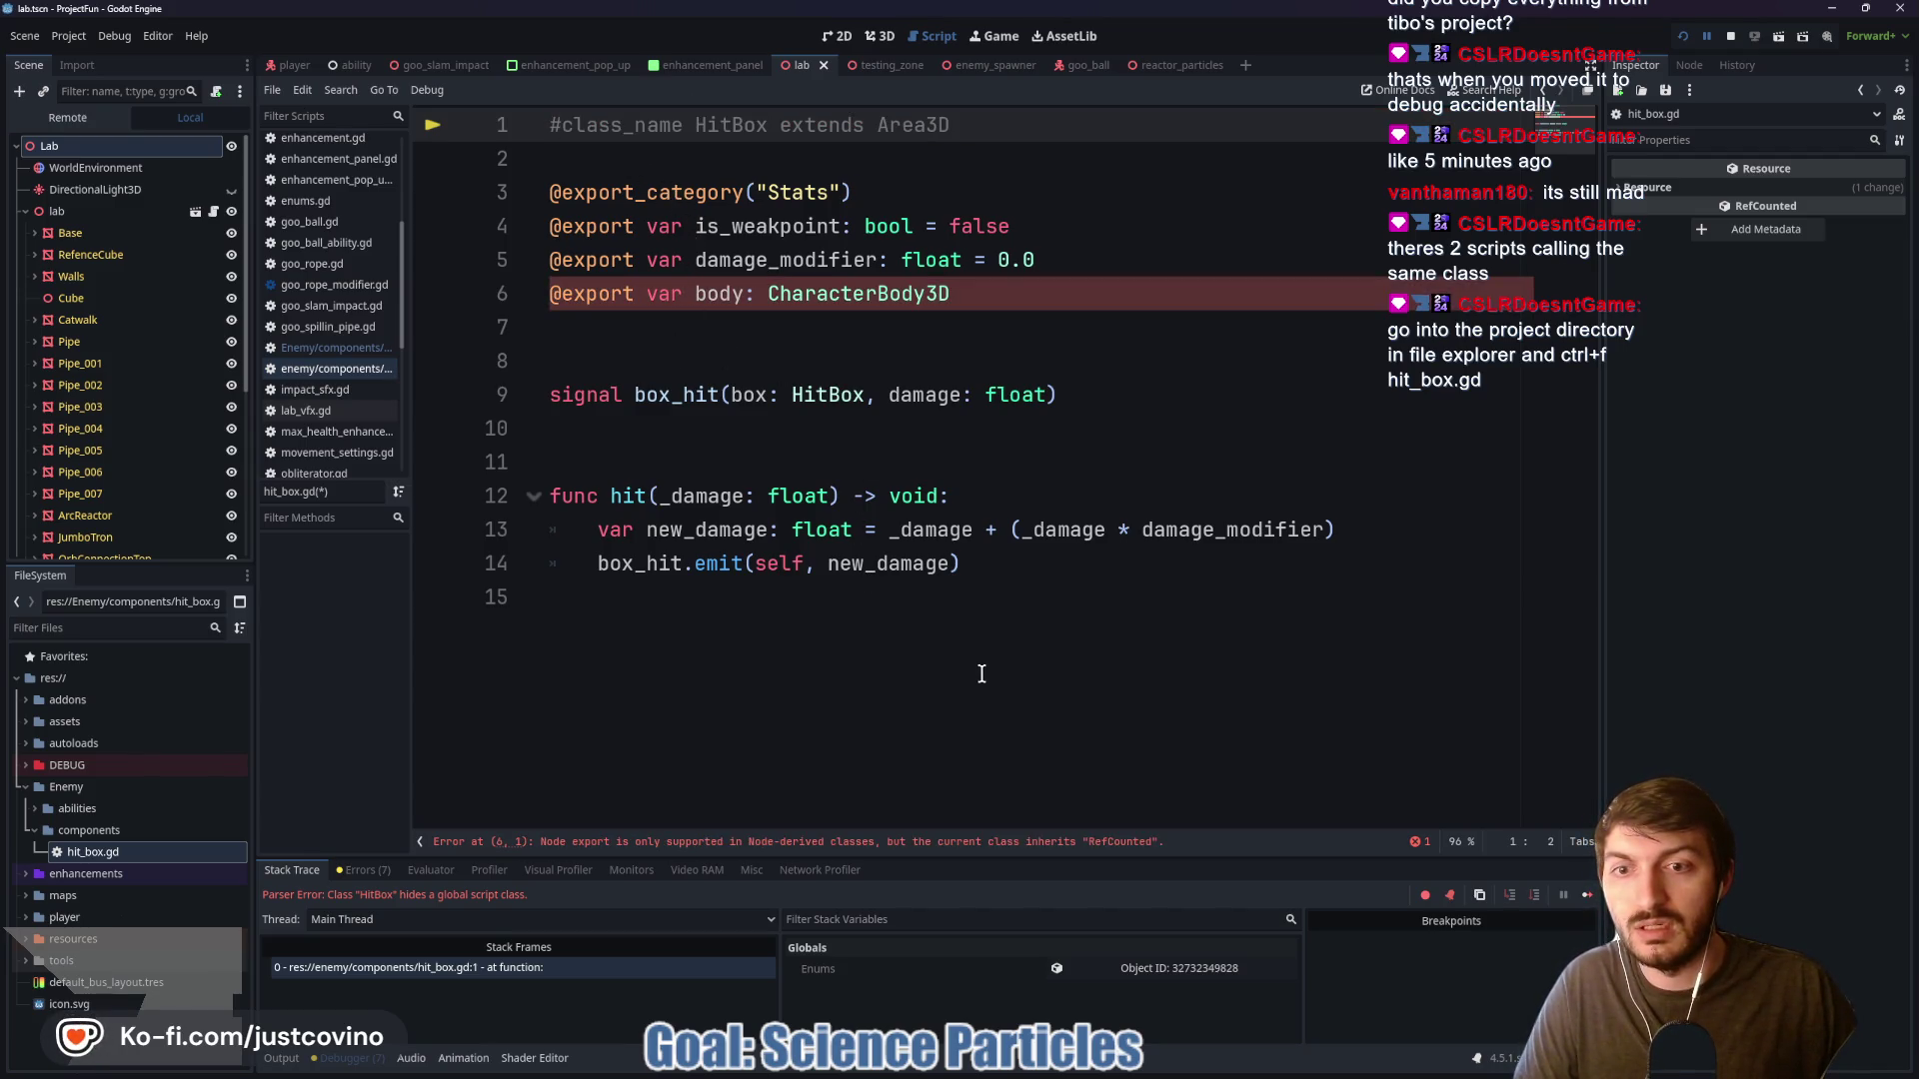
mouse_move(982, 675)
left_mouse_down()
mouse_move(938, 663)
mouse_move(551, 158)
left_mouse_up()
key("ctrl+k")
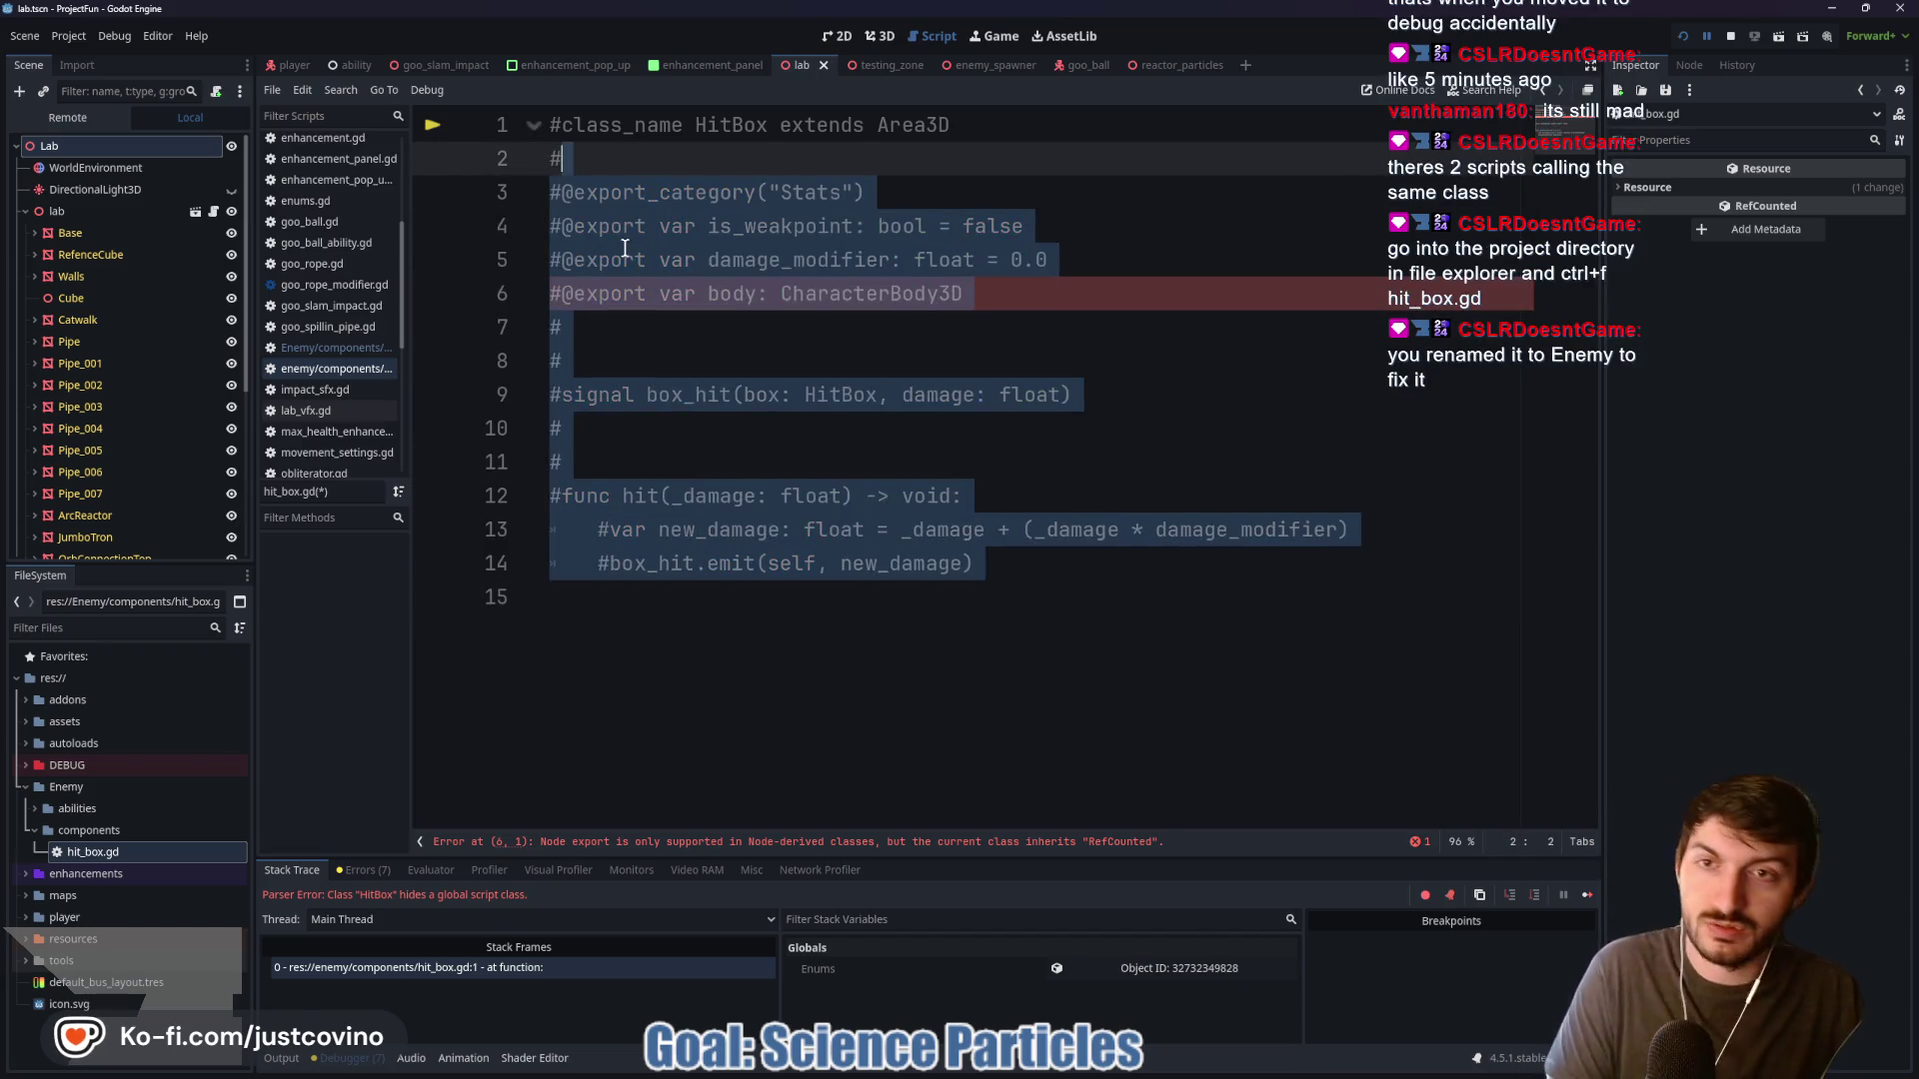
key("ctrl+s")
left_click(699, 360)
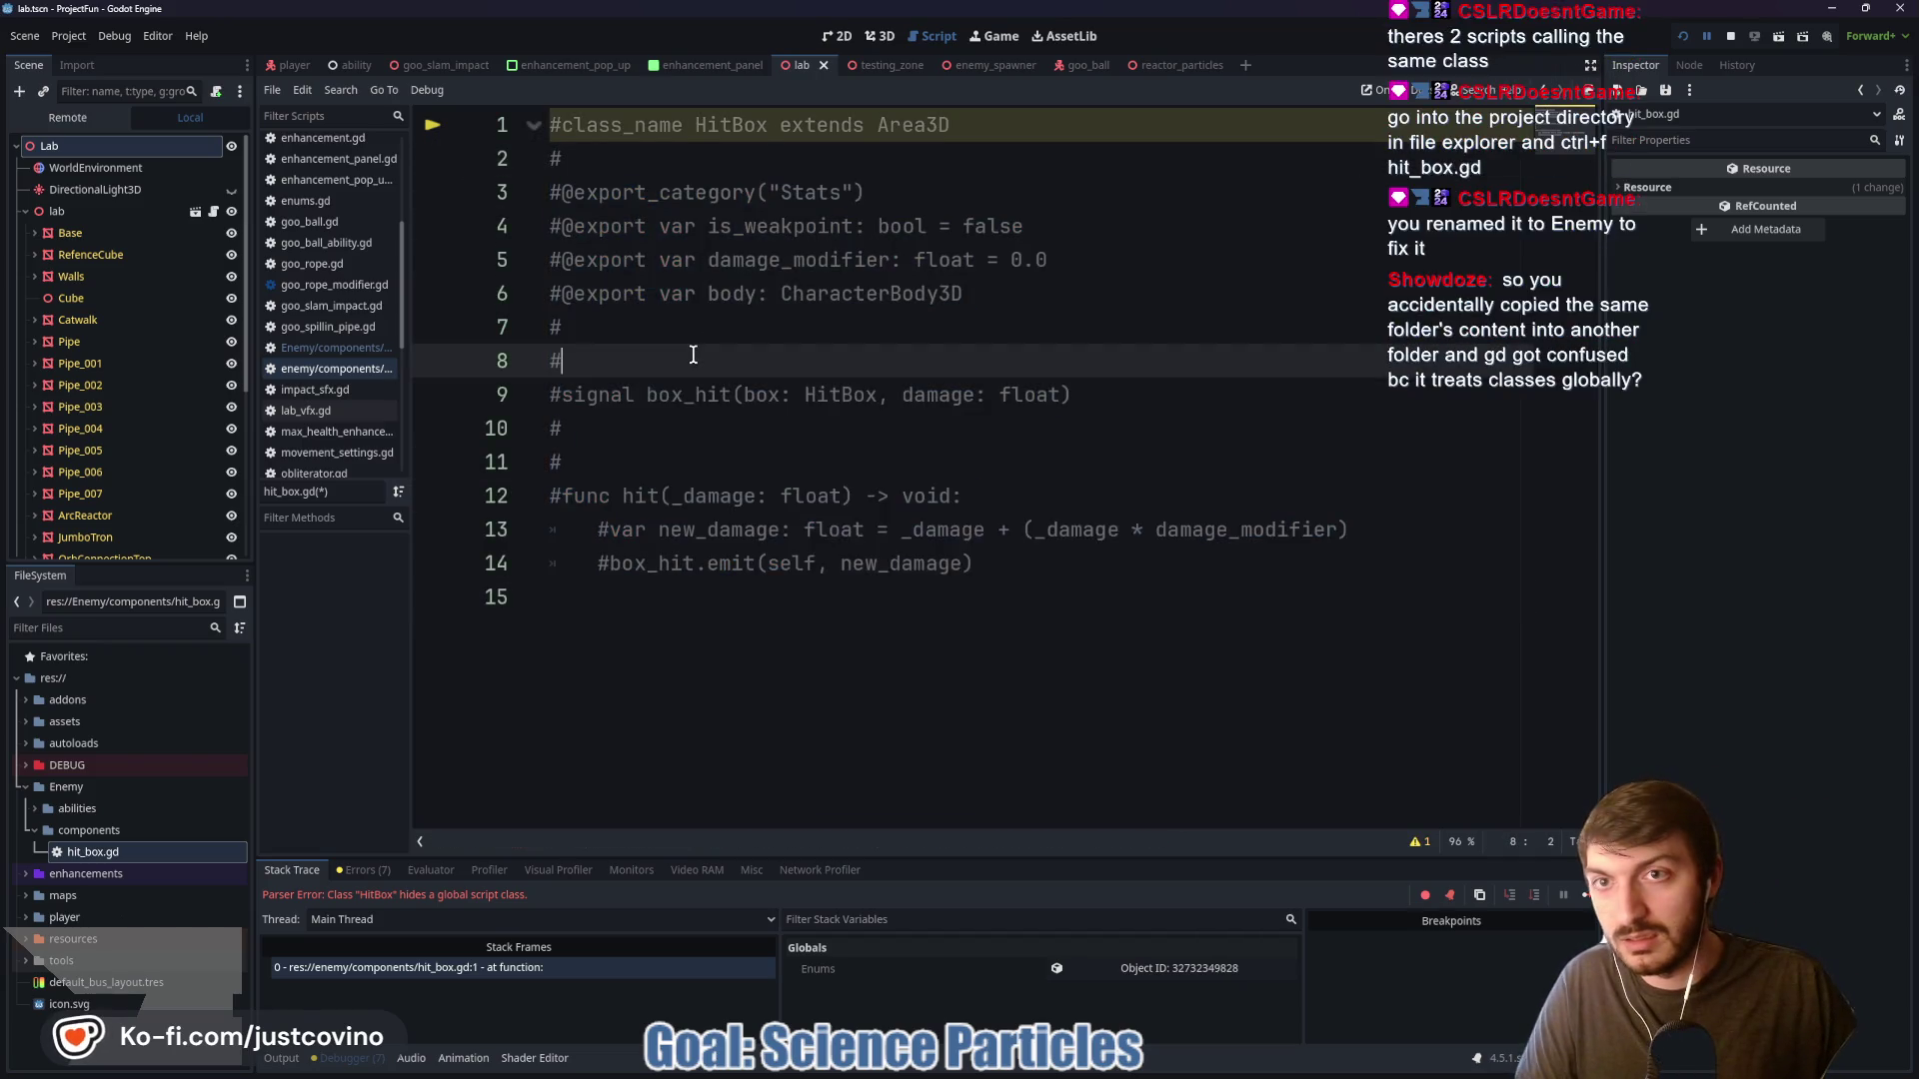
Show the lowercase hit_box.gd in the FileSystem and compare it with the active Enemy copy
right_click(339, 373)
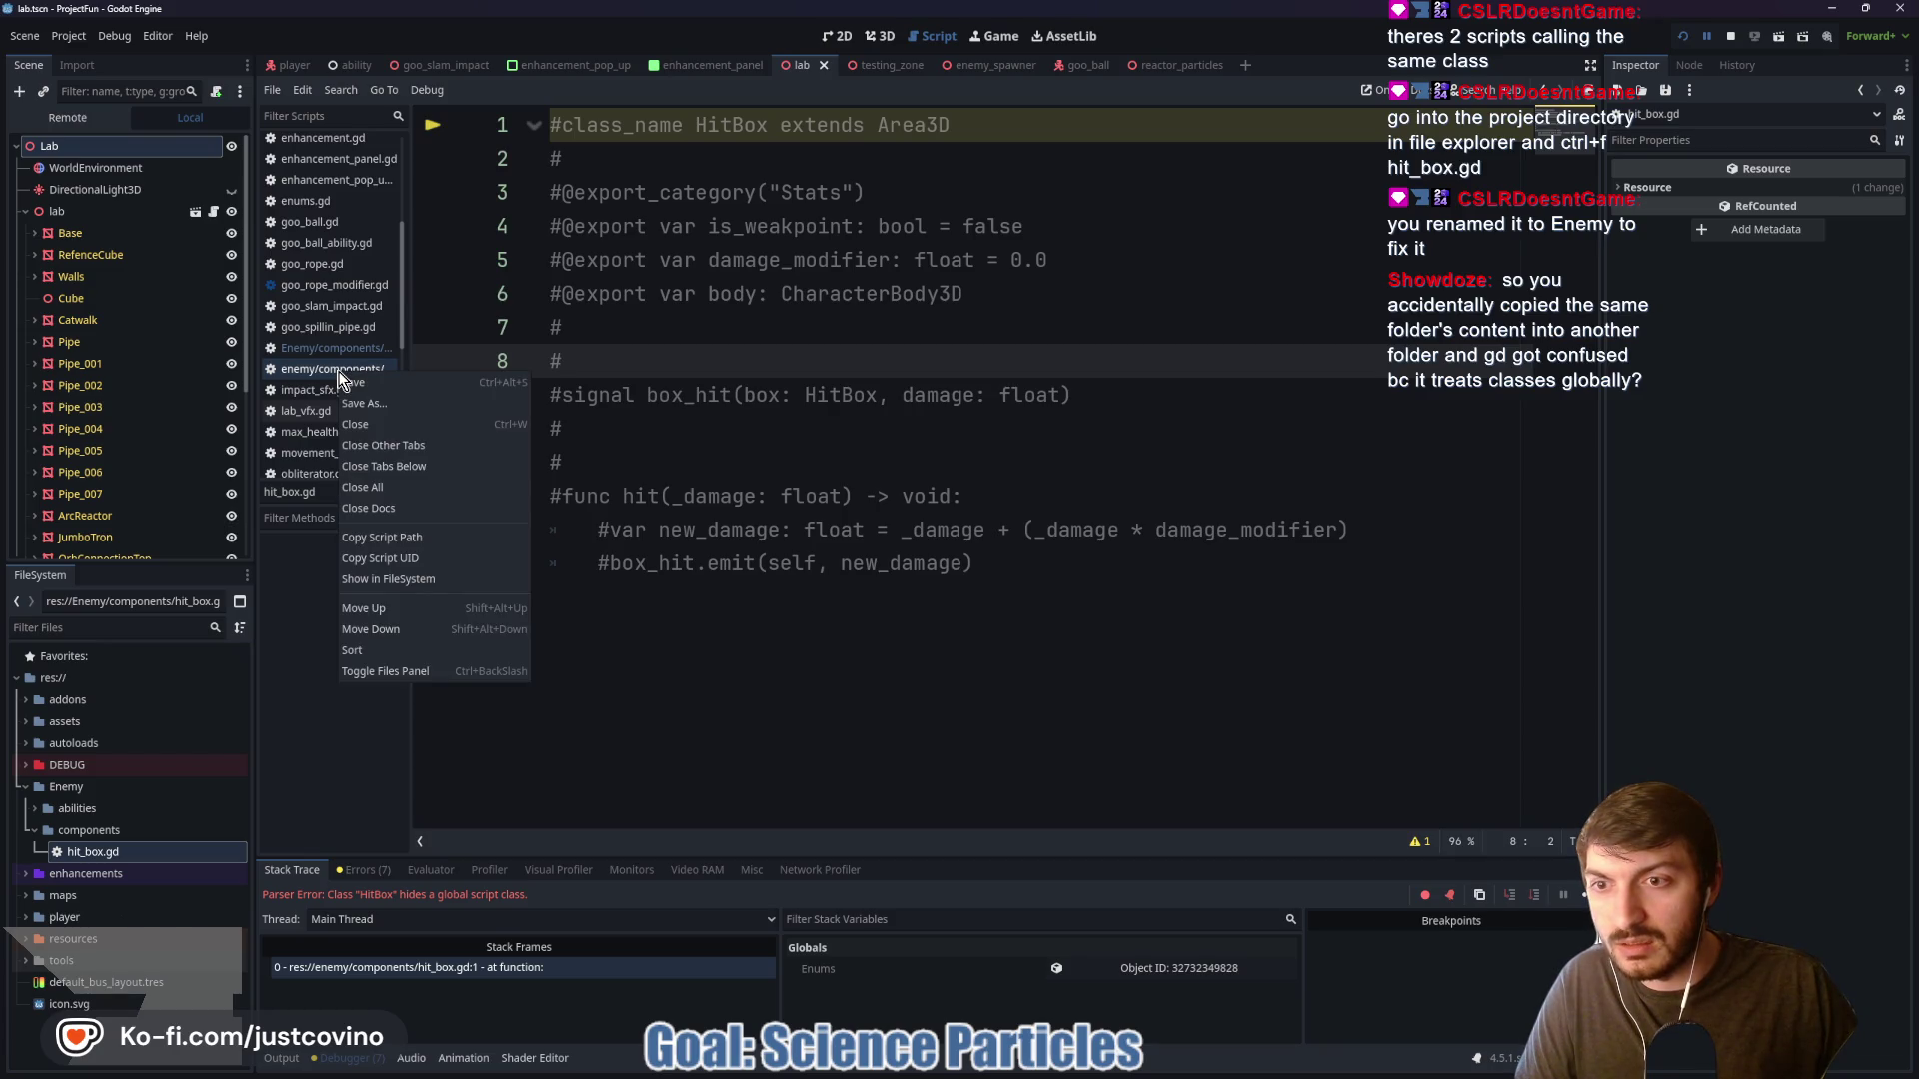
left_click(423, 579)
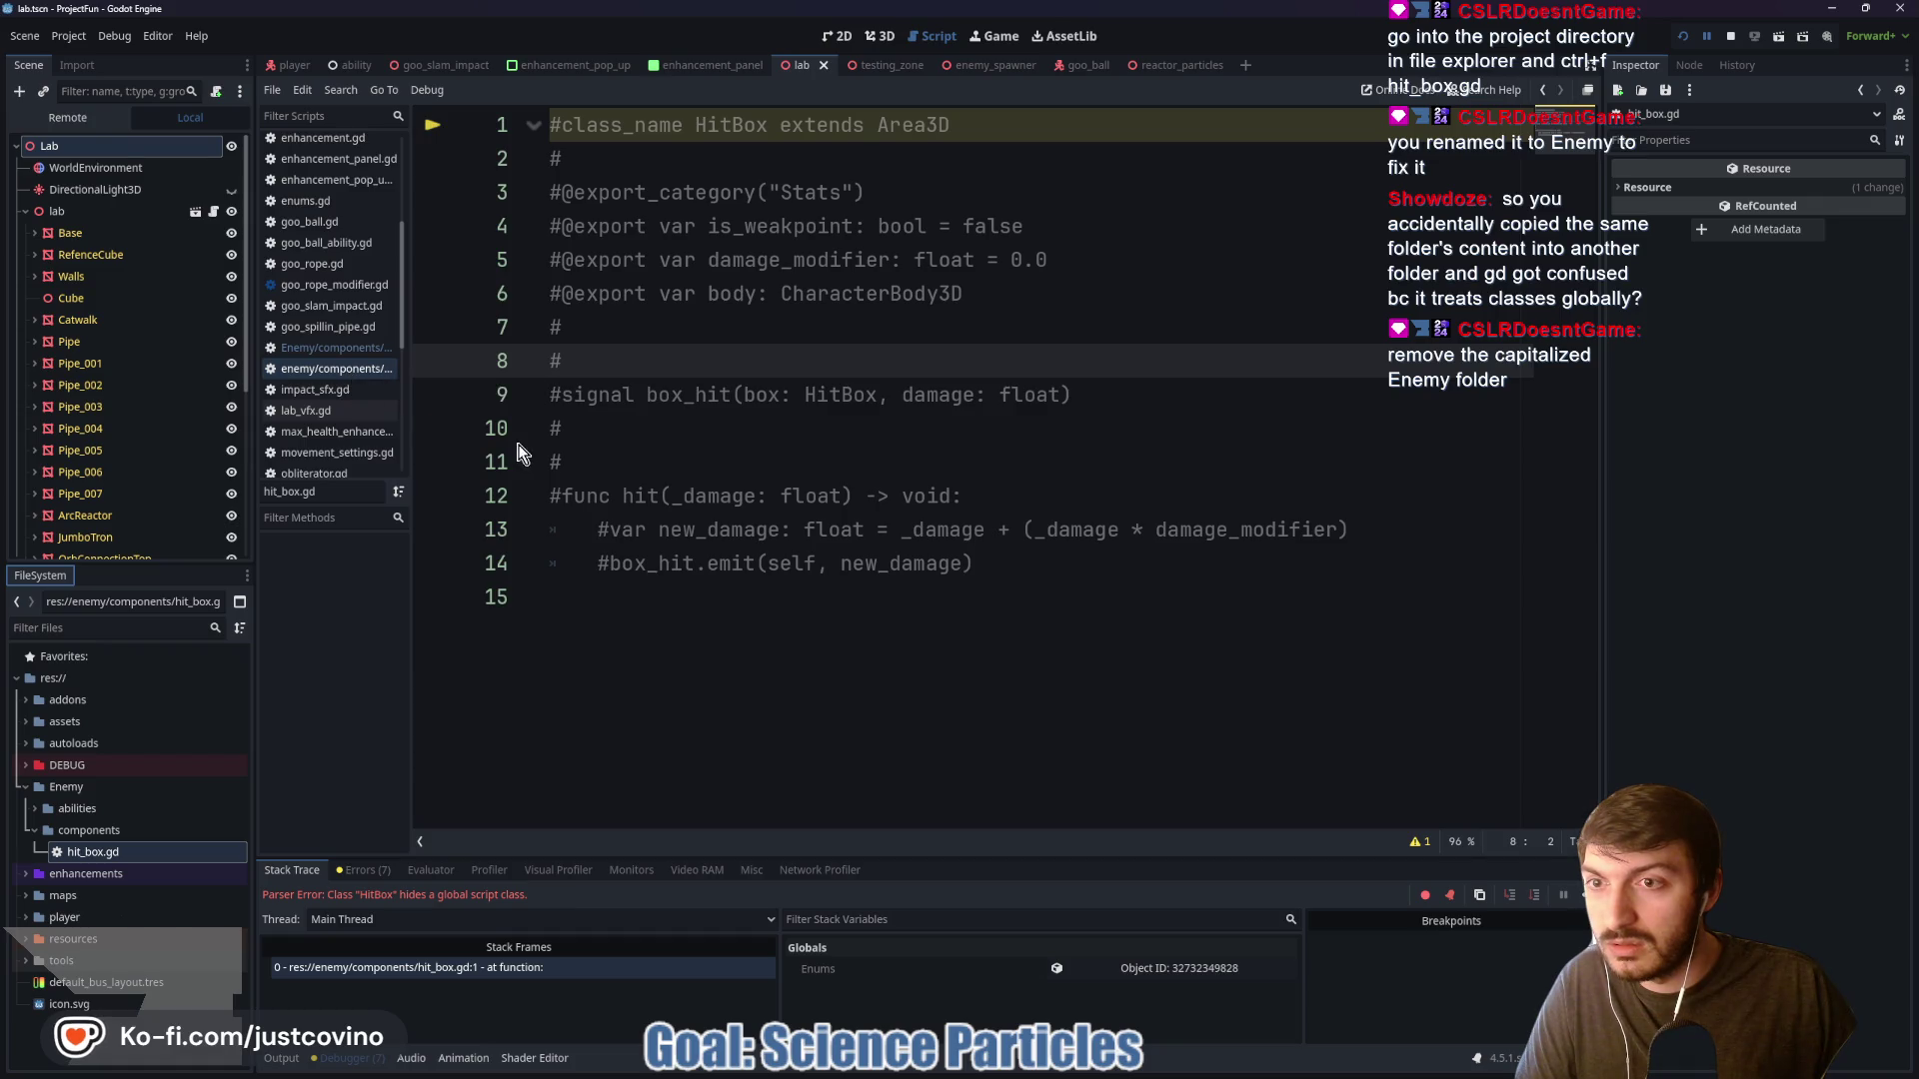
left_click(326, 378)
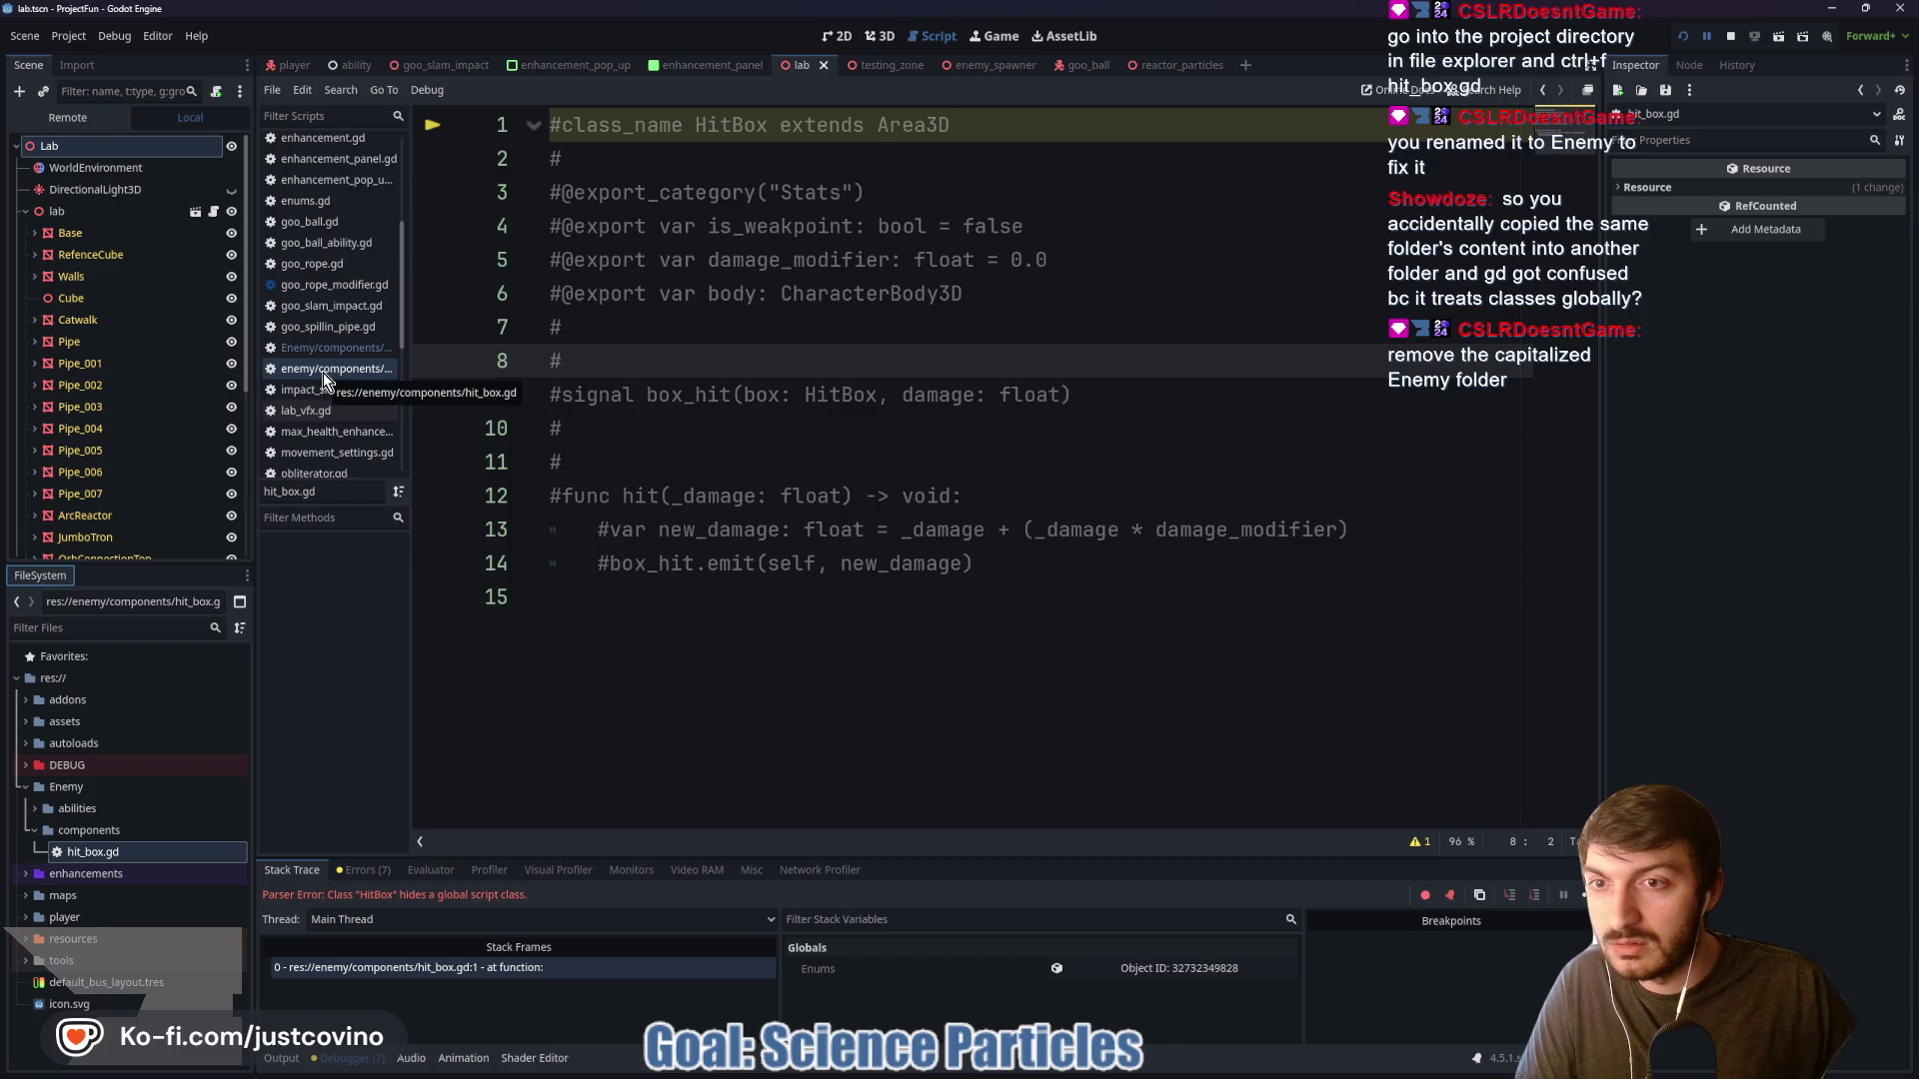
left_click(324, 376)
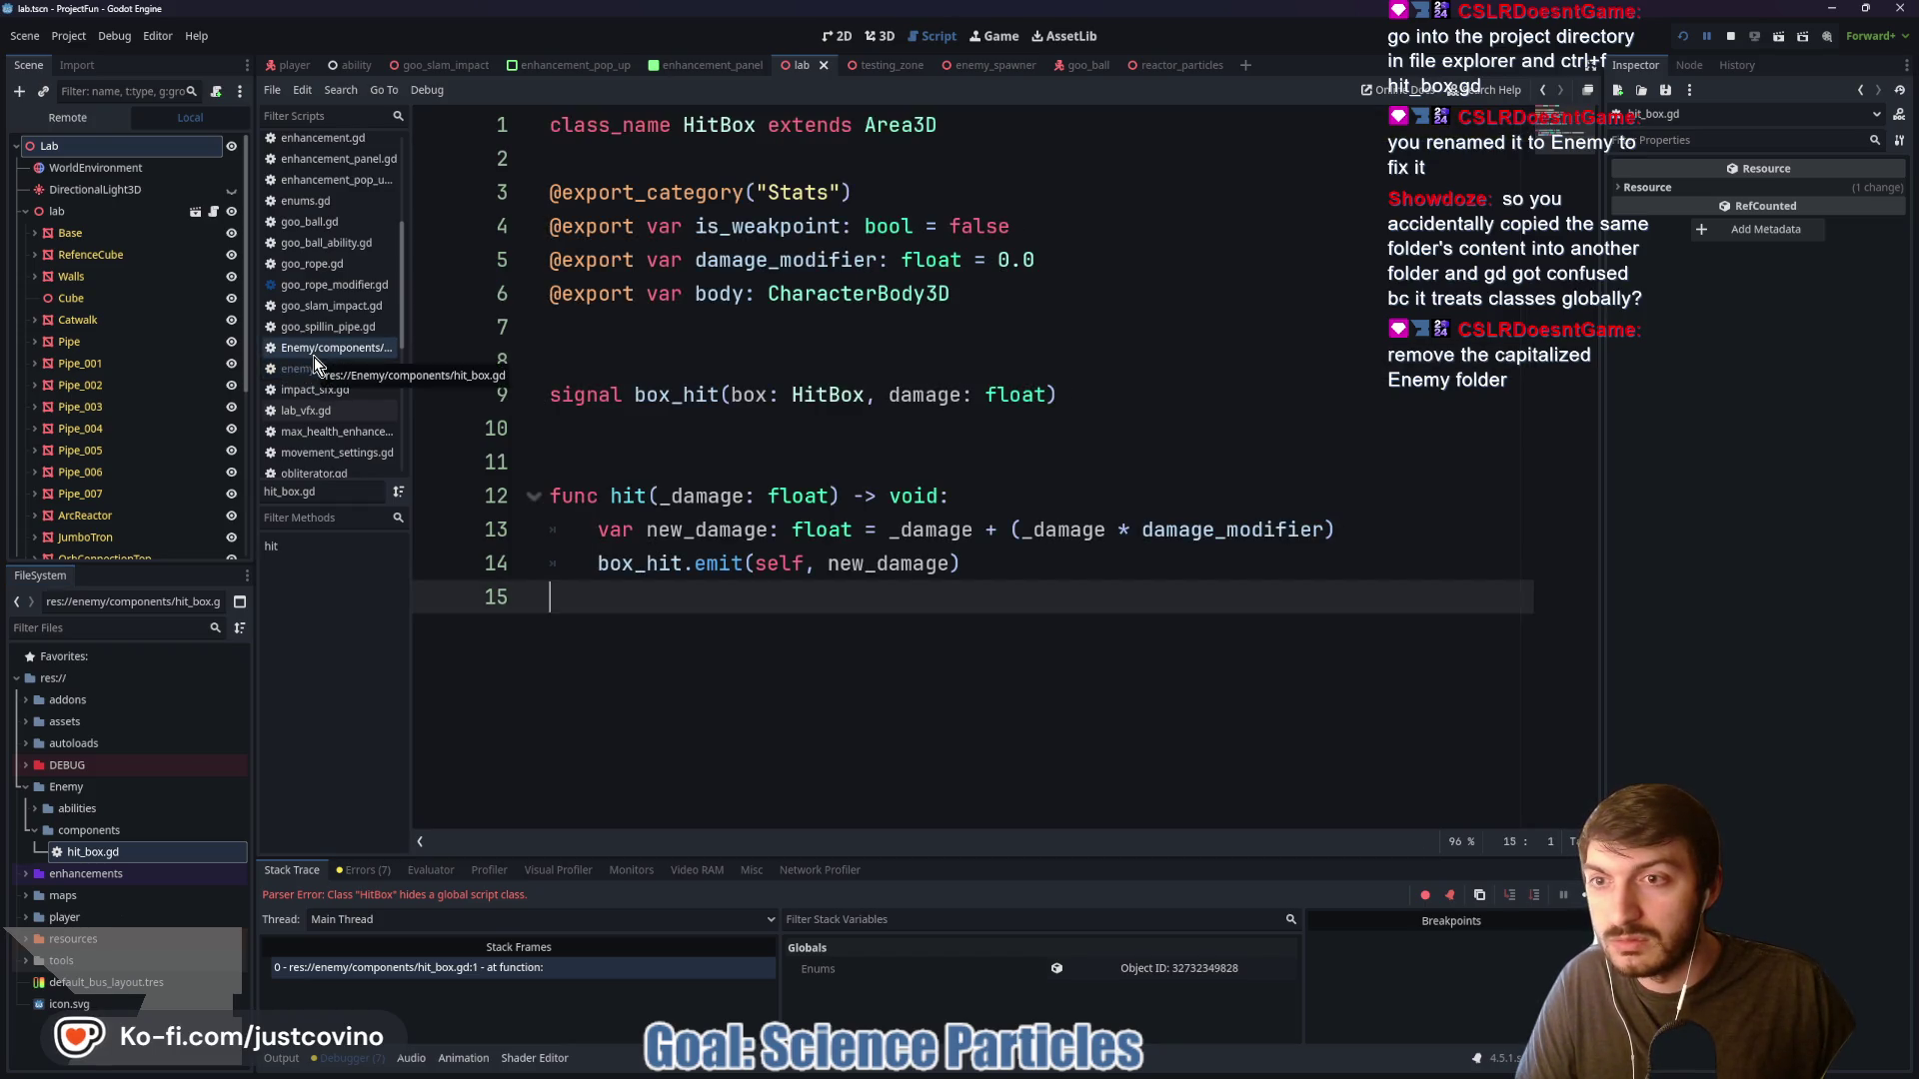
left_click(324, 369)
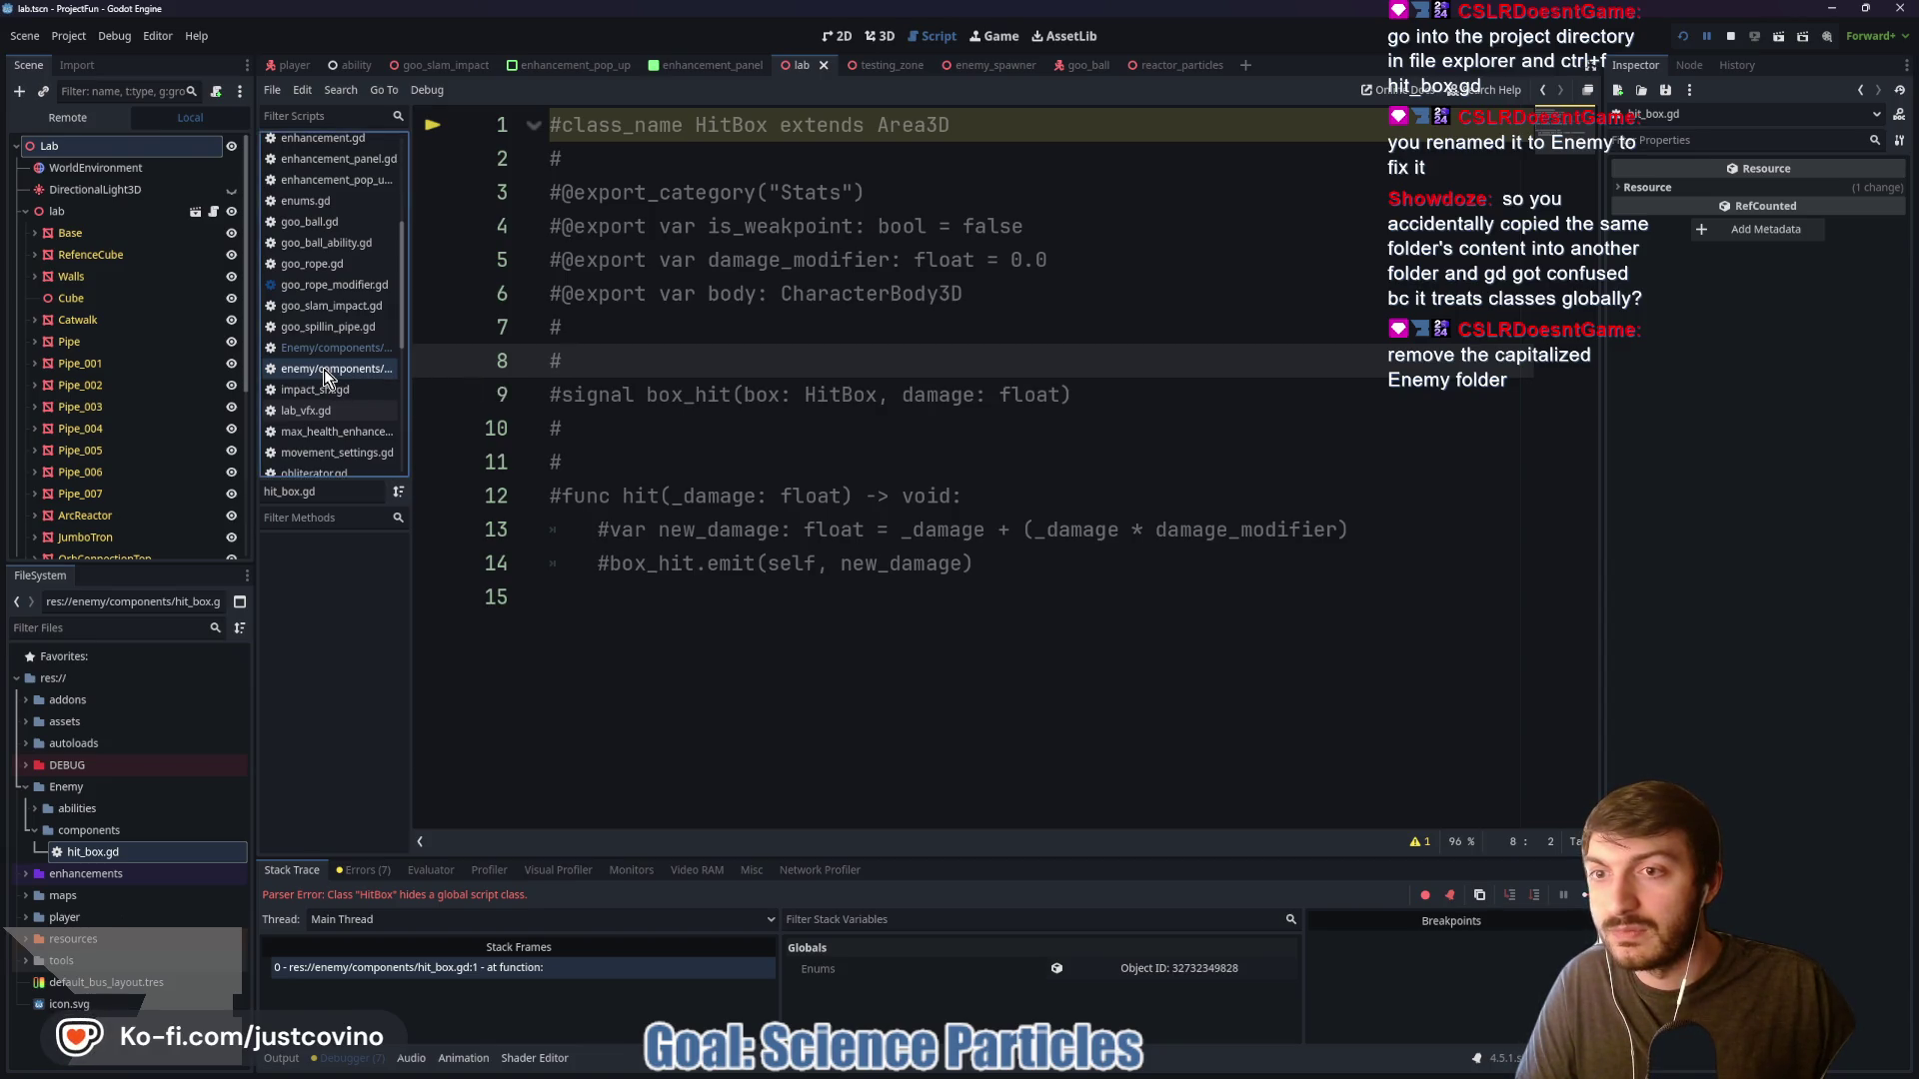
Tidy the FileSystem dock by collapsing the components, DEBUG and abilities folders
right_click(324, 369)
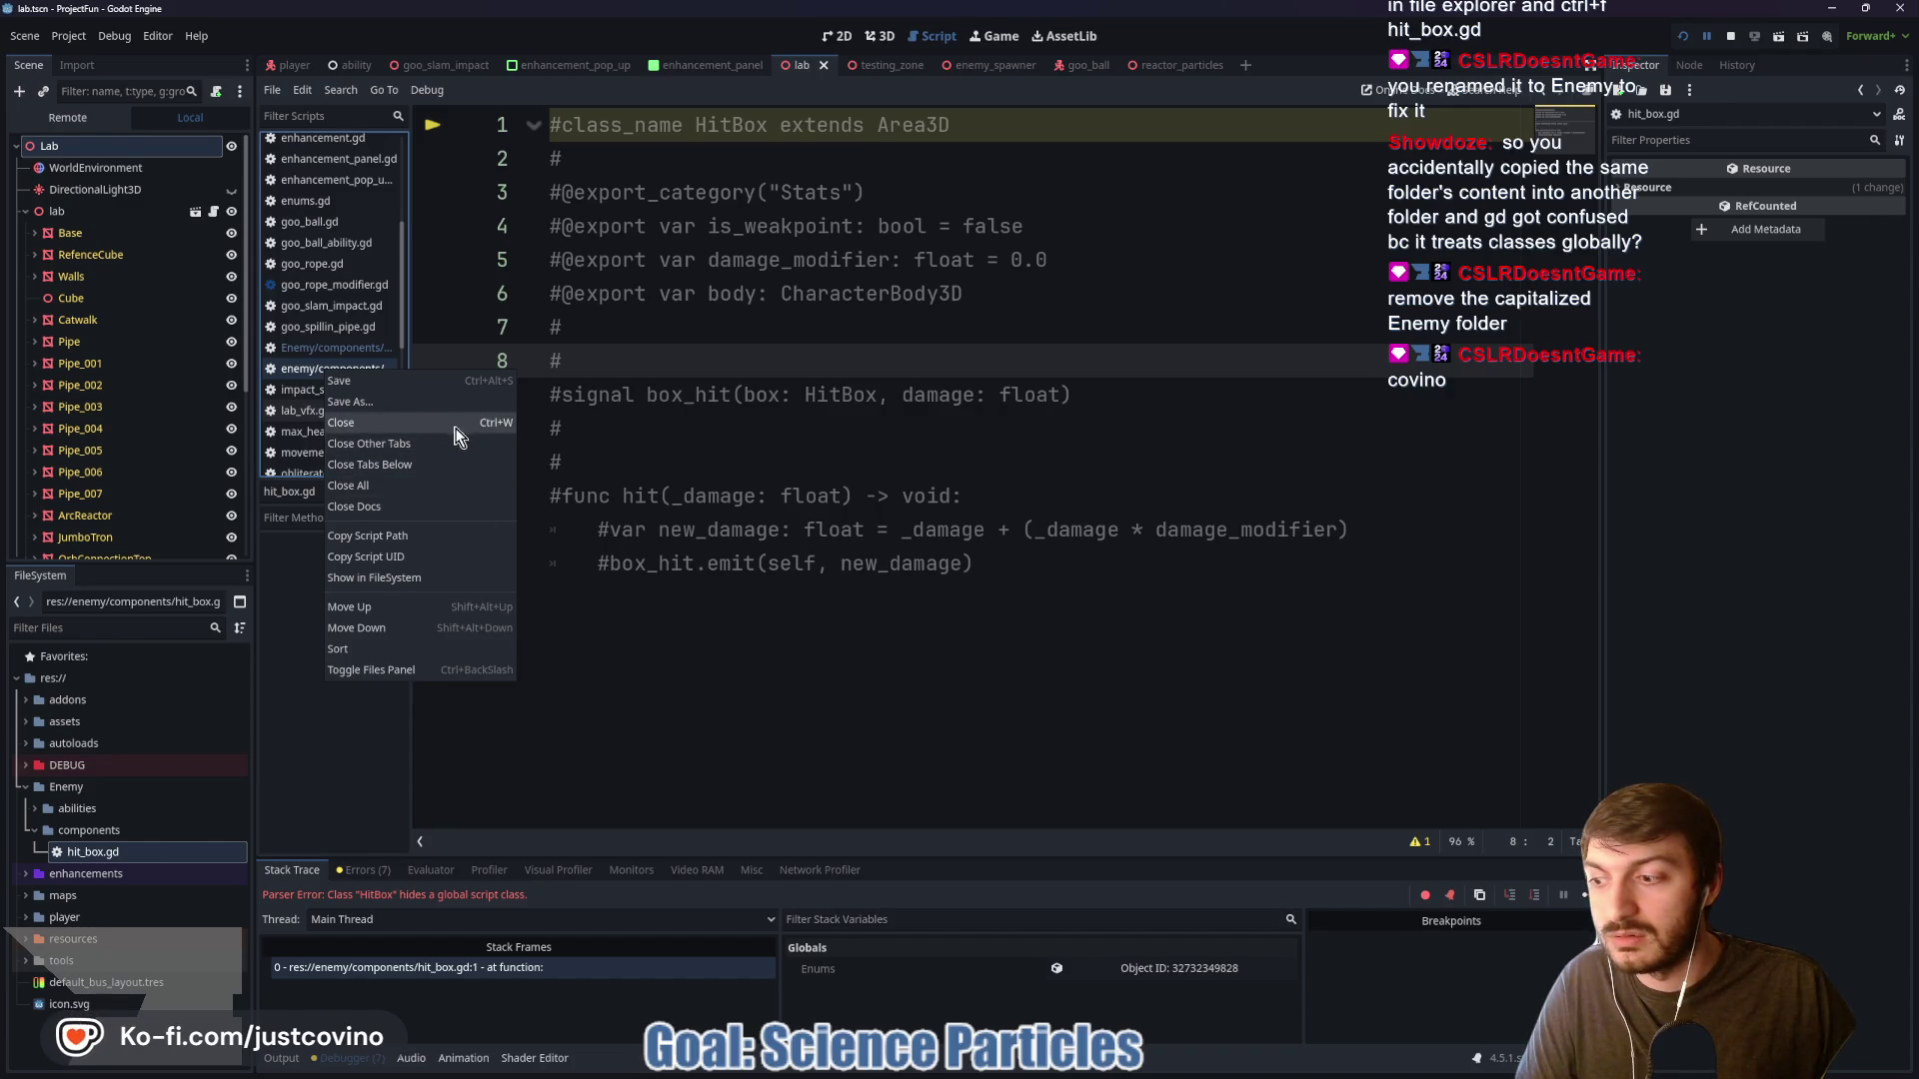
left_click(686, 671)
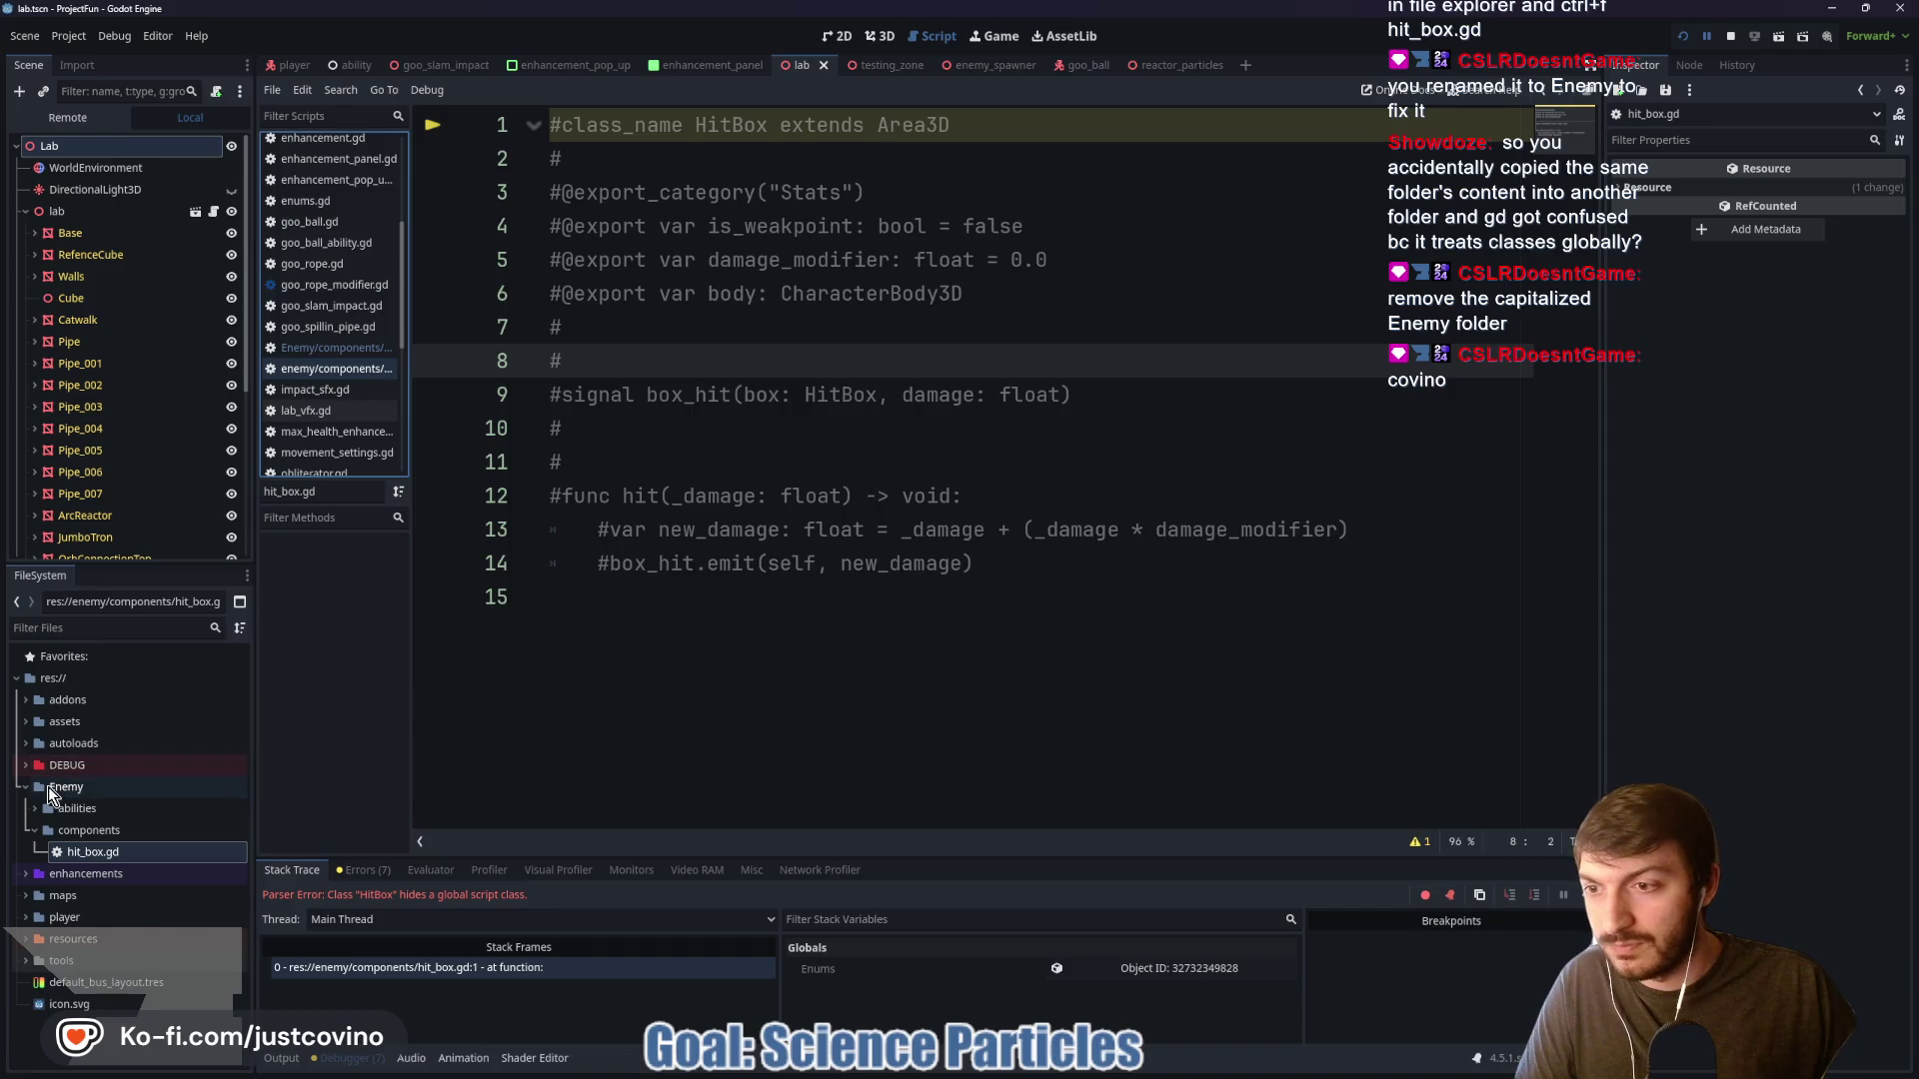
left_click(134, 857)
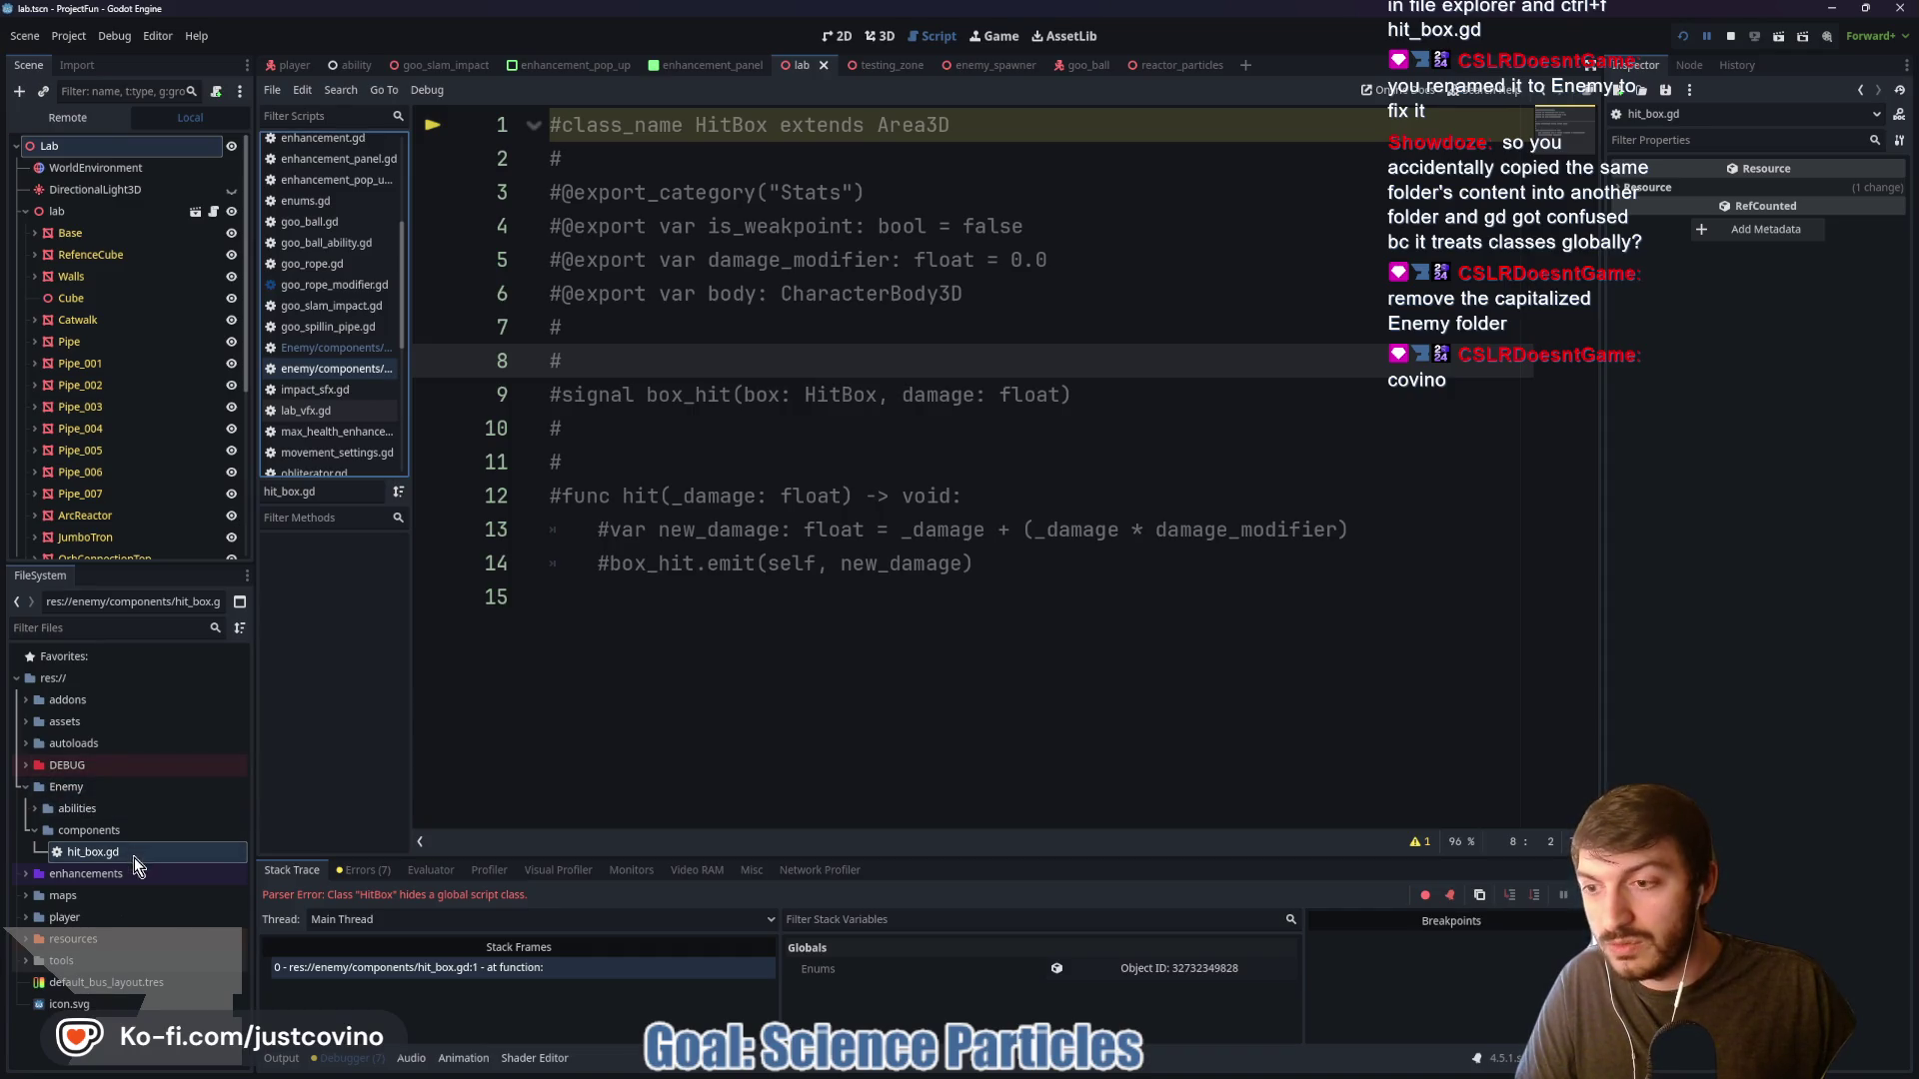
left_click(32, 830)
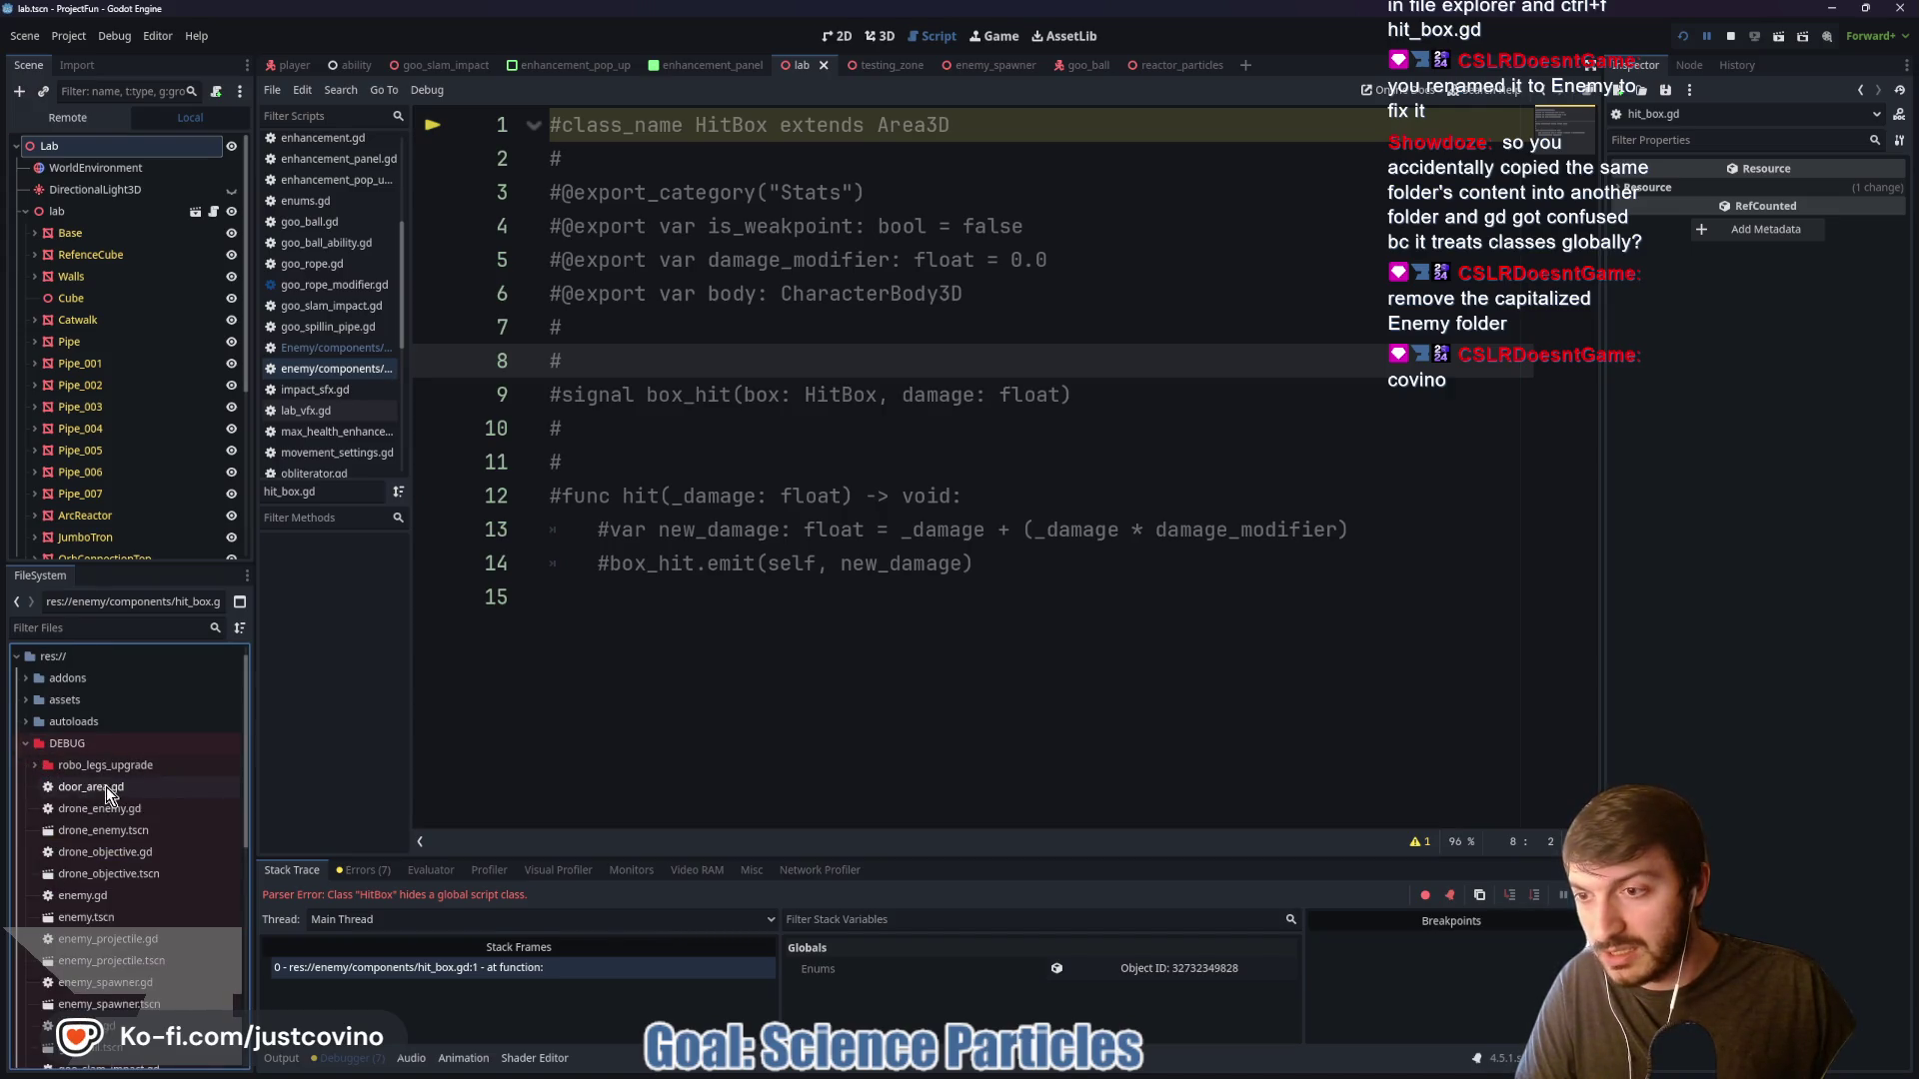
scroll(145, 800, "down", 5)
scroll(145, 795, "up", 5)
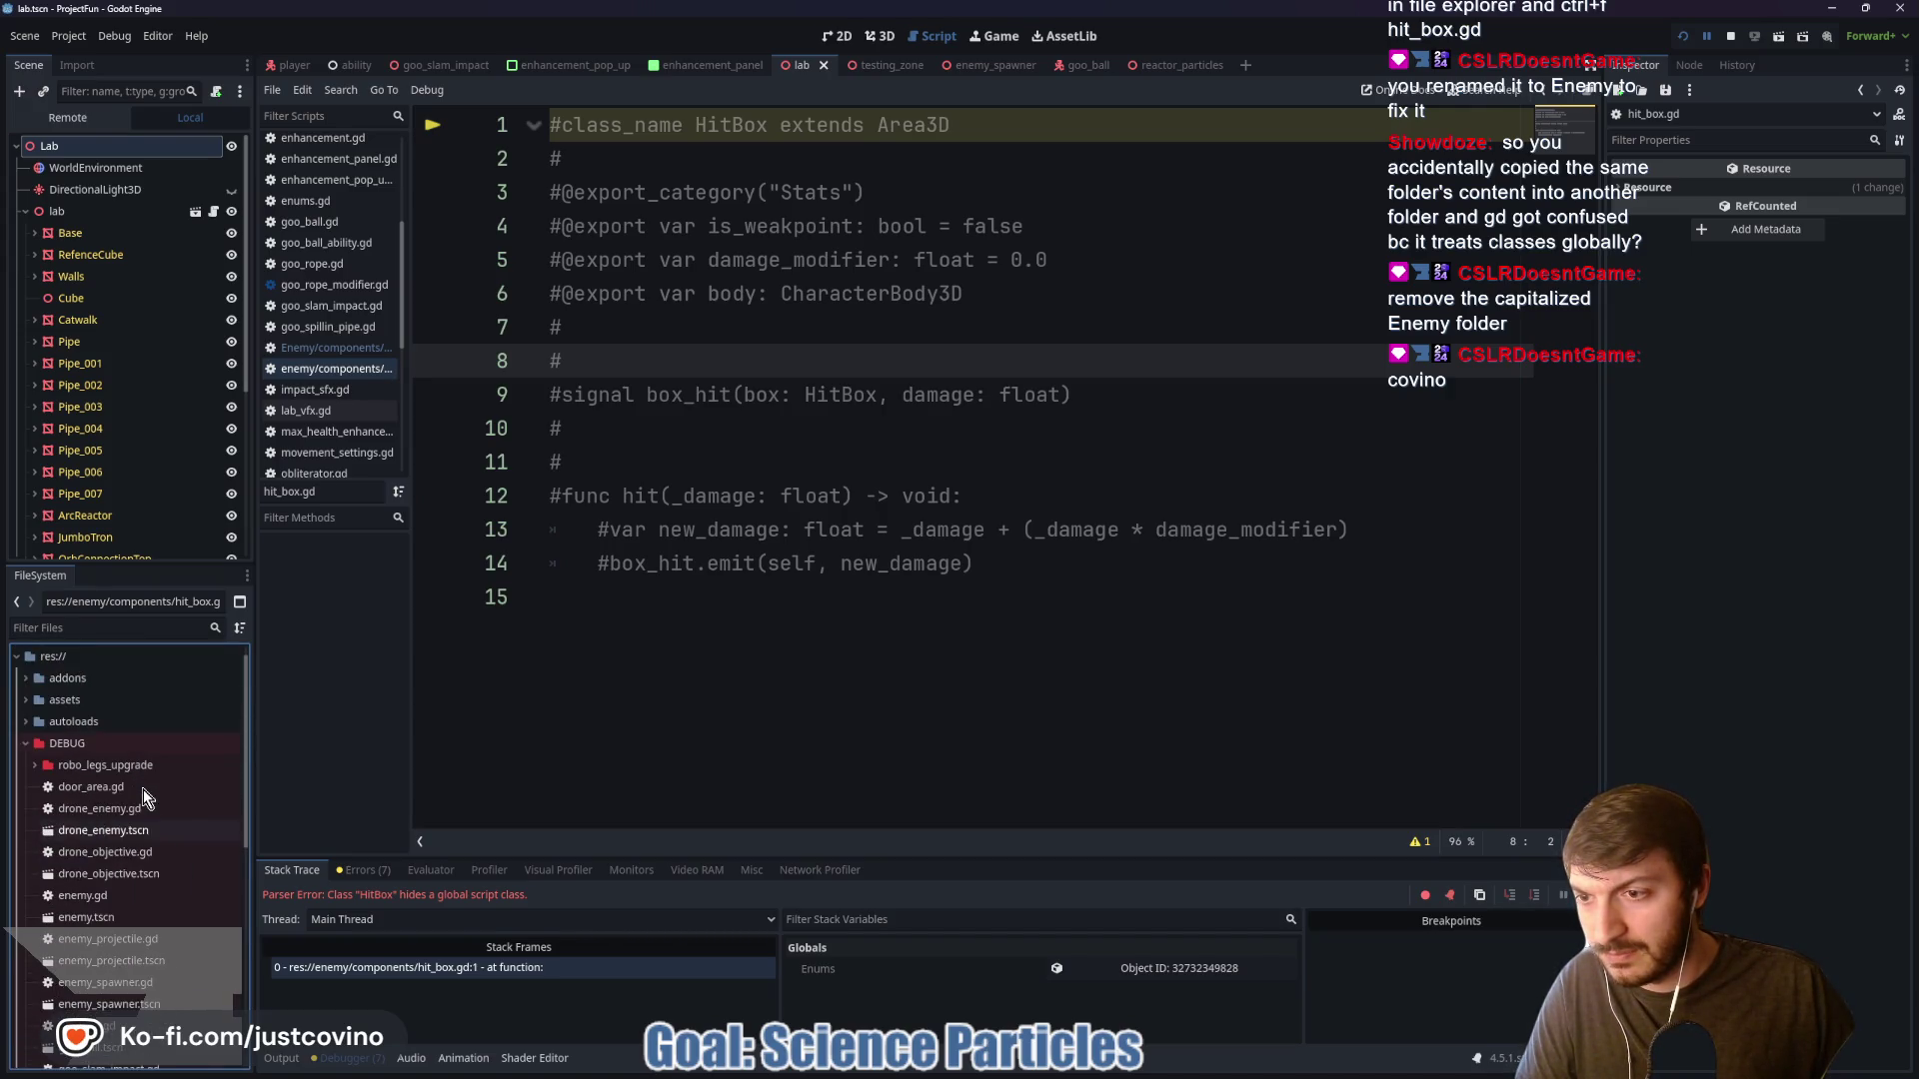
left_click(25, 745)
left_click(35, 809)
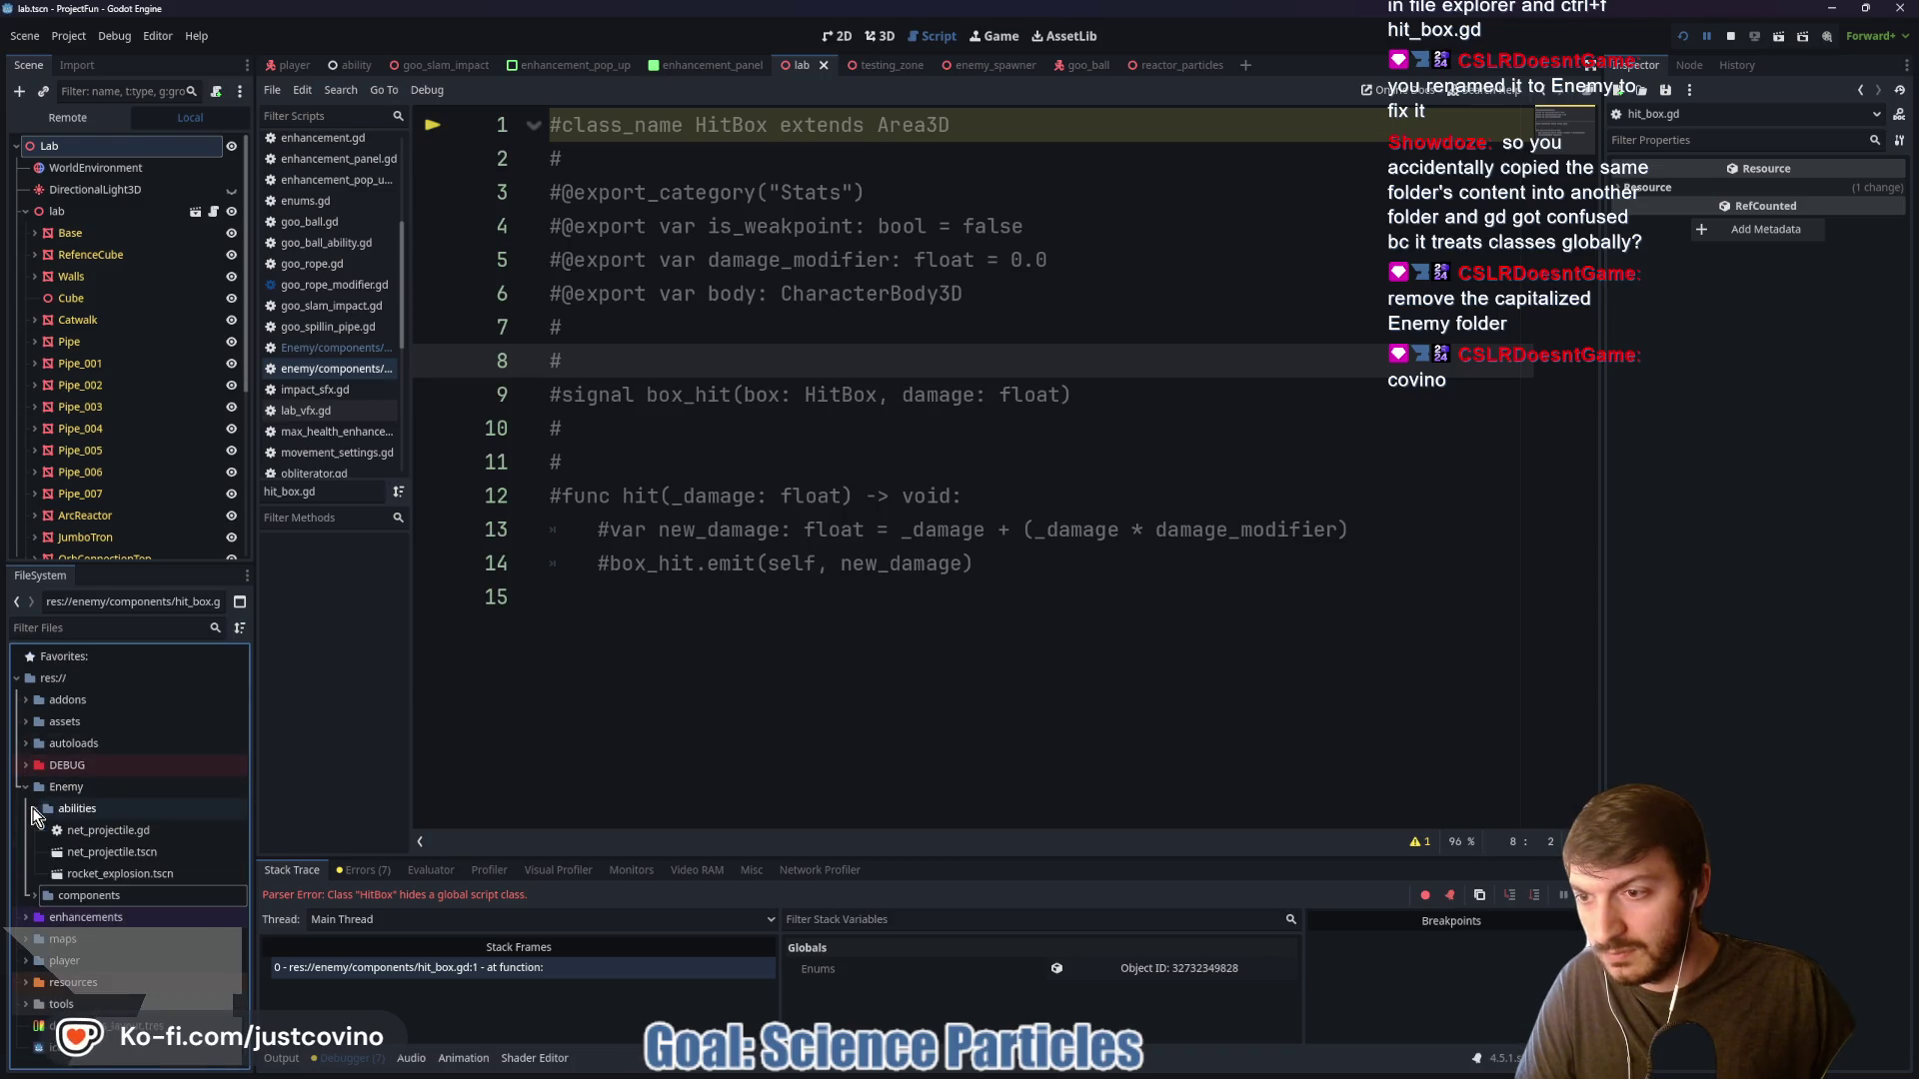
left_click(35, 808)
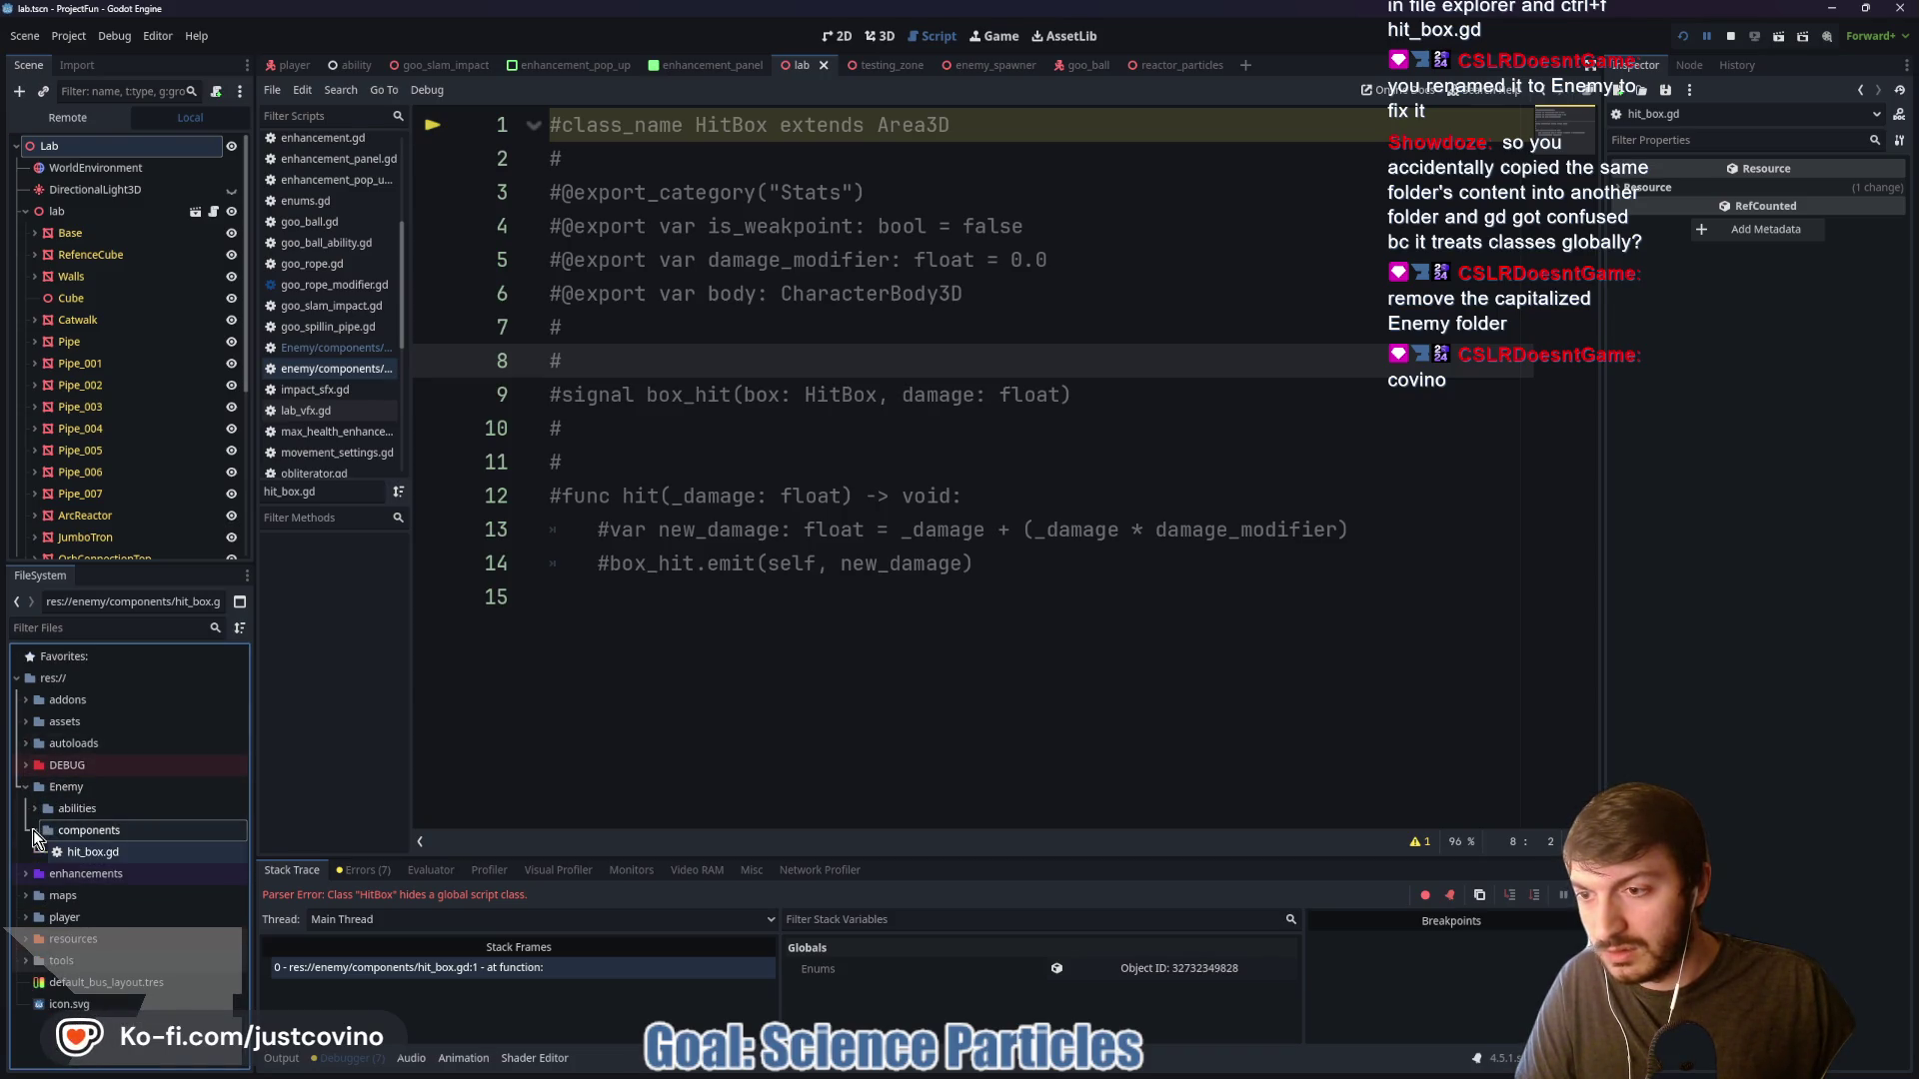
Compare the Enemy and enemy hit_box.gd scripts, then close every open script
left_click(339, 349)
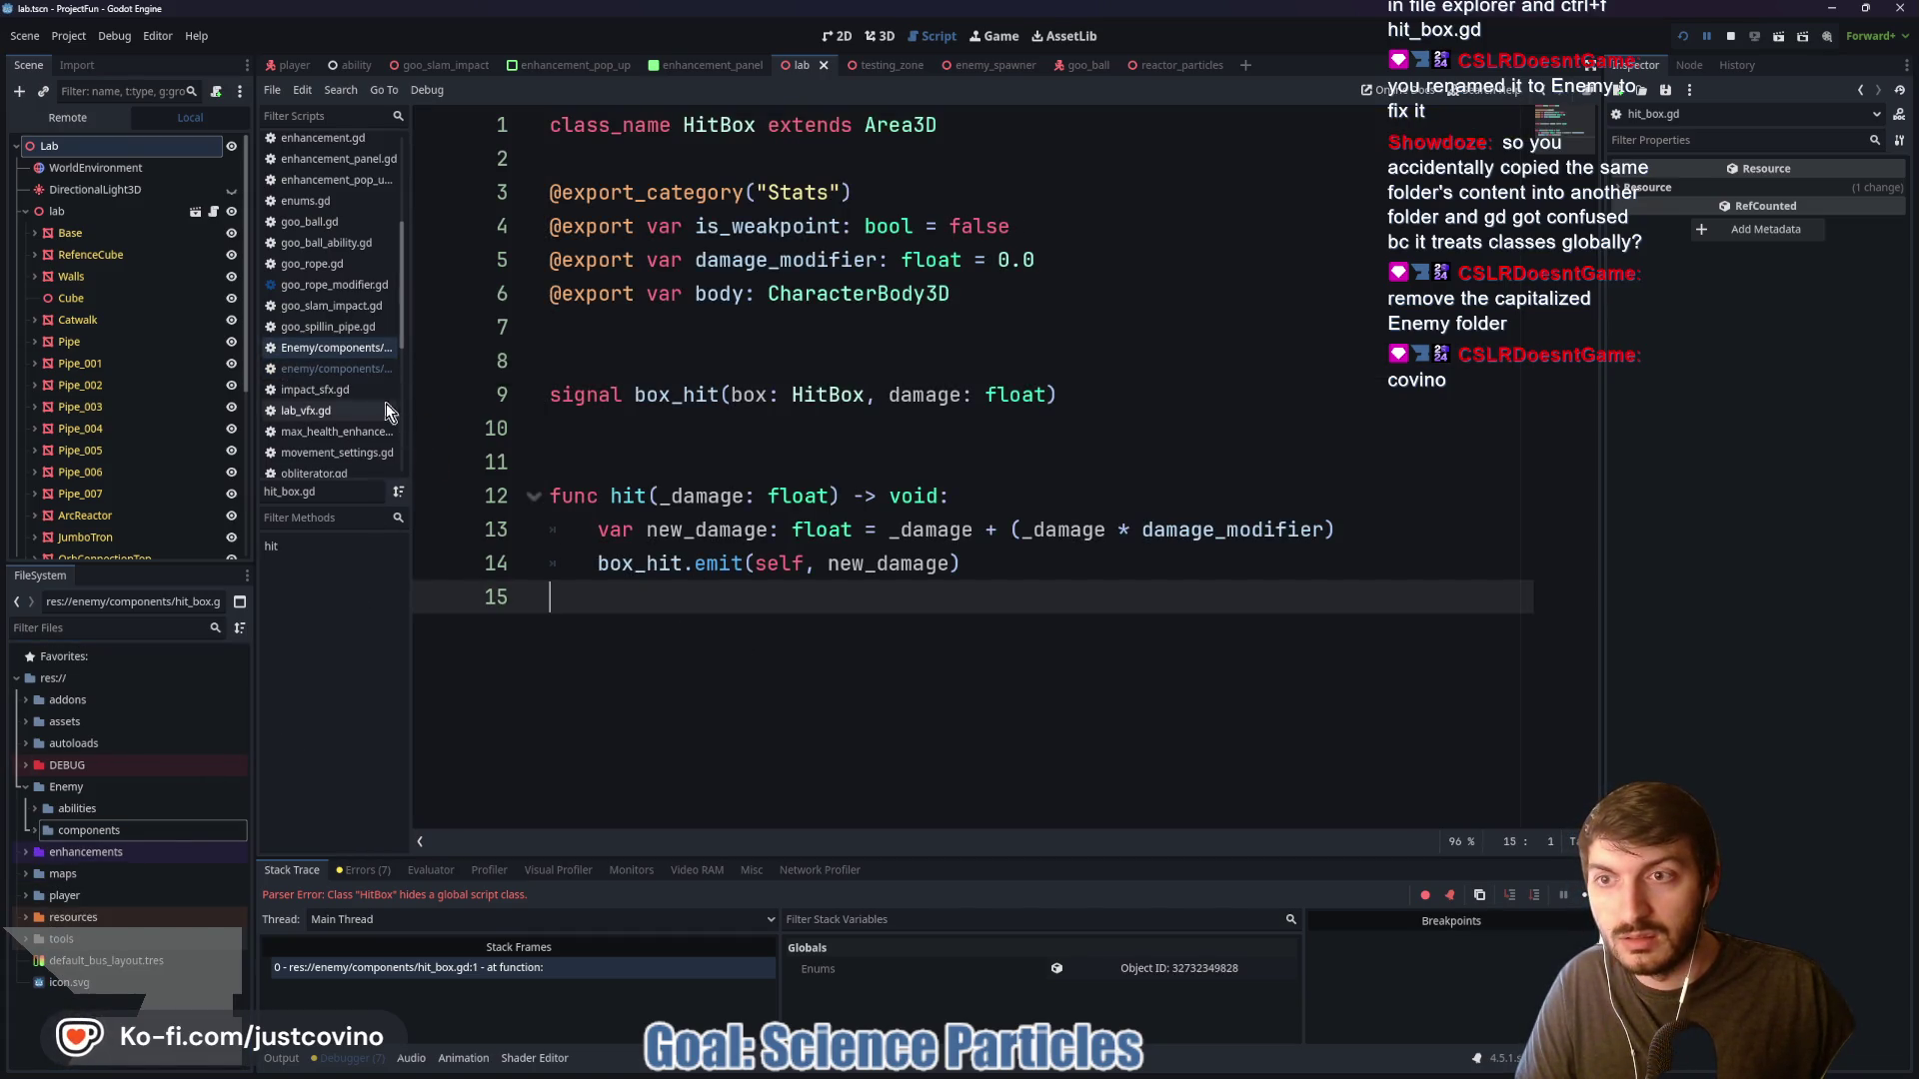
left_click(356, 369)
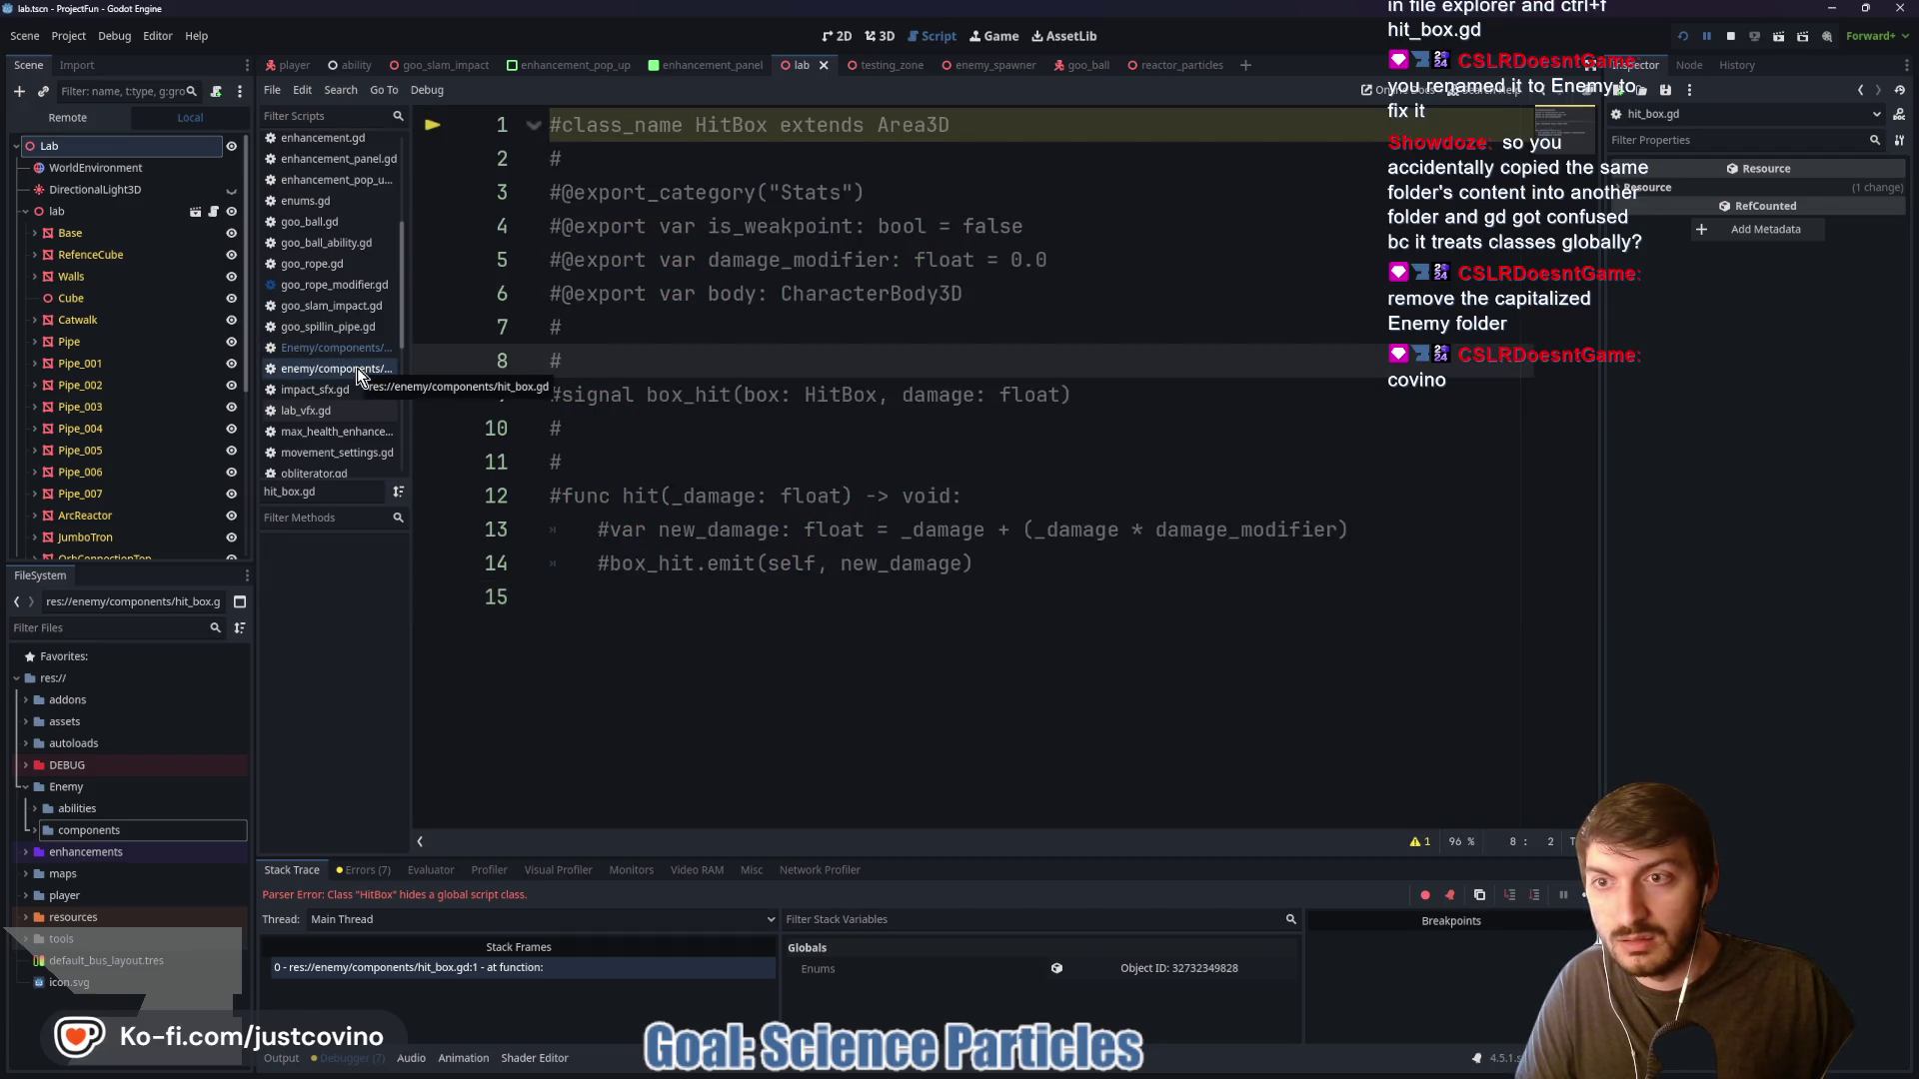
right_click(357, 367)
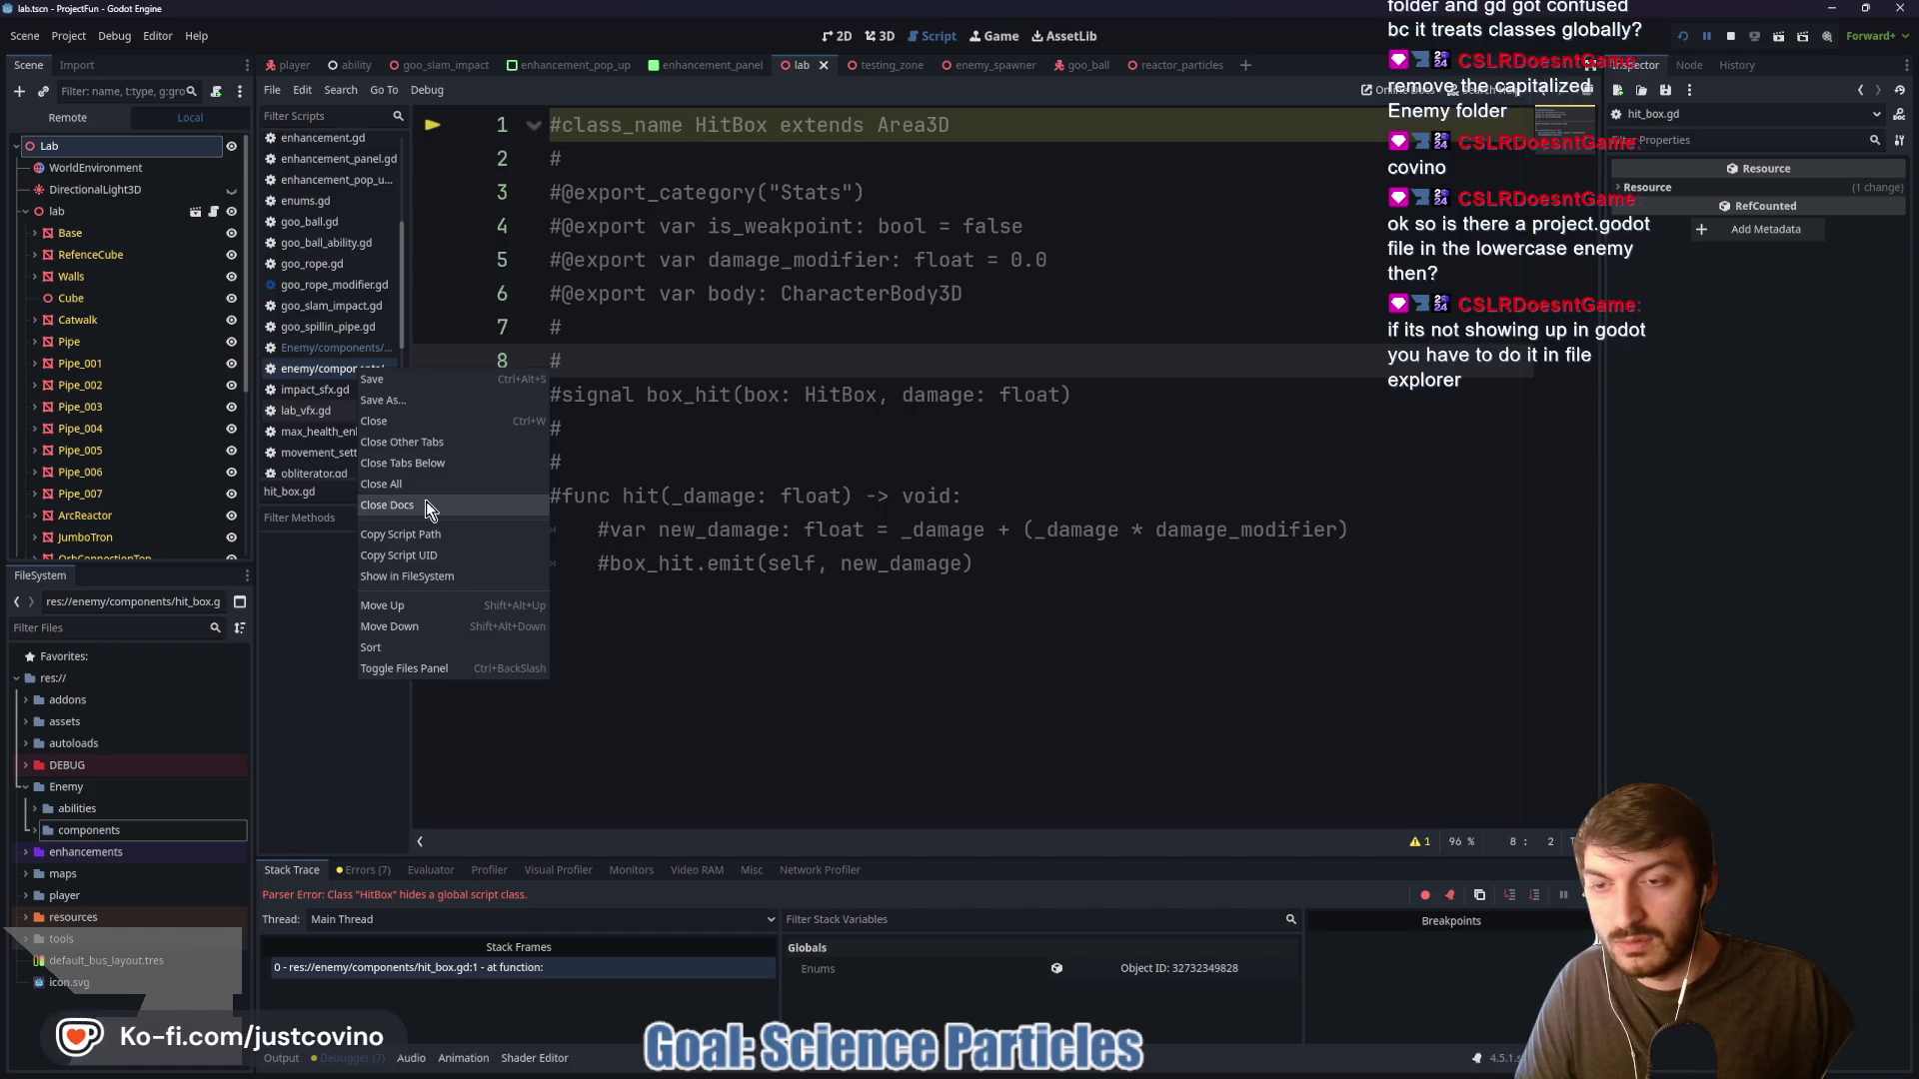
key("Escape")
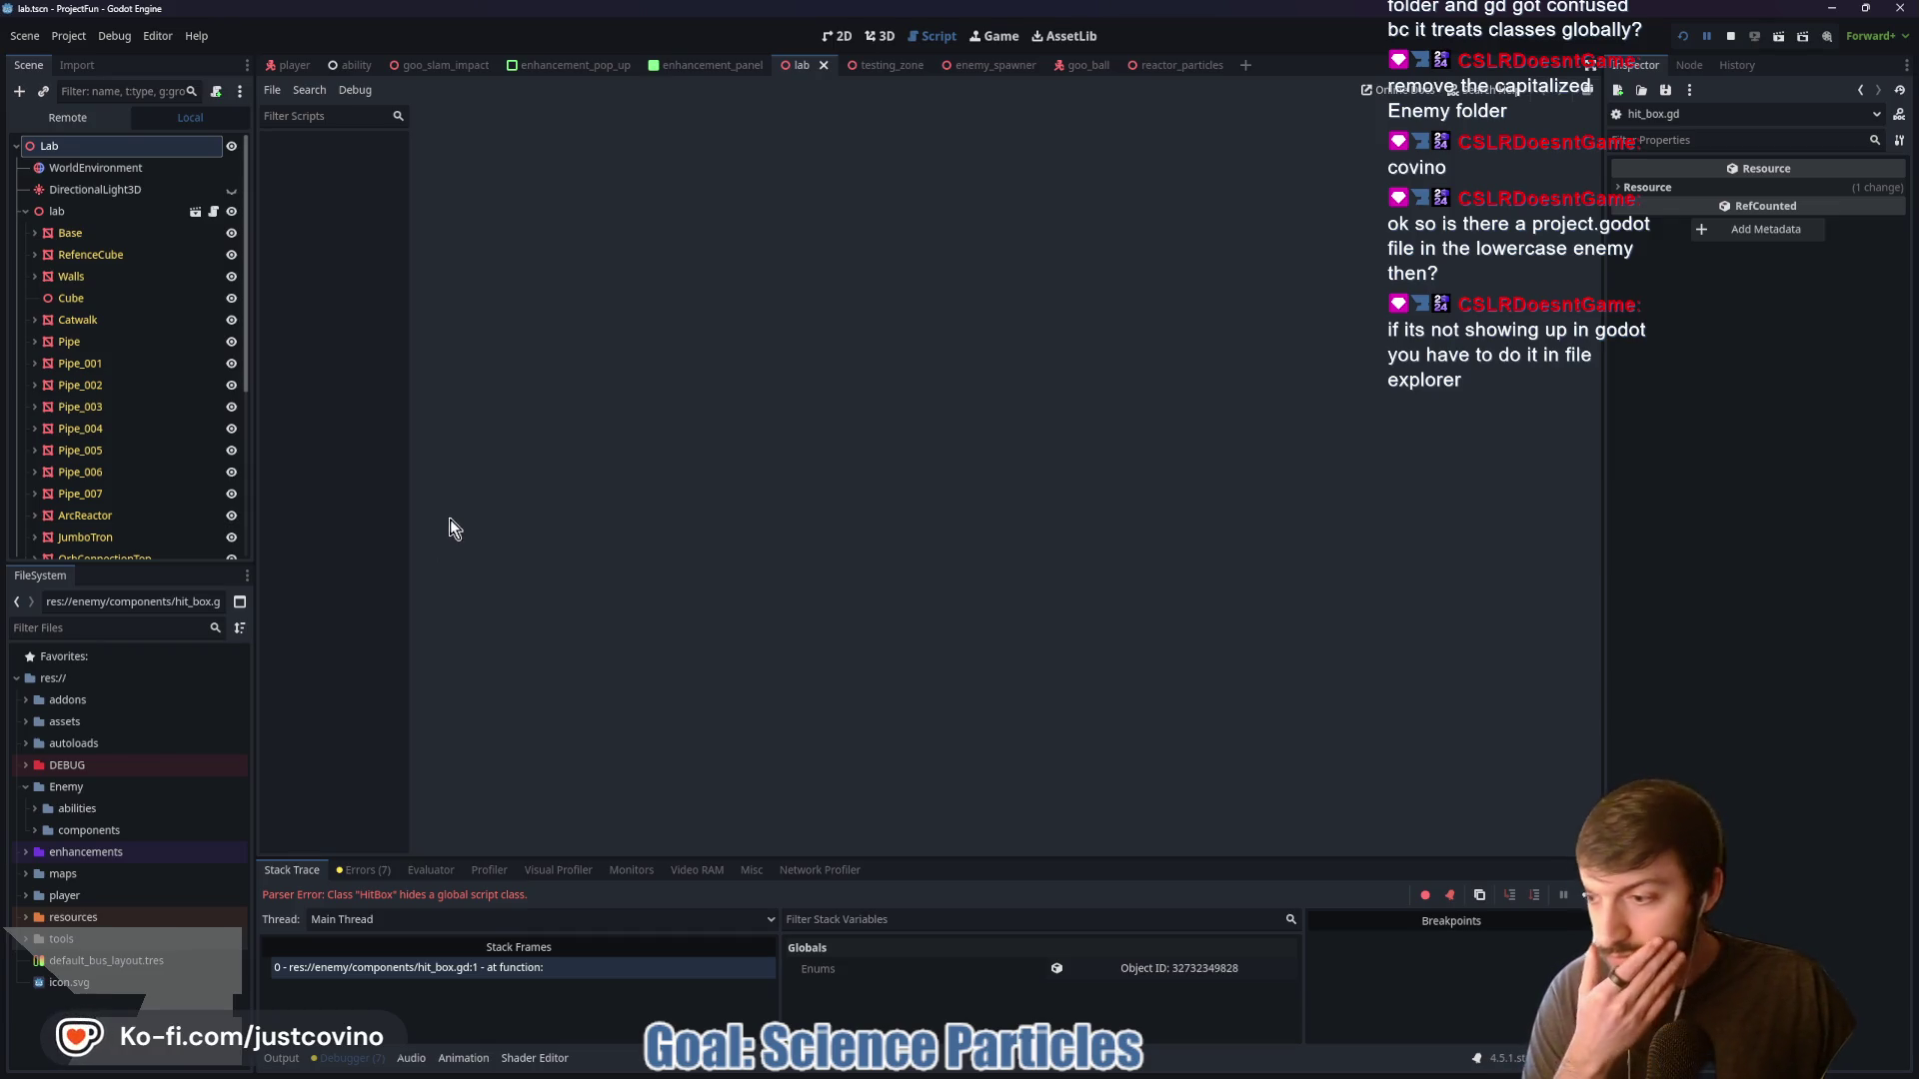
mouse_move(980, 1075)
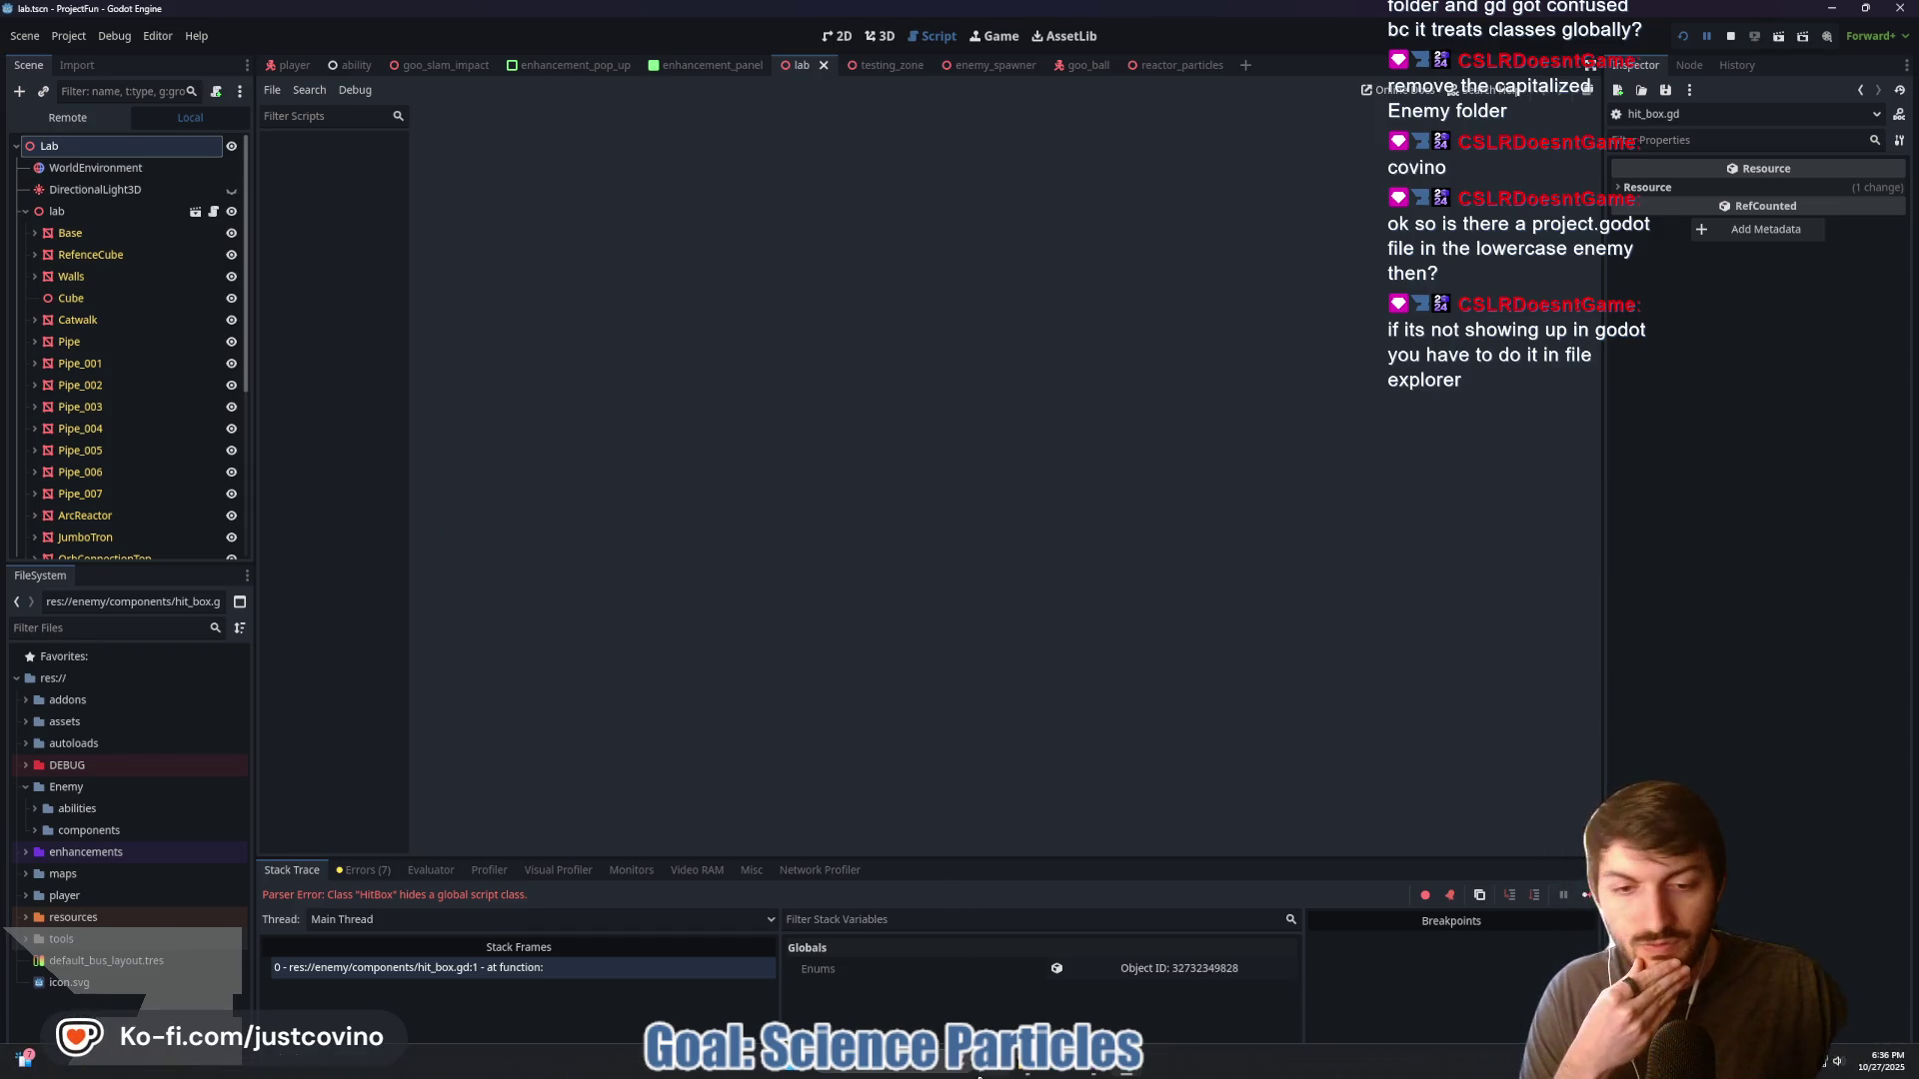
left_click(1030, 984)
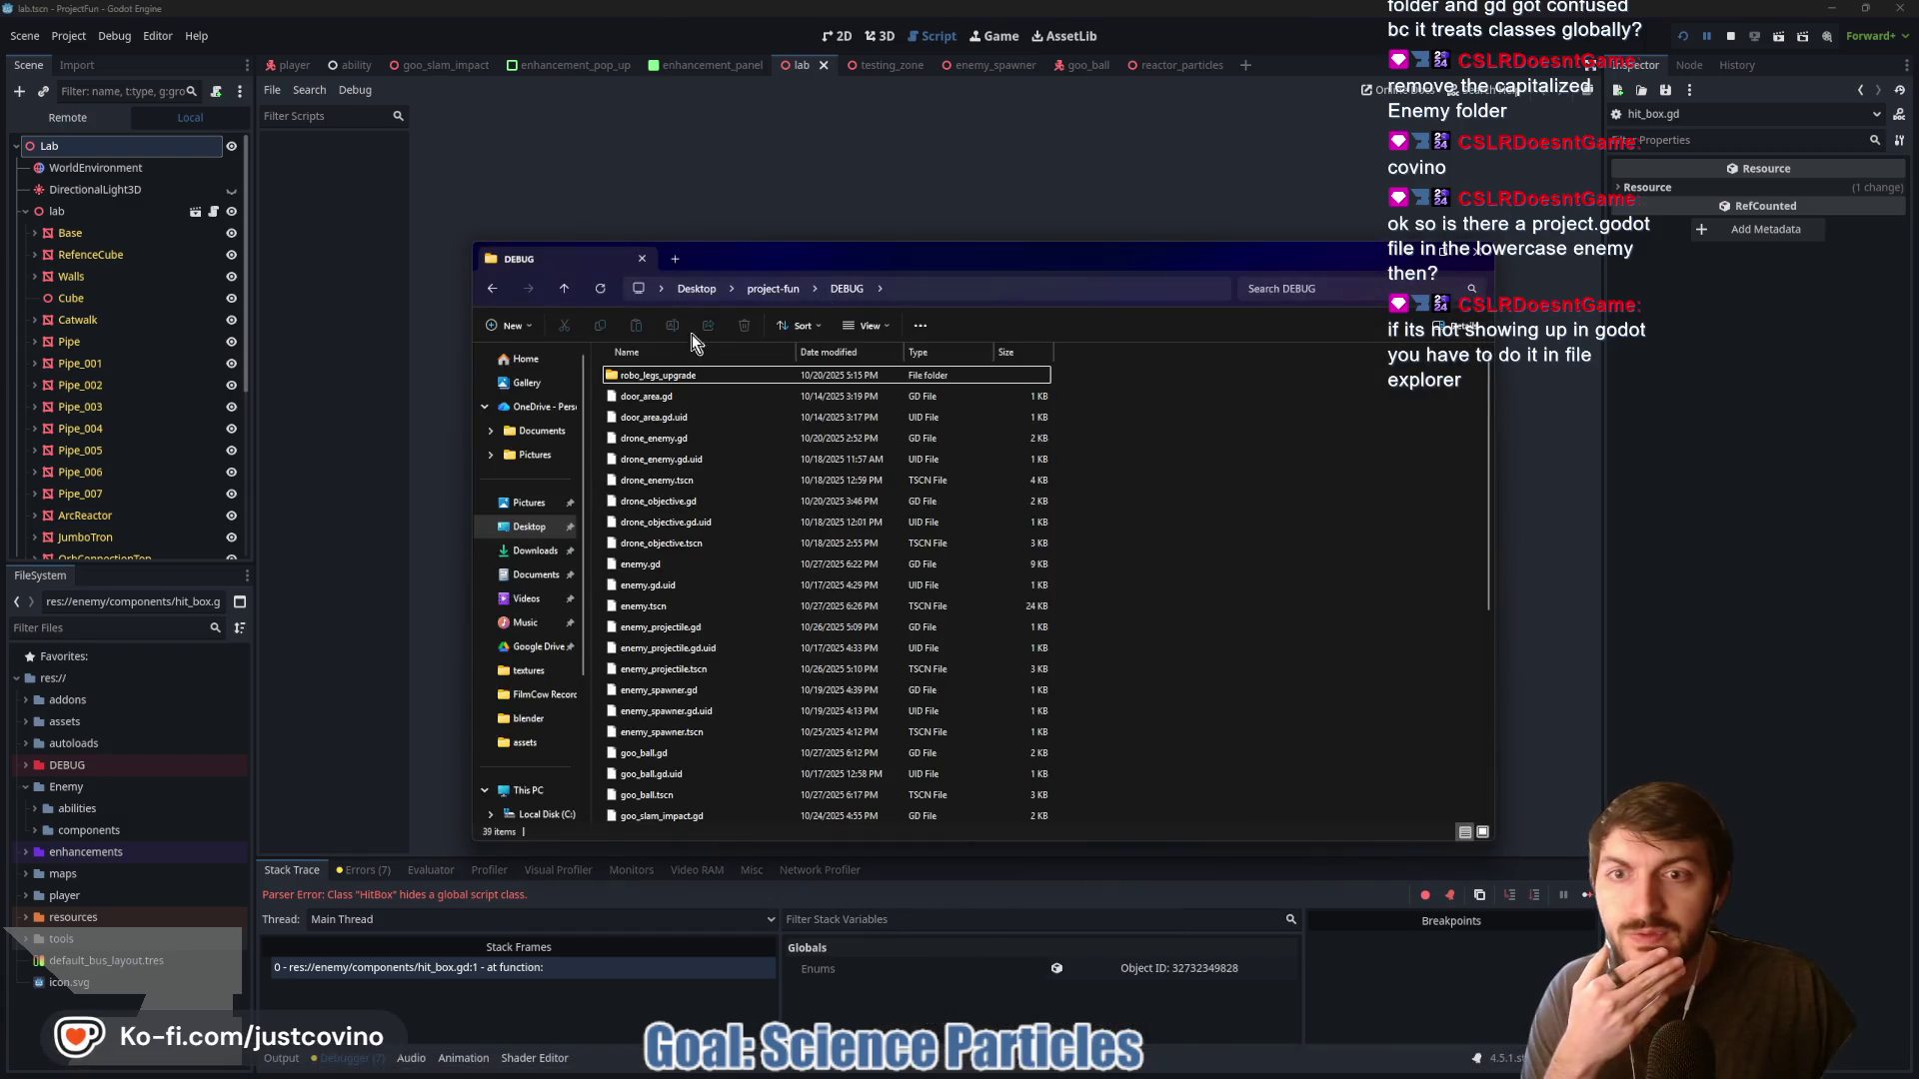
left_click(563, 290)
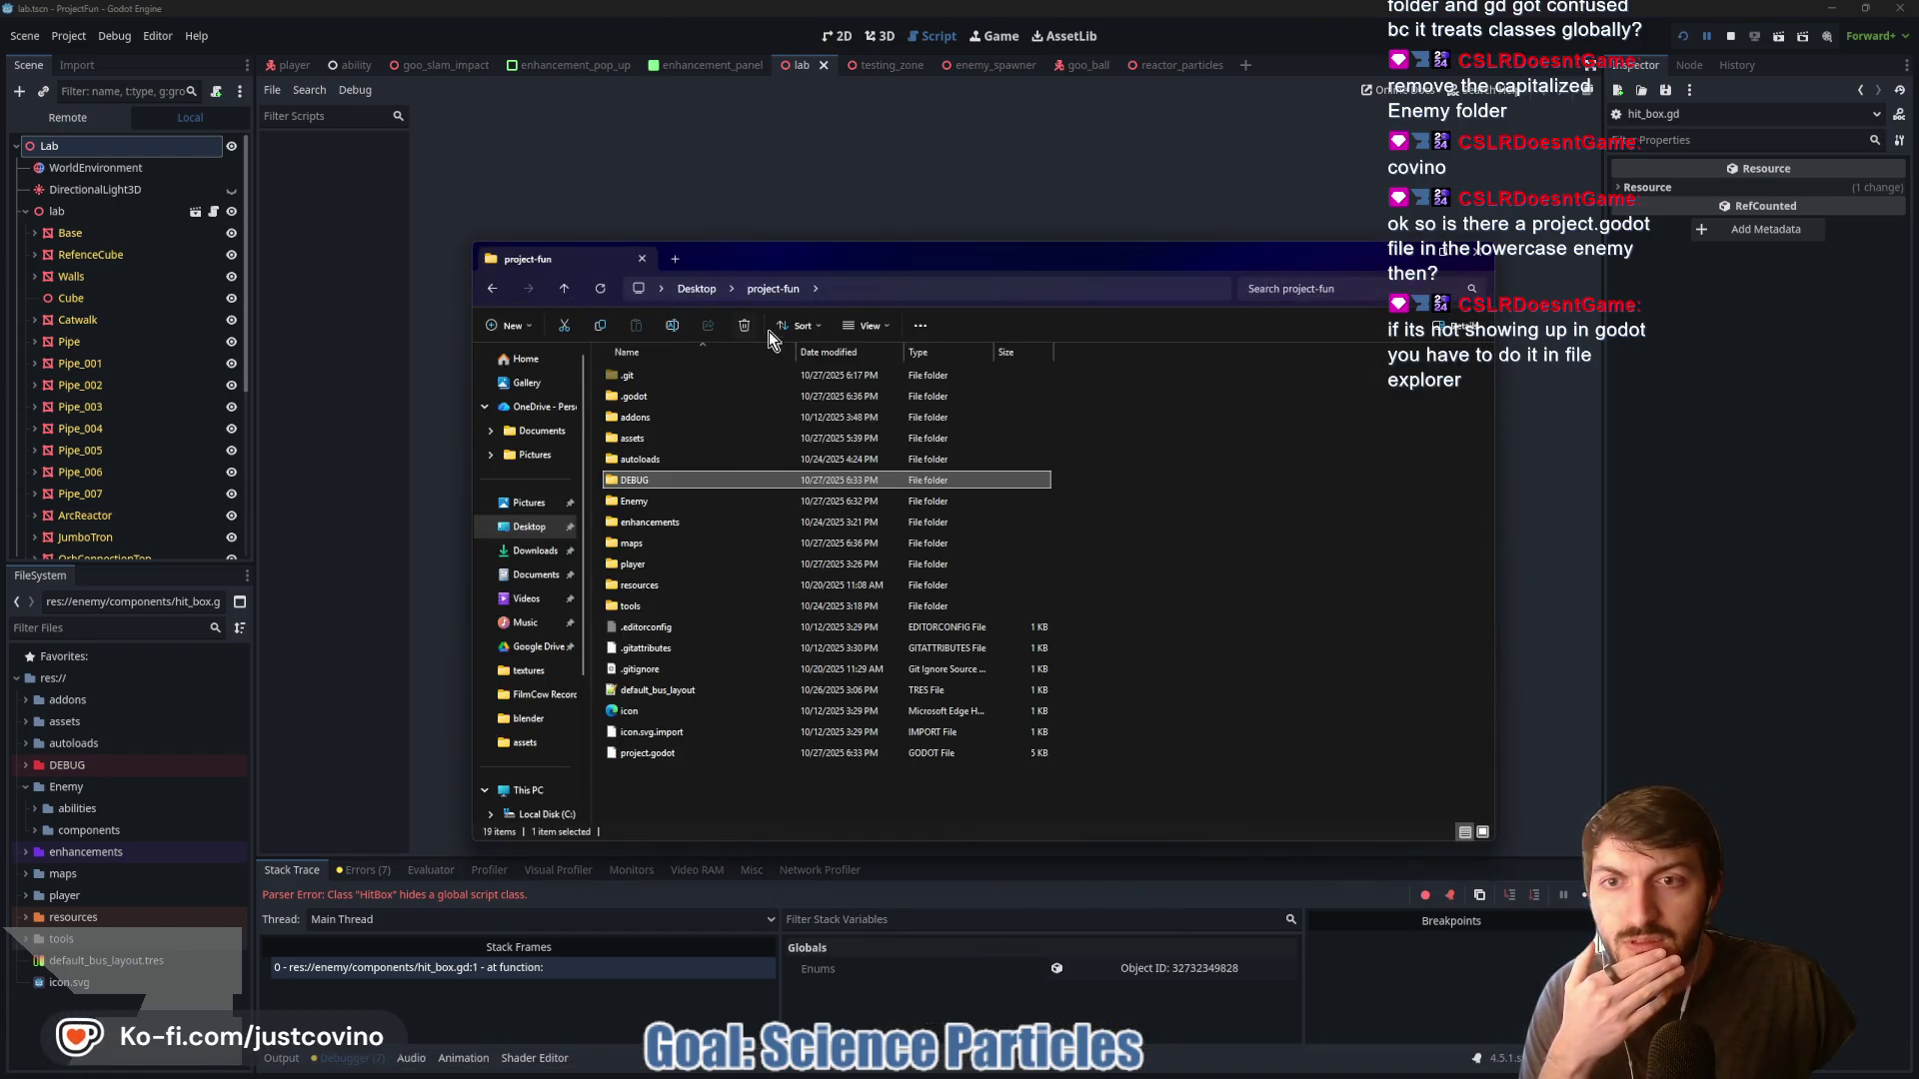
double_click(674, 397)
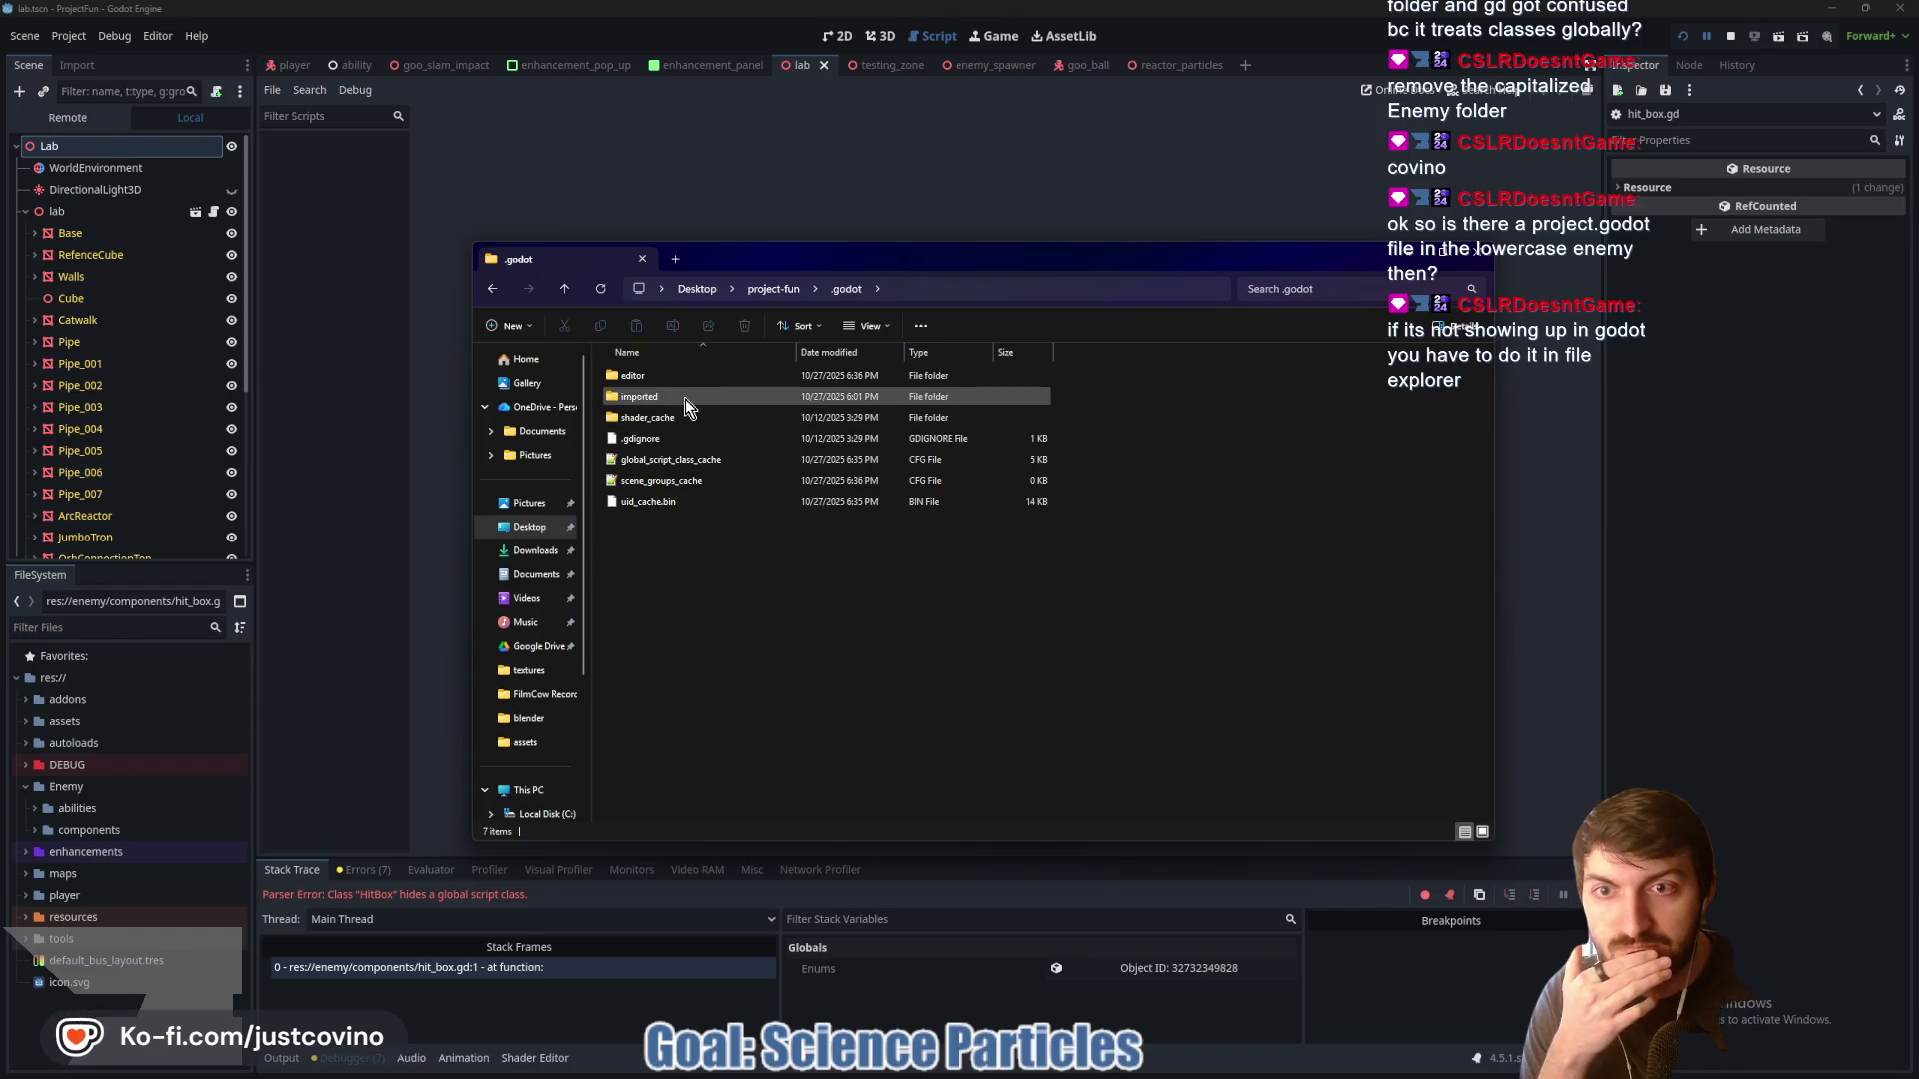
left_click(563, 288)
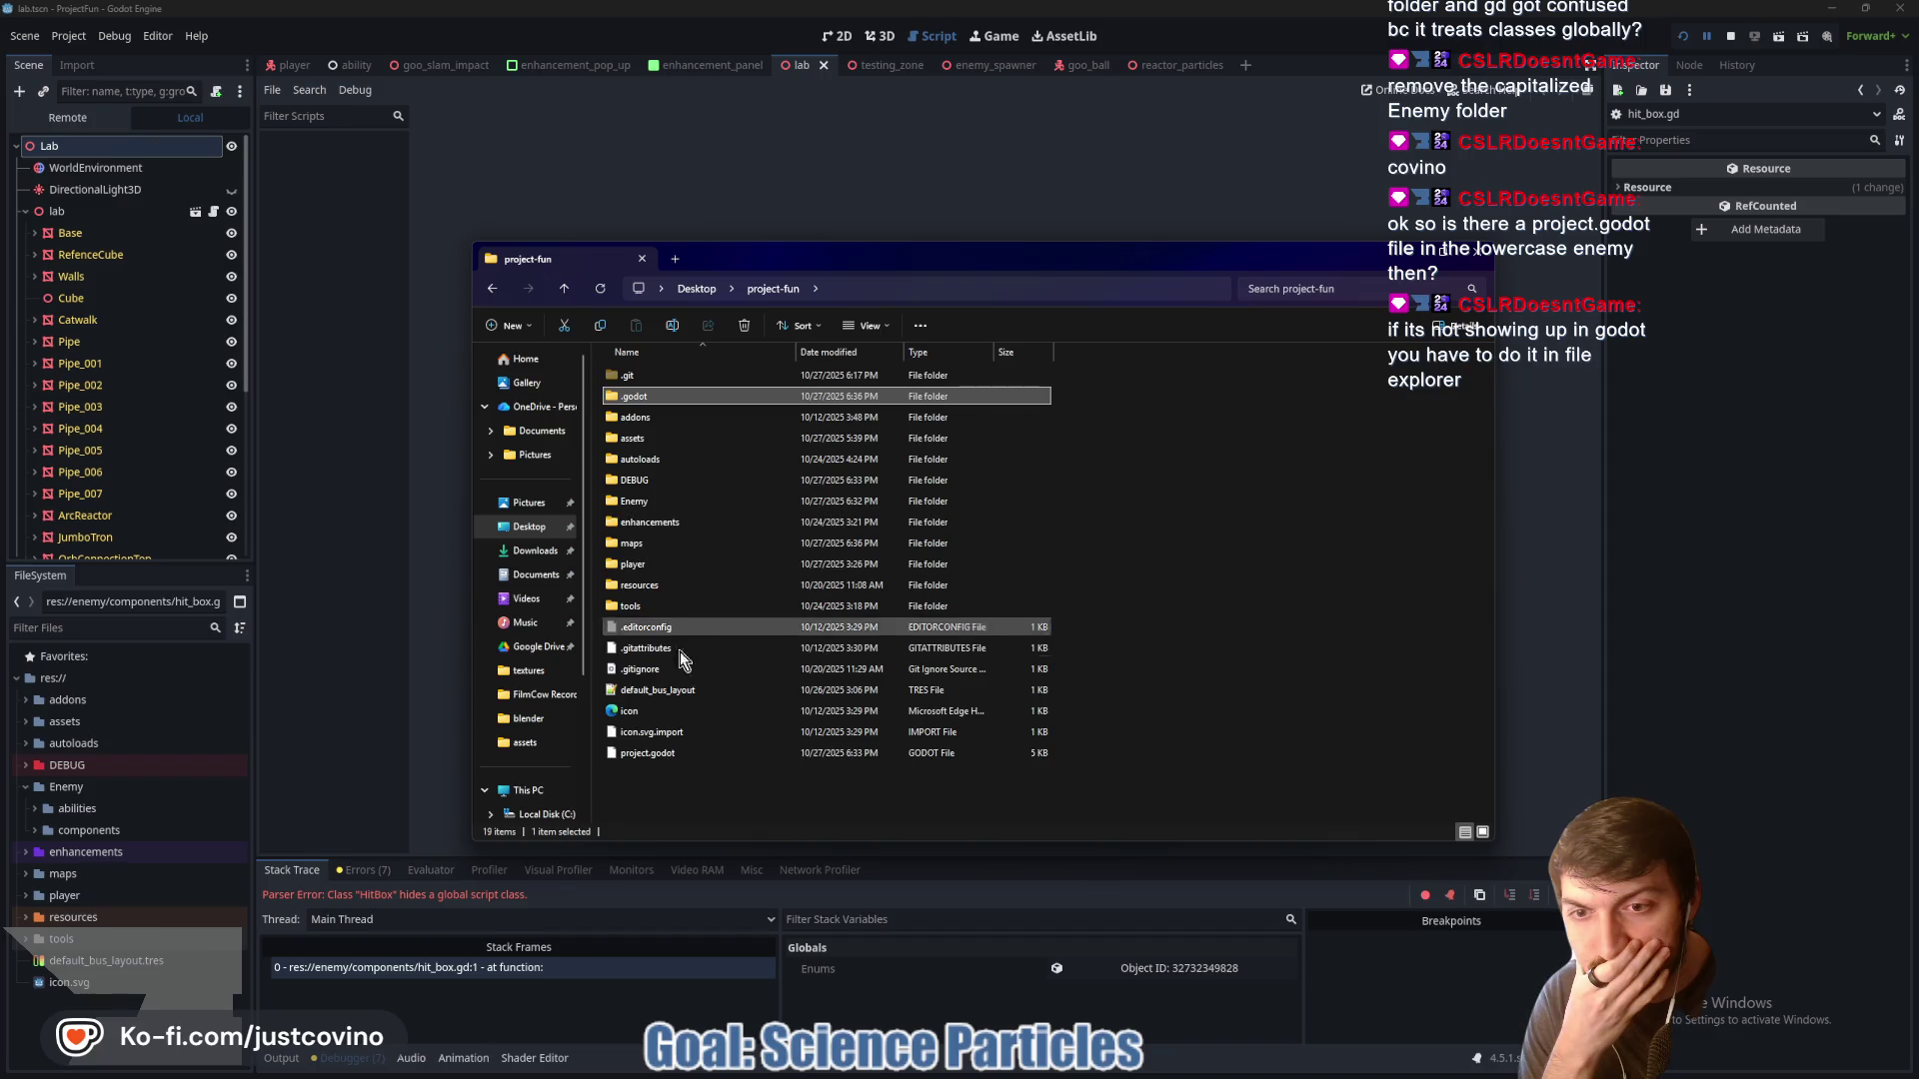
left_click(669, 759)
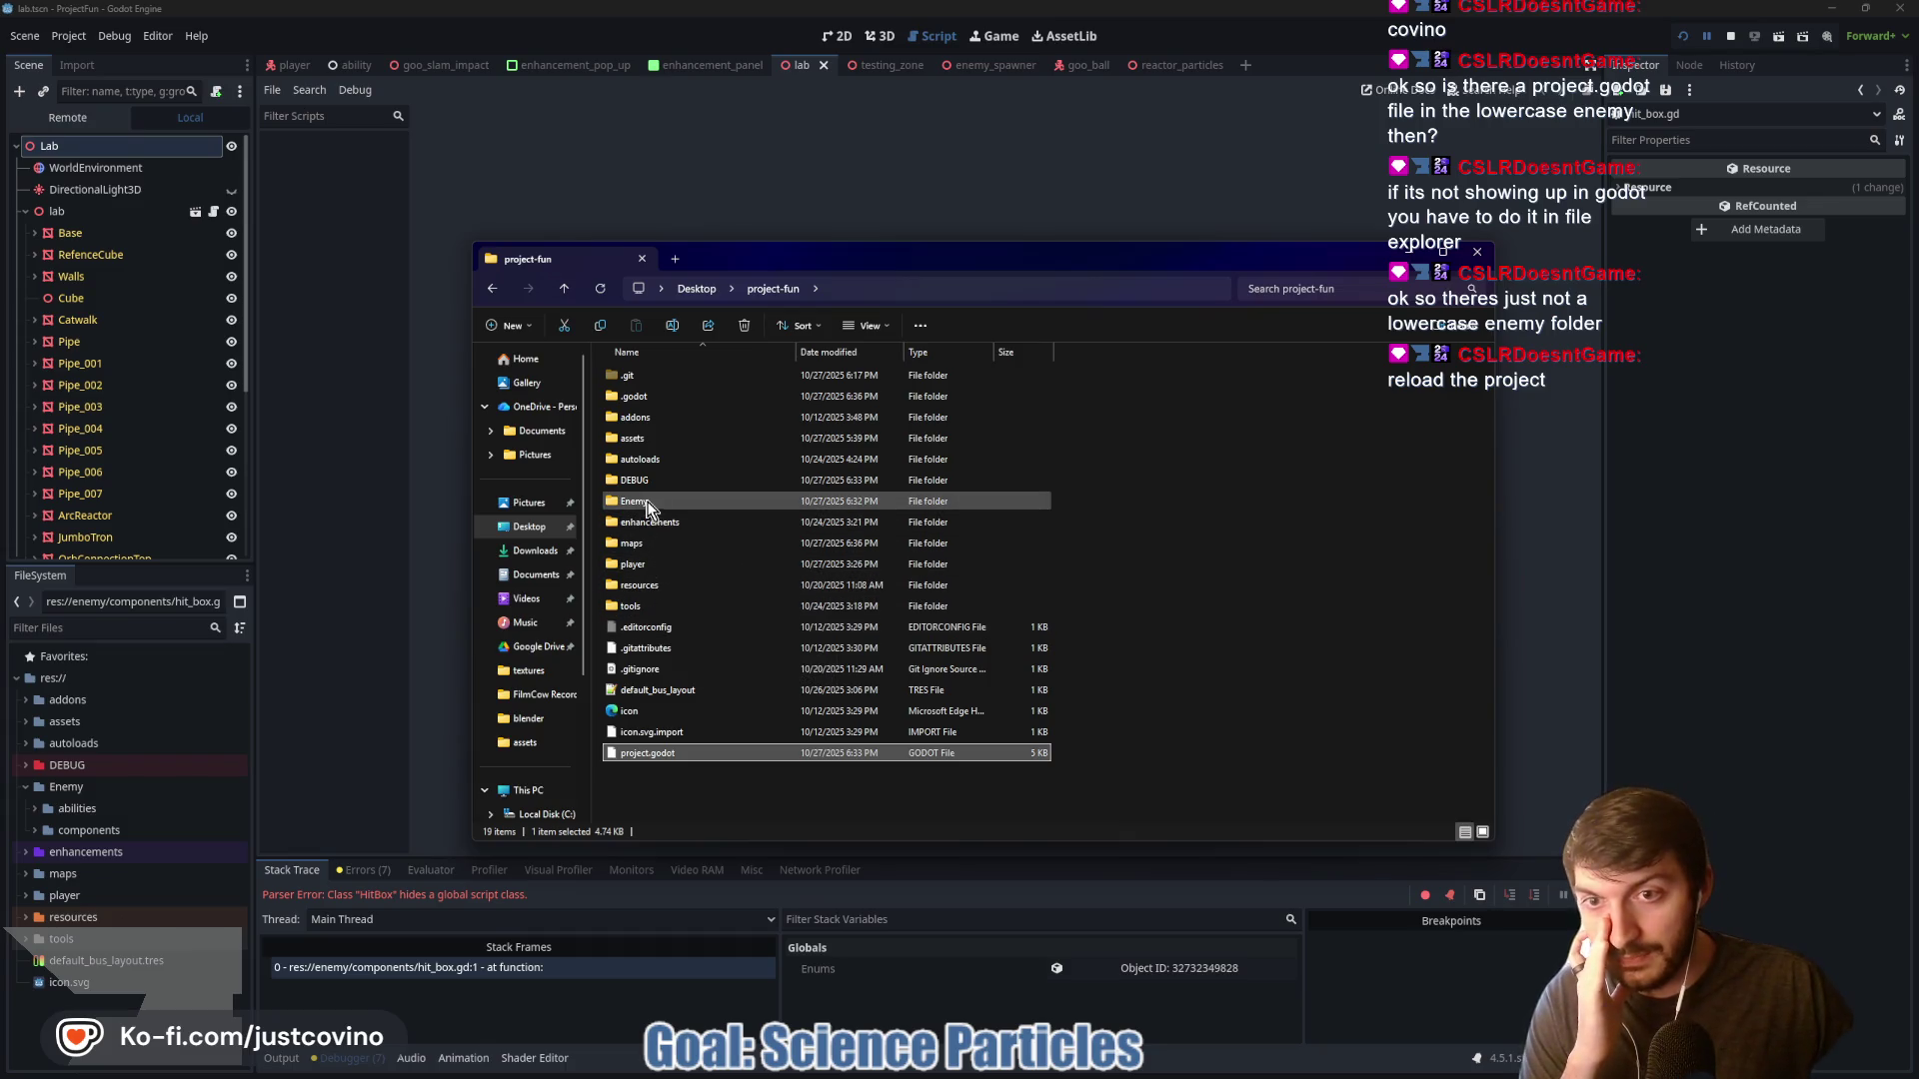
left_click(669, 399)
double_click(672, 411)
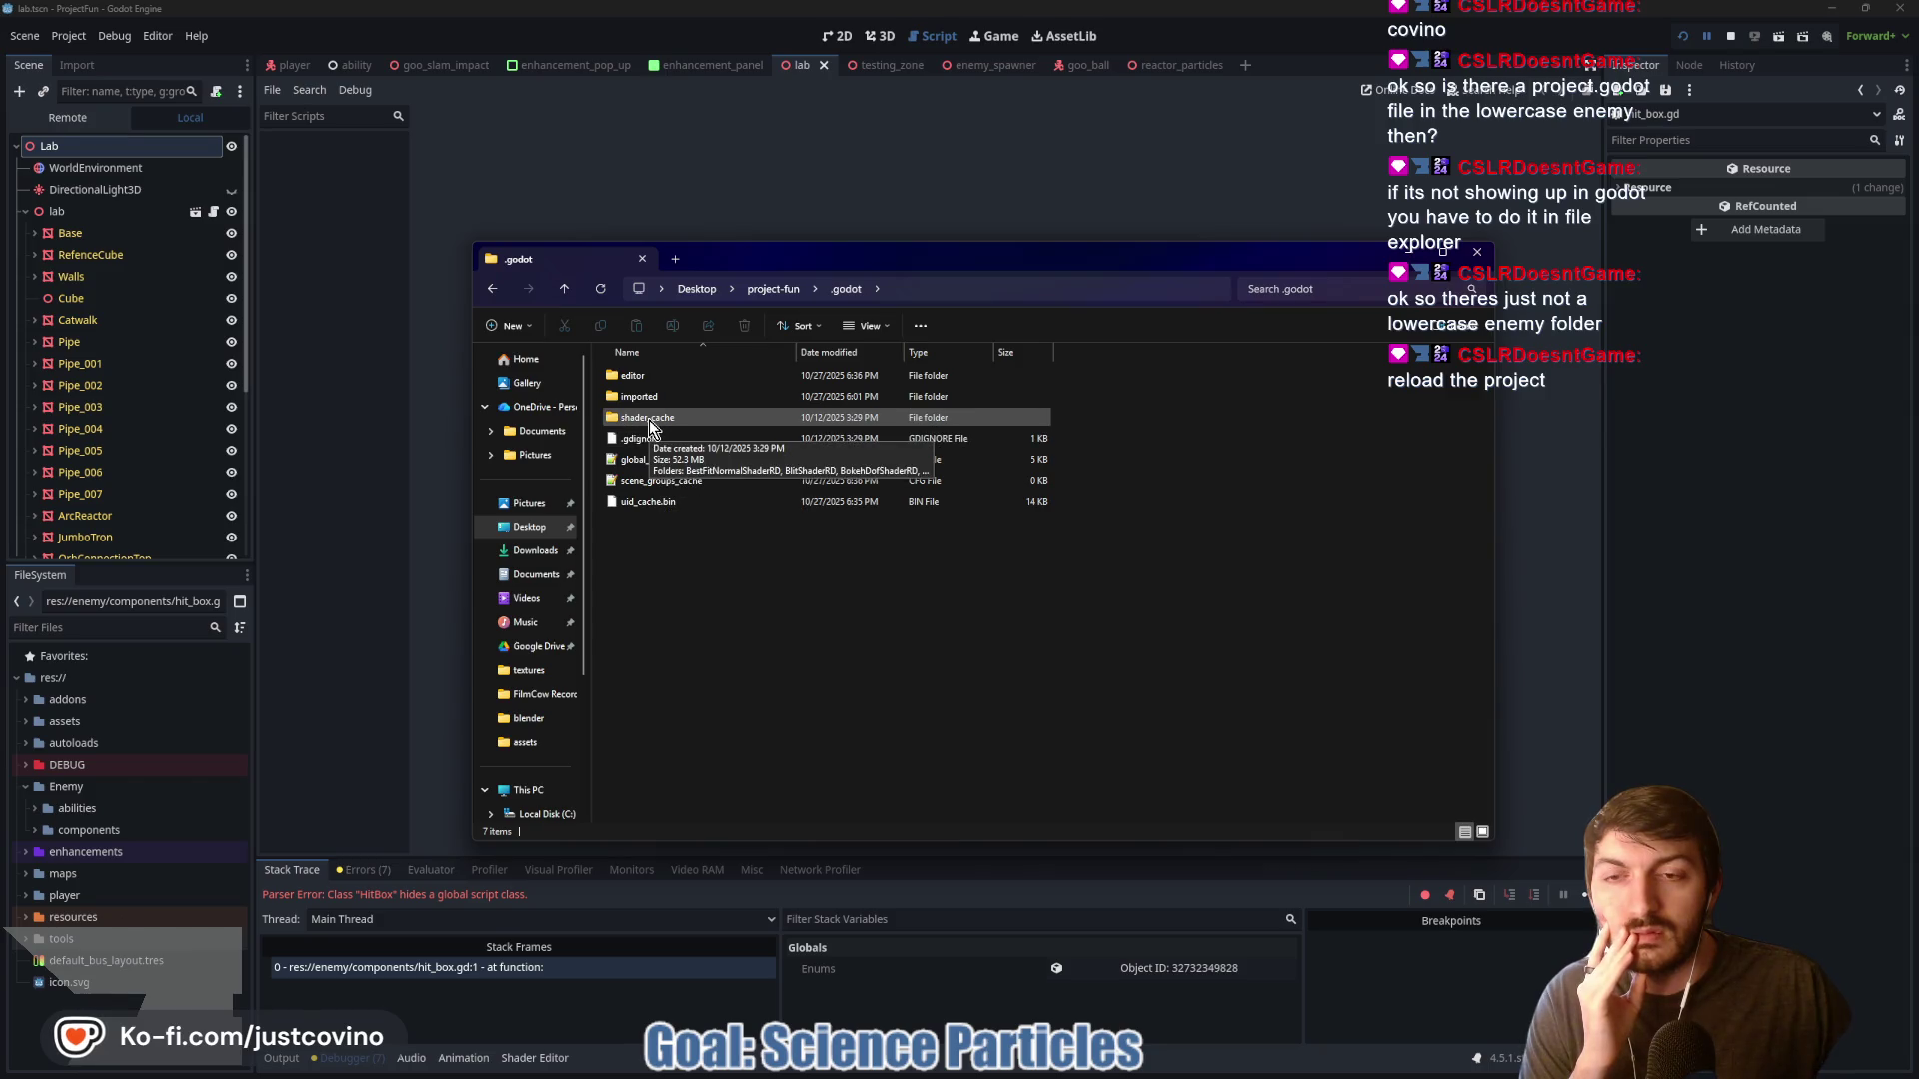
Reload the current project from the Project menu, confirming with Stop & Reload
left_click(350, 334)
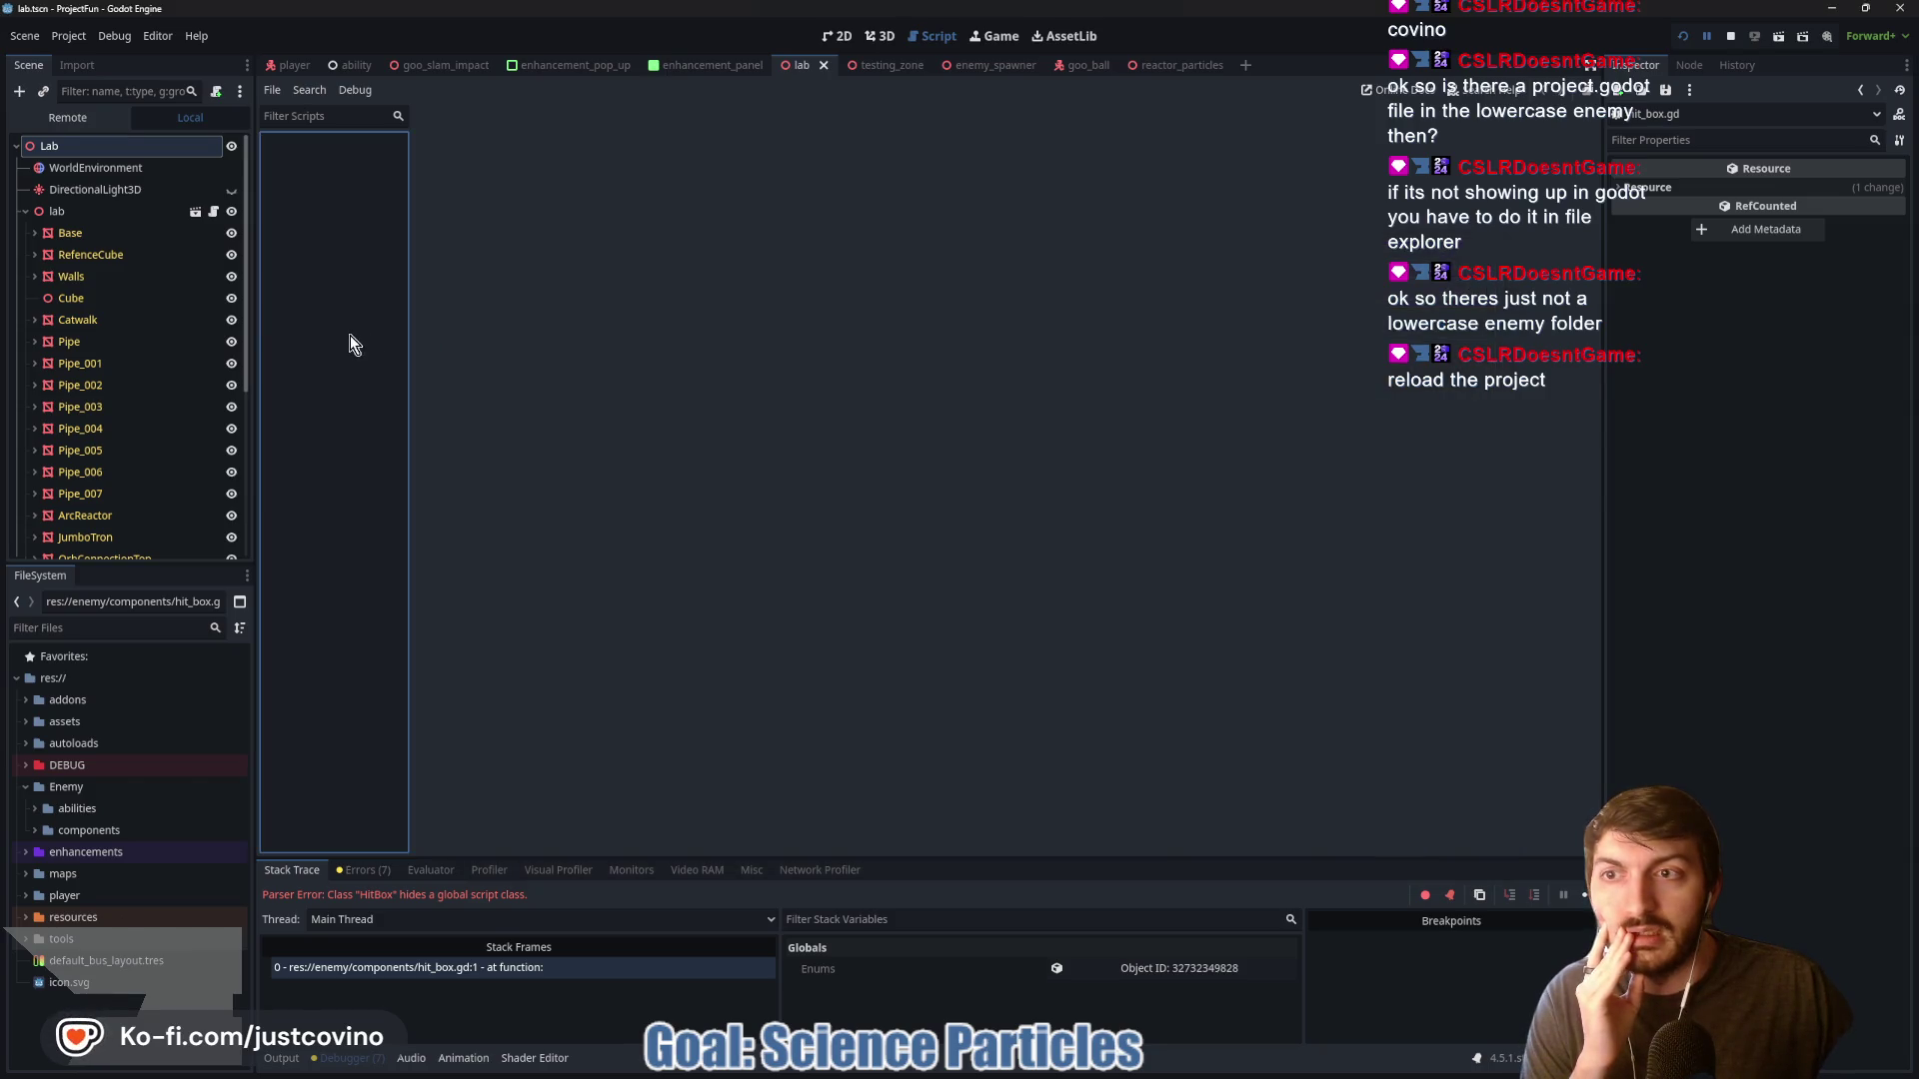
left_click(69, 36)
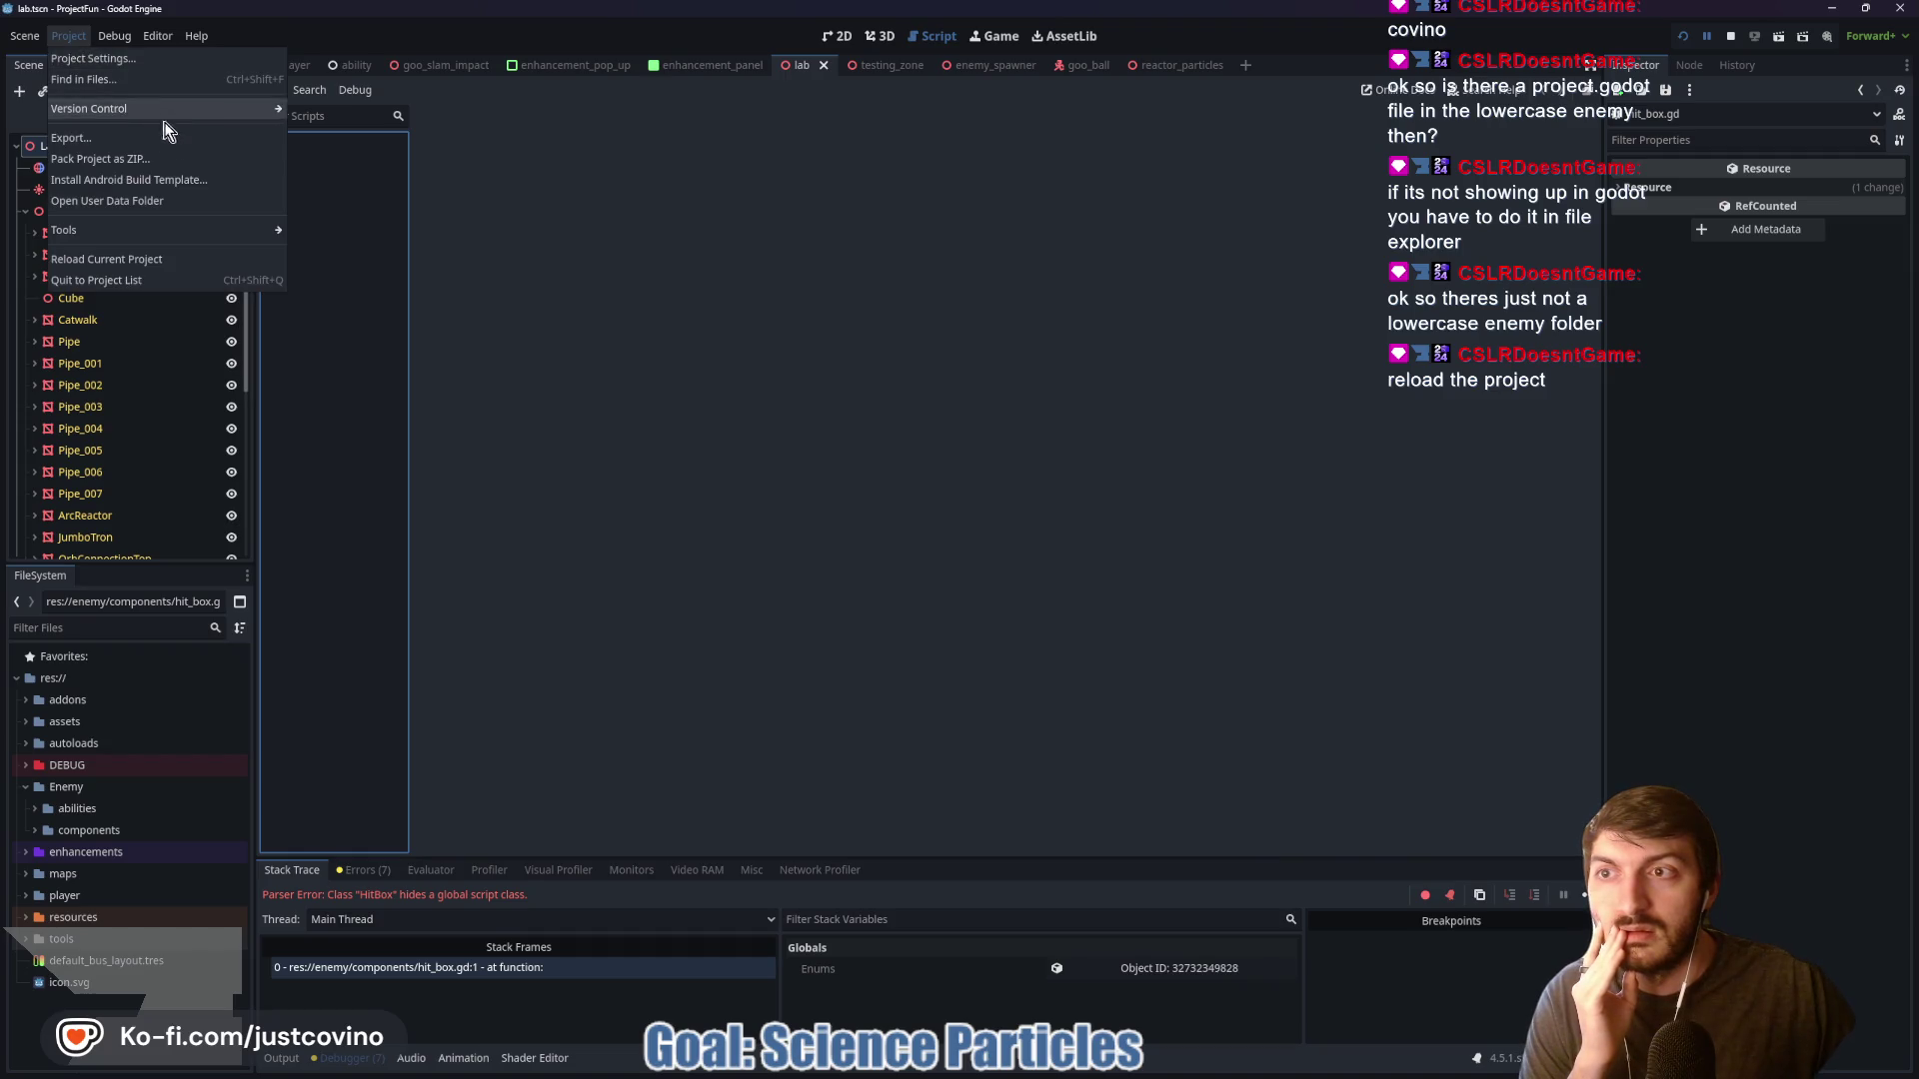
mouse_move(125, 35)
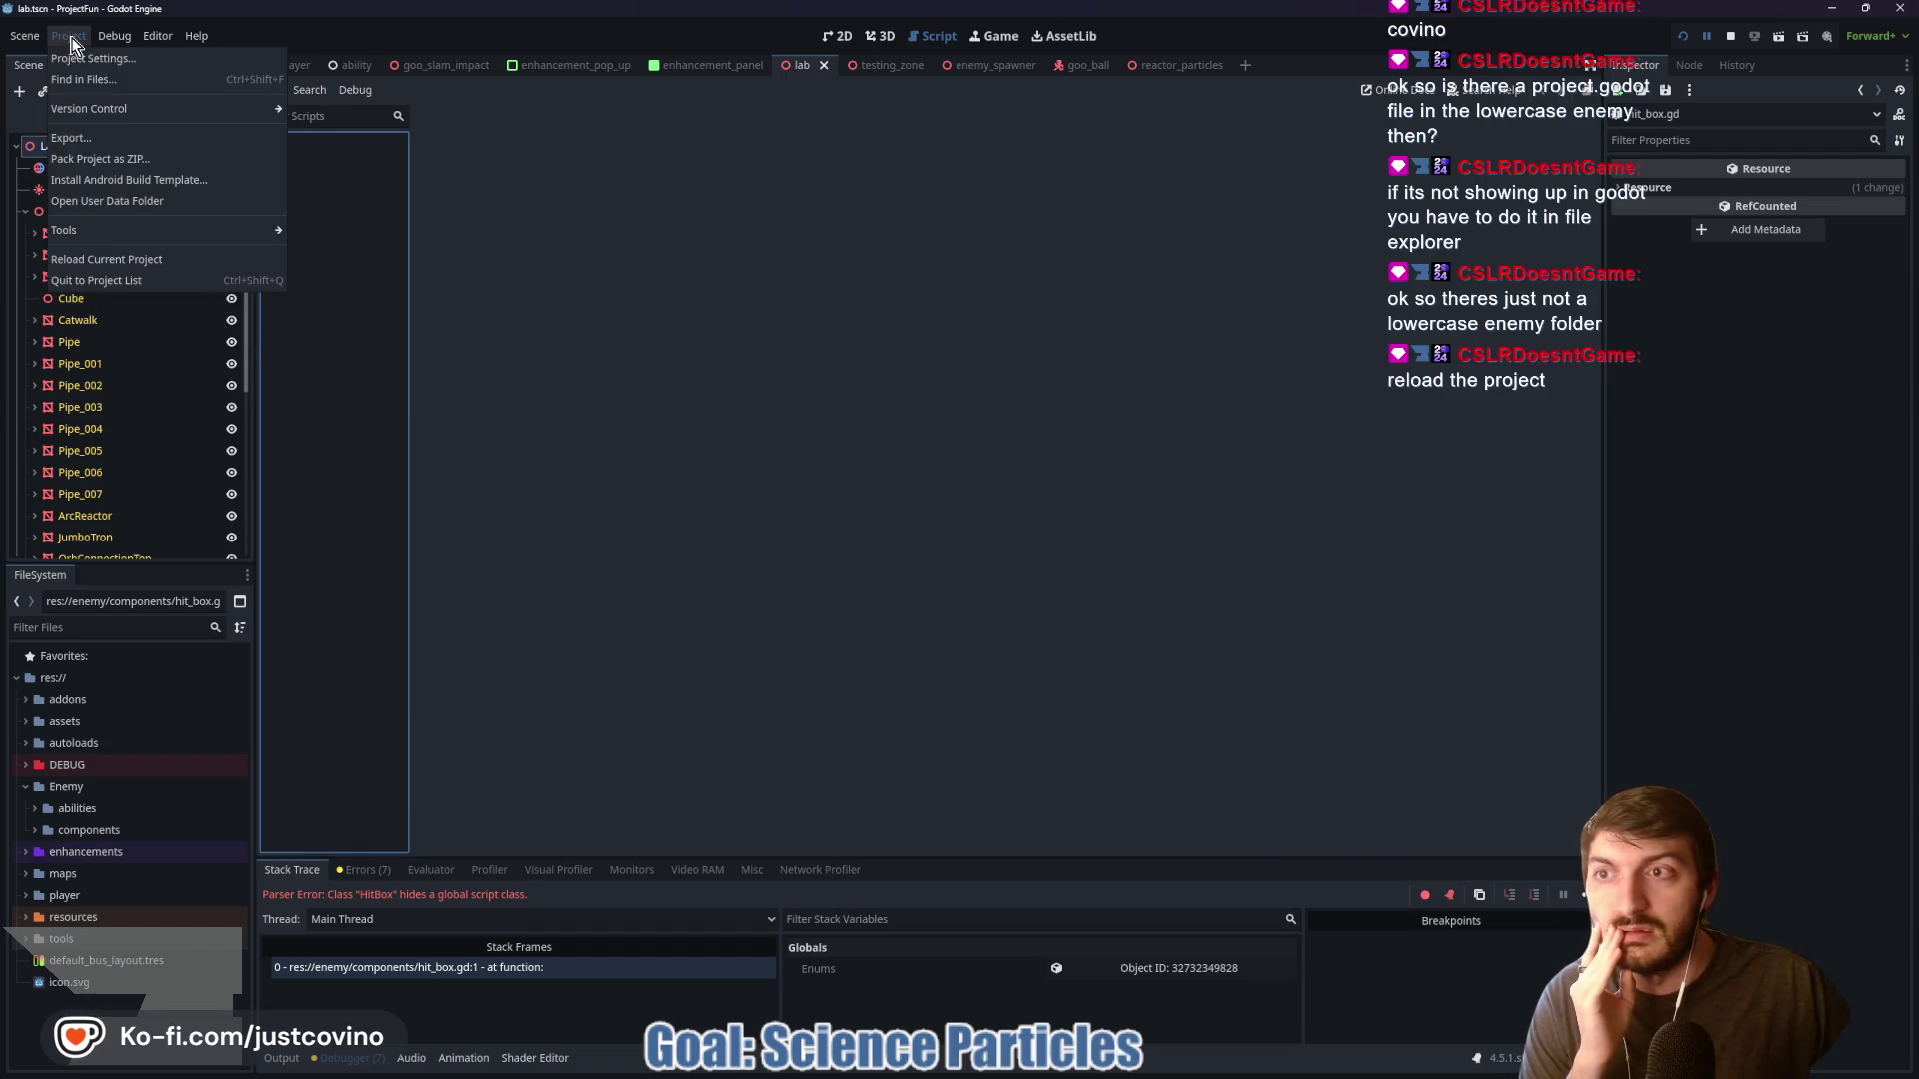
left_click(104, 267)
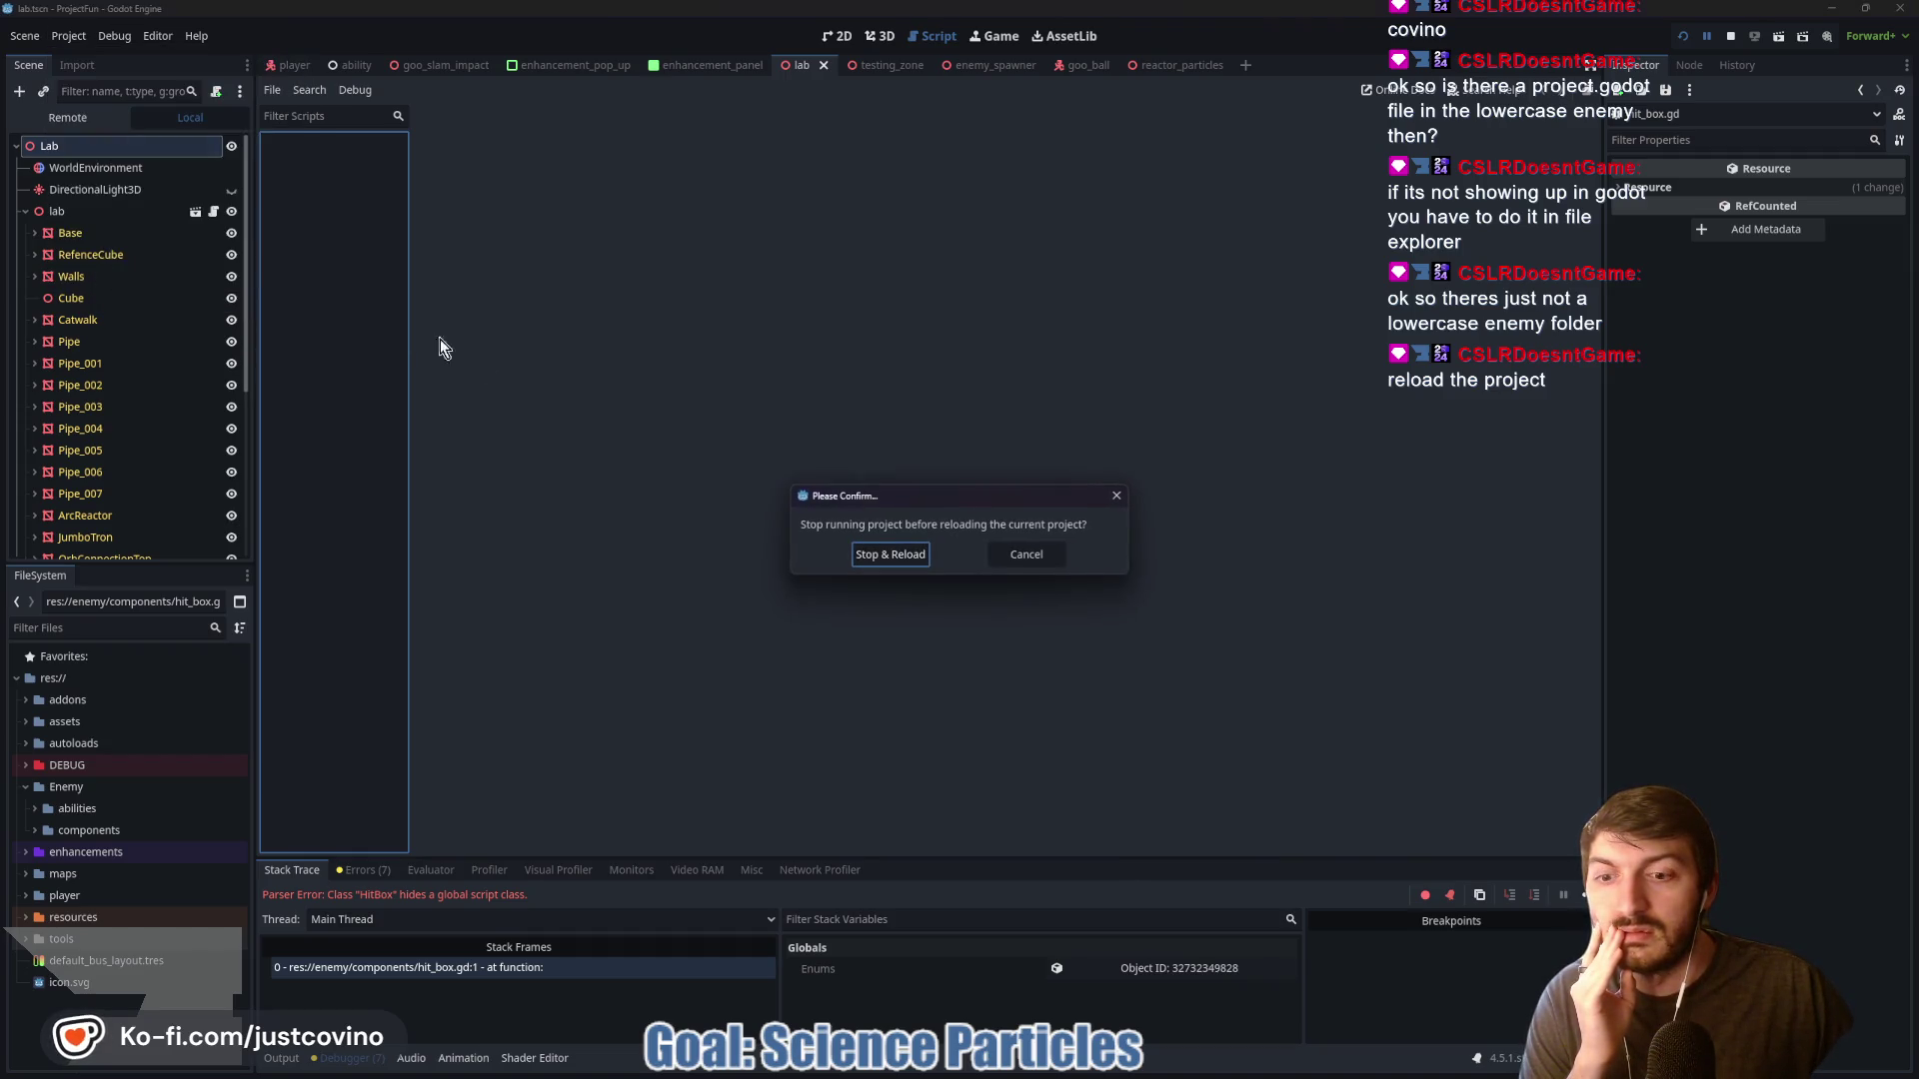
left_click(897, 563)
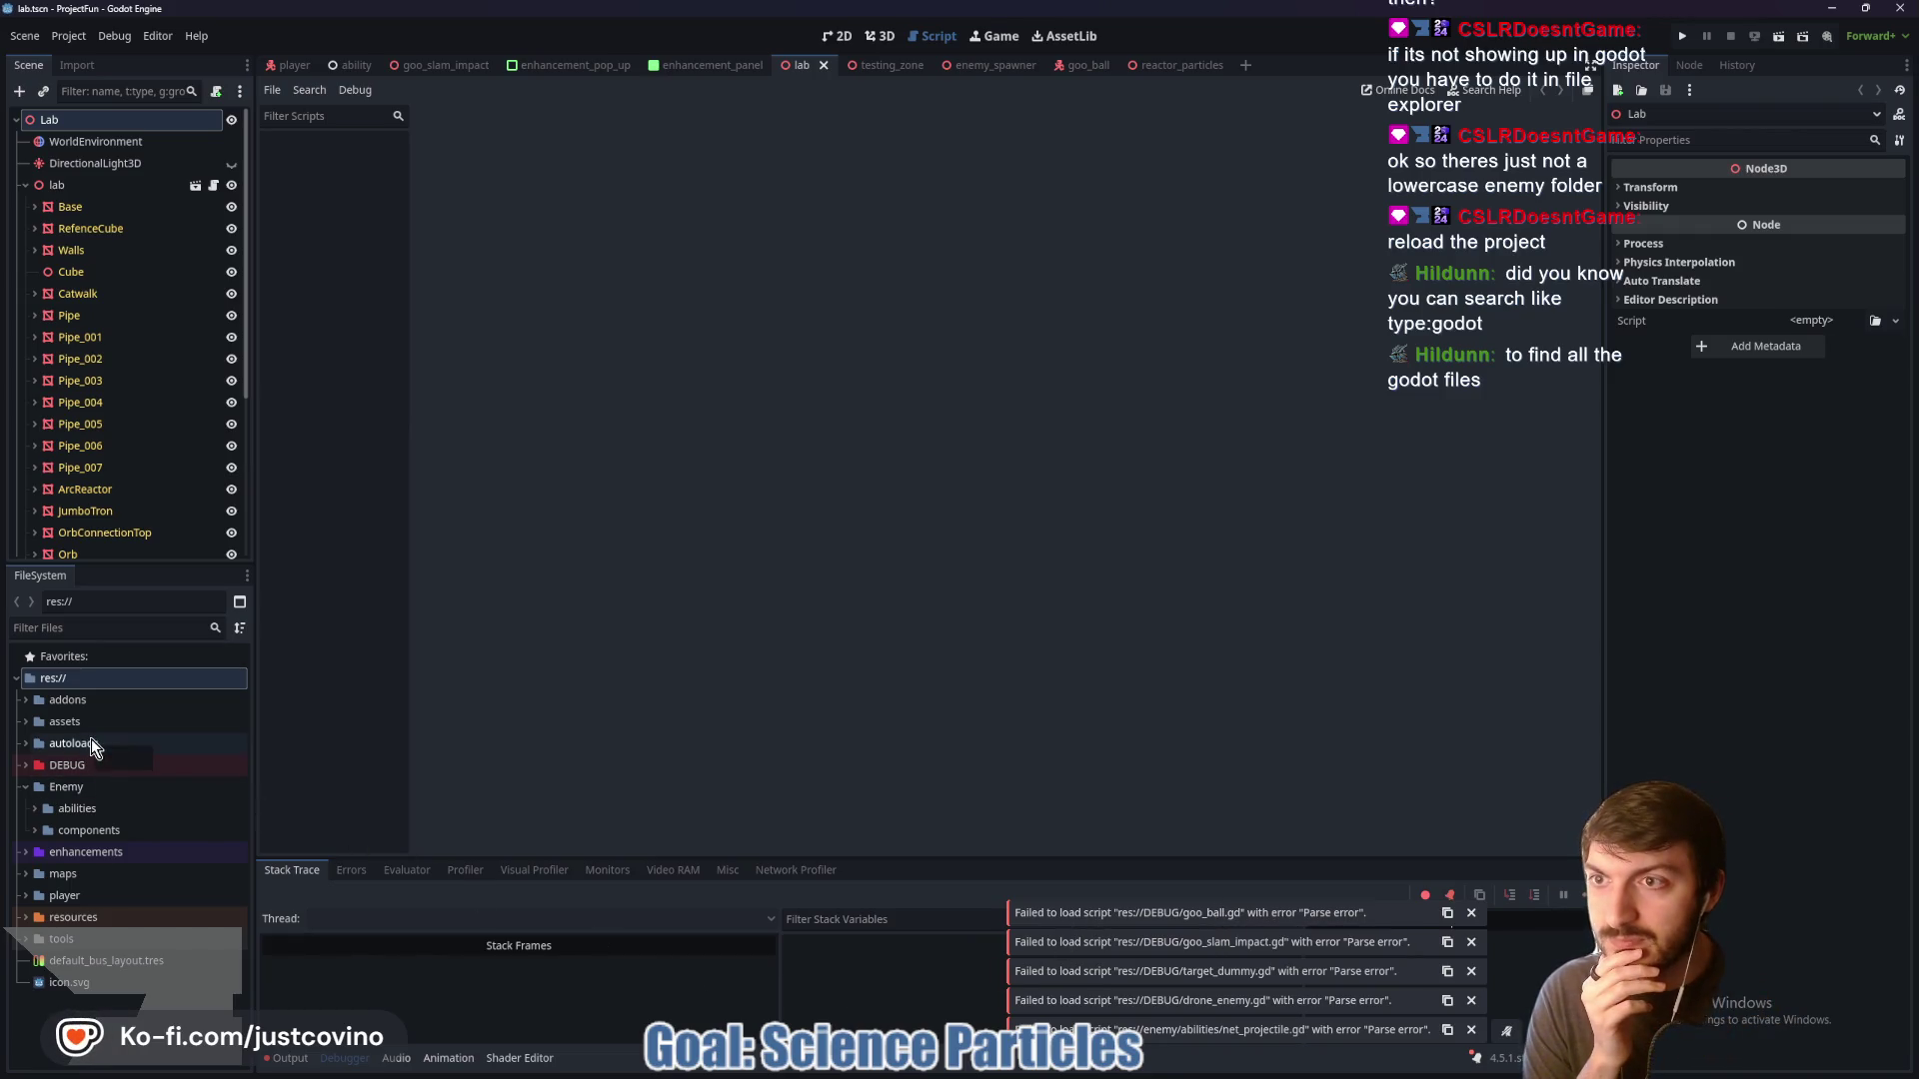
Open goo_ball.gd from the DEBUG folder and go to its line 52 HitBox error
left_click(879, 36)
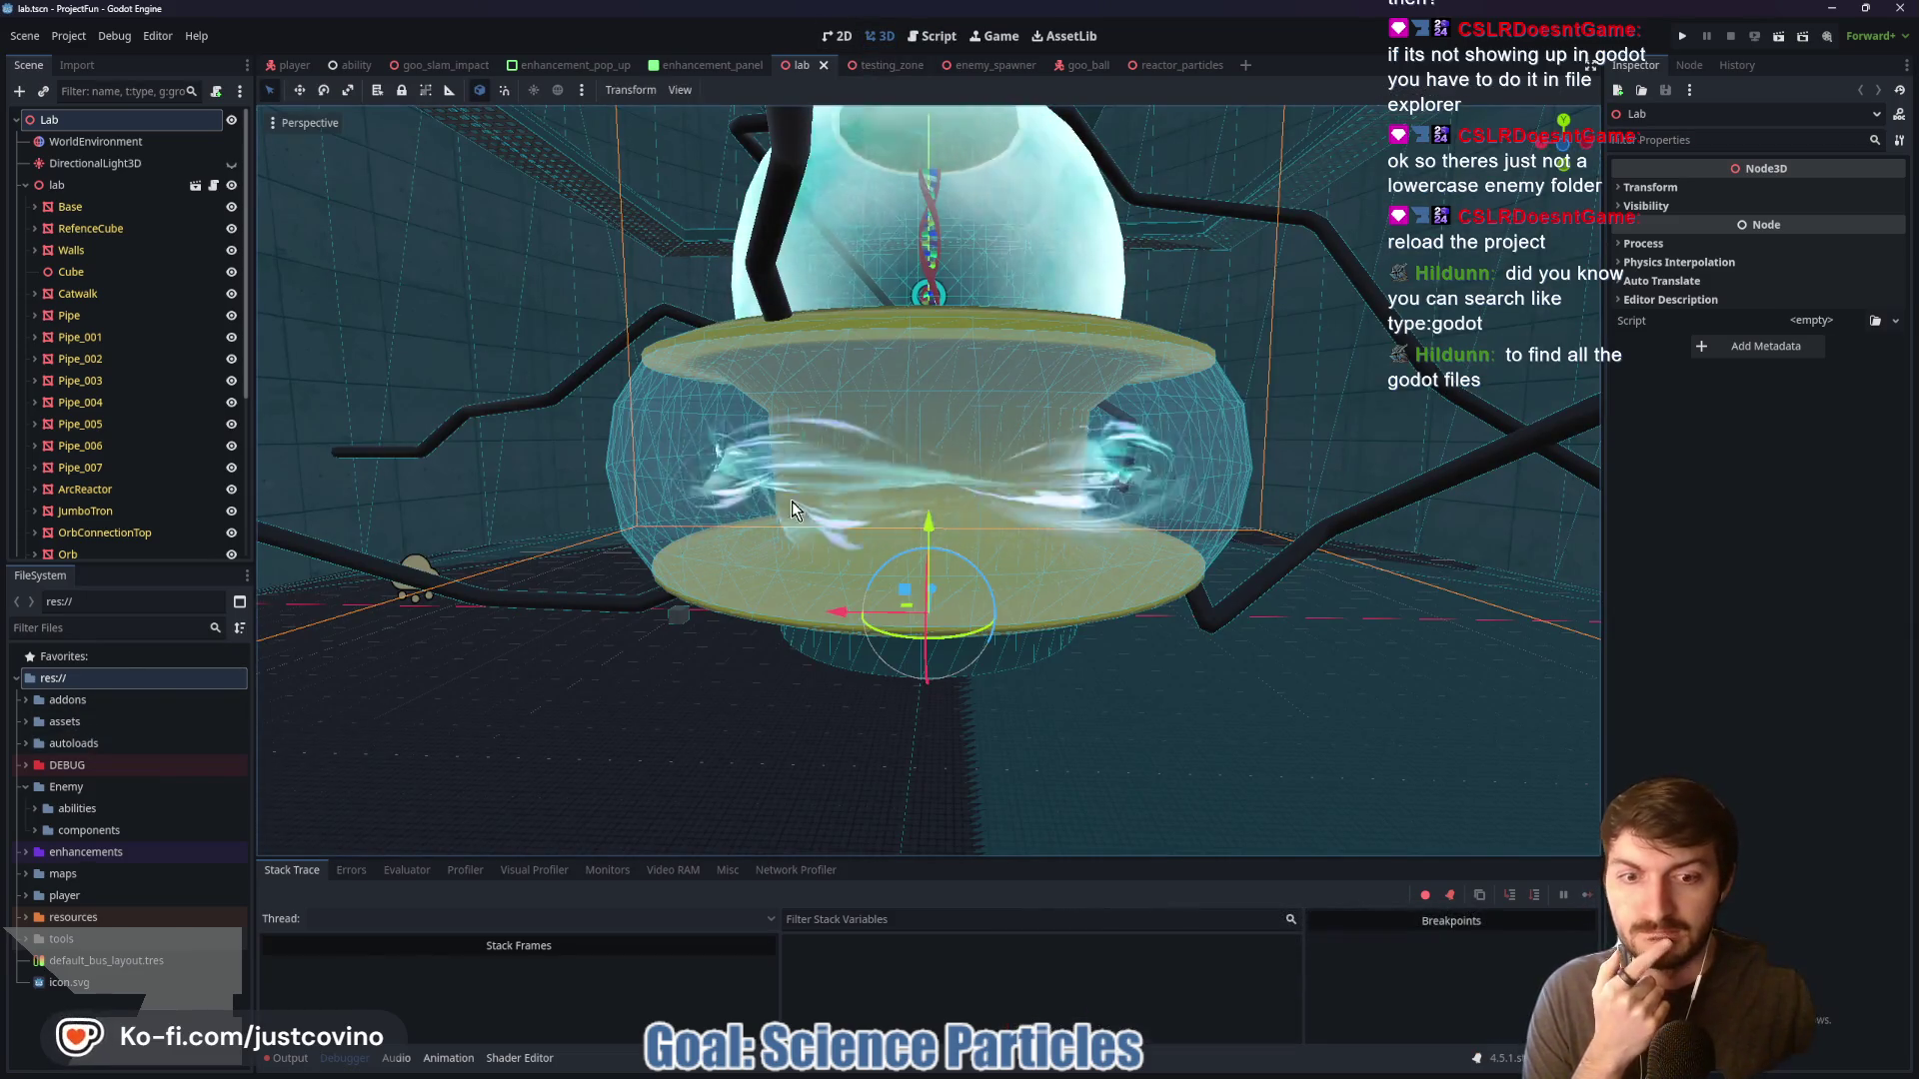
left_click(25, 765)
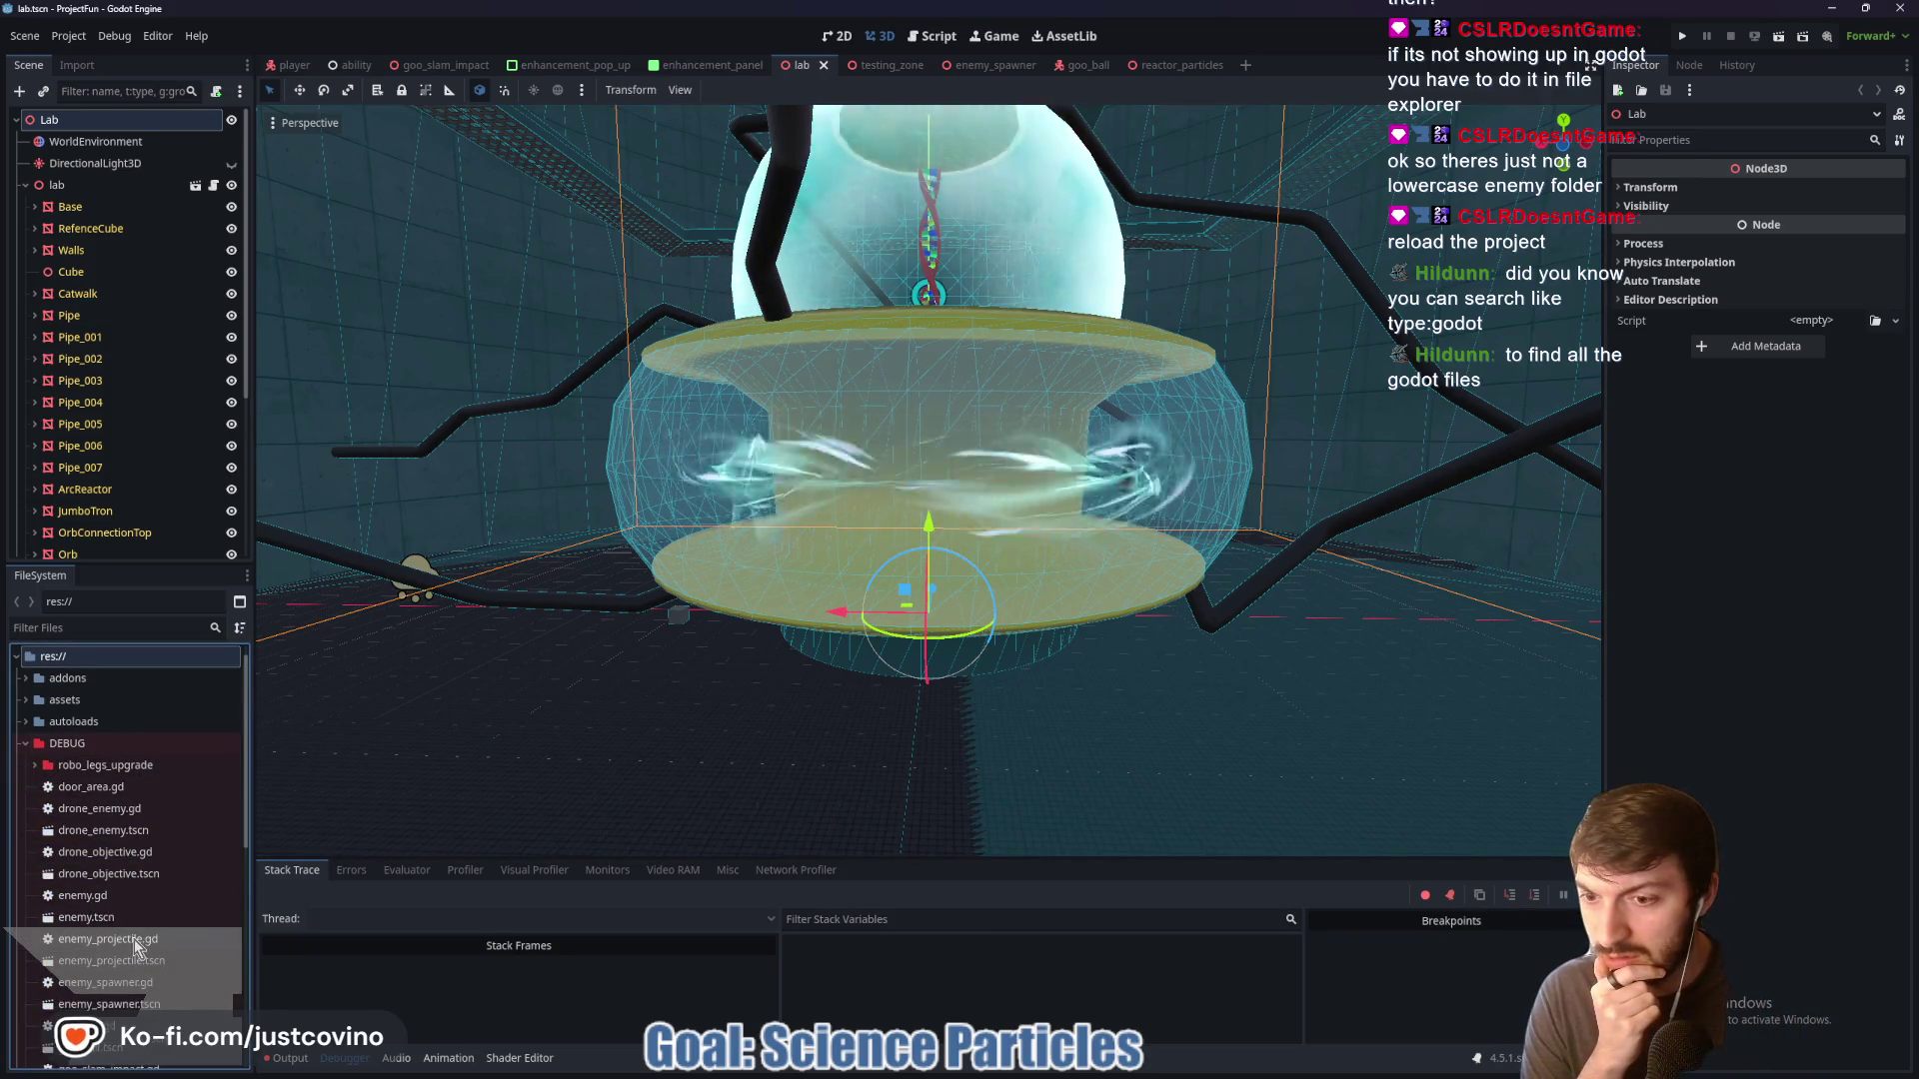
scroll(134, 939, "down", 3)
double_click(122, 868)
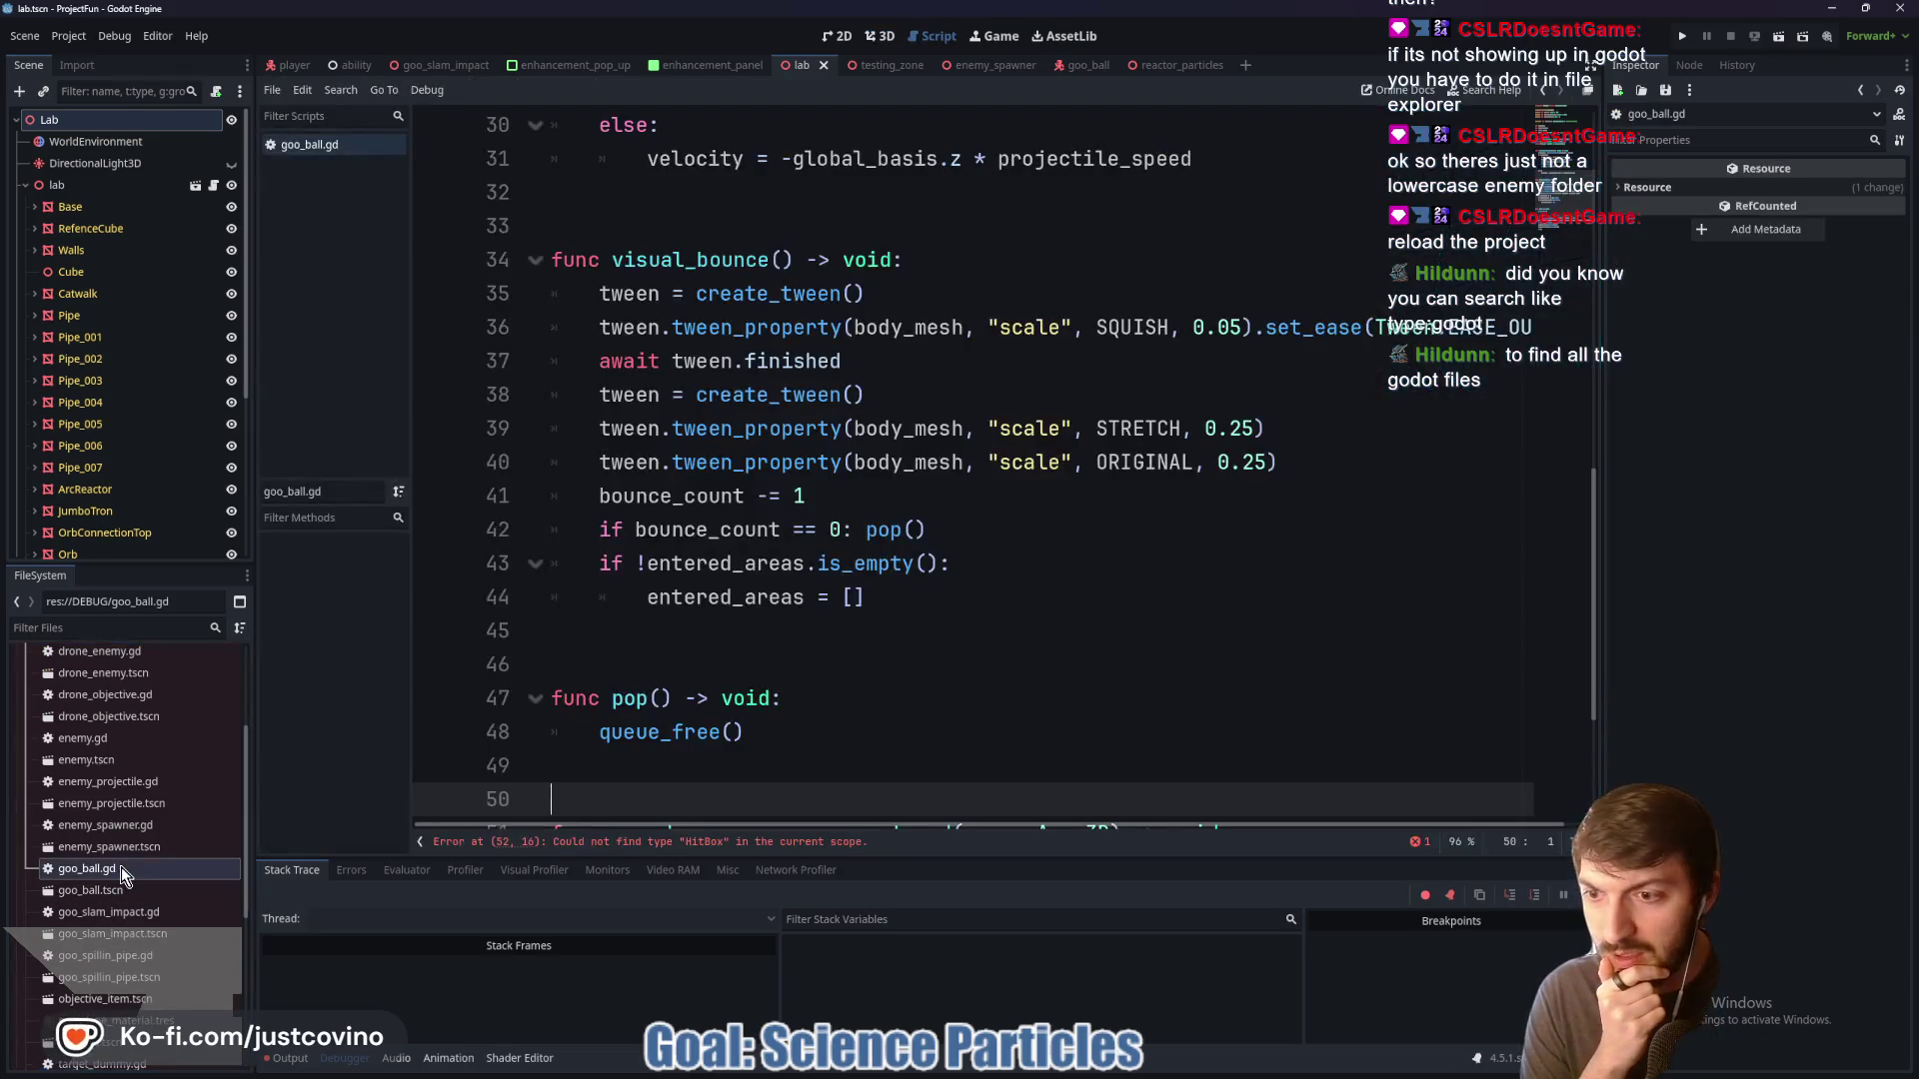
scroll(846, 734, "down", 3)
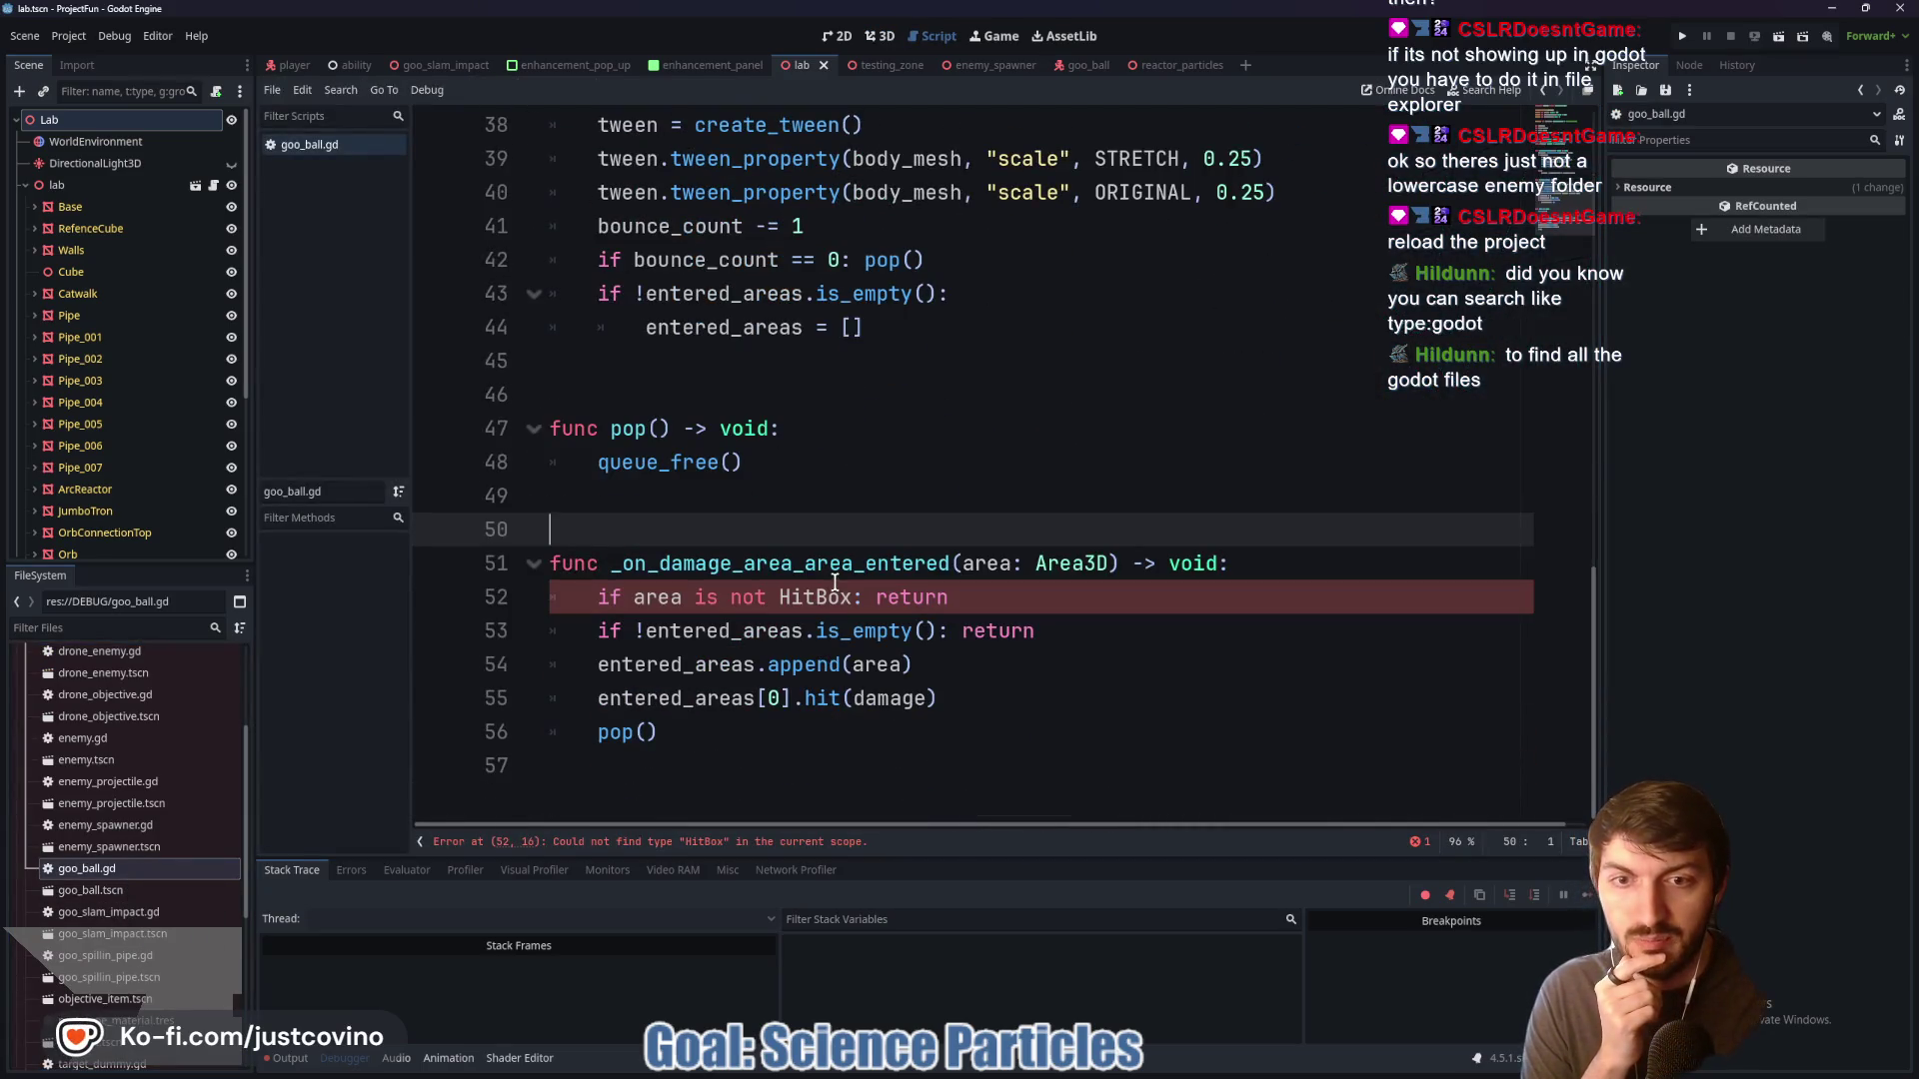
left_click(824, 597)
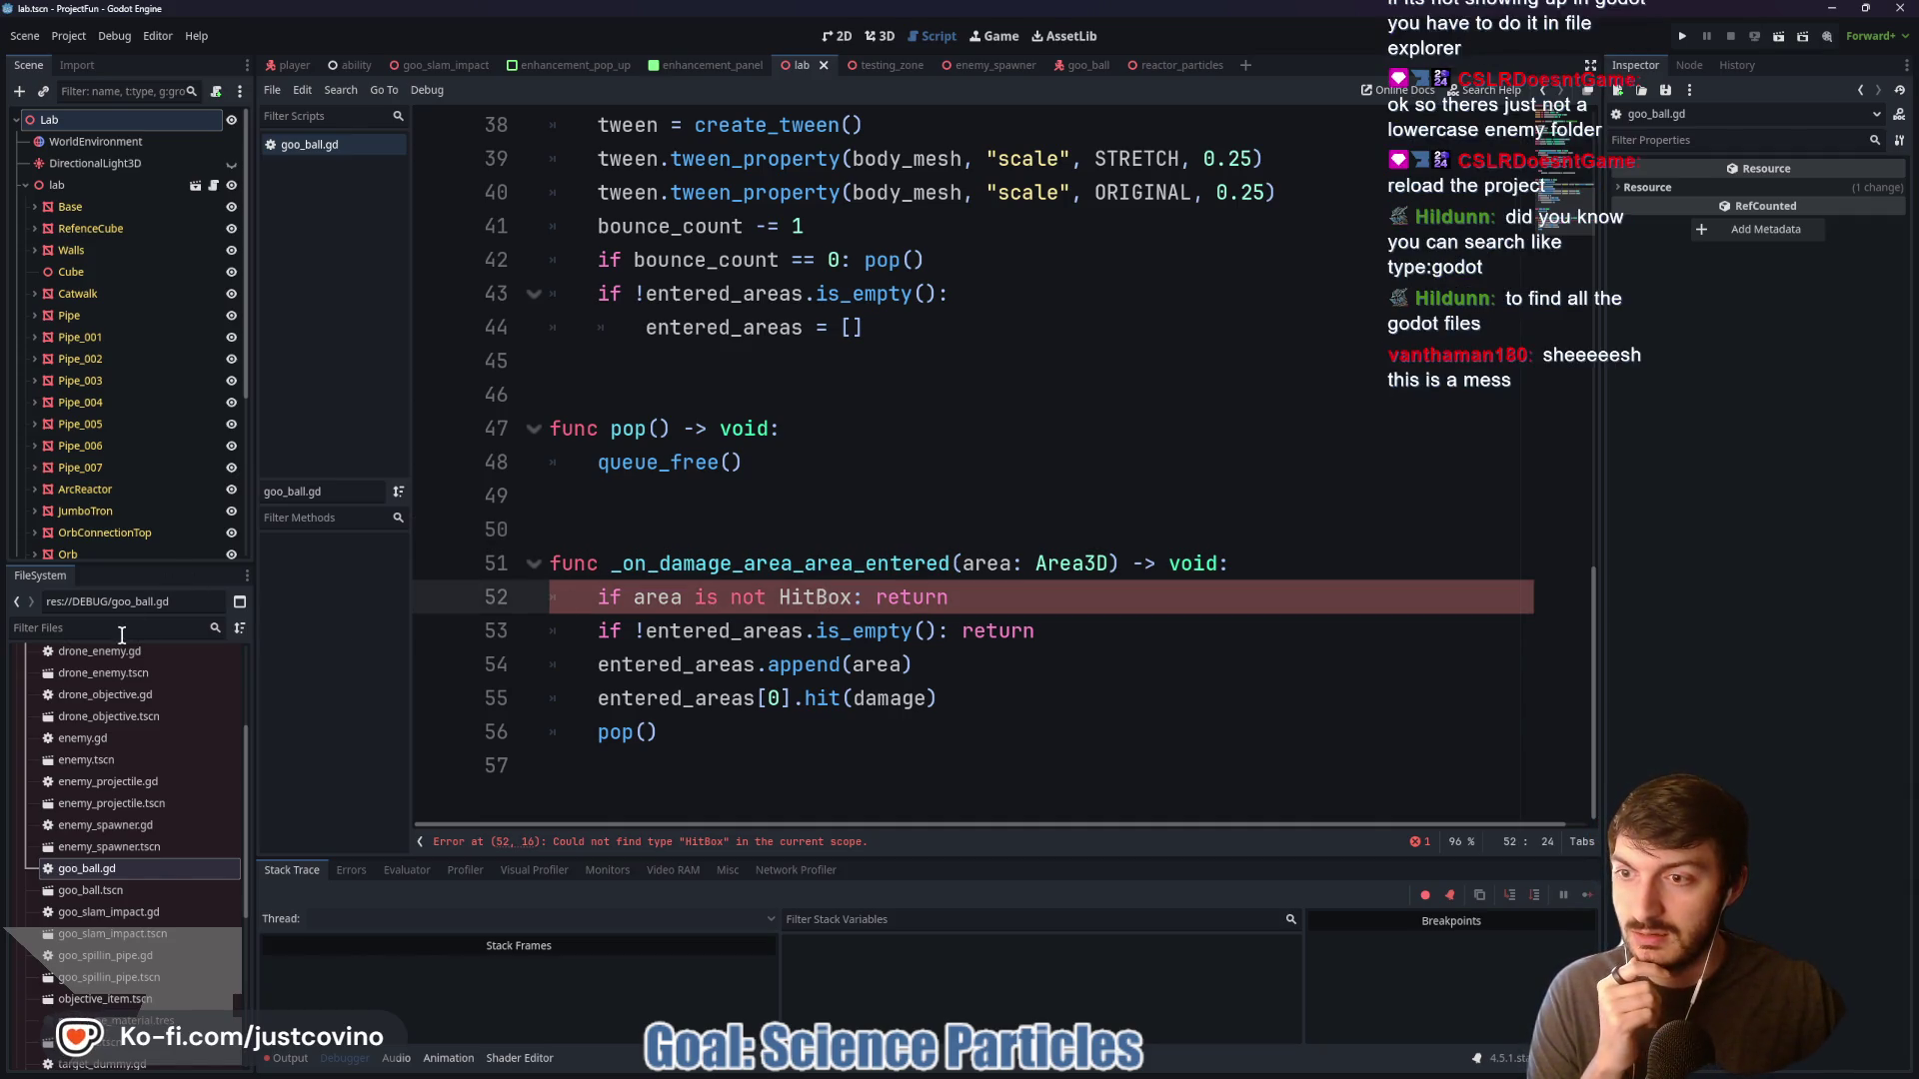
left_click(23, 601)
left_click(118, 626)
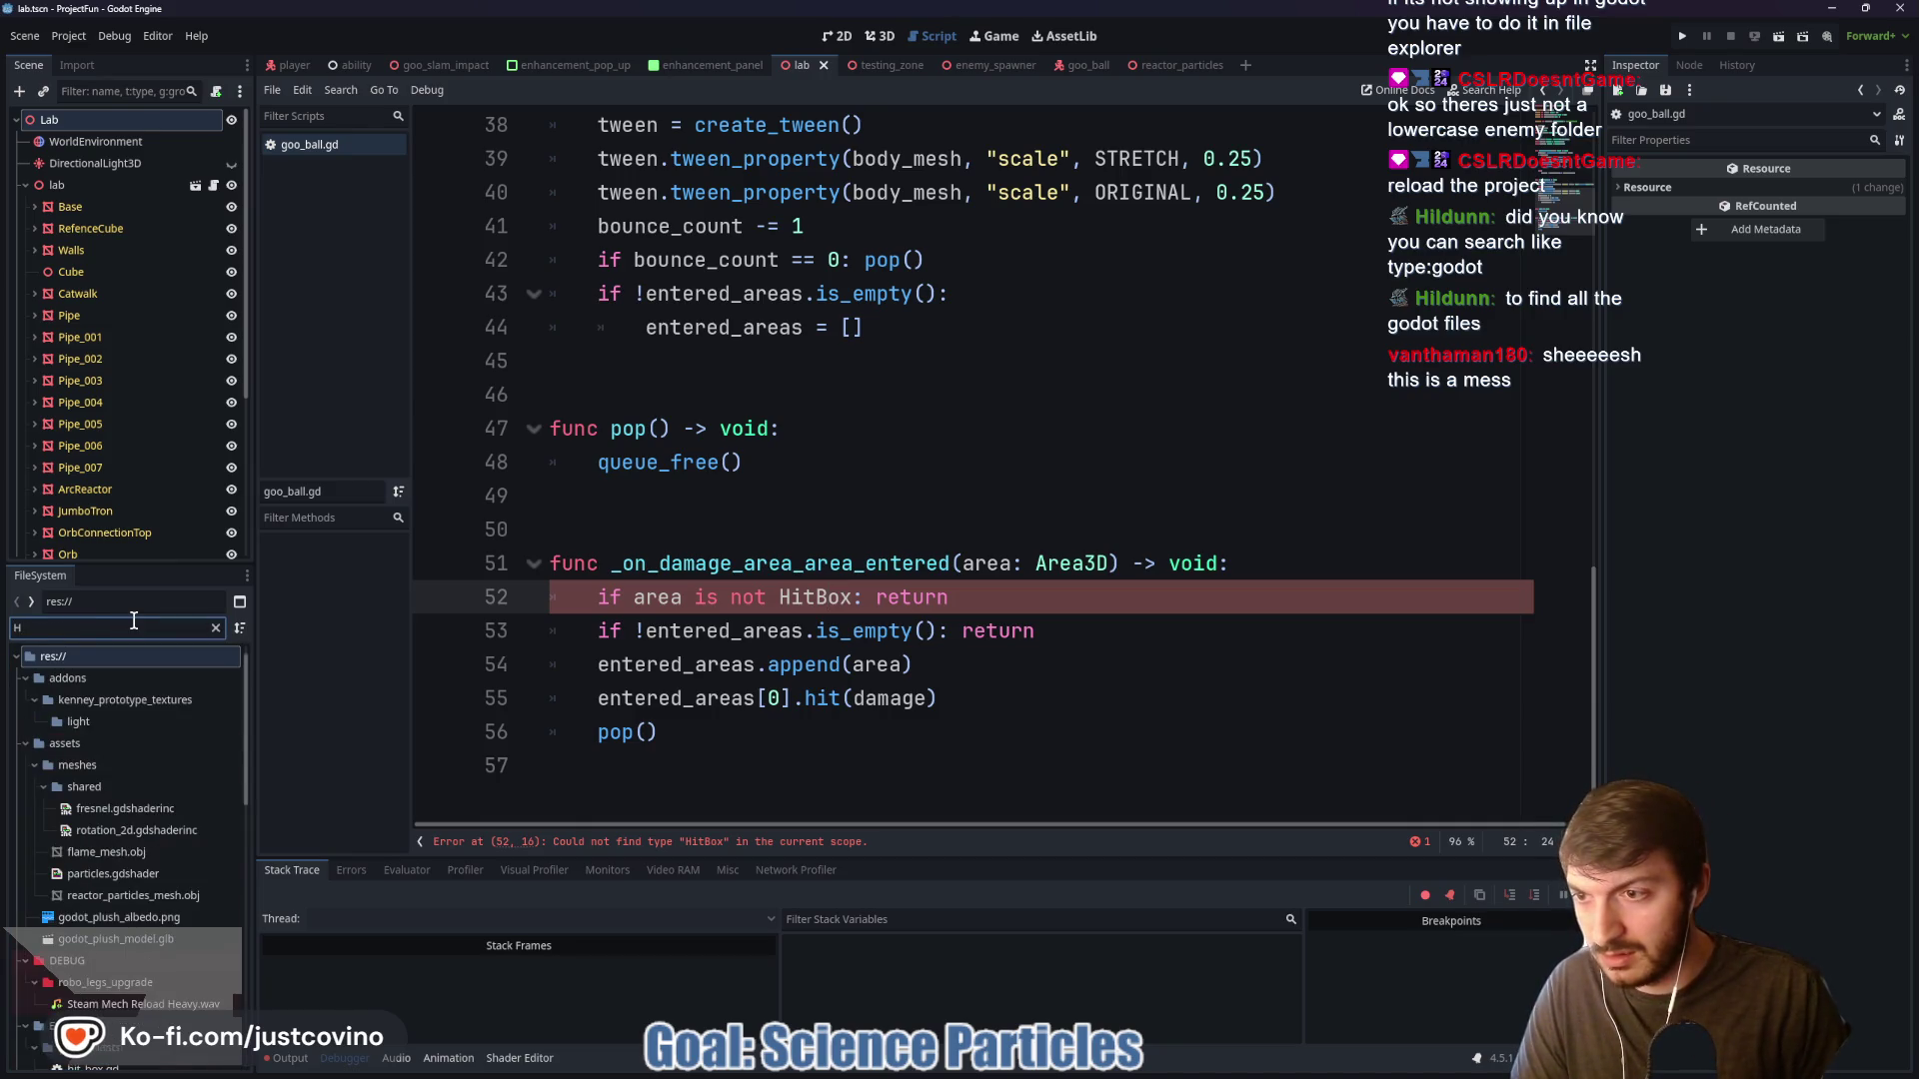
Filter for hit_box.gd, uncomment all its HitBox code with Ctrl+K, save, and reload the project
type("hit_")
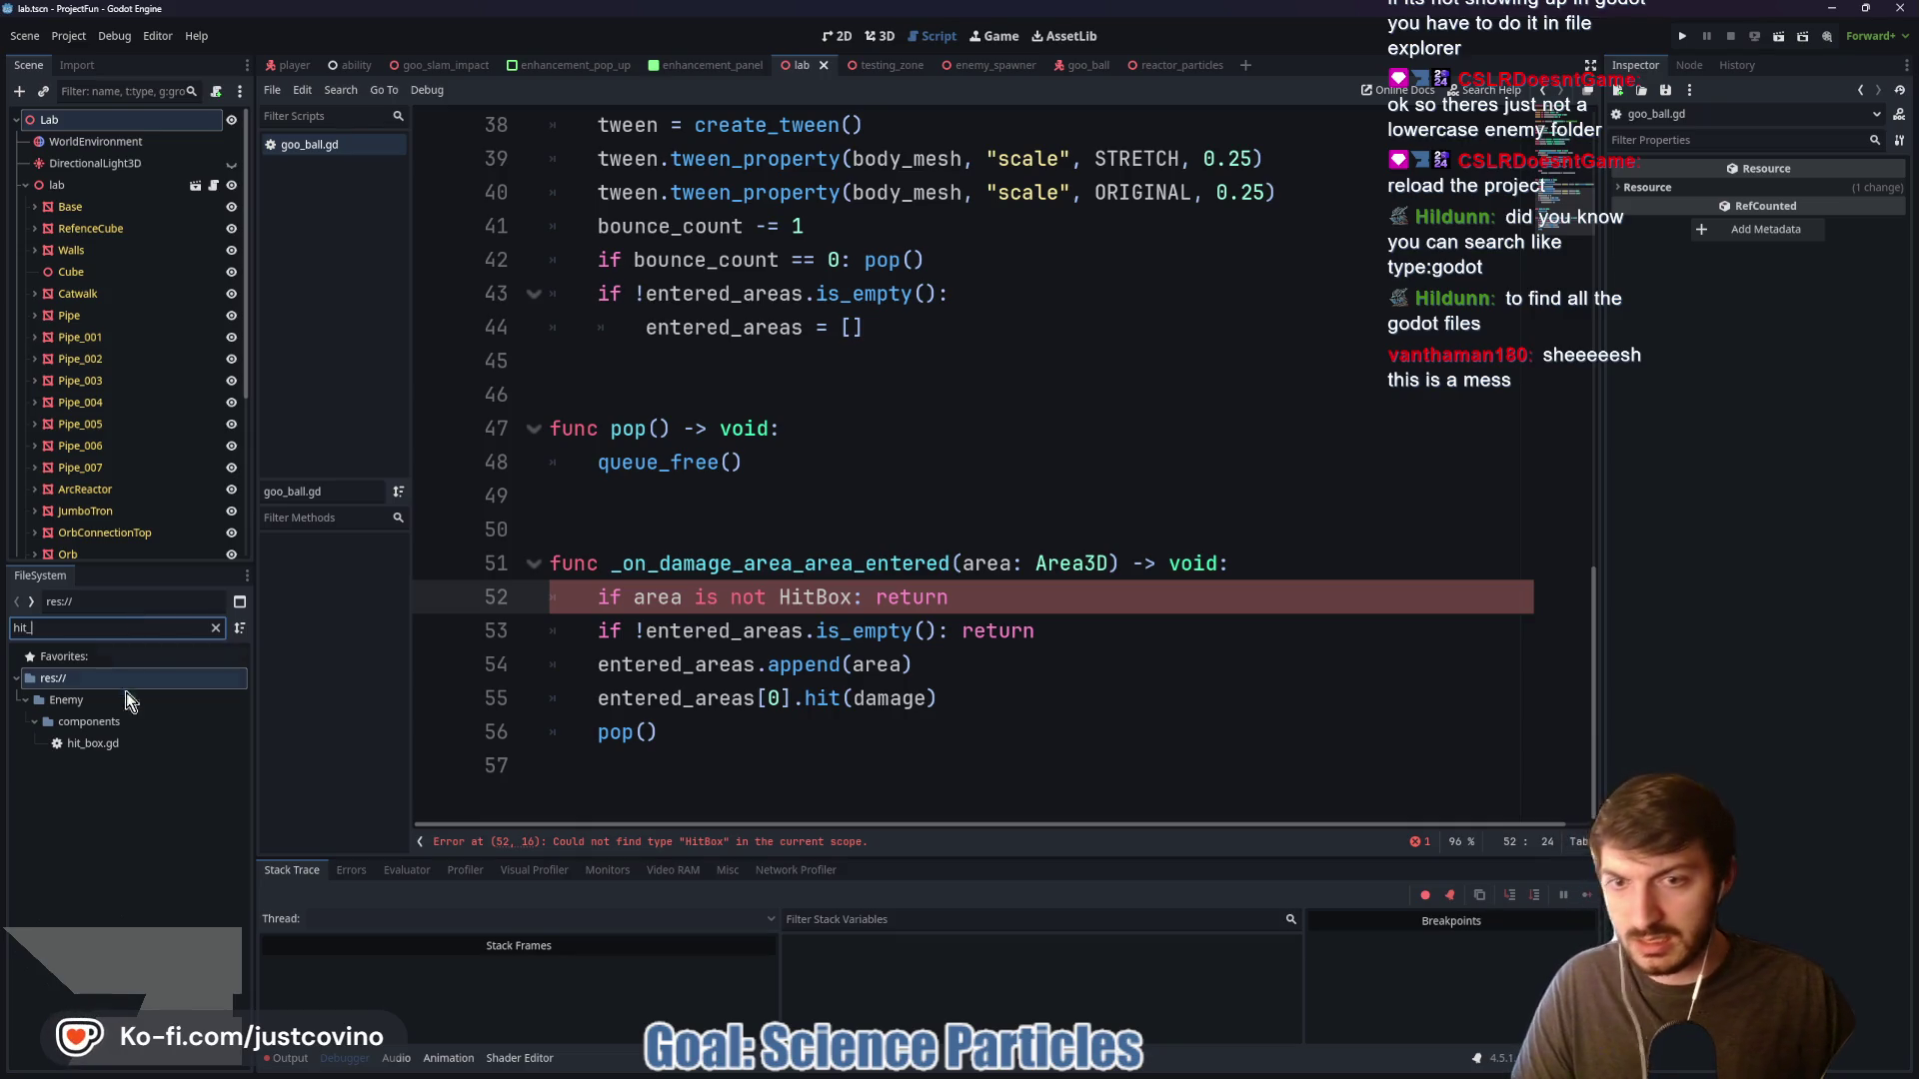
double_click(97, 744)
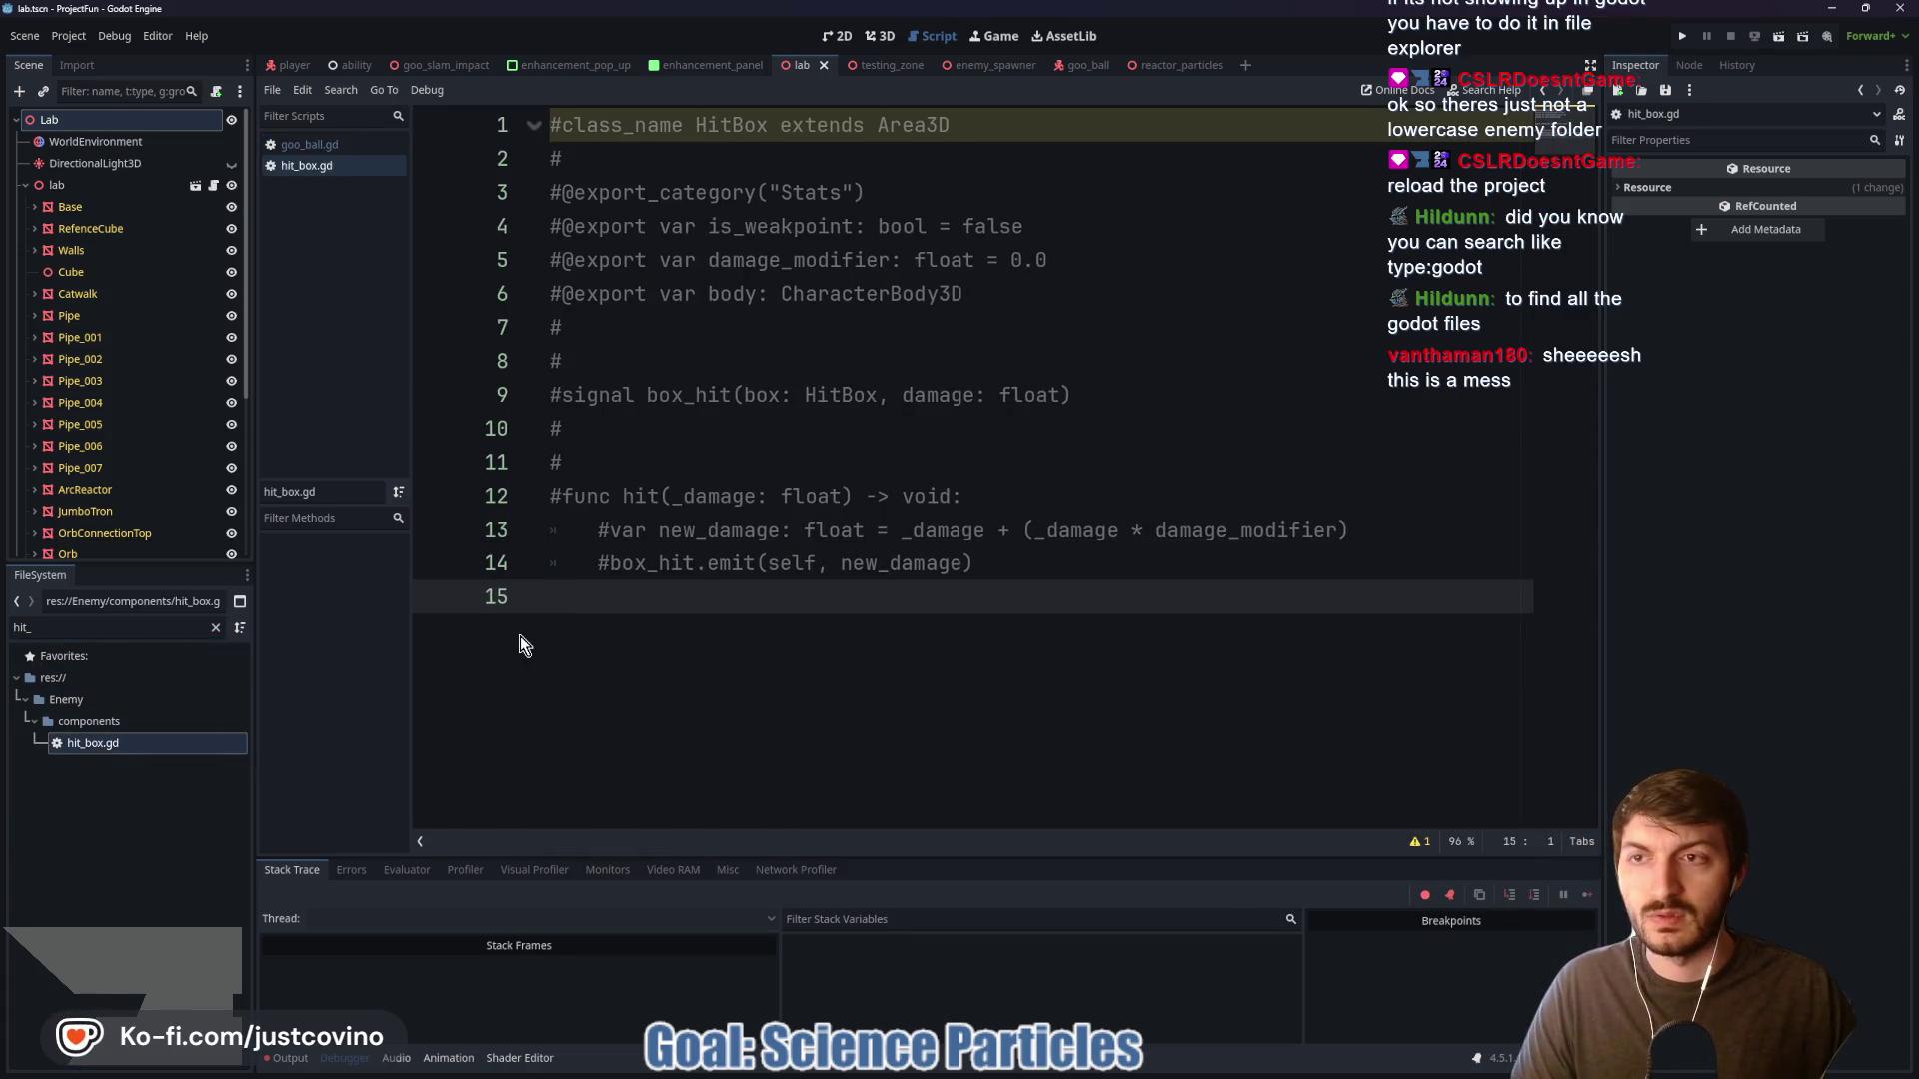
mouse_move(660, 622)
left_mouse_down()
mouse_move(555, 427)
mouse_move(487, 124)
left_mouse_up()
key("ctrl+k")
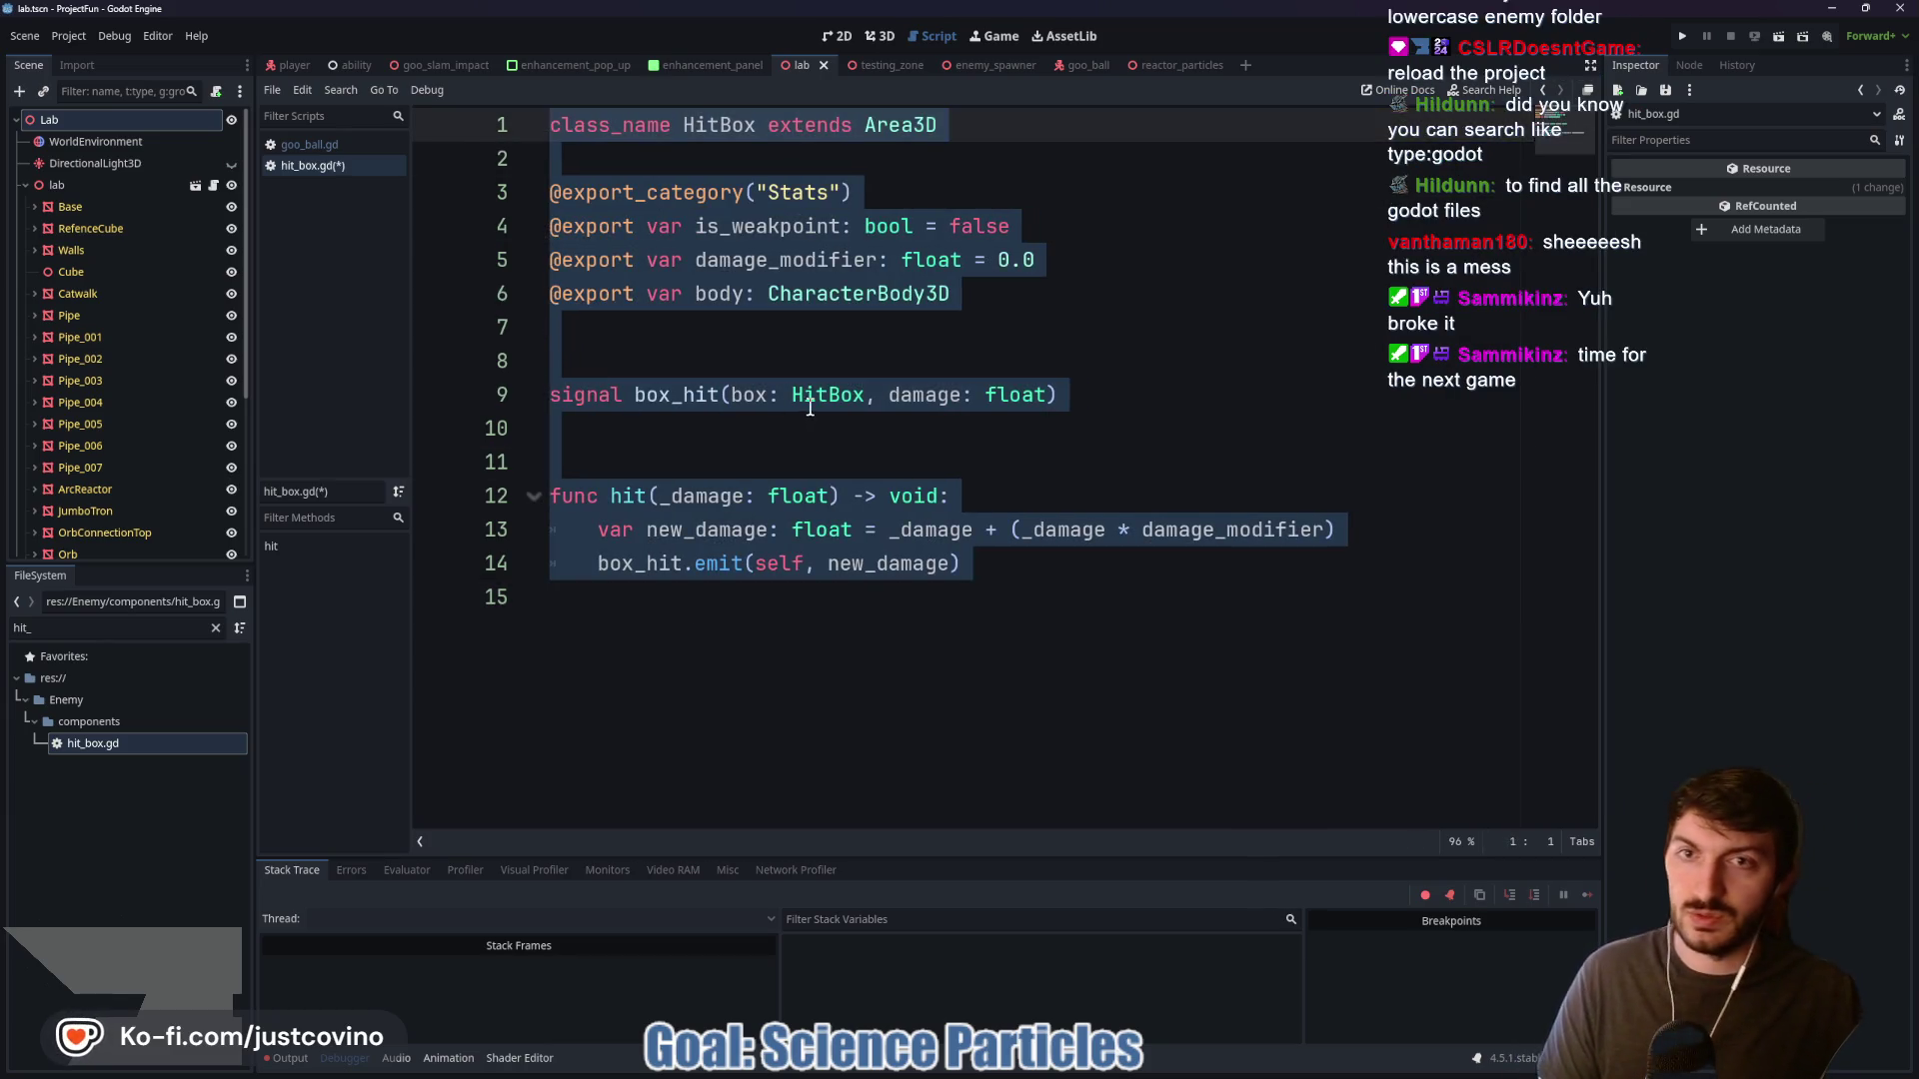
left_click(780, 425)
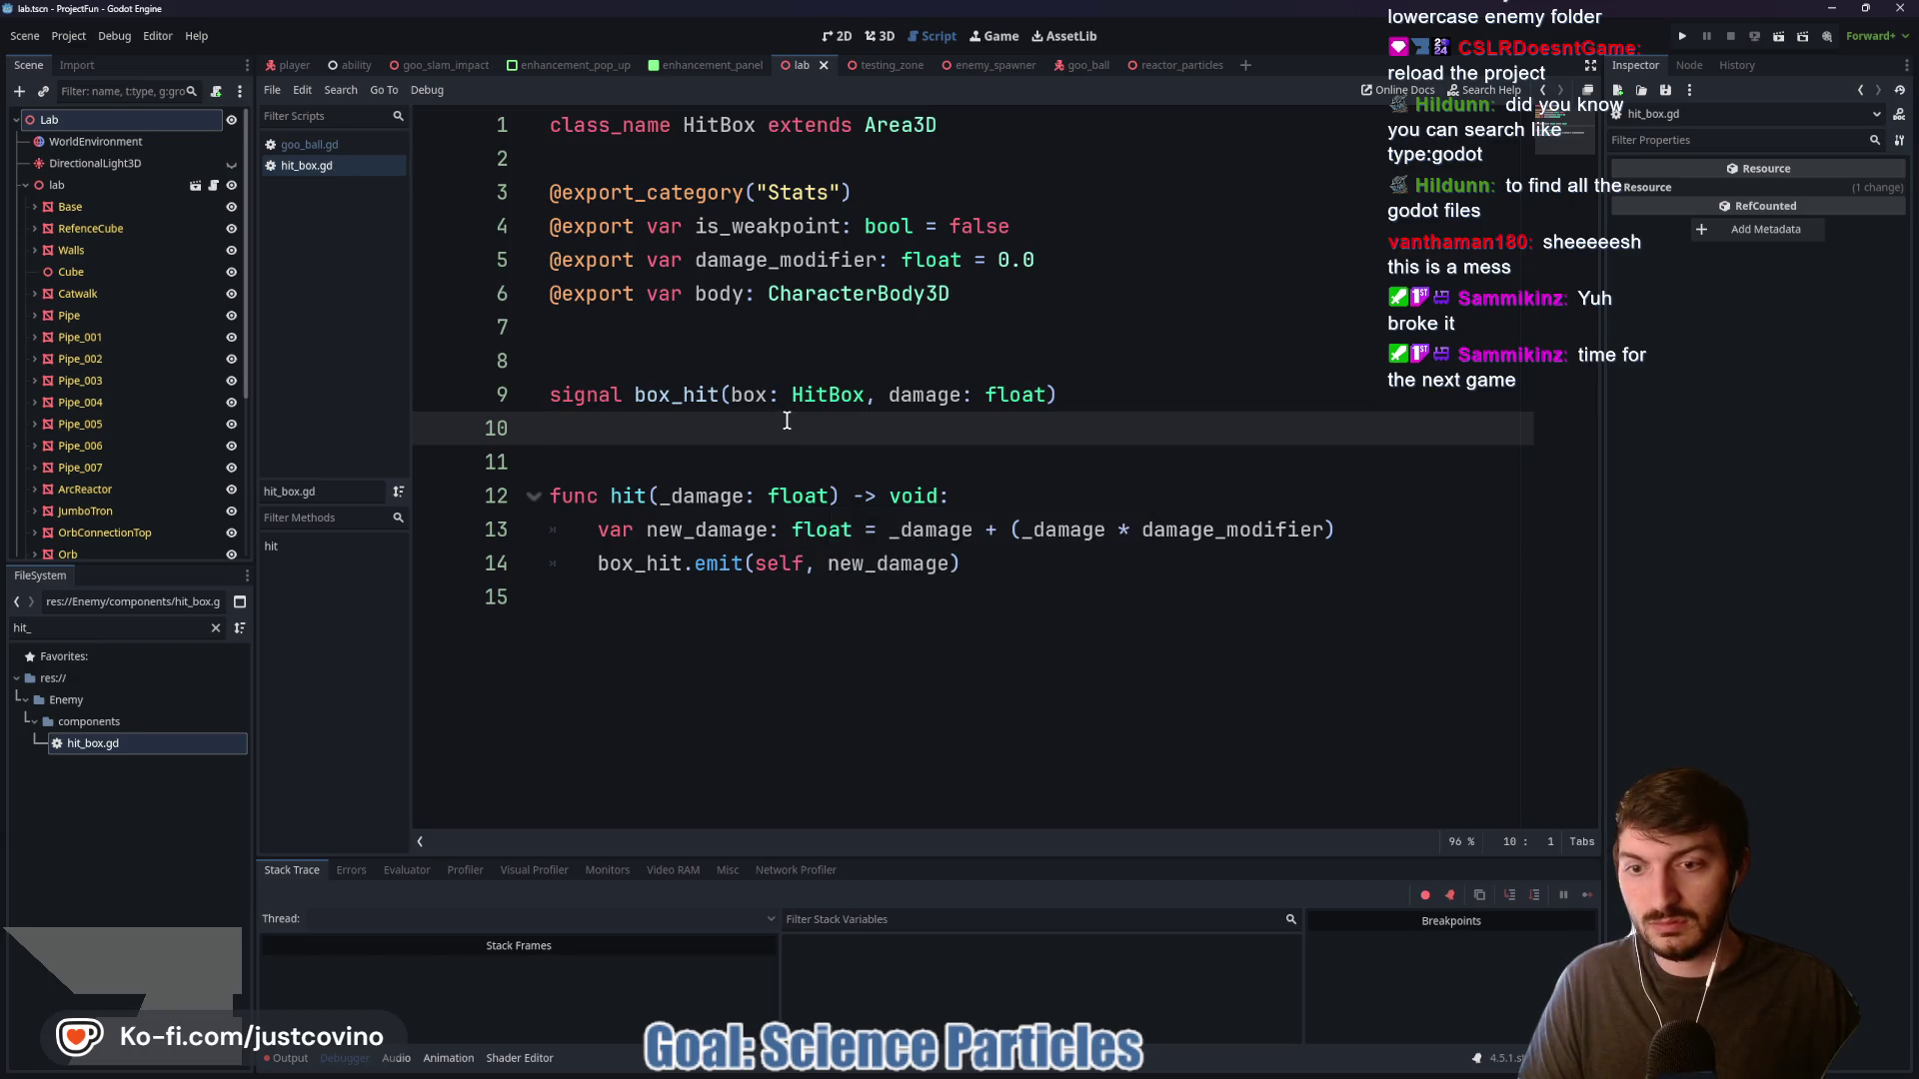
left_click(771, 128)
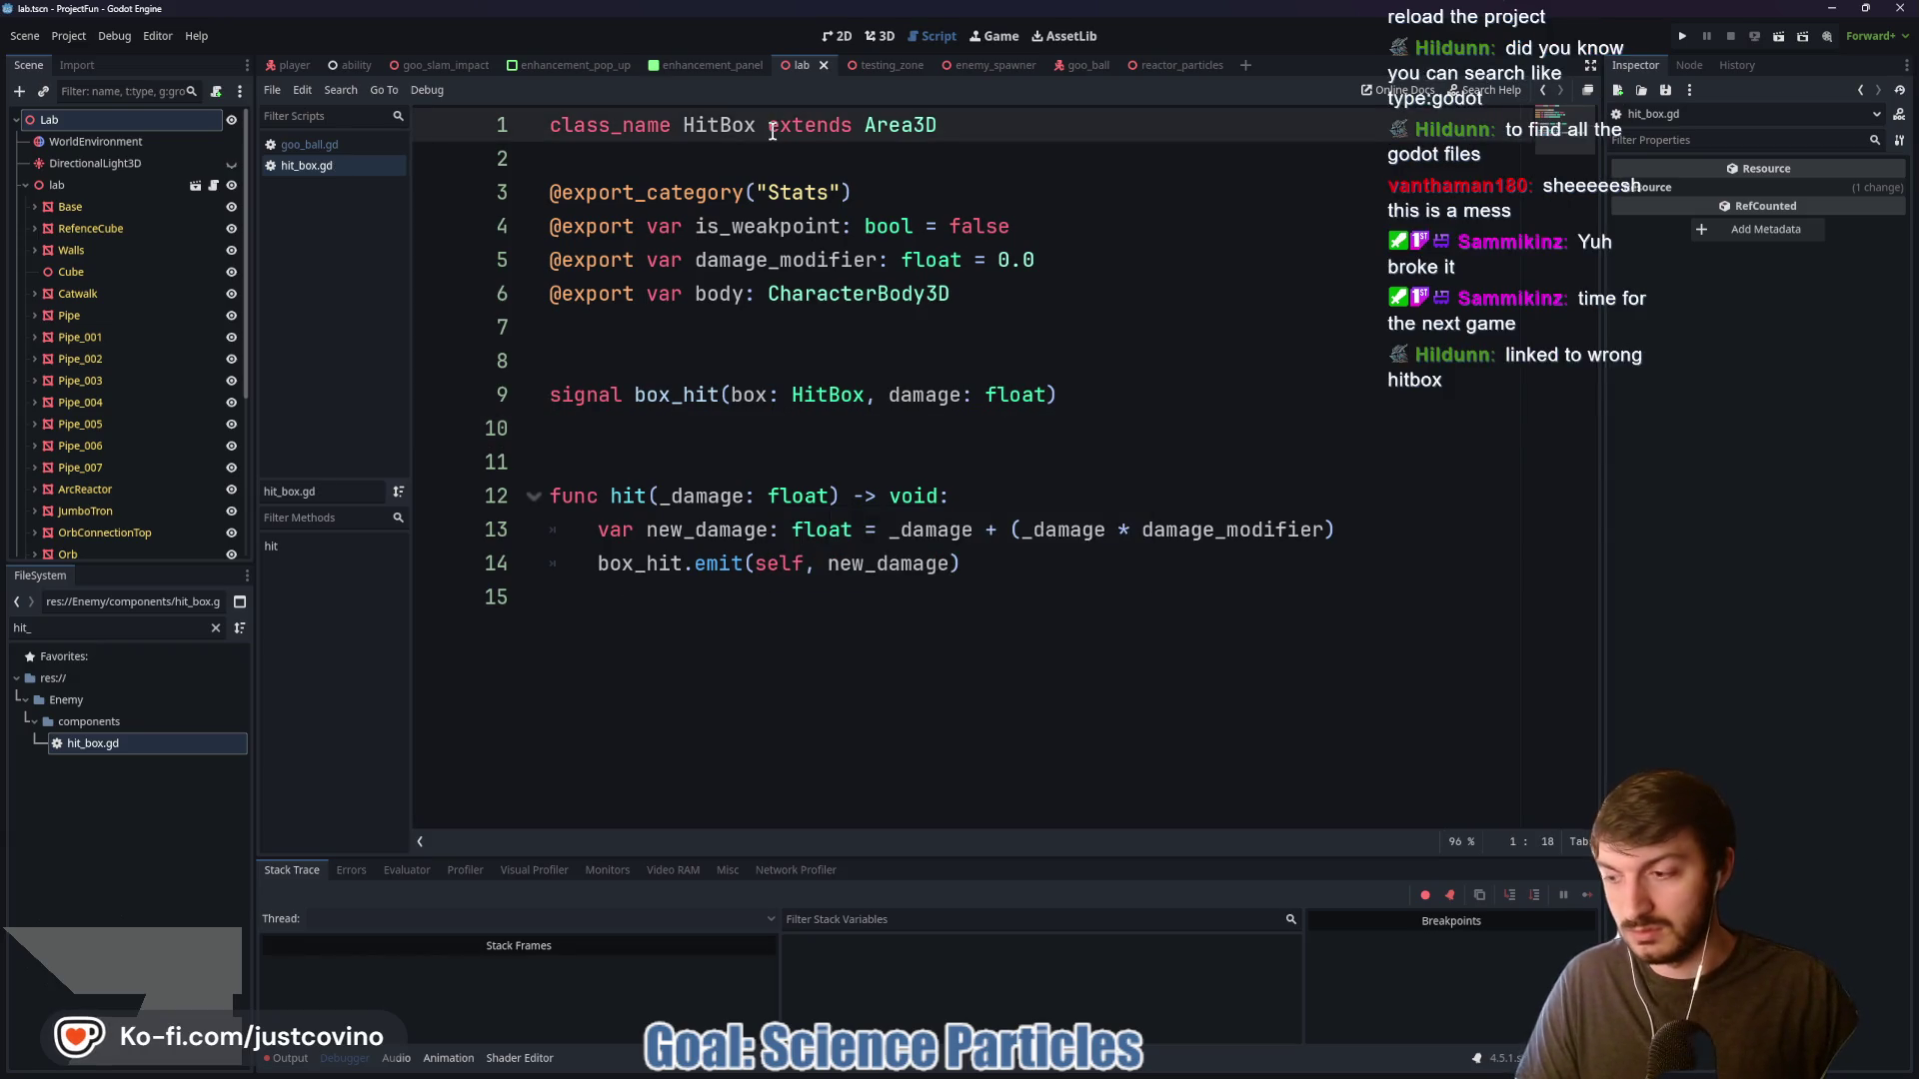
left_click(843, 349)
key("ctrl+s")
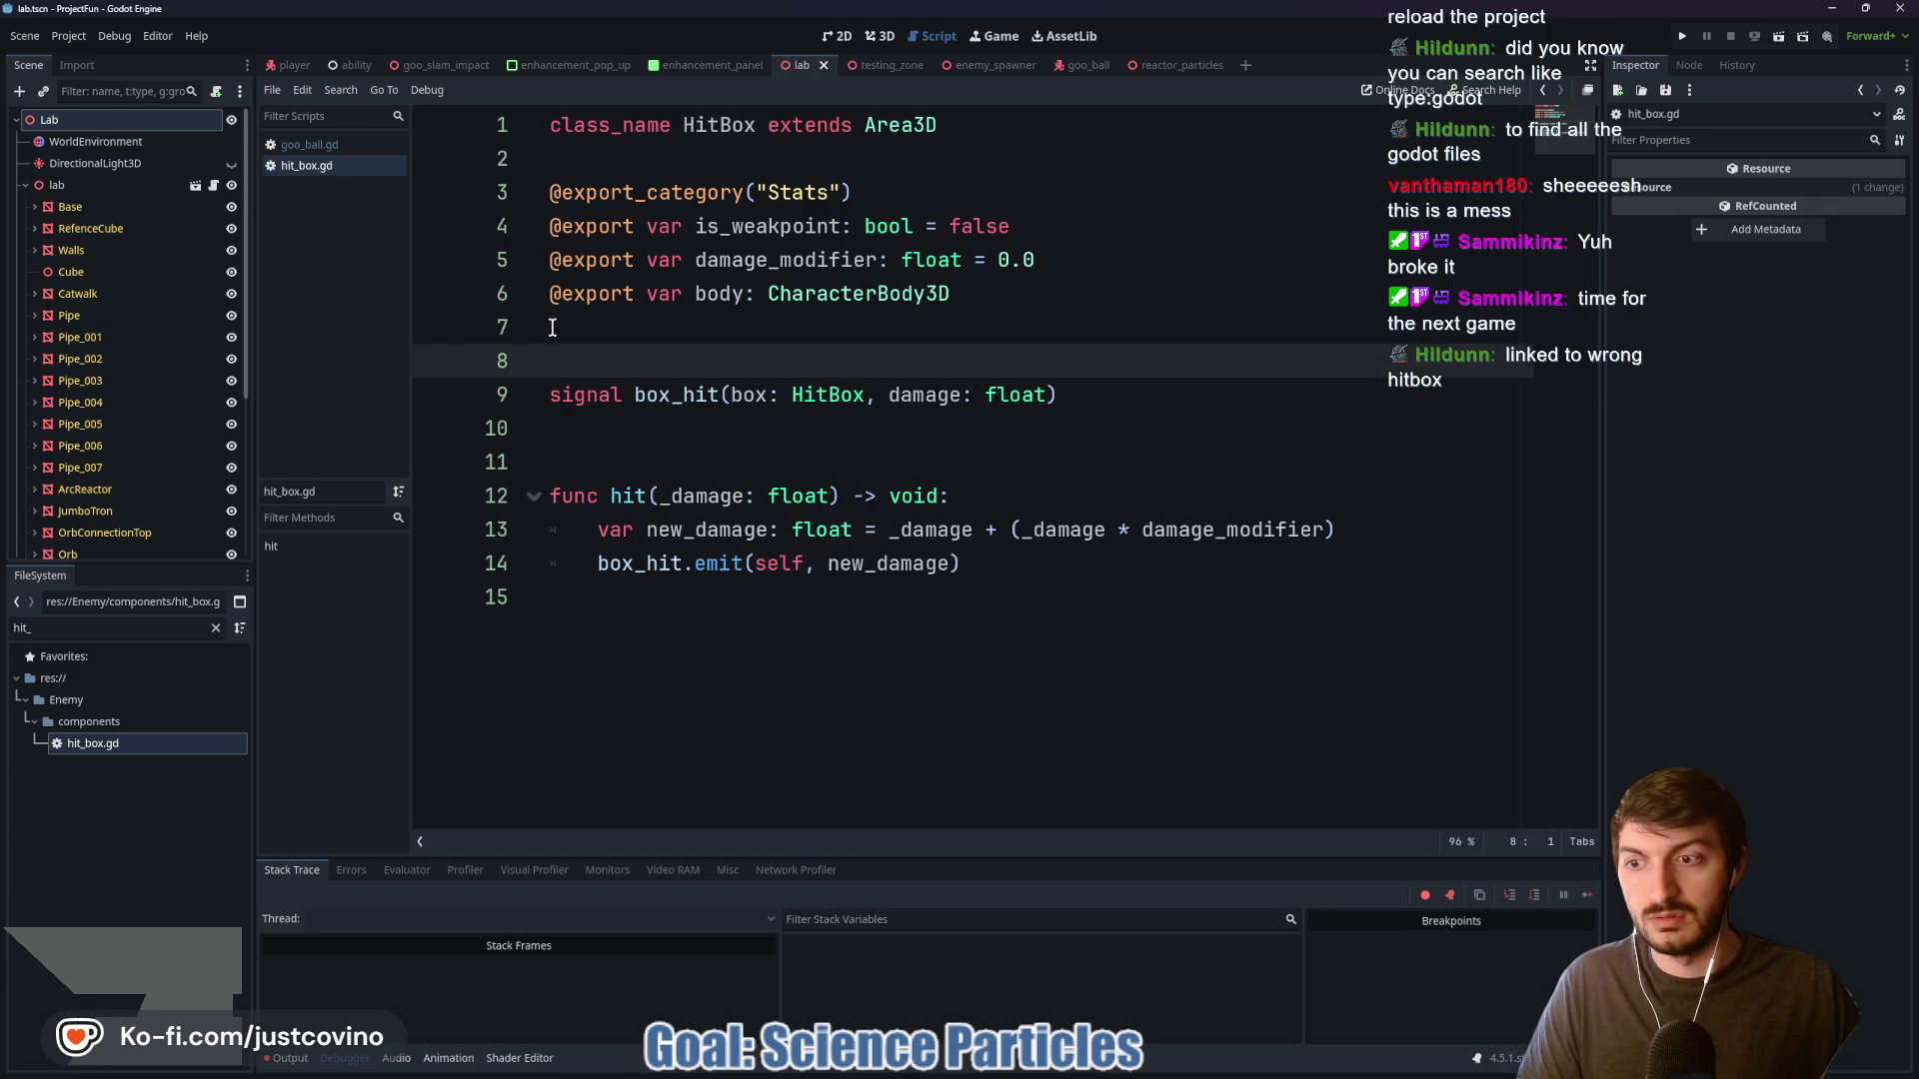
left_click(66, 36)
left_click(130, 262)
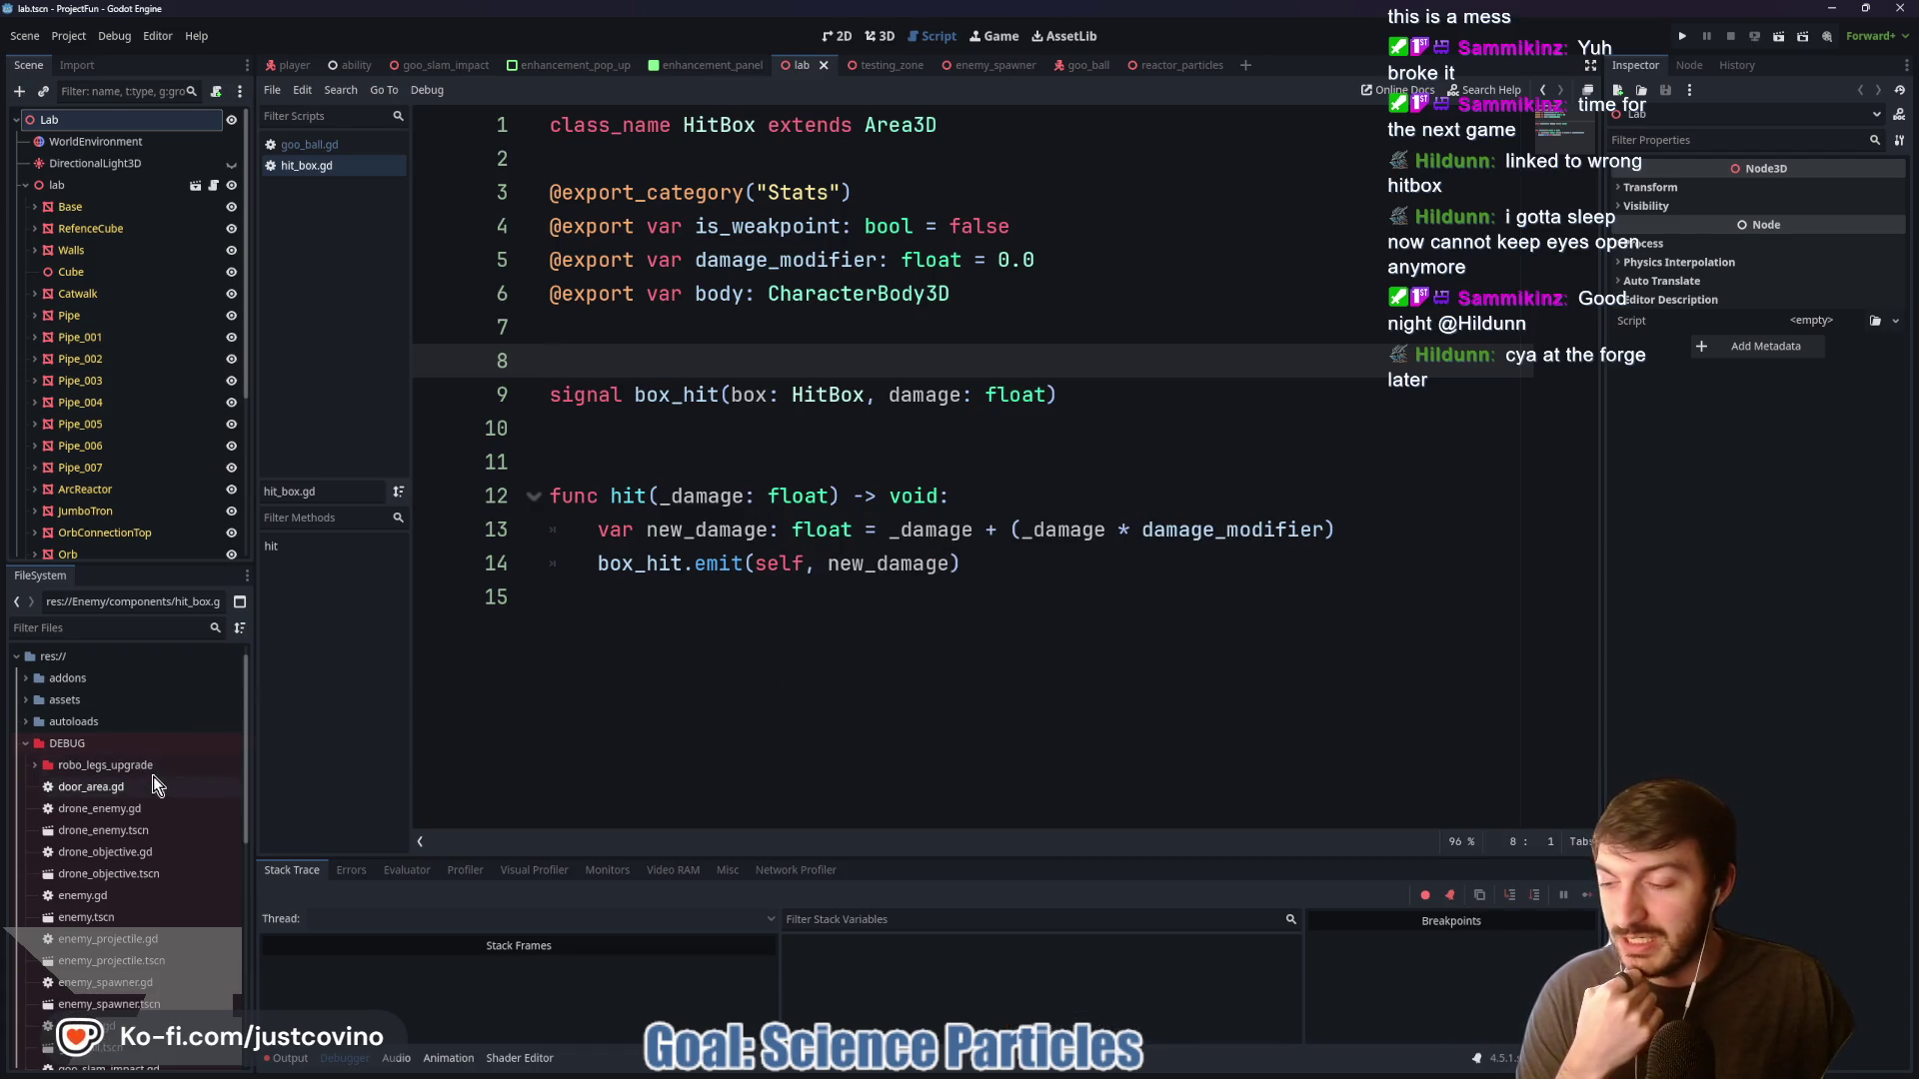
Collapse the DEBUG and components folders and show the Output log's HitBox errors
left_click(26, 744)
left_click(34, 830)
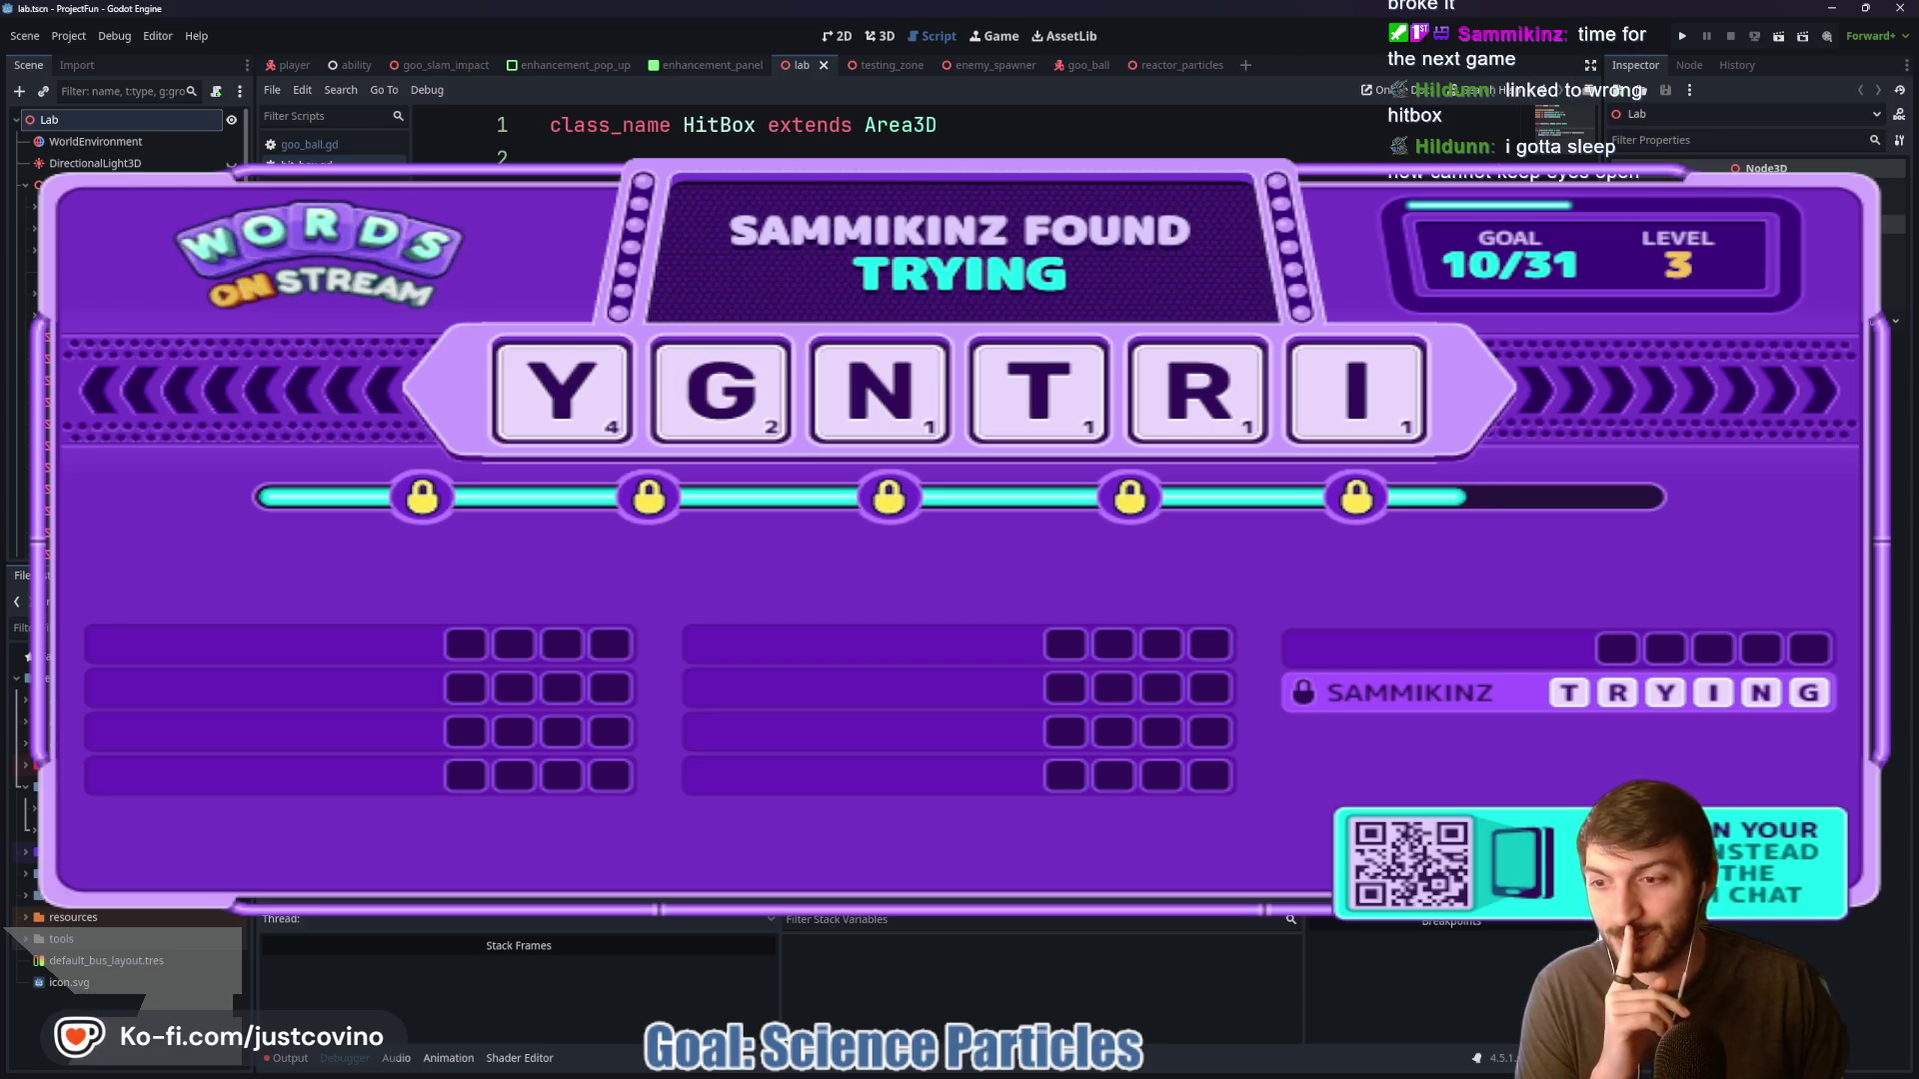
scroll(30, 775, "up", 3)
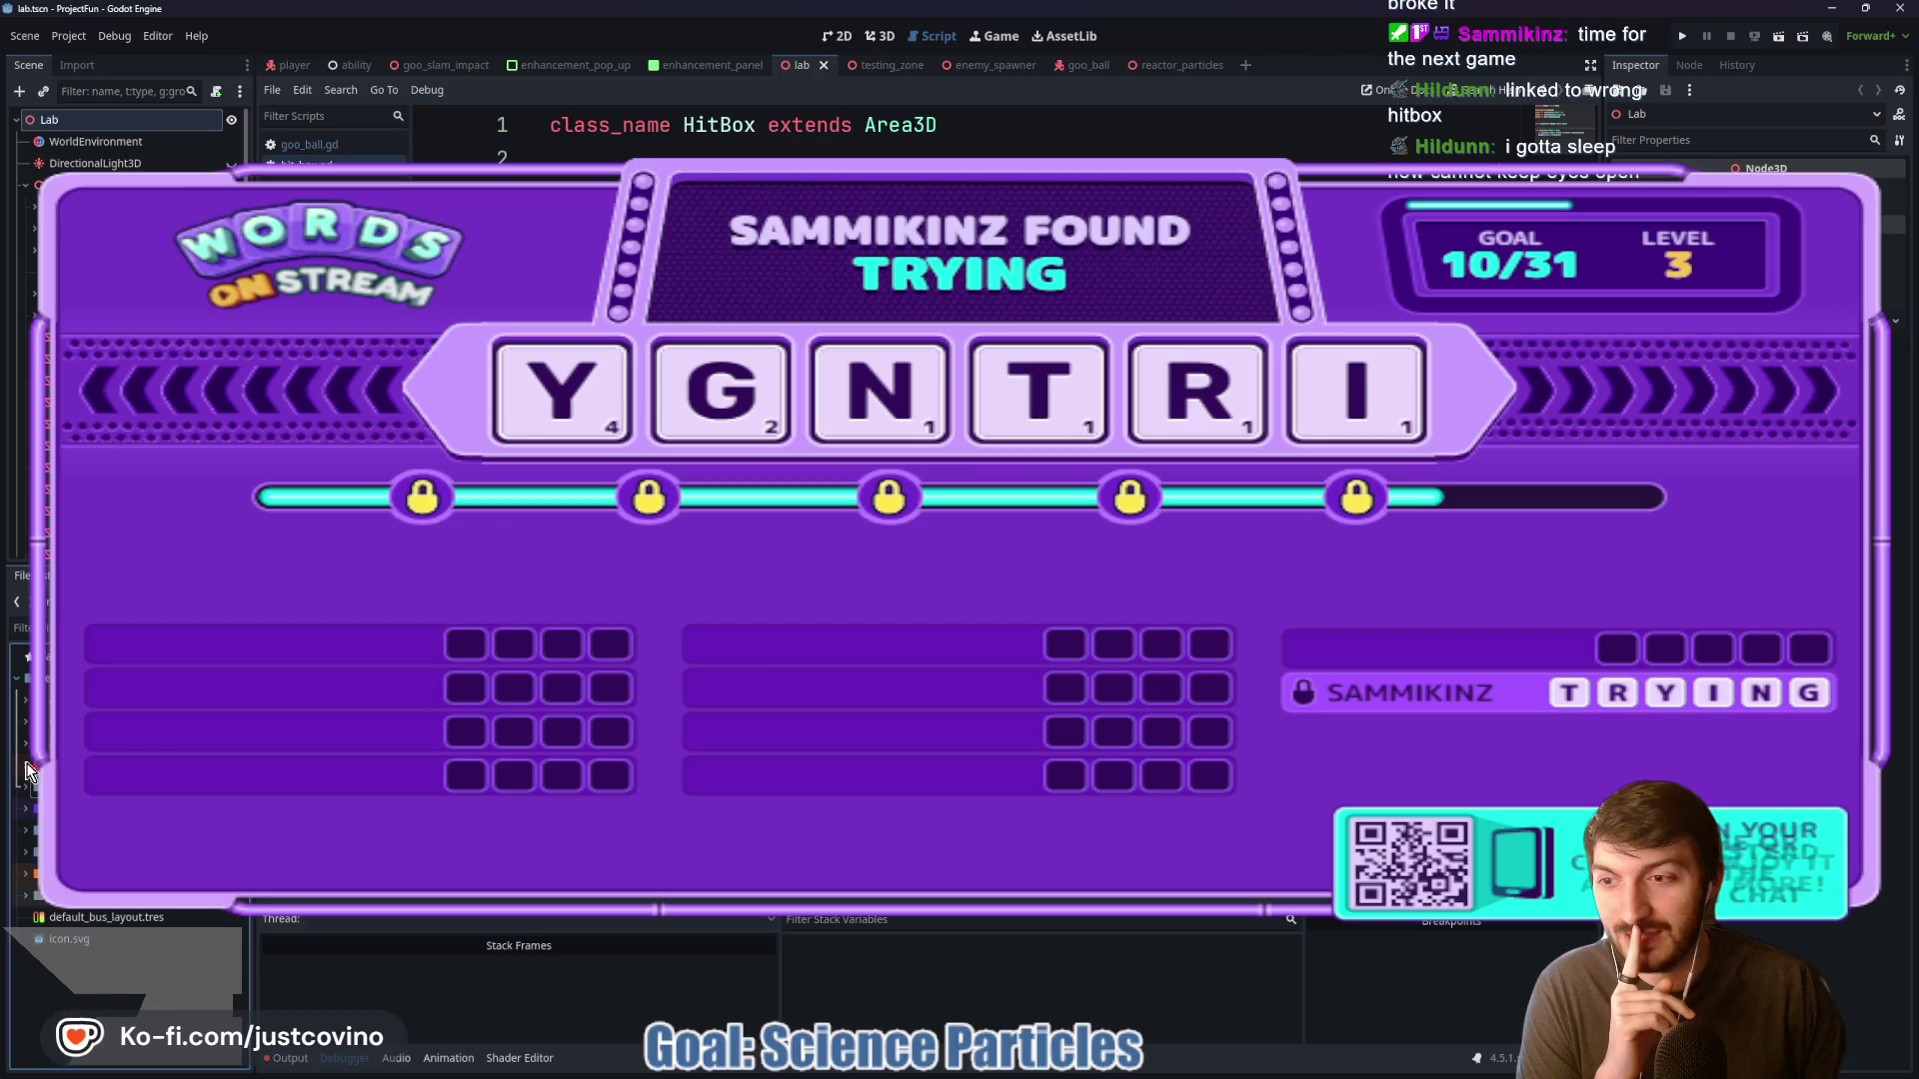
scroll(30, 775, "down", 5)
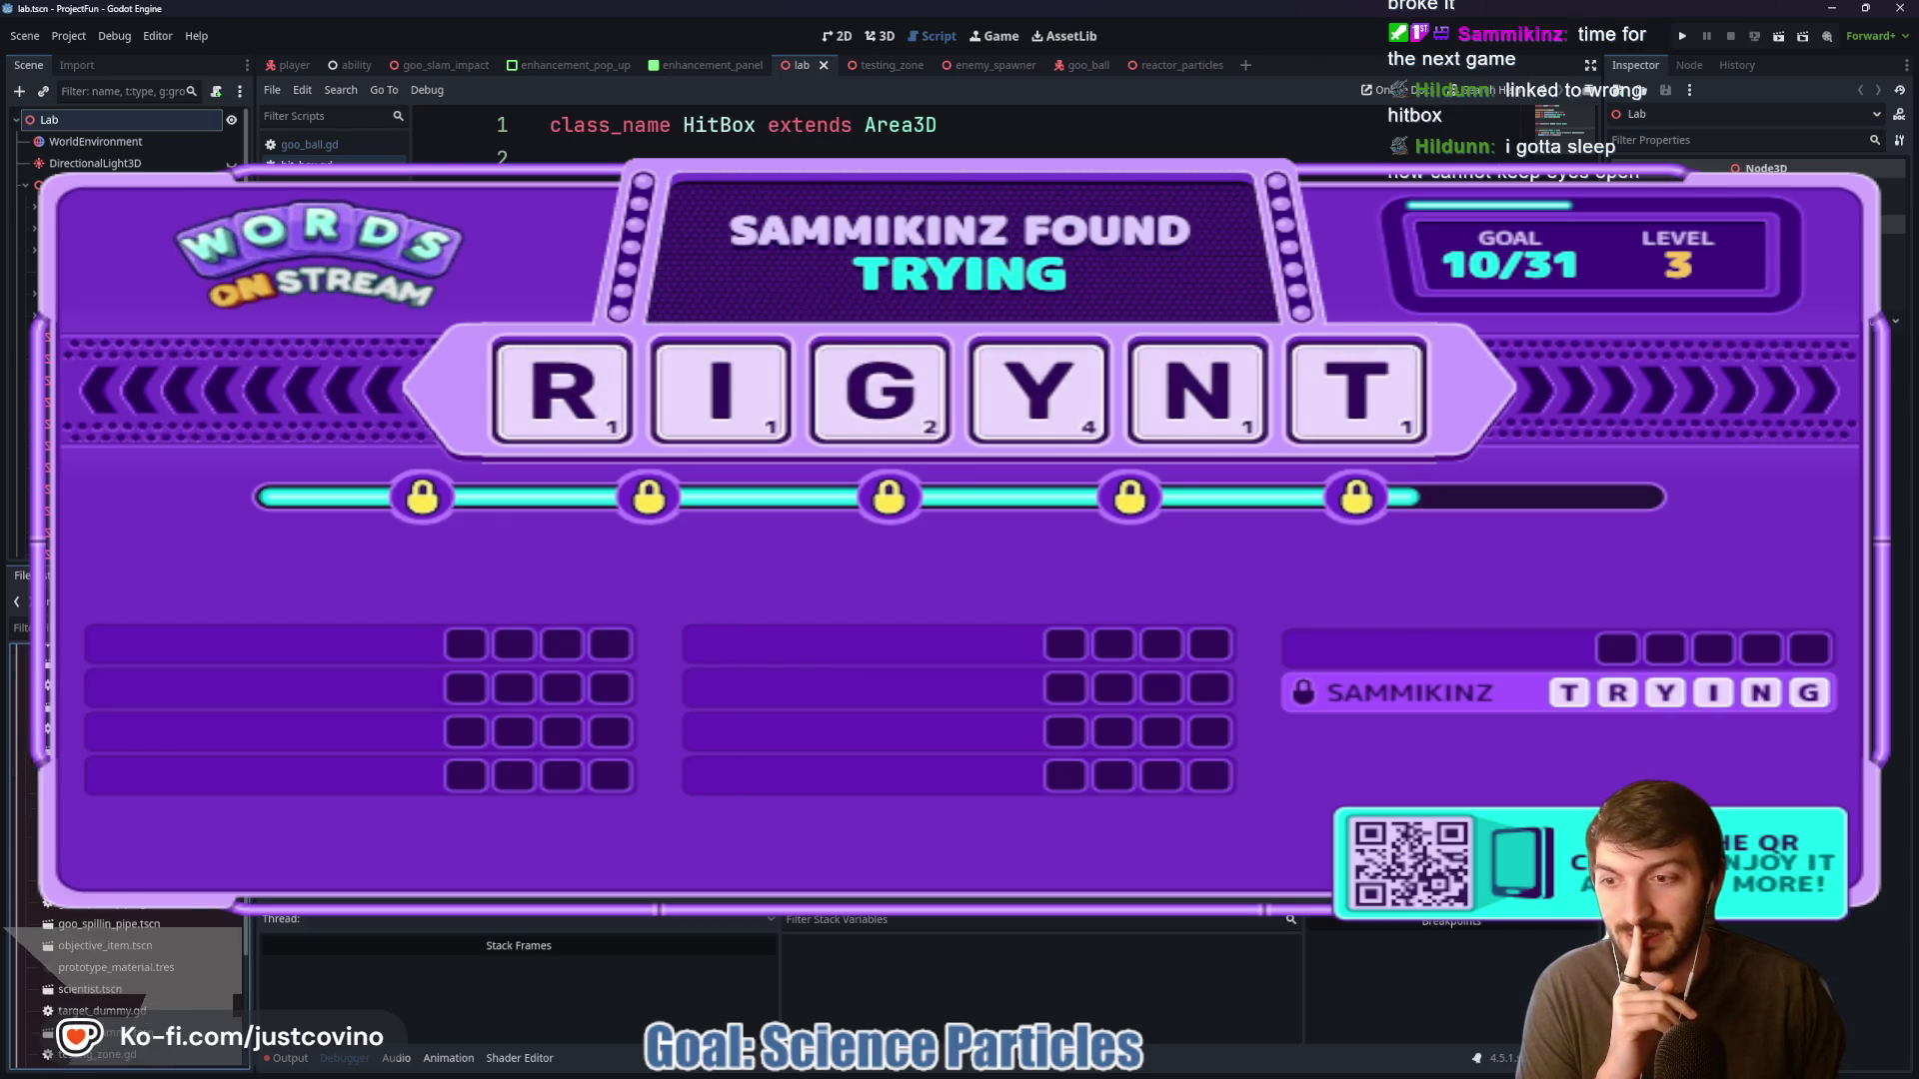
left_click(280, 1062)
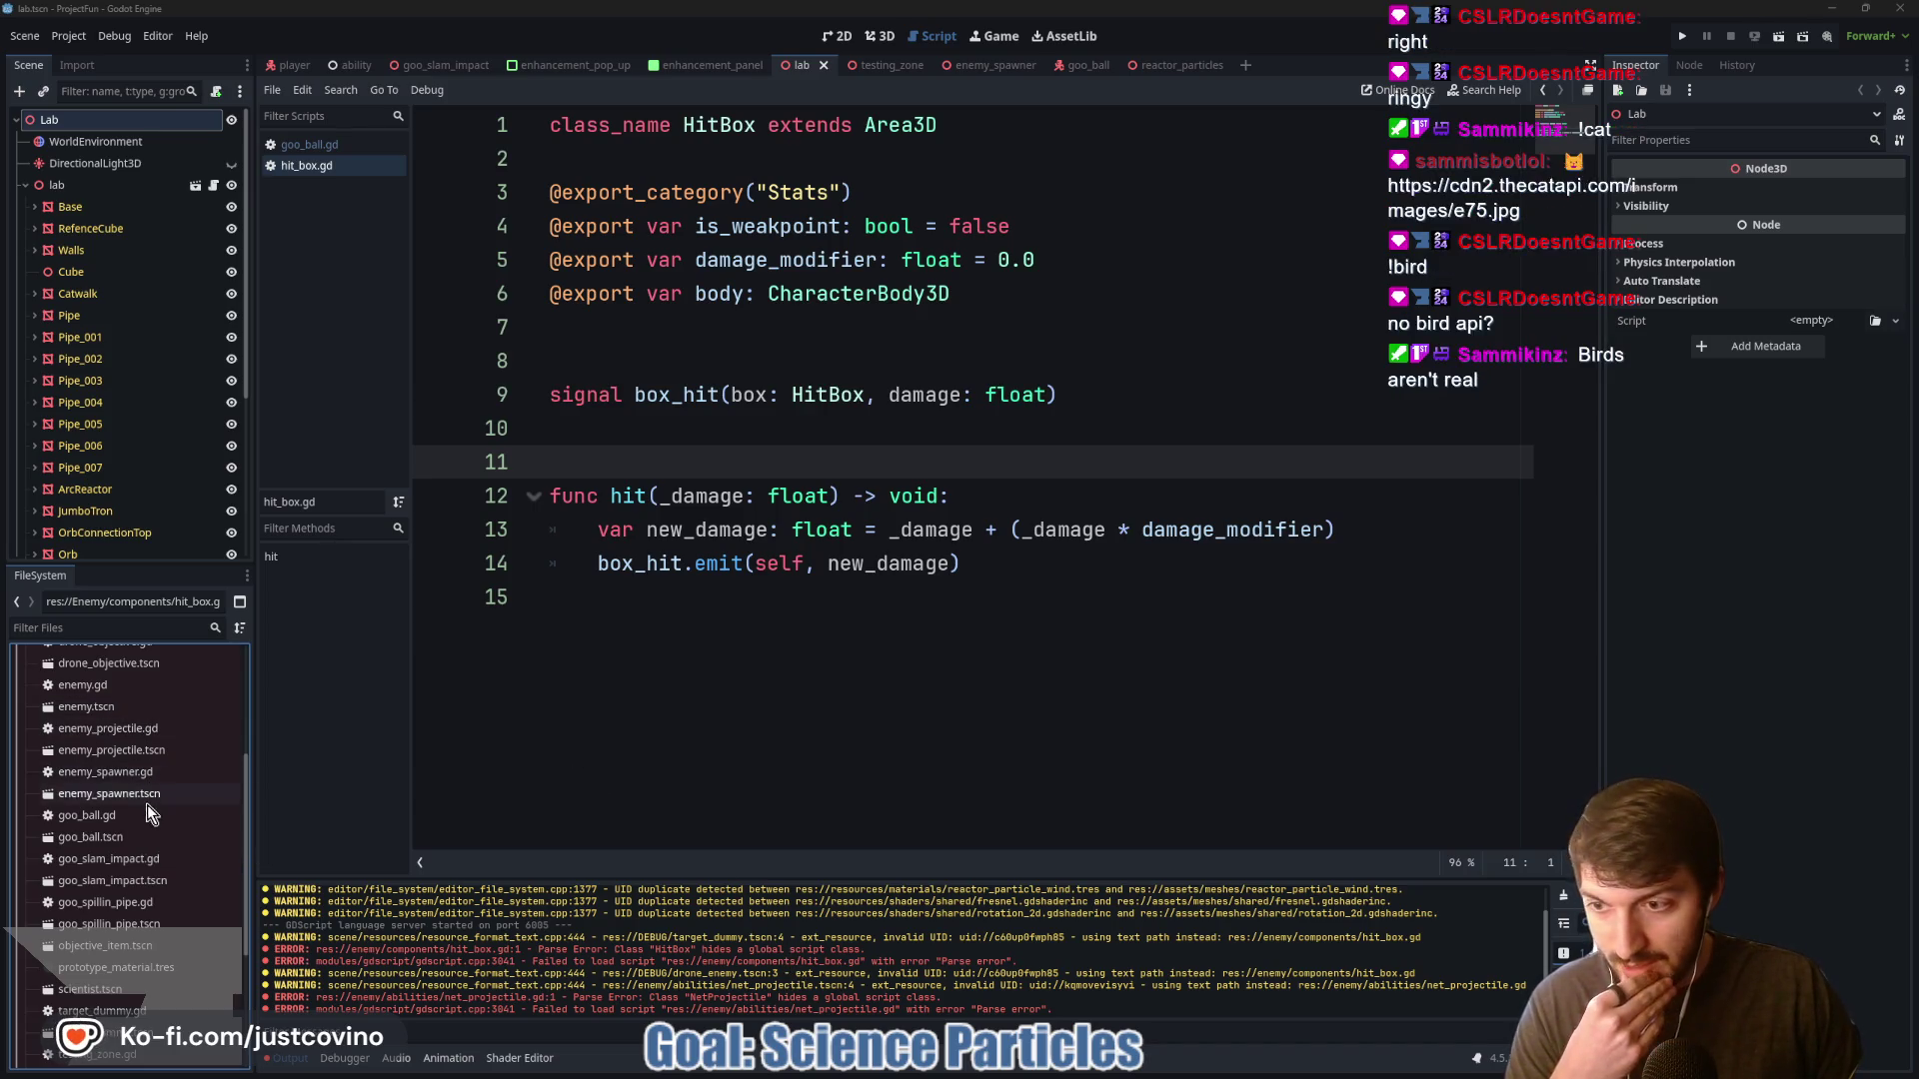
scroll(145, 855, "down", 3)
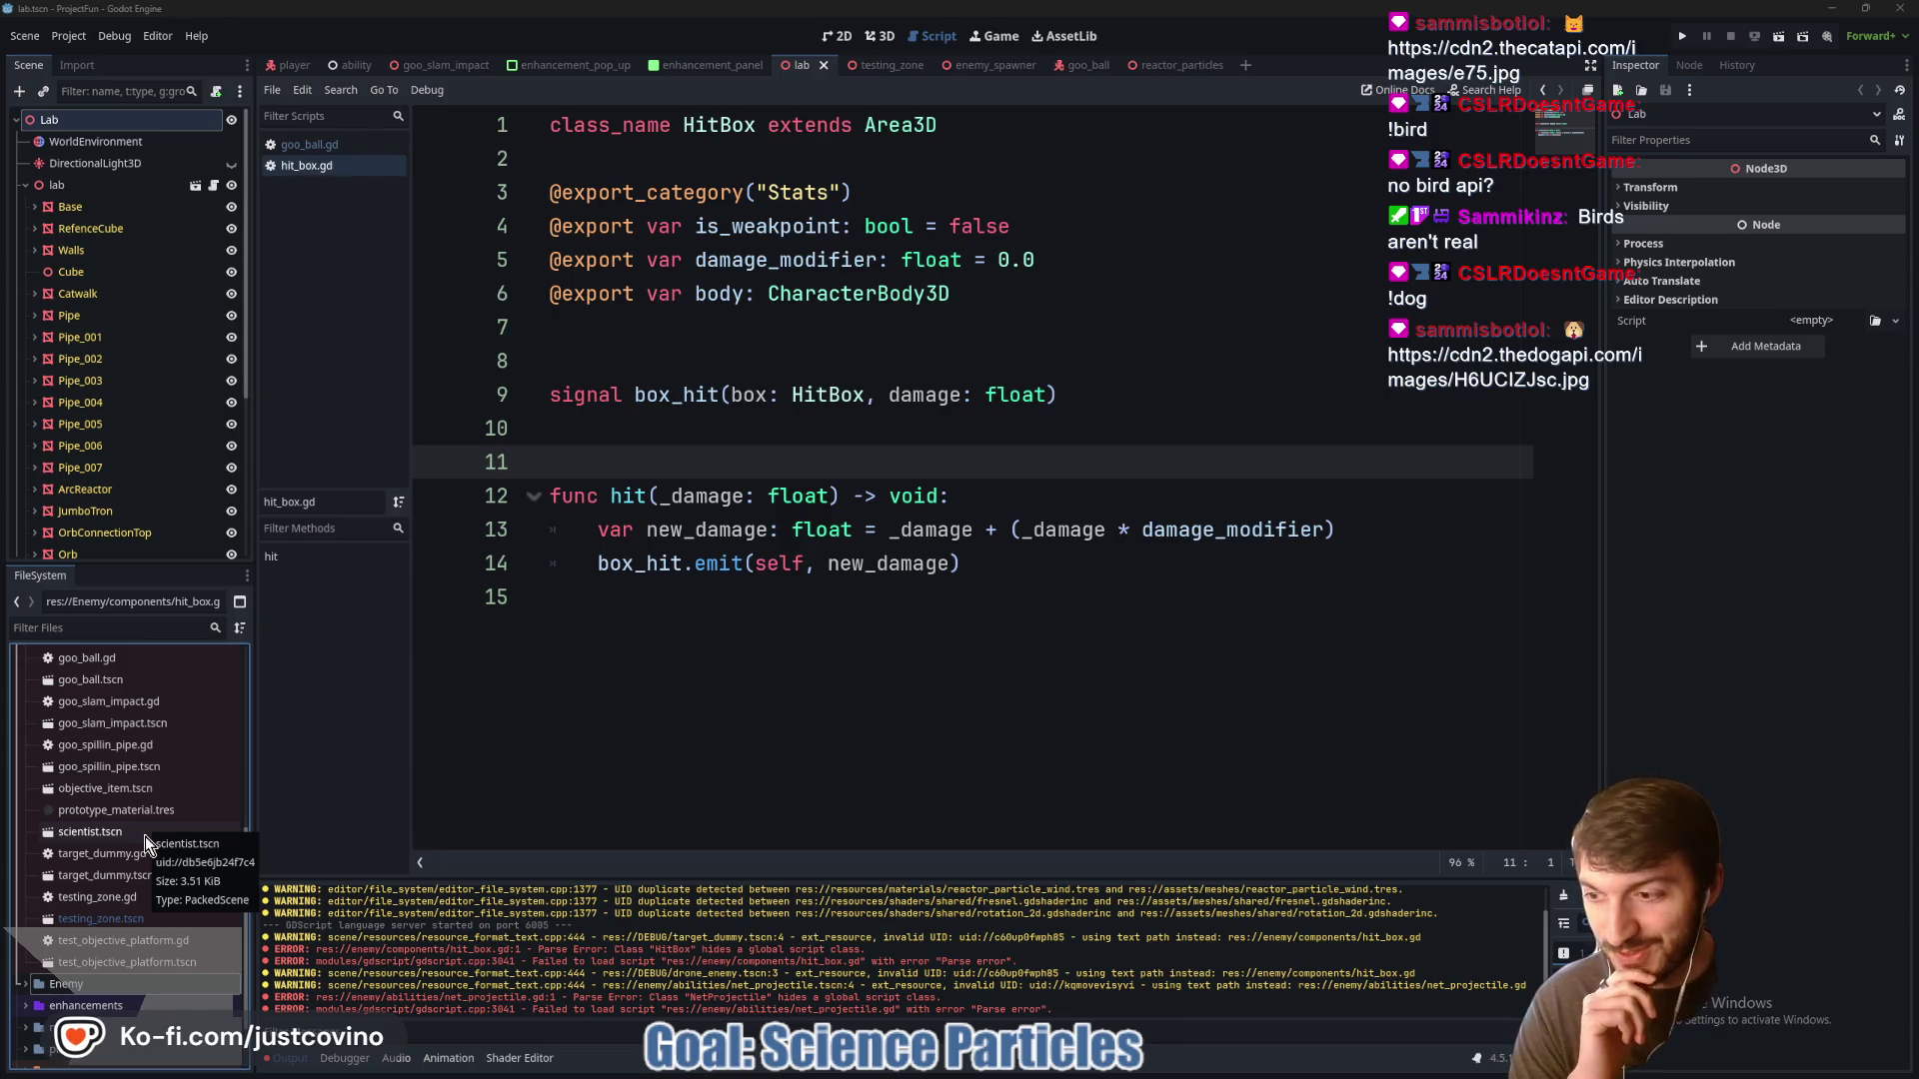
scroll(146, 837, "down", 1)
scroll(122, 866, "down", 1)
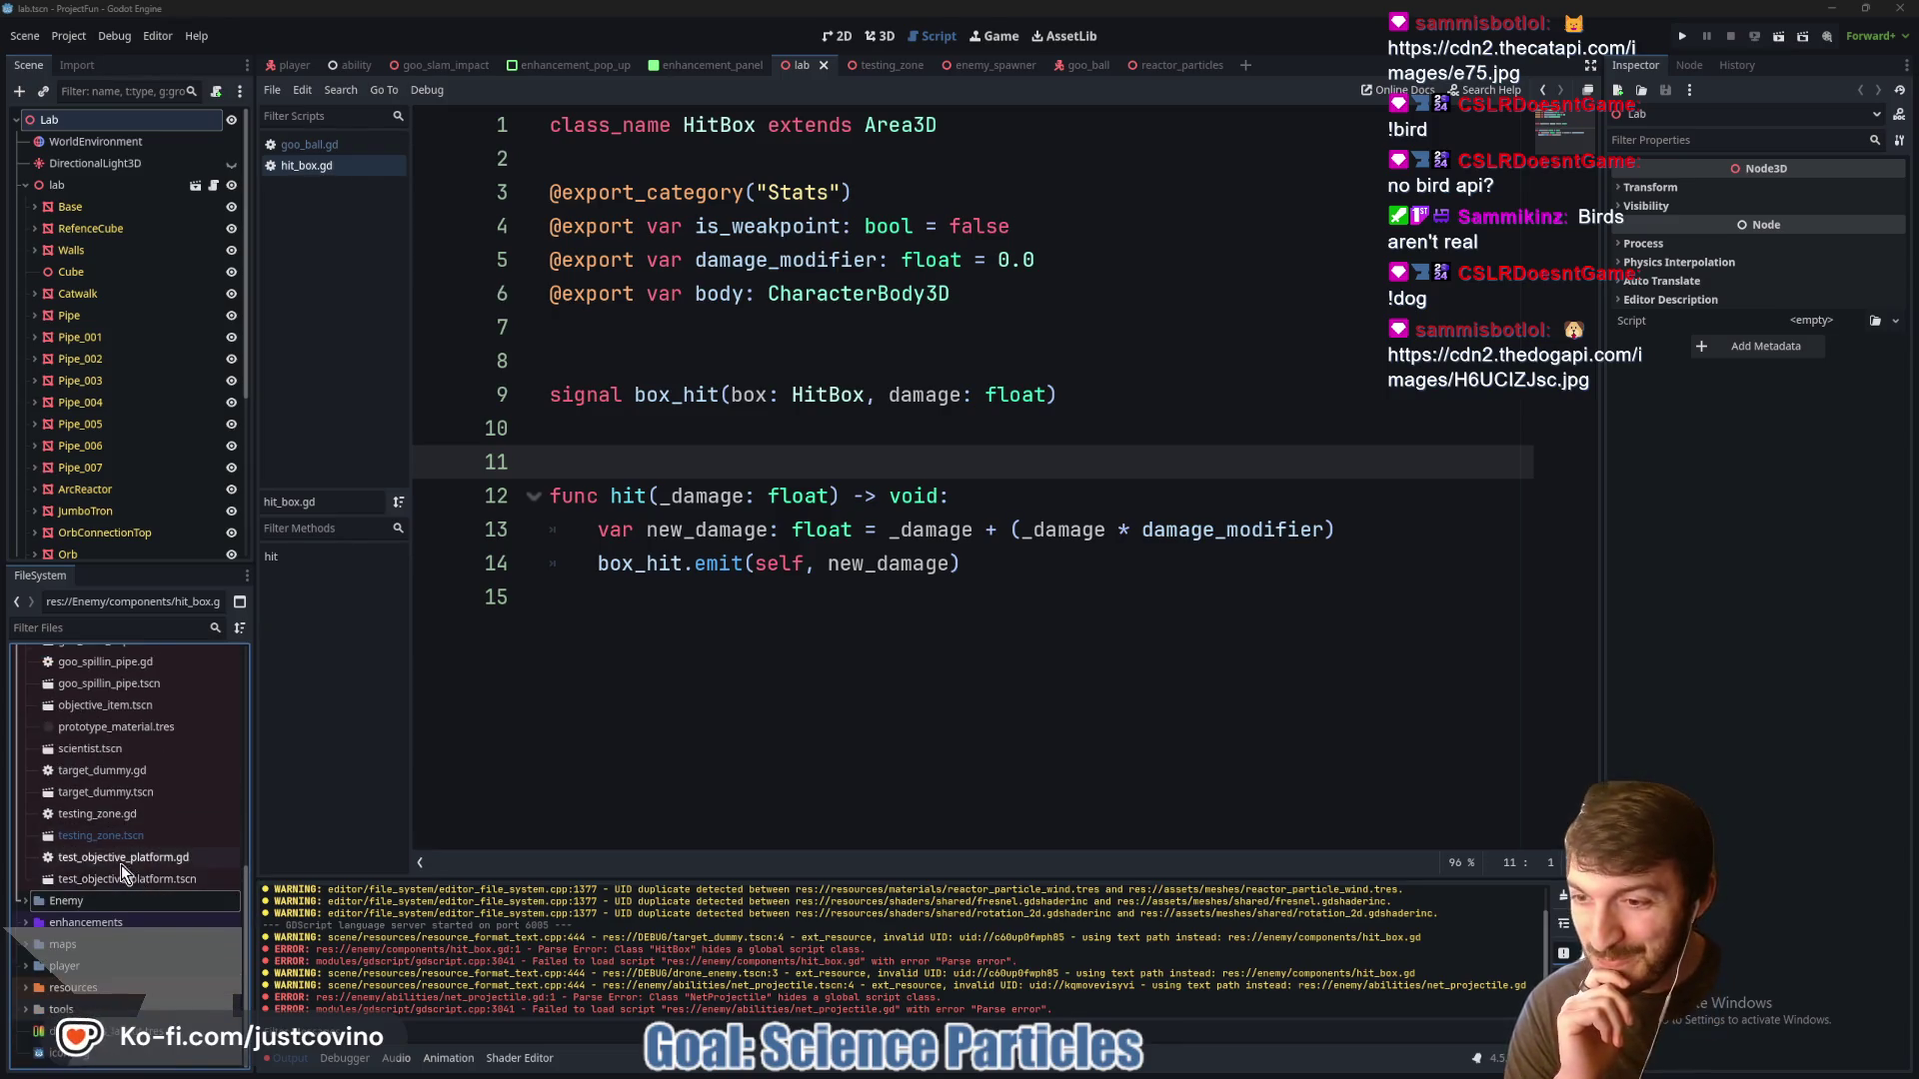
left_click(25, 904)
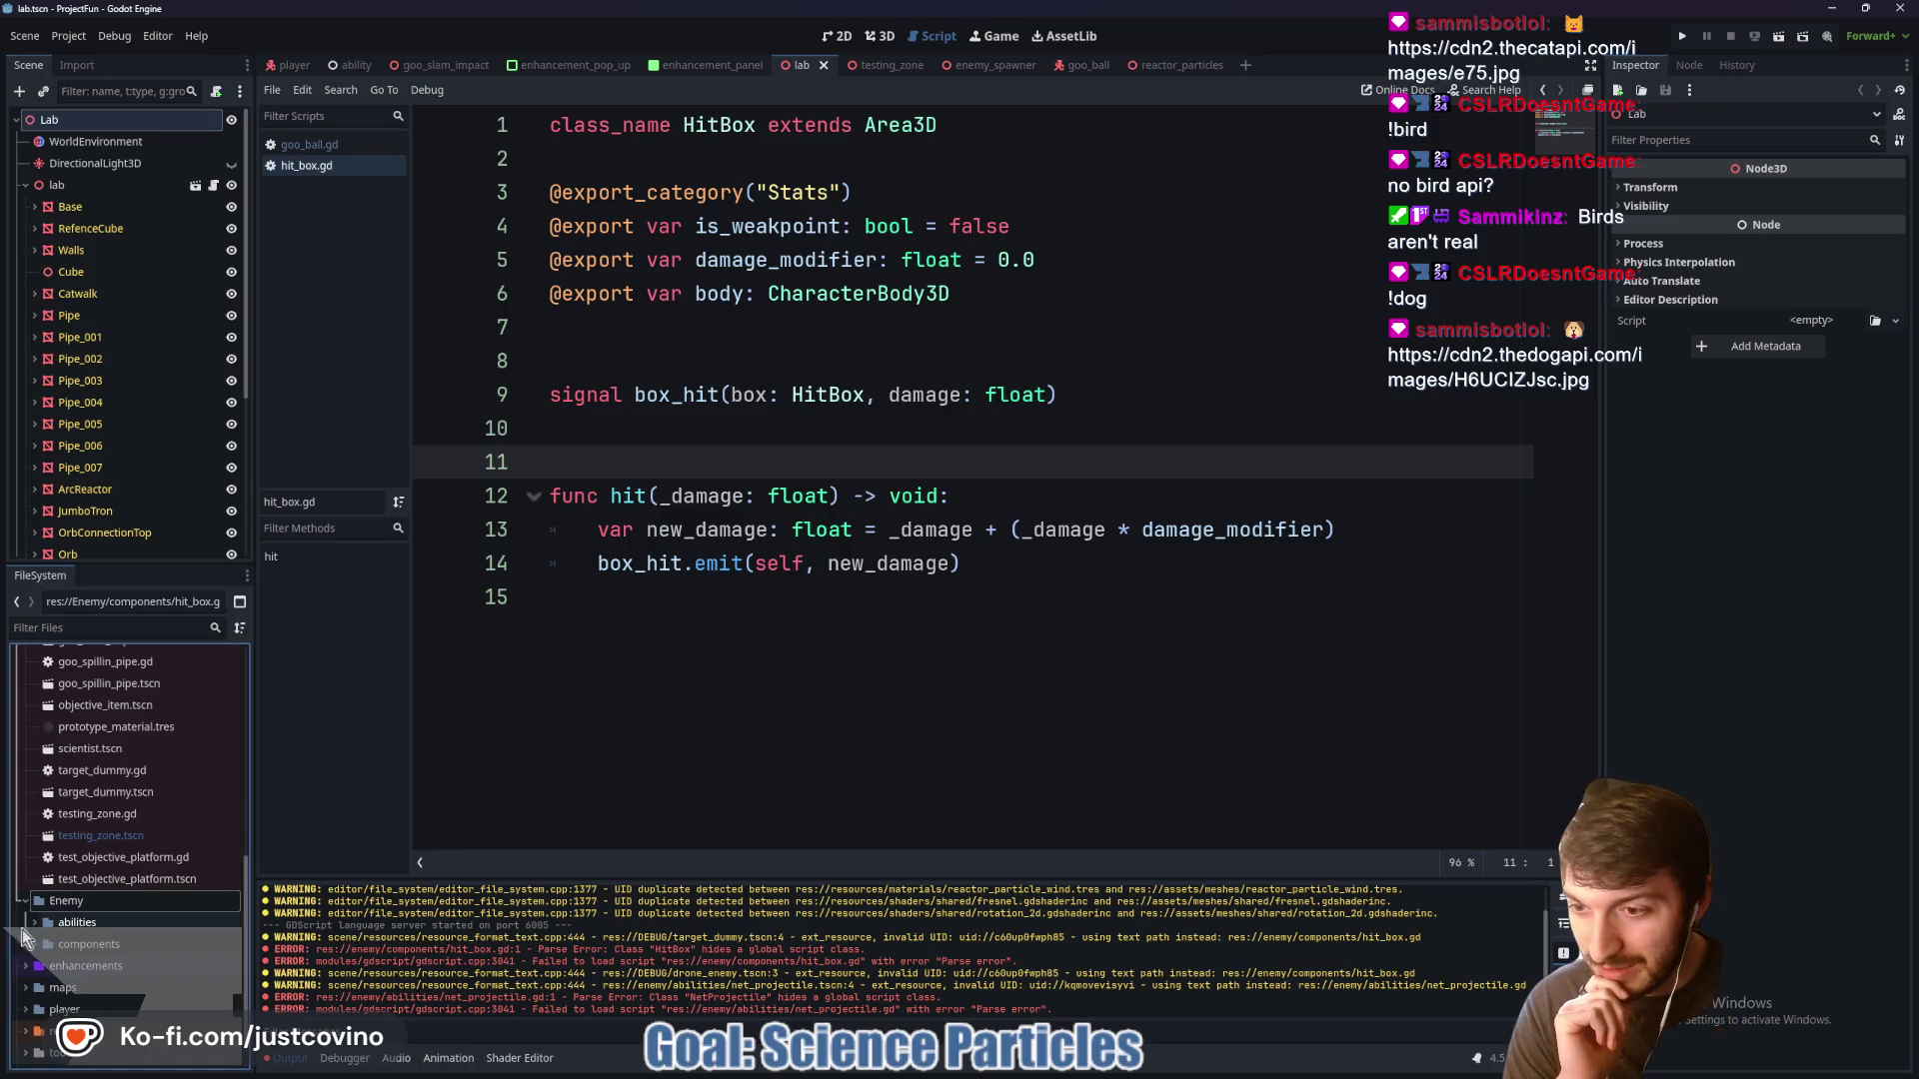
left_click(35, 945)
left_click_drag(31, 950, 40, 956)
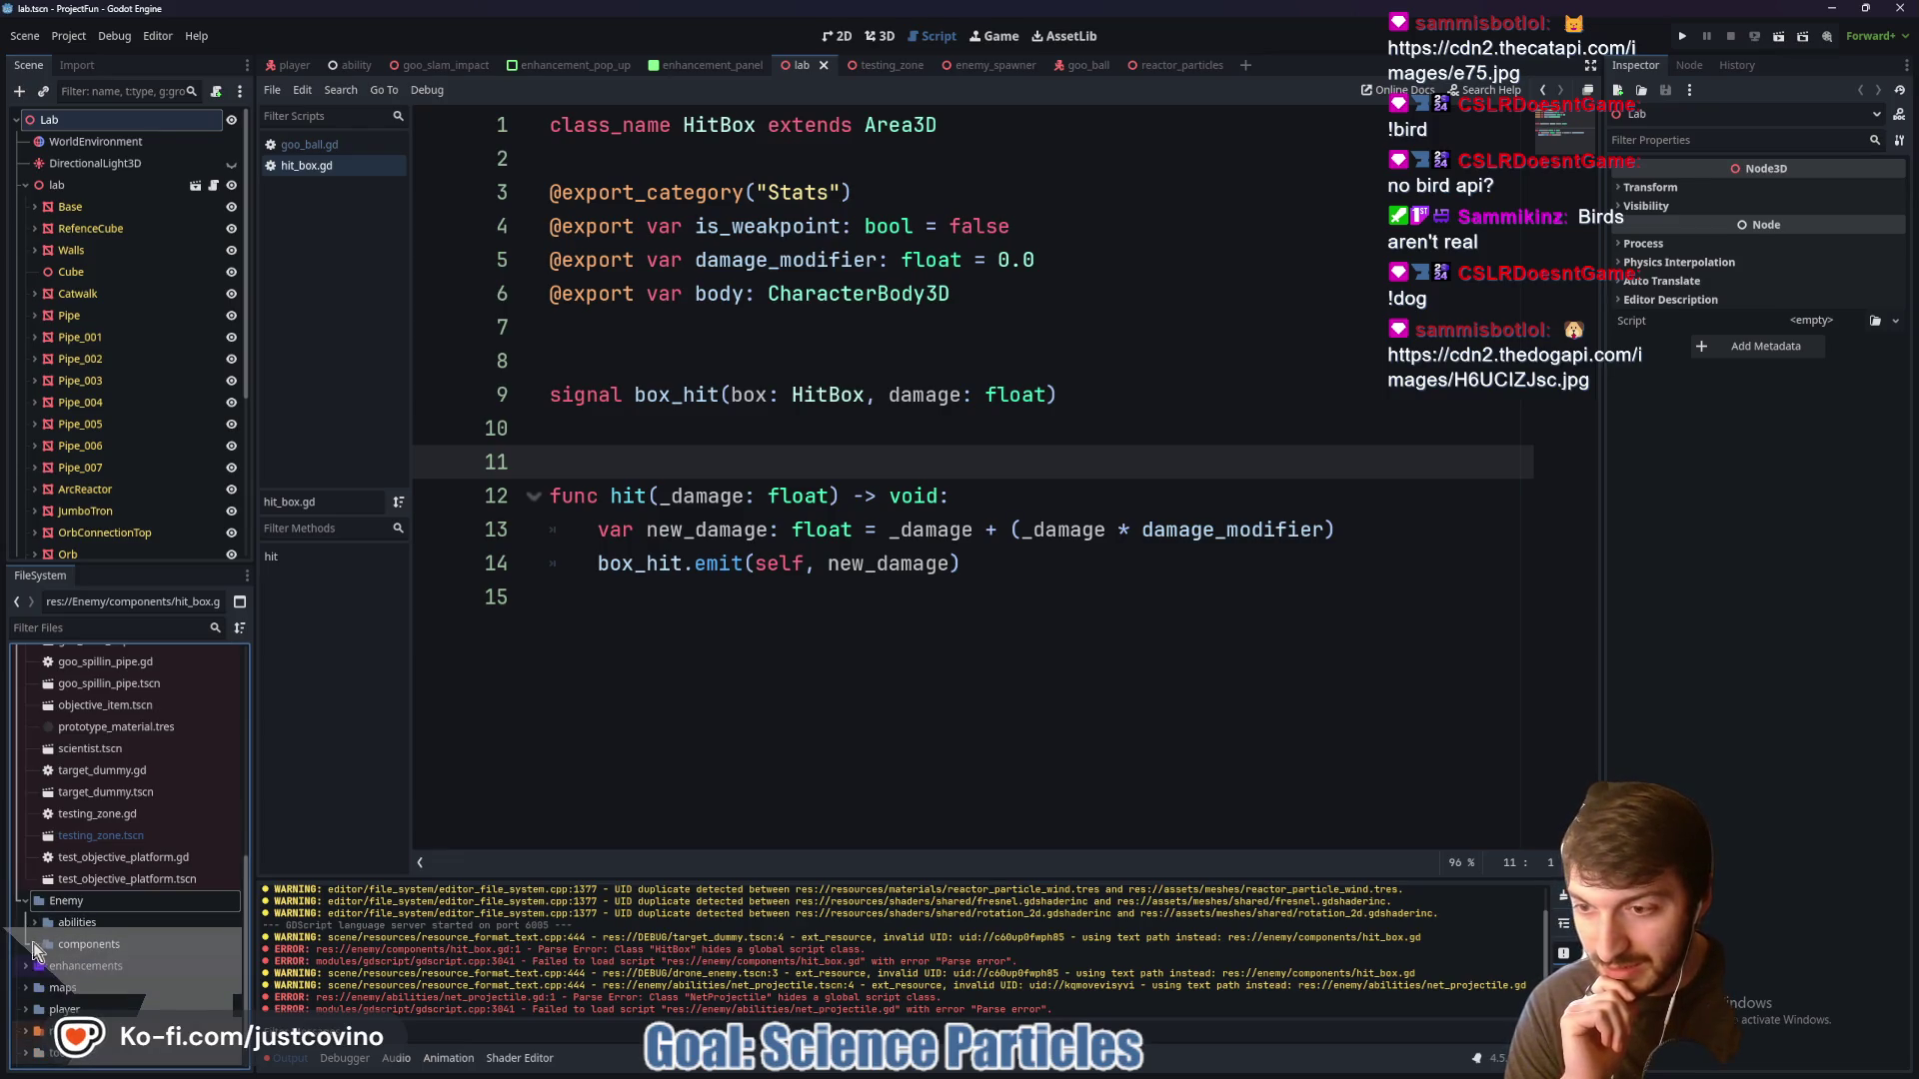
left_click(92, 966)
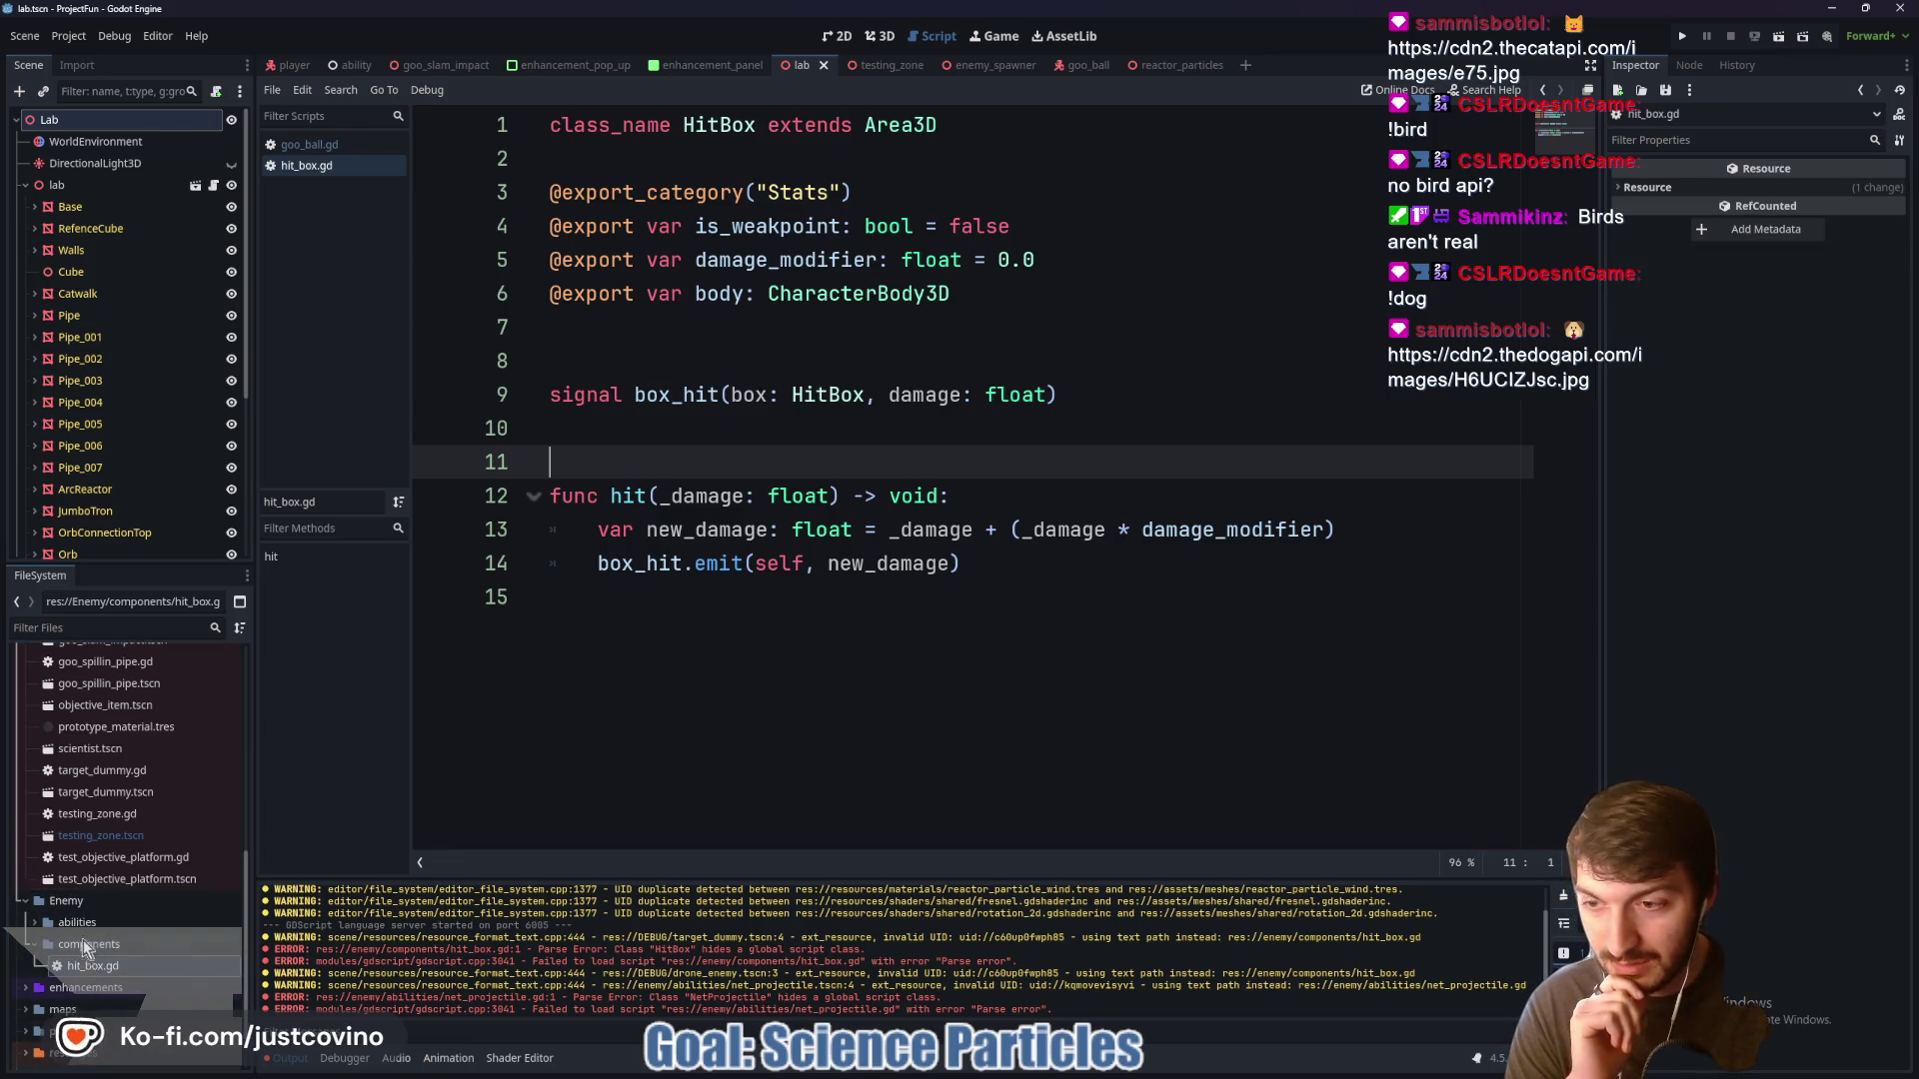
scroll(116, 895, "up", 2)
scroll(122, 886, "up", 7)
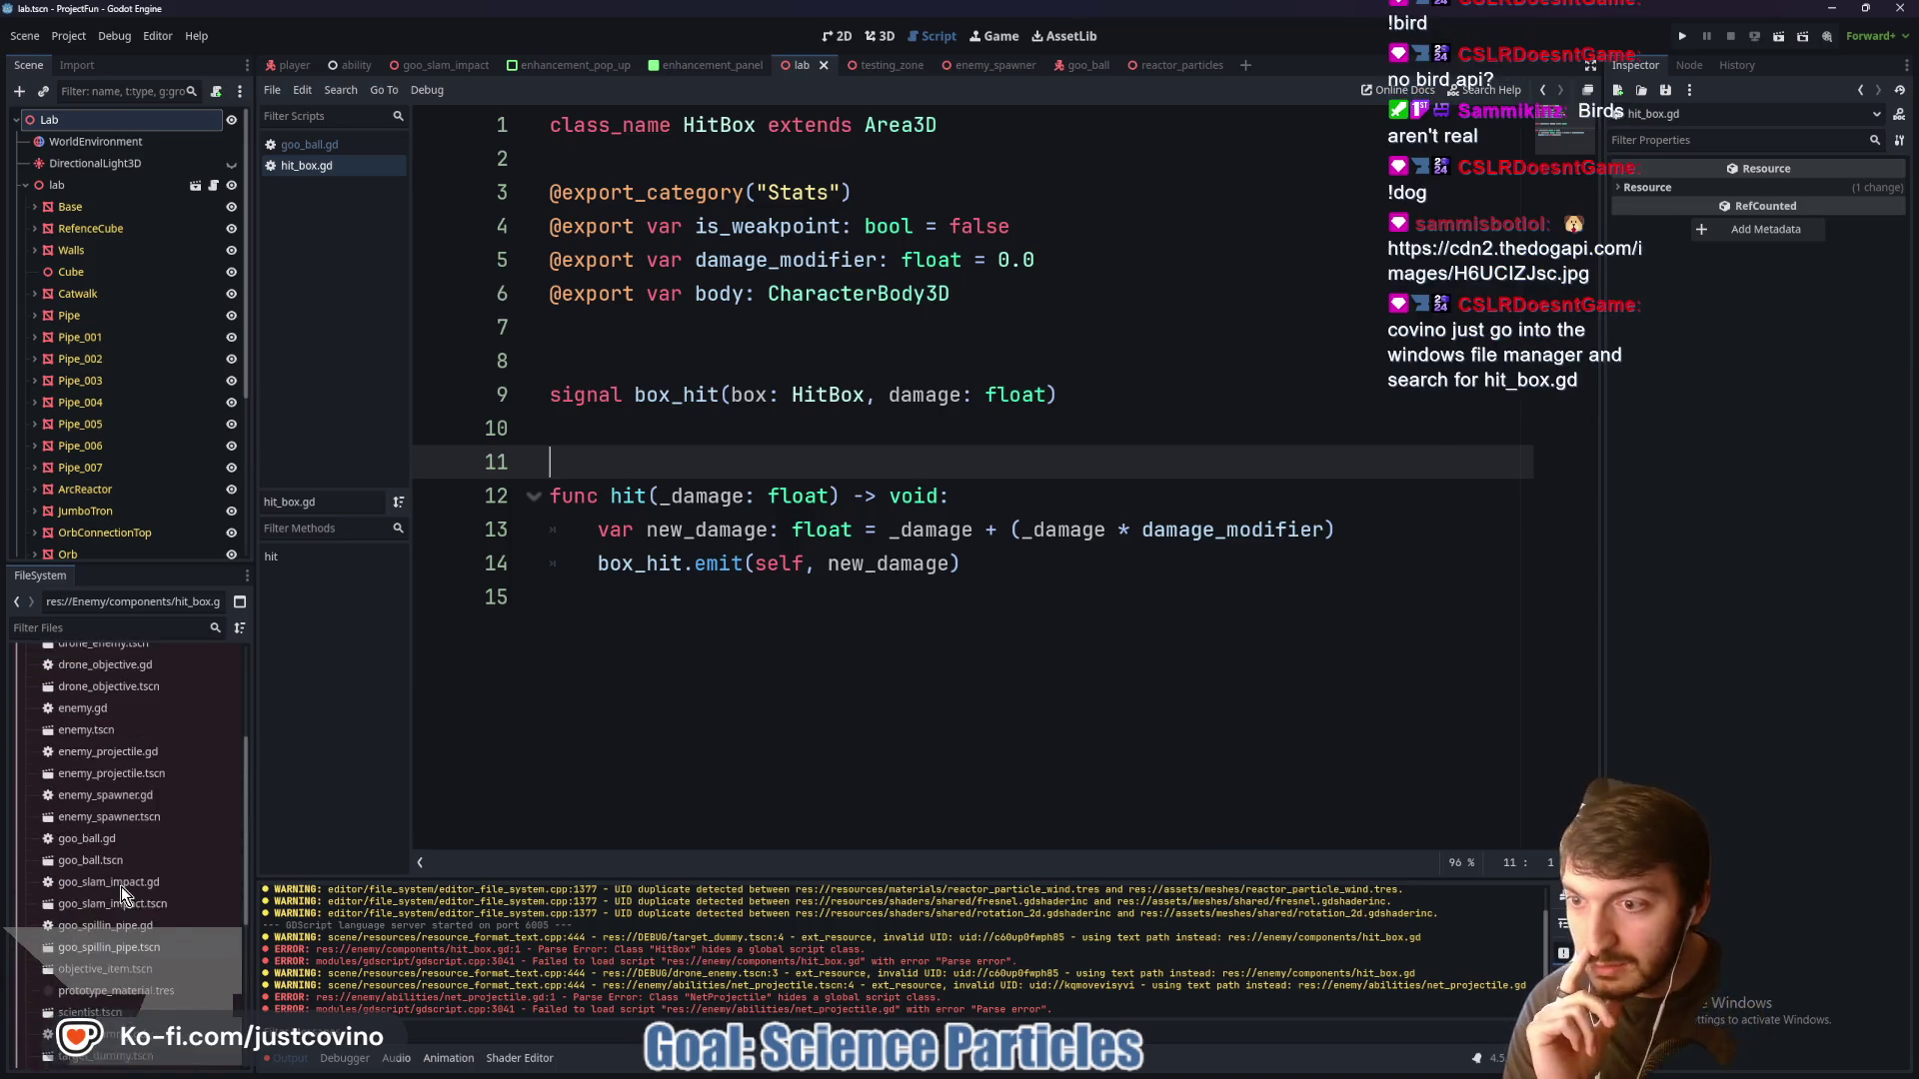
scroll(122, 886, "down", 1)
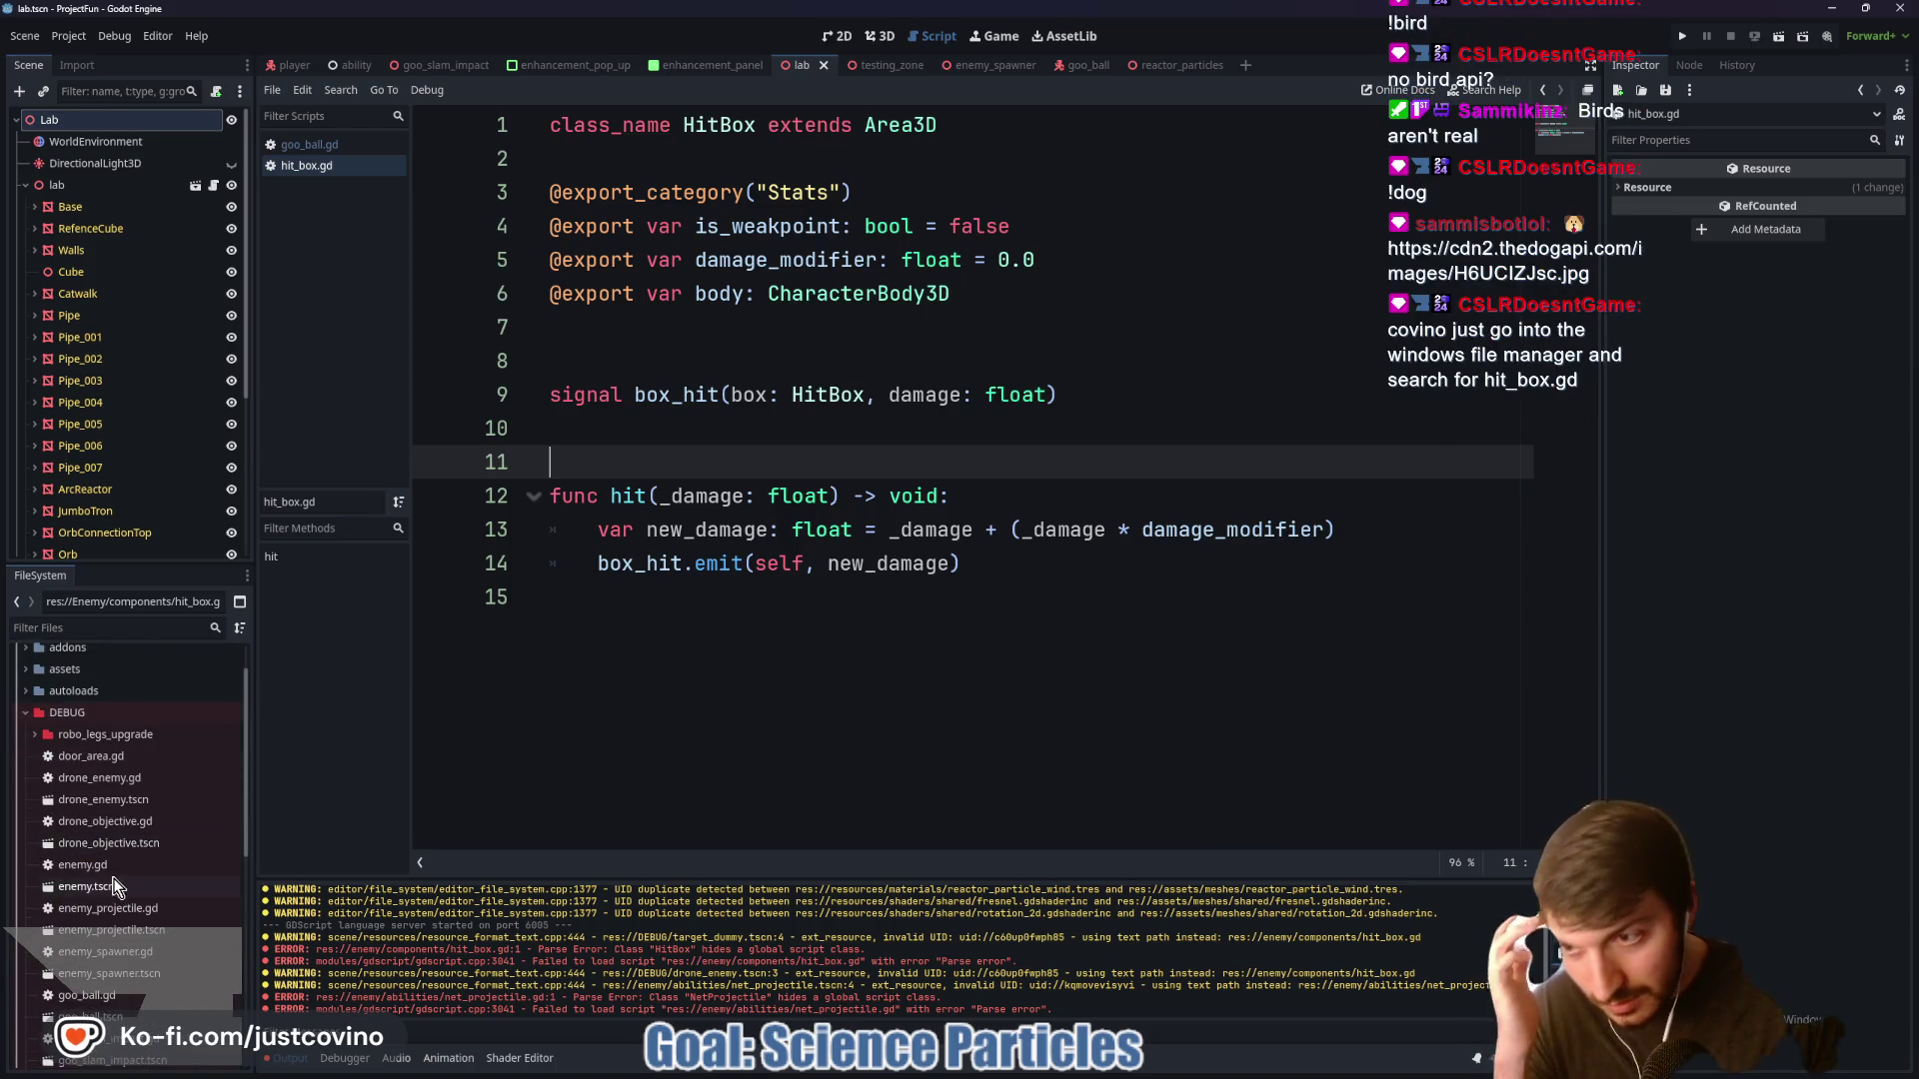
left_click(35, 736)
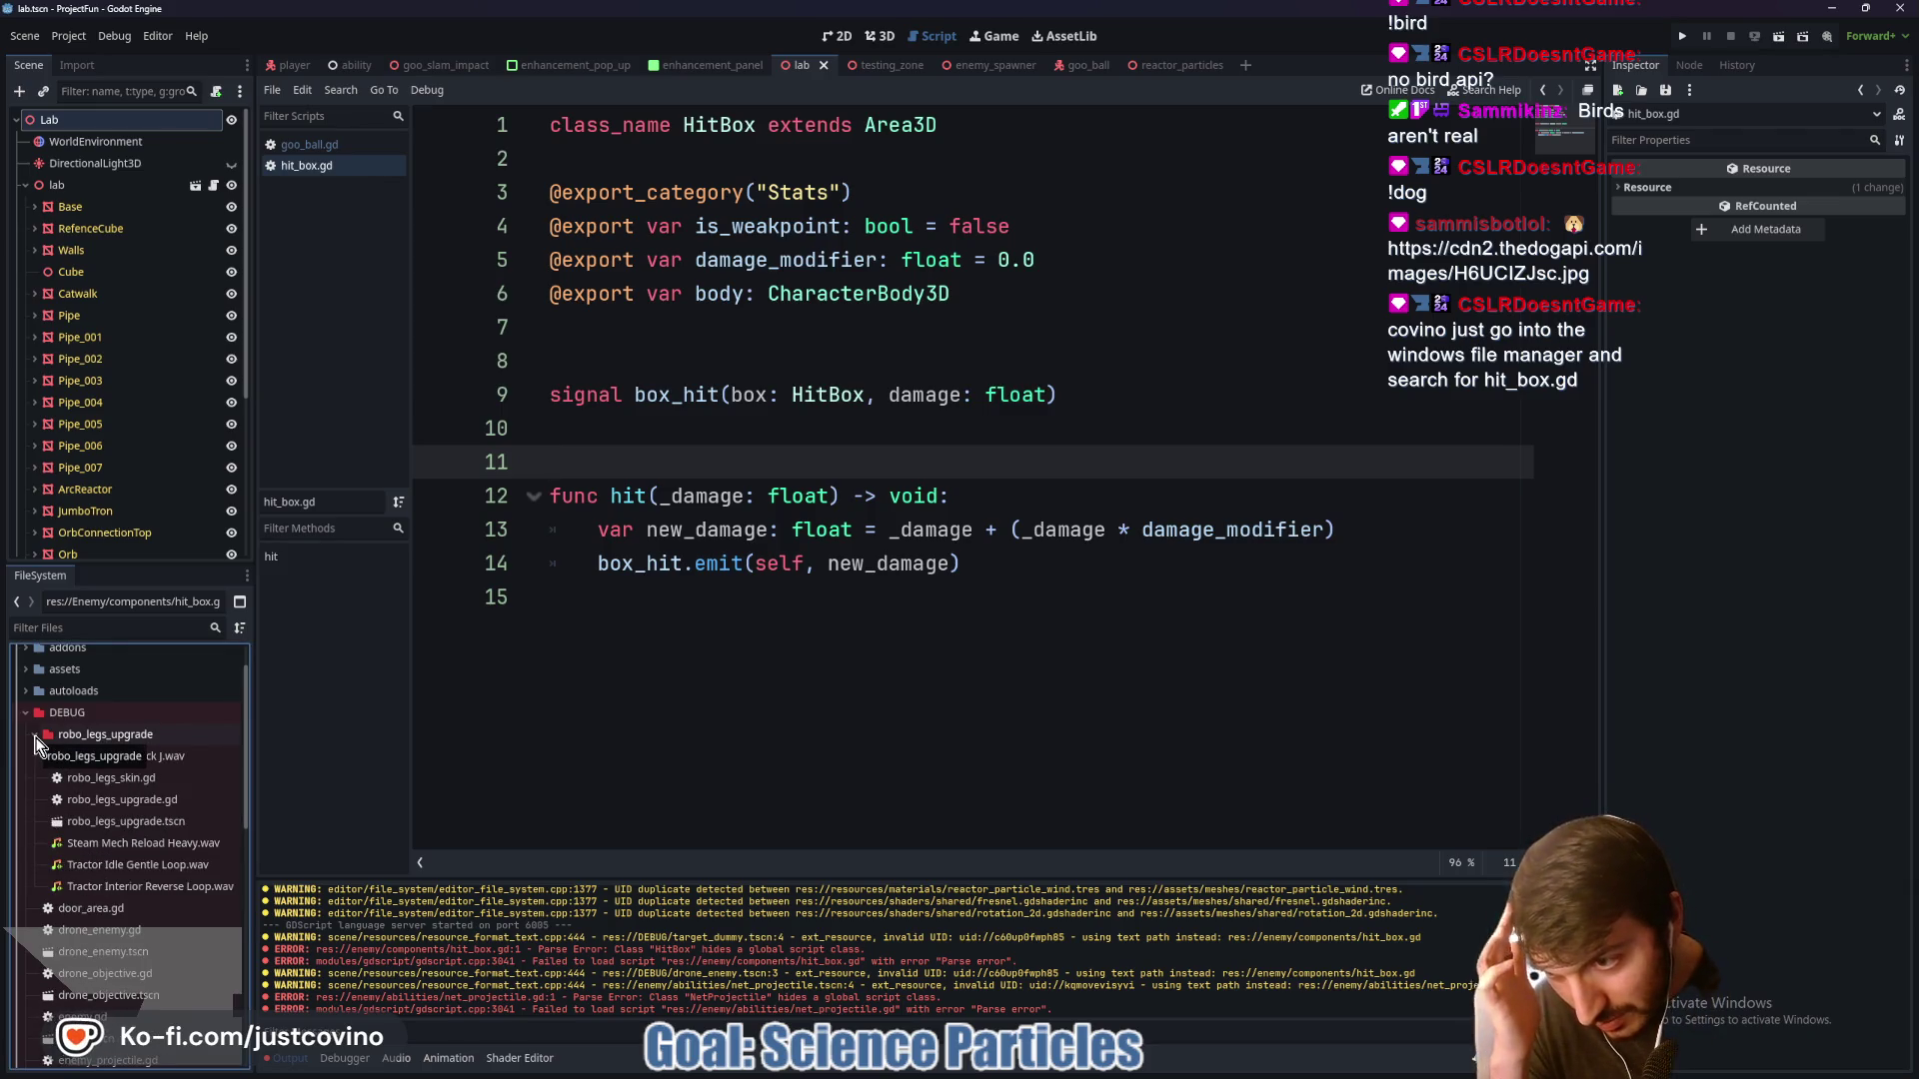
left_click(35, 737)
scroll(44, 757, "up", 1)
left_click(26, 745)
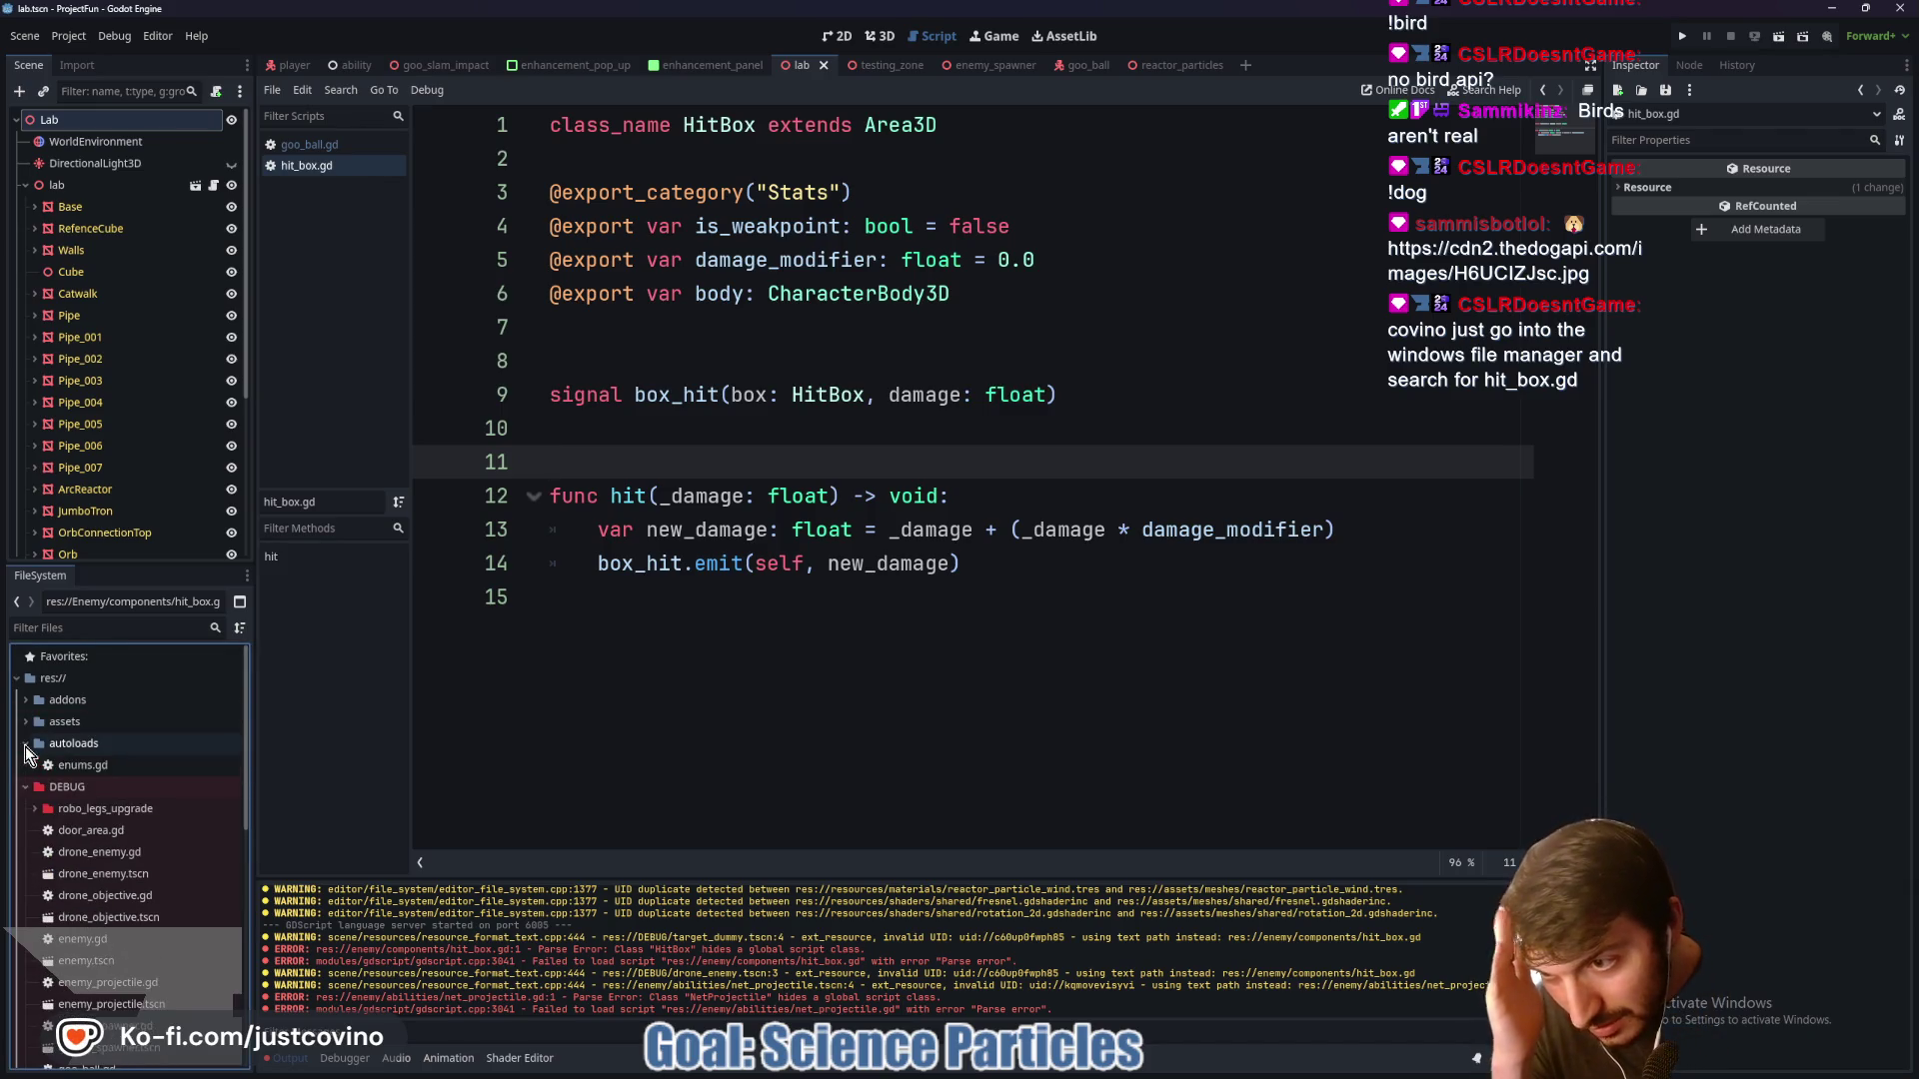
left_click(26, 744)
left_click(26, 723)
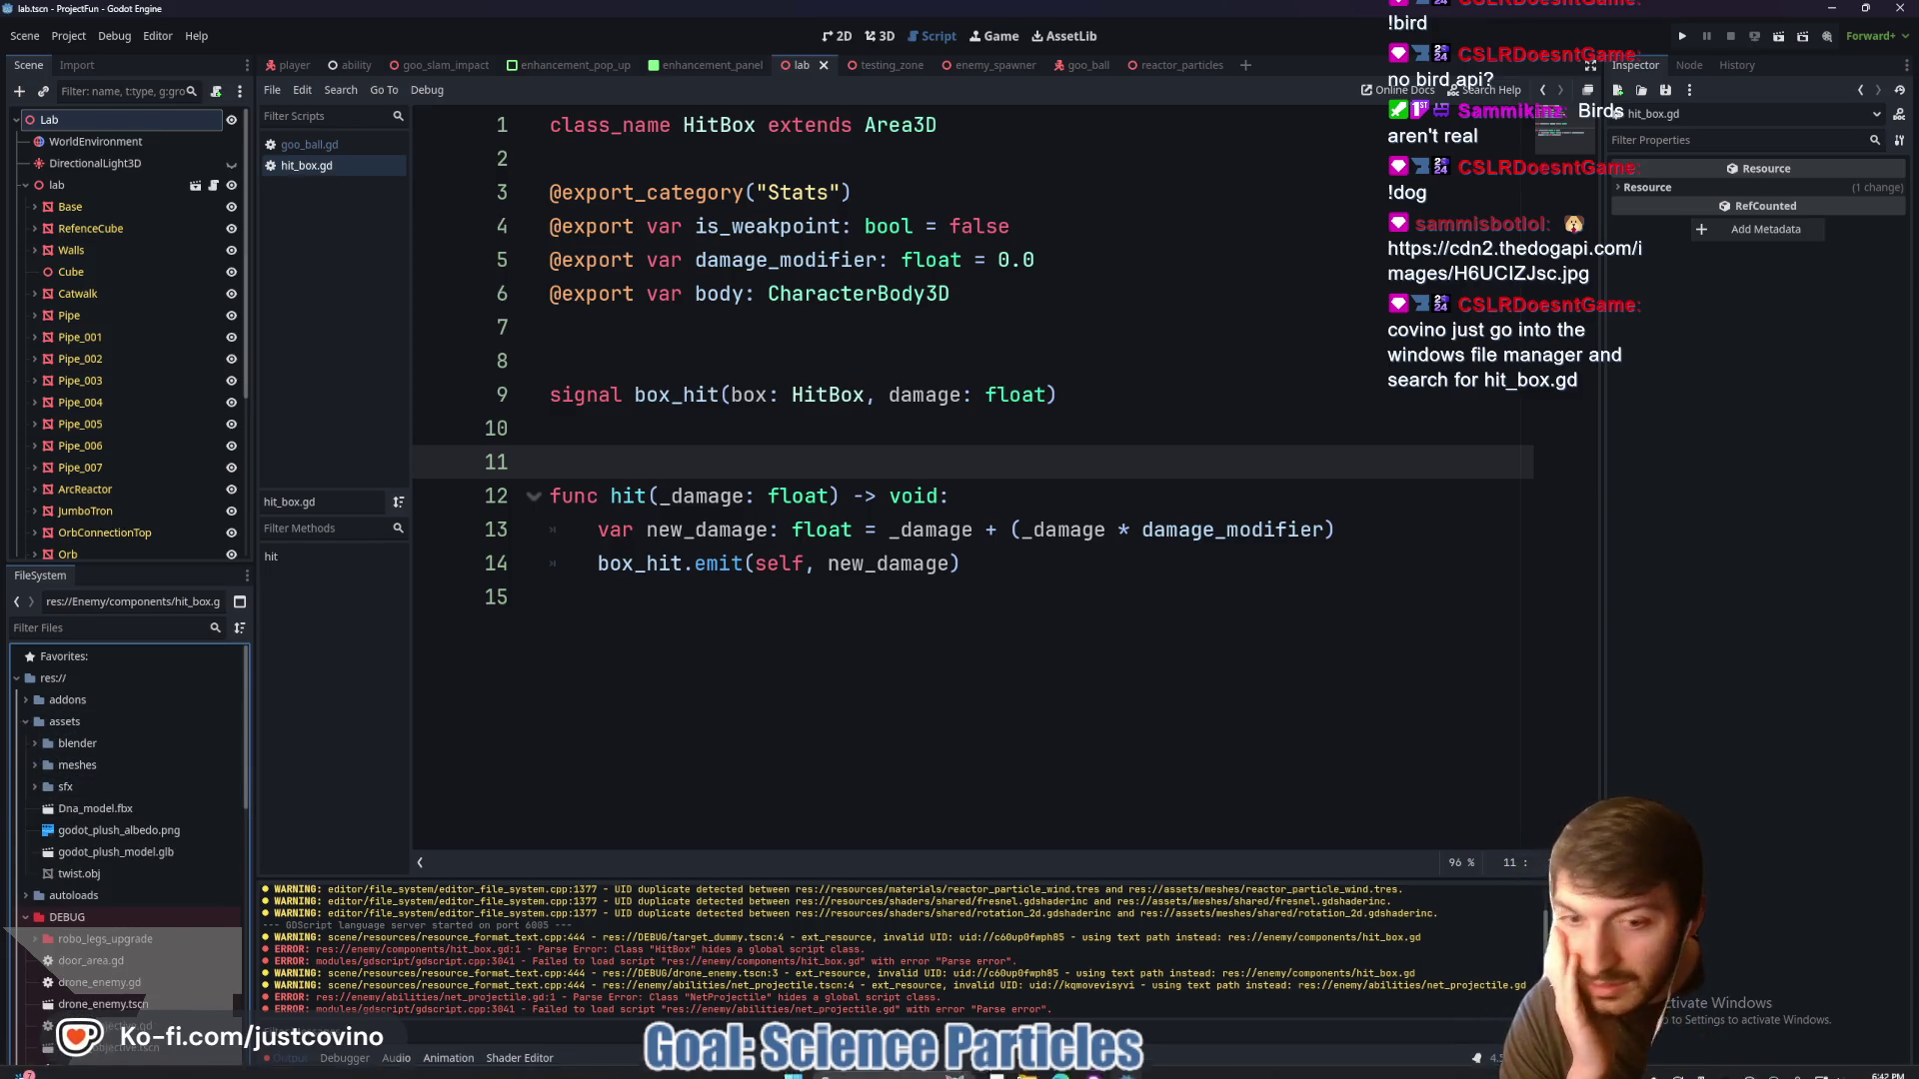
In File Explorer, look through DEBUG, return to project-fun and search it for hit_box
left_click(1027, 1059)
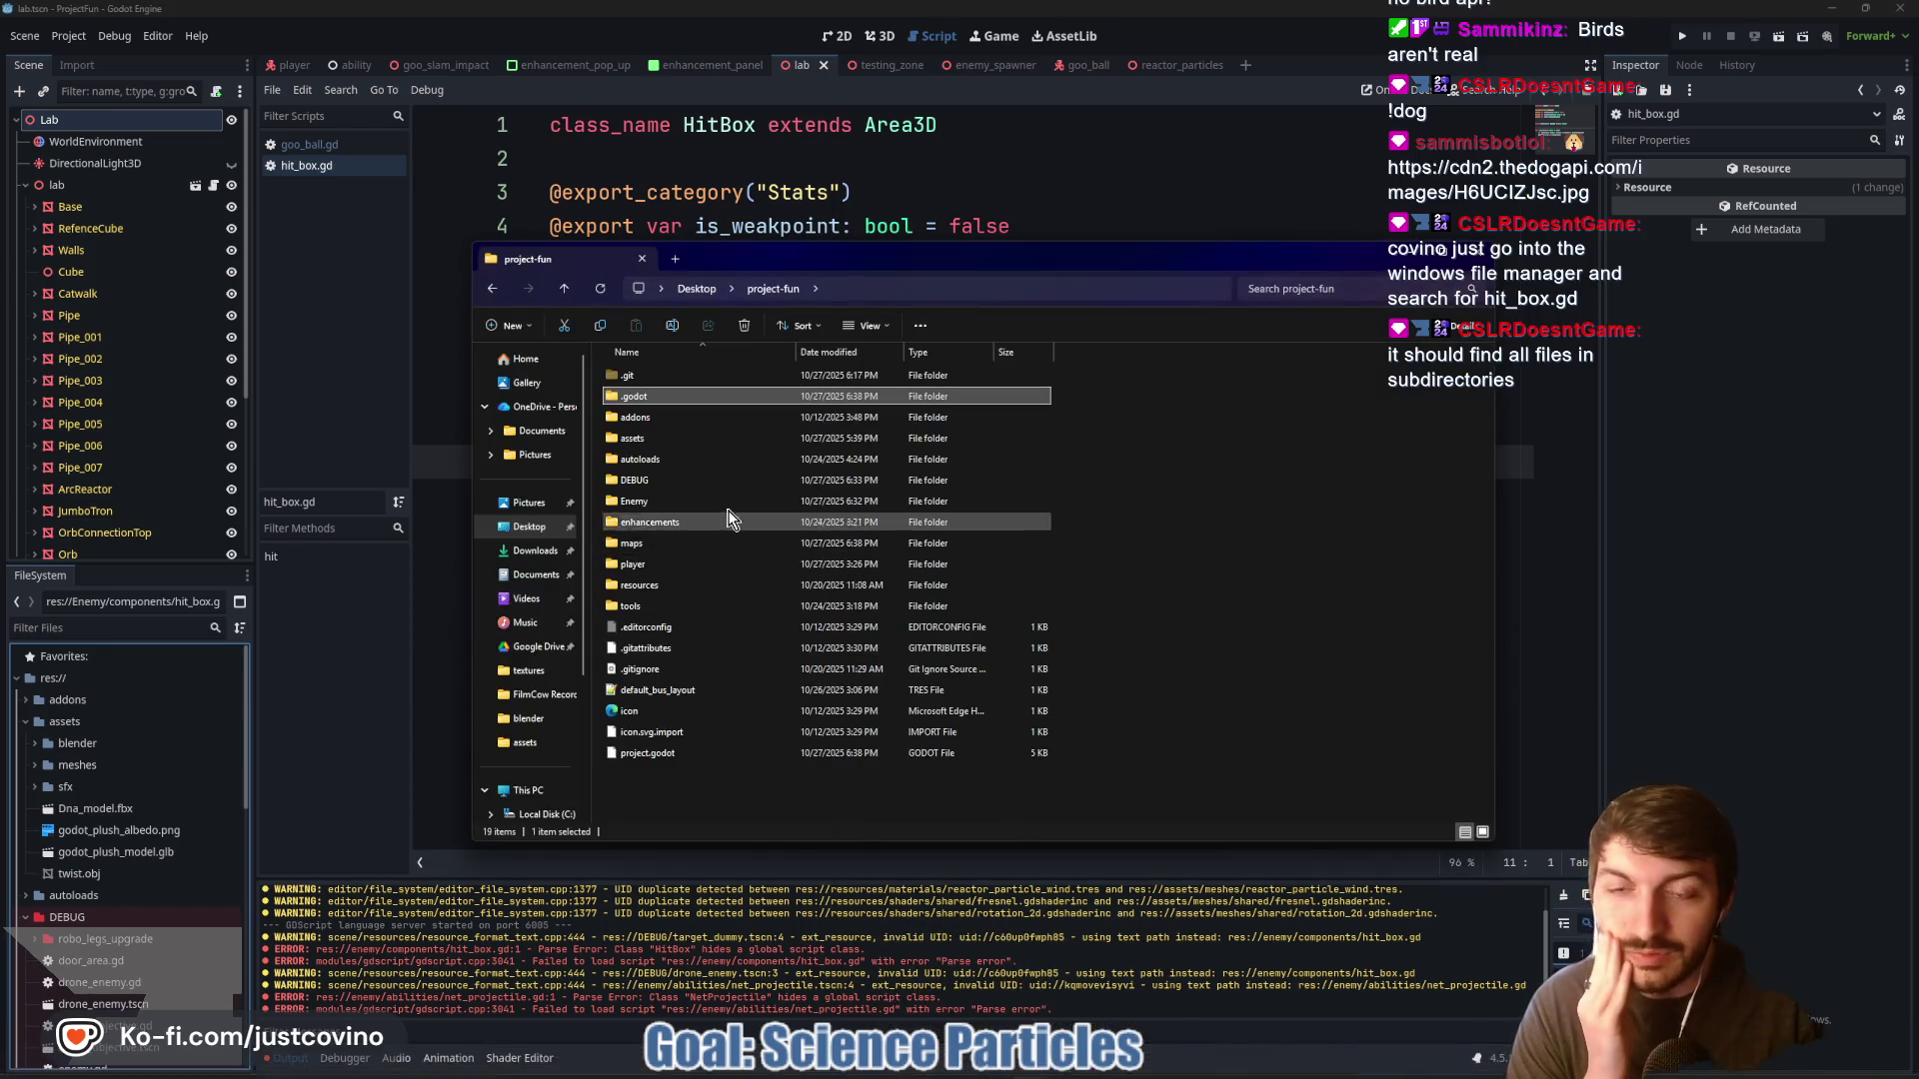
double_click(674, 480)
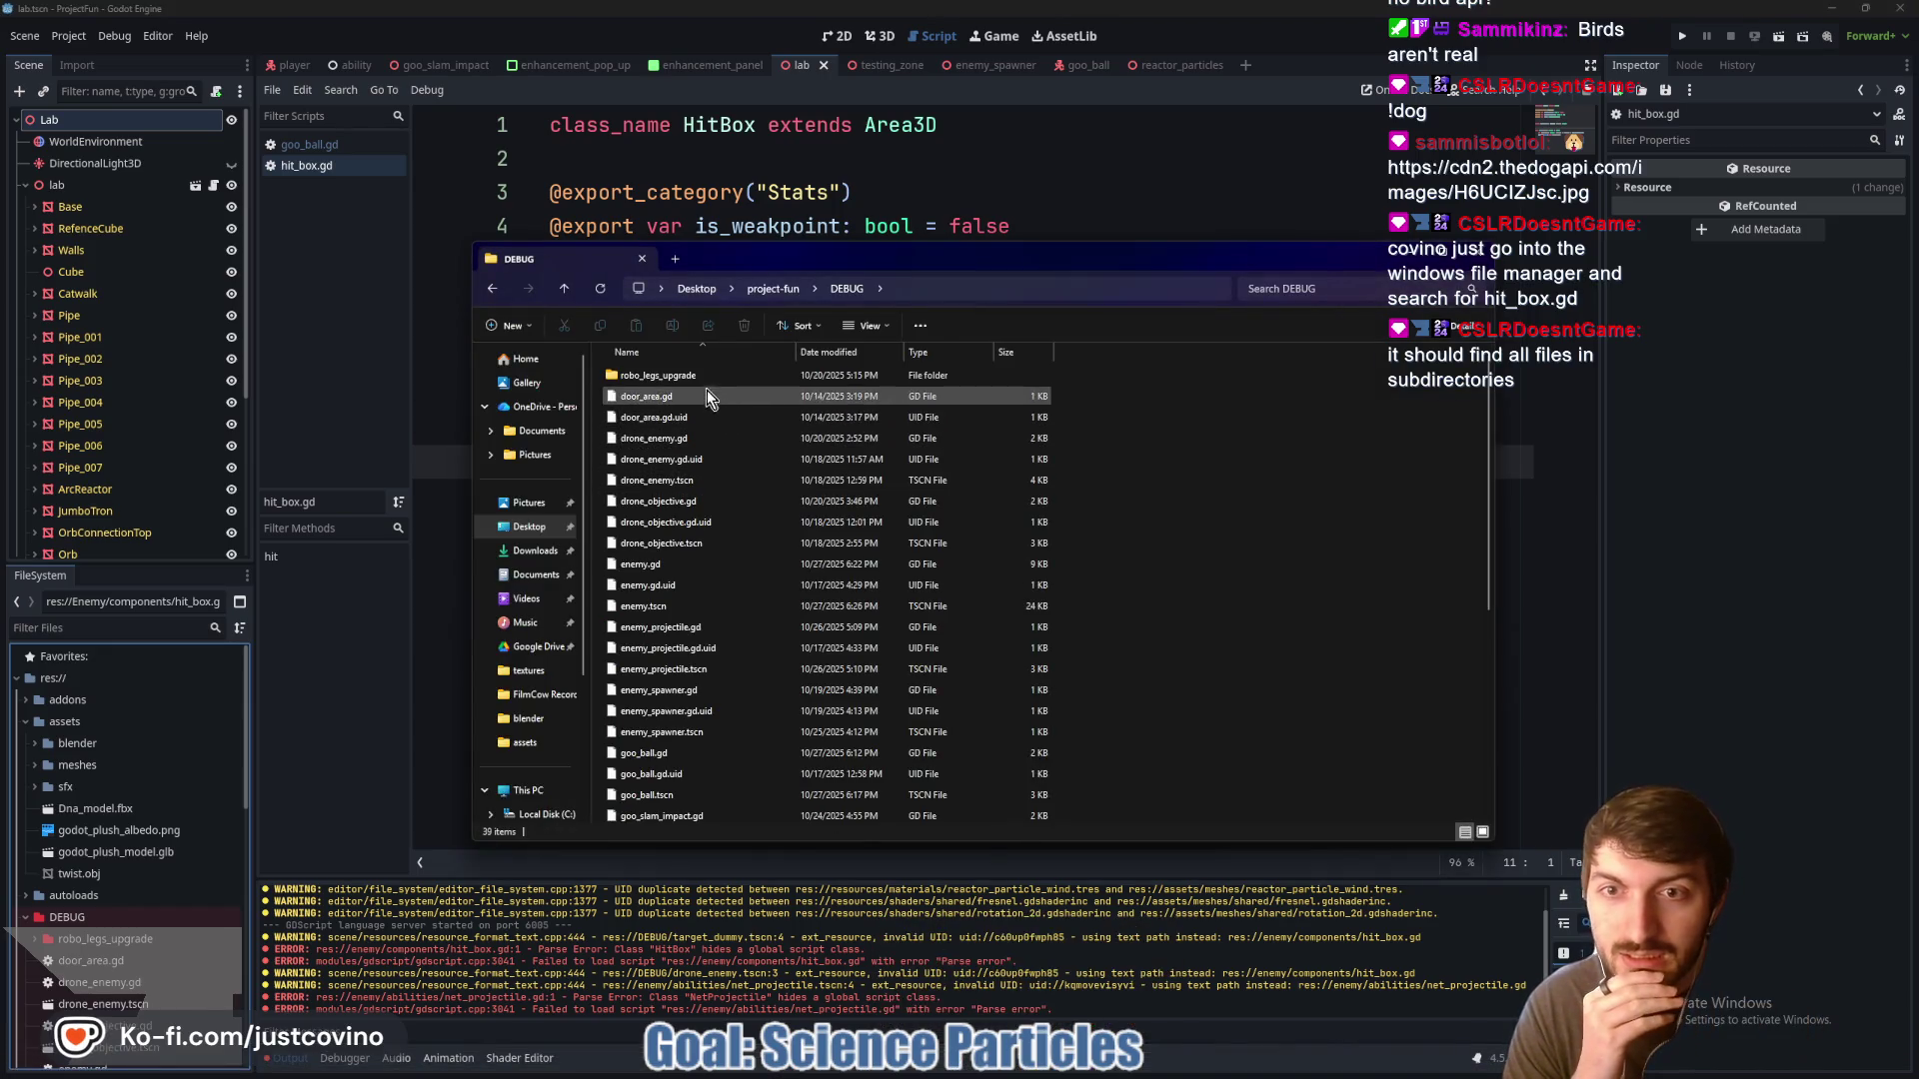
scroll(709, 500, "down", 3)
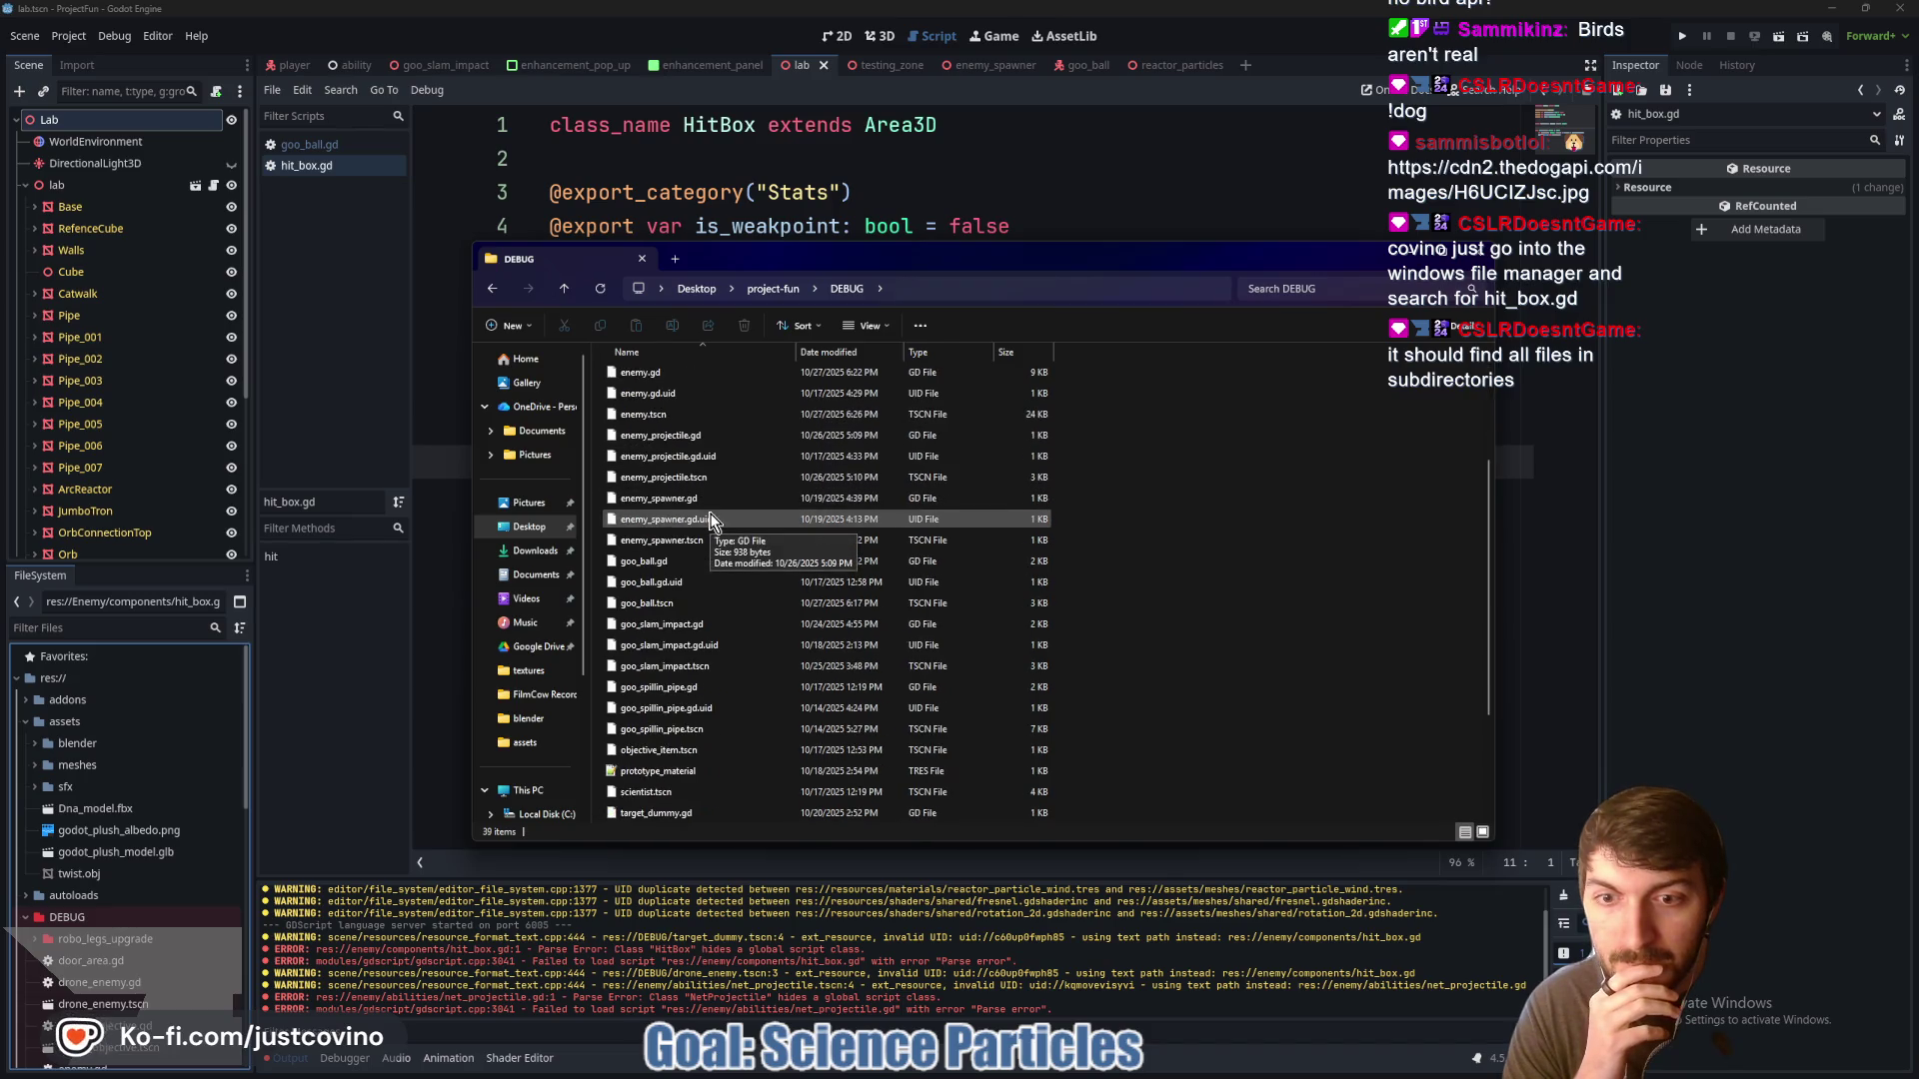
scroll(711, 522, "down", 3)
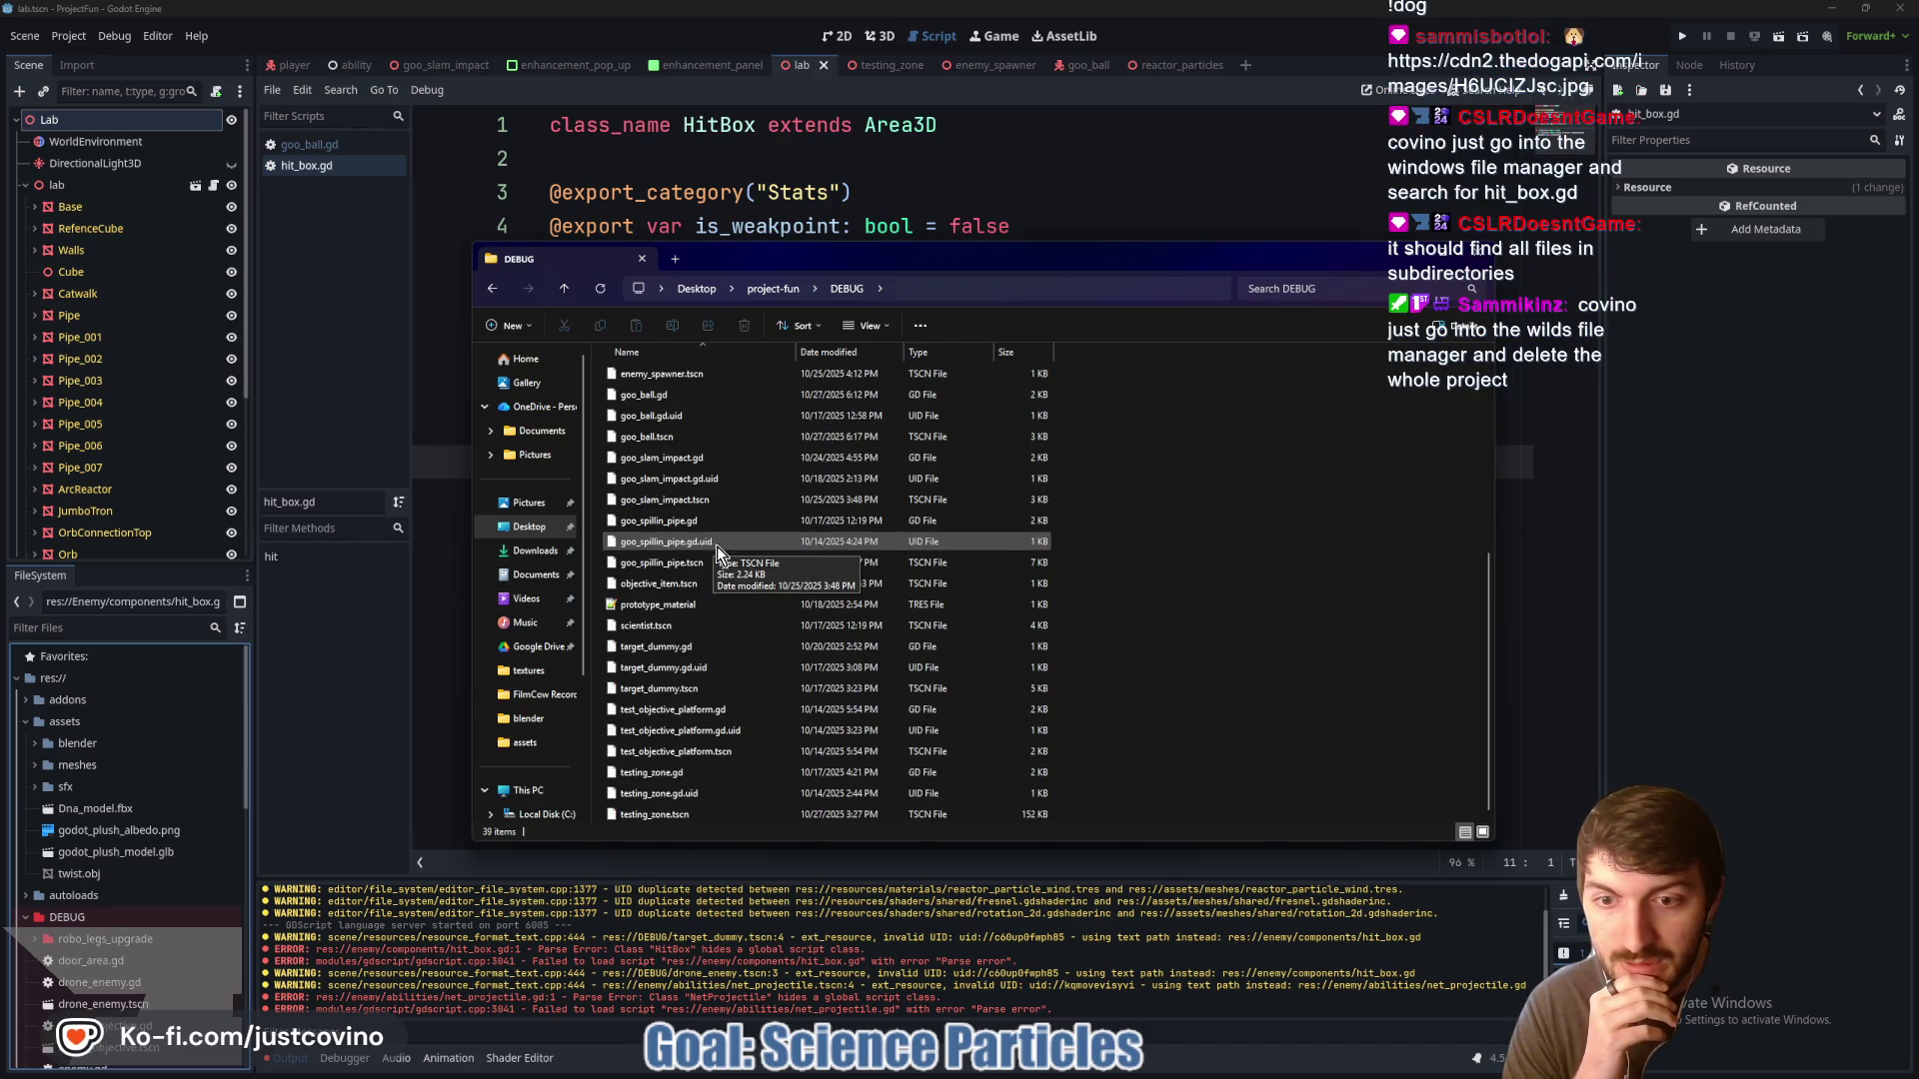
scroll(717, 545, "up", 6)
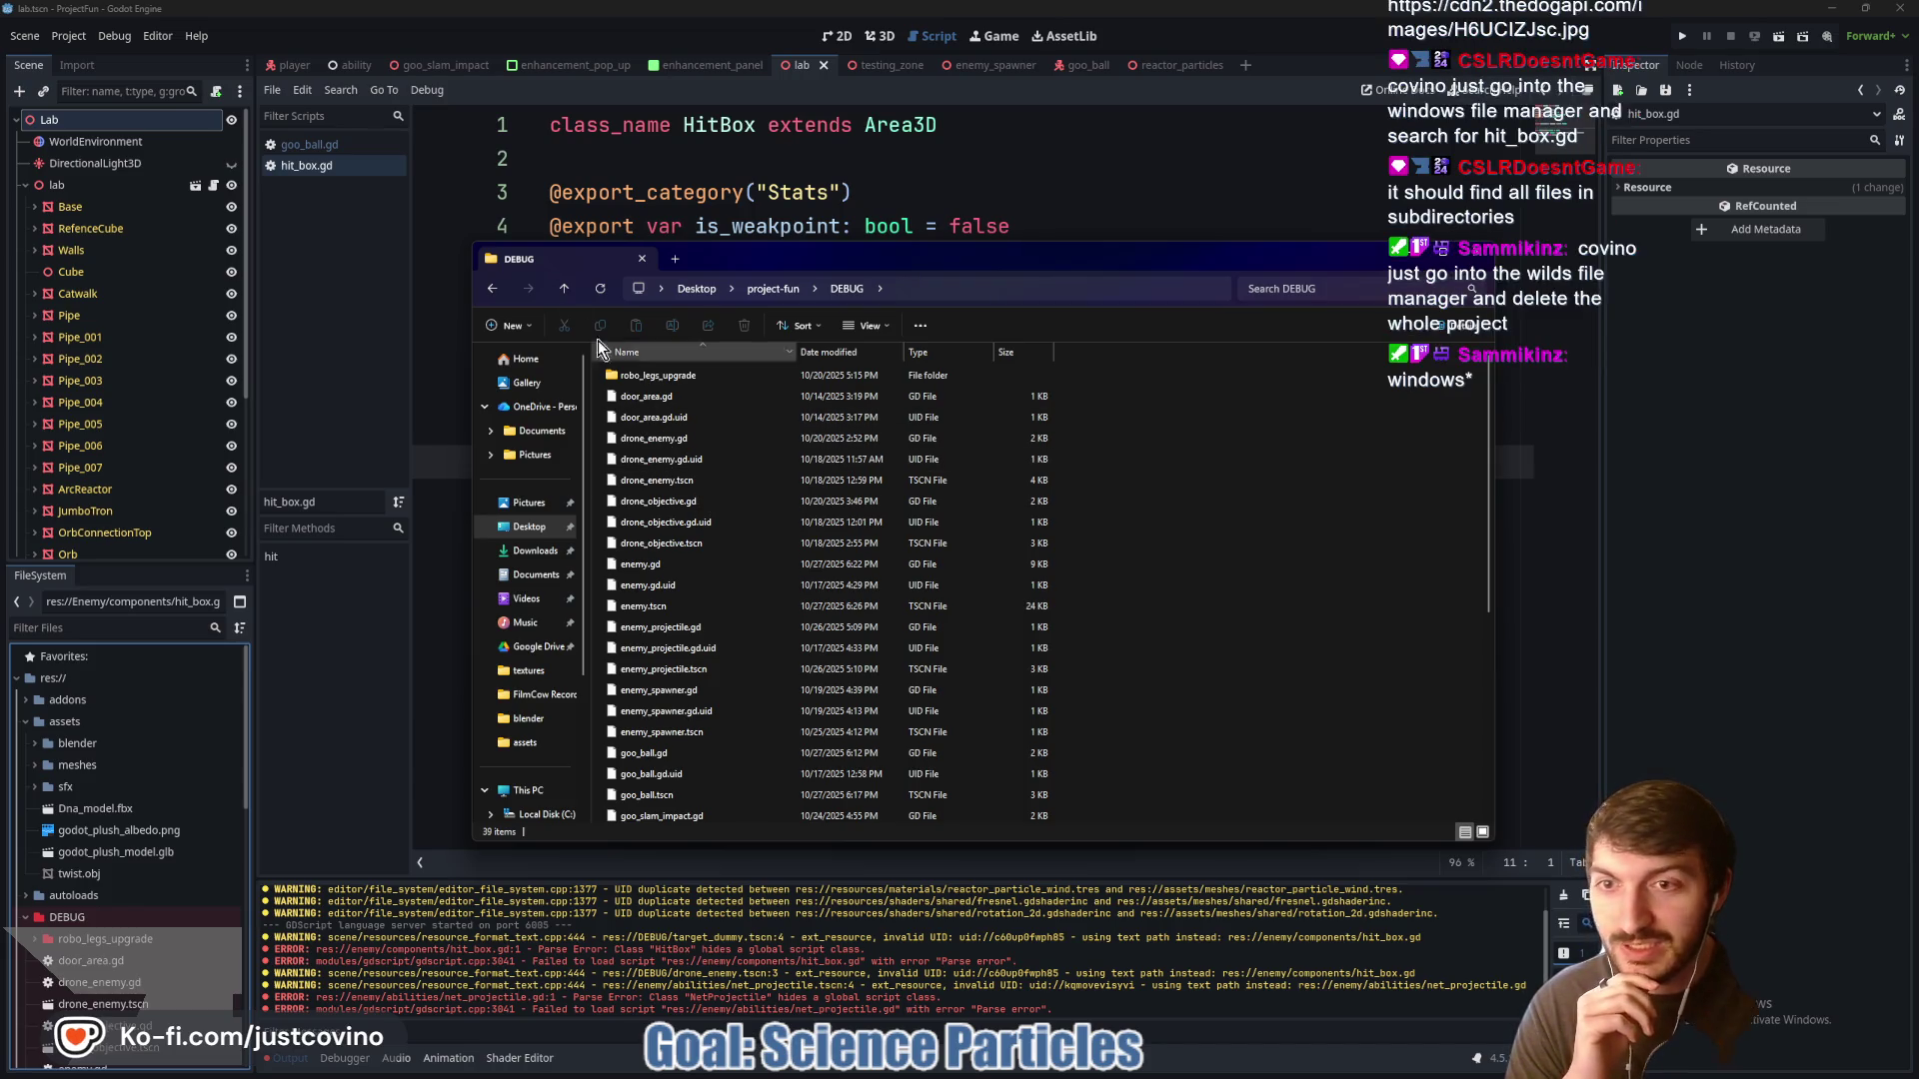
left_click(564, 290)
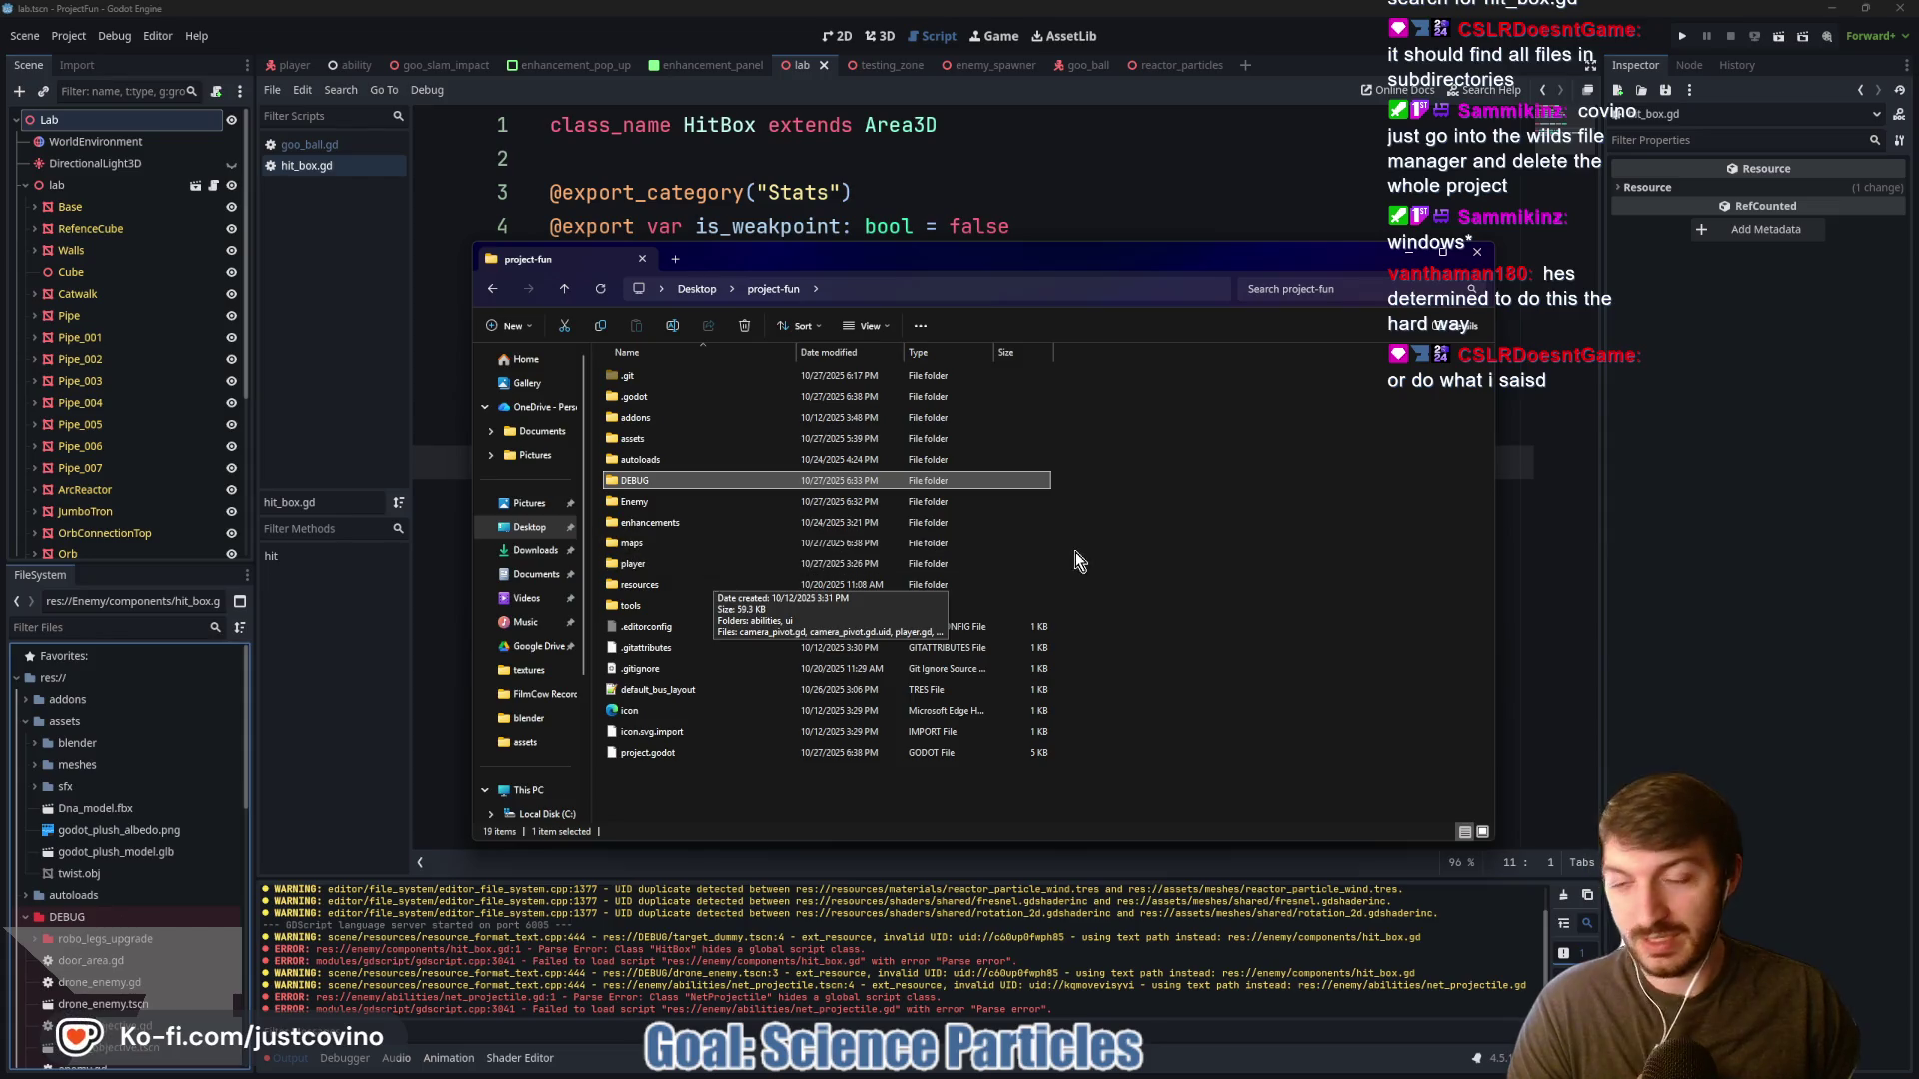
left_click(1285, 288)
type("hit_bo")
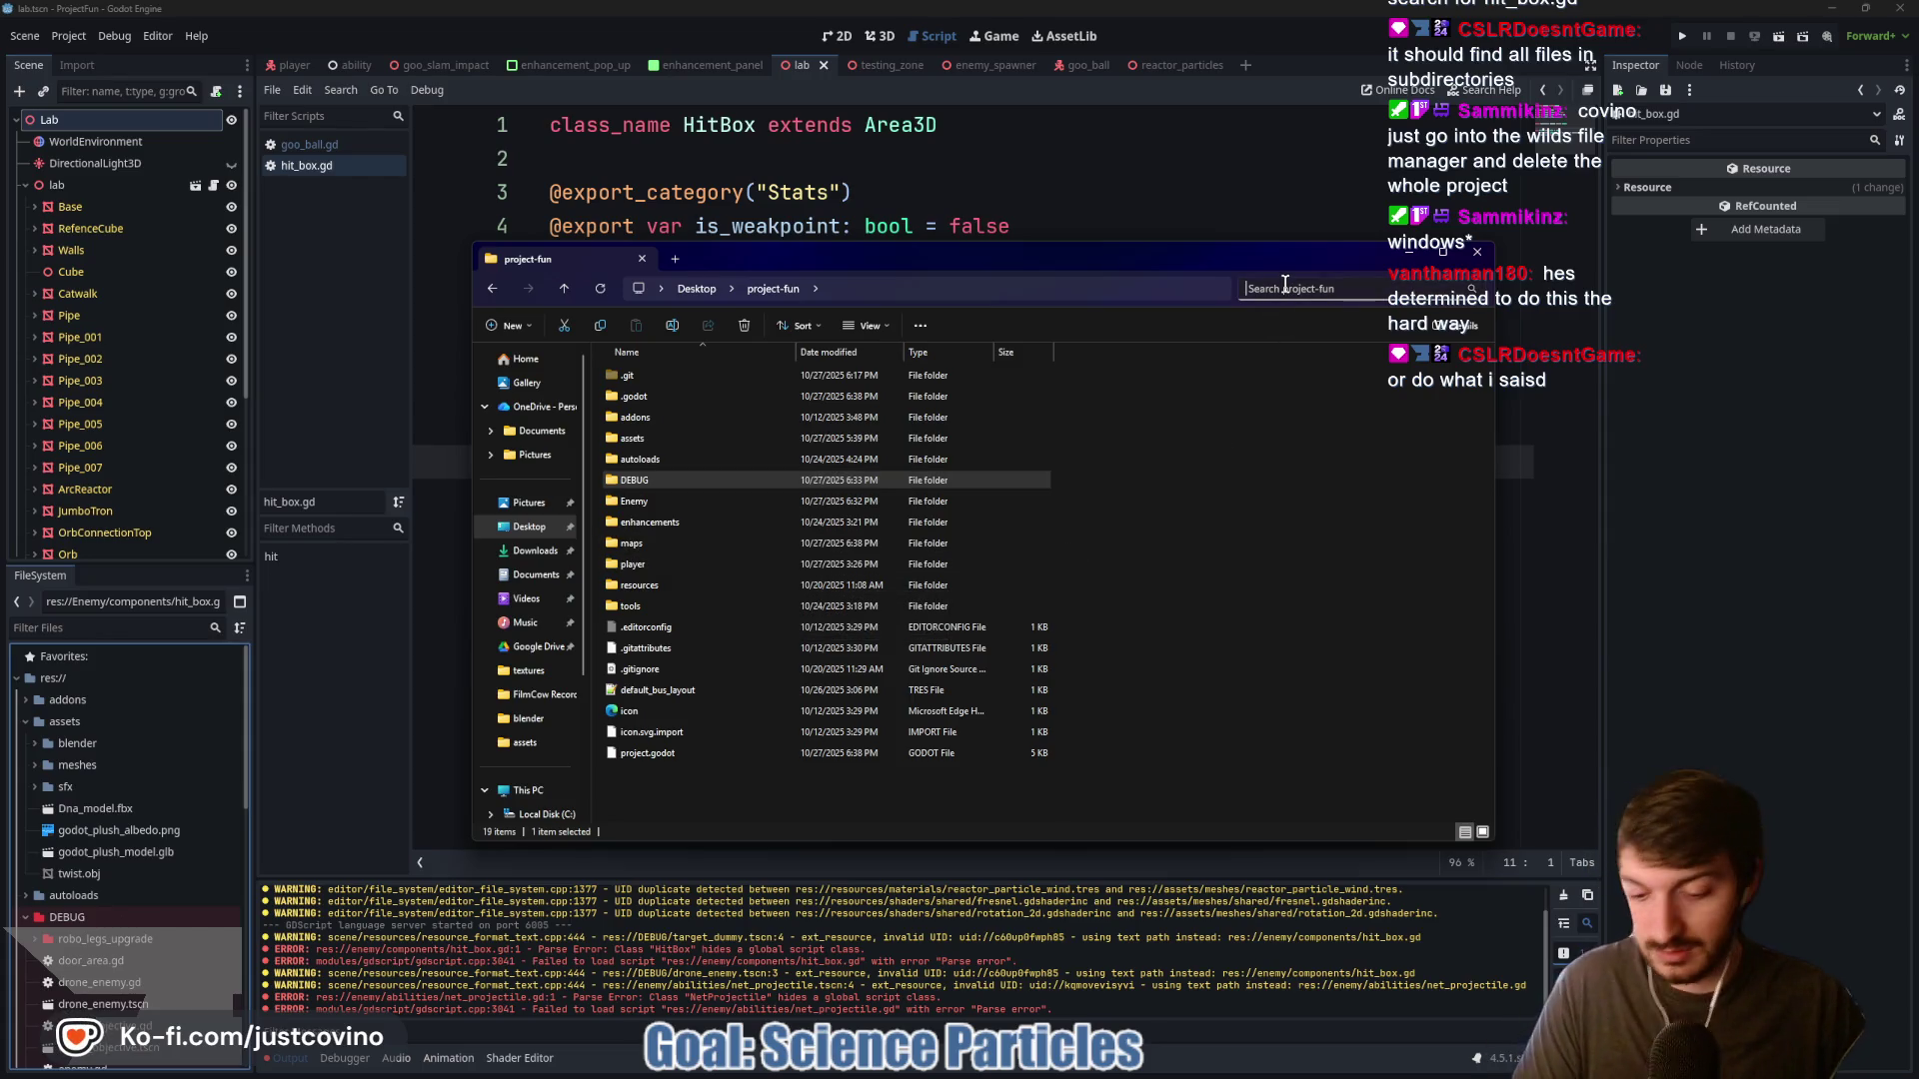
type("x")
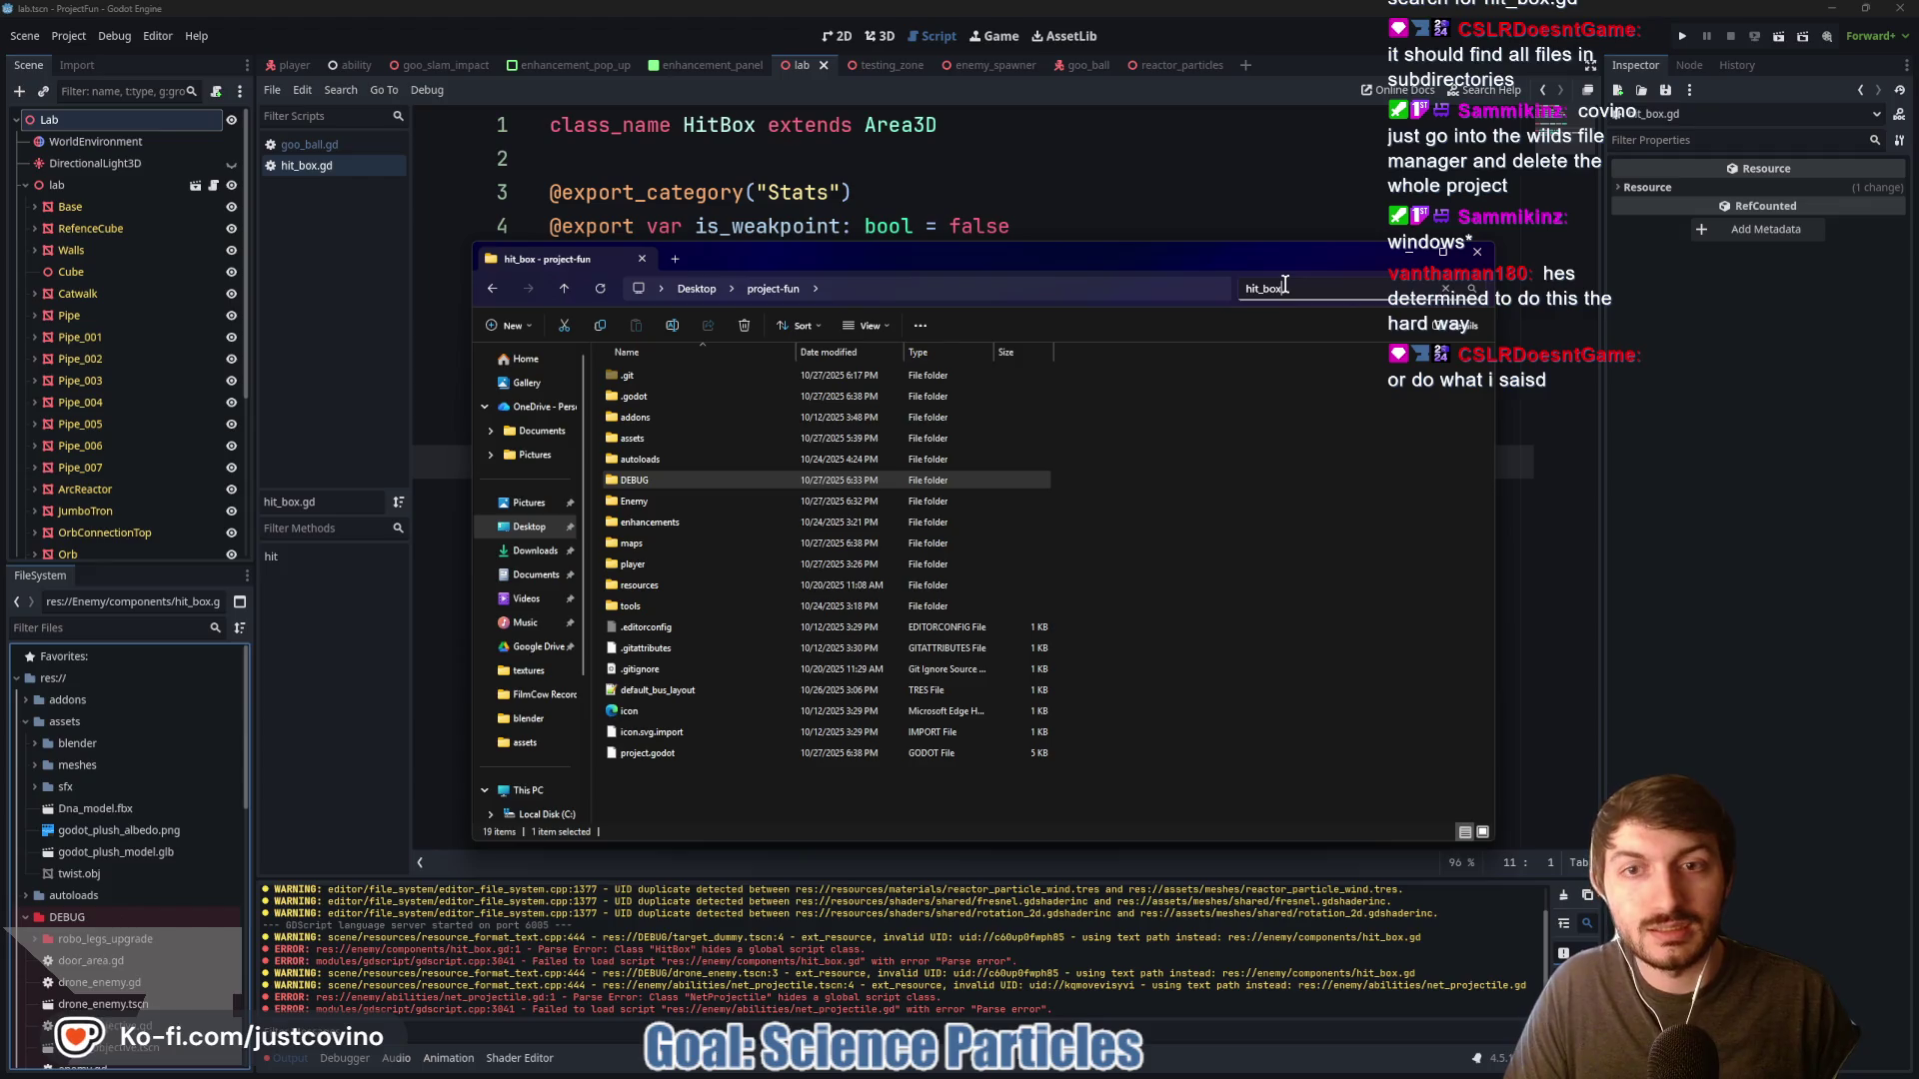
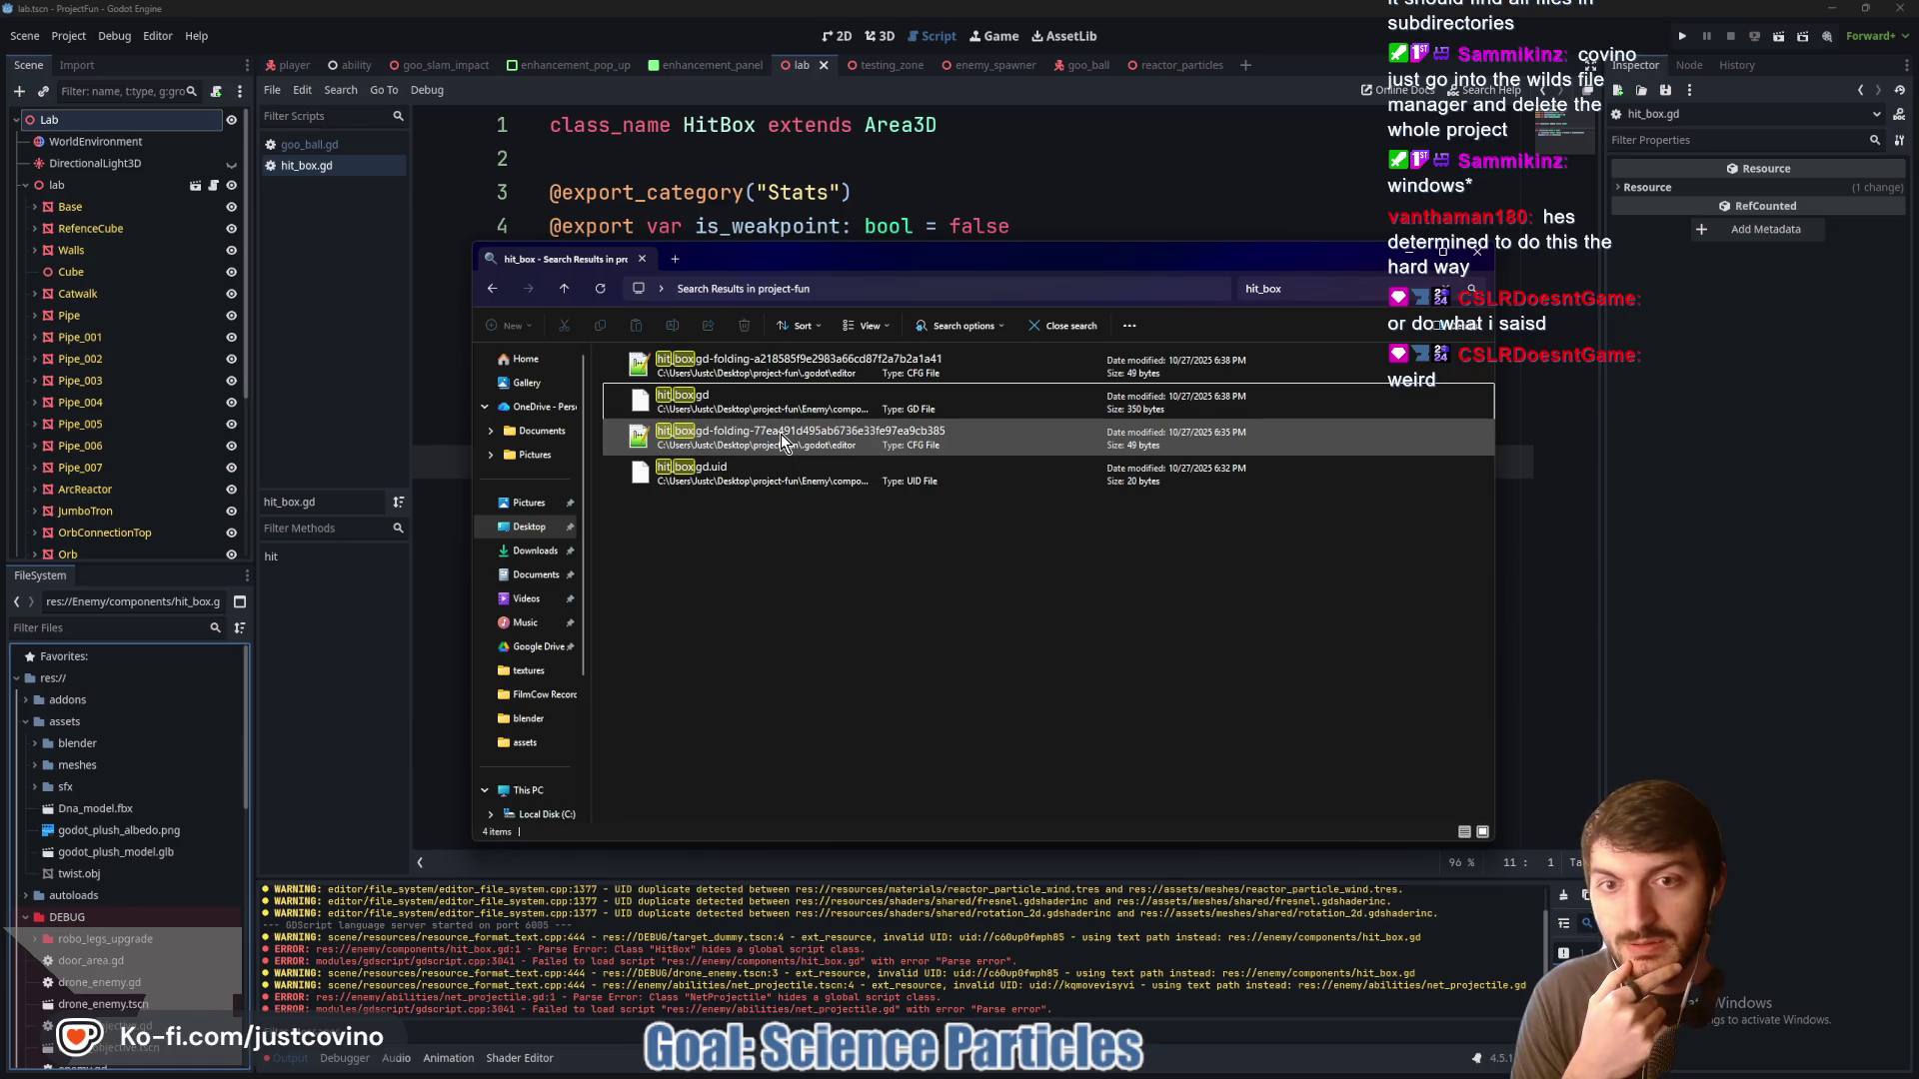
Open the first folding .cfg search result in Notepad++ just once
left_click(785, 441)
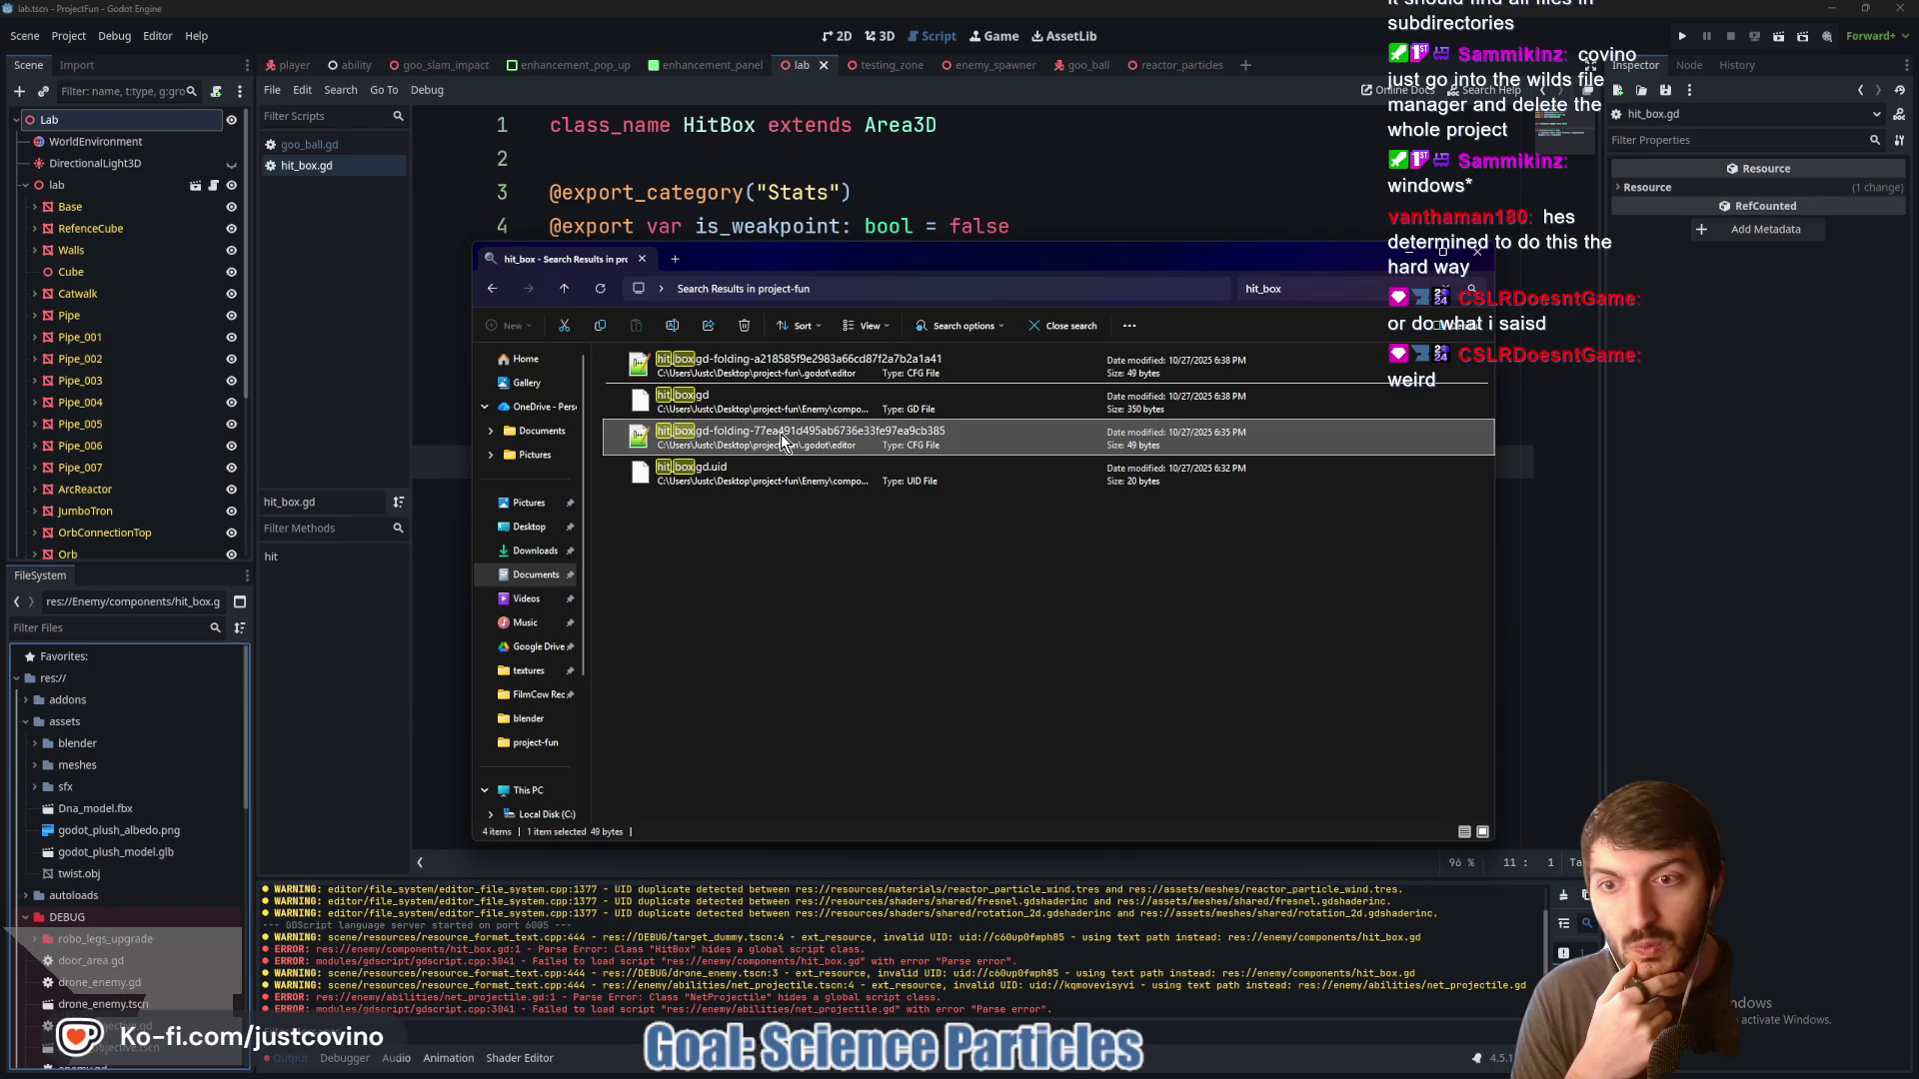
left_click(774, 368)
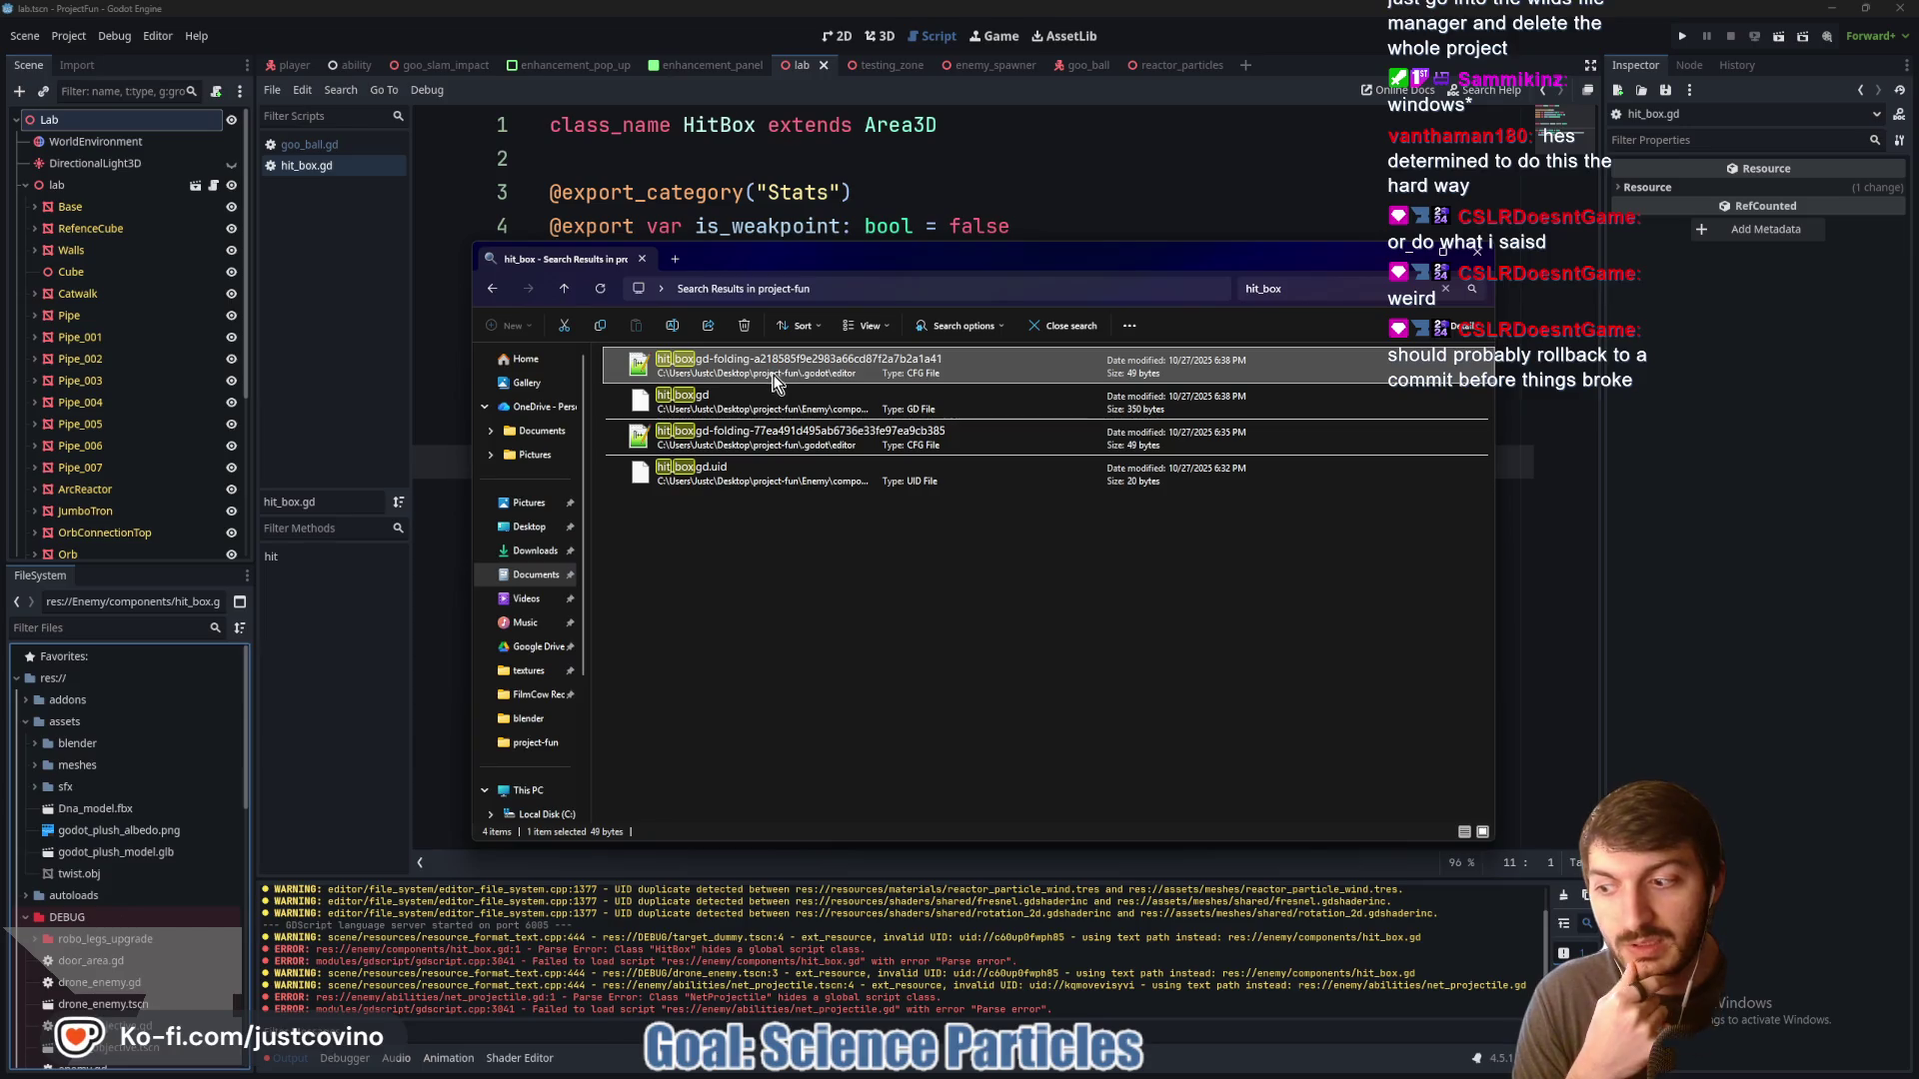
double_click(771, 378)
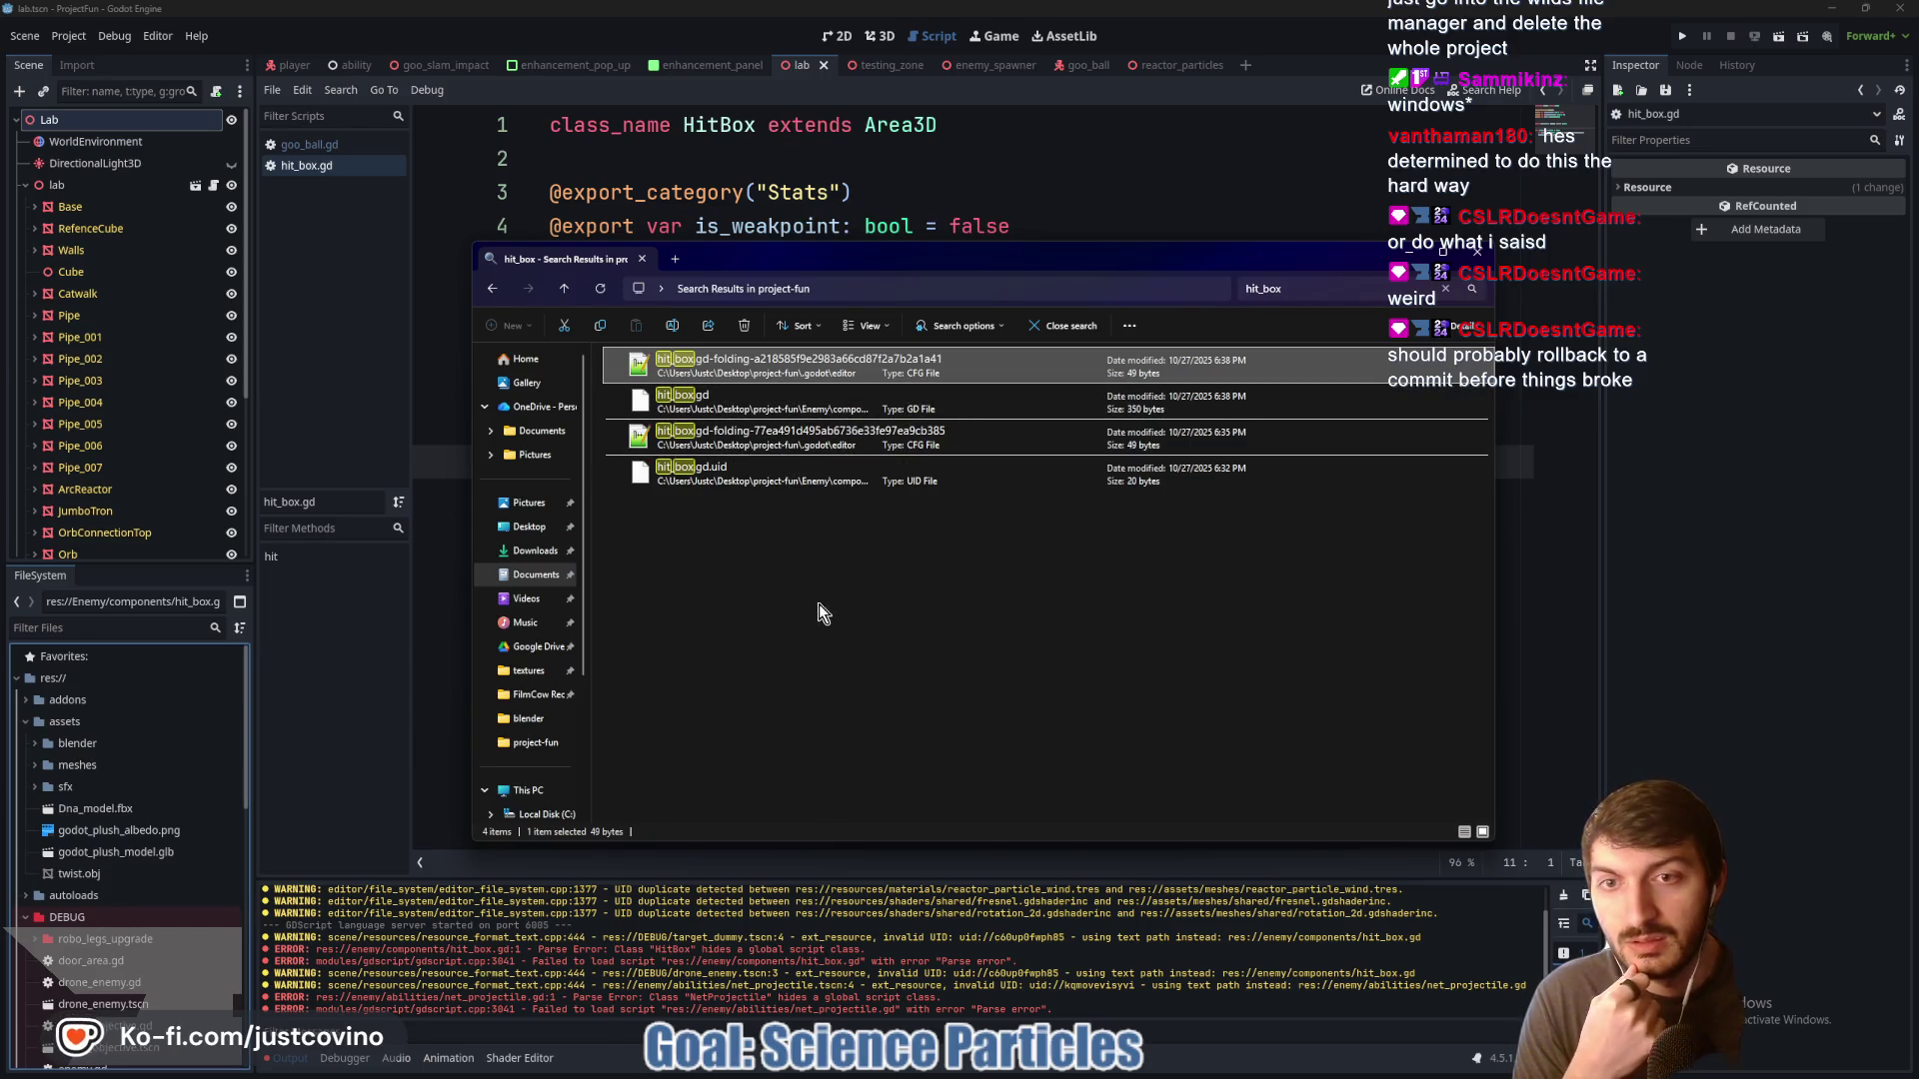
left_click(855, 440)
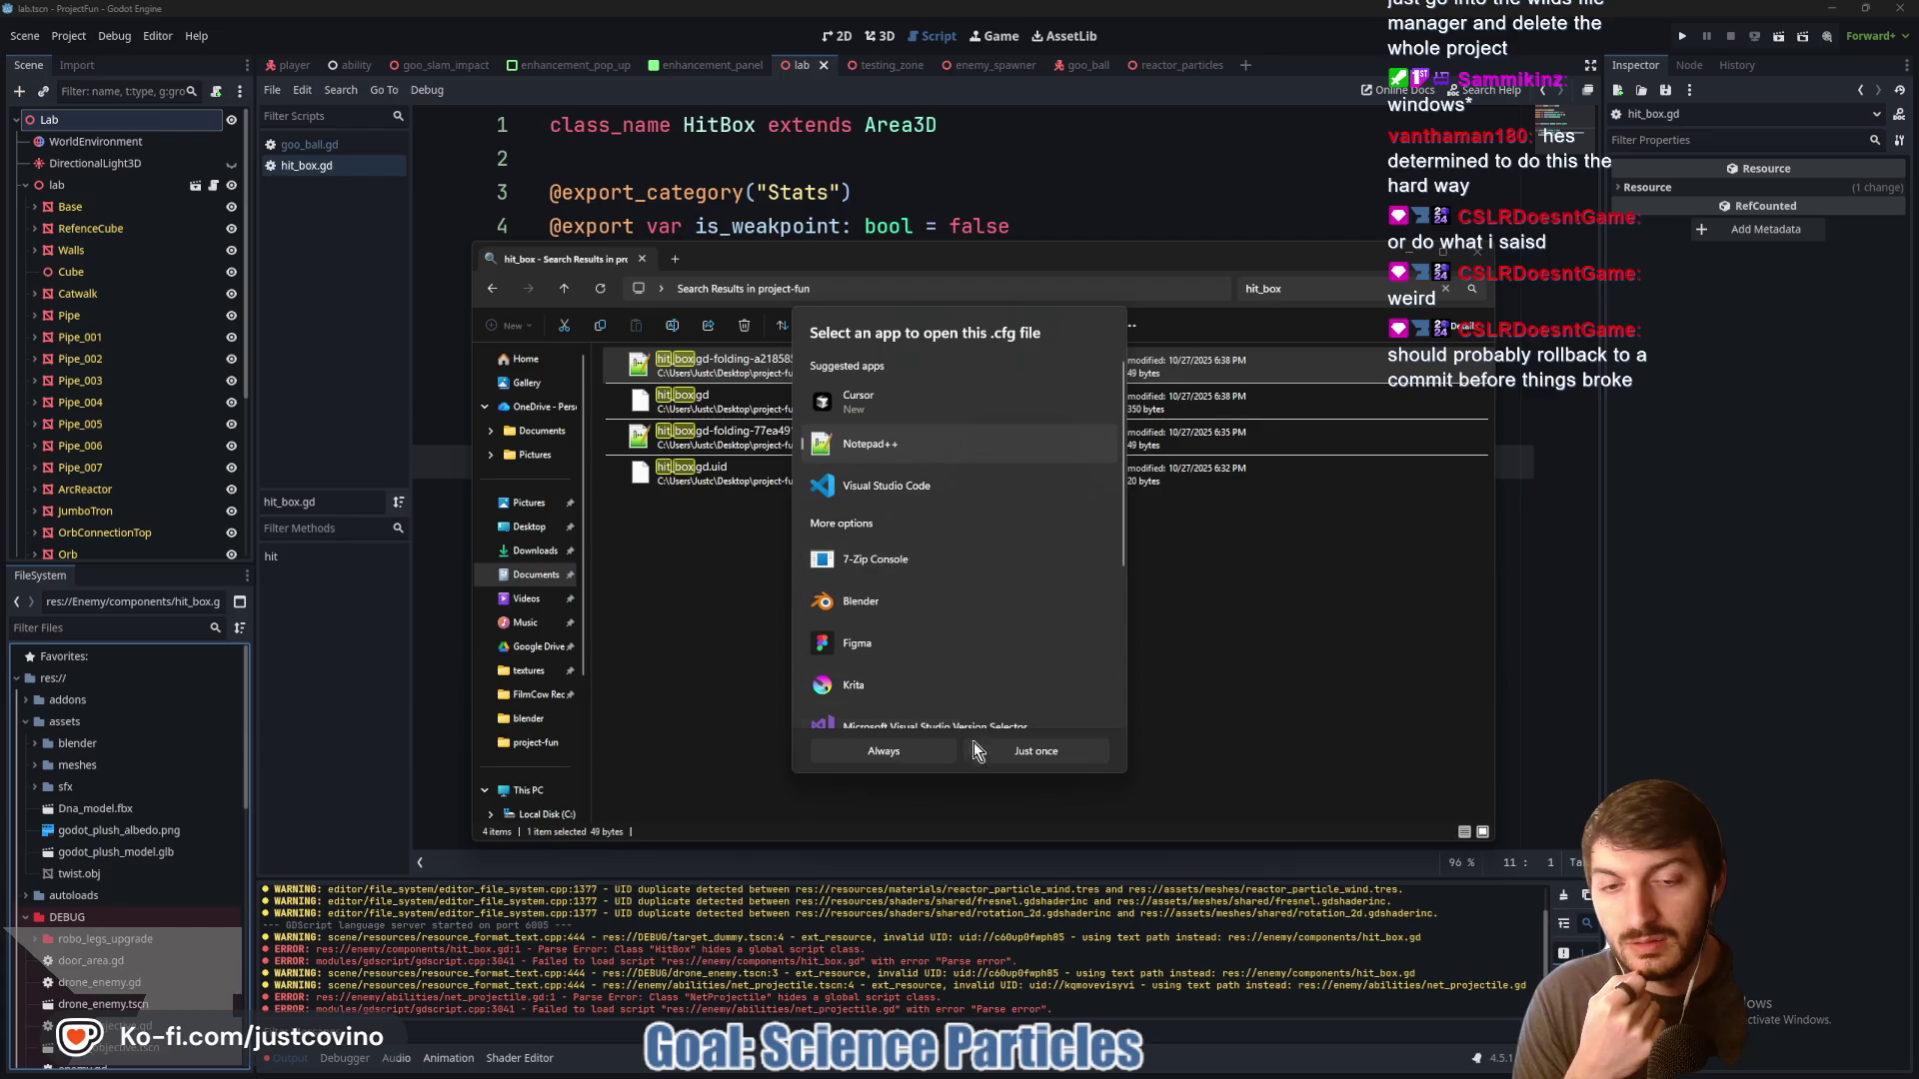
left_click(1036, 752)
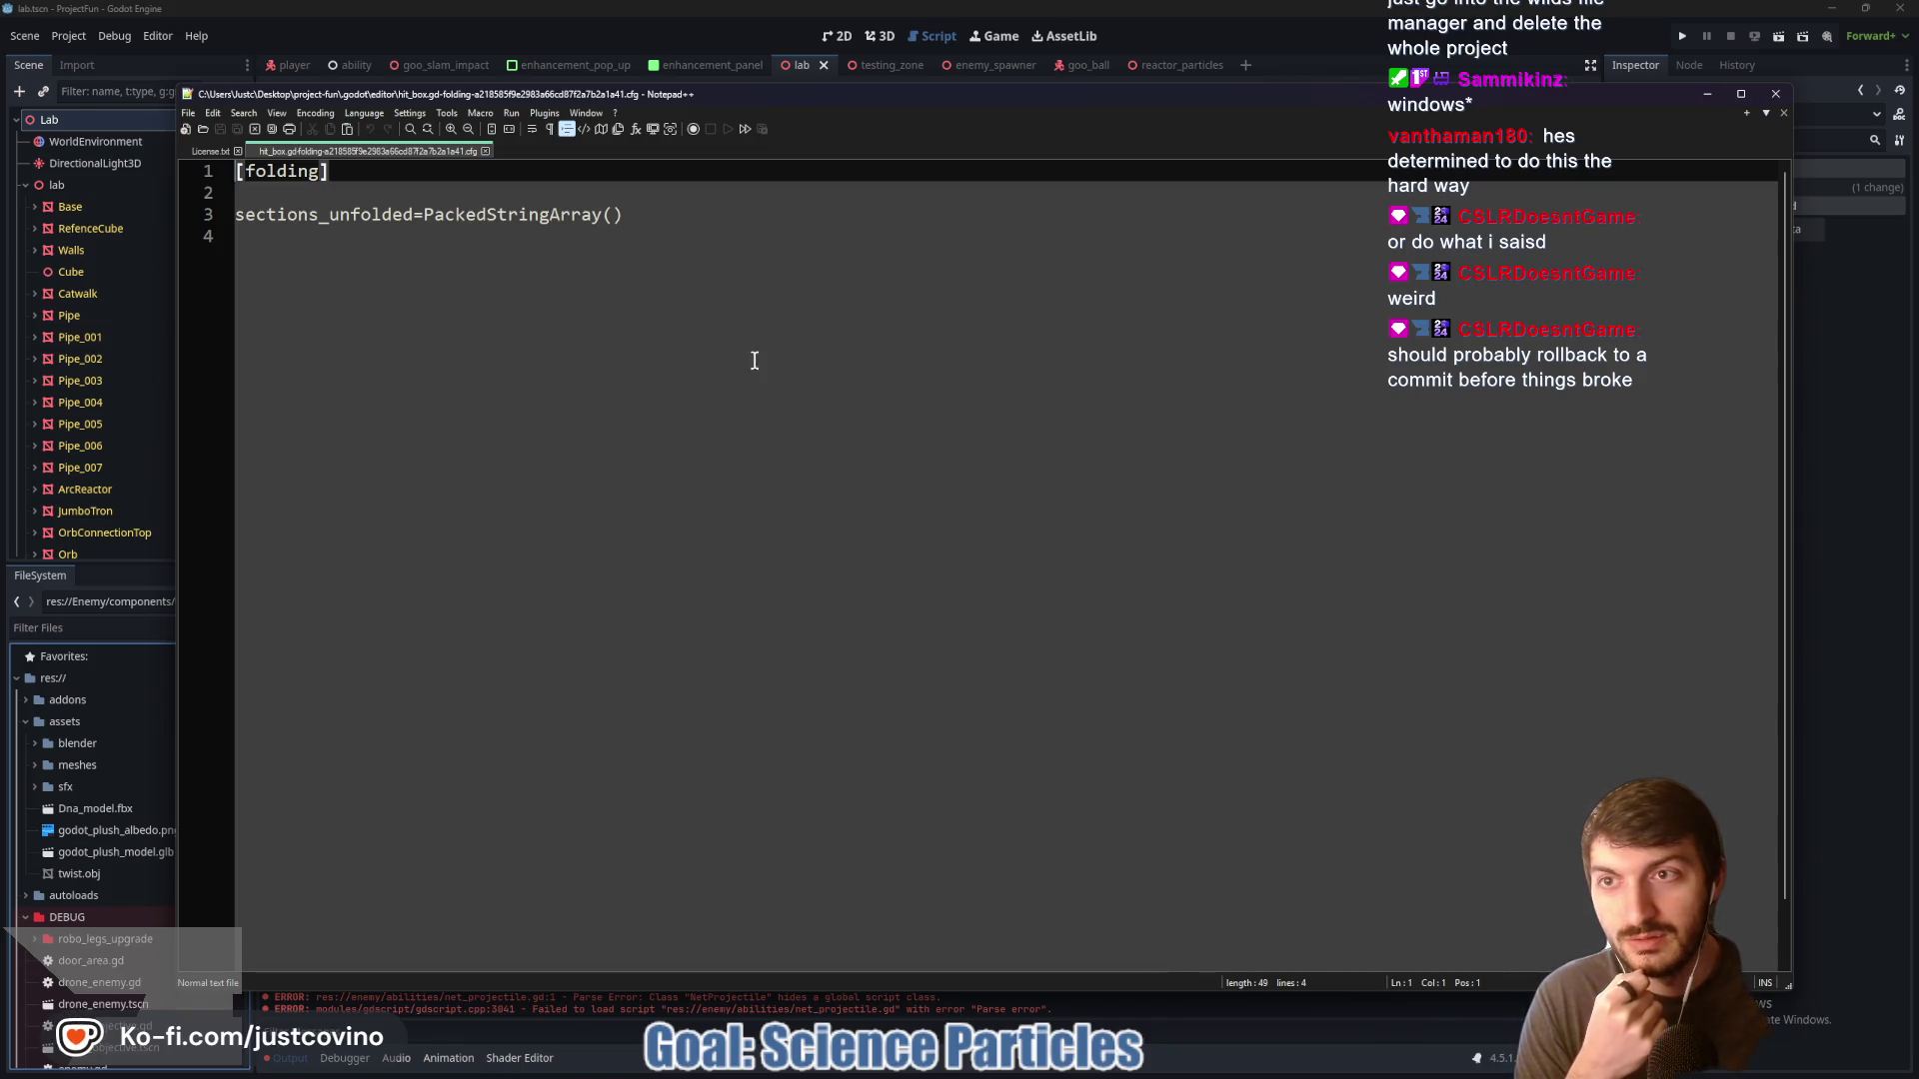
Close License.txt, the cfg document and Notepad++, clear the selection, and close the search window
left_click(238, 152)
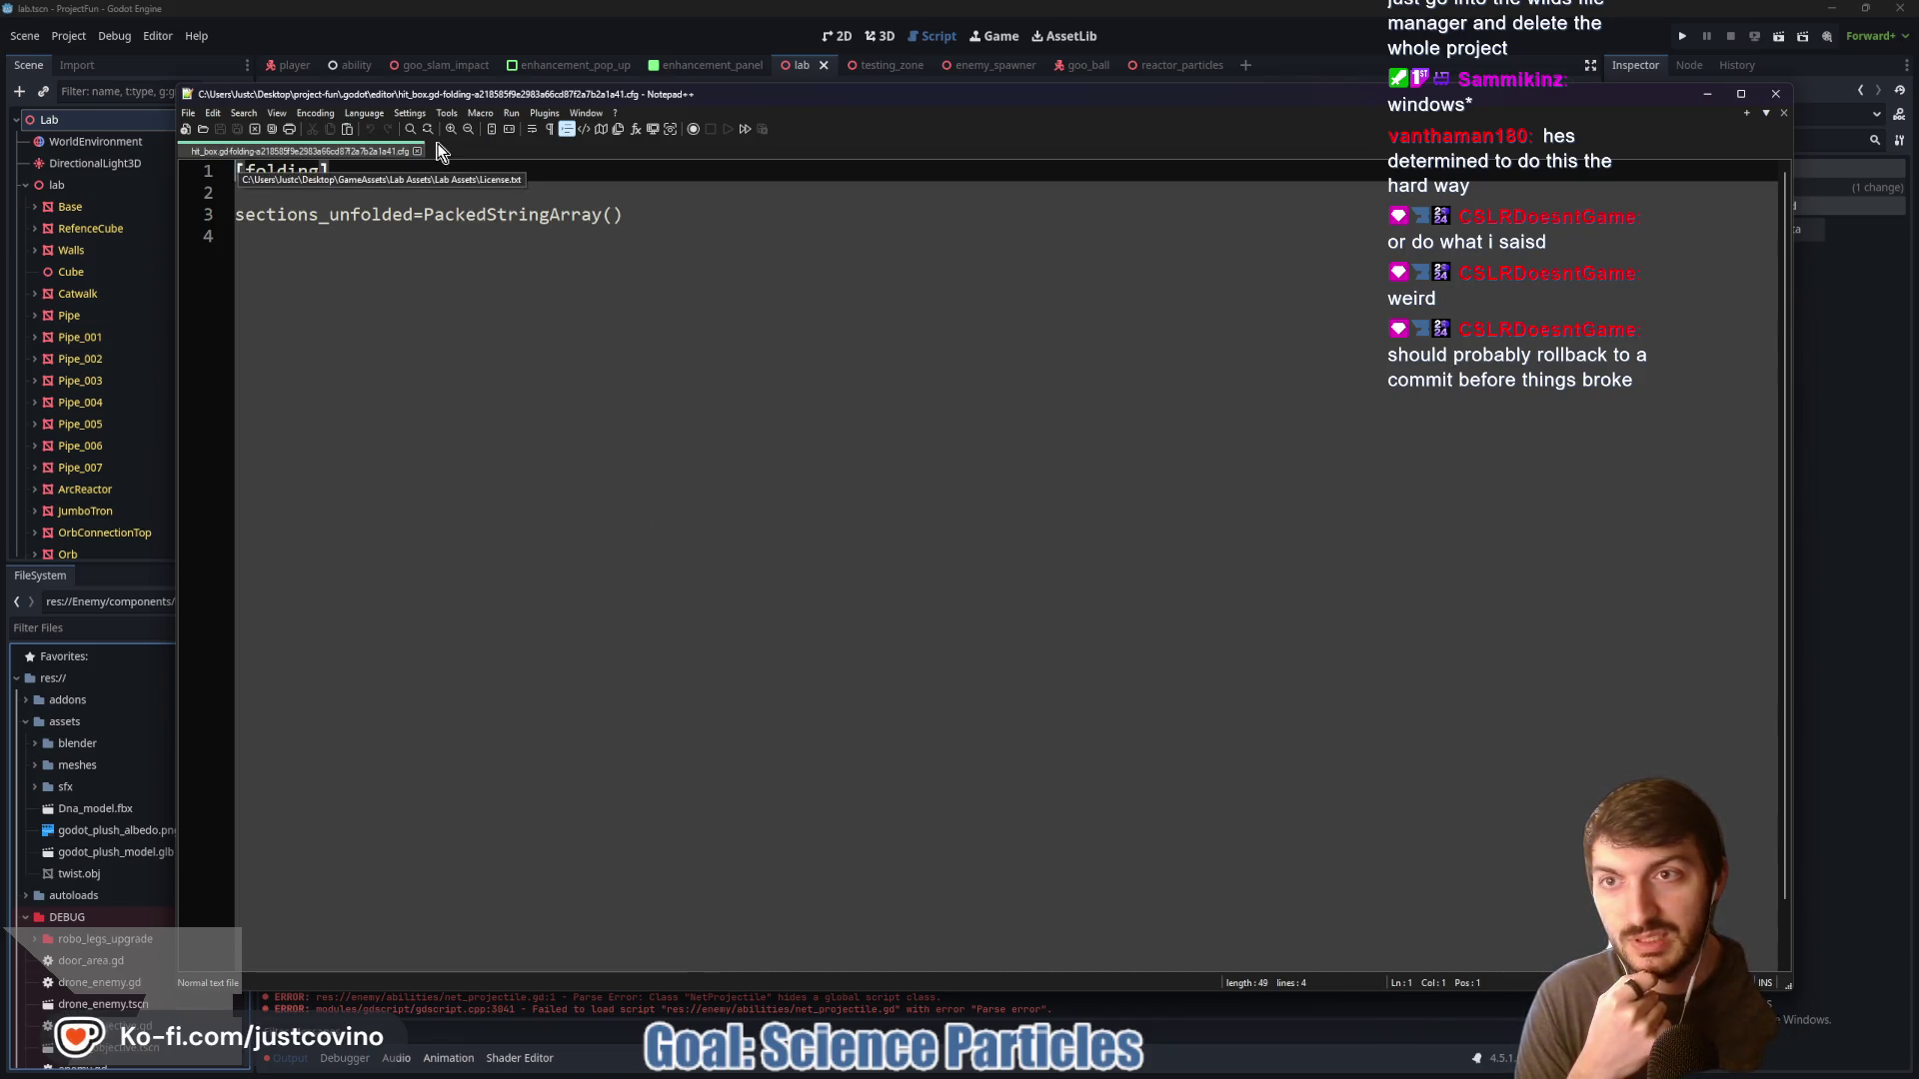
left_click(419, 152)
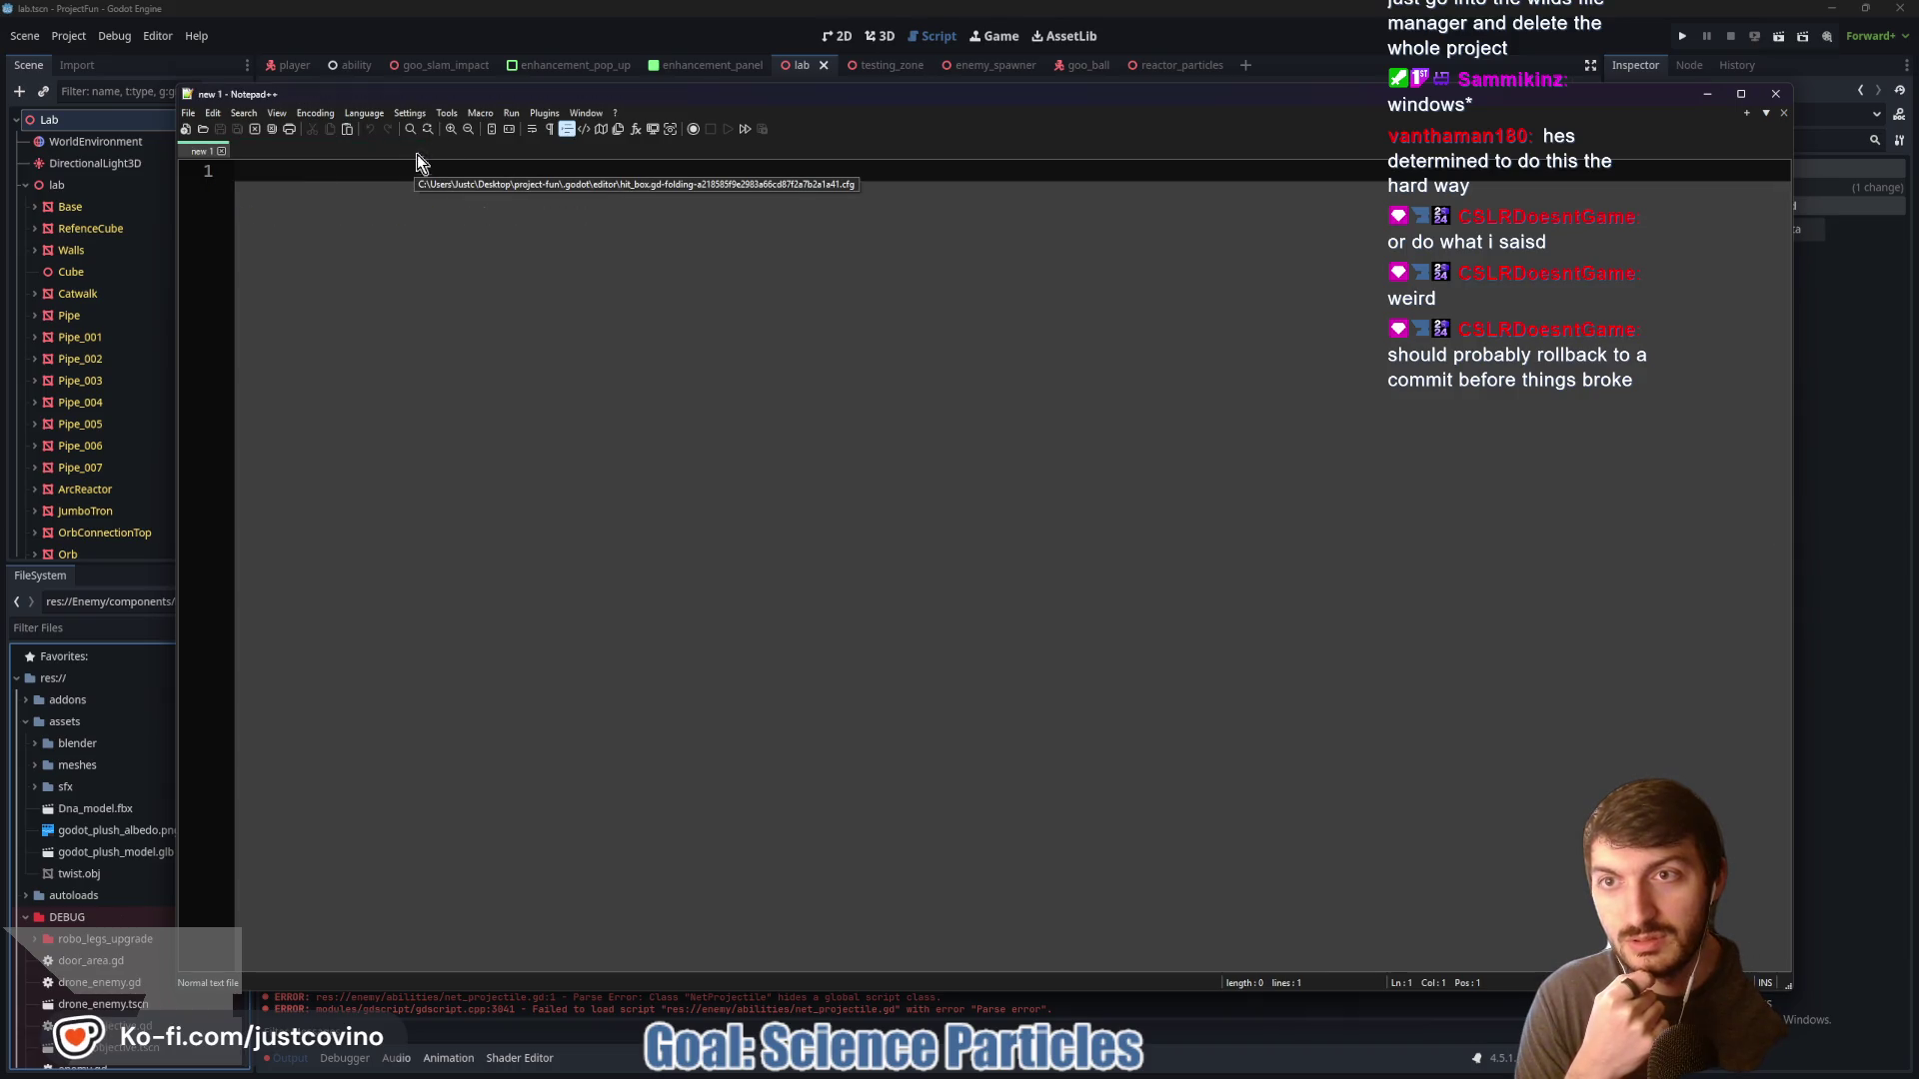
left_click(1775, 93)
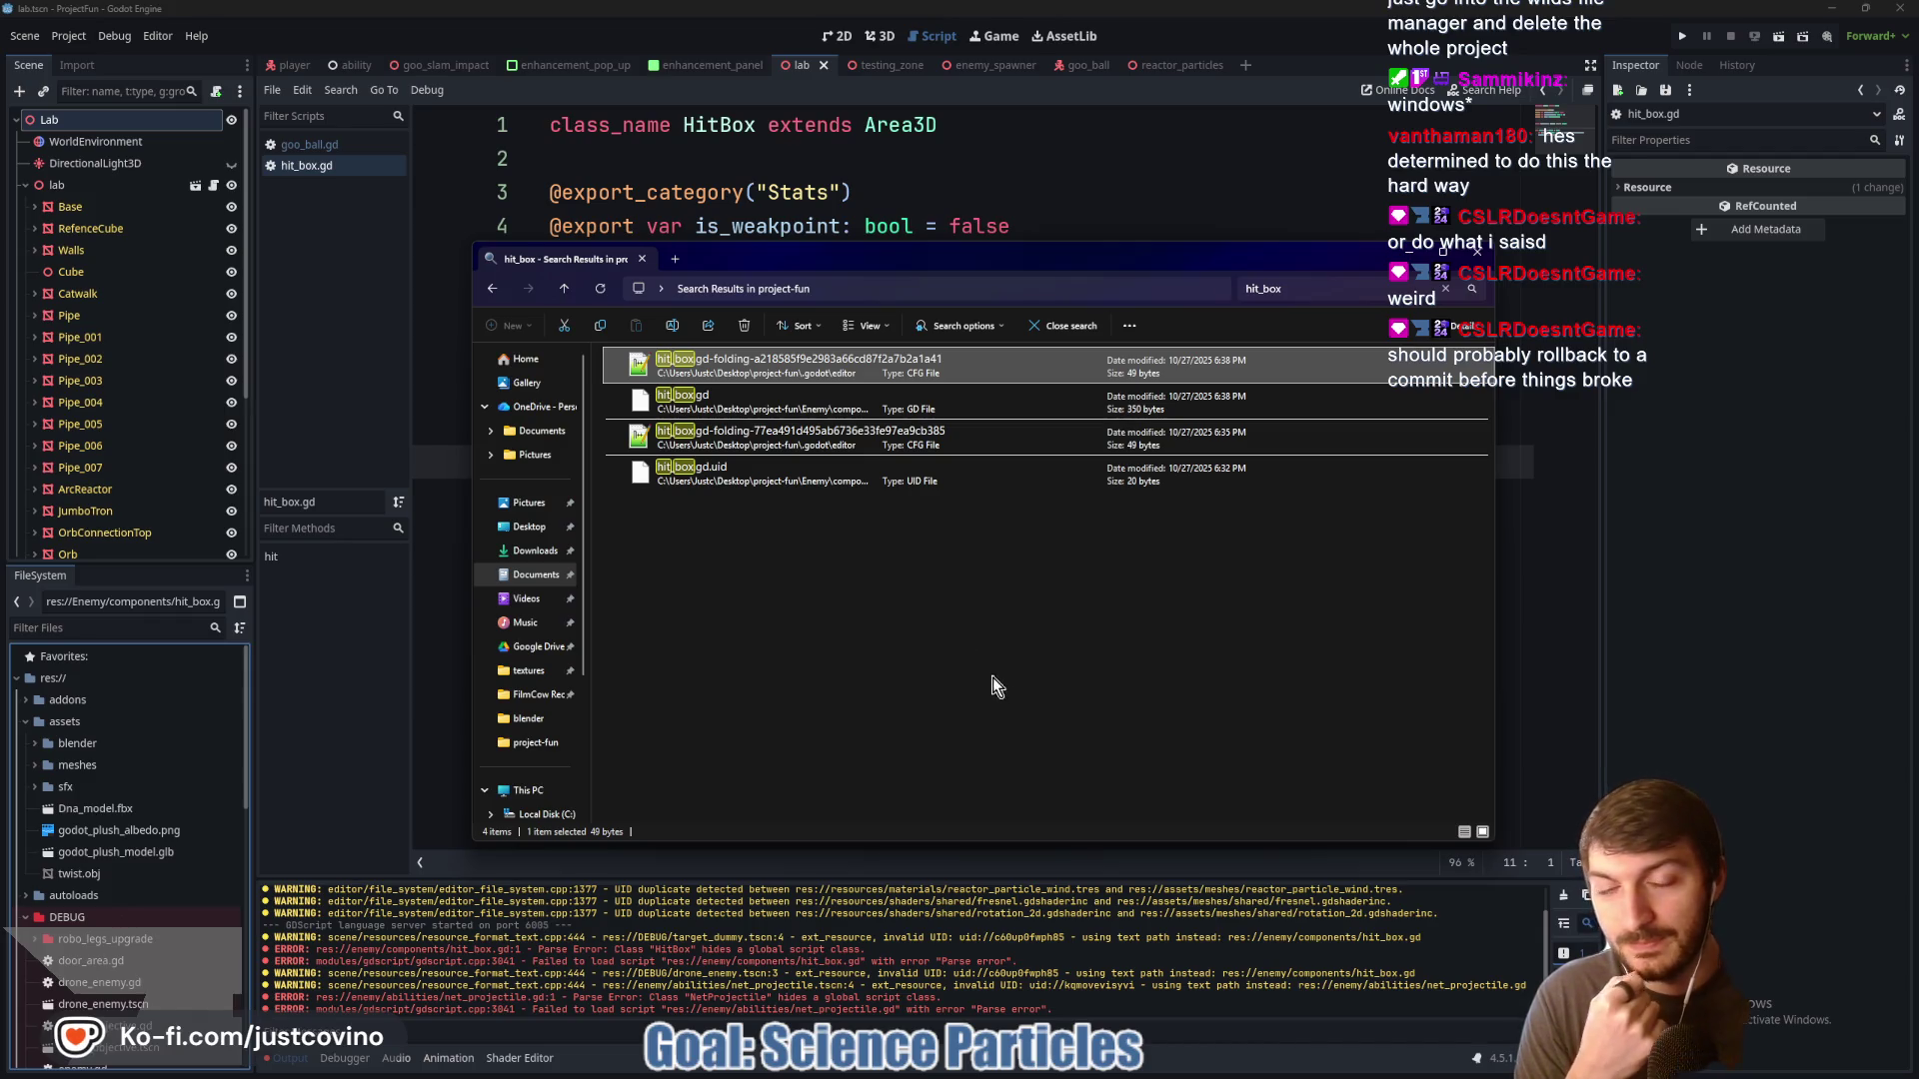
left_click(956, 620)
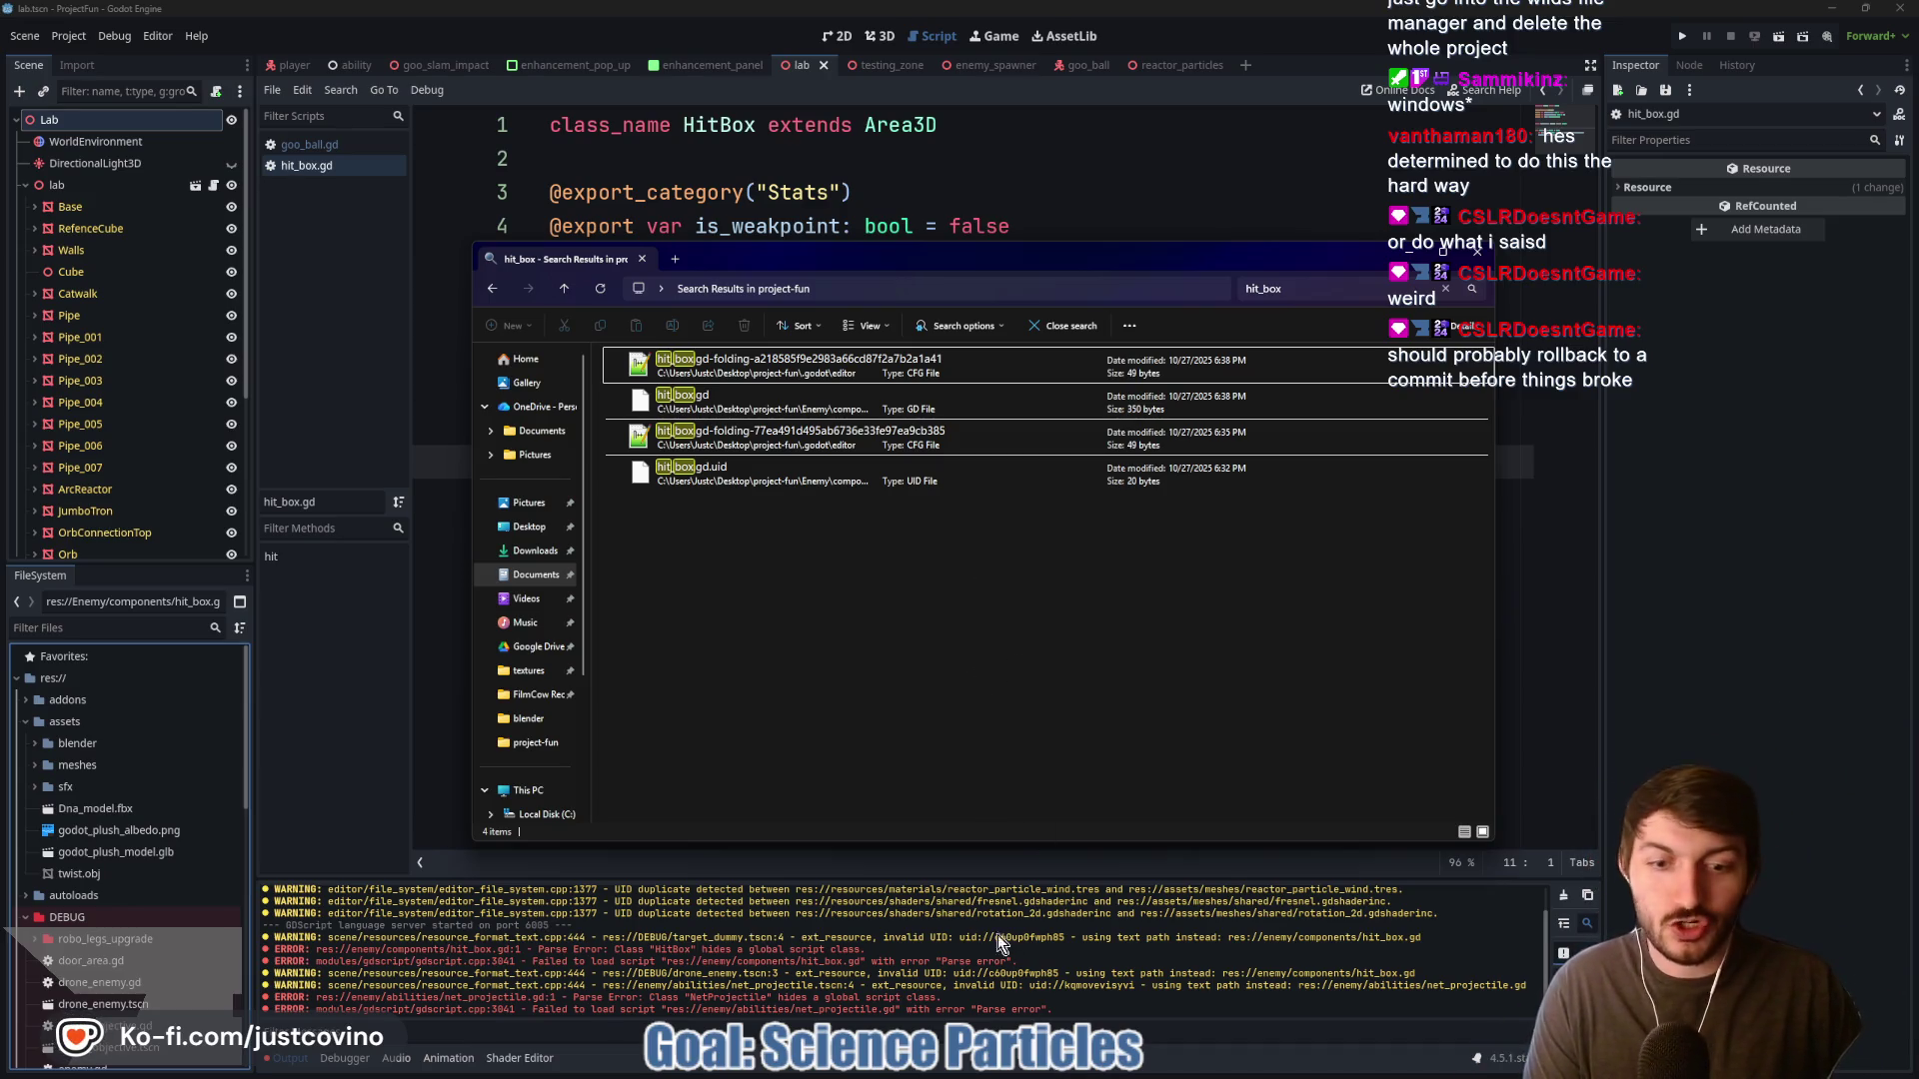
mouse_move(1087, 1076)
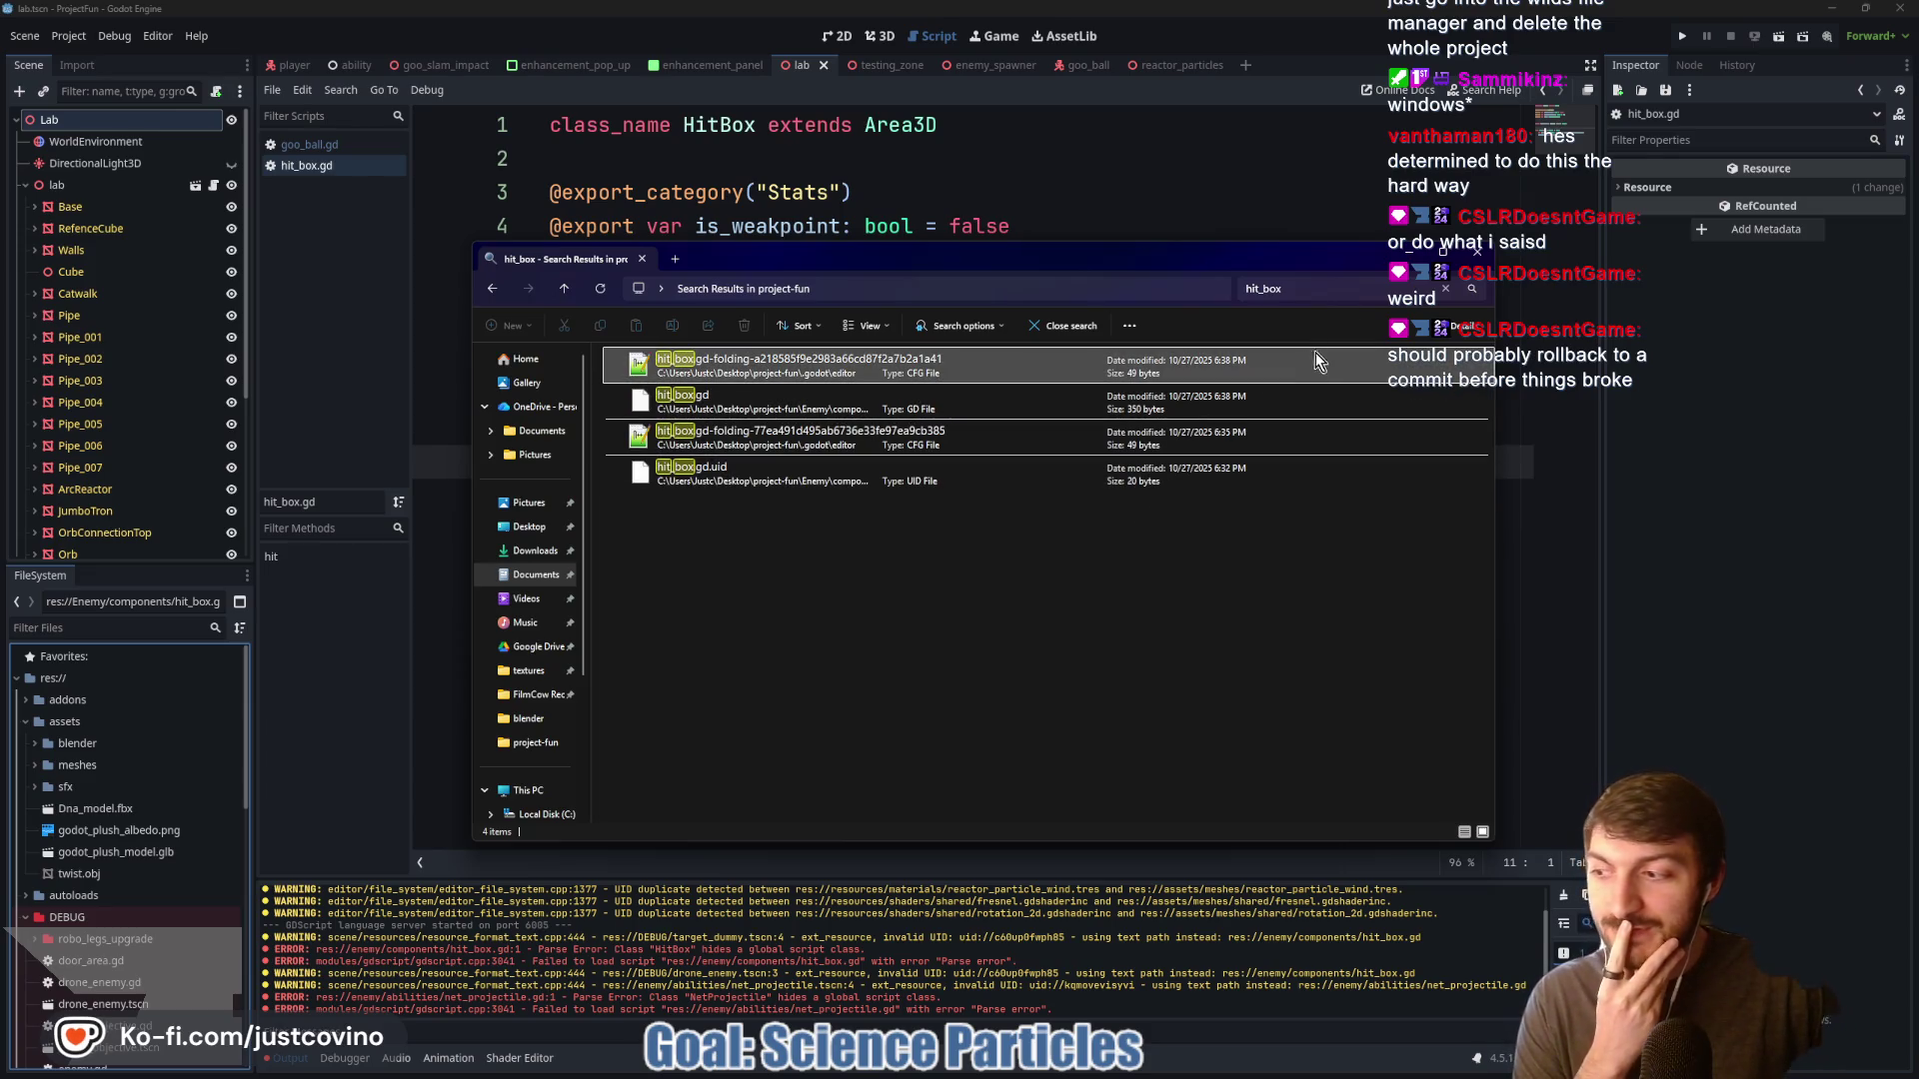
key("alt+F4")
Reopen File Explorer on the Desktop and move it to the screen centre
left_click(811, 440)
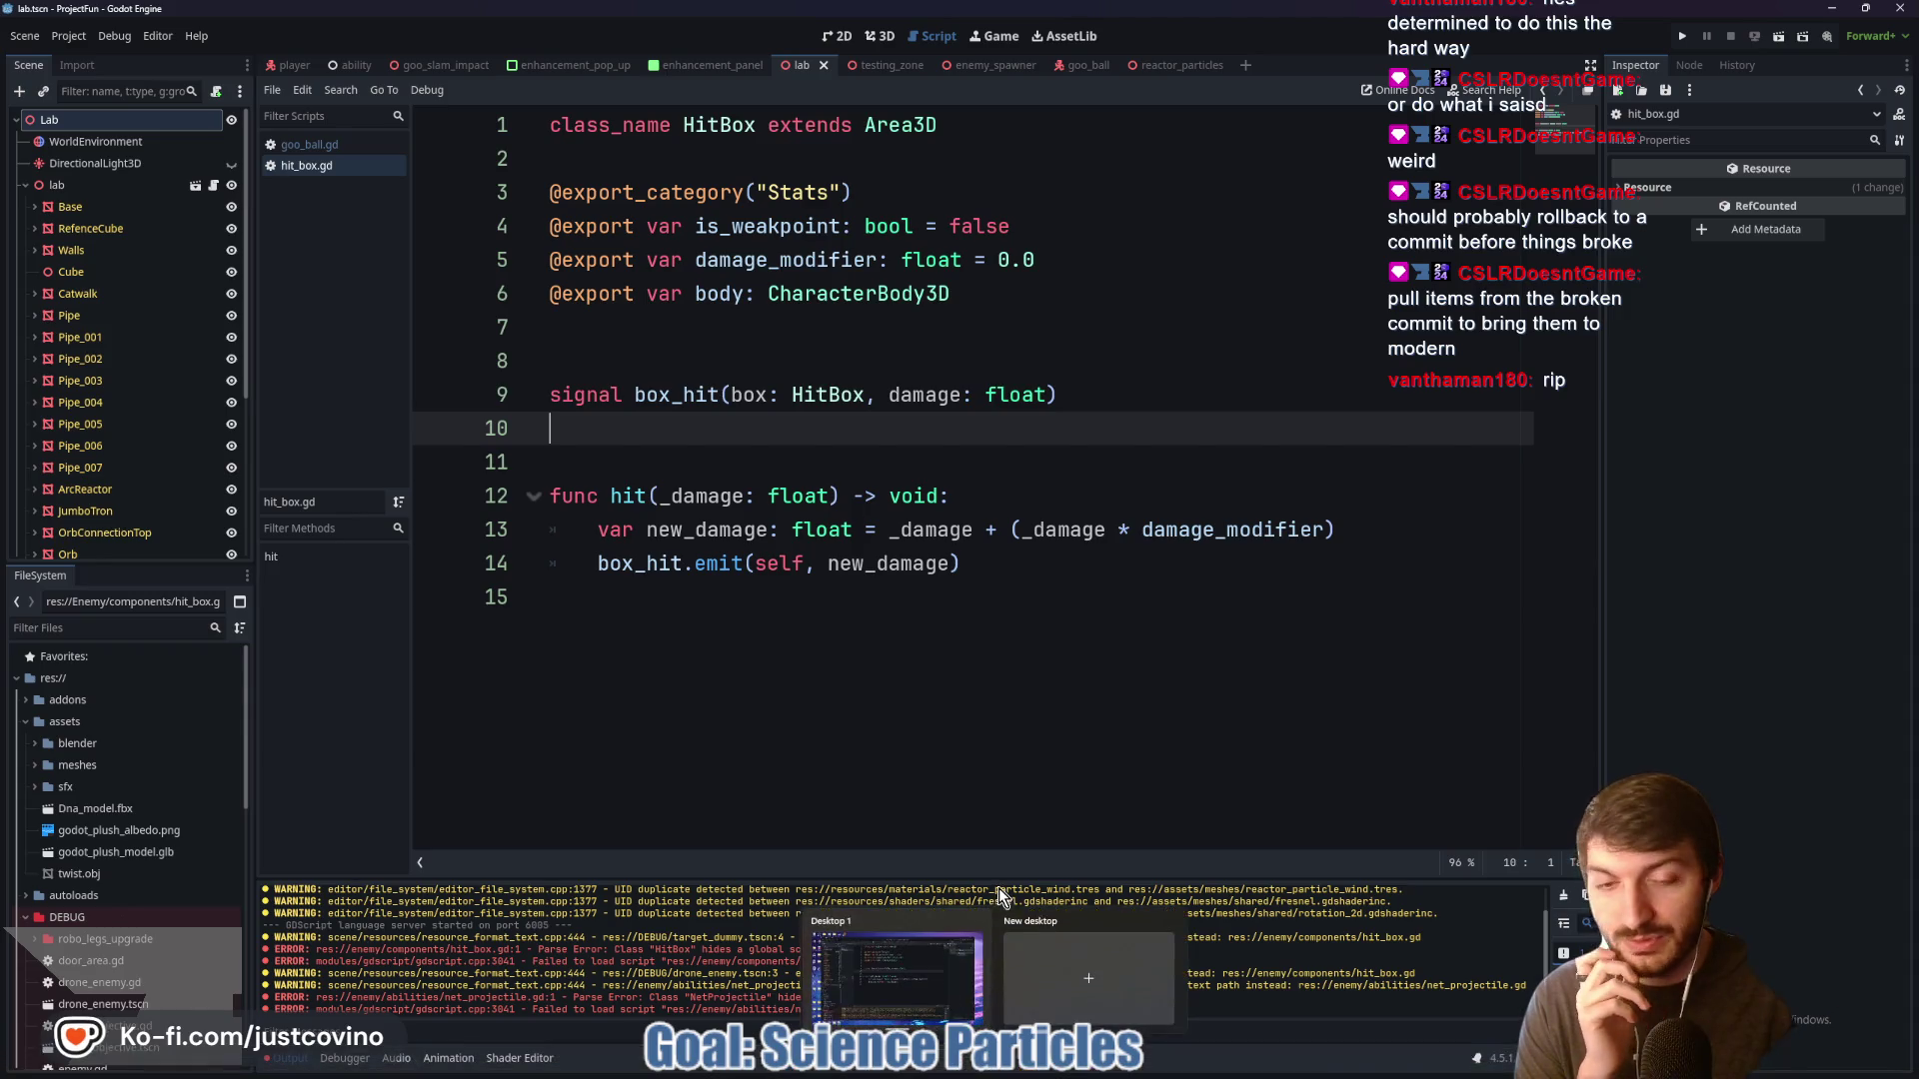
left_click(1027, 1071)
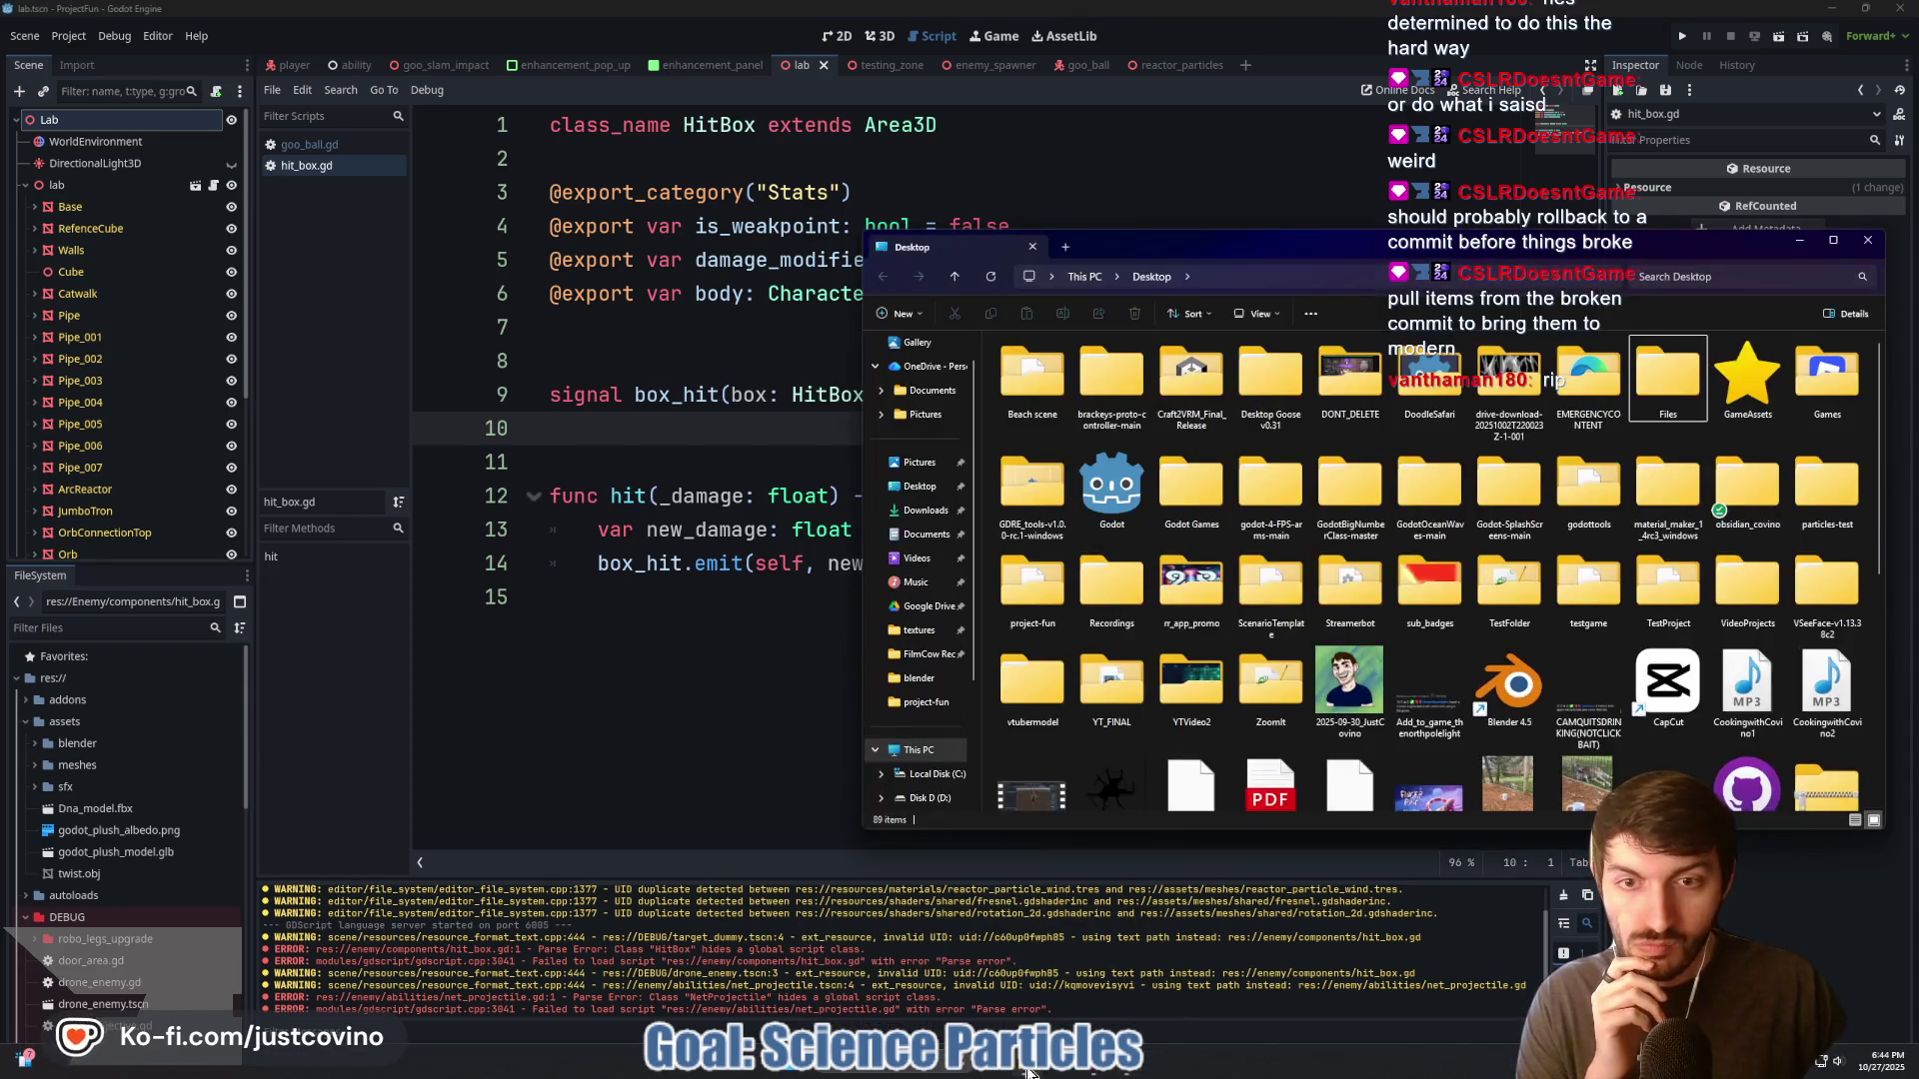
left_click_drag(1149, 244, 815, 245)
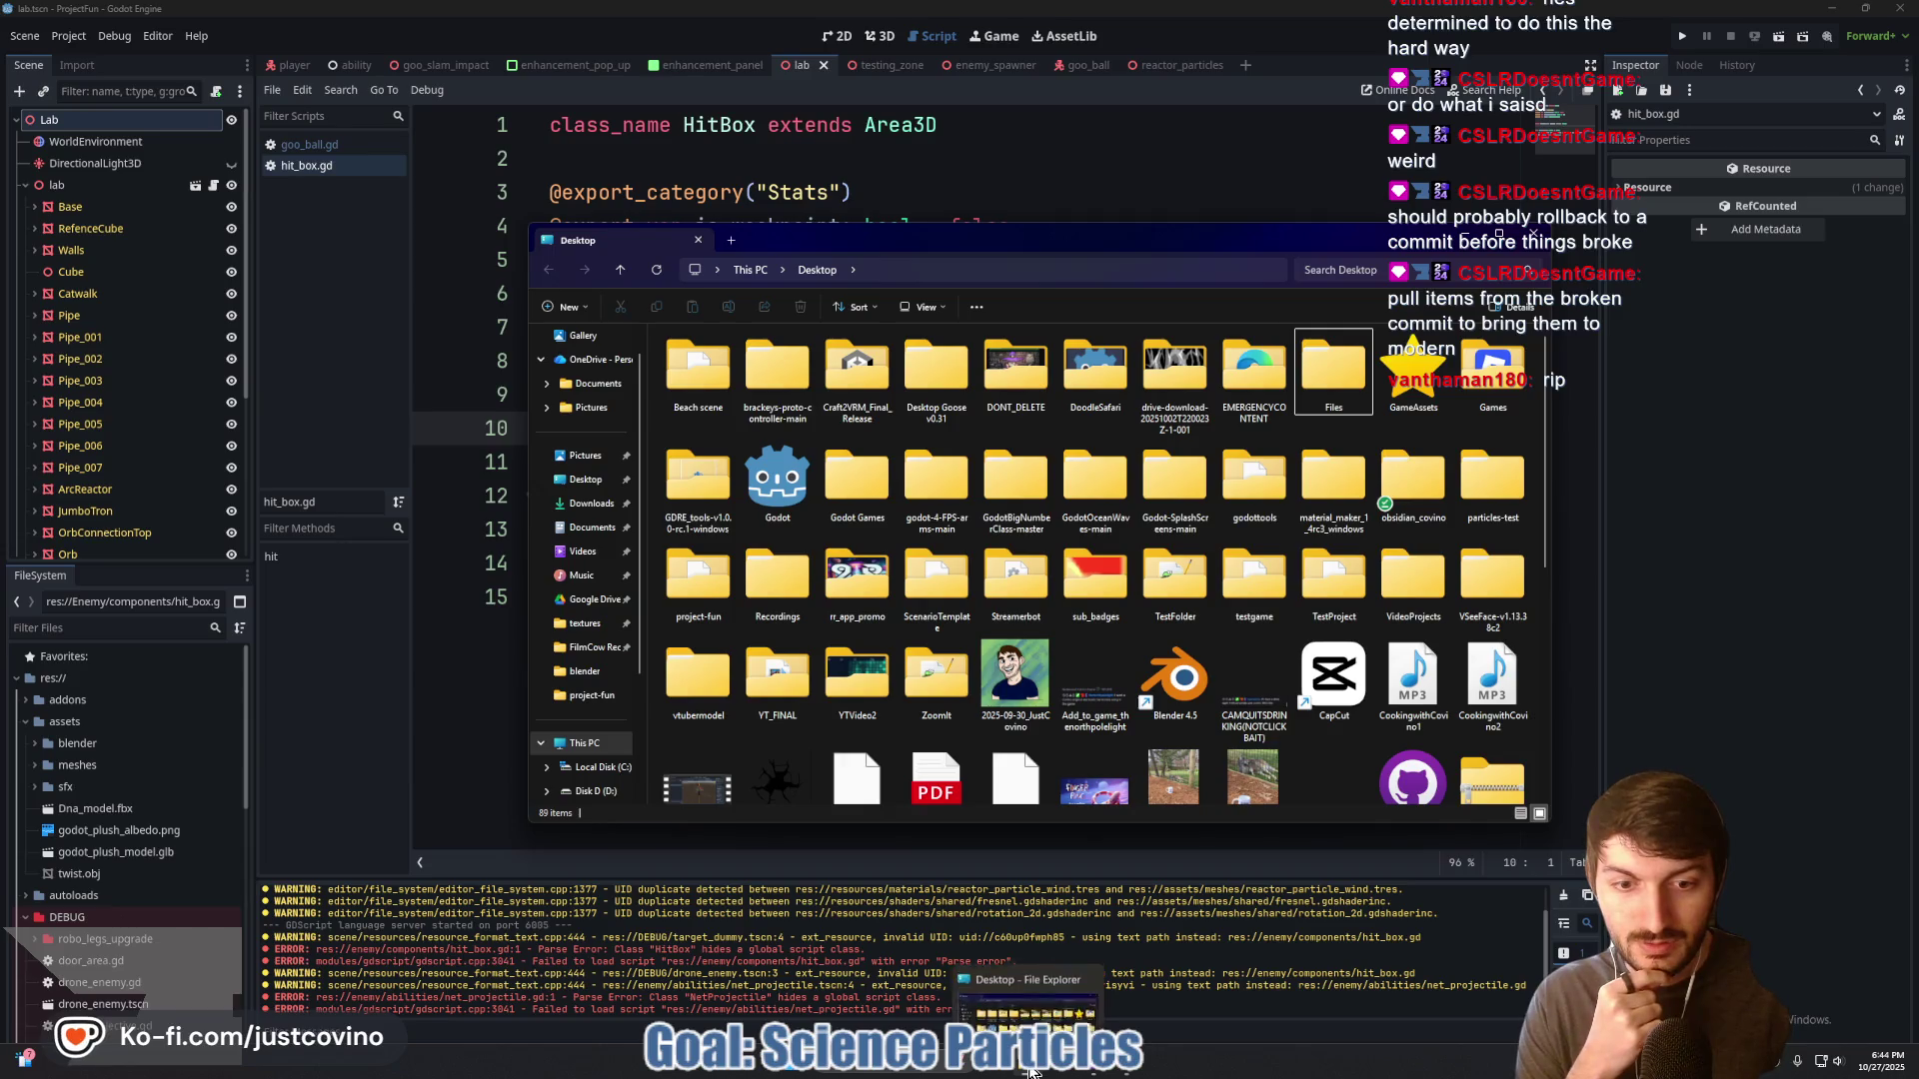
Open project-fun, then DEBUG, and scroll through its 39 items
double_click(710, 590)
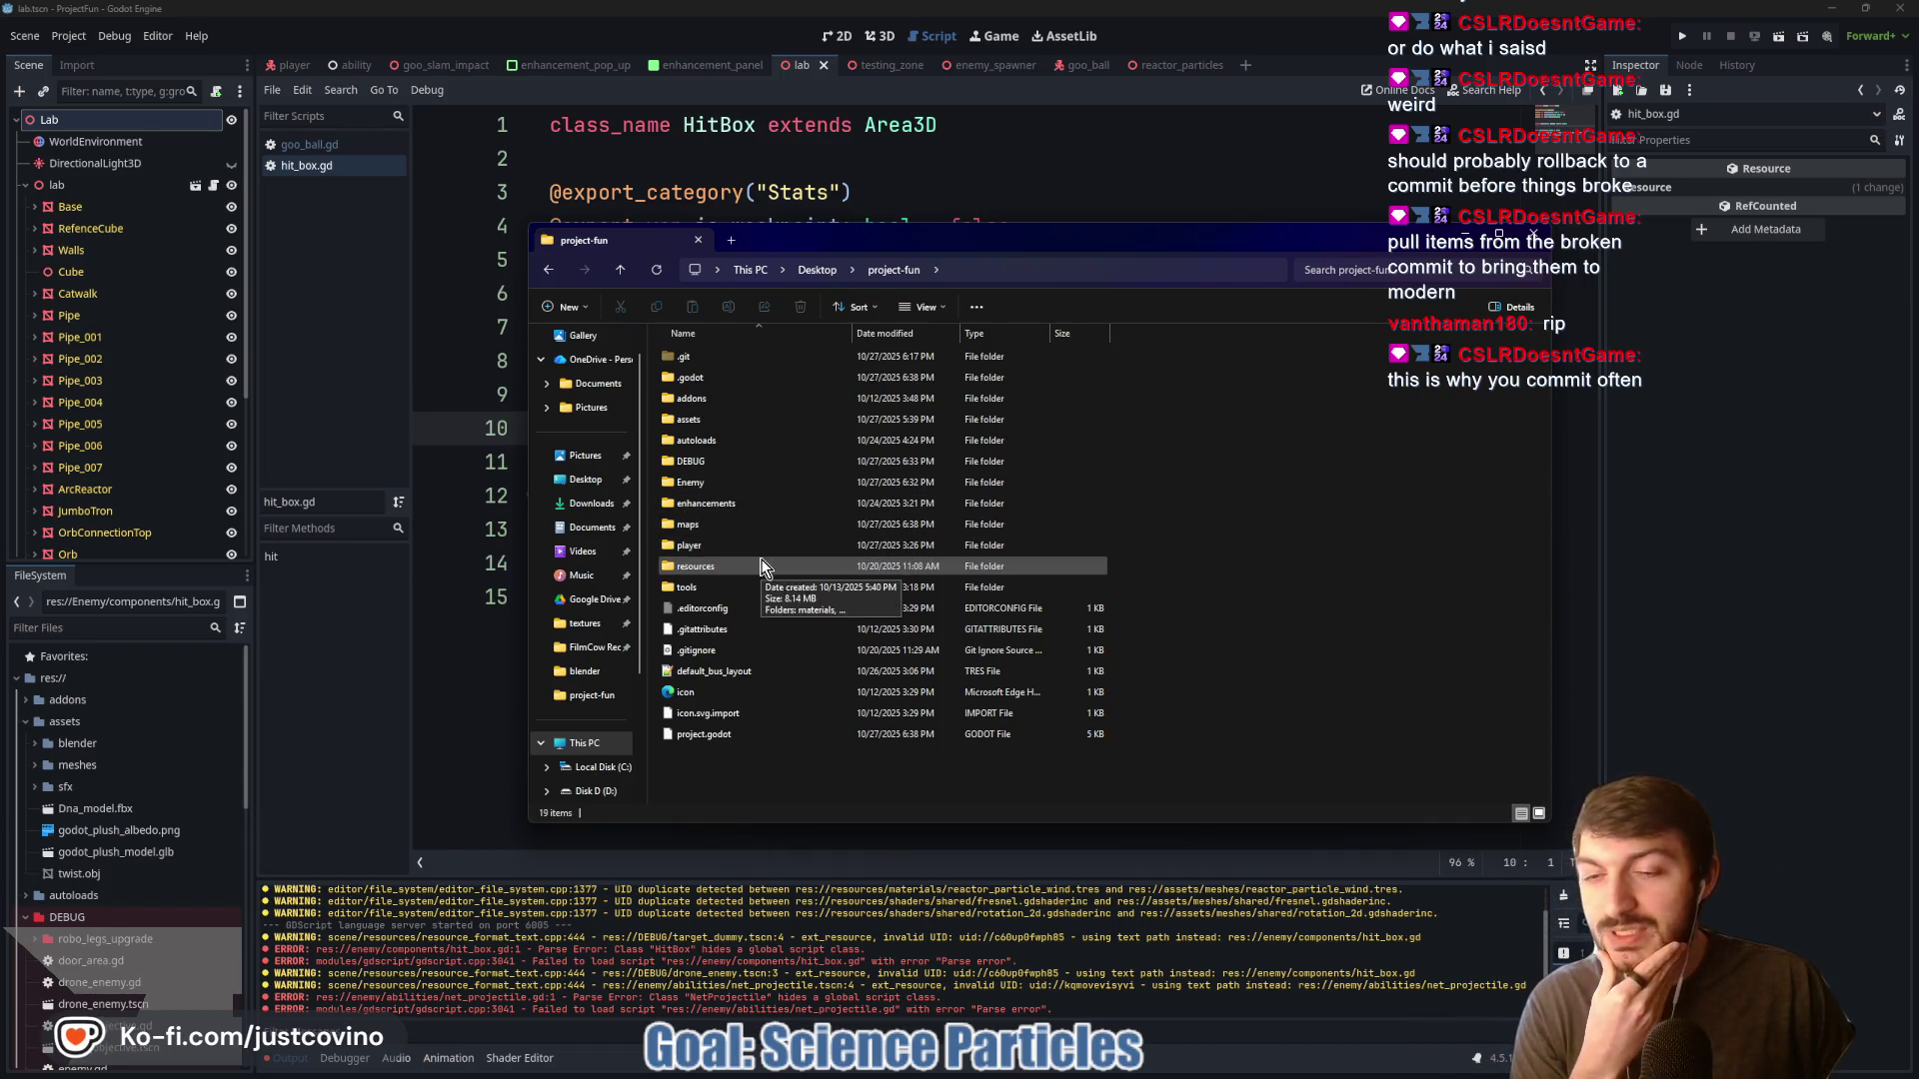
double_click(708, 461)
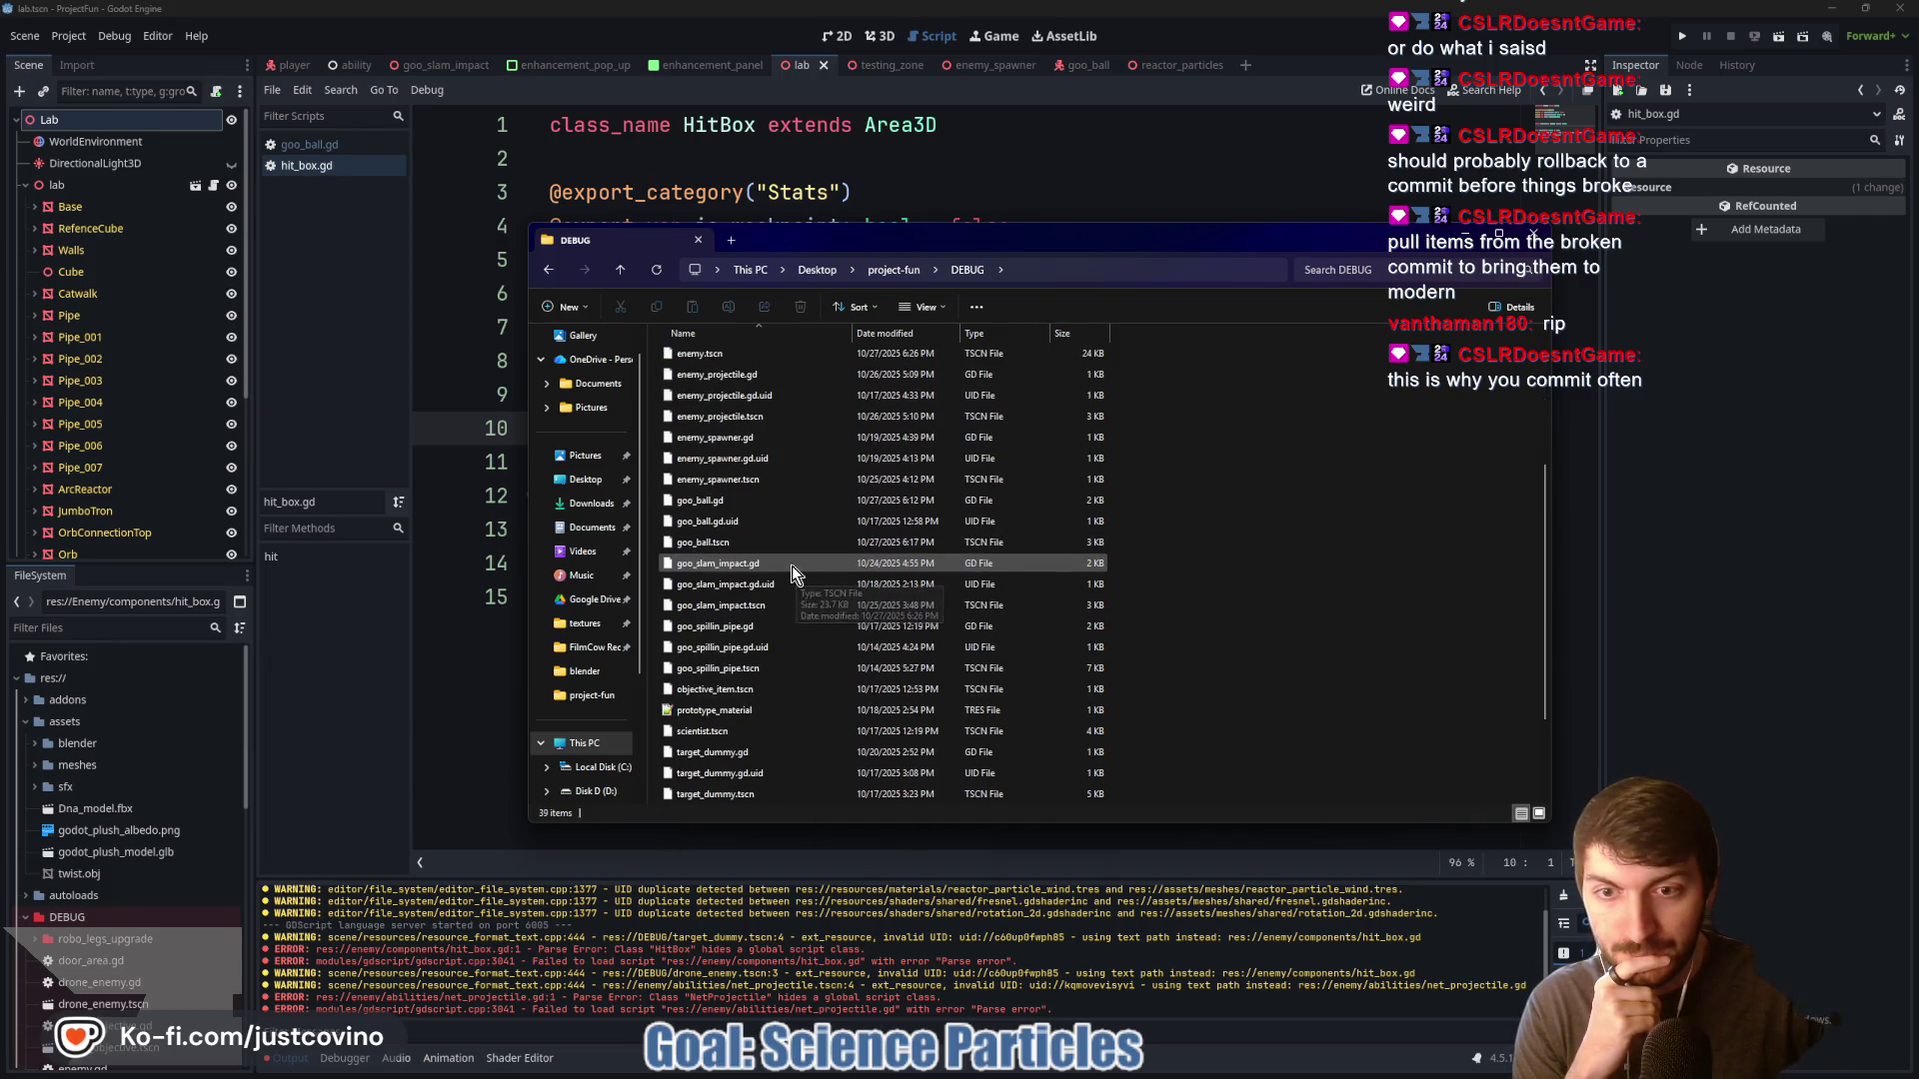
scroll(765, 470, "down", 4)
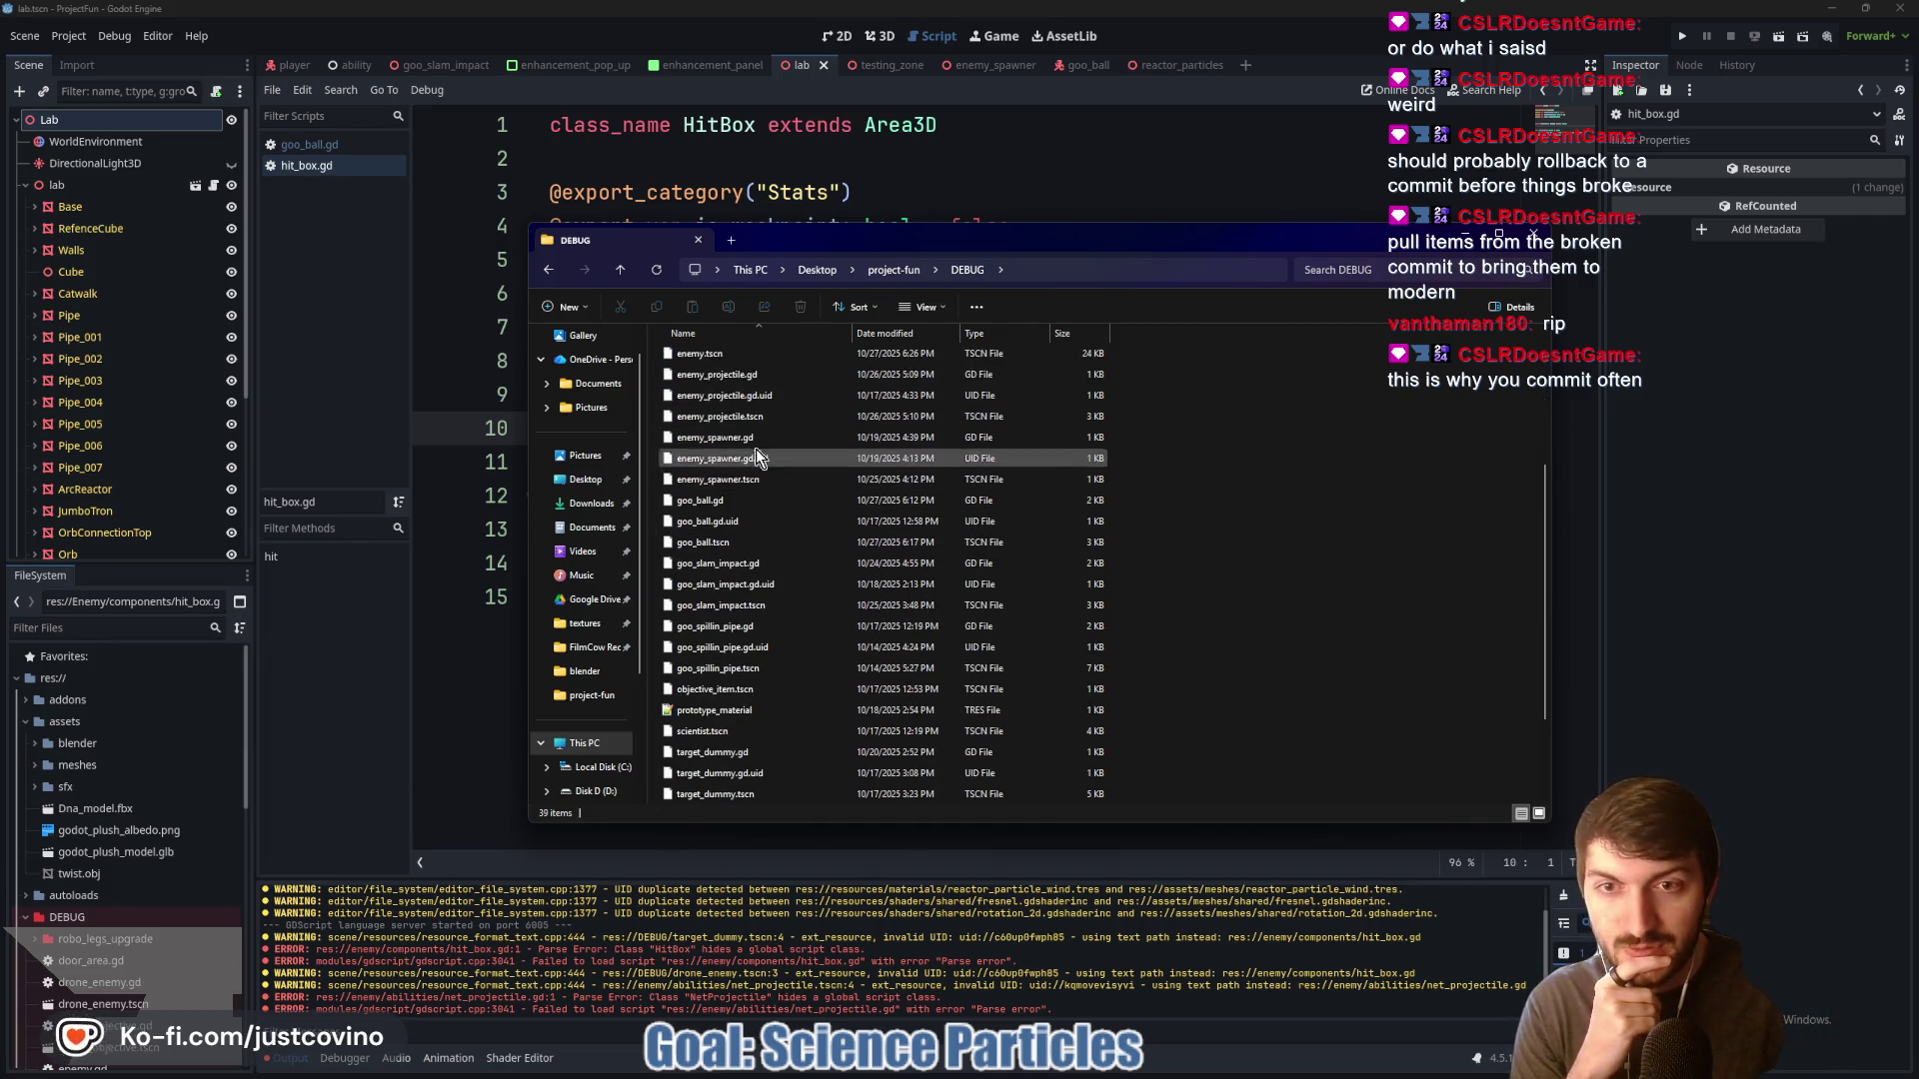
scroll(760, 500, "down", 1)
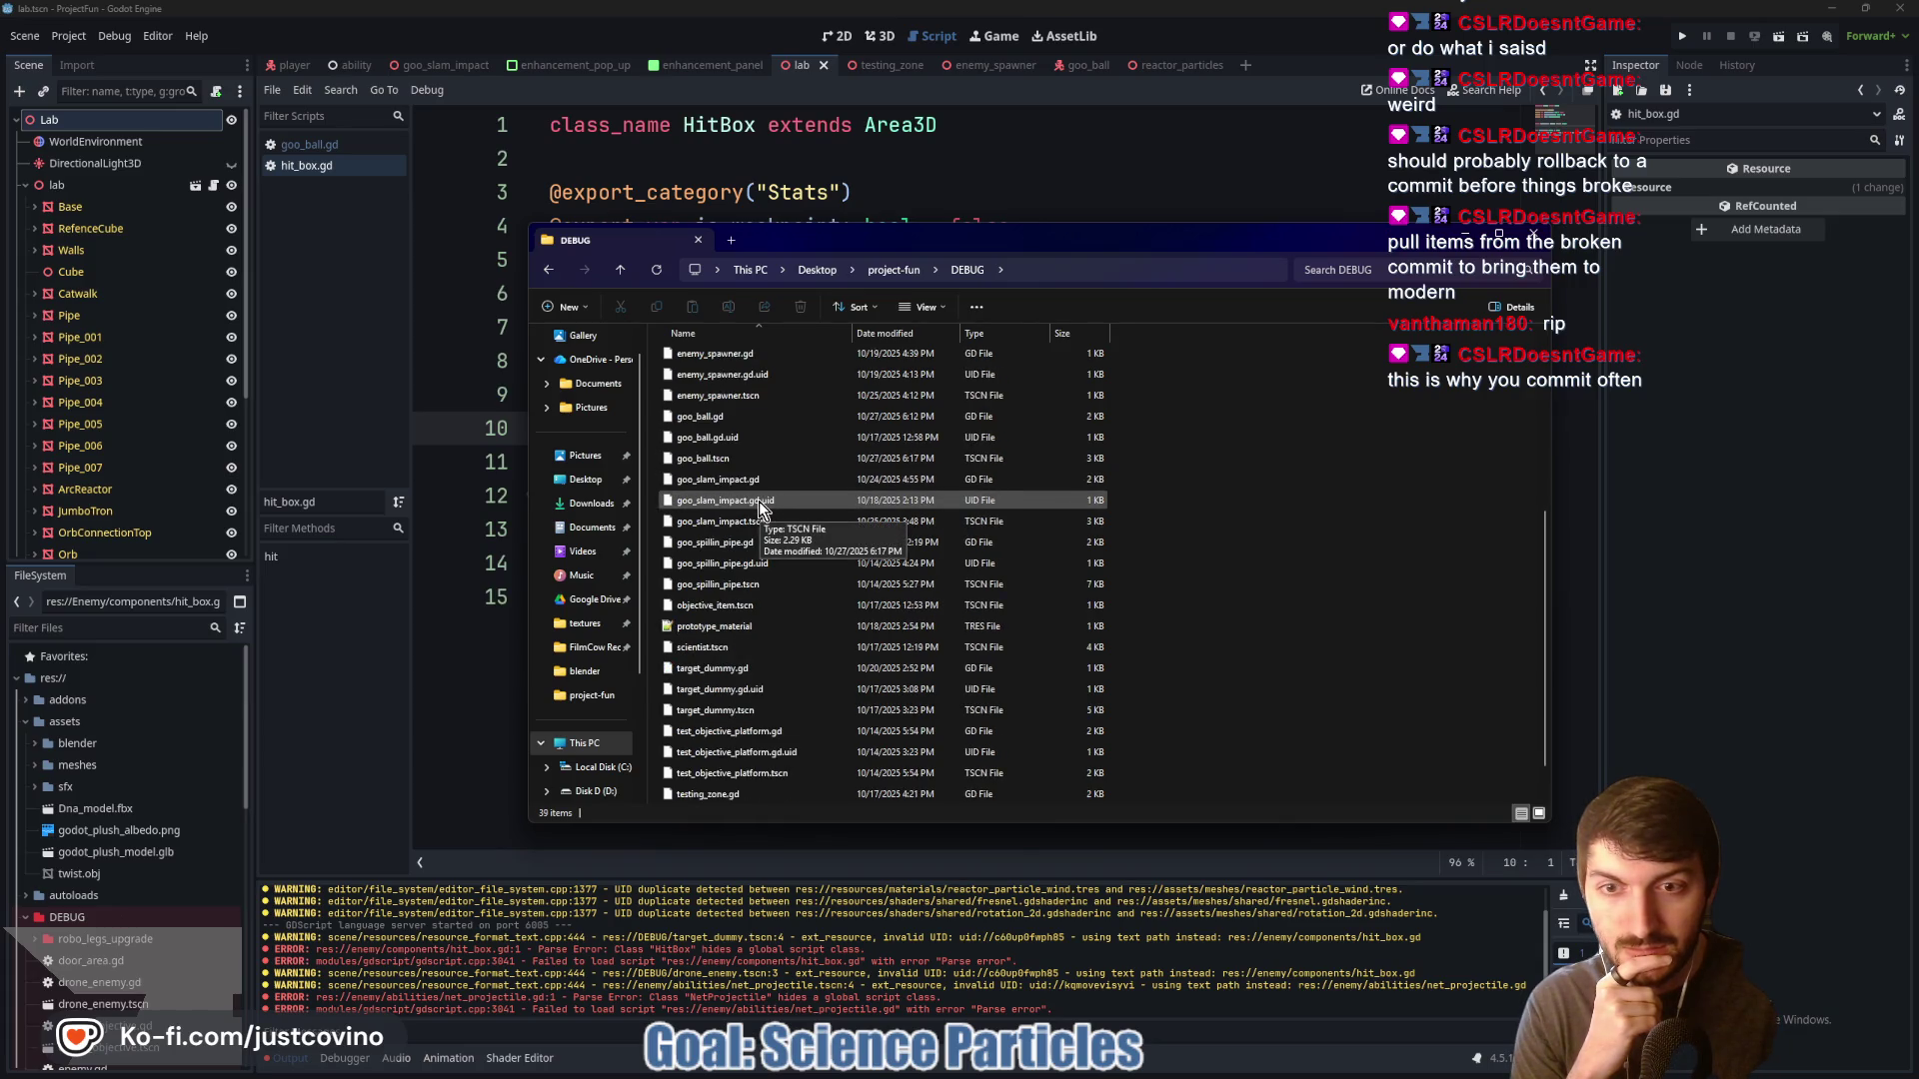
scroll(759, 500, "down", 1)
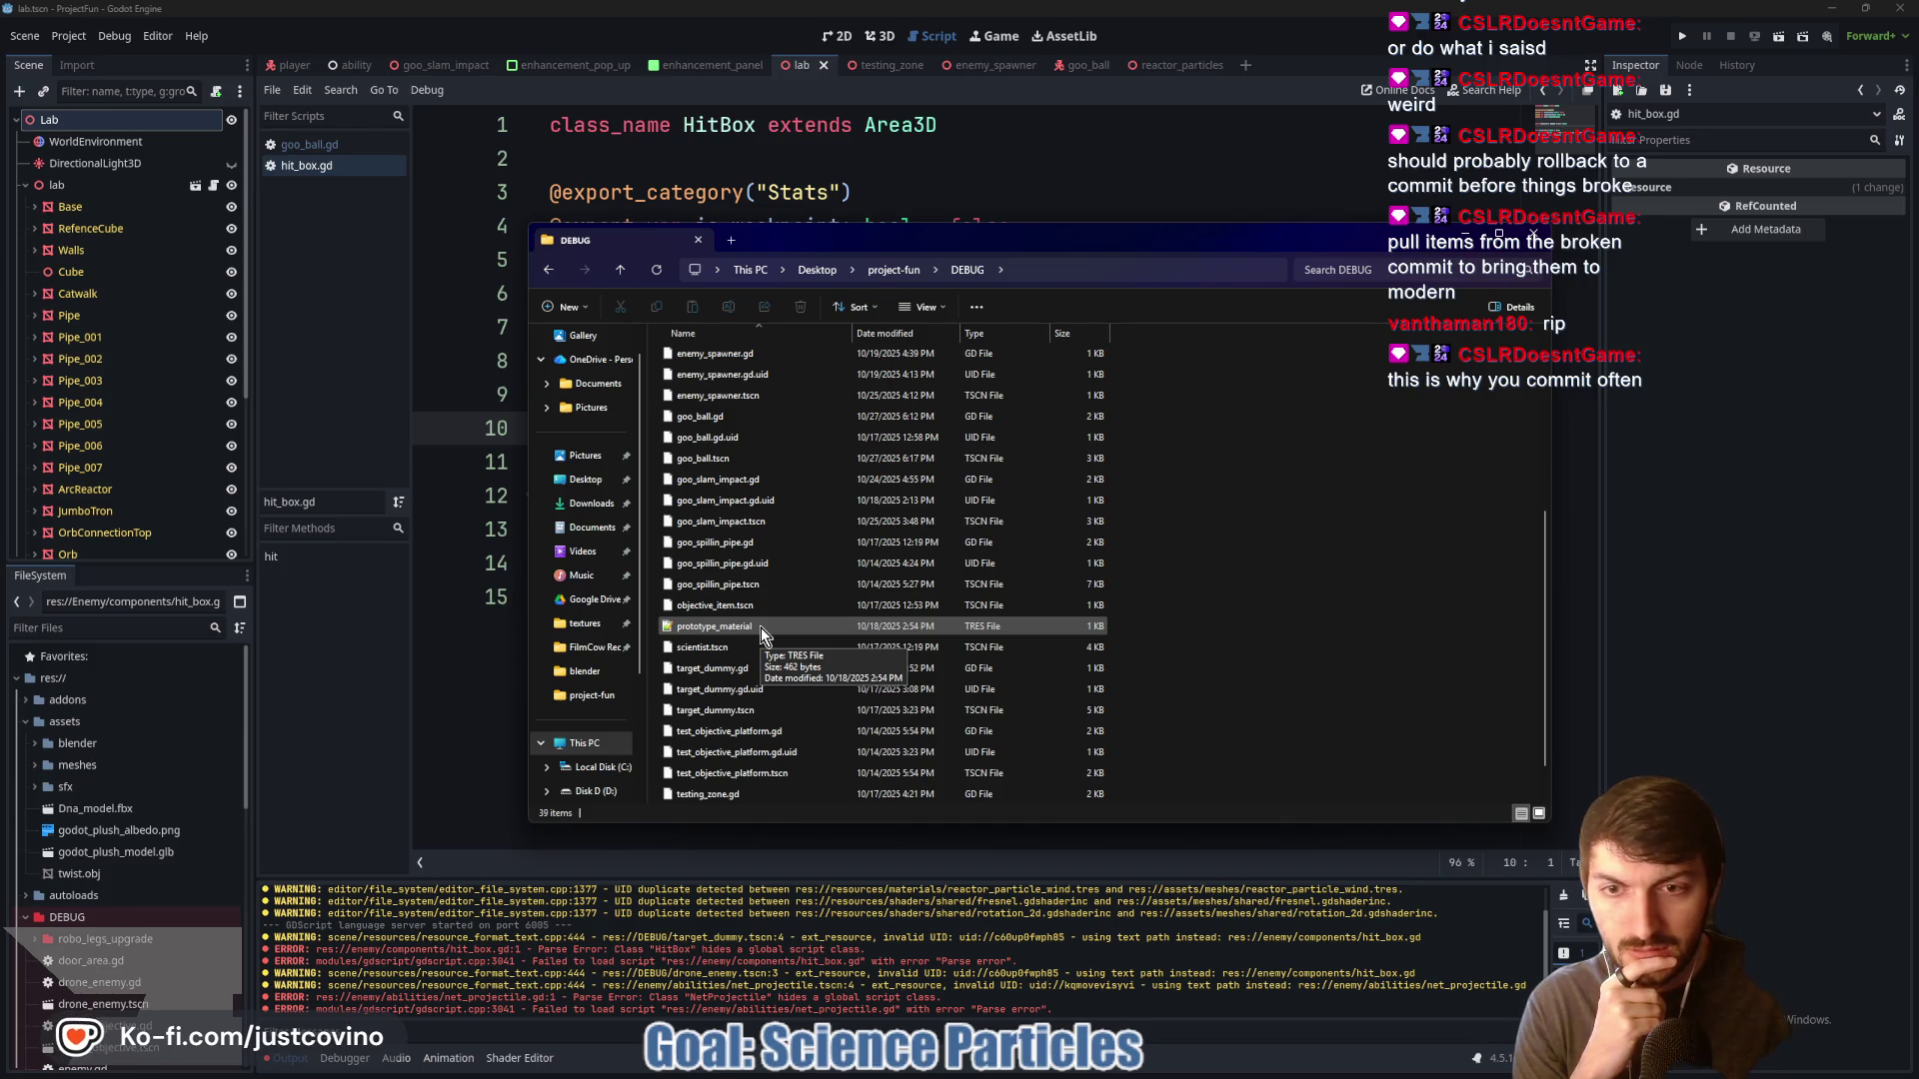
scroll(761, 634, "down", 1)
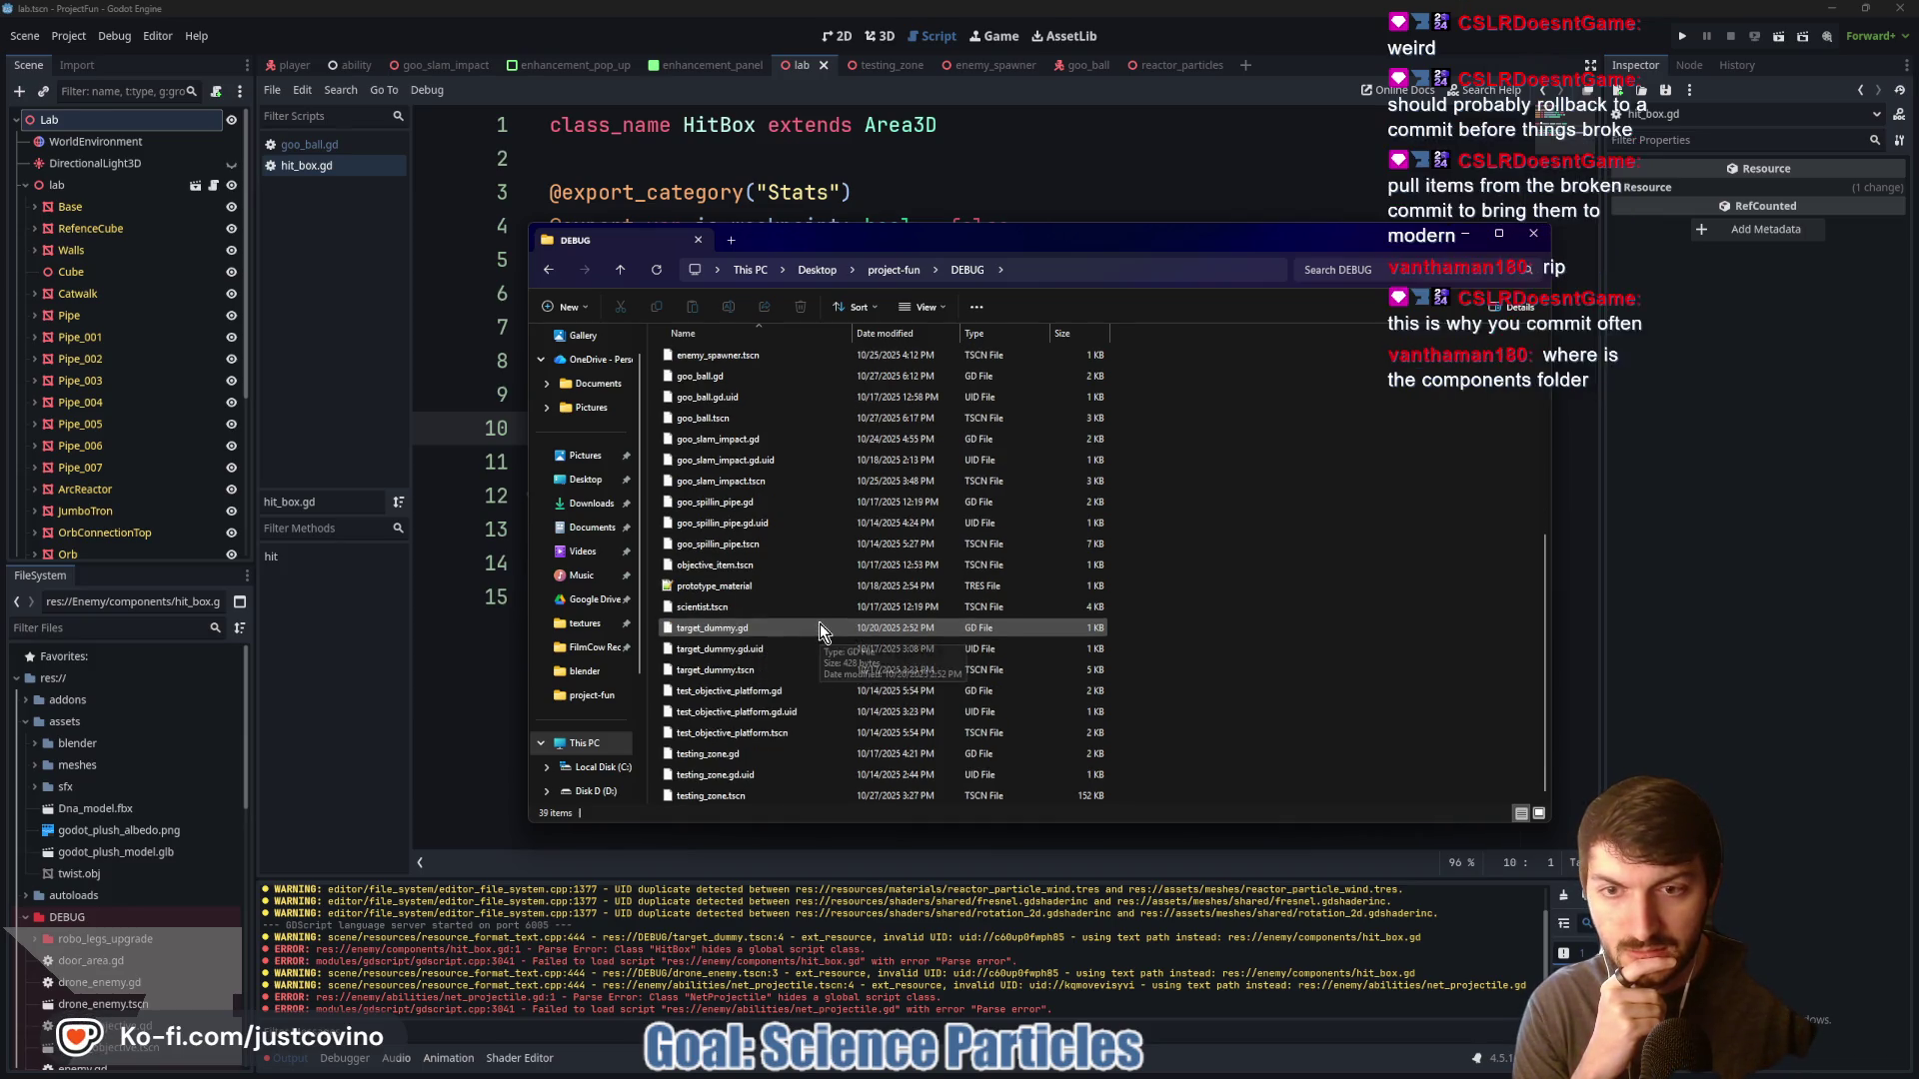
Filter the FileSystem dock for 'net' and open net_projectile.tscn
left_click(703, 1010)
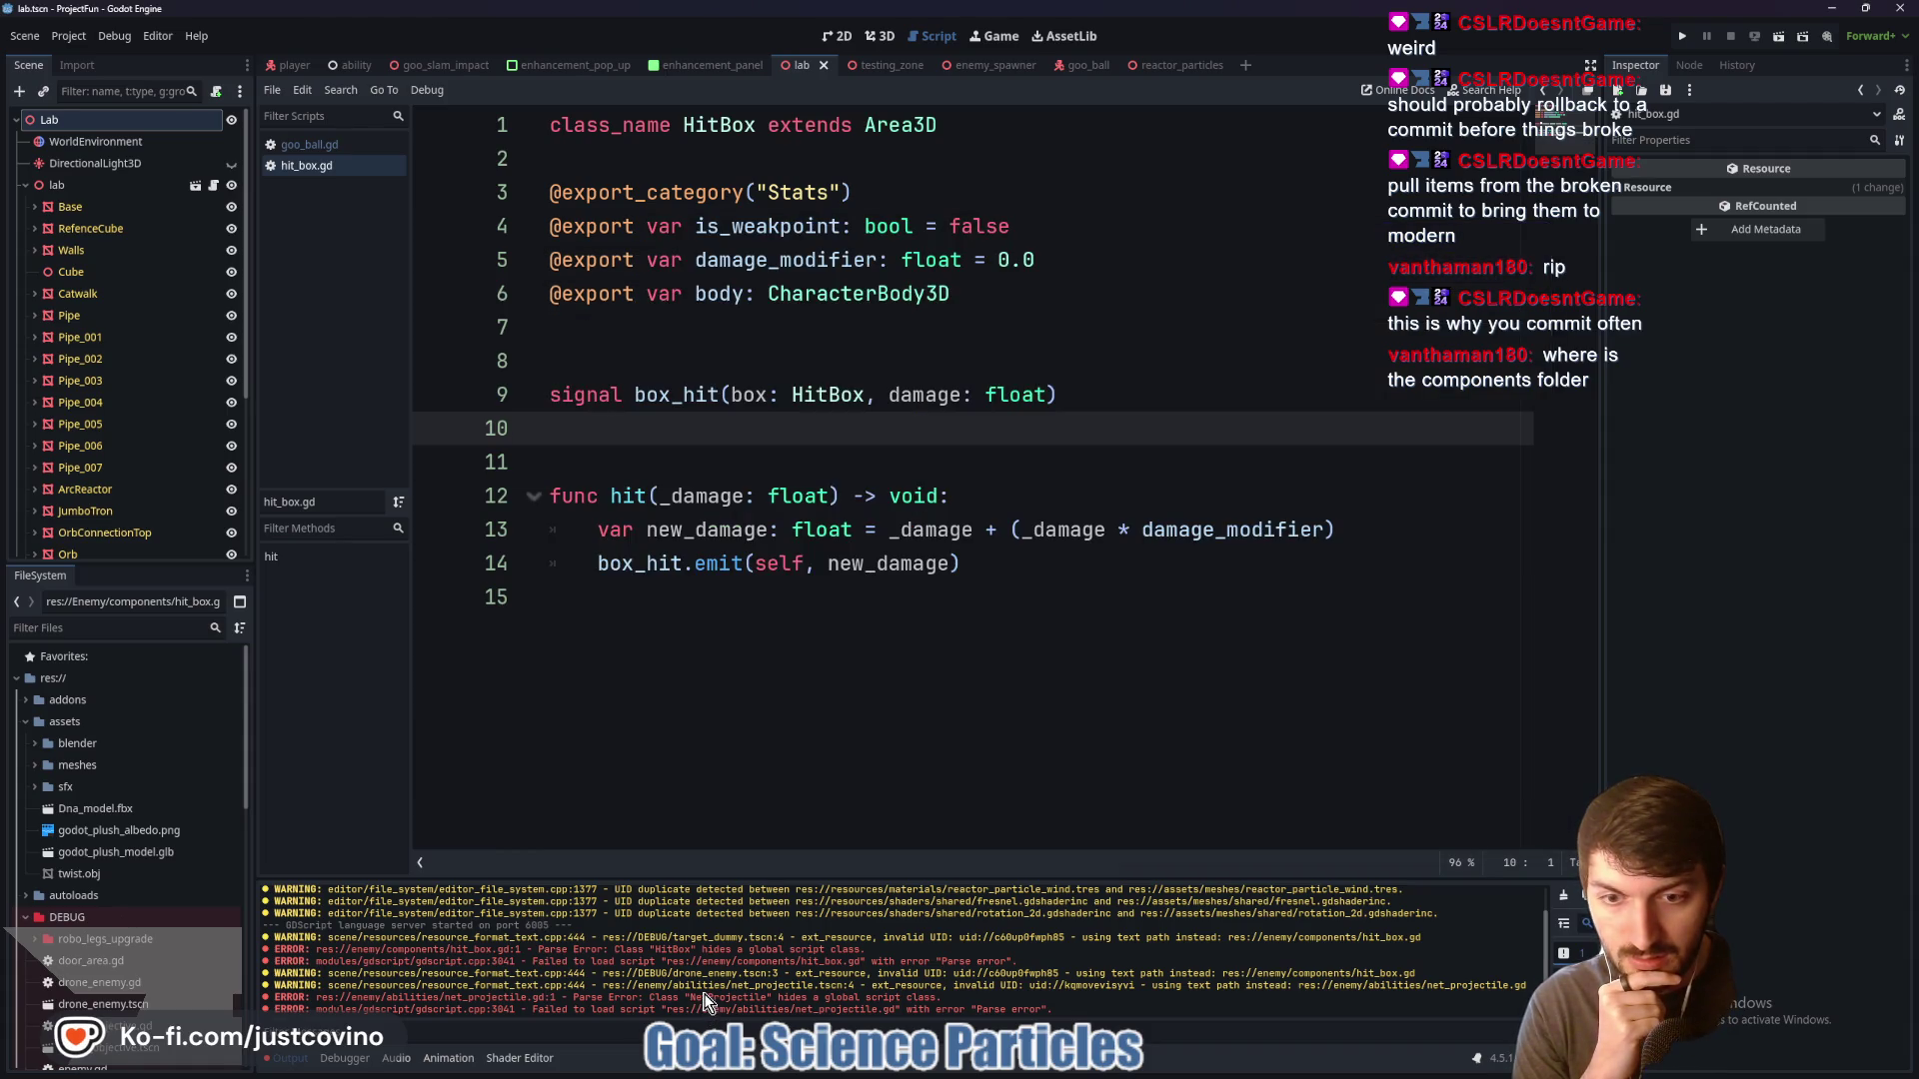
left_click(130, 629)
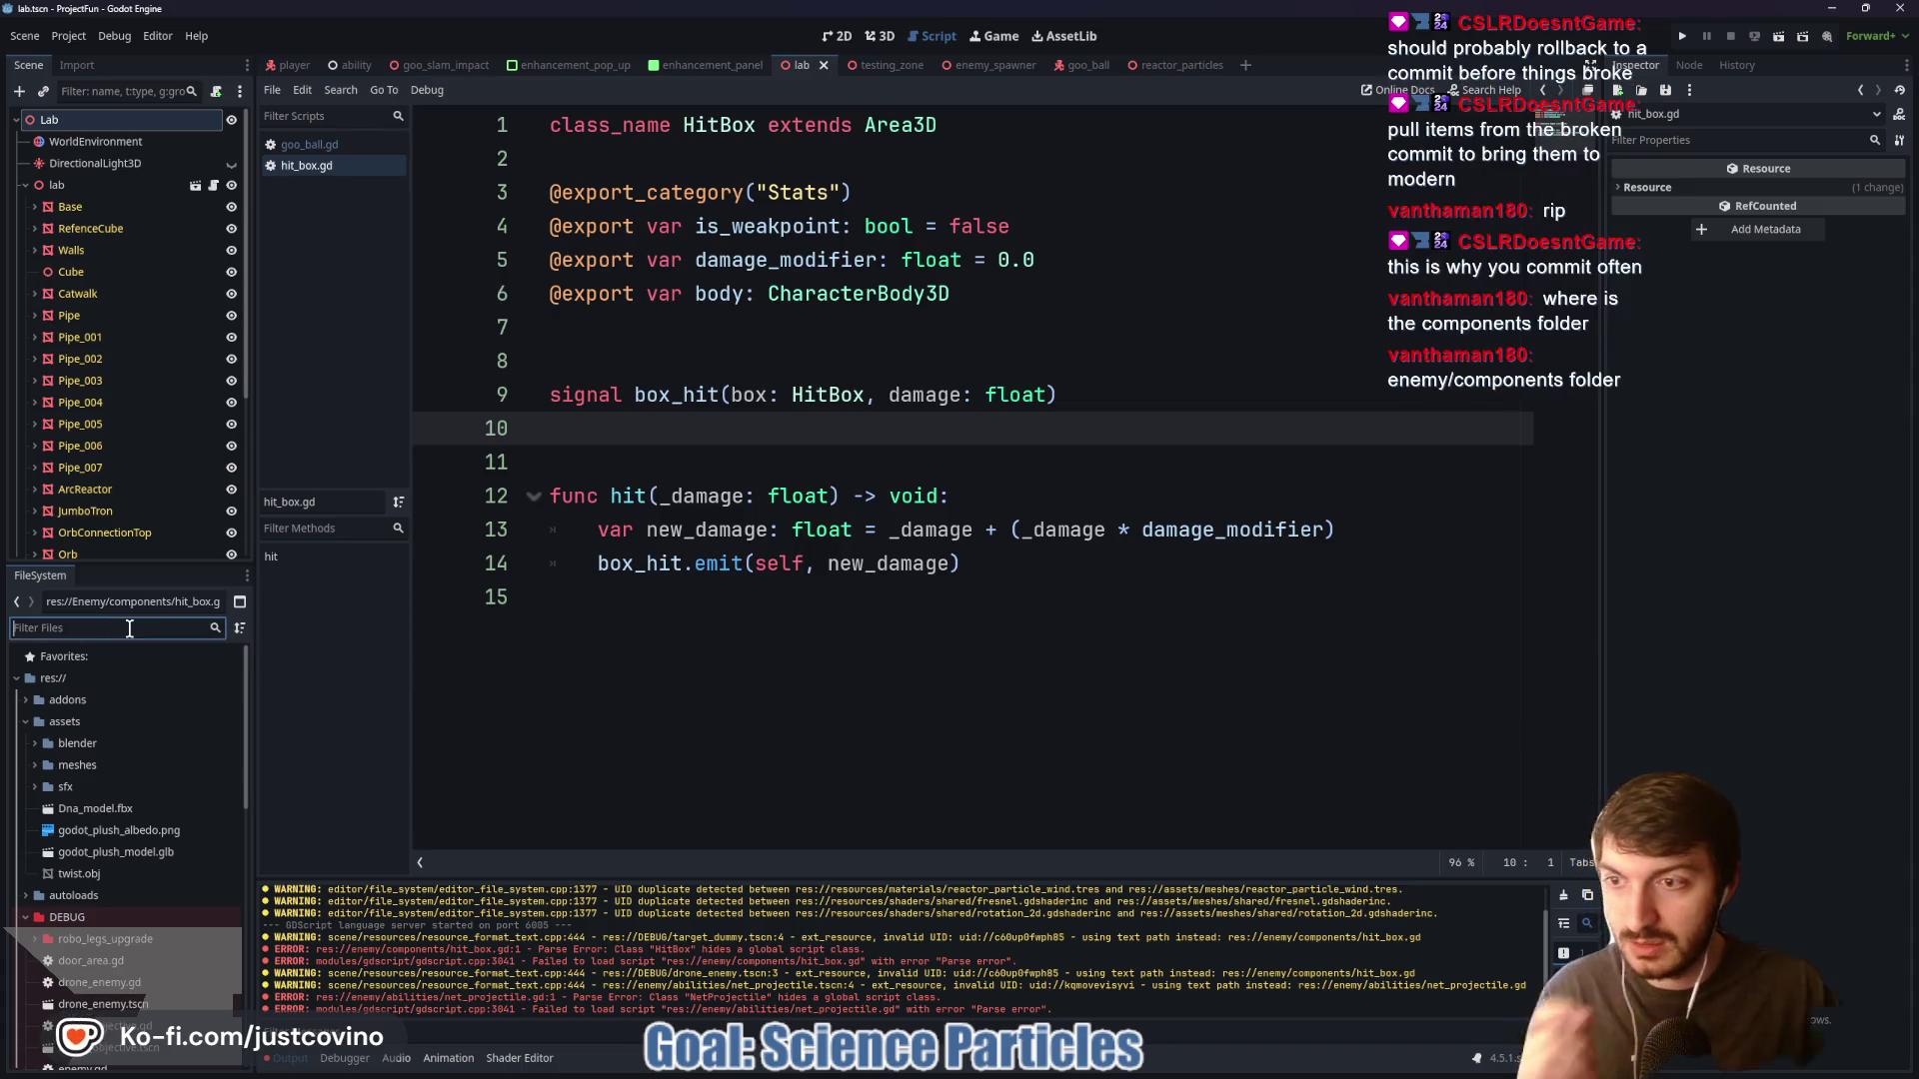
type("net")
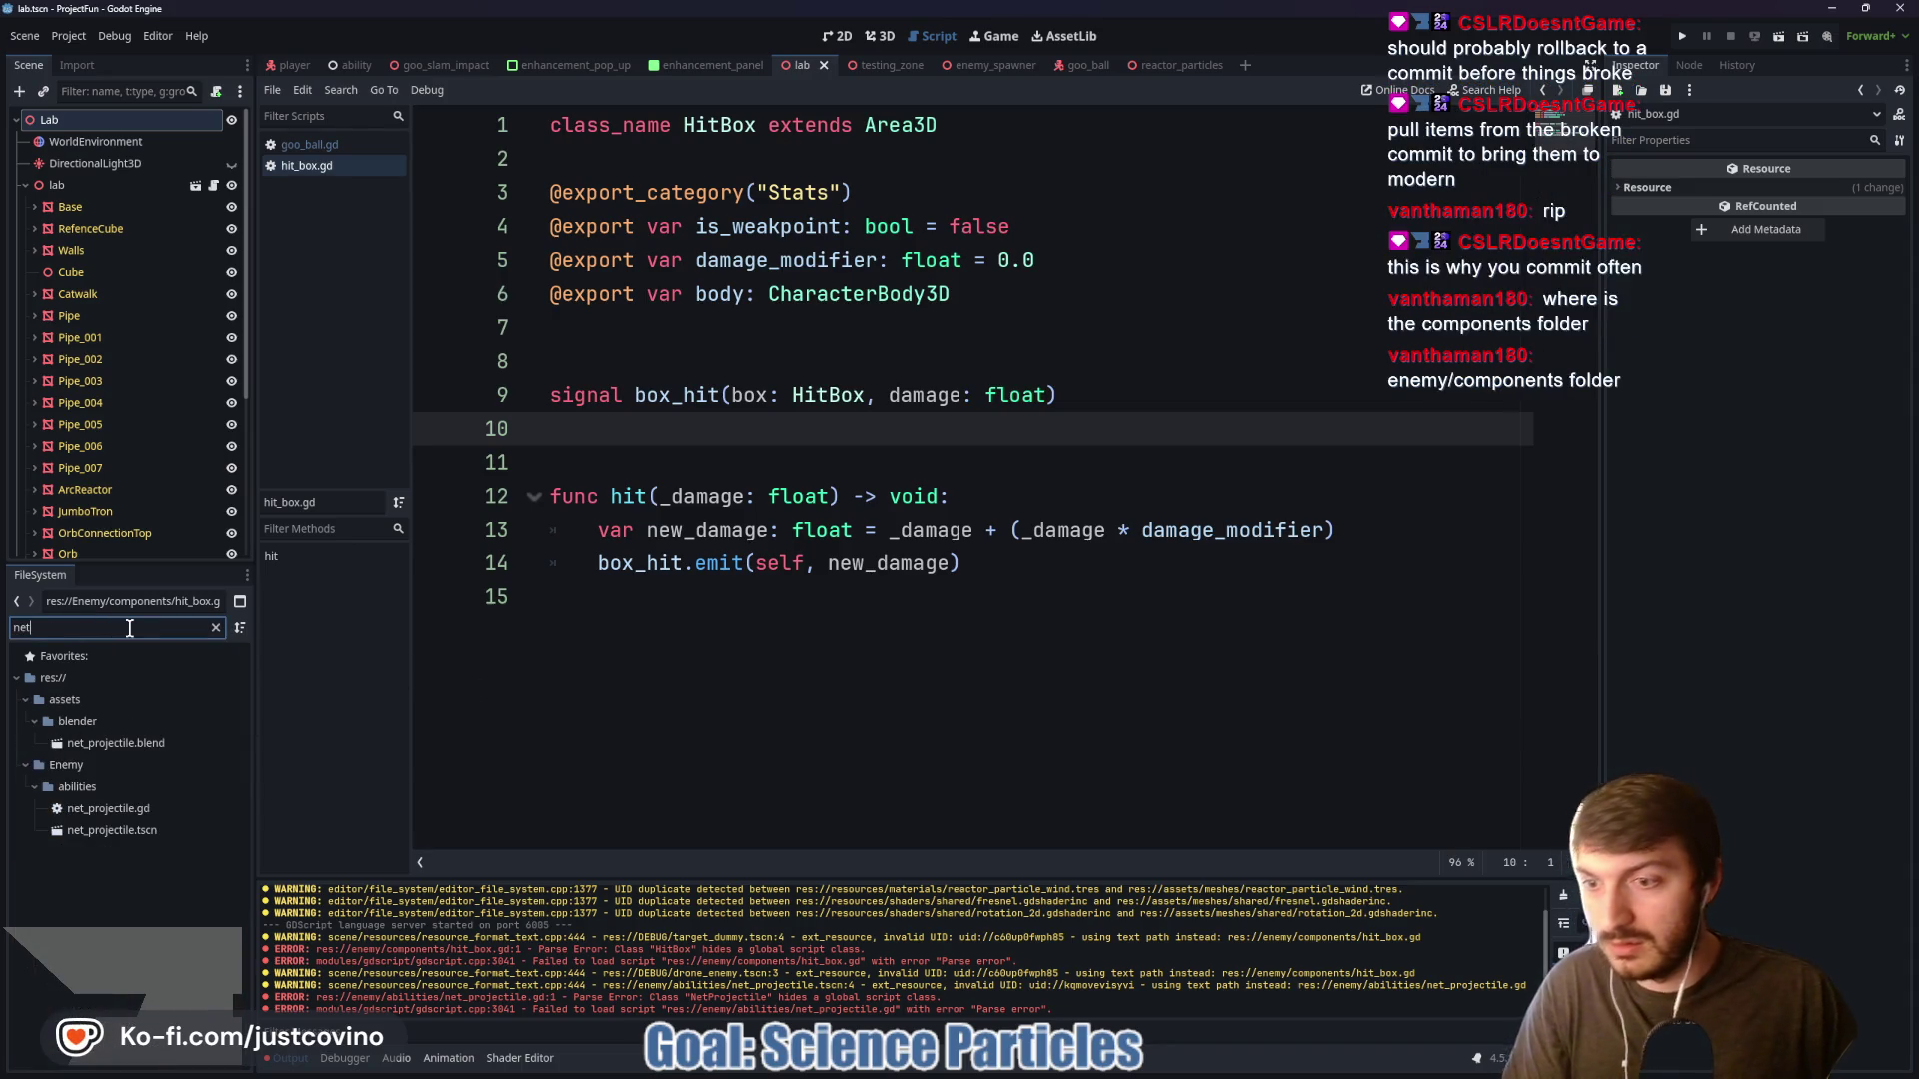
double_click(183, 831)
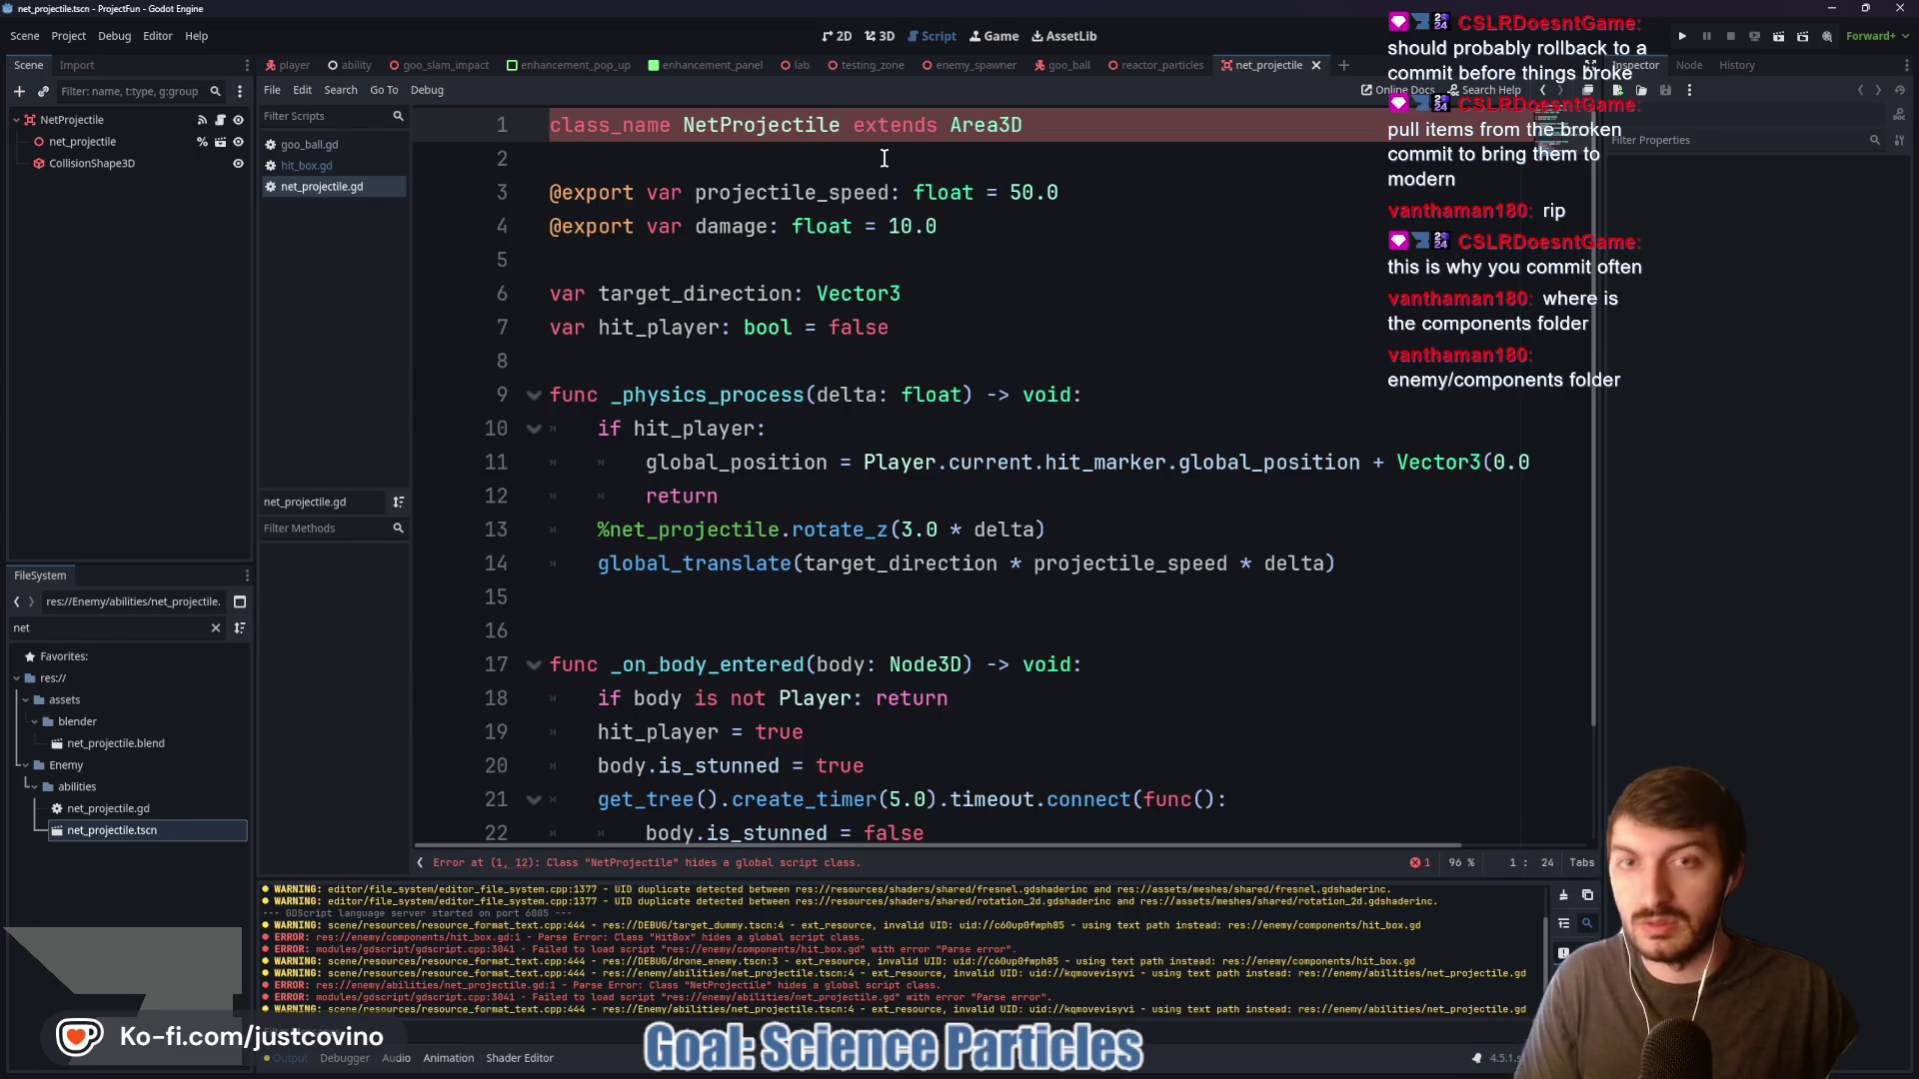
key("BackSpace")
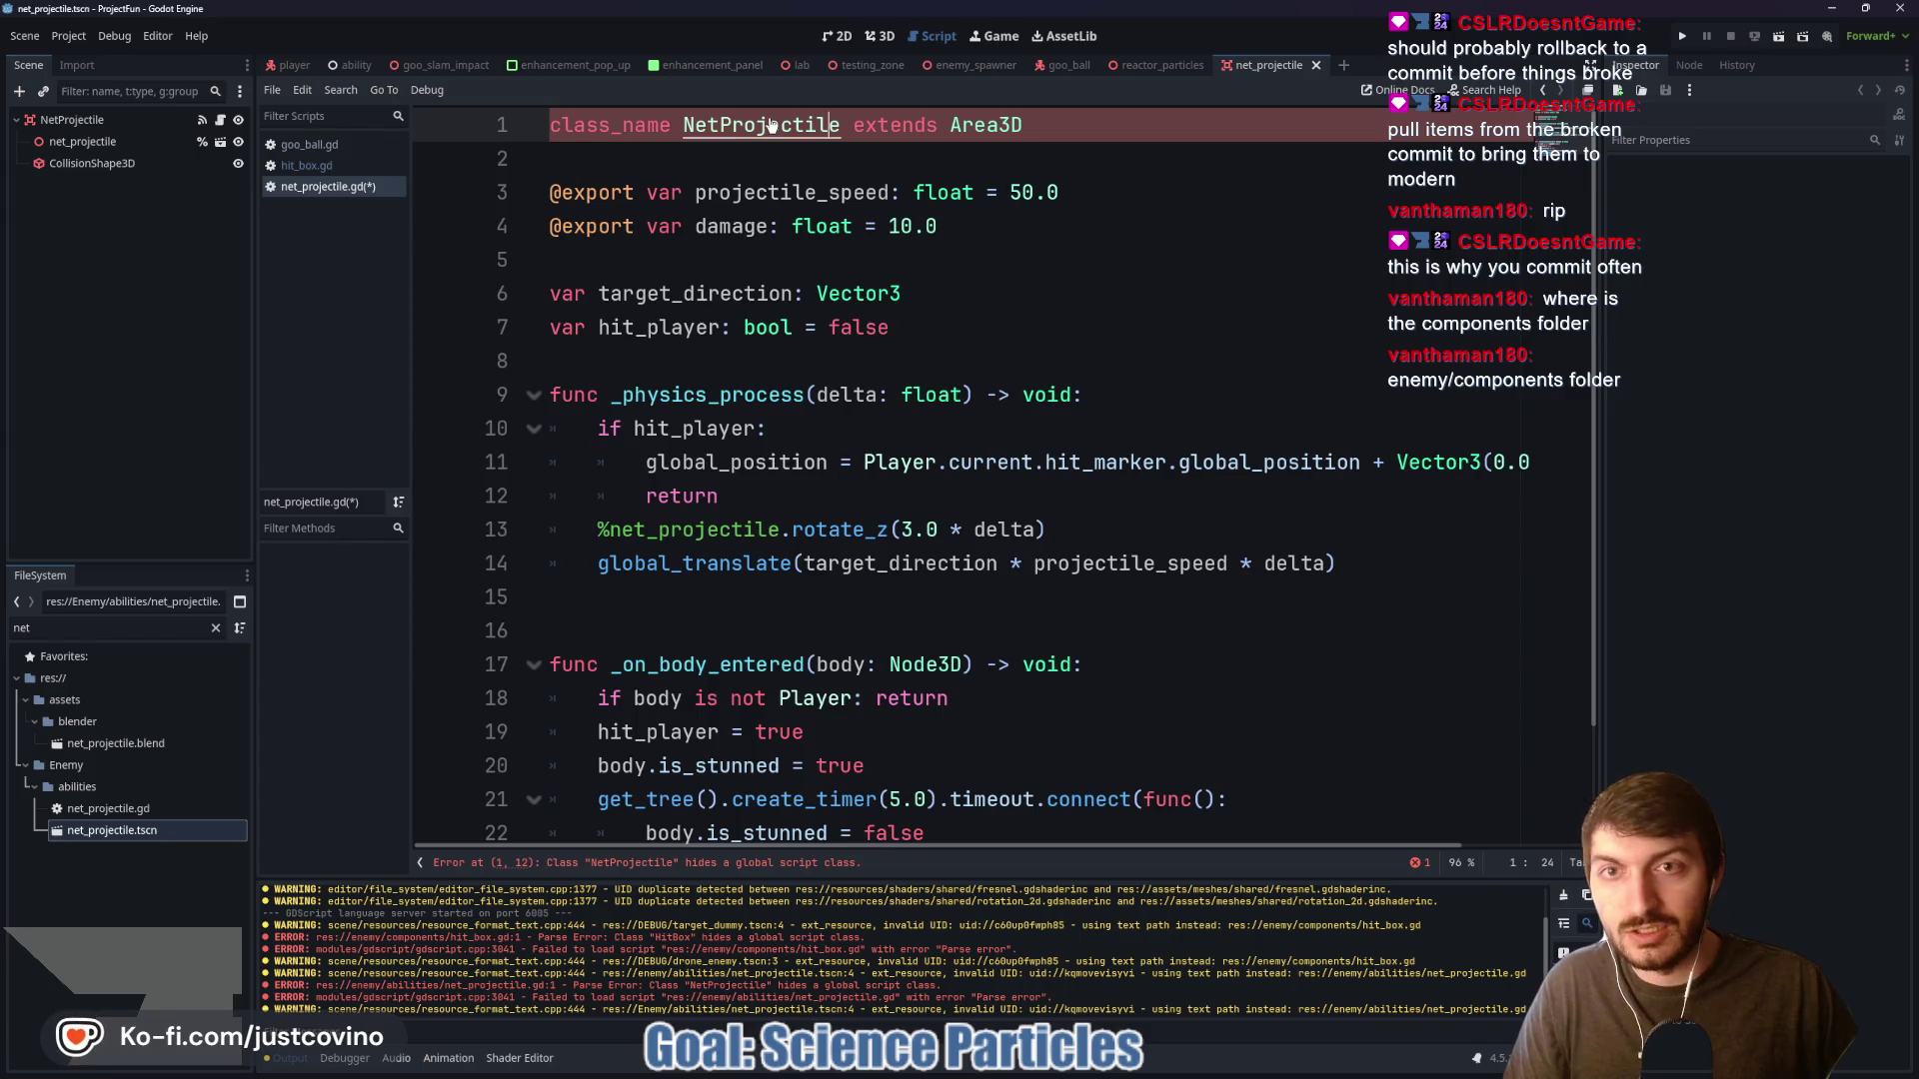
Check the Globals tab in Project Settings, save the script, and select the other net_projectile entry
left_click(69, 36)
left_click(86, 57)
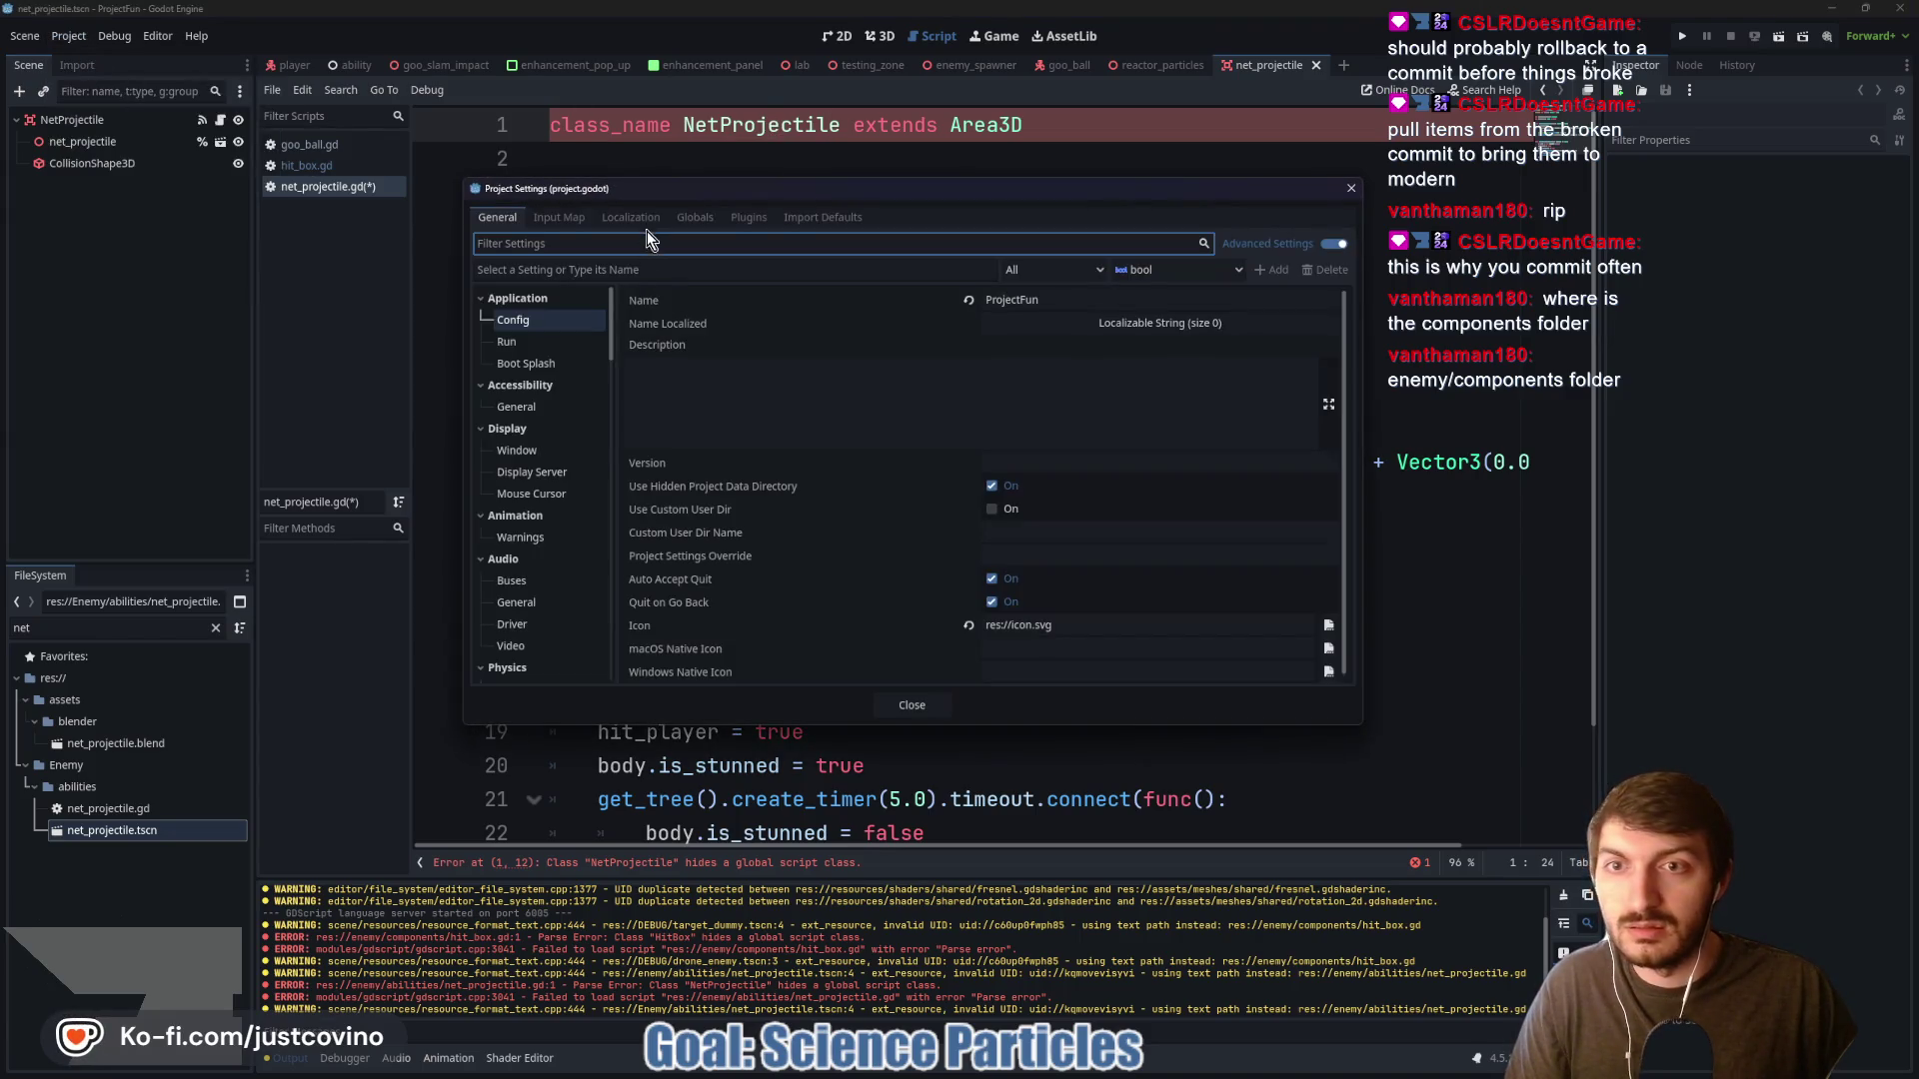
left_click(681, 218)
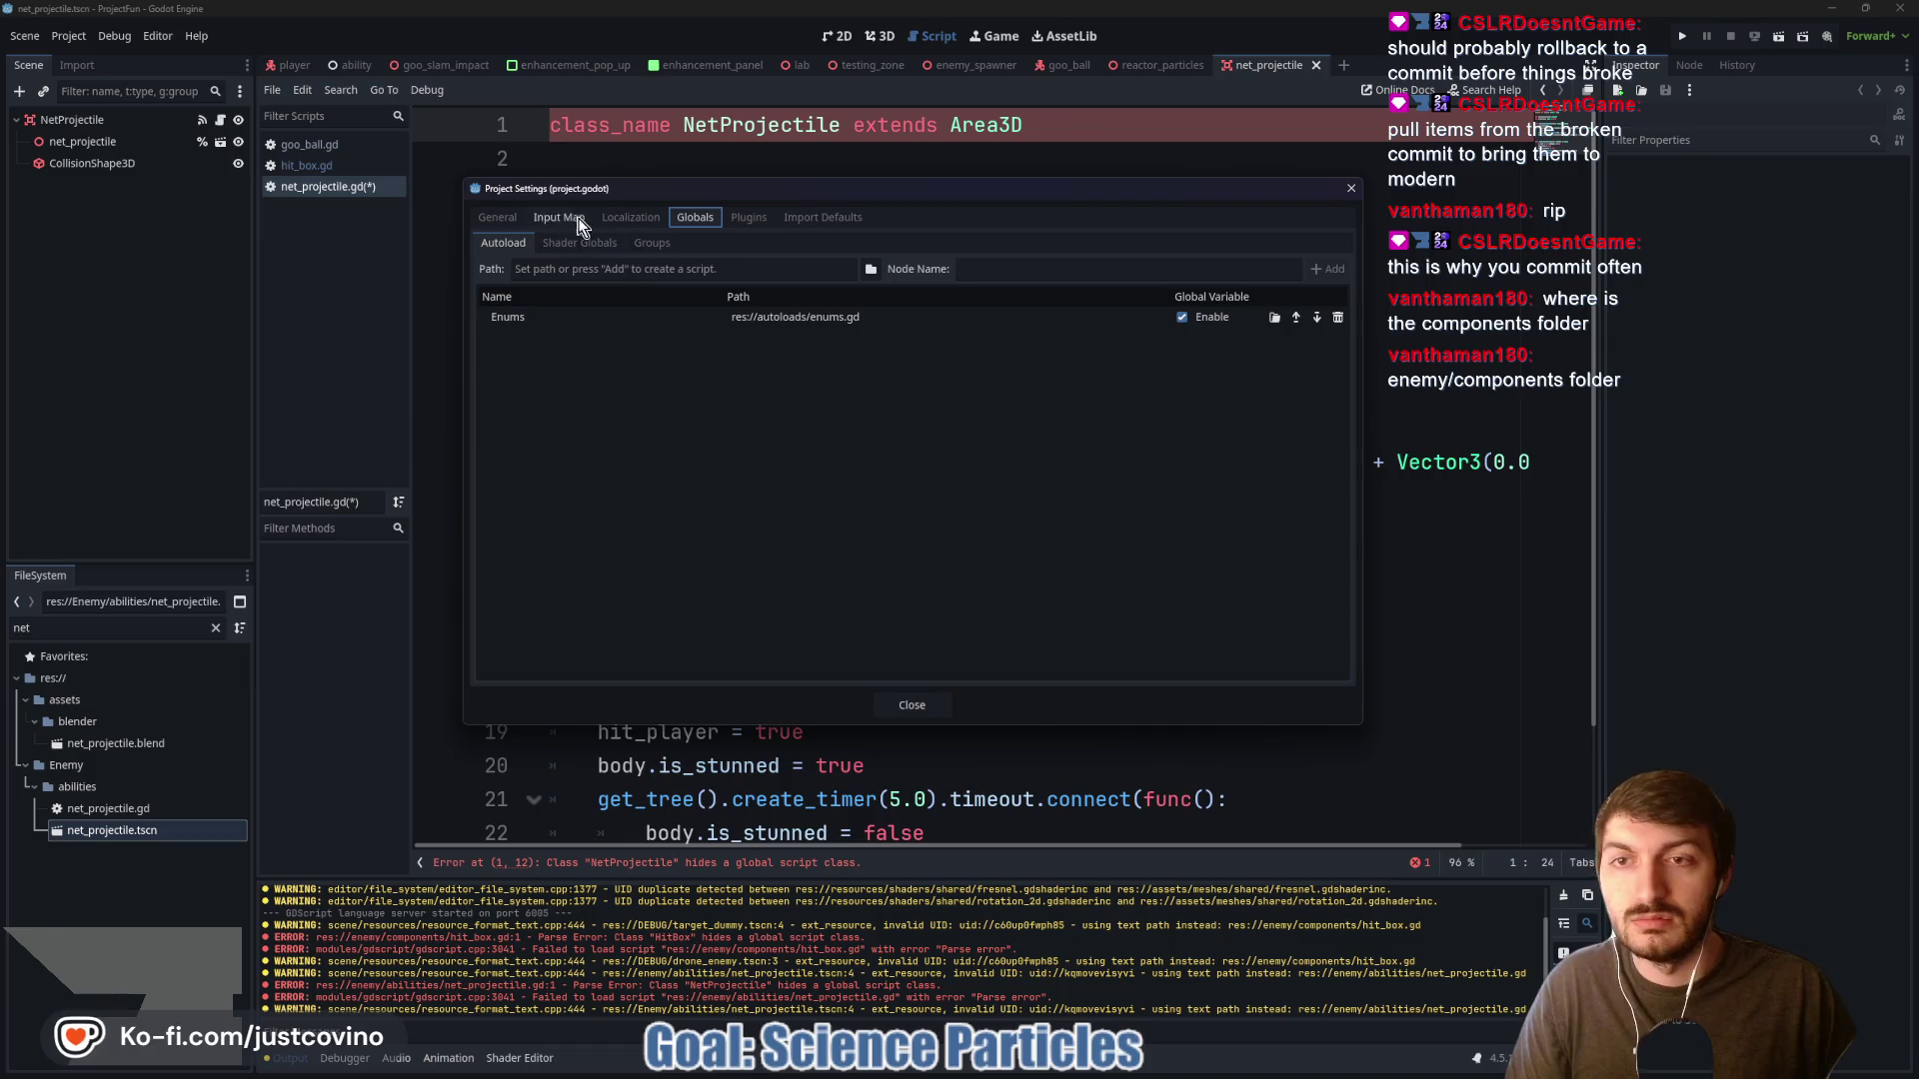
left_click(1351, 188)
key("ctrl+s")
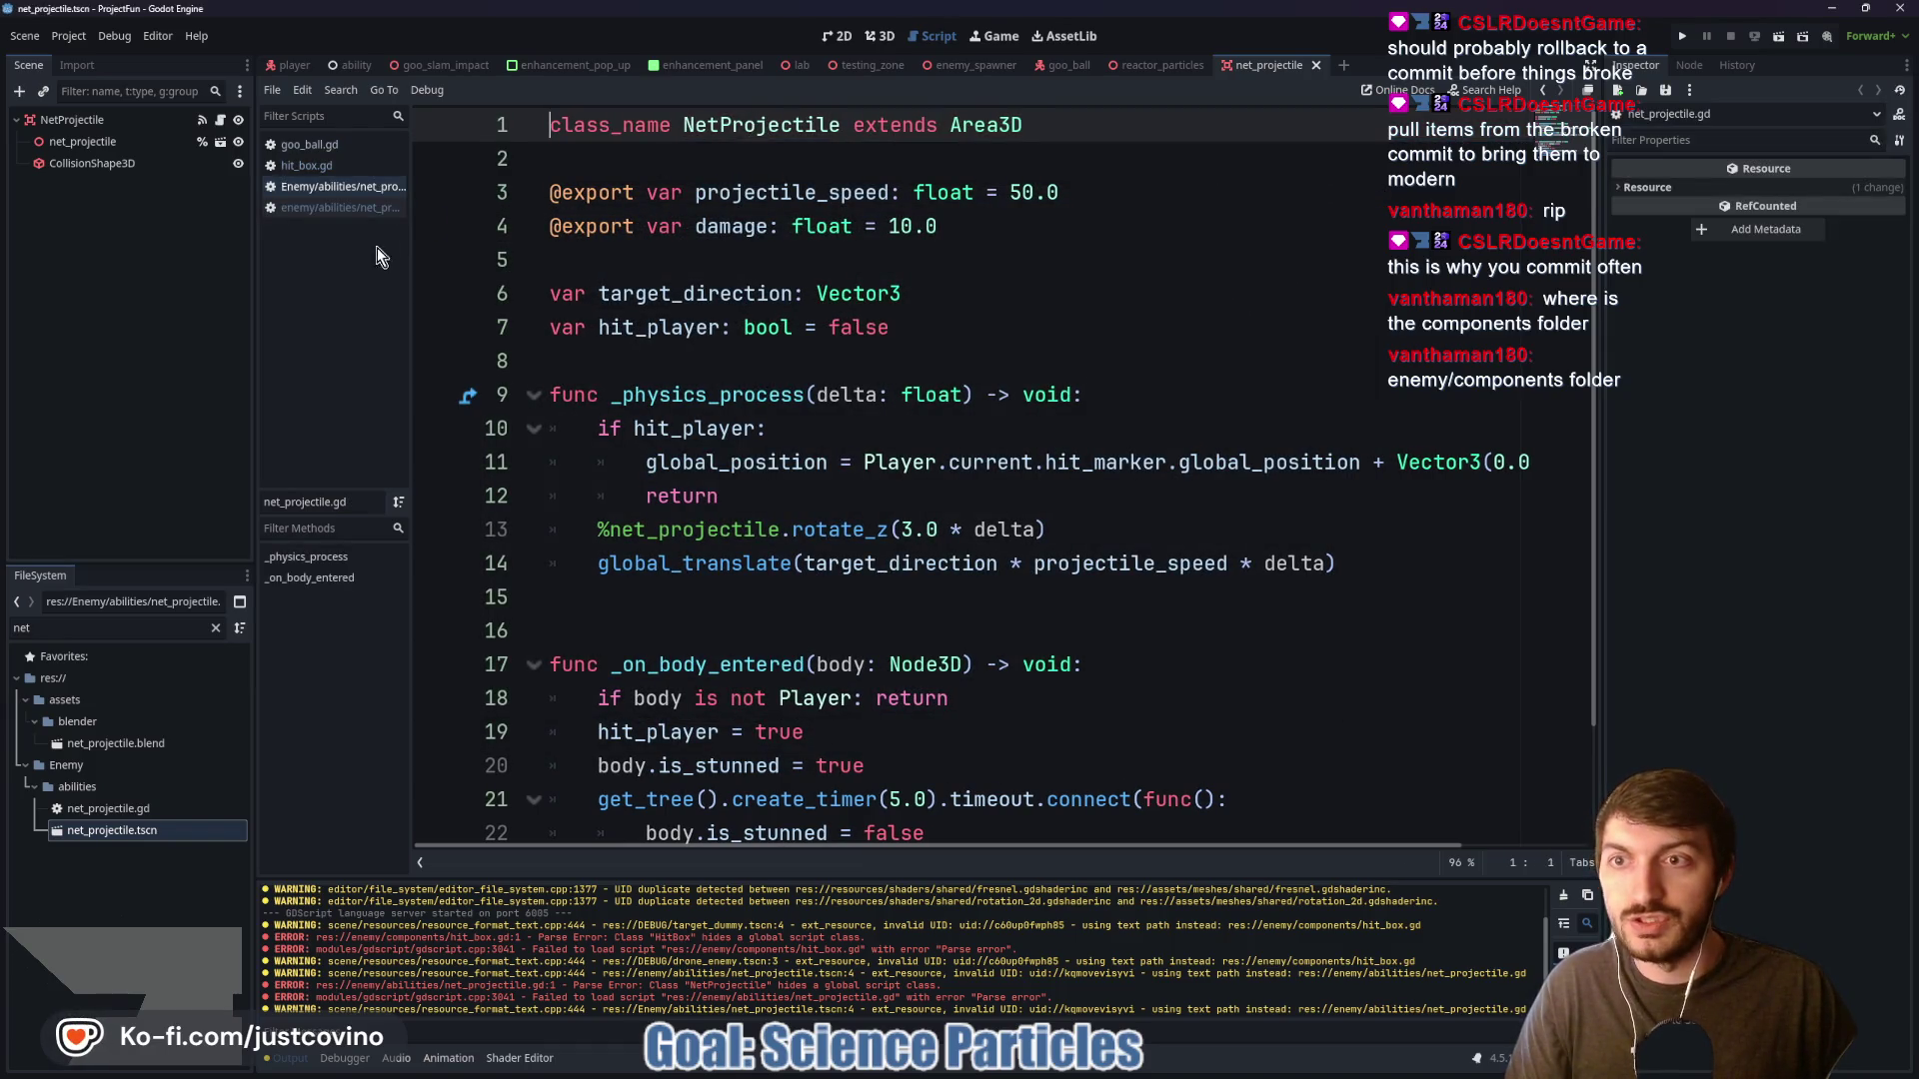
left_click(340, 210)
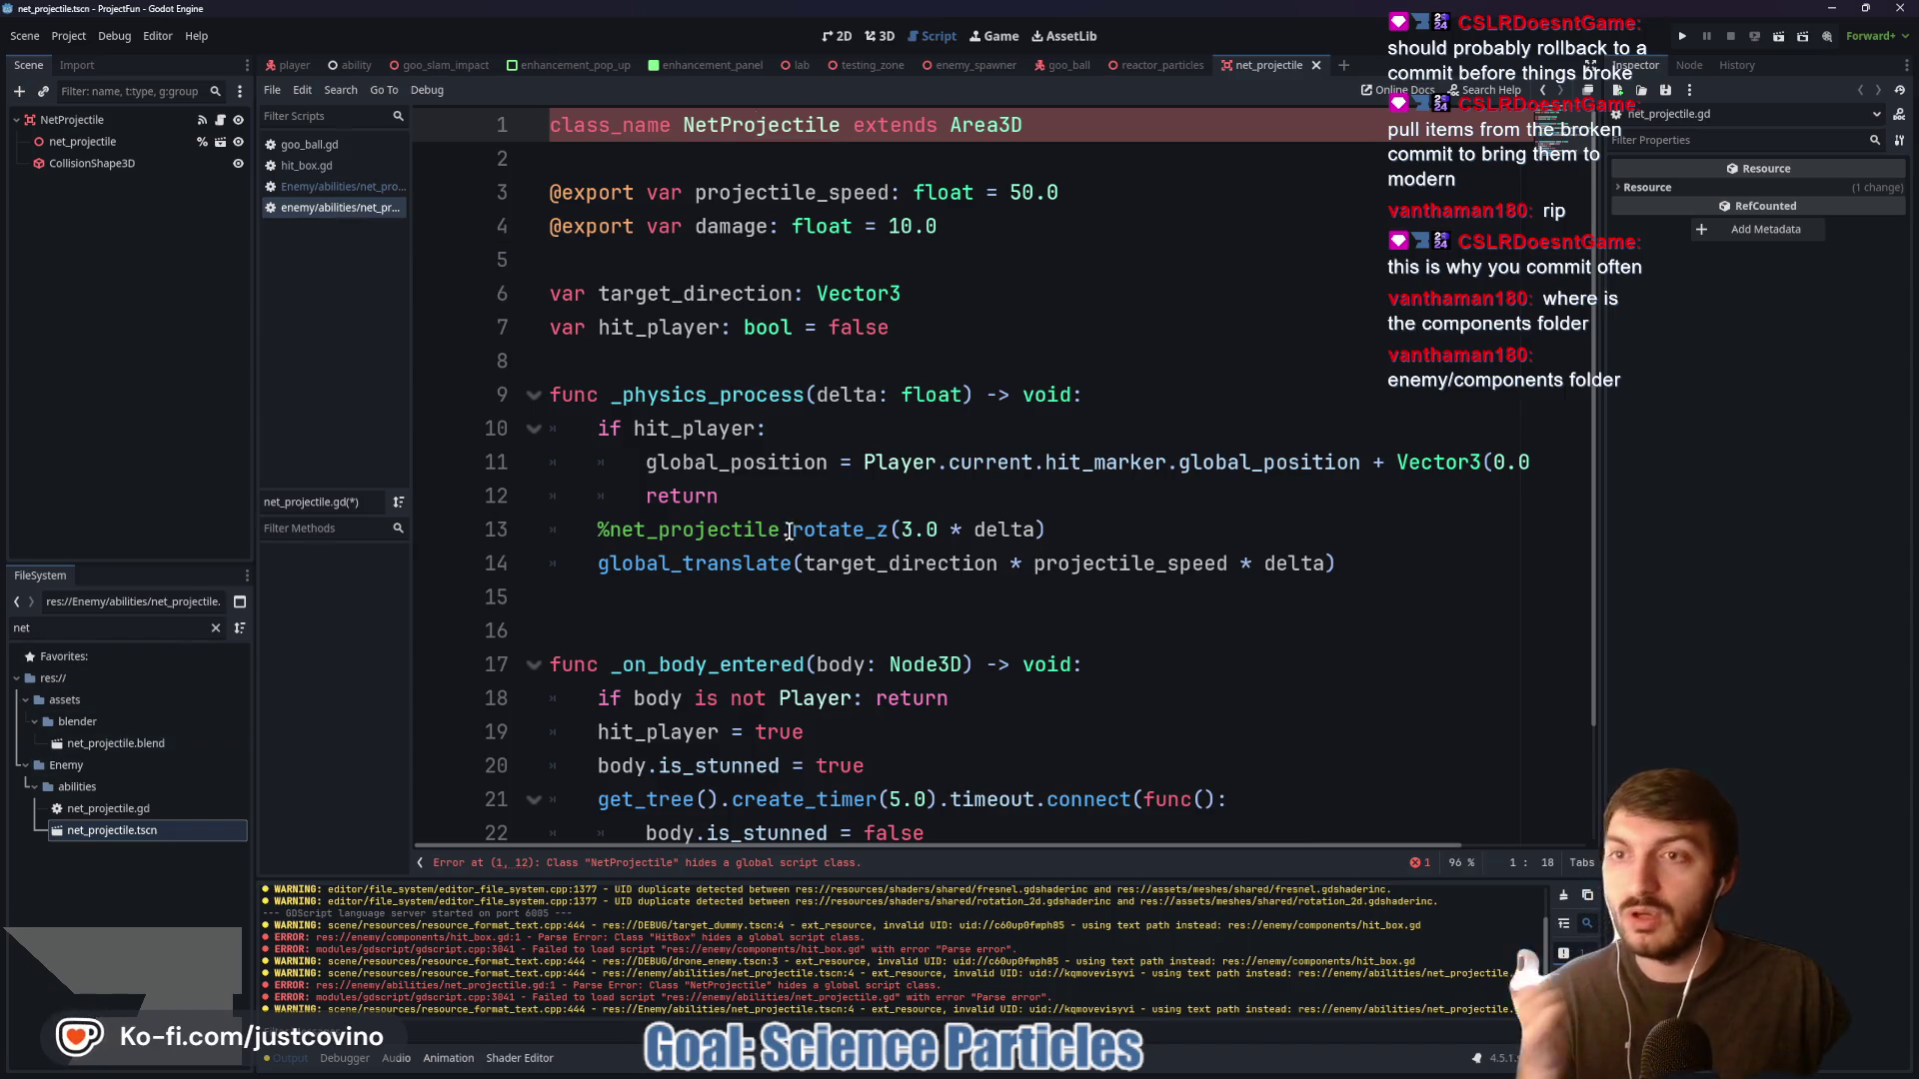
Search the project-fun folder for 'enemy' in File Explorer, then go back to Godot
left_click(1026, 1070)
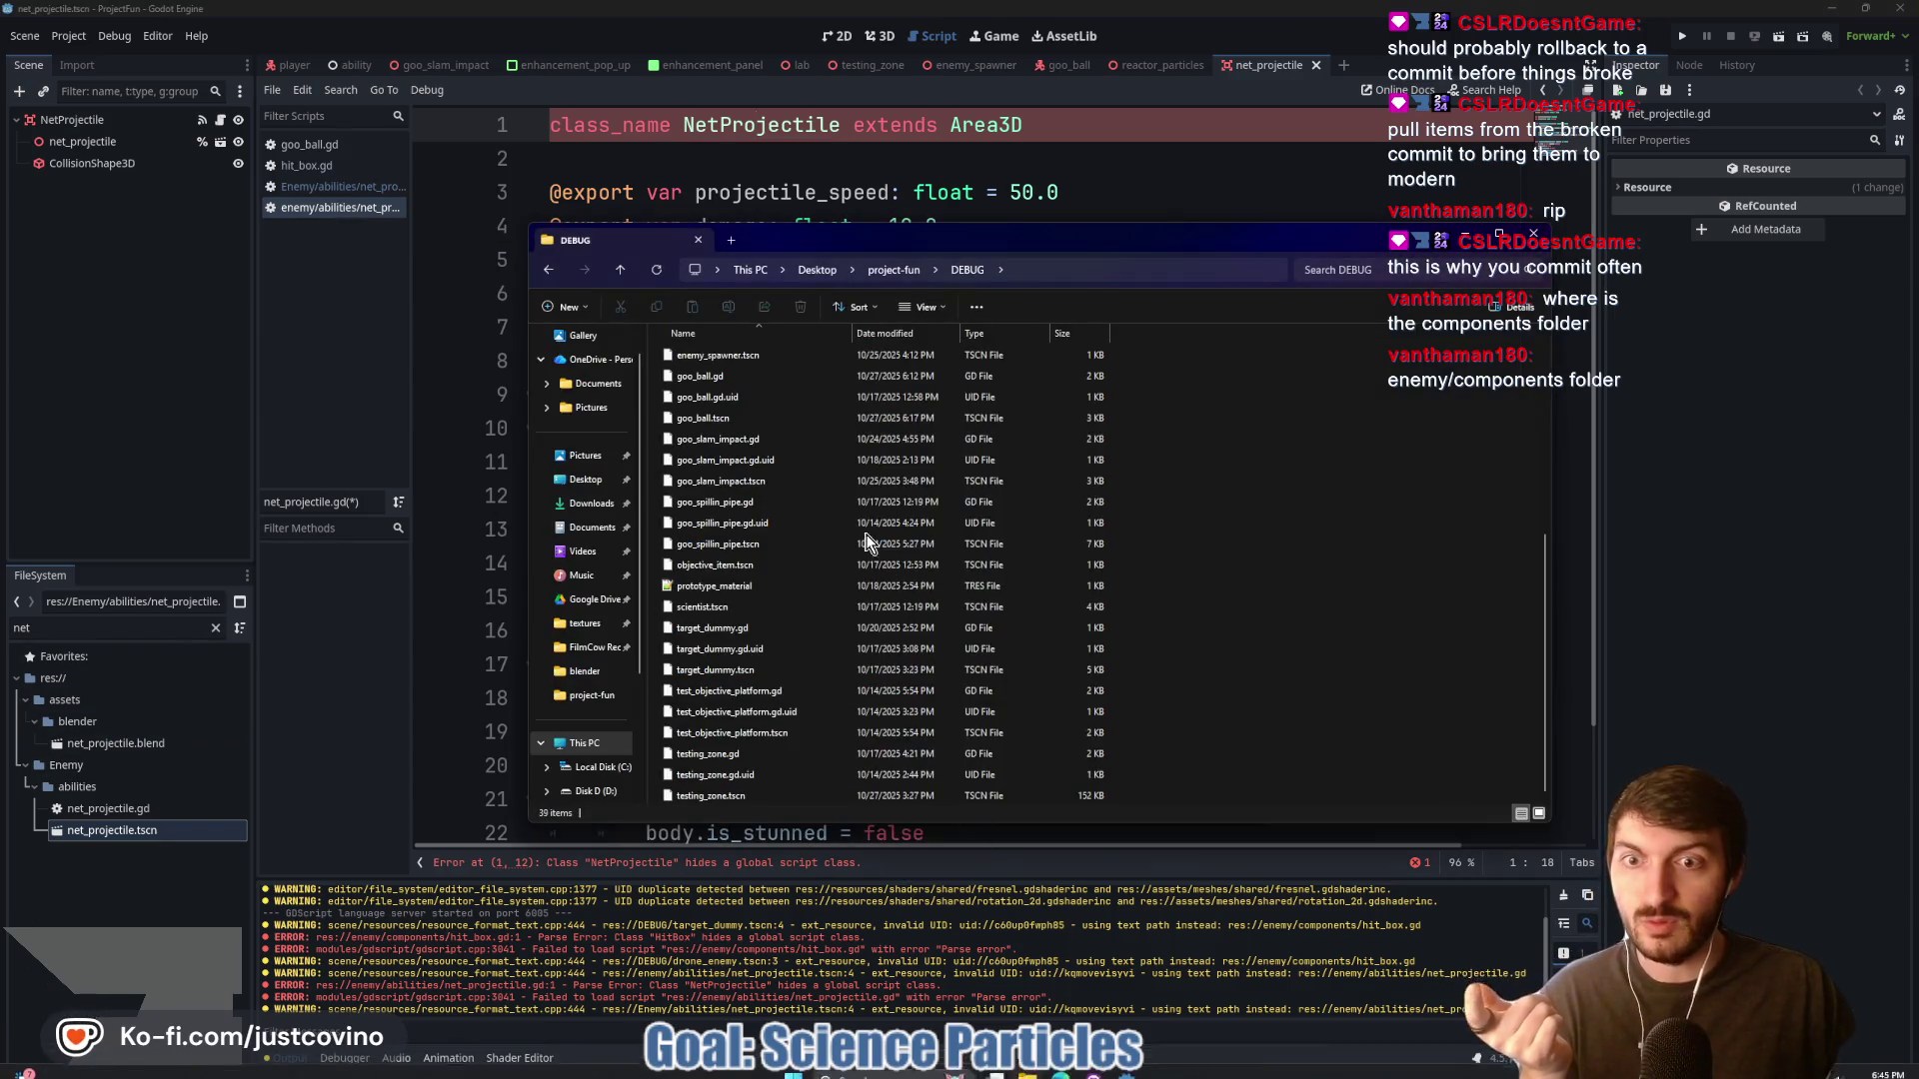
left_click(616, 266)
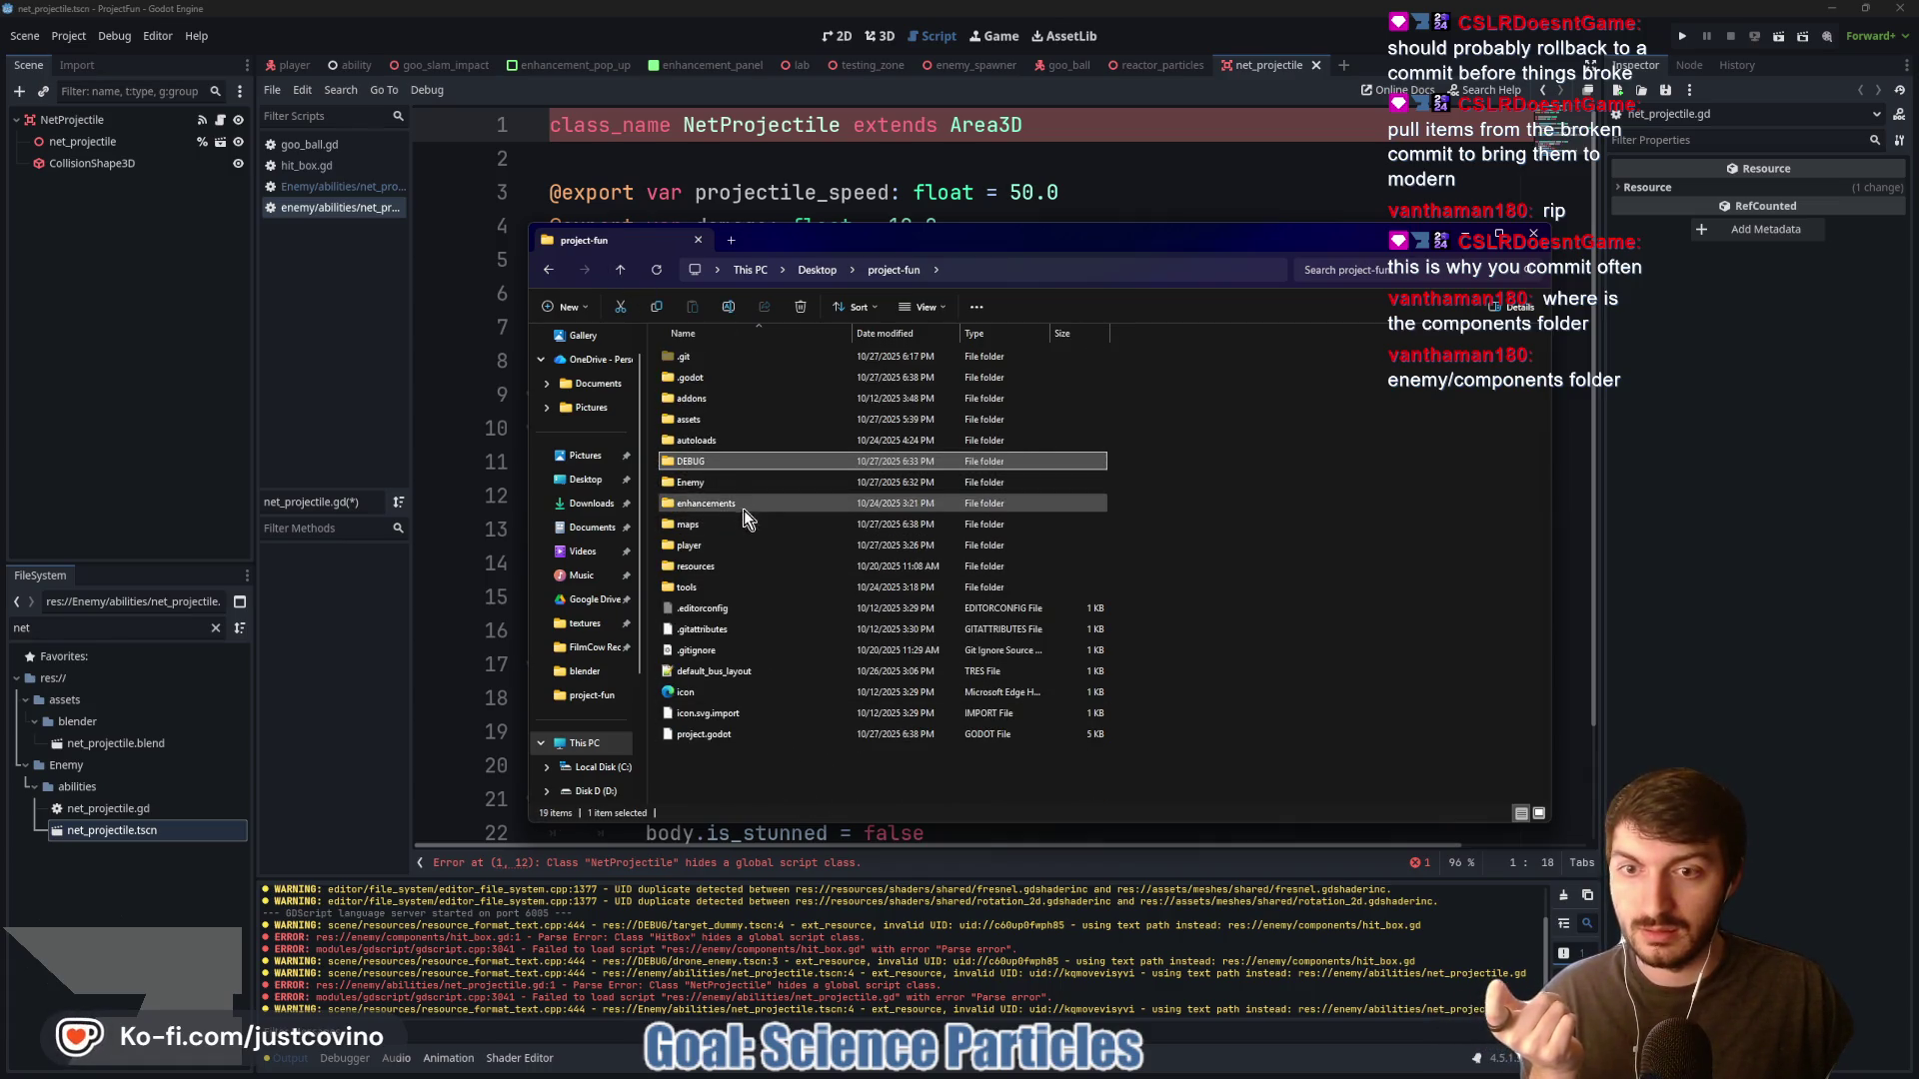
left_click(724, 486)
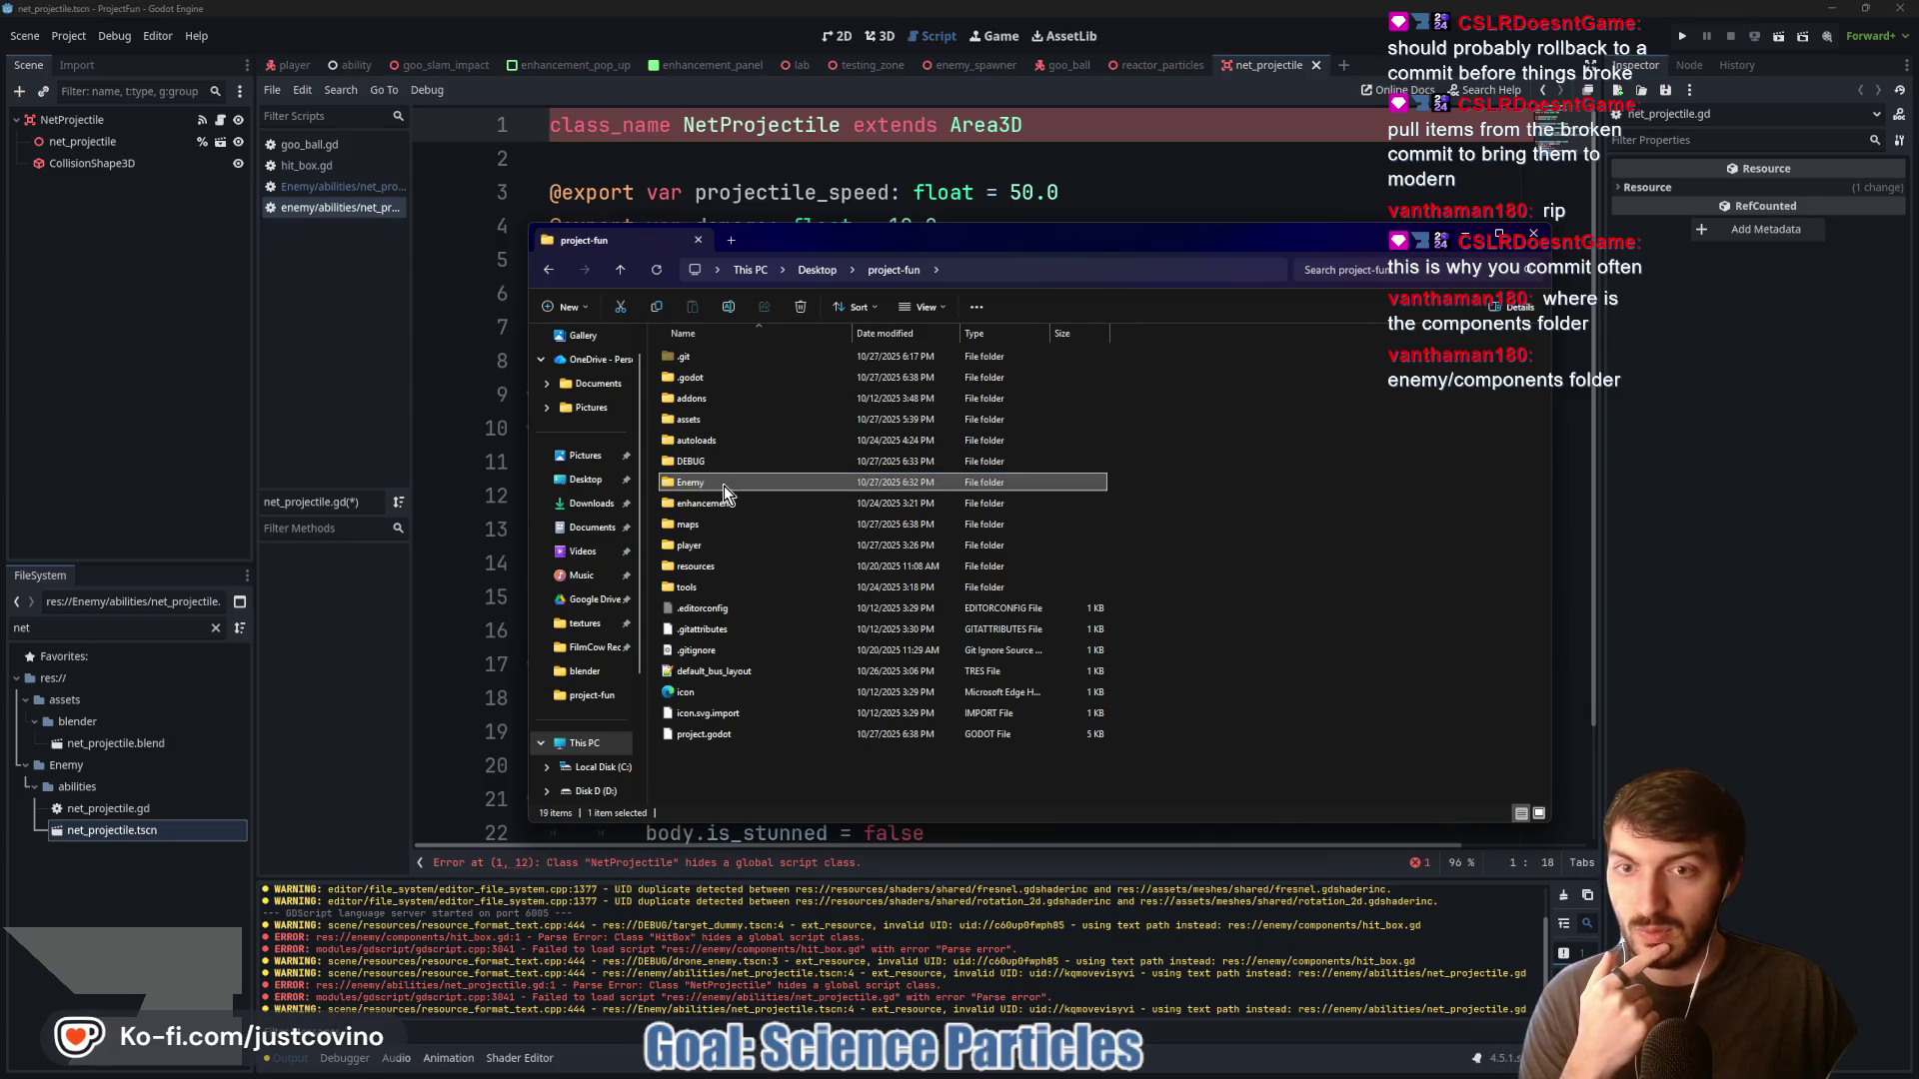
left_click(1374, 271)
type("enemy")
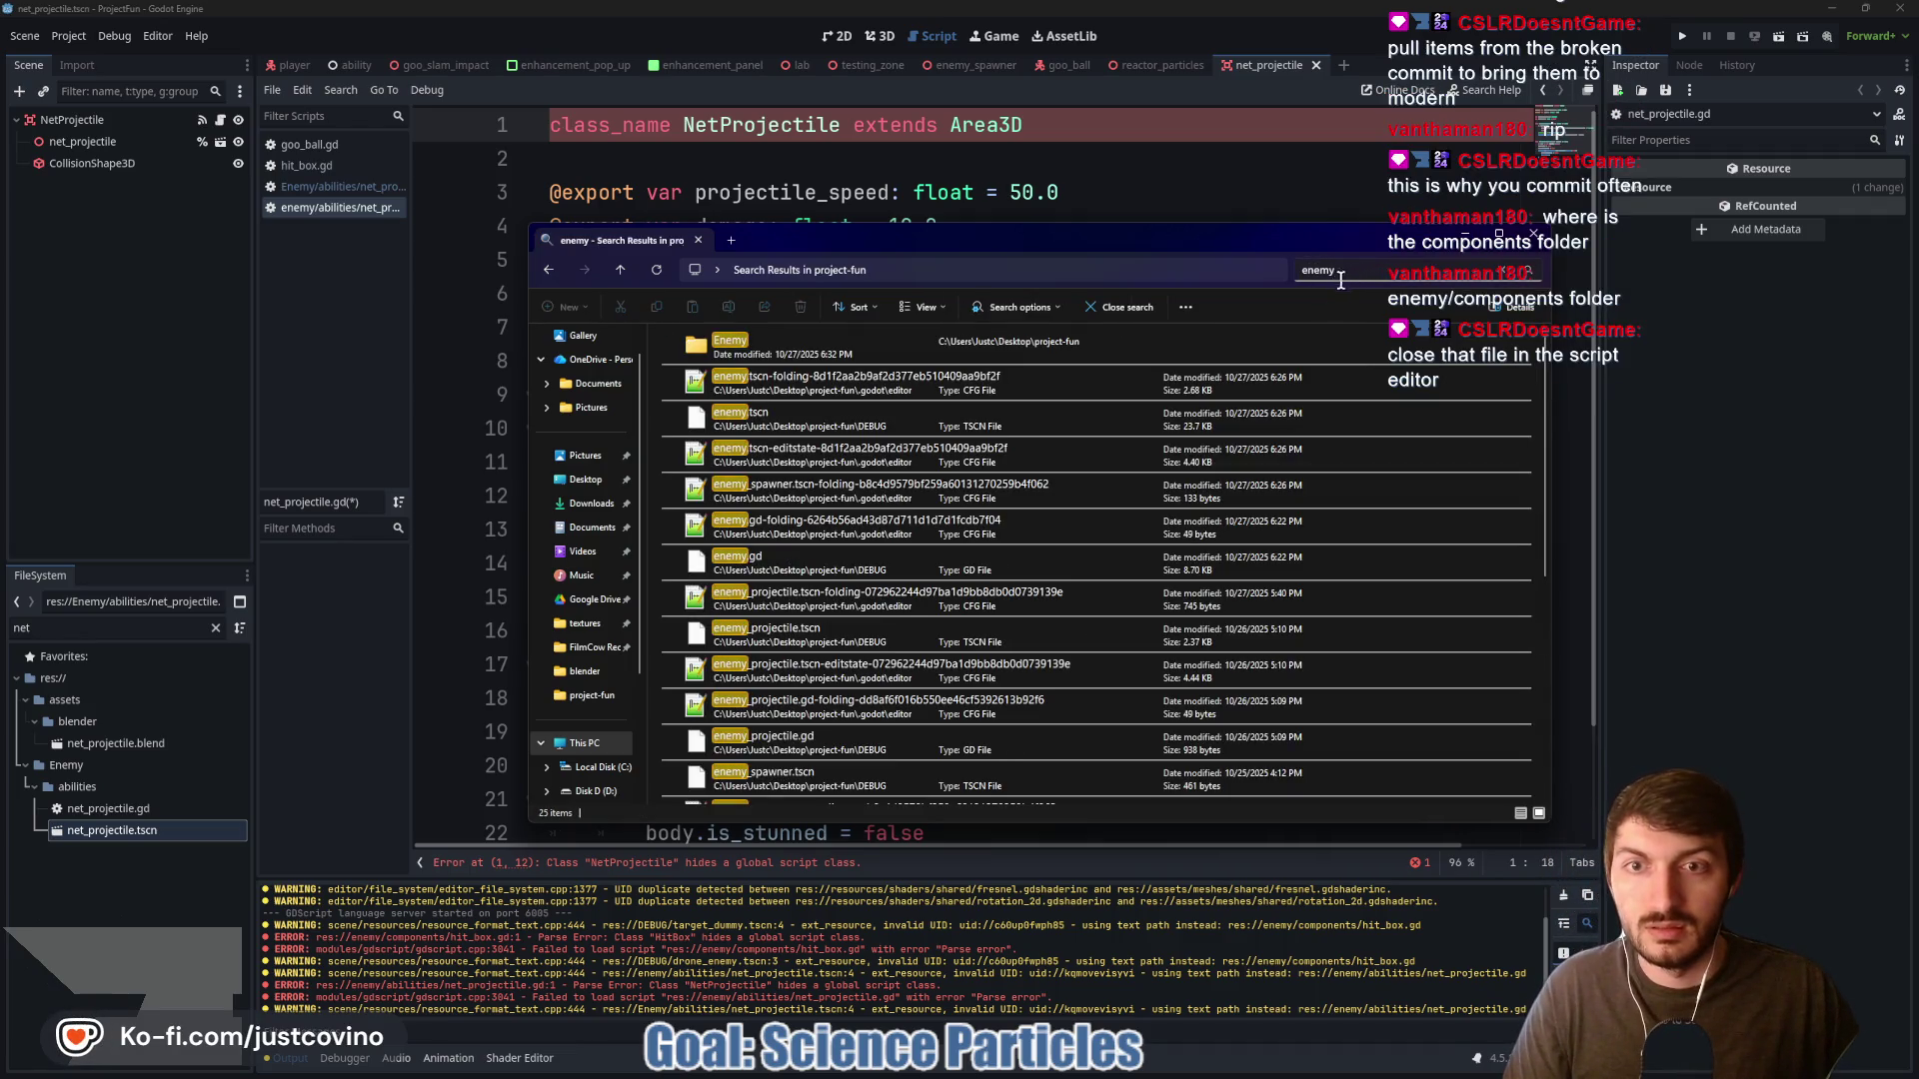
scroll(1017, 400, "down", 2)
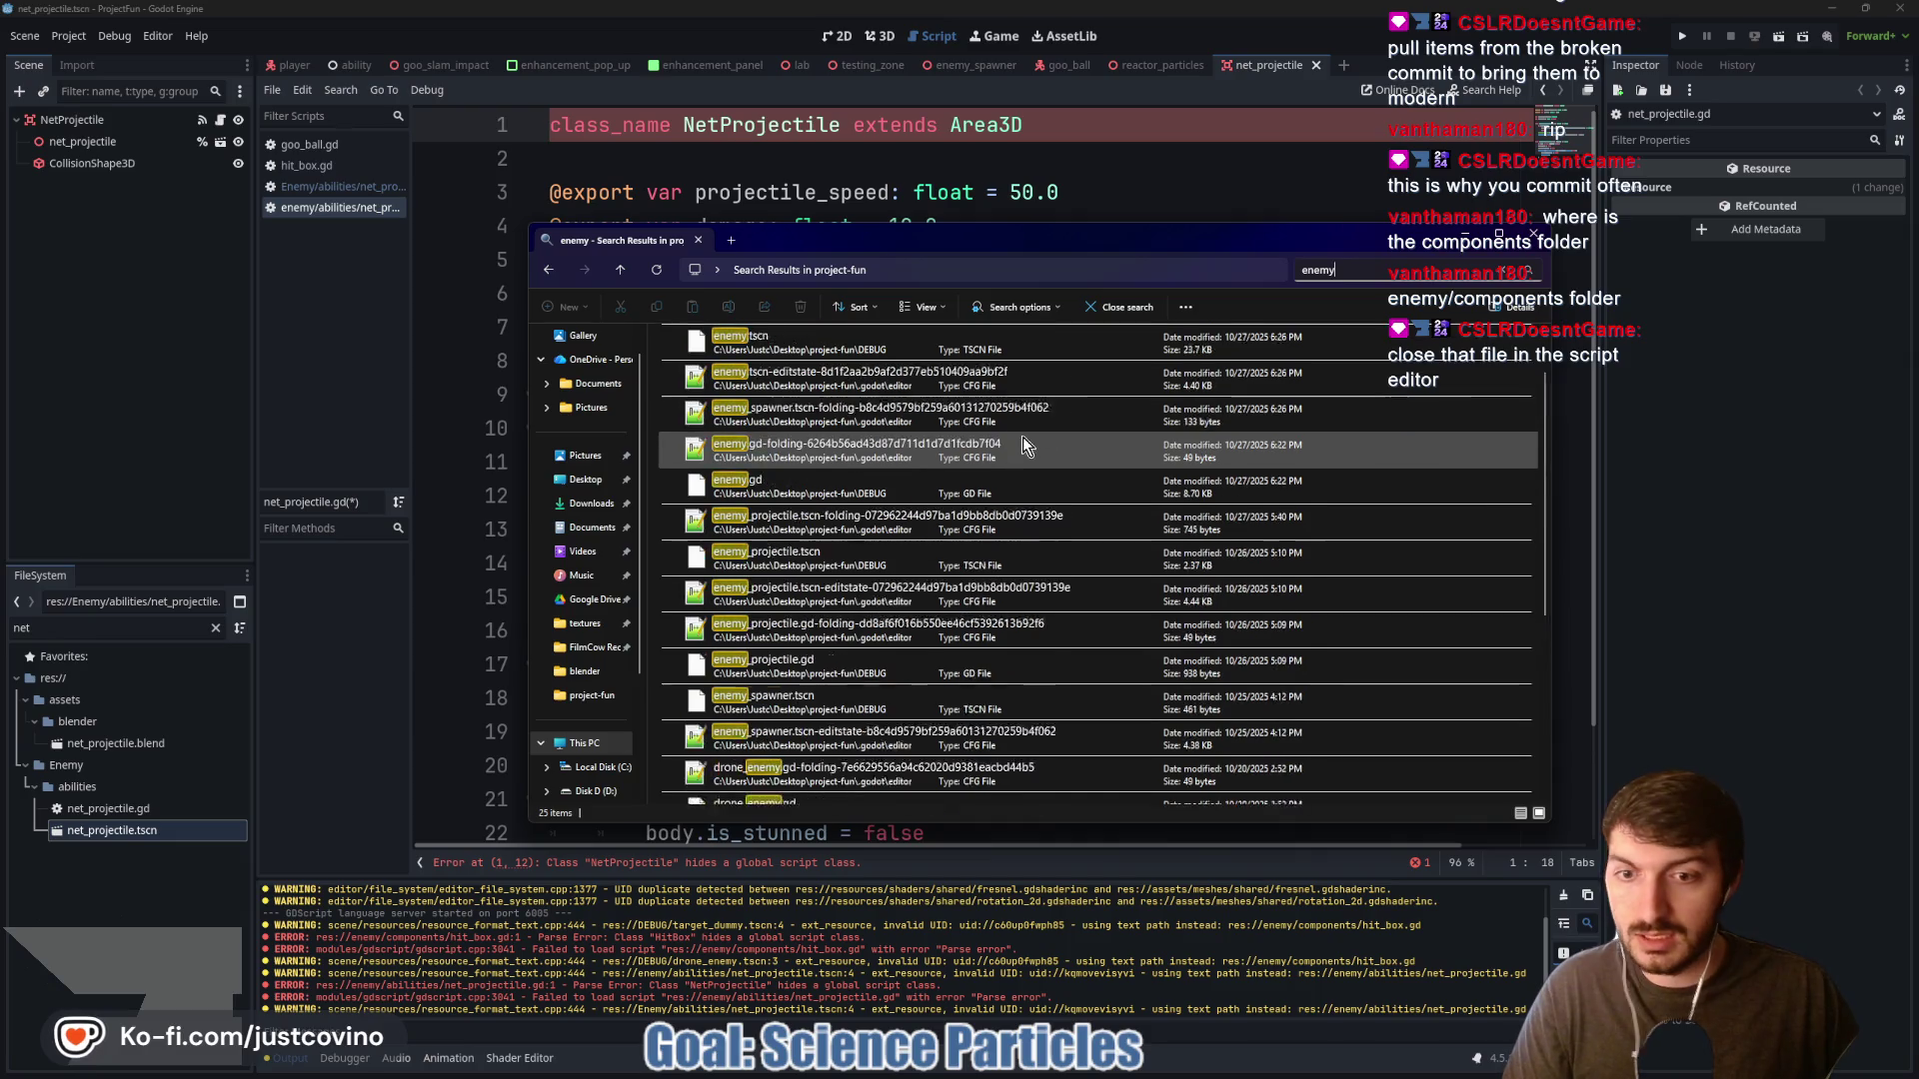
left_click(615, 268)
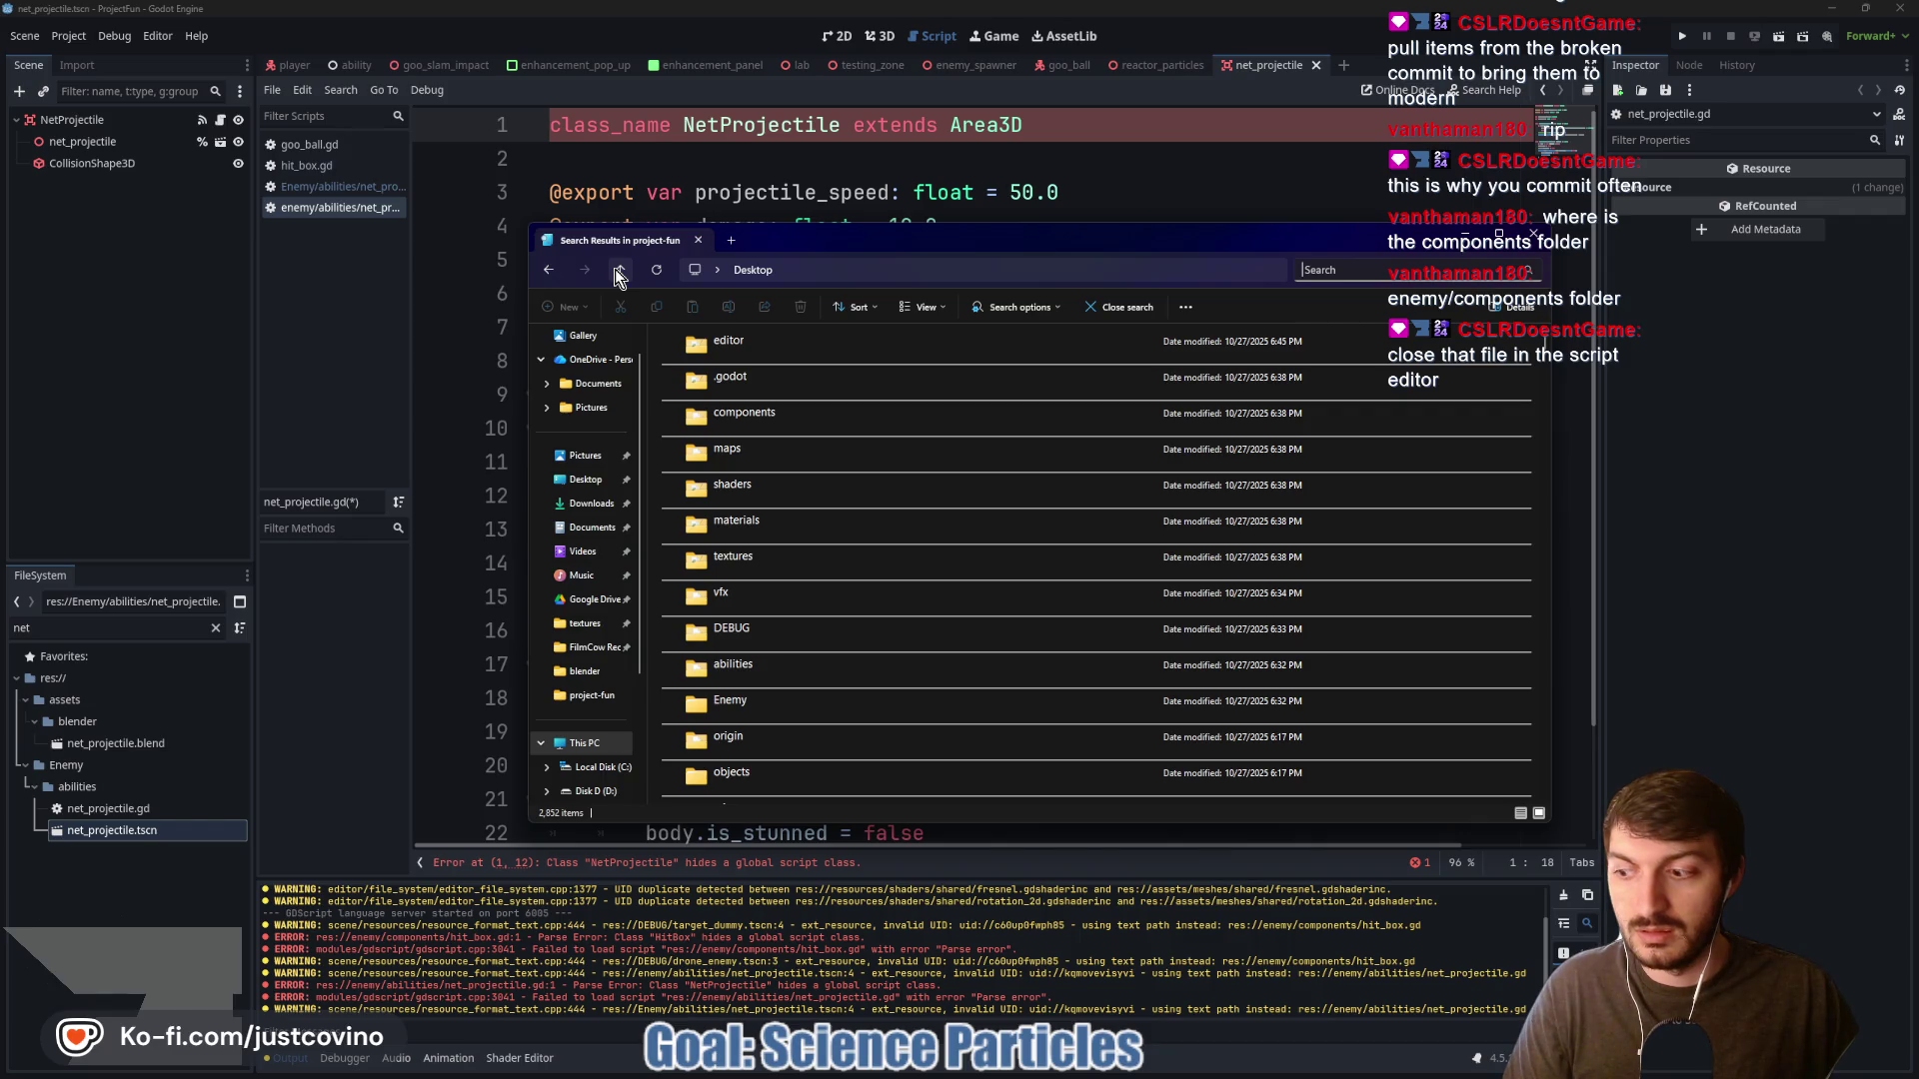
left_click(322, 297)
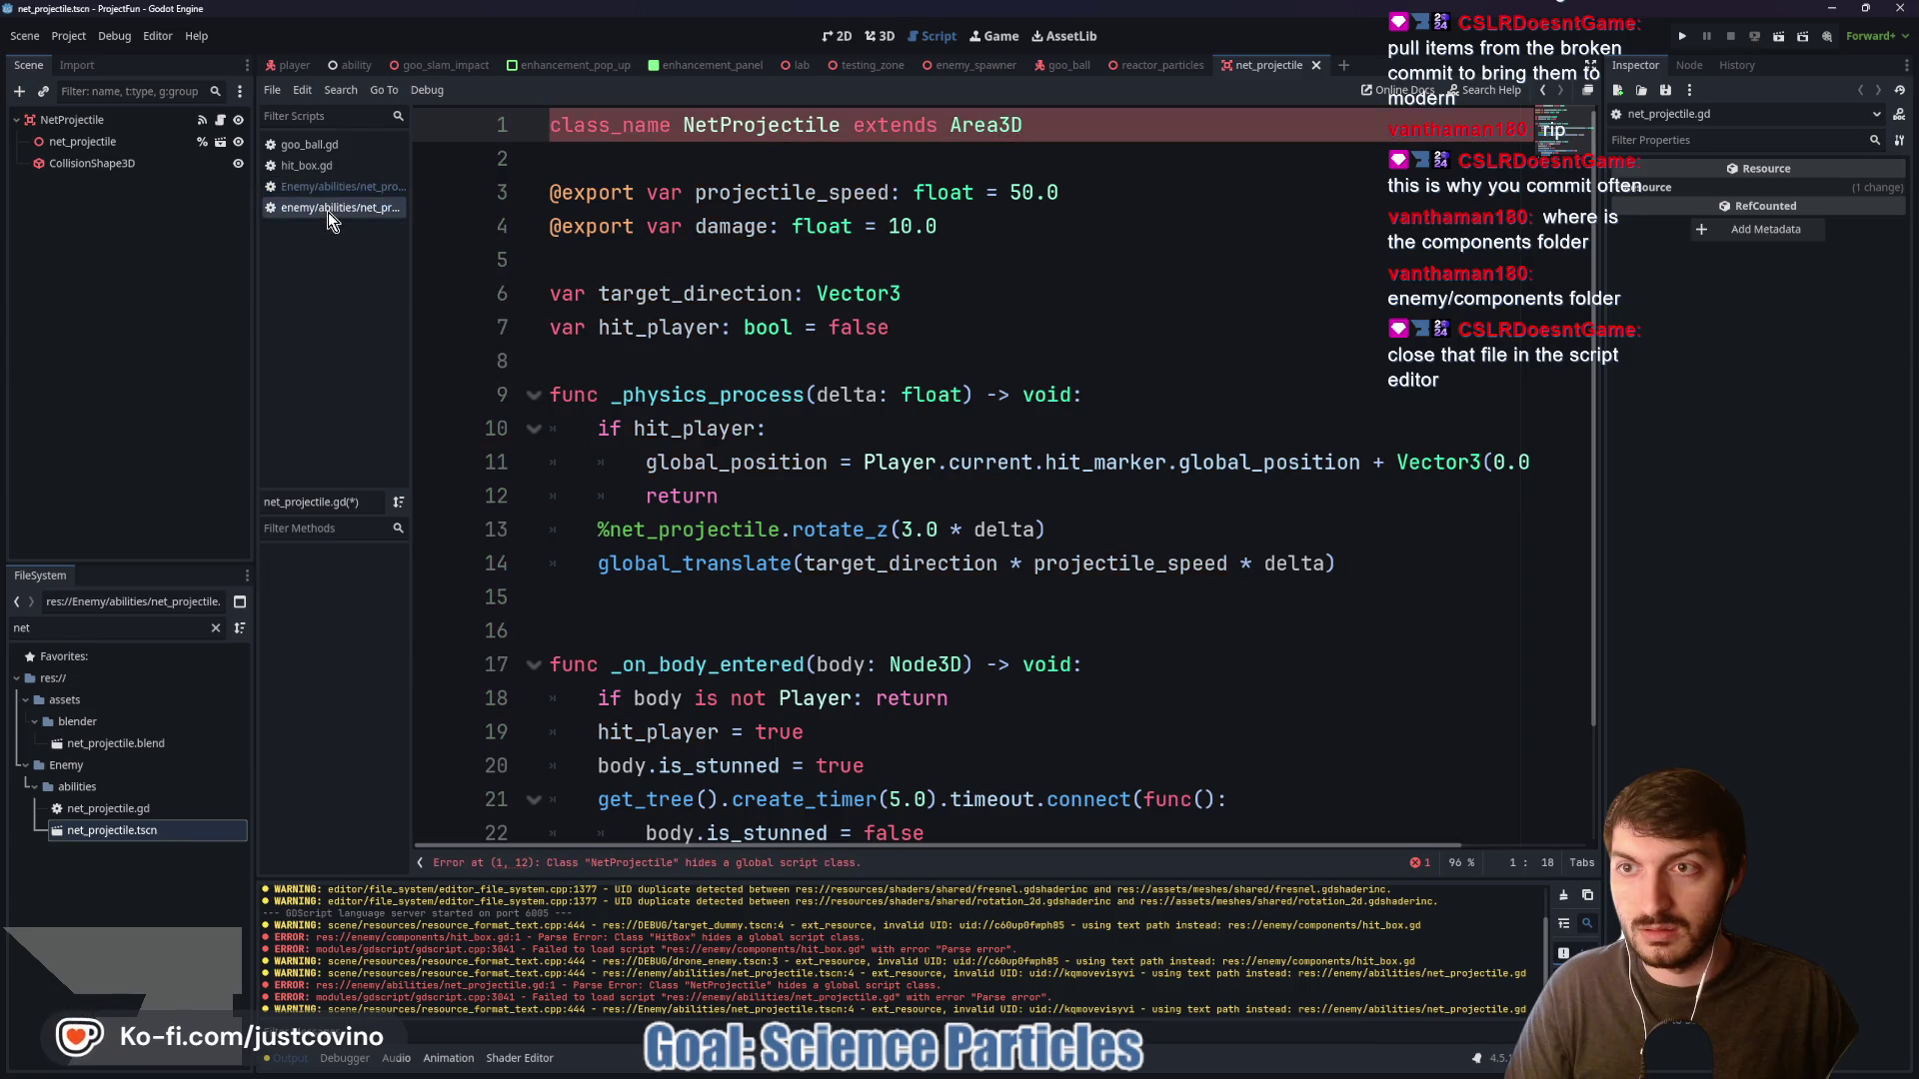
Close the unsaved duplicate net_projectile.gd, hit_box.gd and goo_ball.gd scripts, then save the scene
left_click(716, 248)
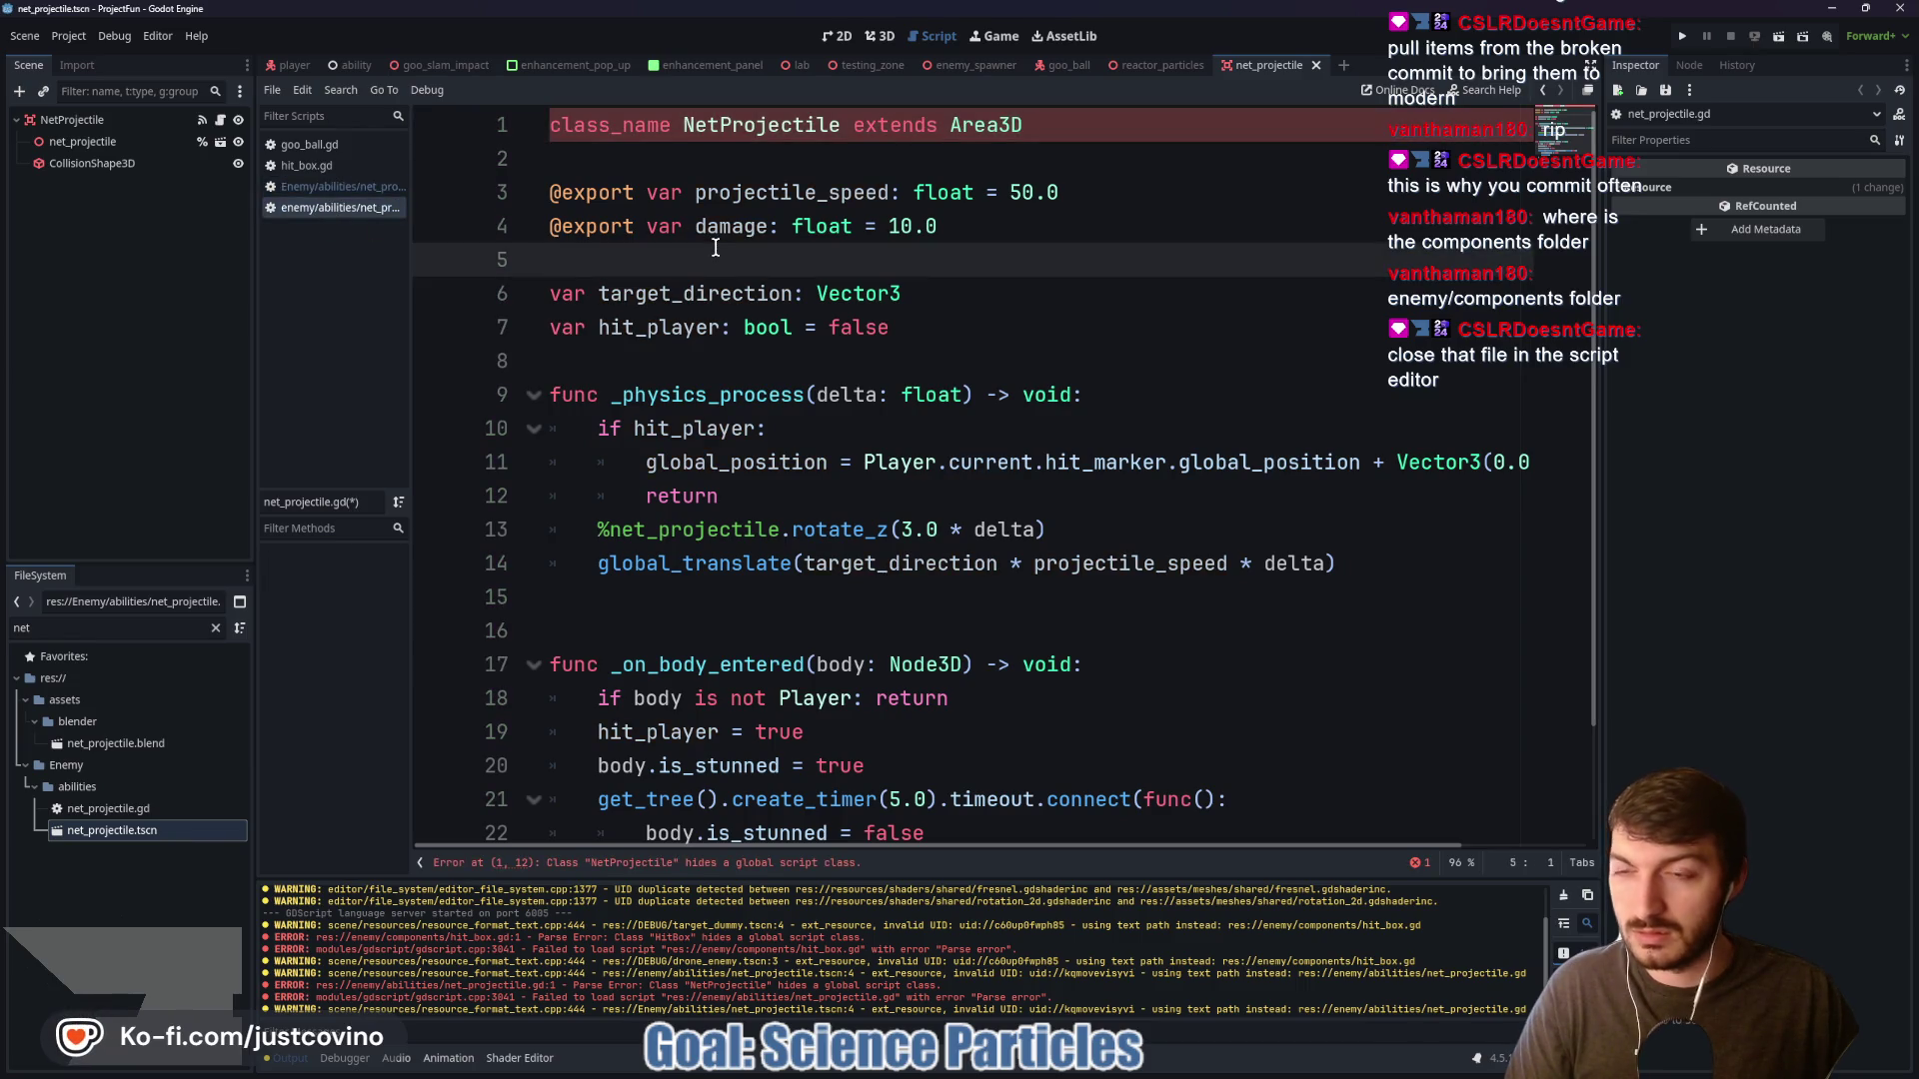
key("ctrl+w")
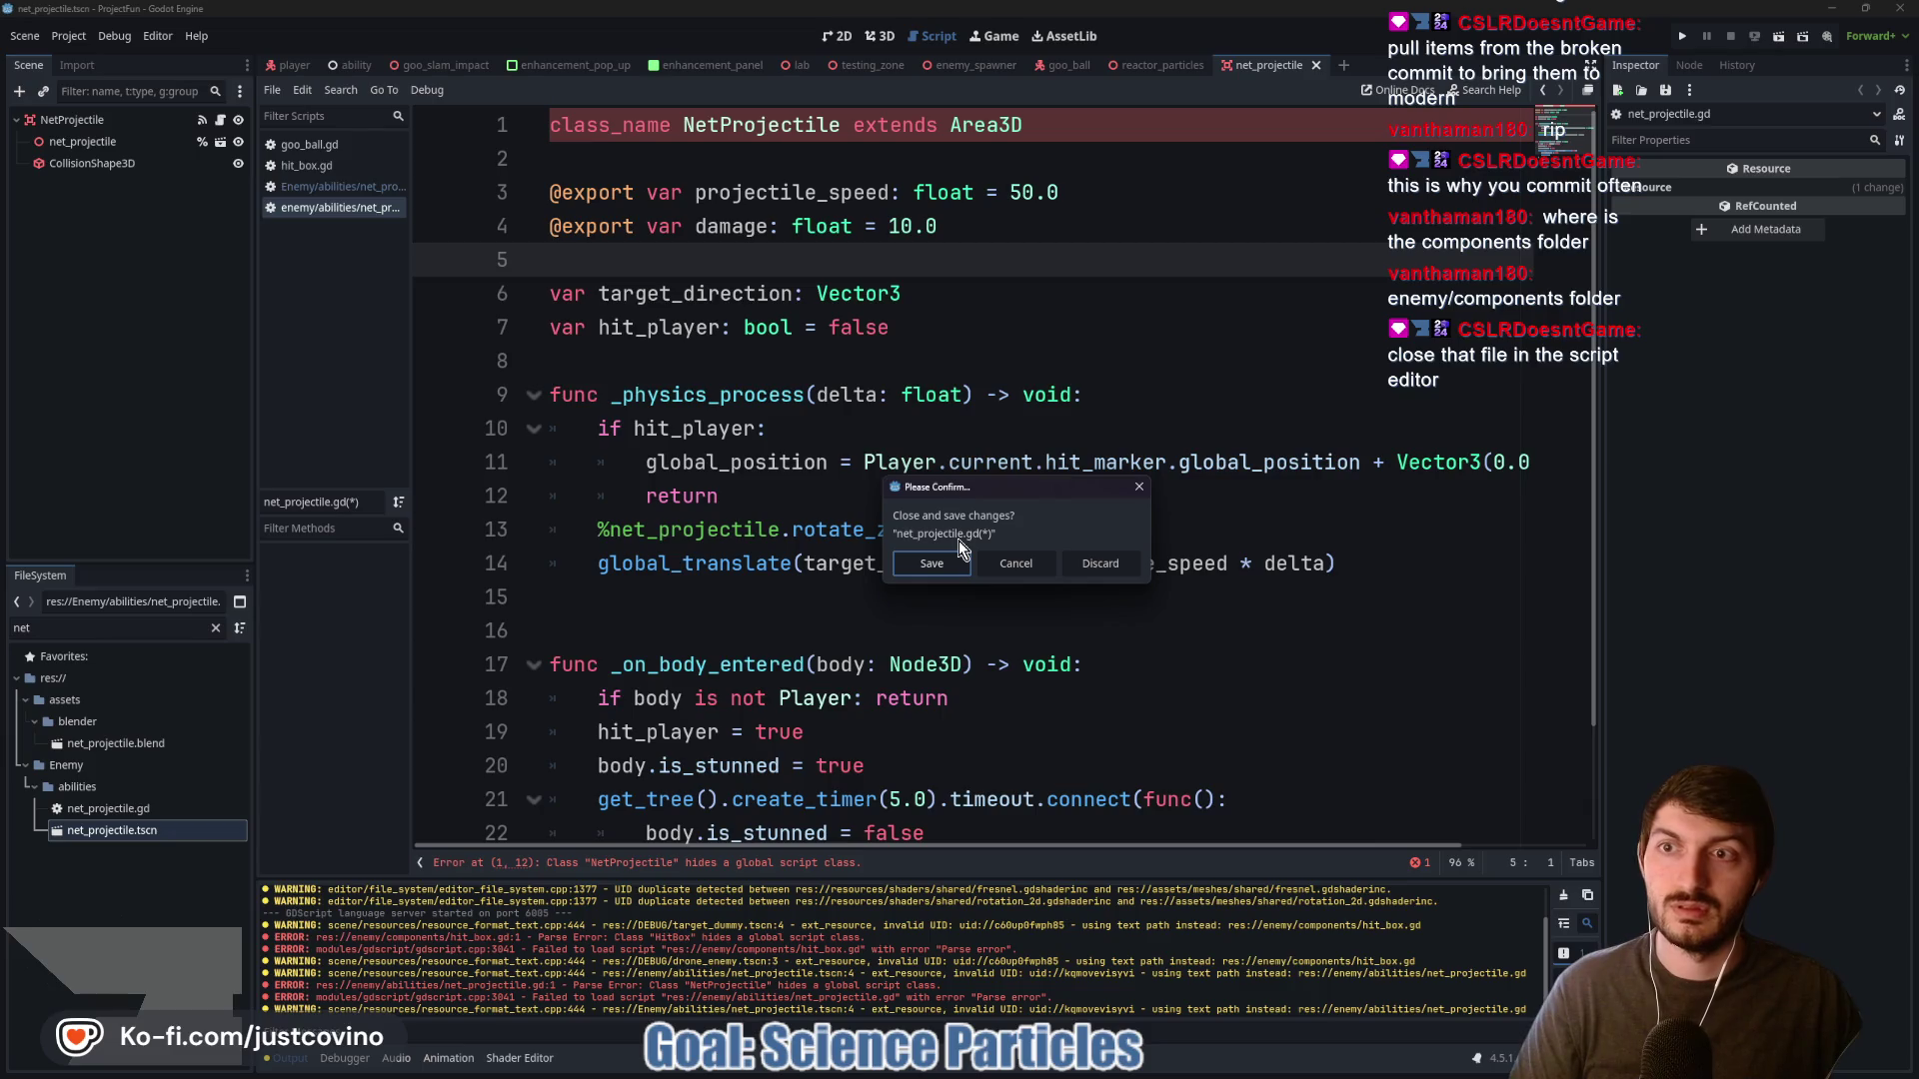
left_click(1113, 568)
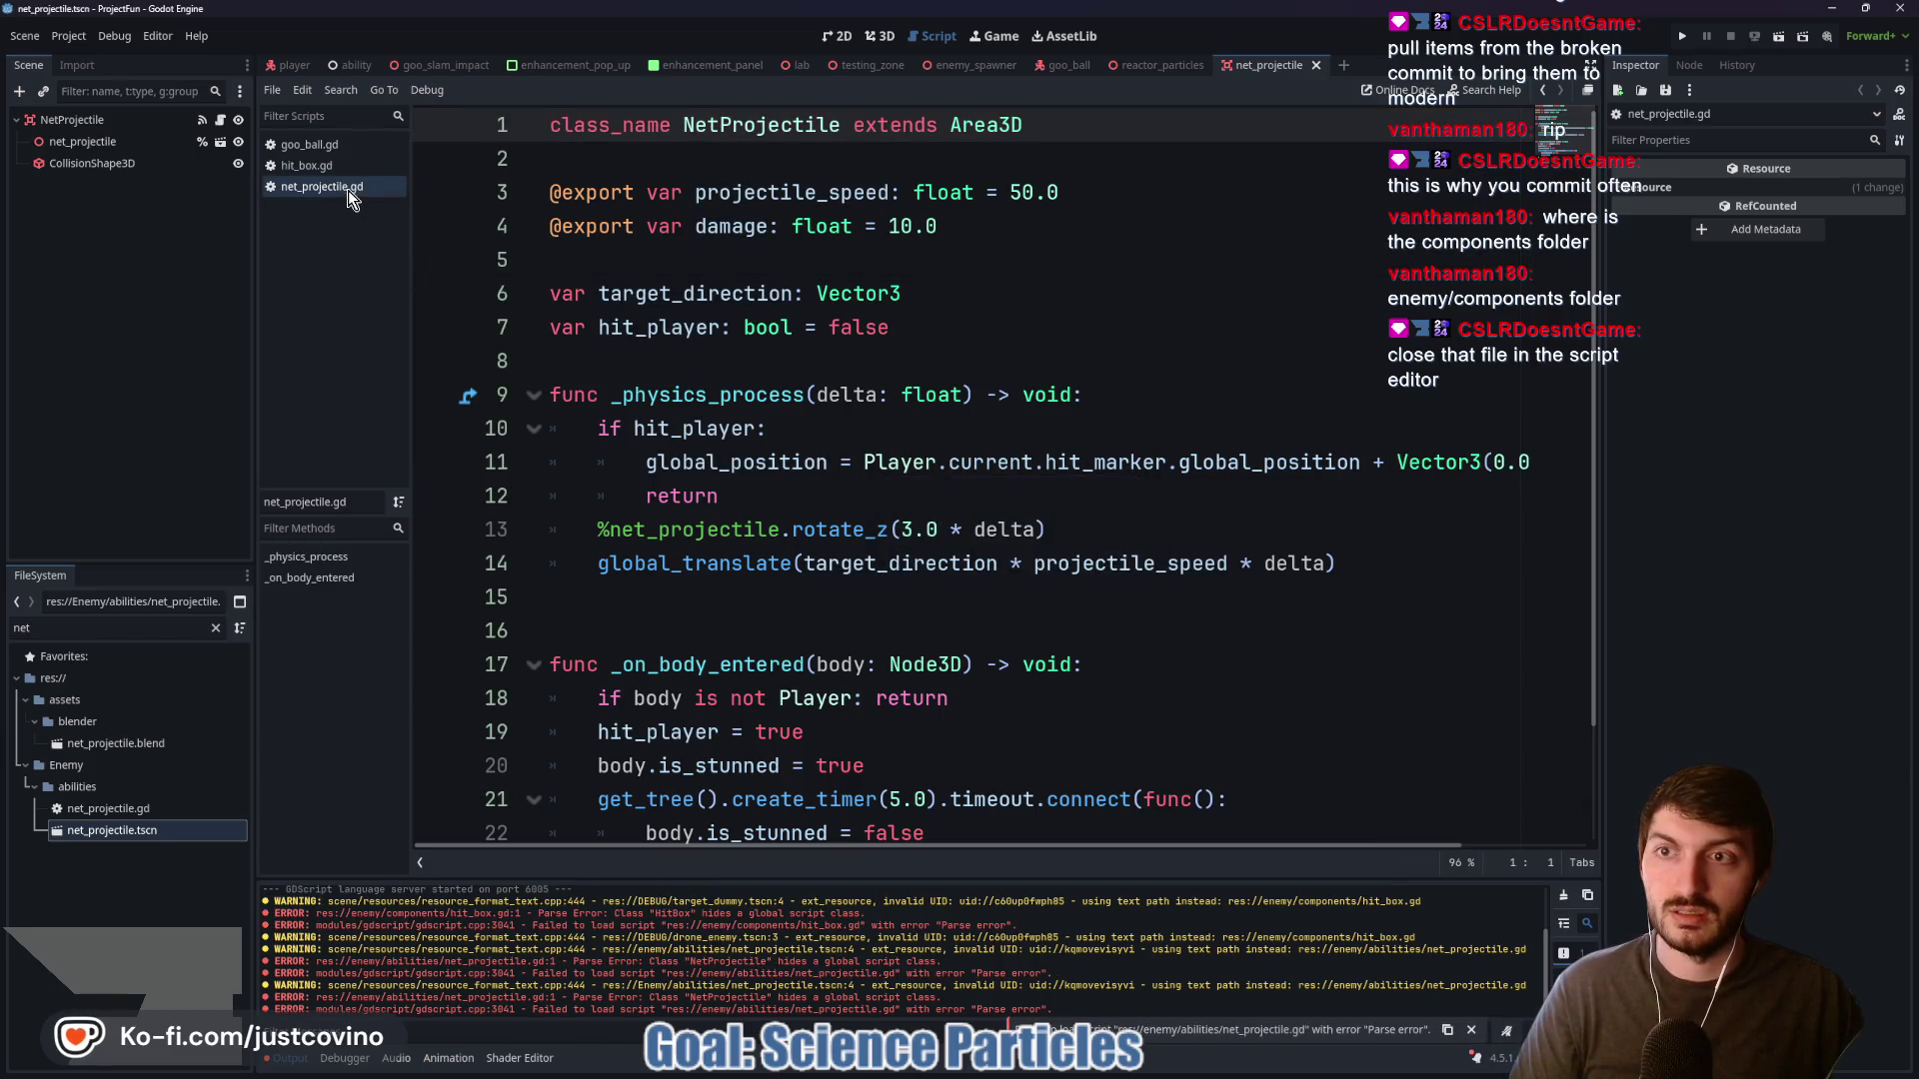
key("ctrl+w")
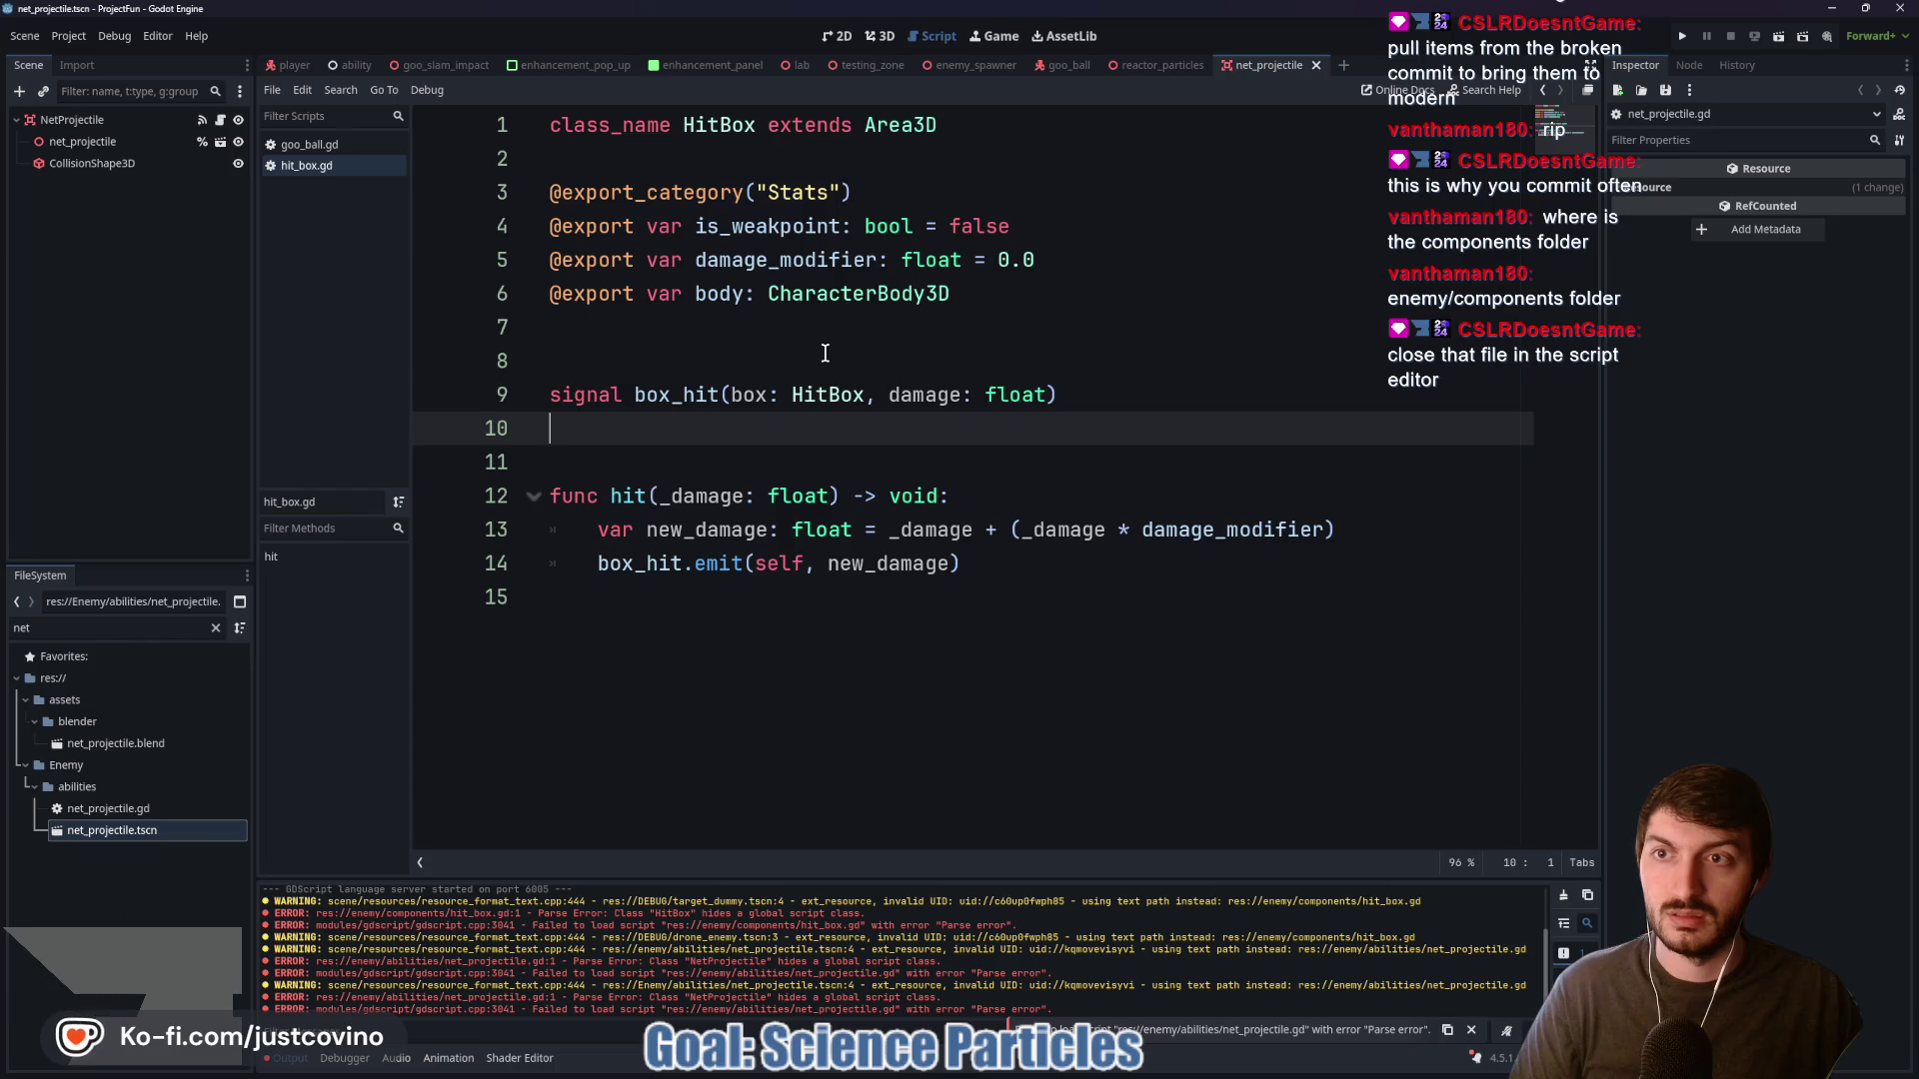
key("ctrl+w")
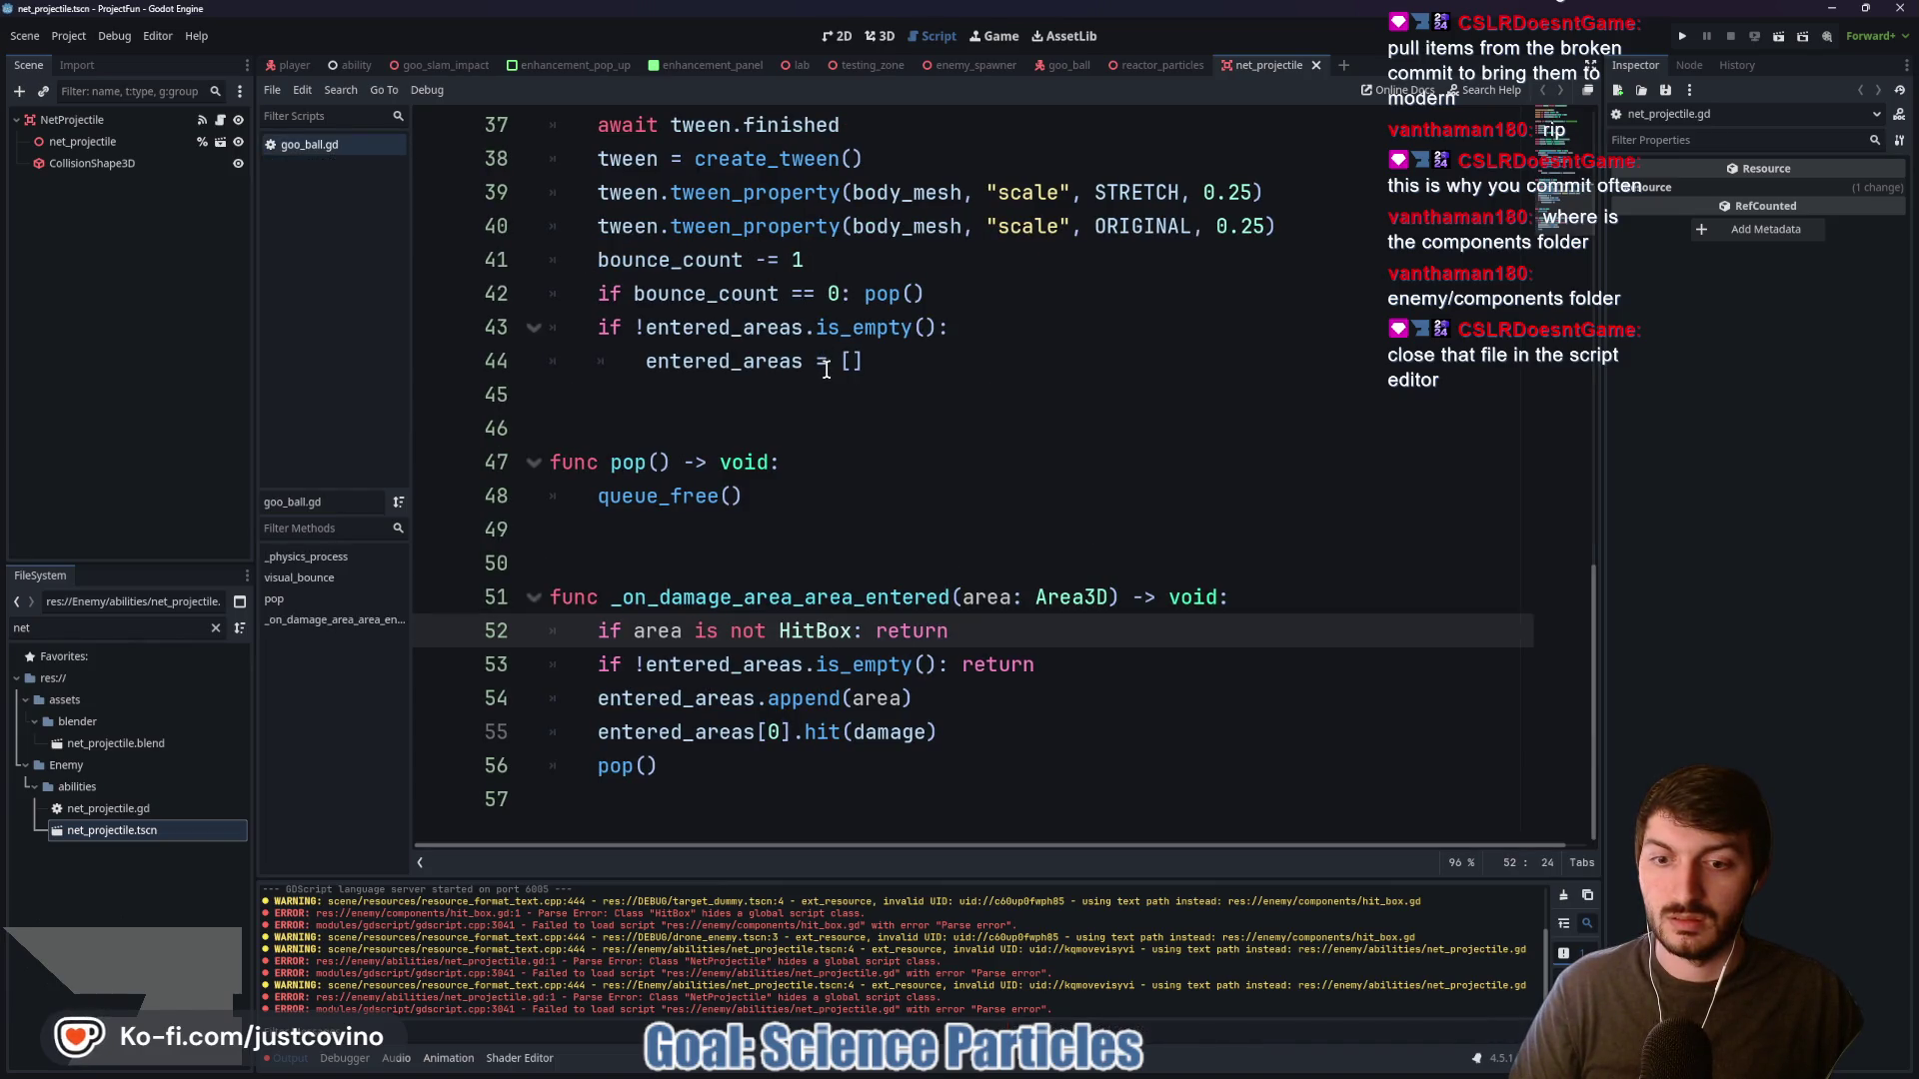
key("ctrl+w")
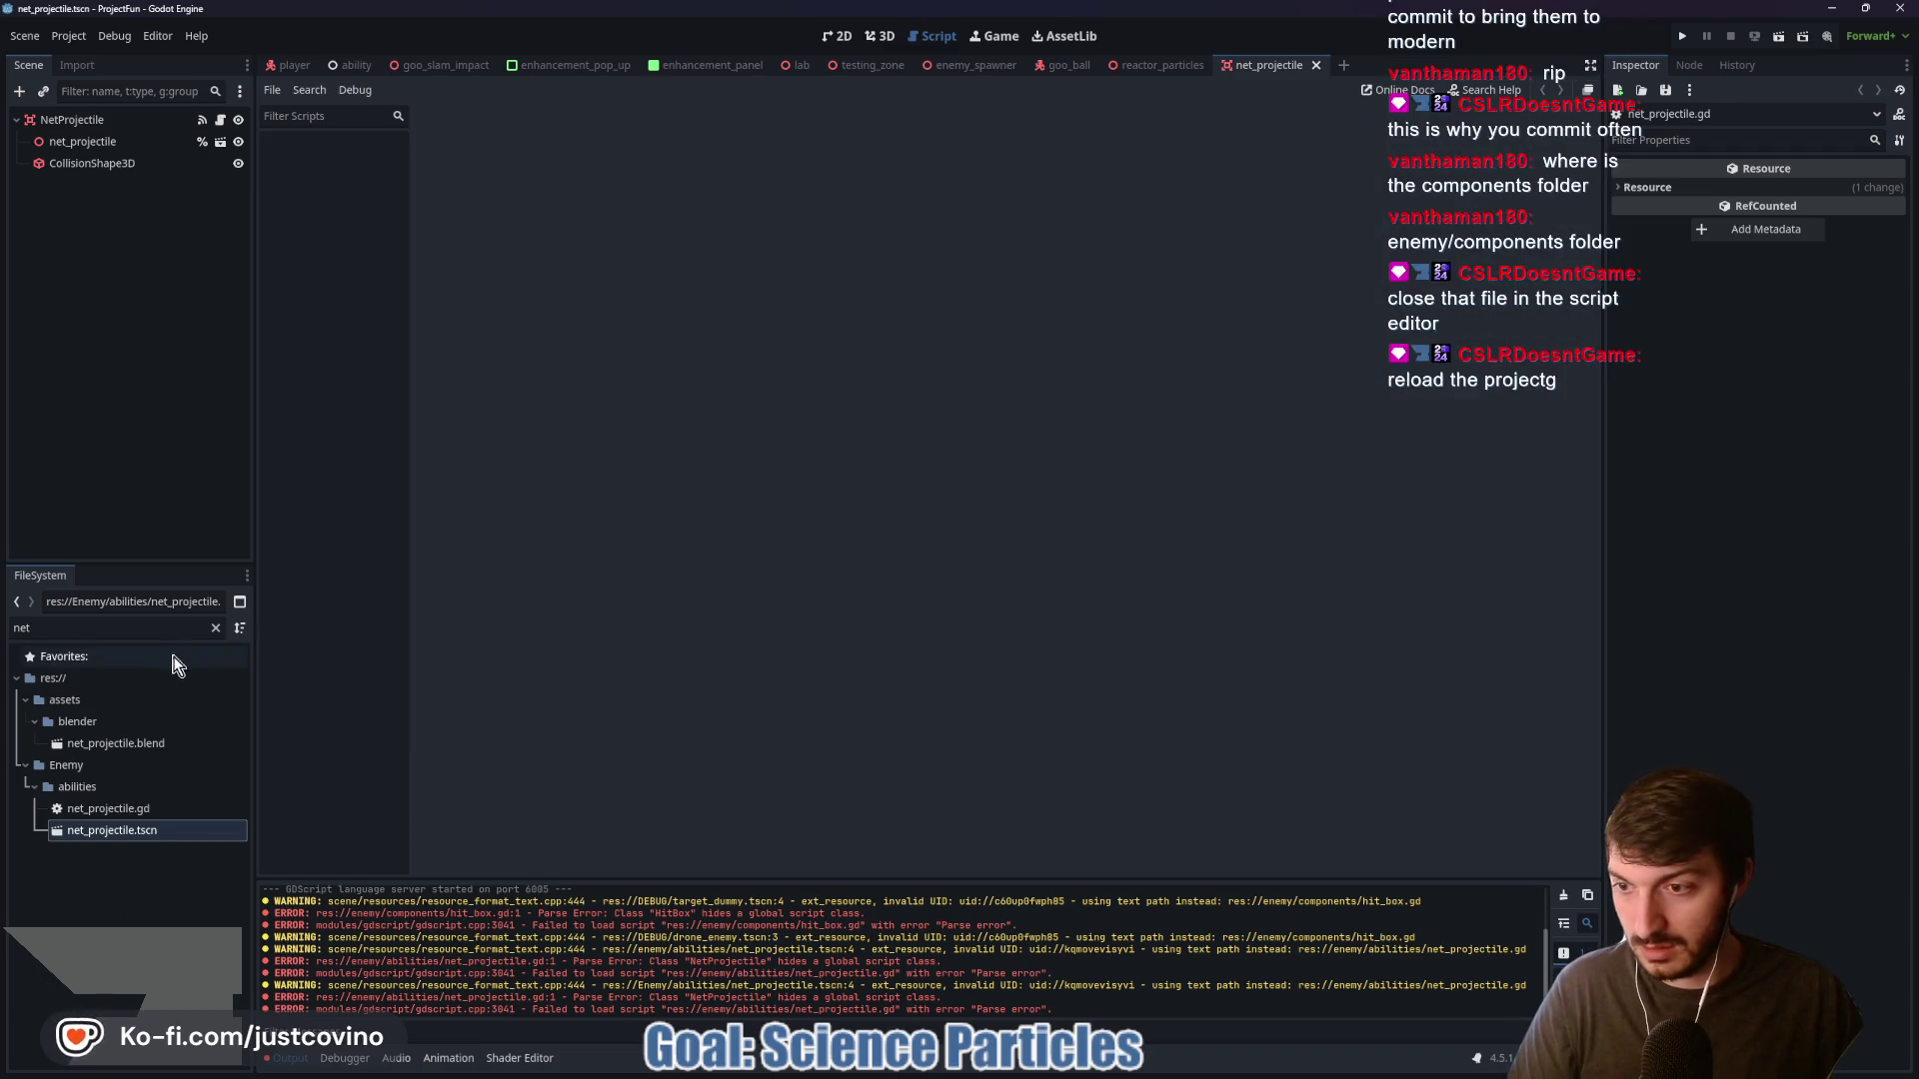
key("ctrl+s")
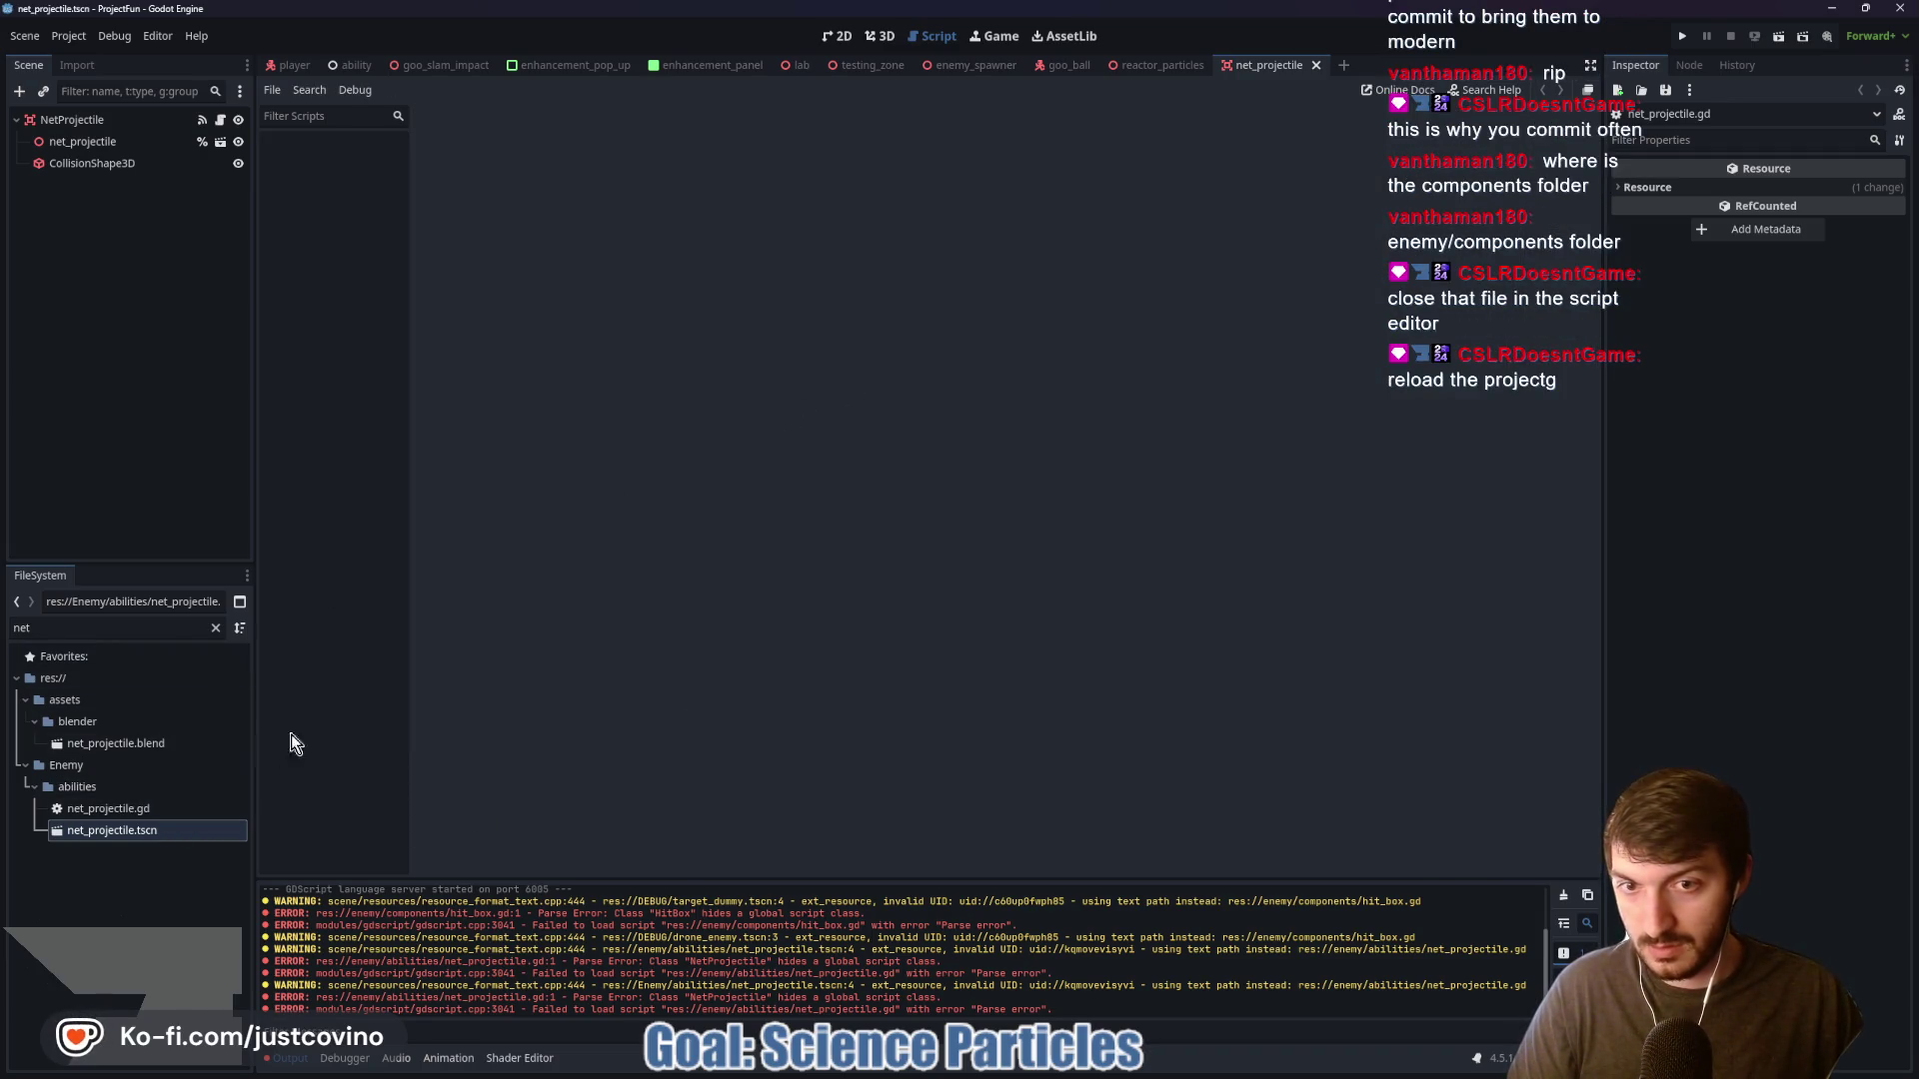
Open the NetProjectile root node's script, close the erroring duplicate, inspect the class line, and close it
left_click(119, 836)
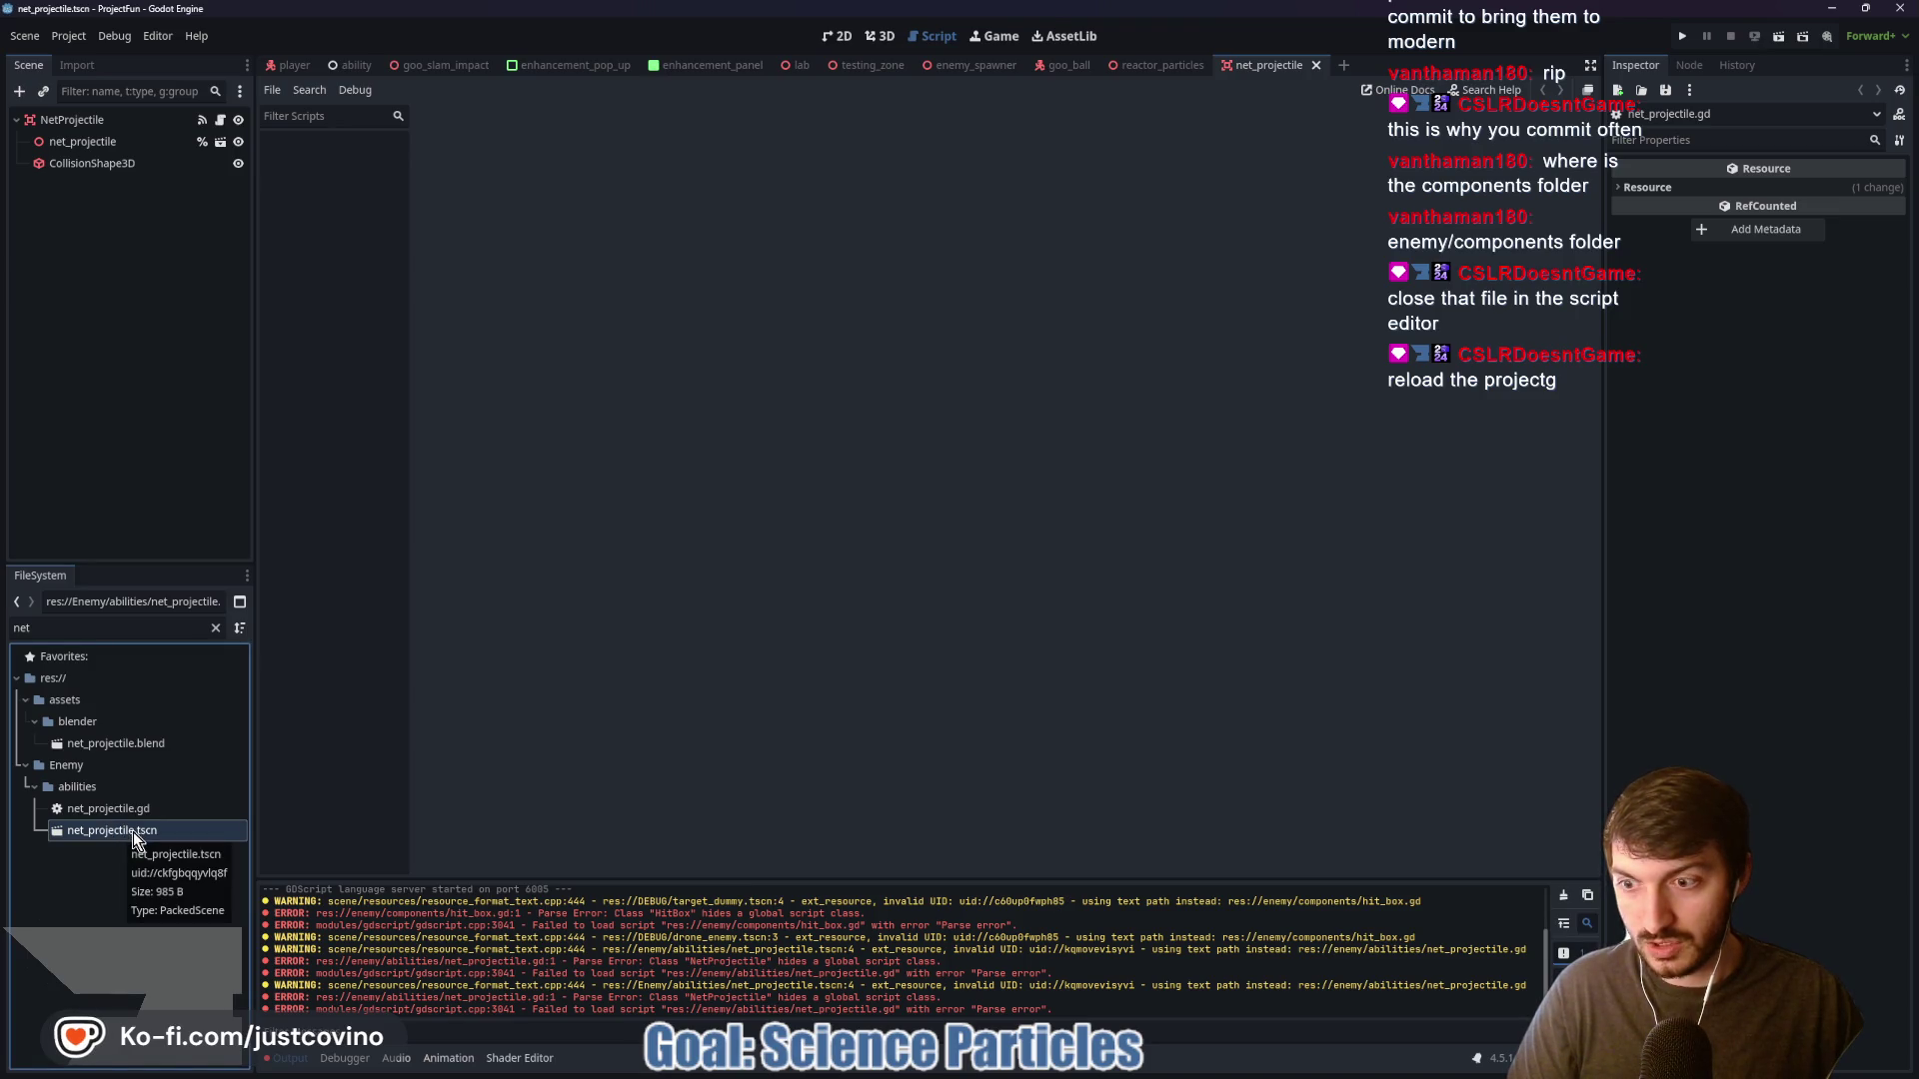
left_click(221, 120)
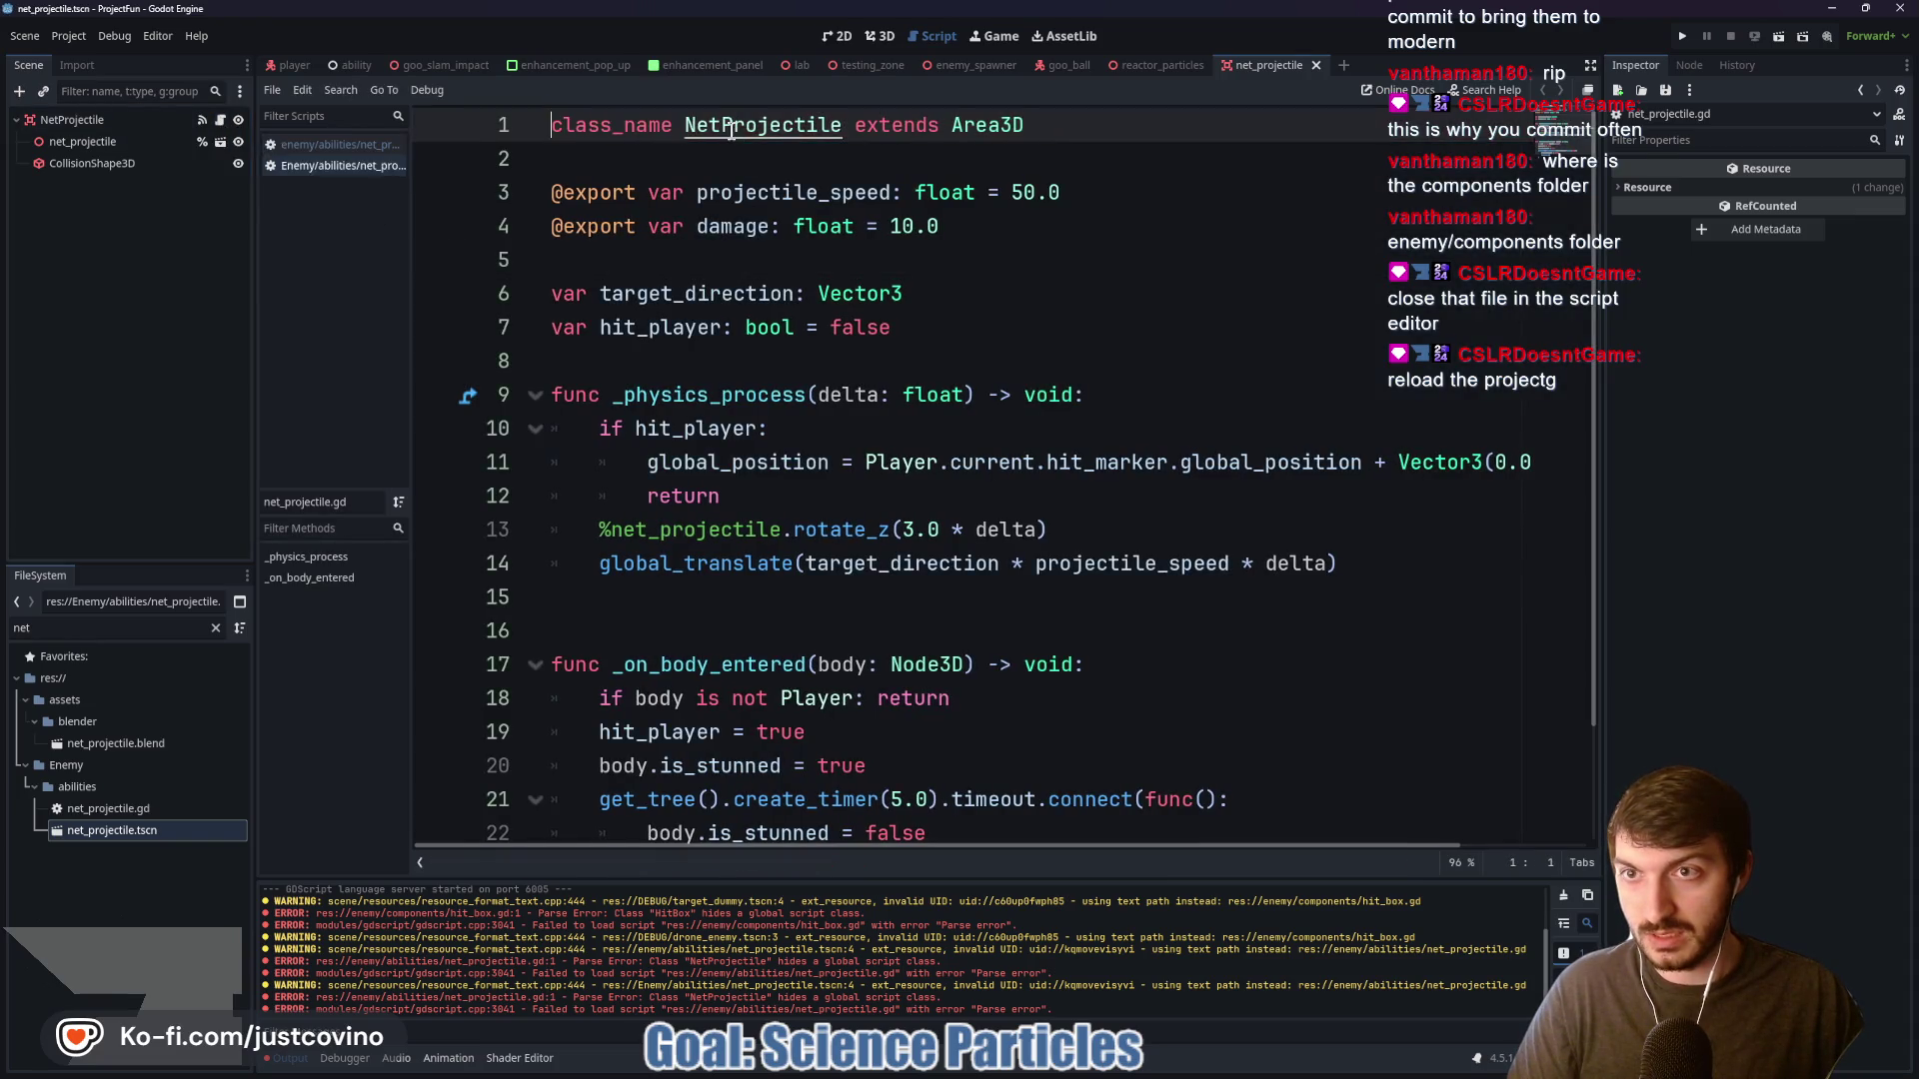
left_click(328, 150)
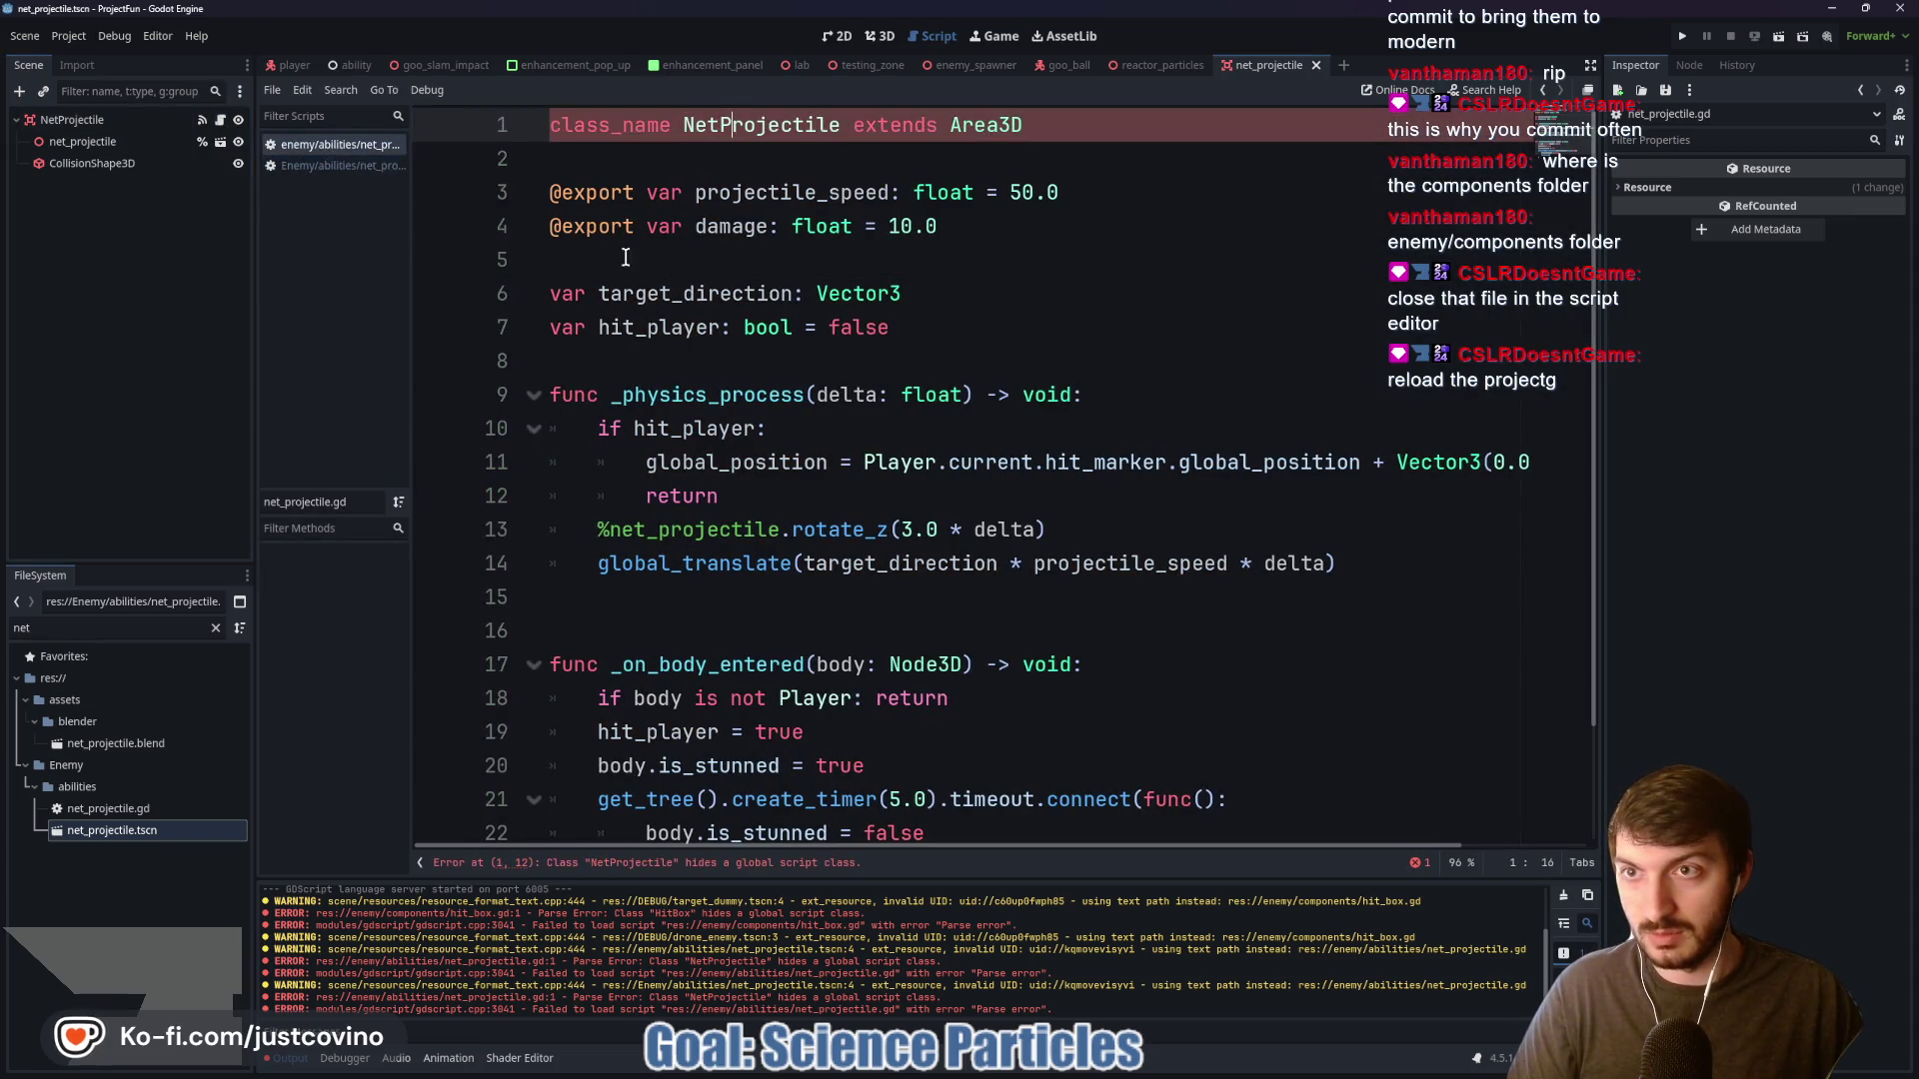
key("ctrl+w")
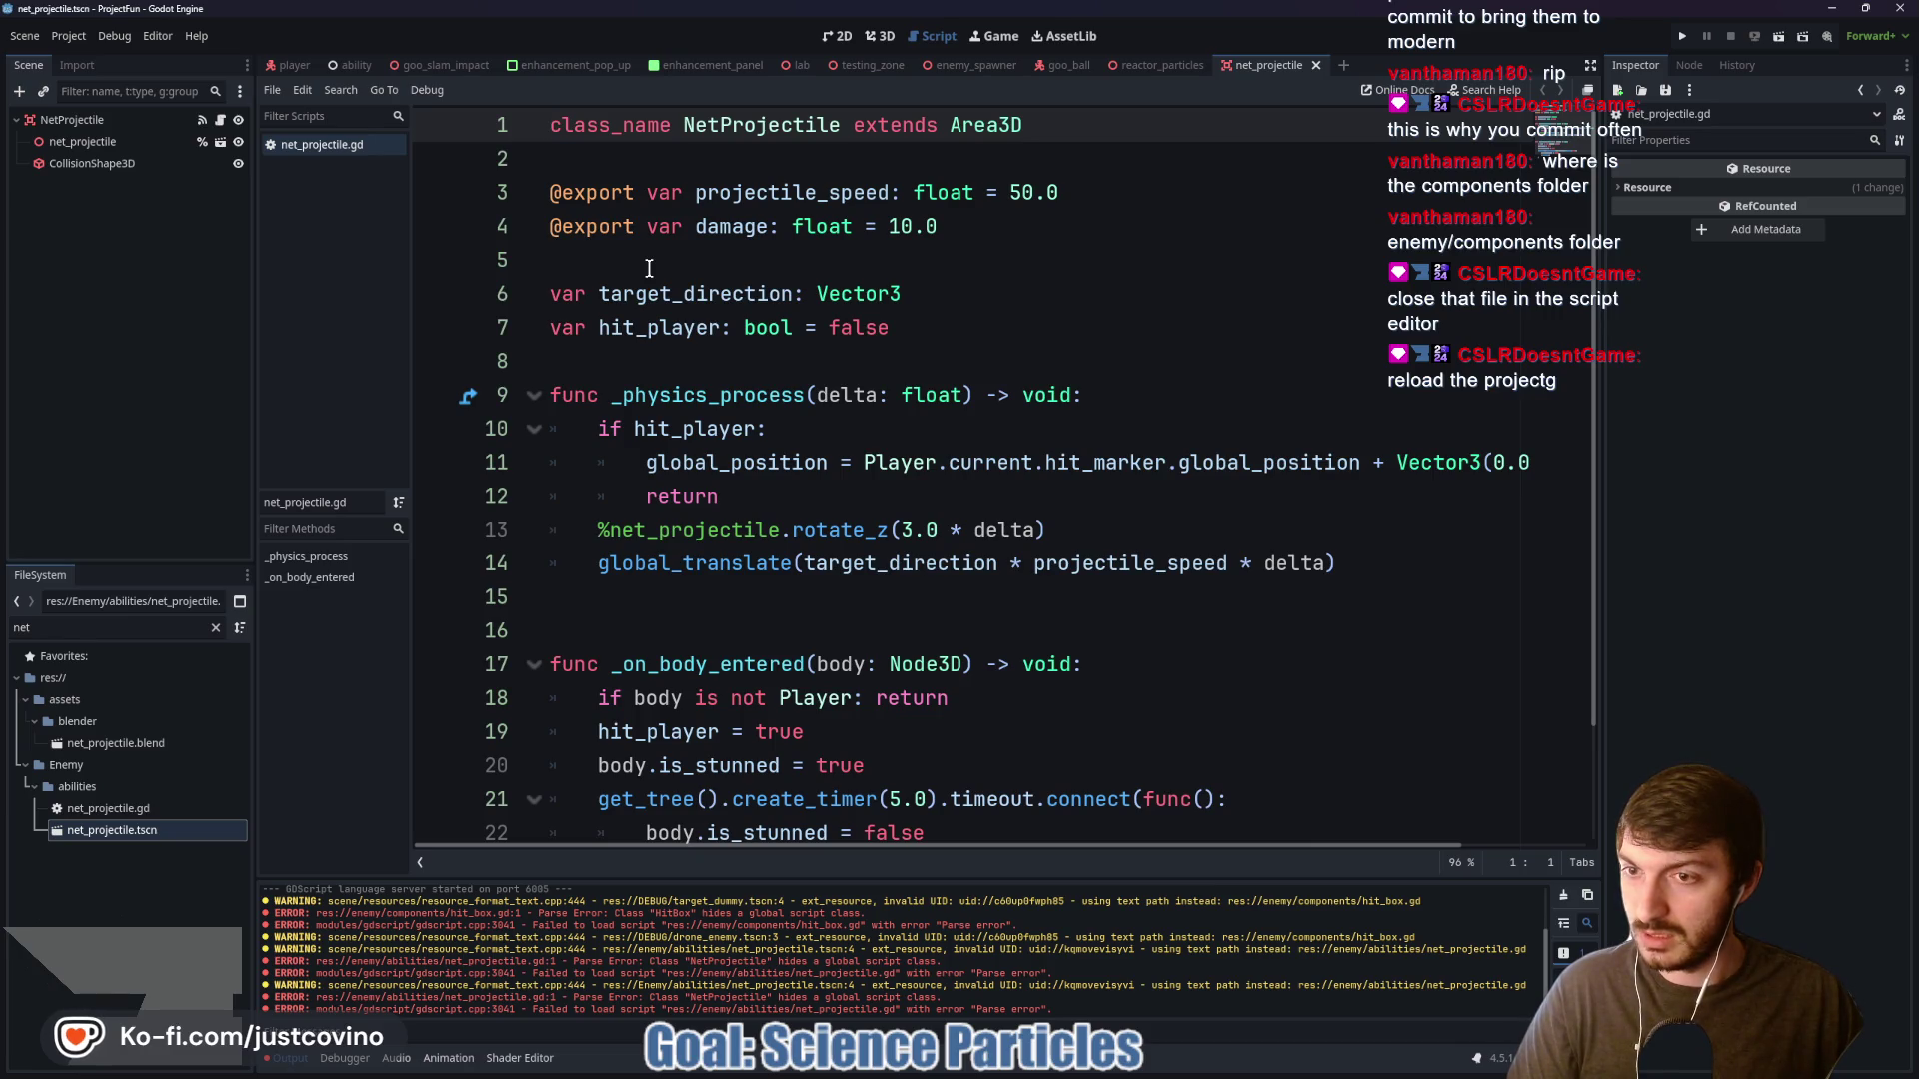
left_click(768, 125)
left_click(743, 140)
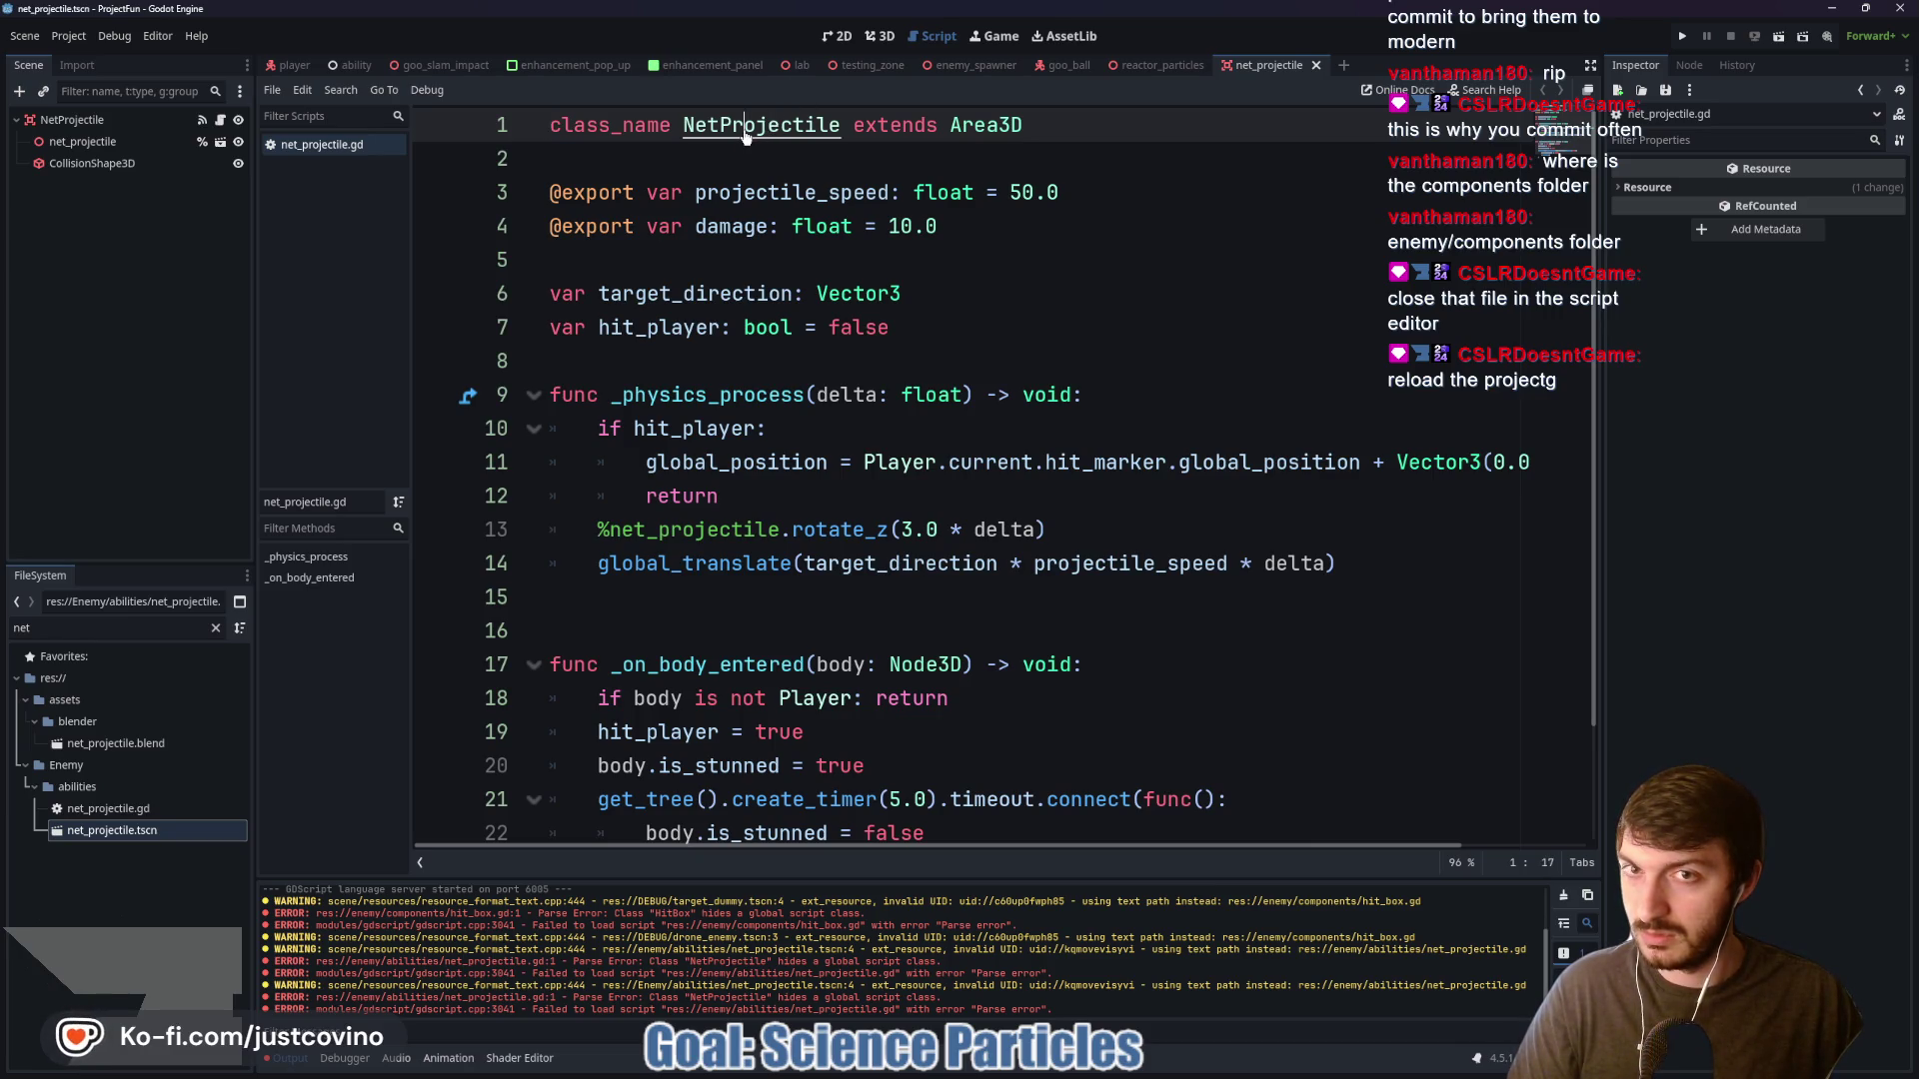
left_click(740, 141)
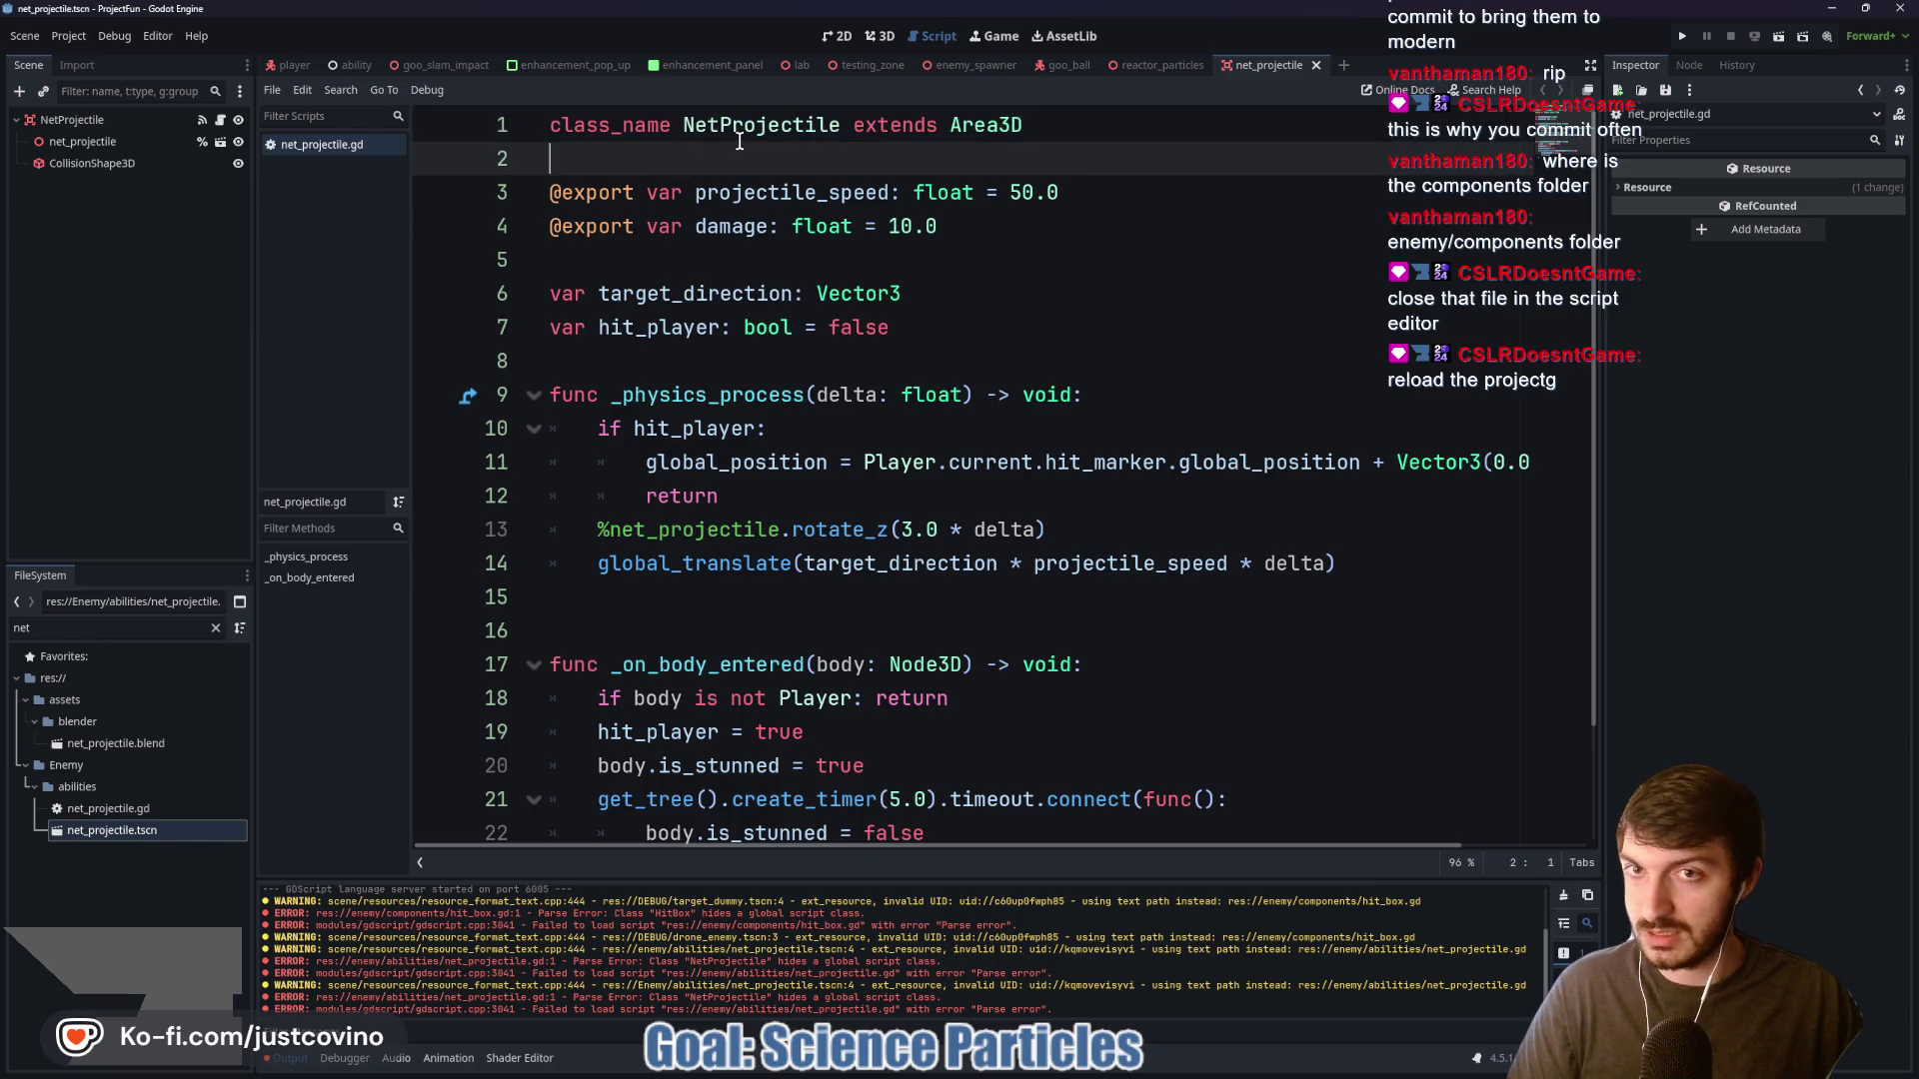
left_click(758, 127)
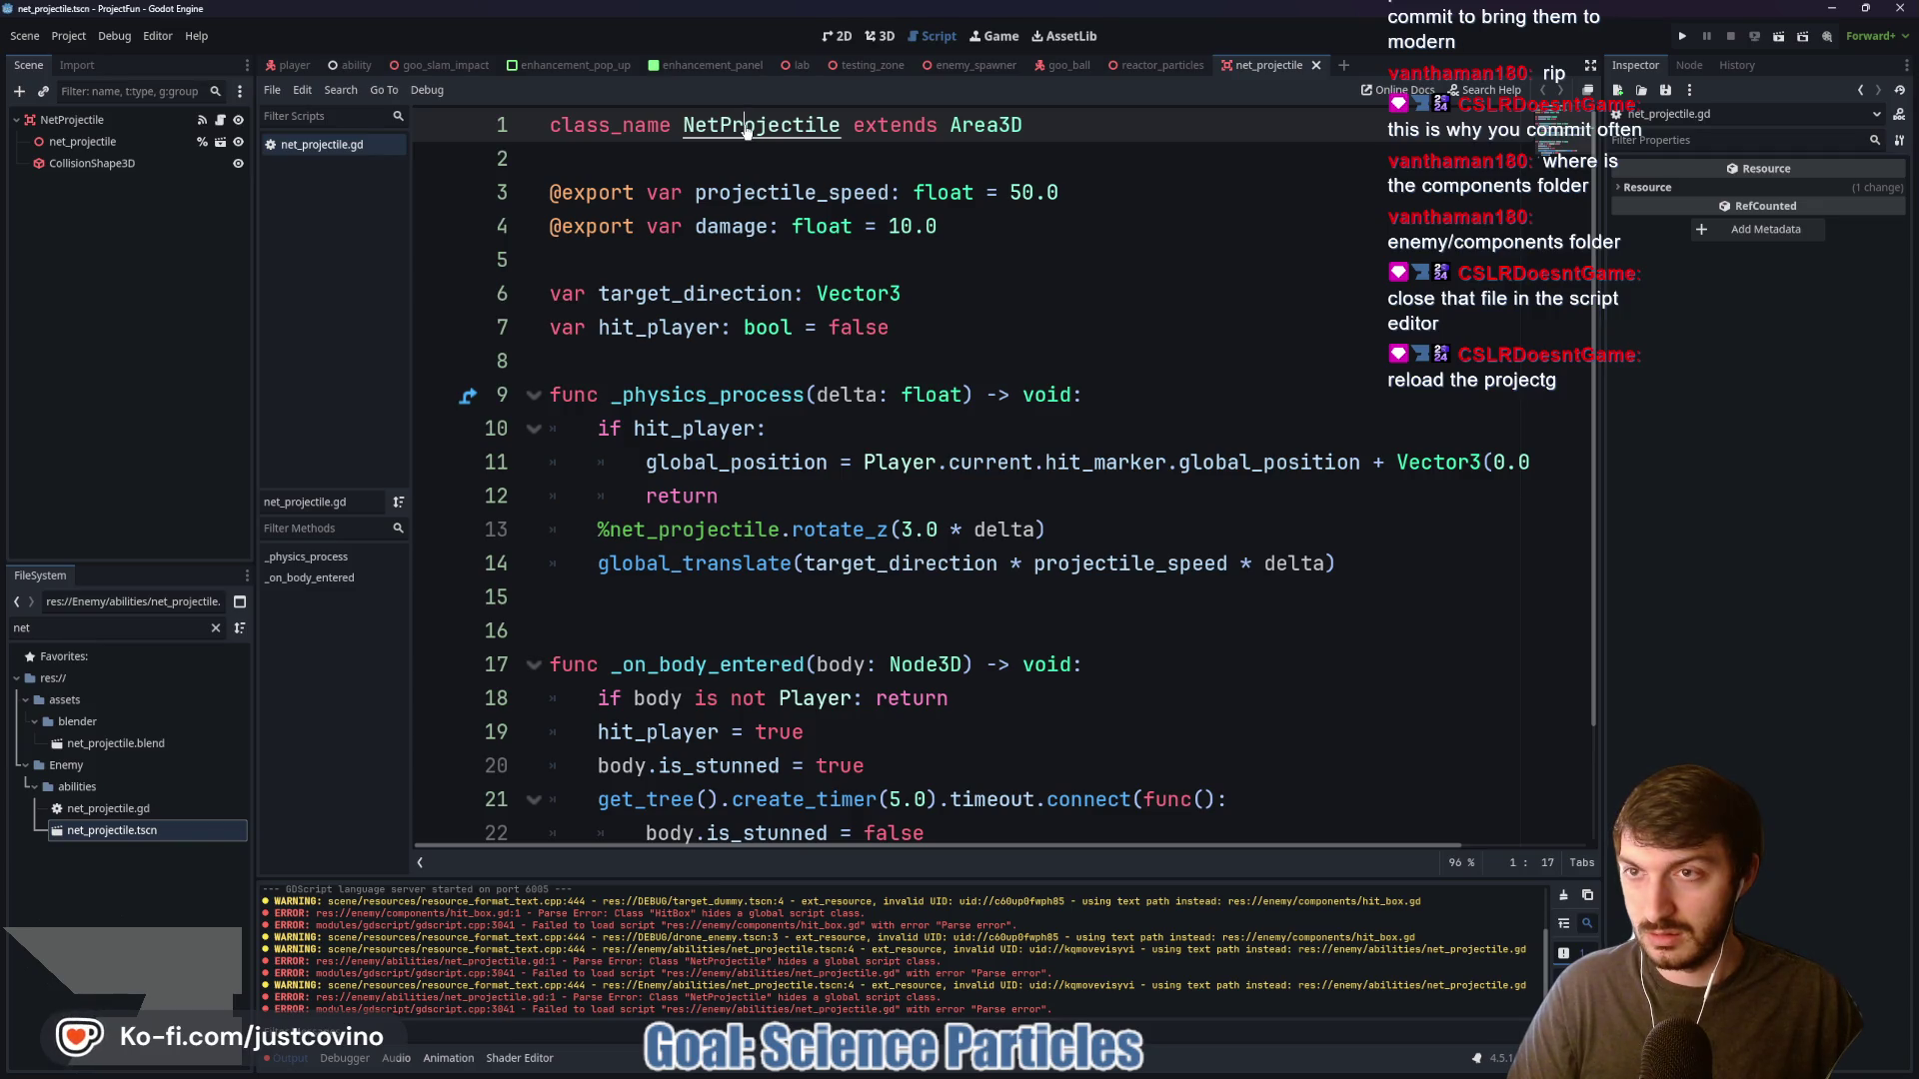
left_click(724, 192)
key("ctrl+w")
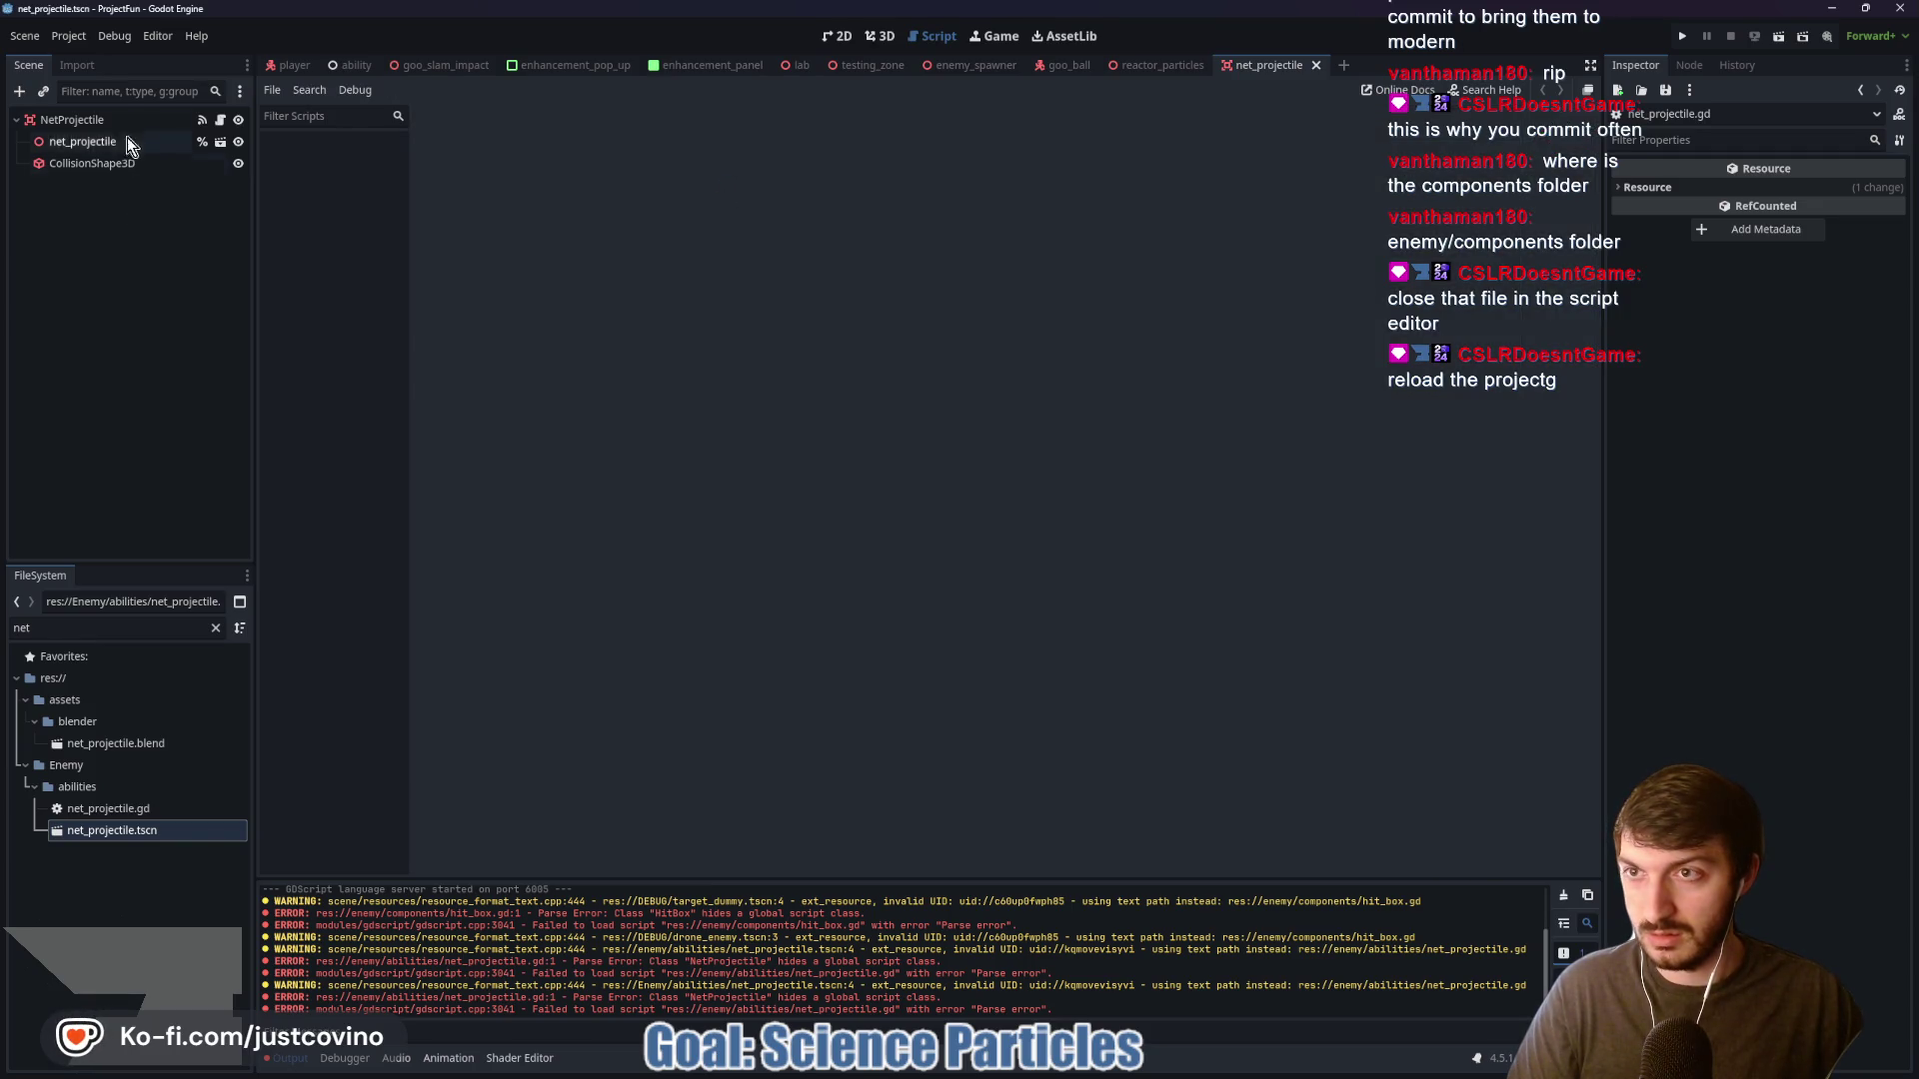
Reopen the NetProjectile script, close its erroring duplicate, and reload the current project
left_click(221, 120)
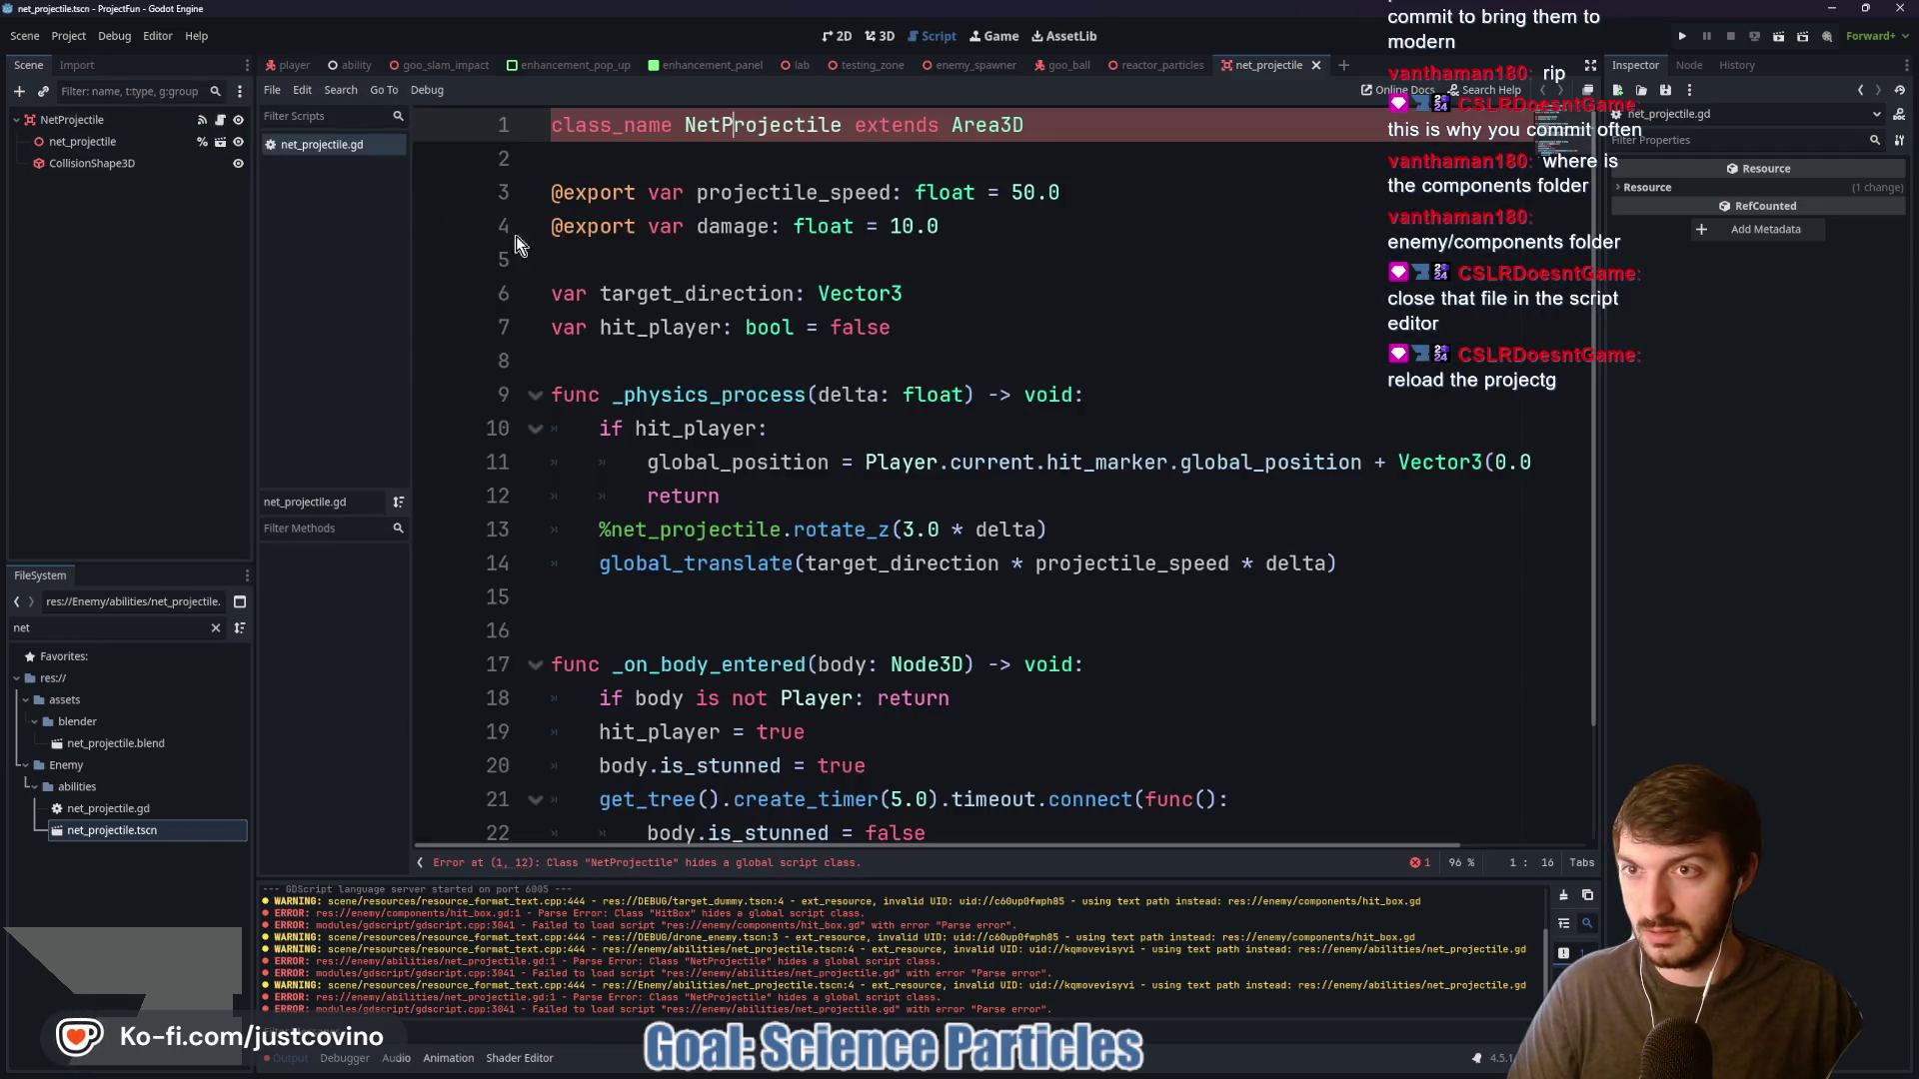
left_click(754, 125, "ctrl")
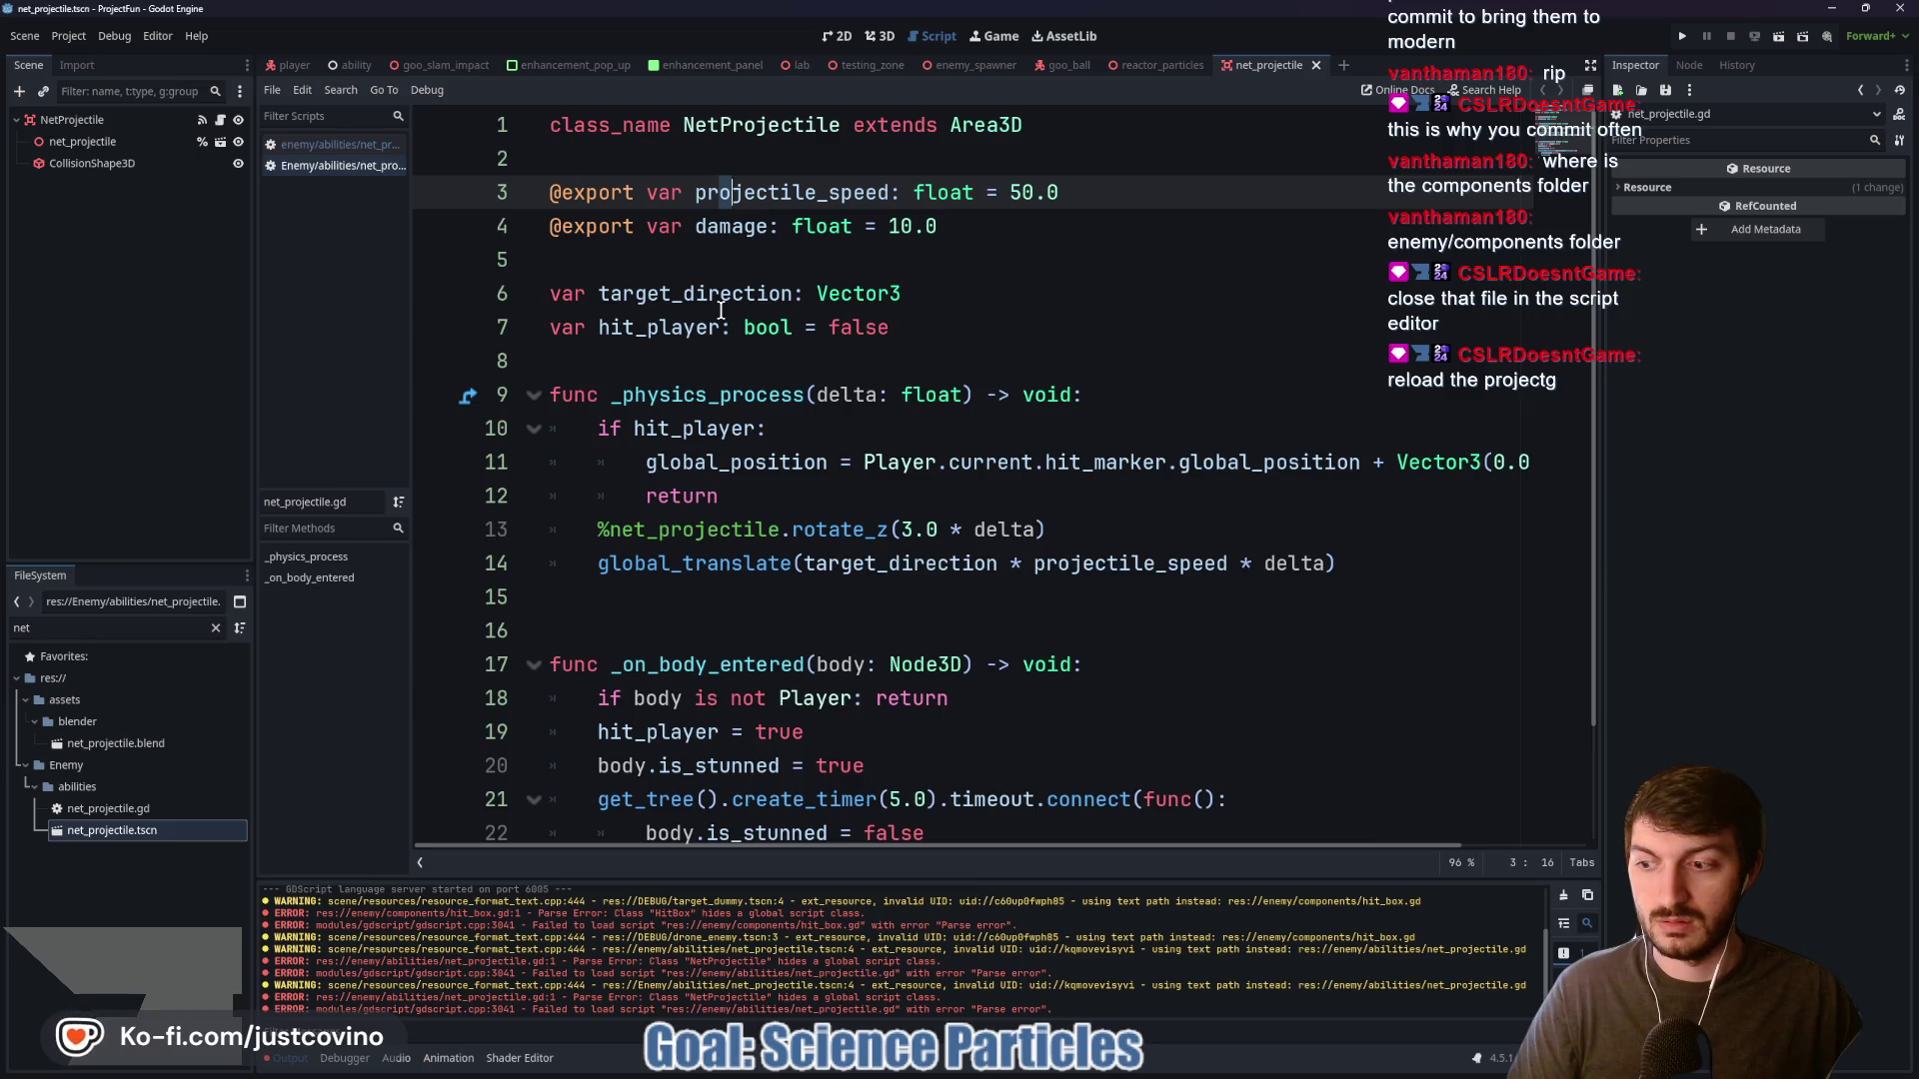
left_click(310, 144)
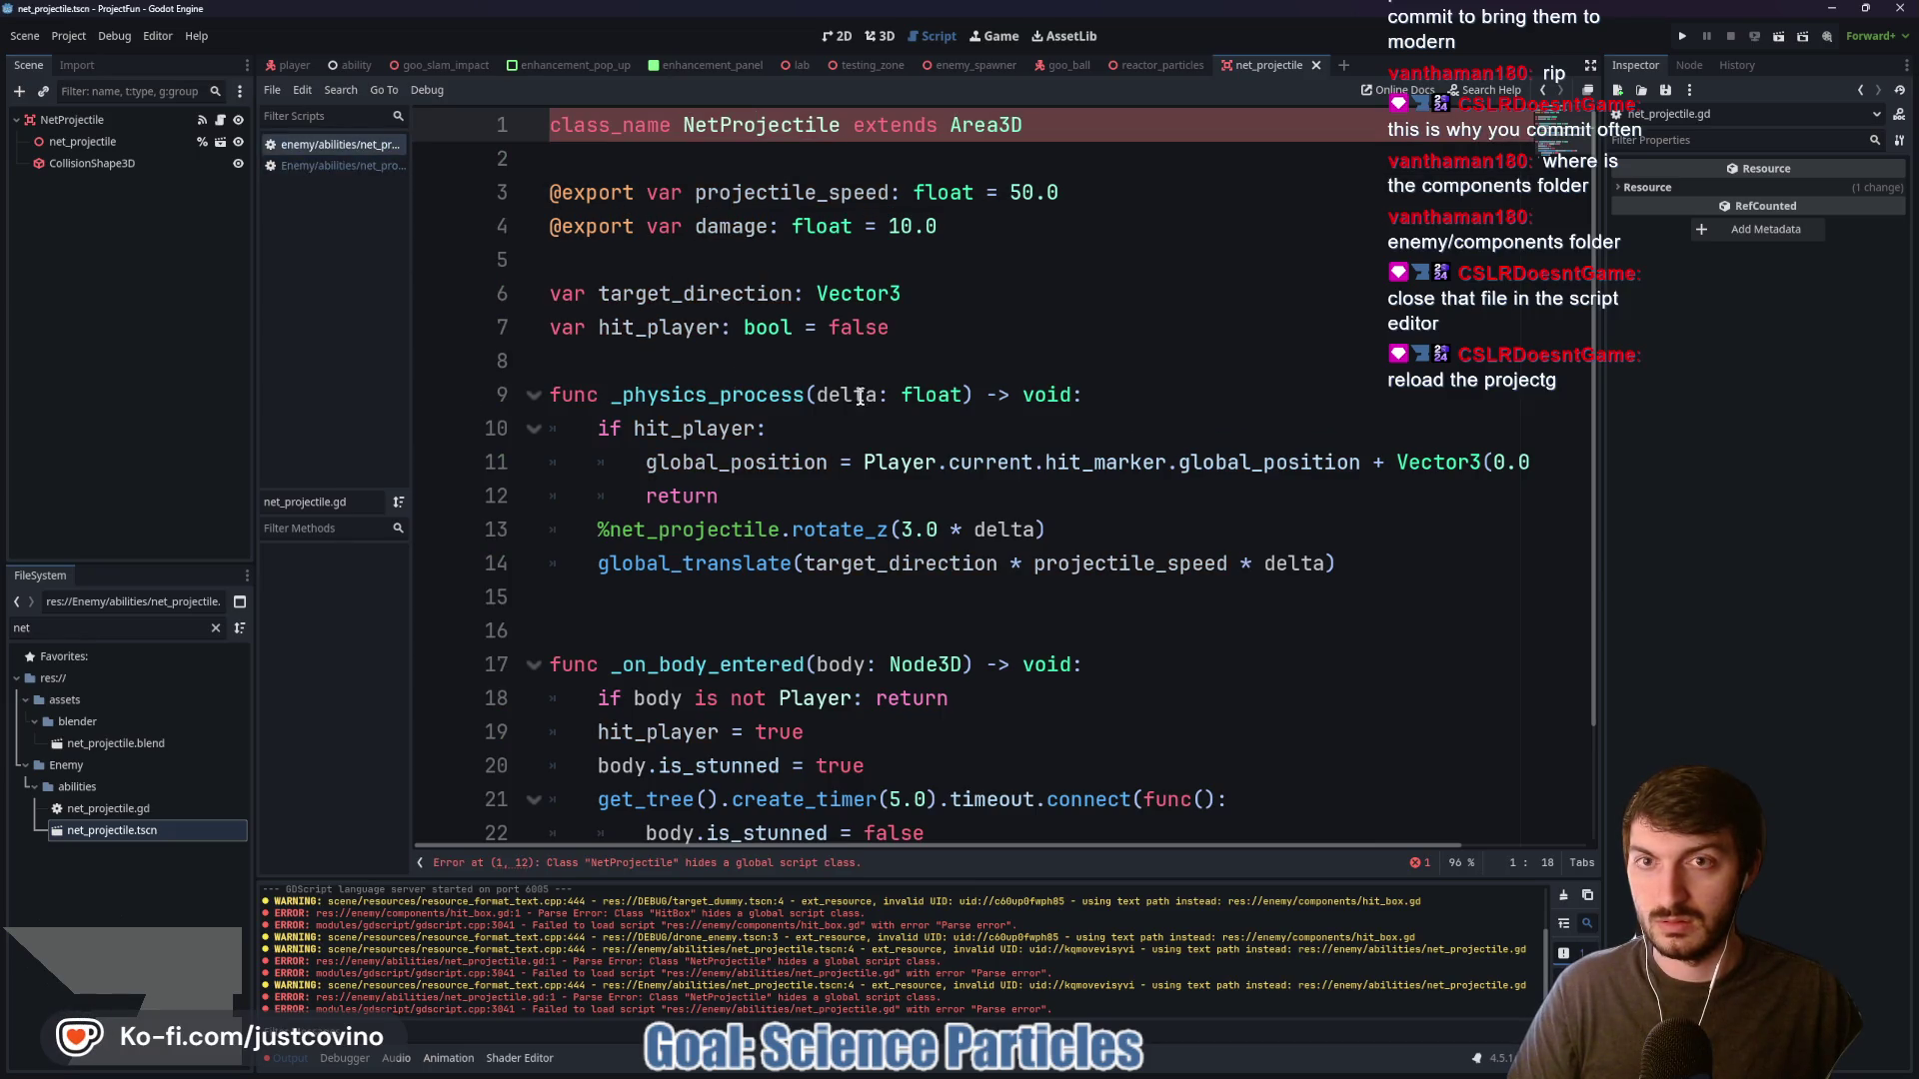
key("ctrl+w")
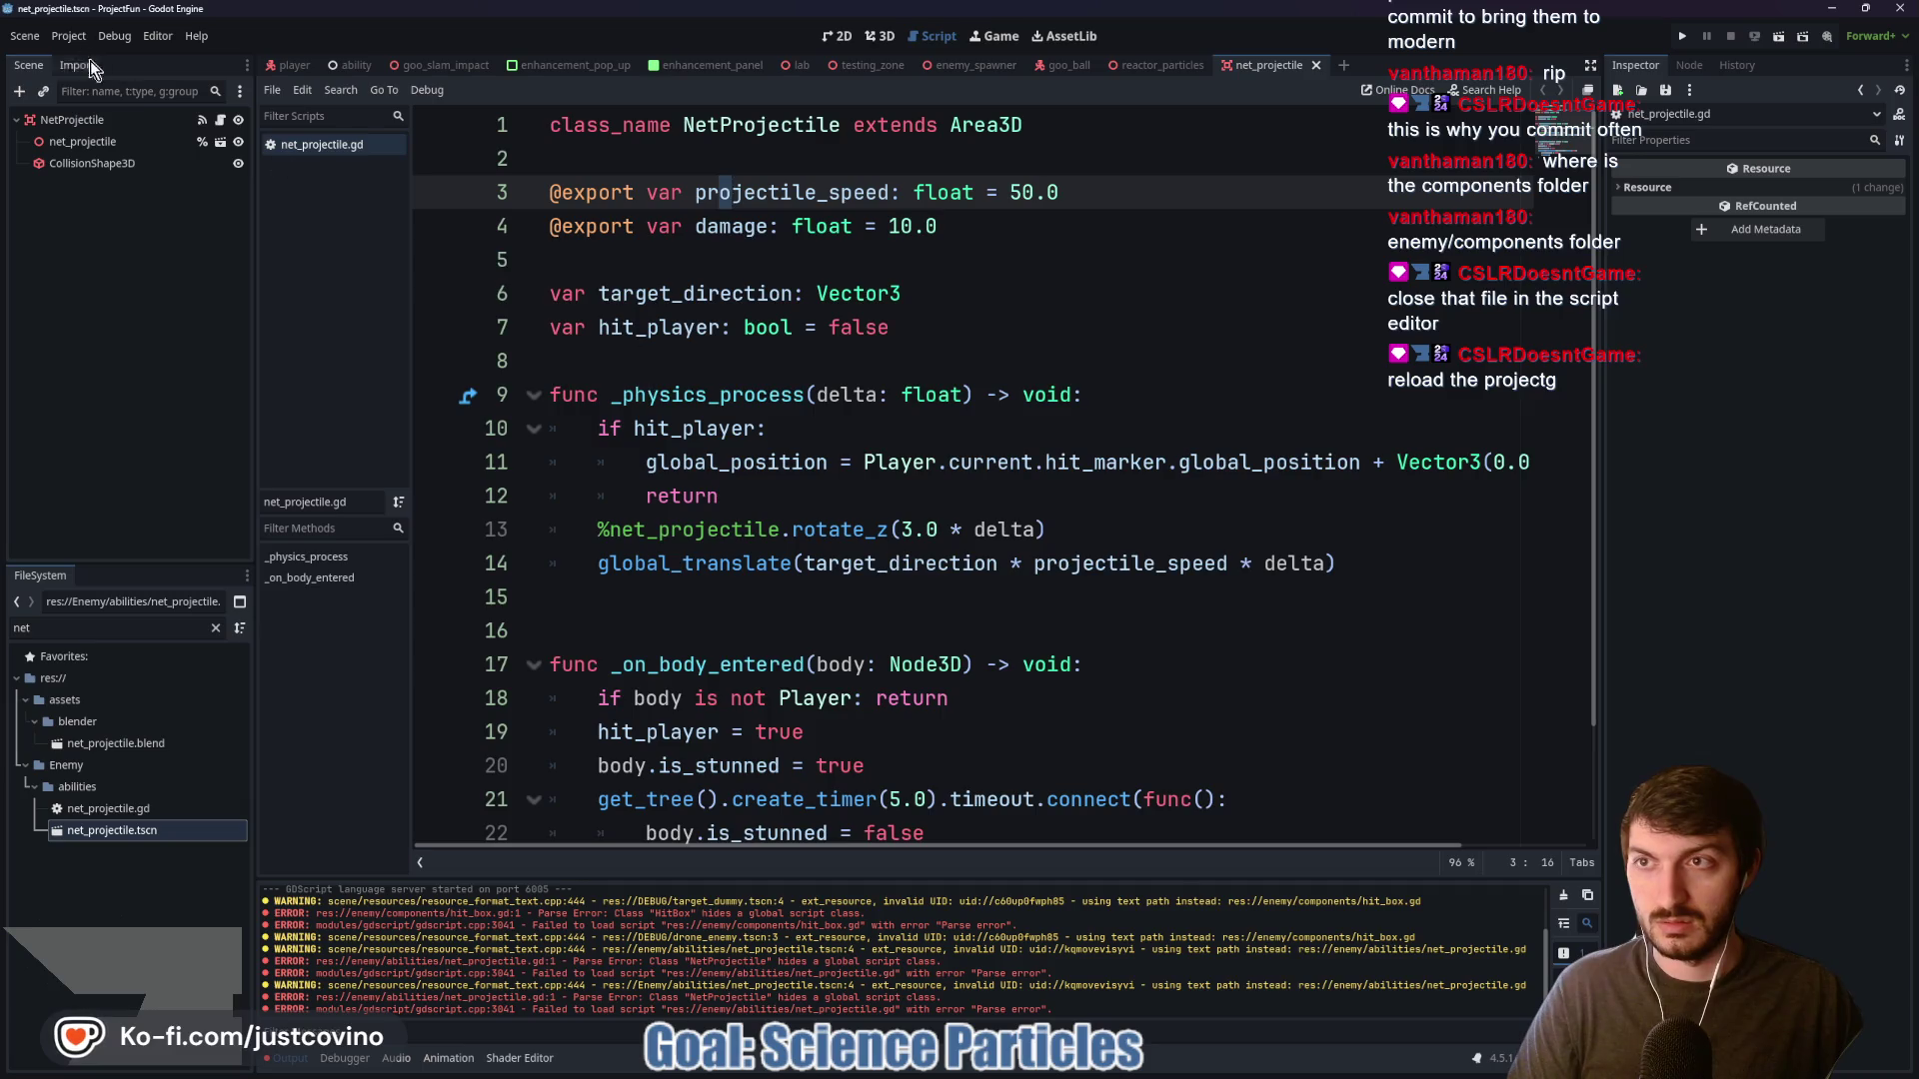
left_click(69, 35)
left_click(126, 262)
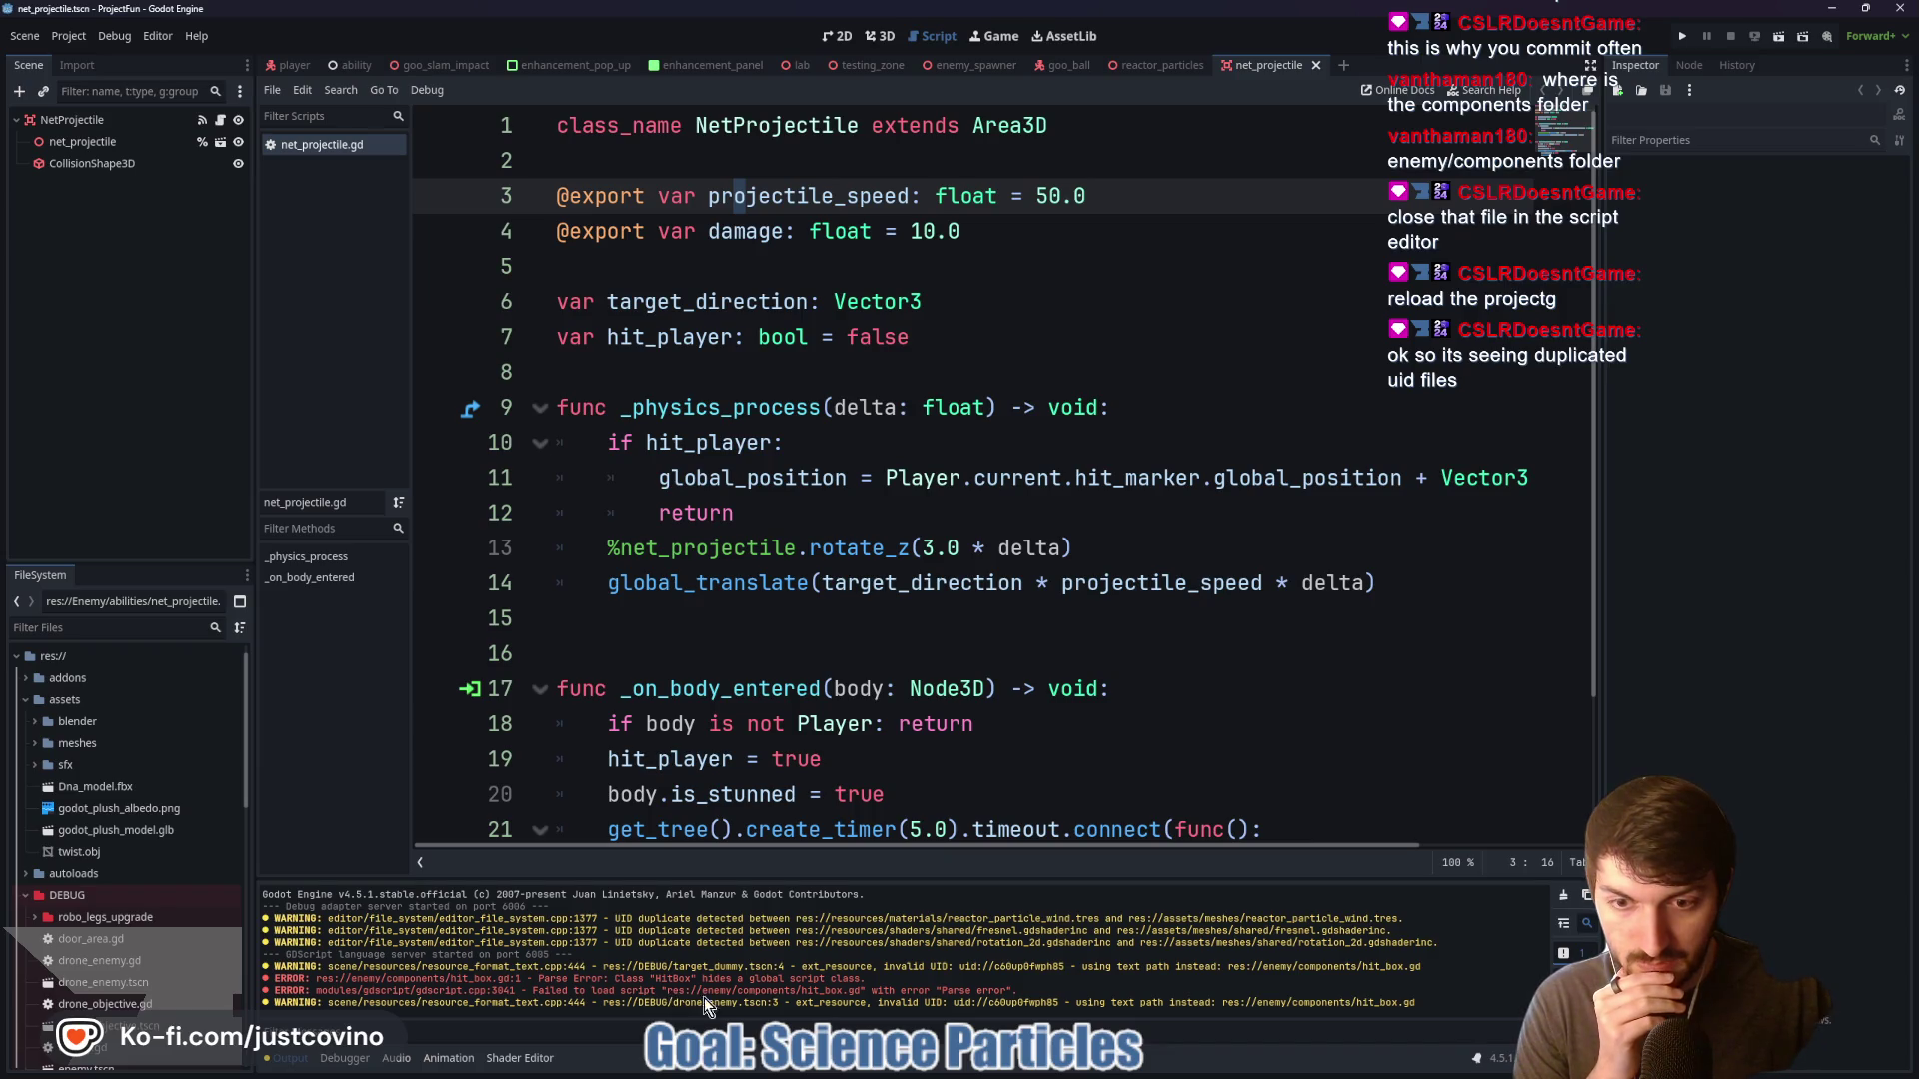
Filter the FileSystem dock for 'enem' and browse the Debug menu options
left_click(158, 627)
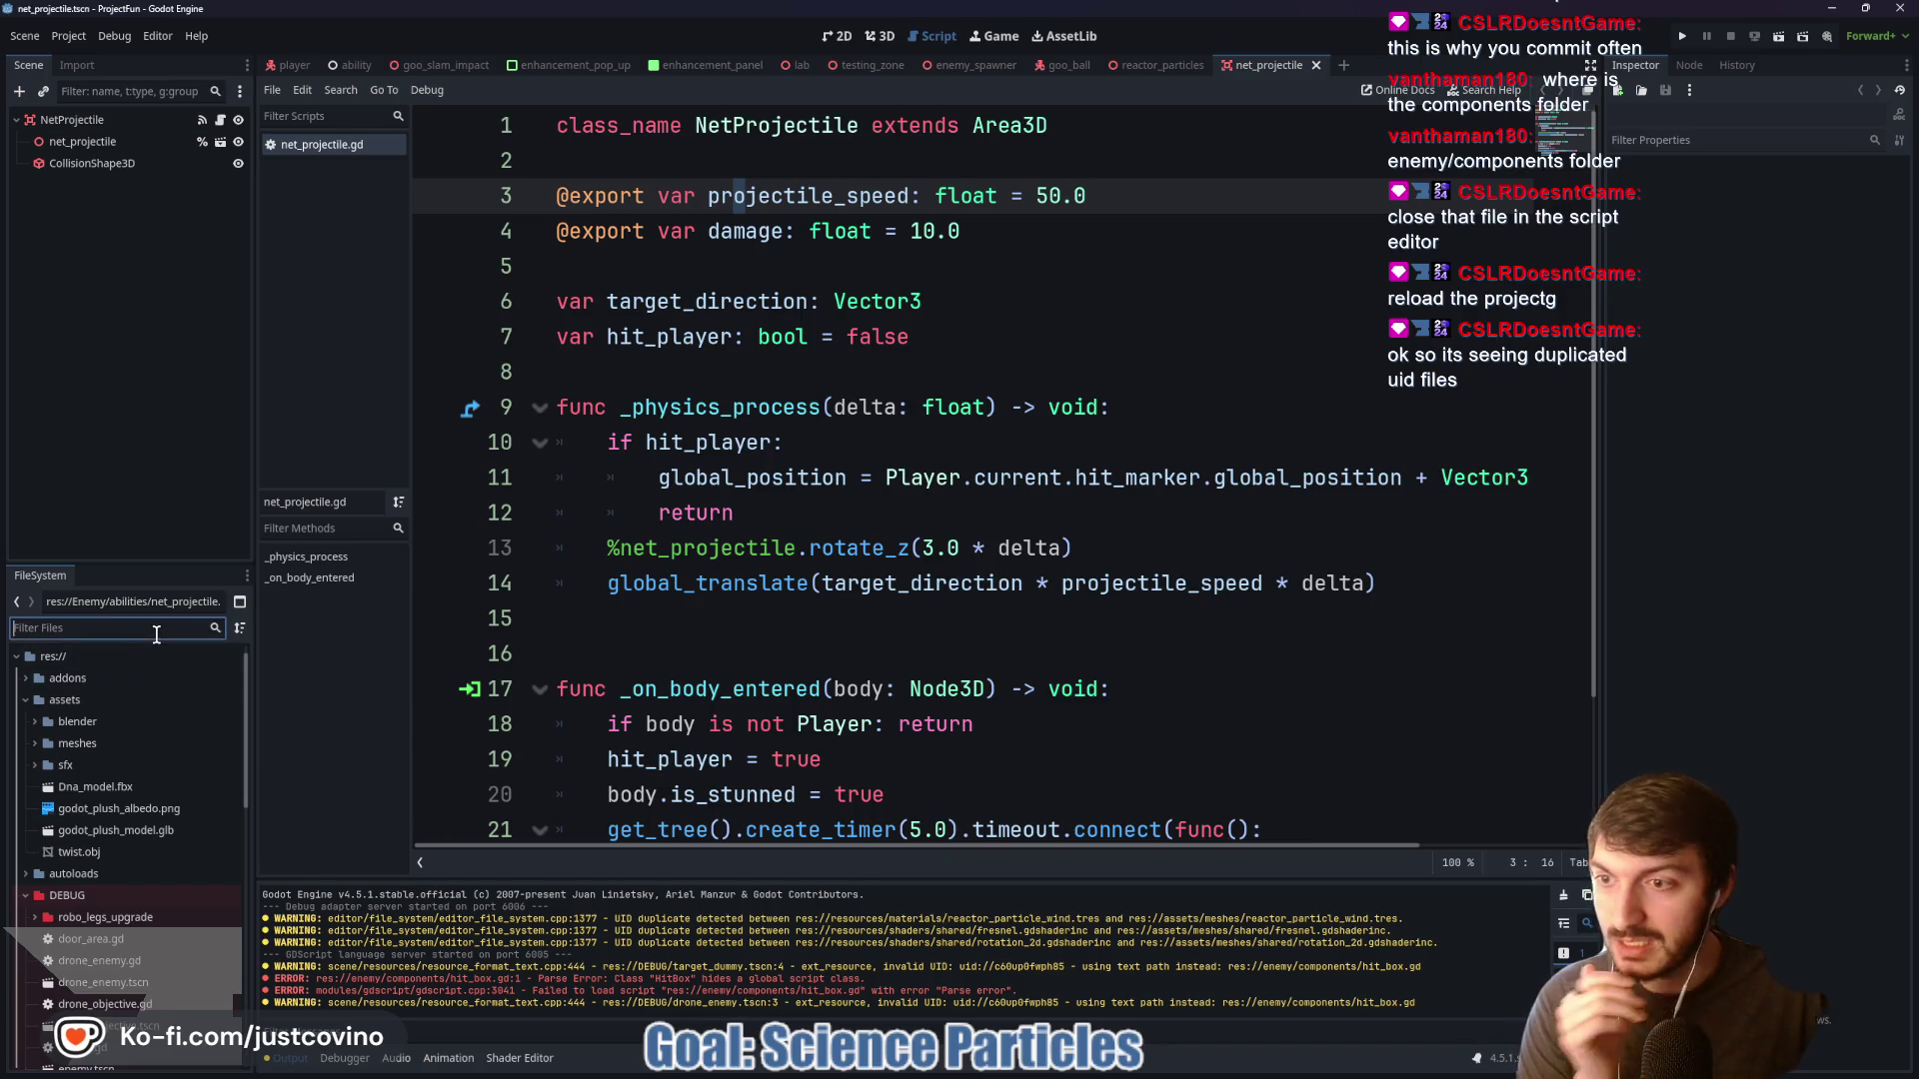
type("enemy")
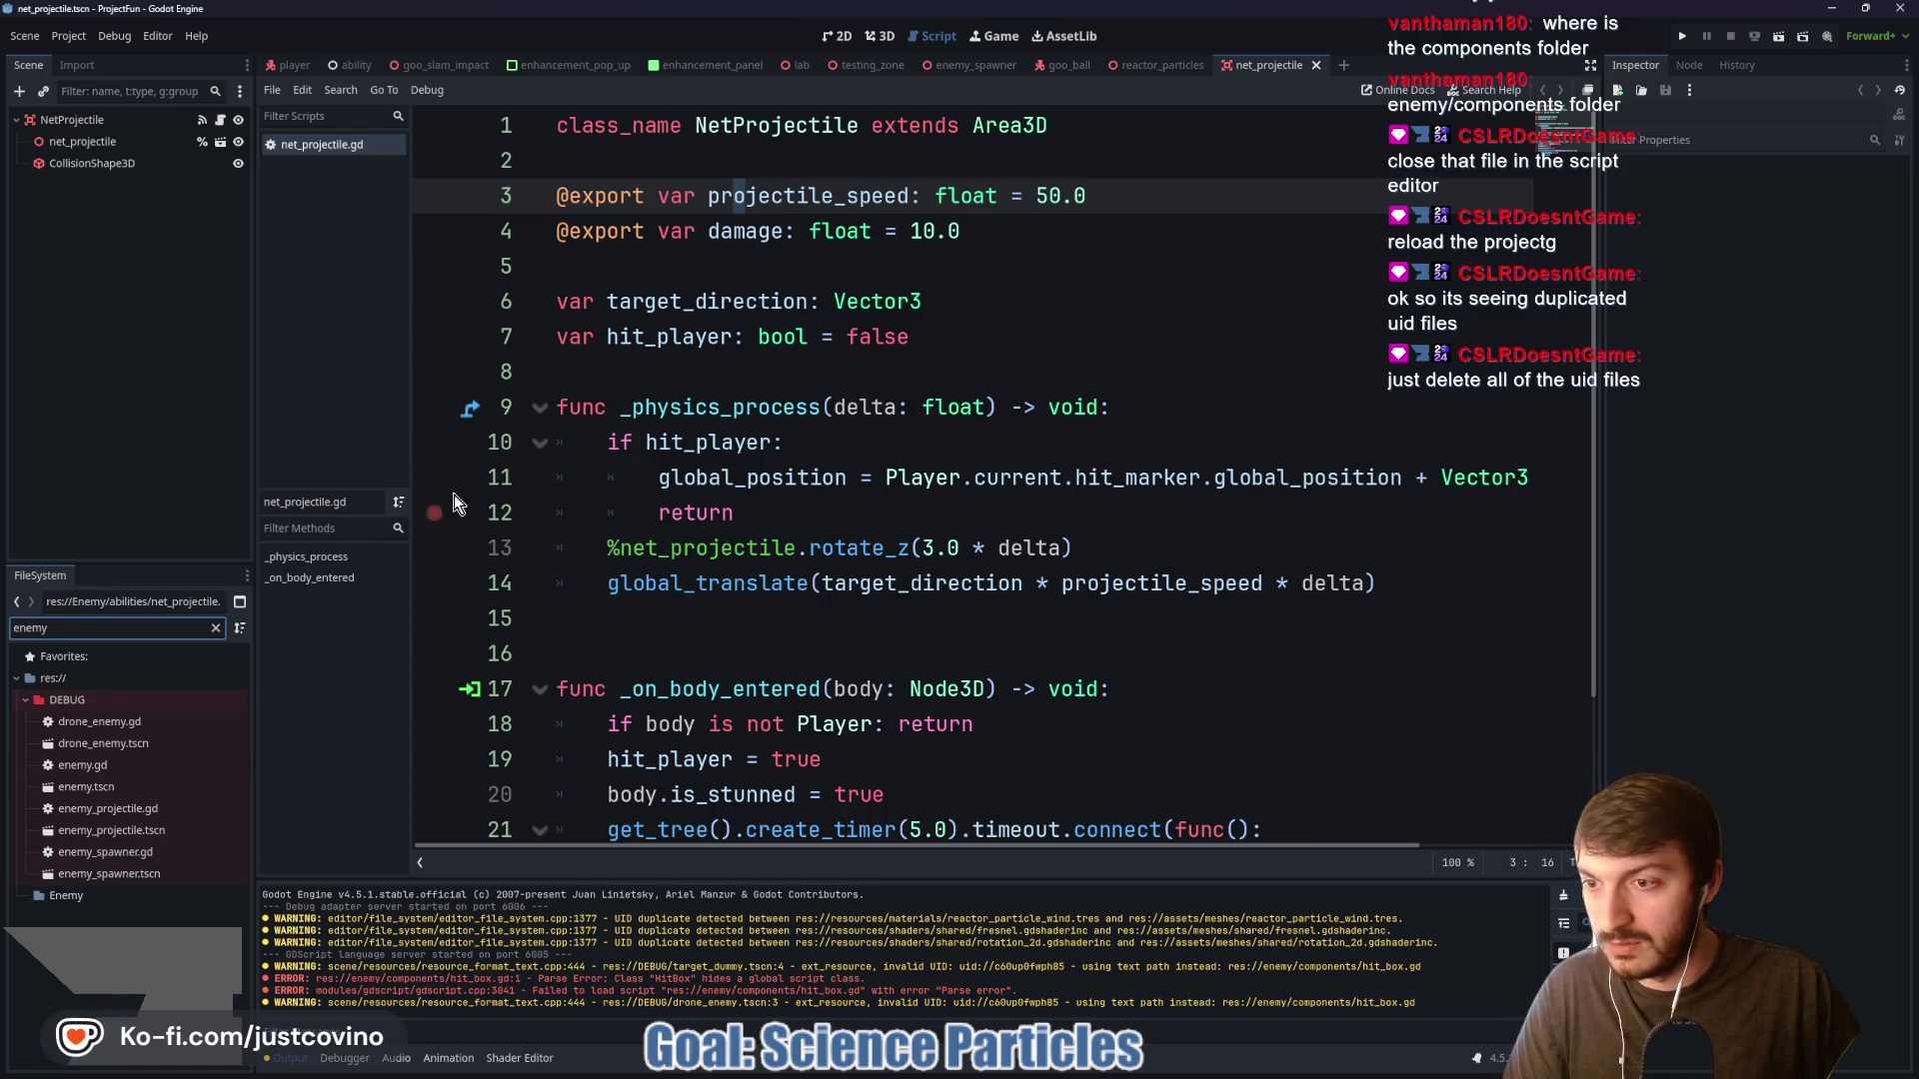
left_click(100, 39)
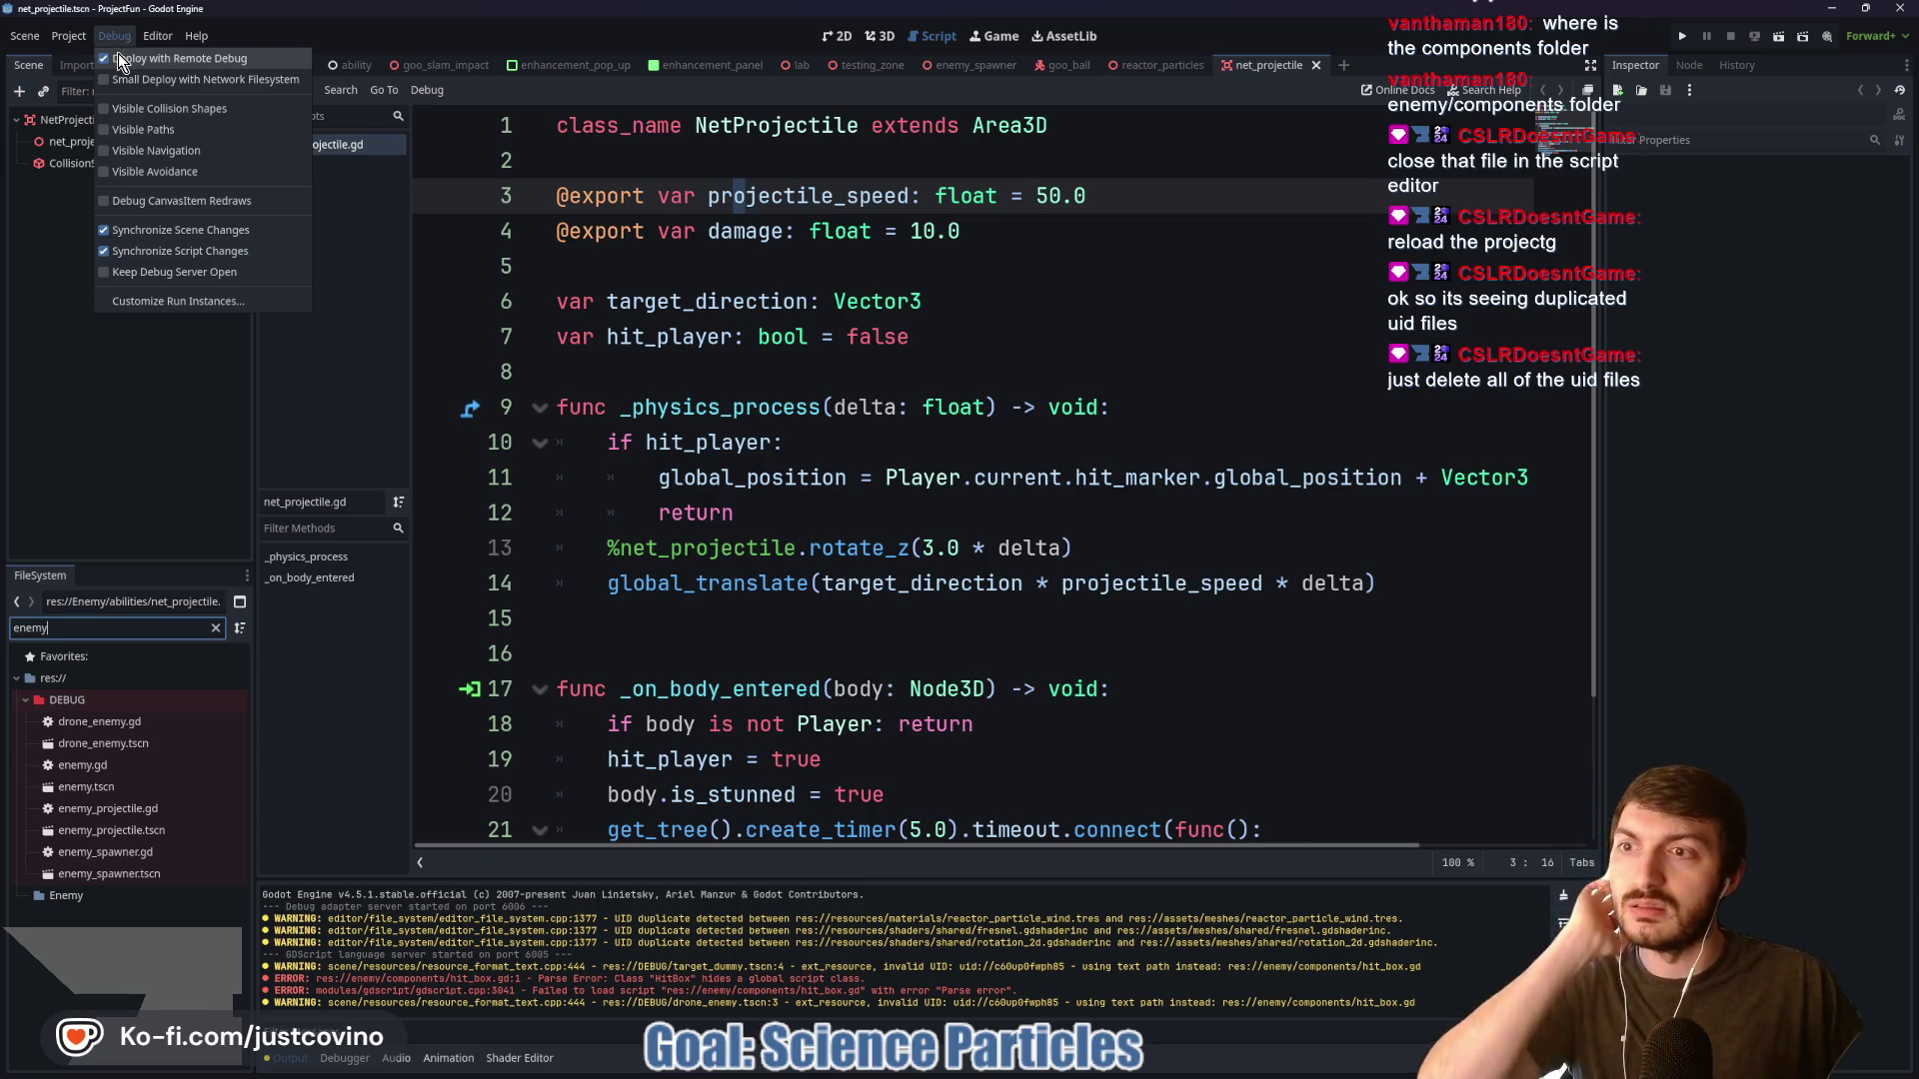
mouse_move(70, 39)
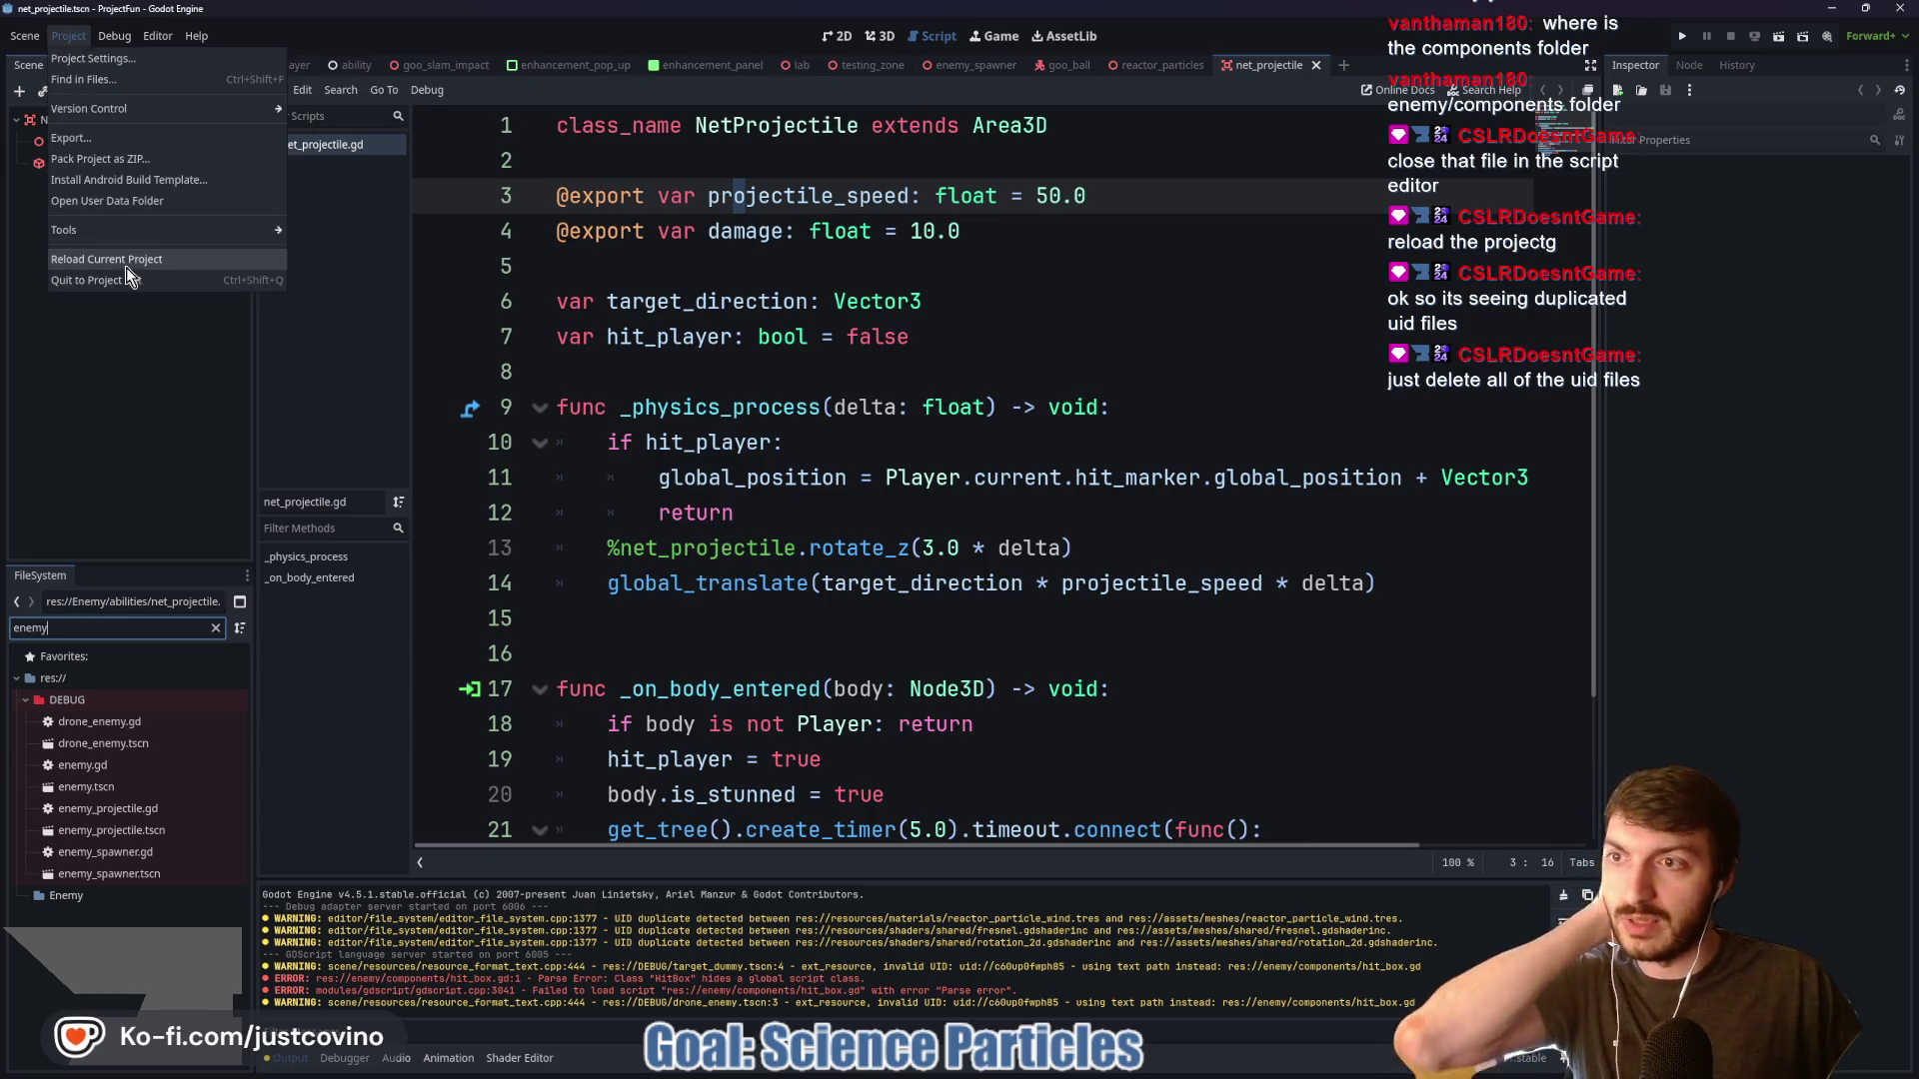
mouse_move(110, 232)
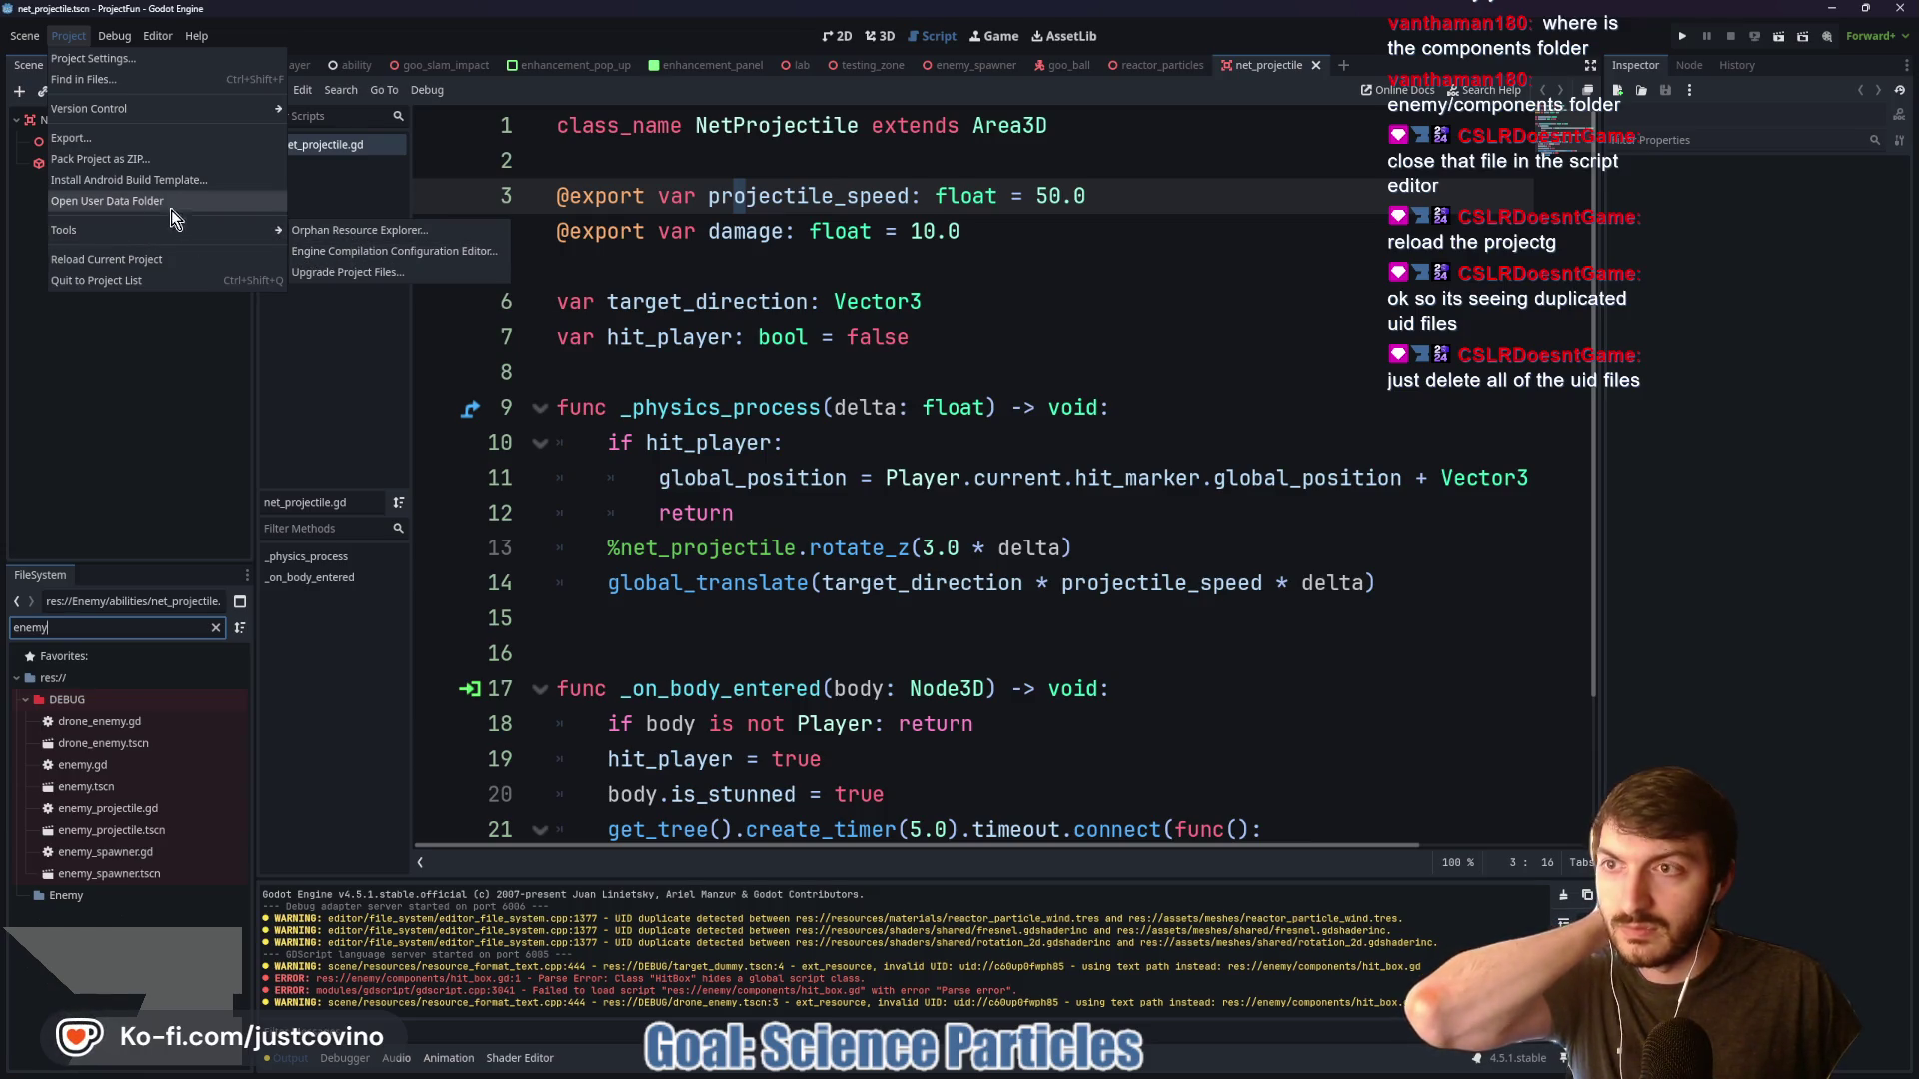
mouse_move(108, 104)
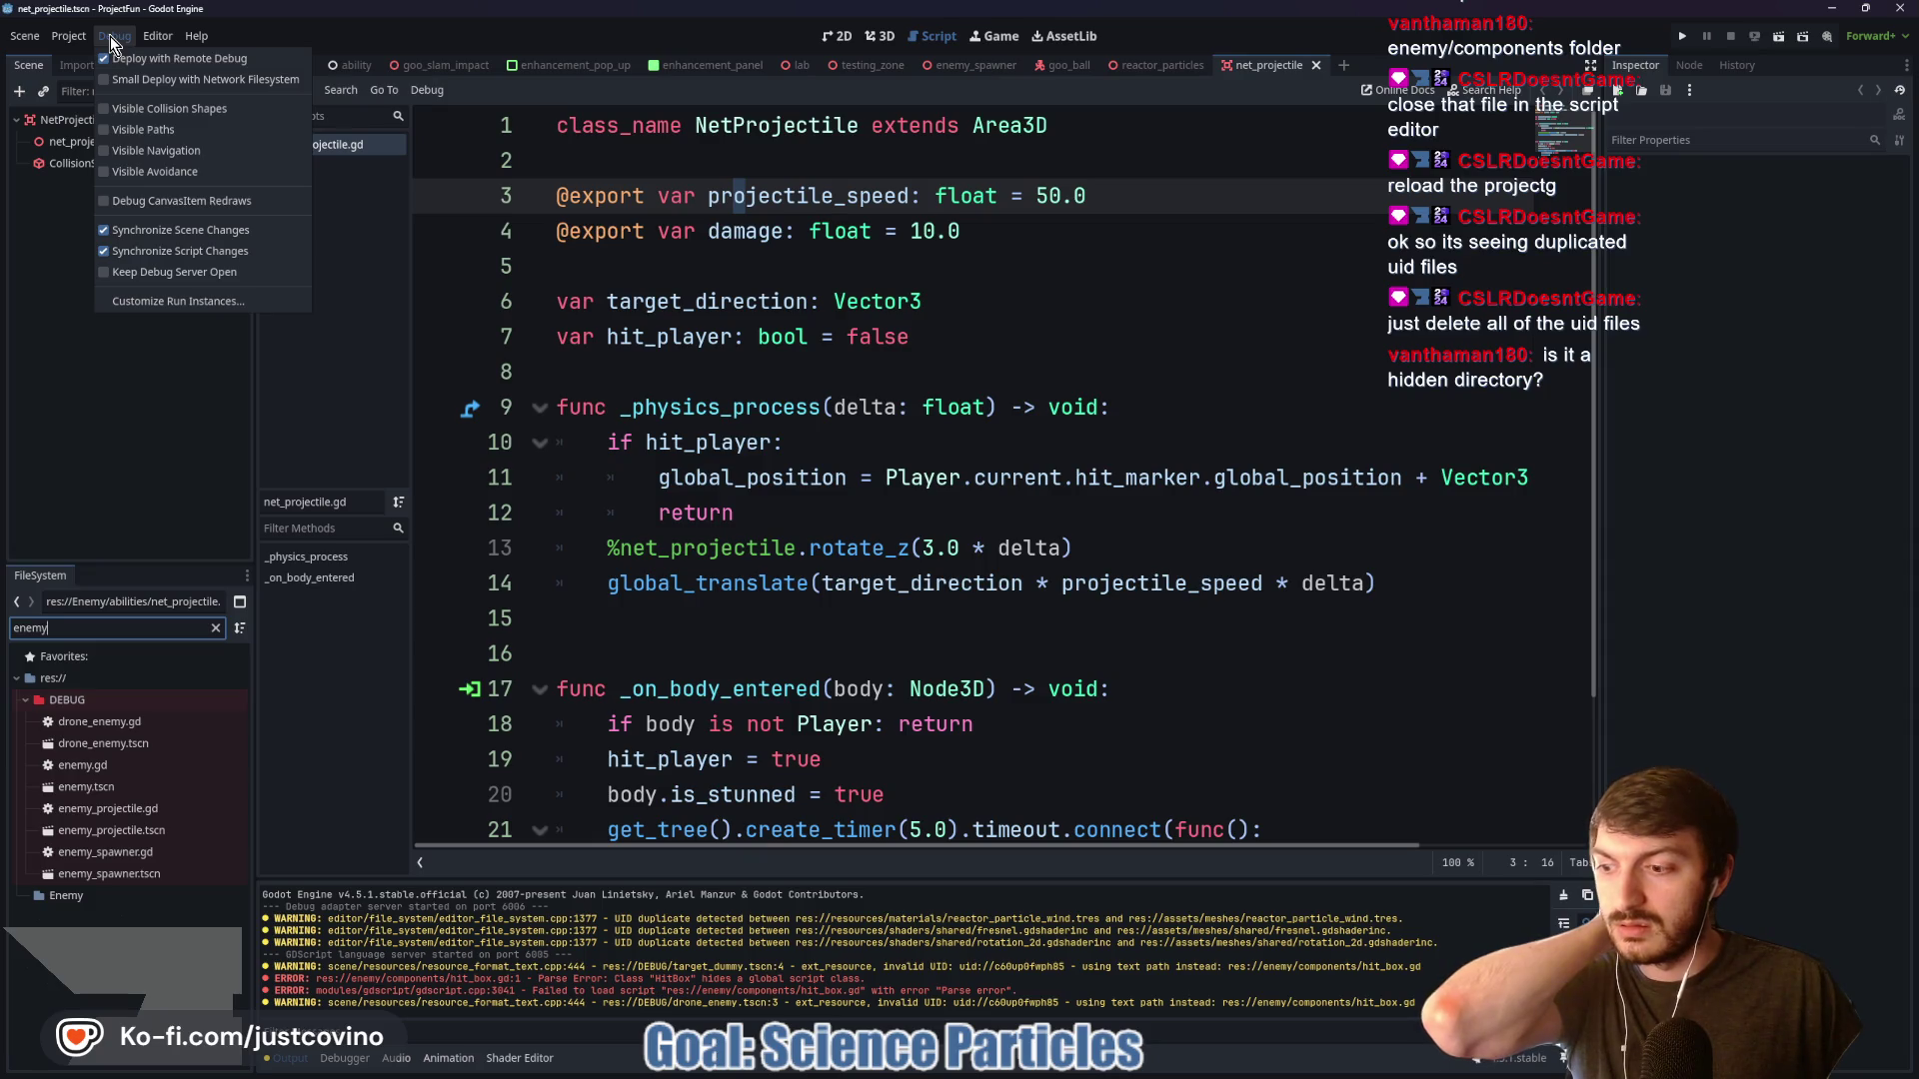
Go to Desktop > project-fun in File Explorer with hidden items shown
left_click(1062, 1078)
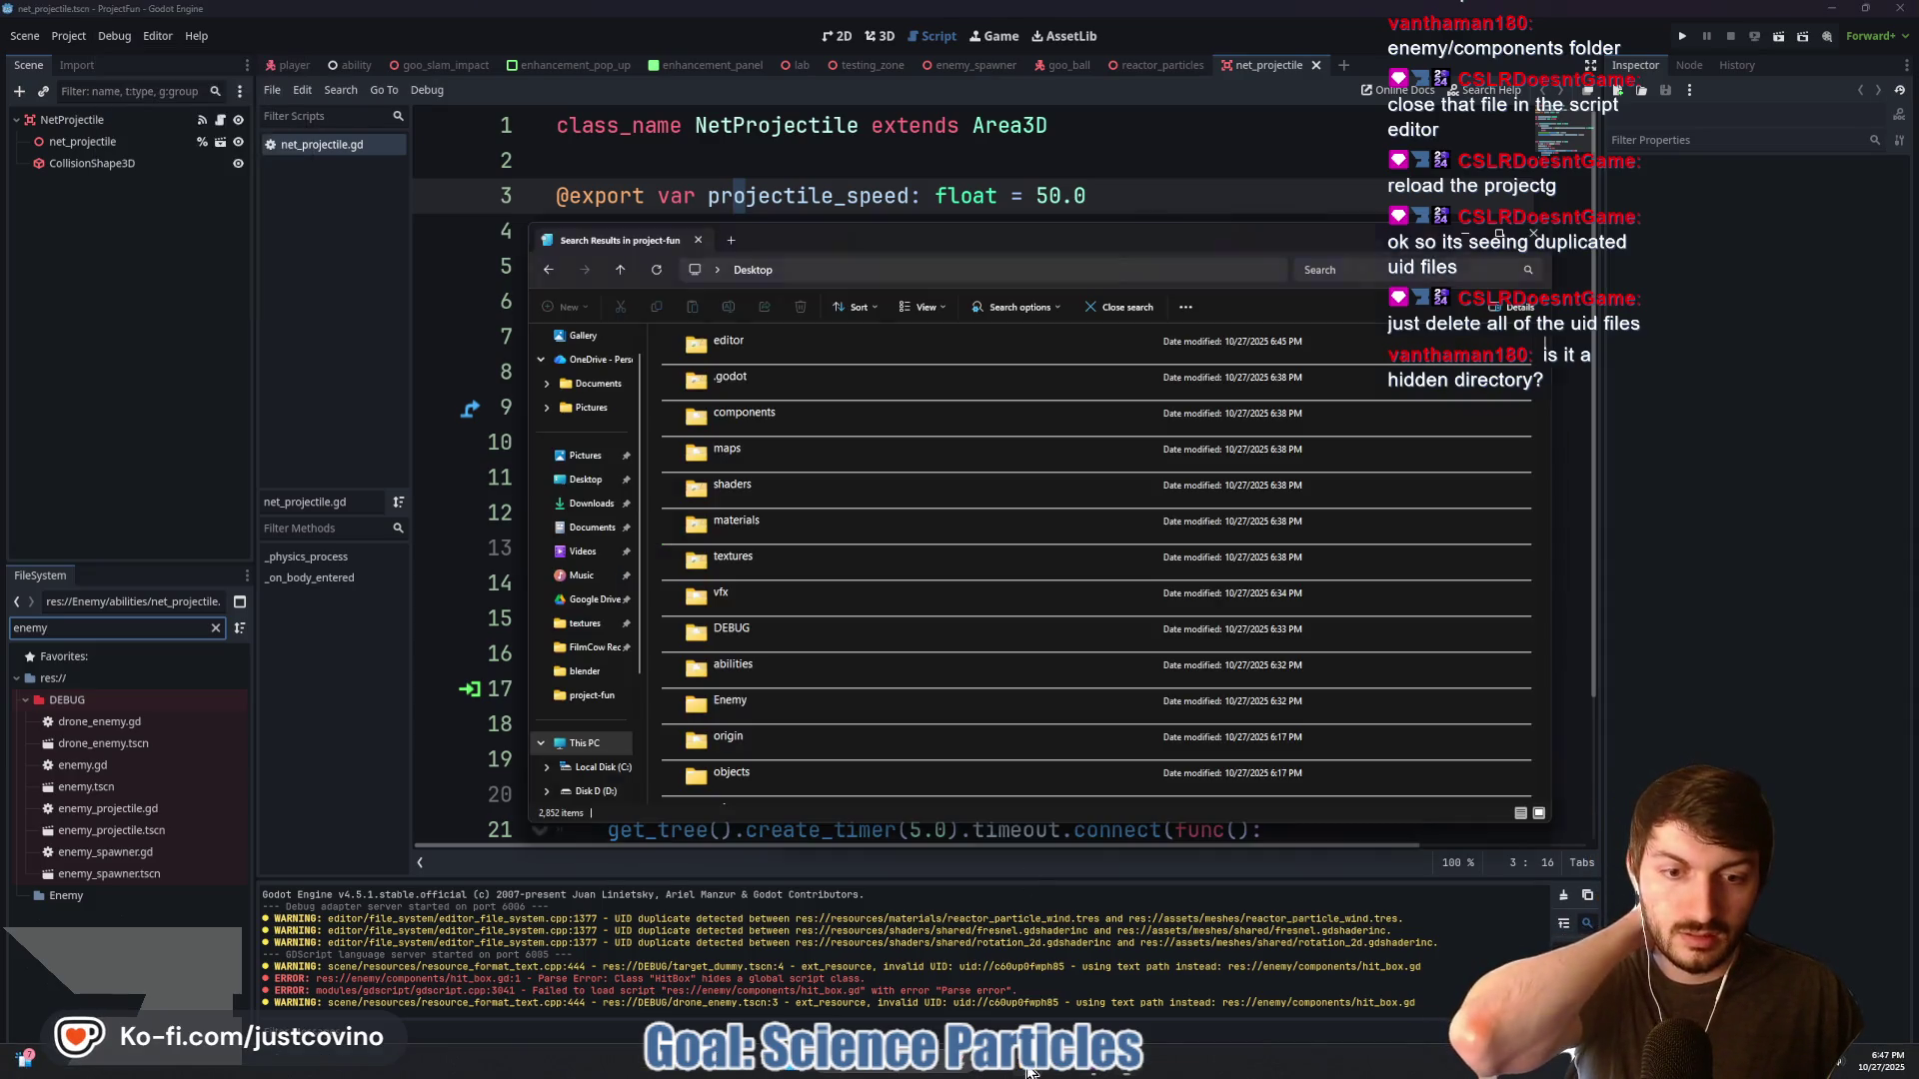
left_click(619, 274)
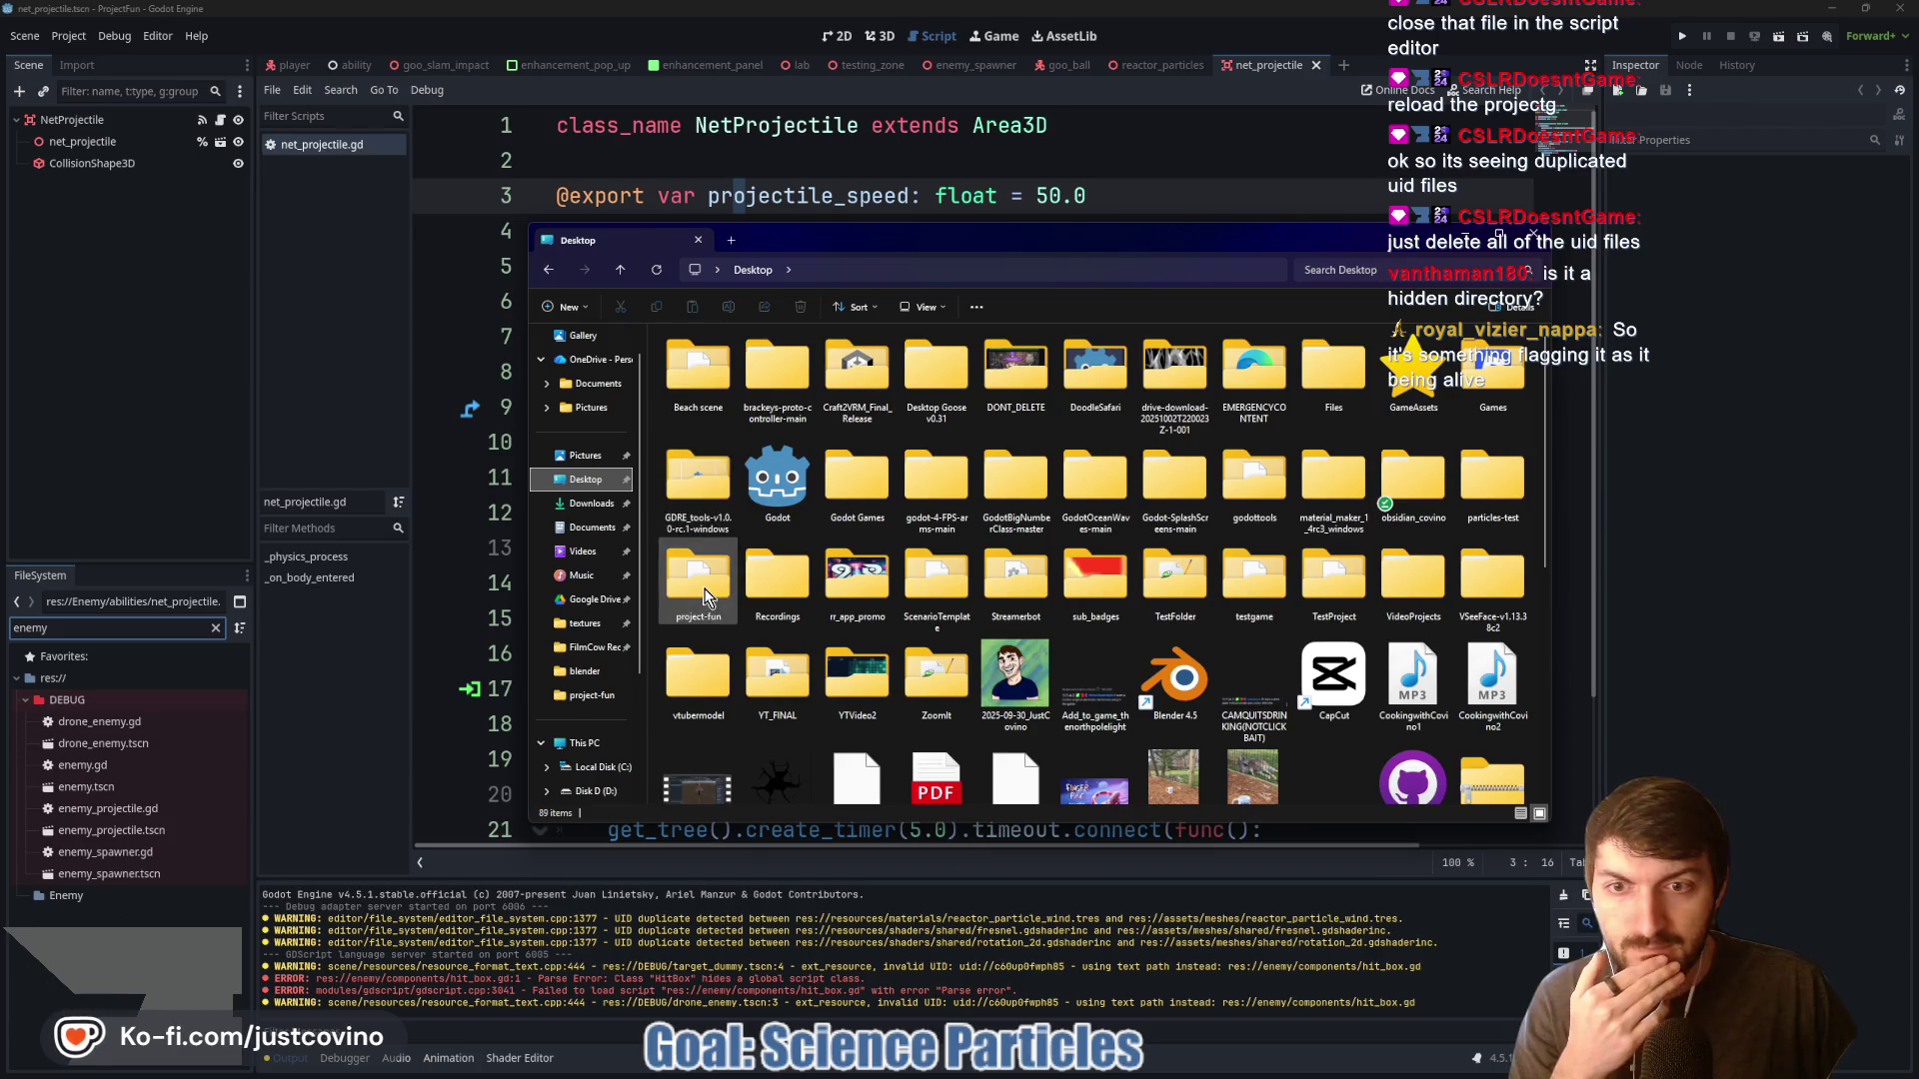
double_click(706, 590)
right_click(1304, 563)
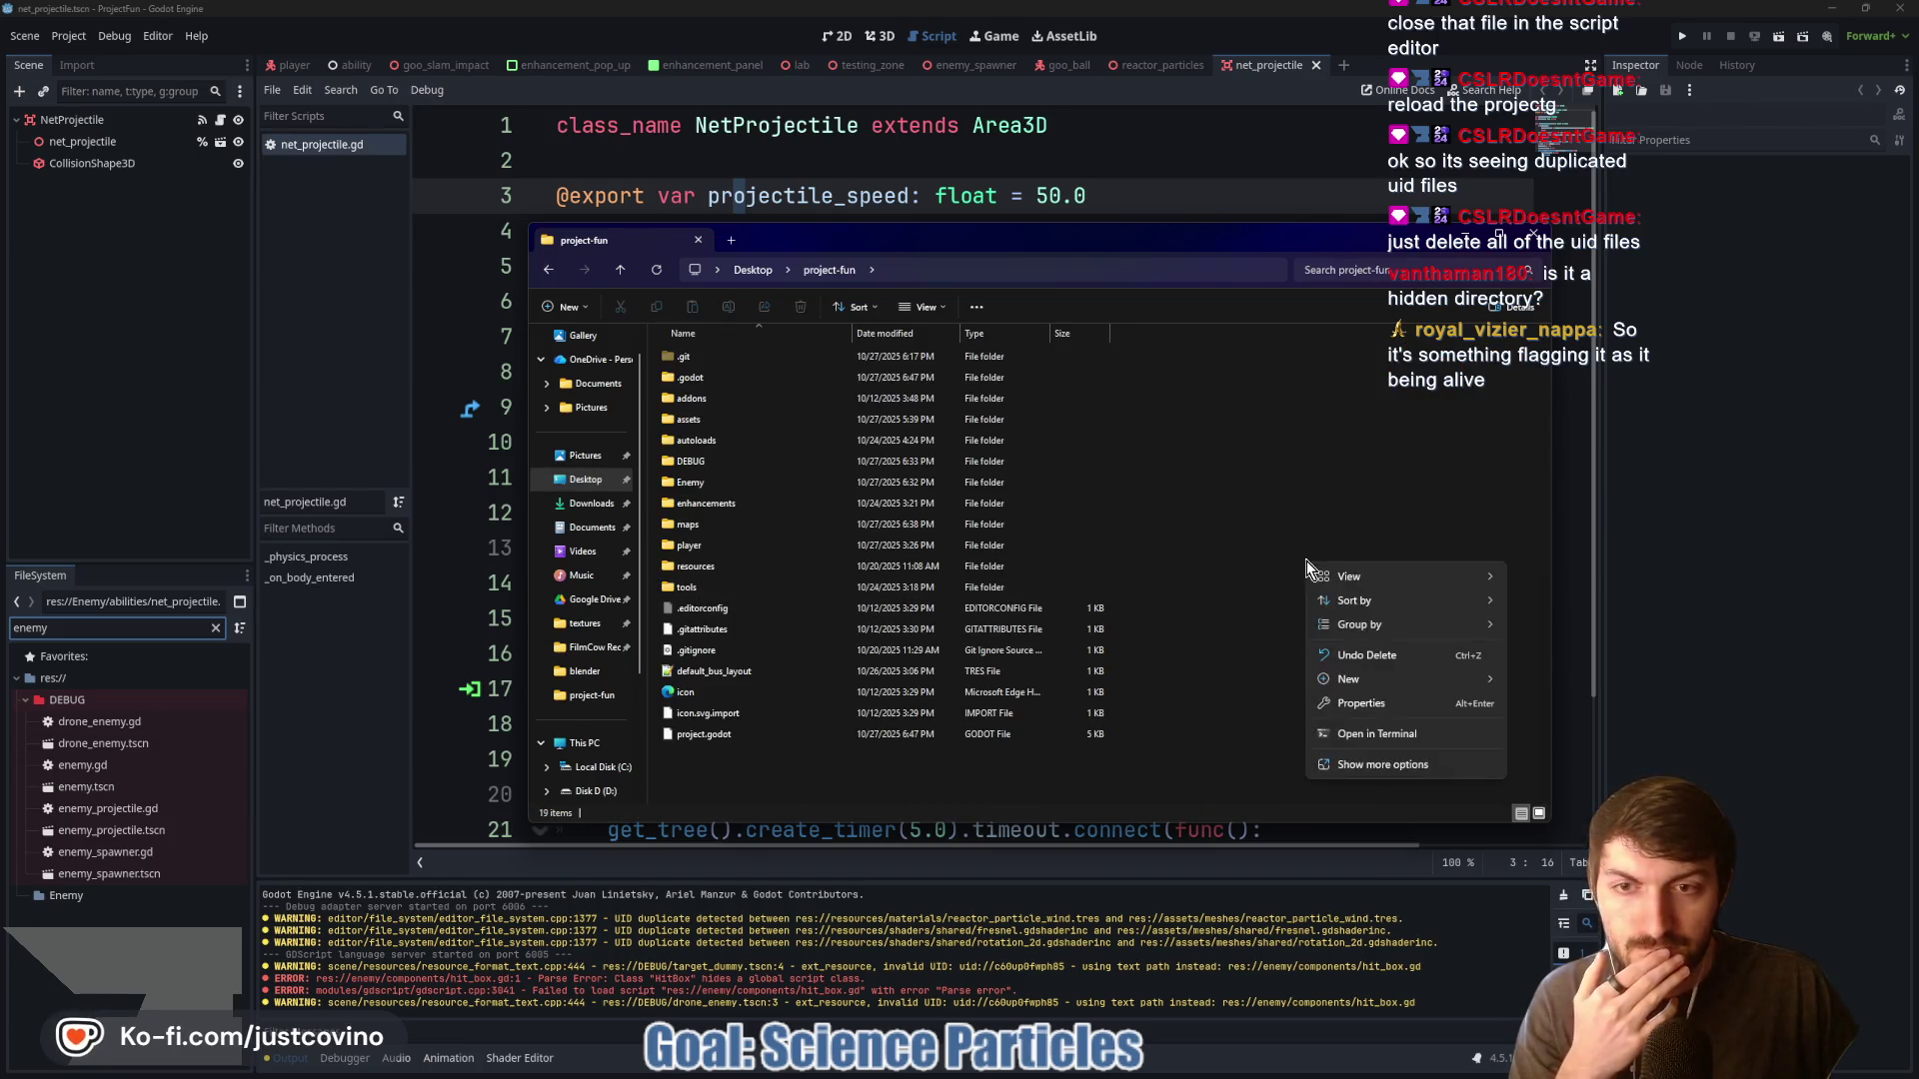
mouse_move(1335, 579)
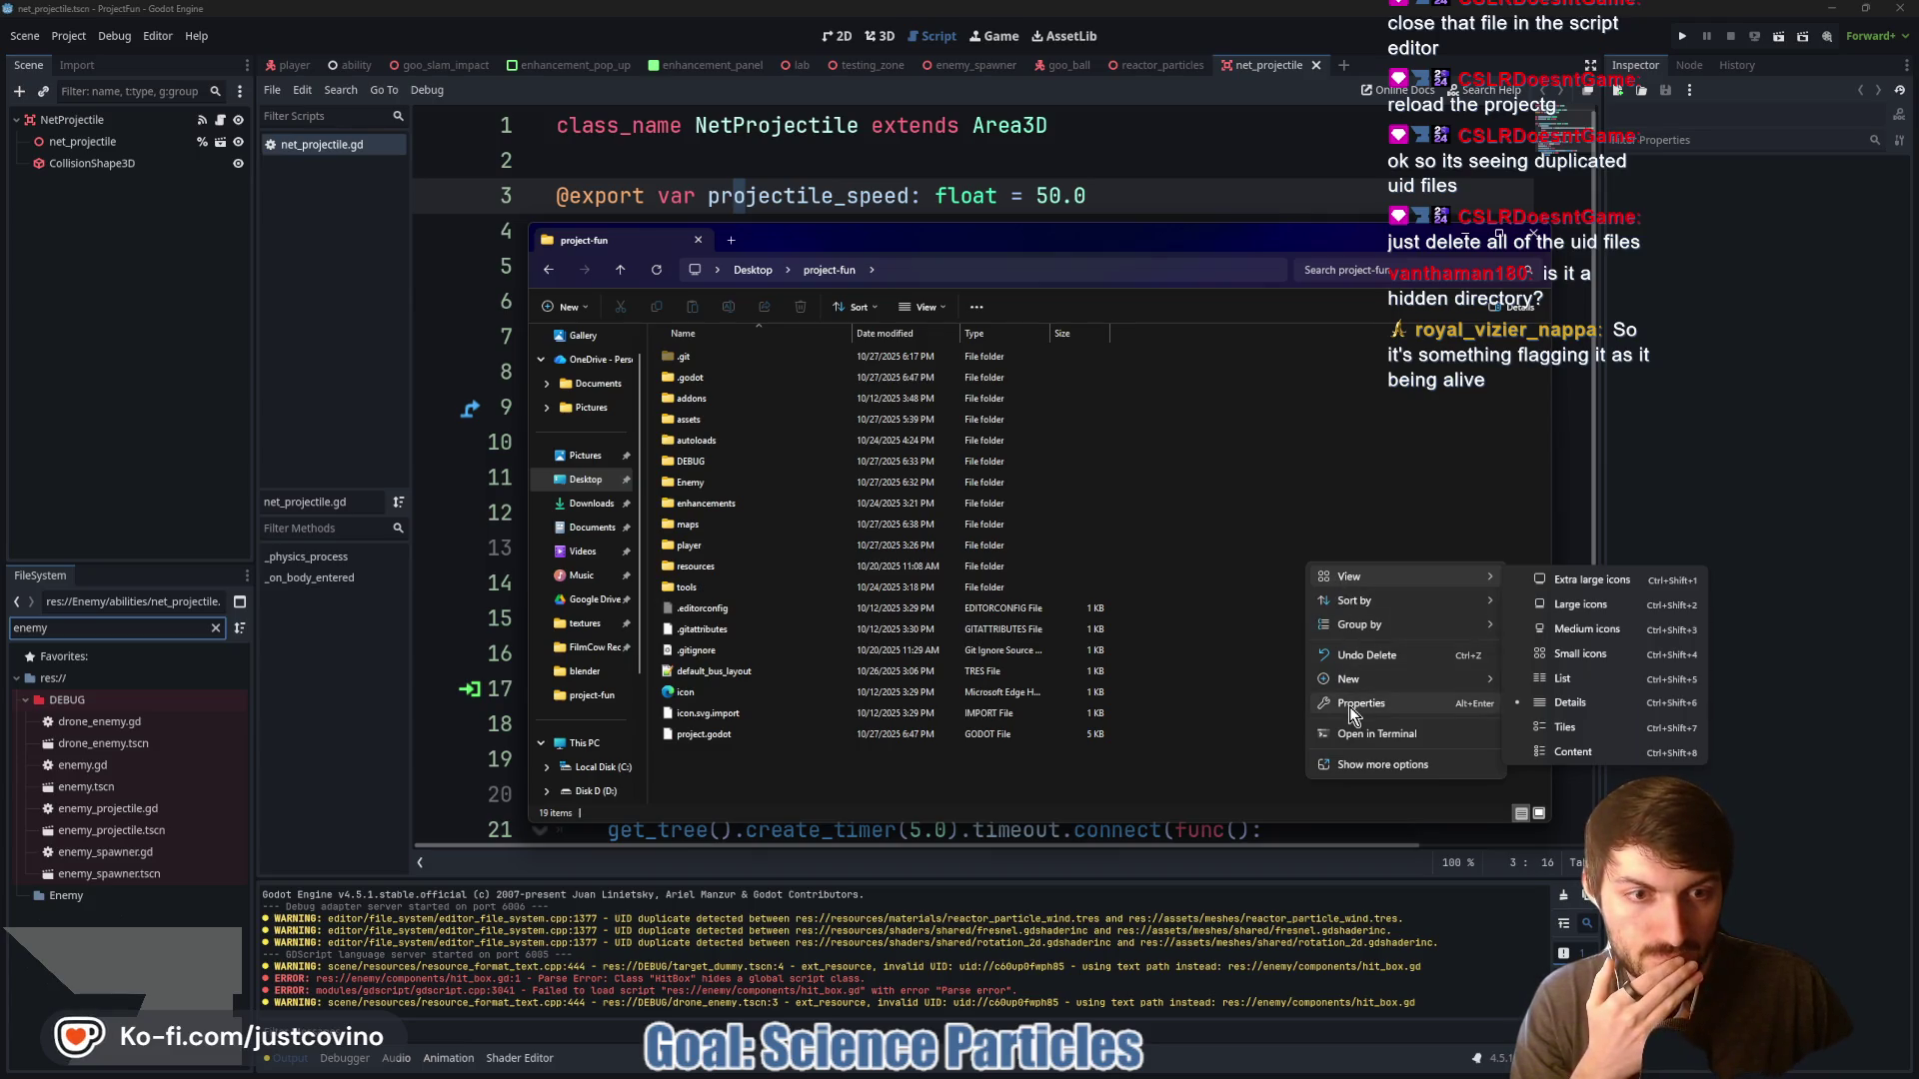
mouse_move(1360, 684)
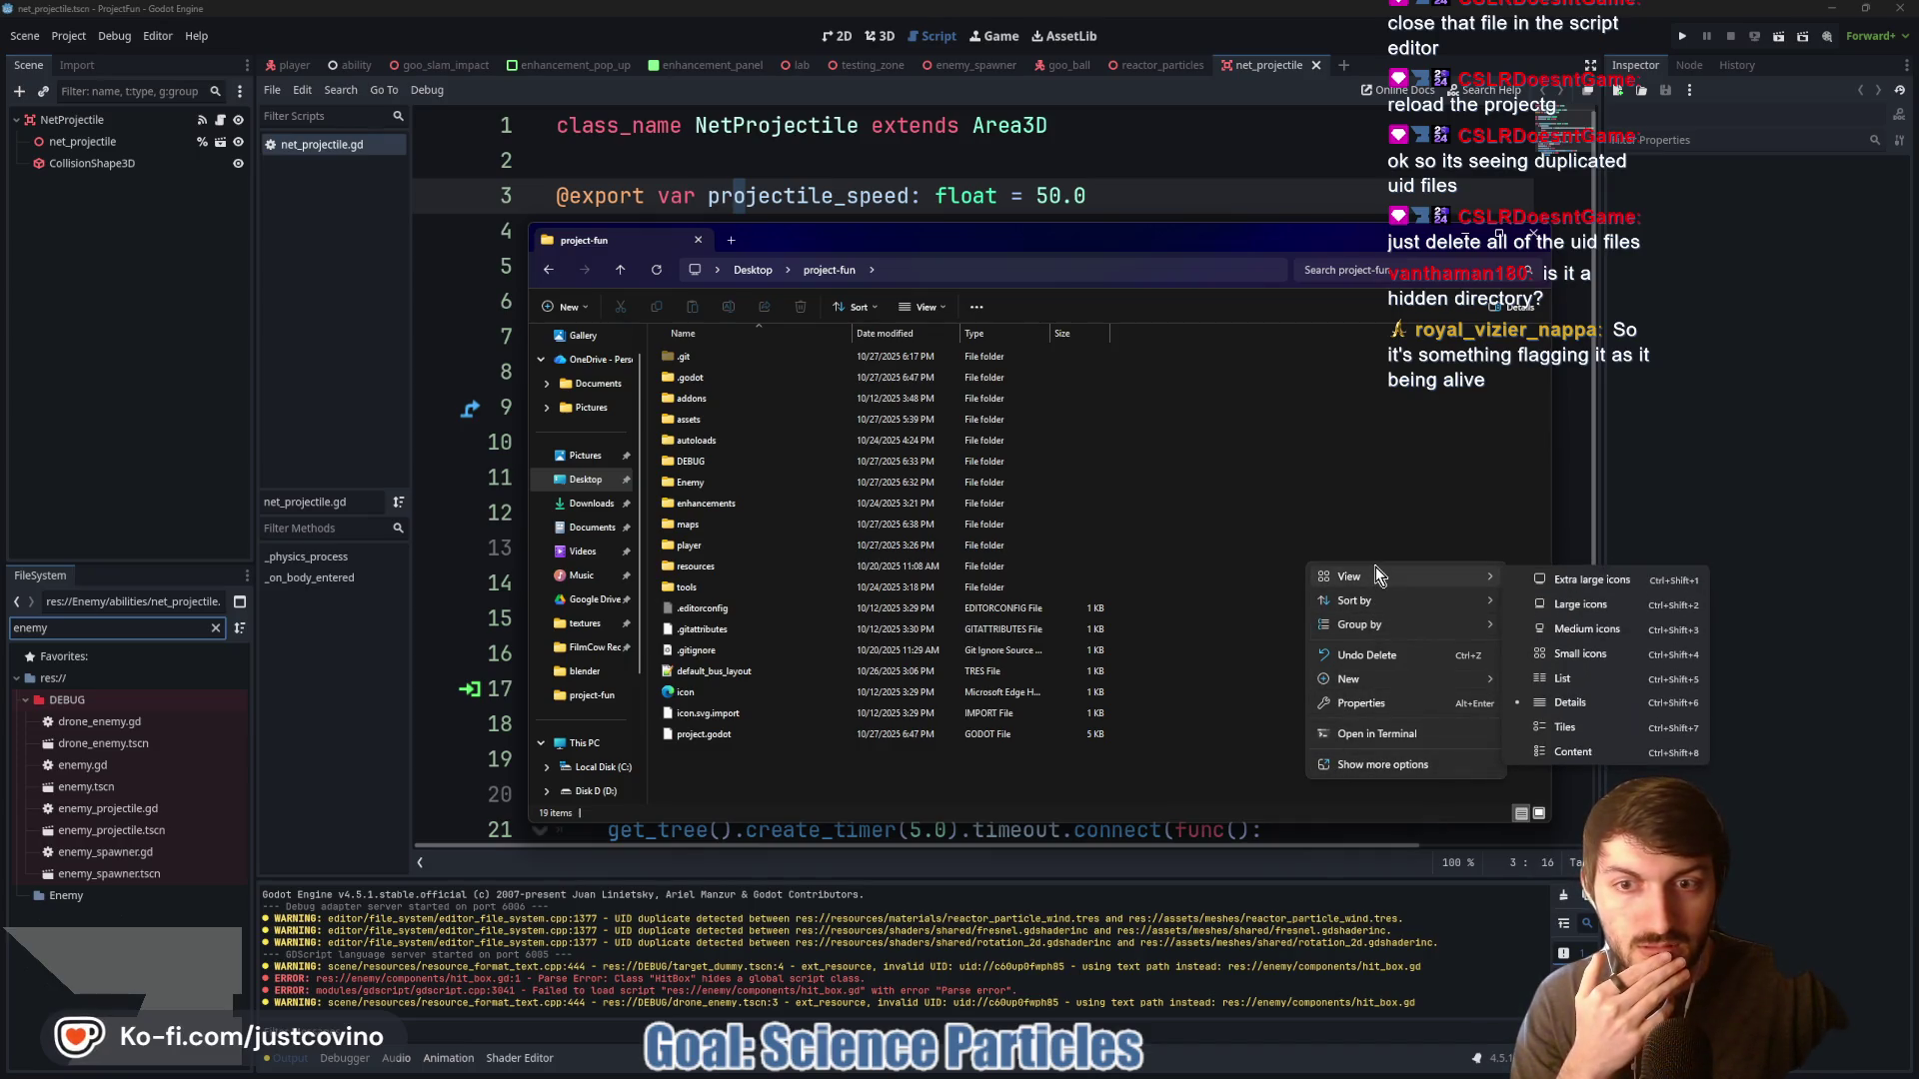
left_click(1229, 450)
left_click(926, 310)
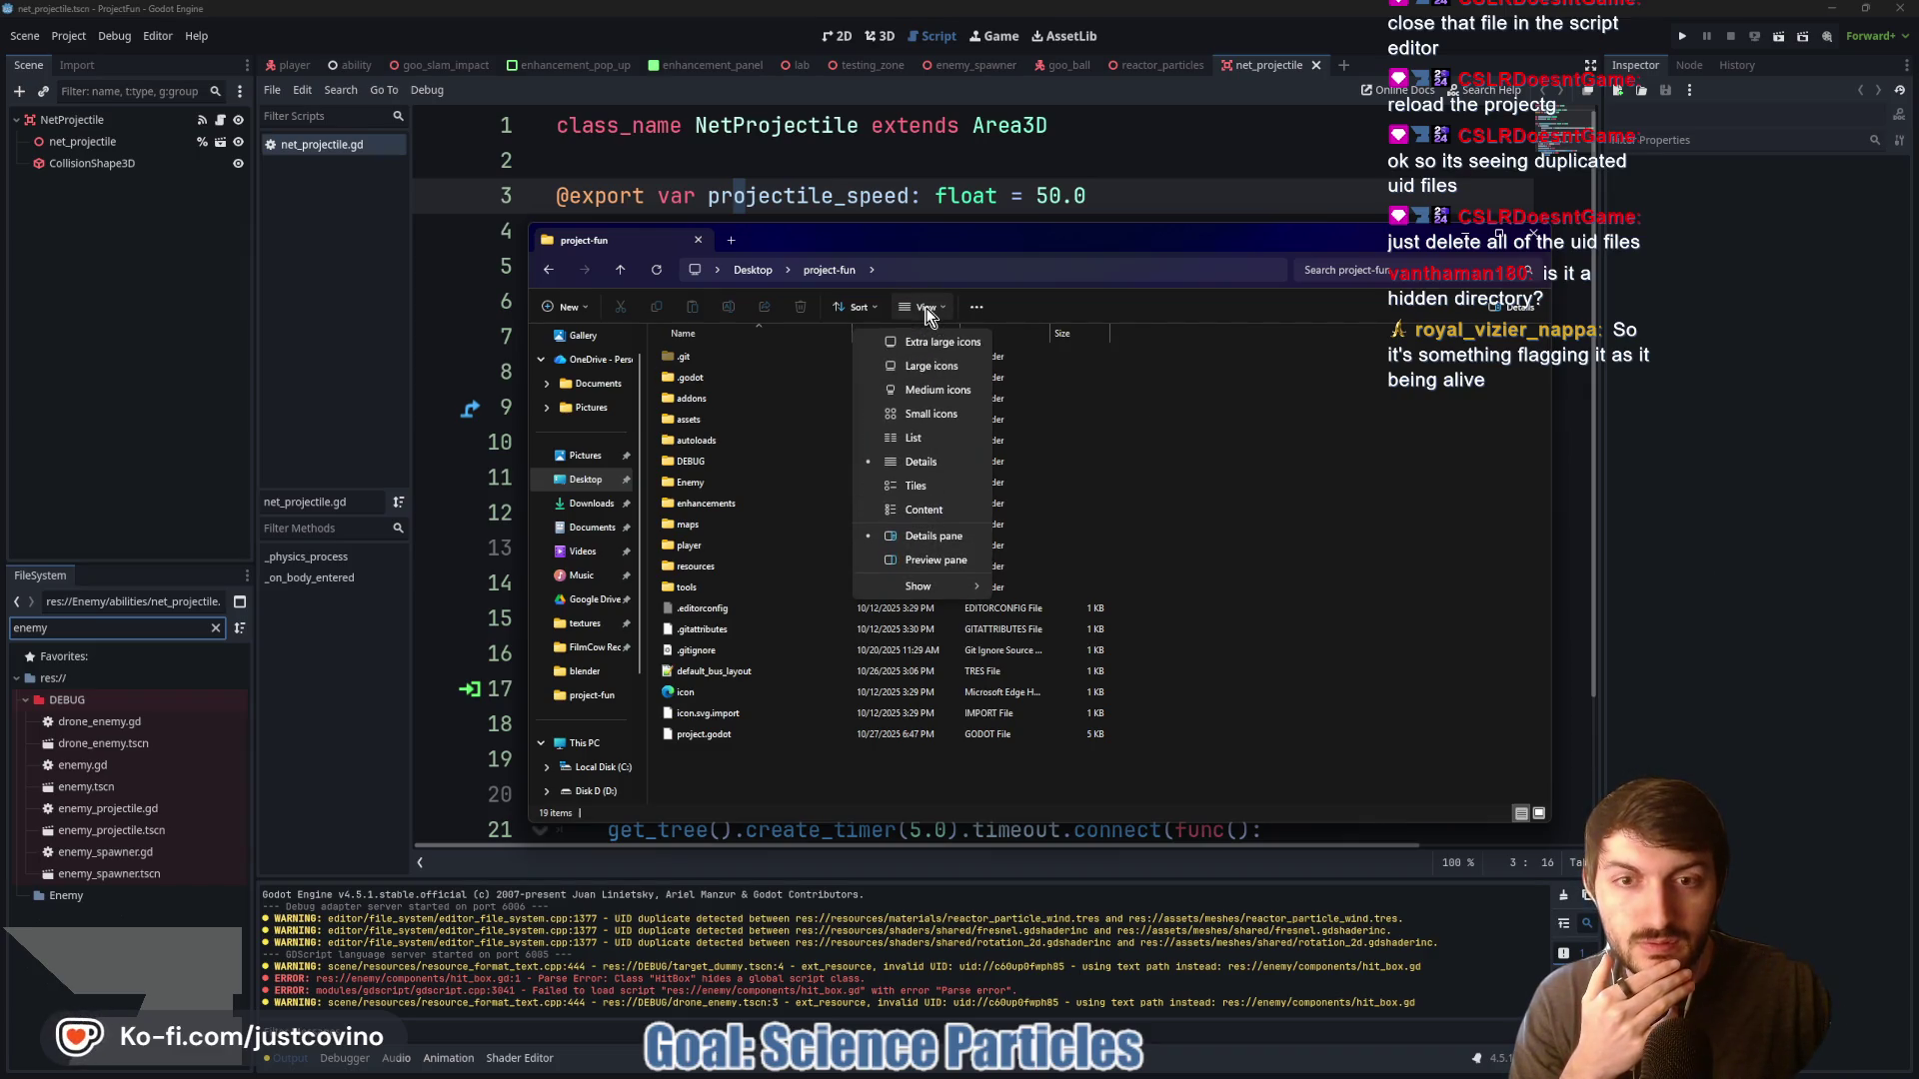
mouse_move(949, 587)
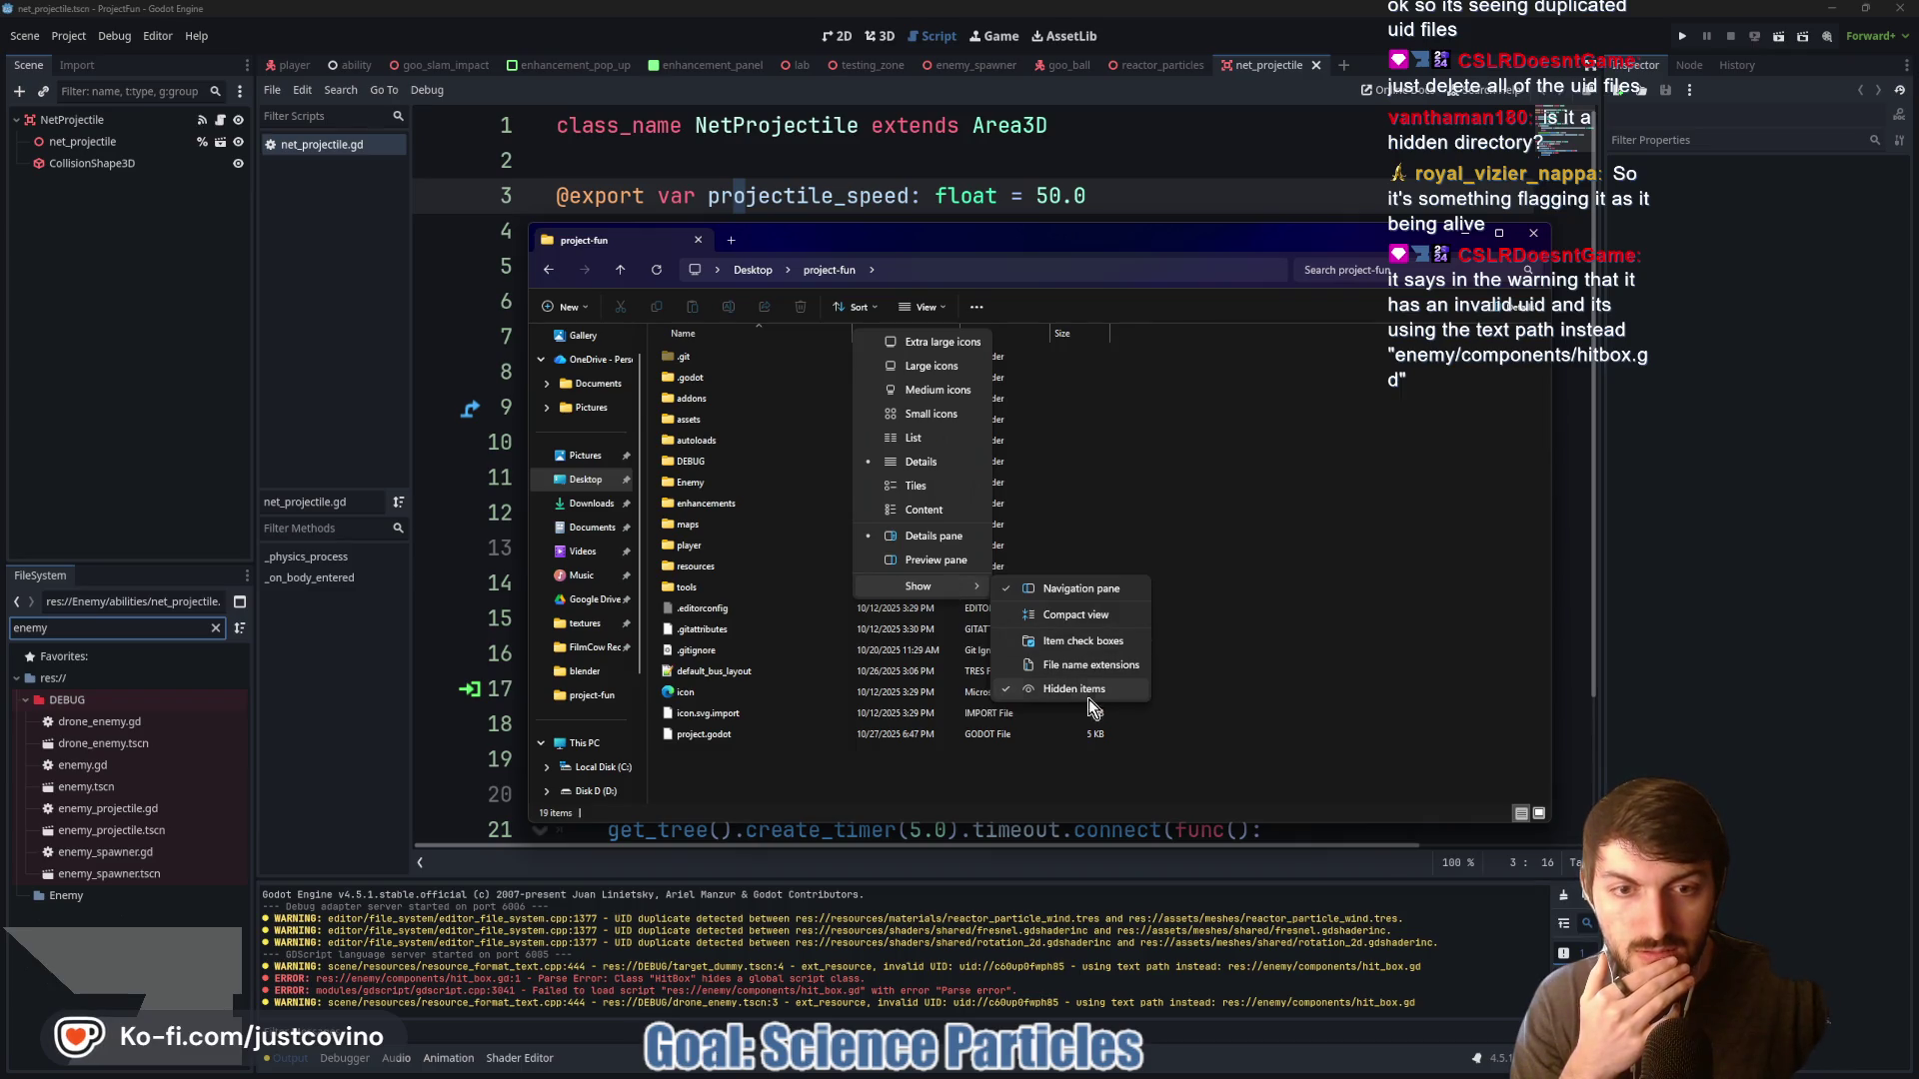
left_click(1244, 805)
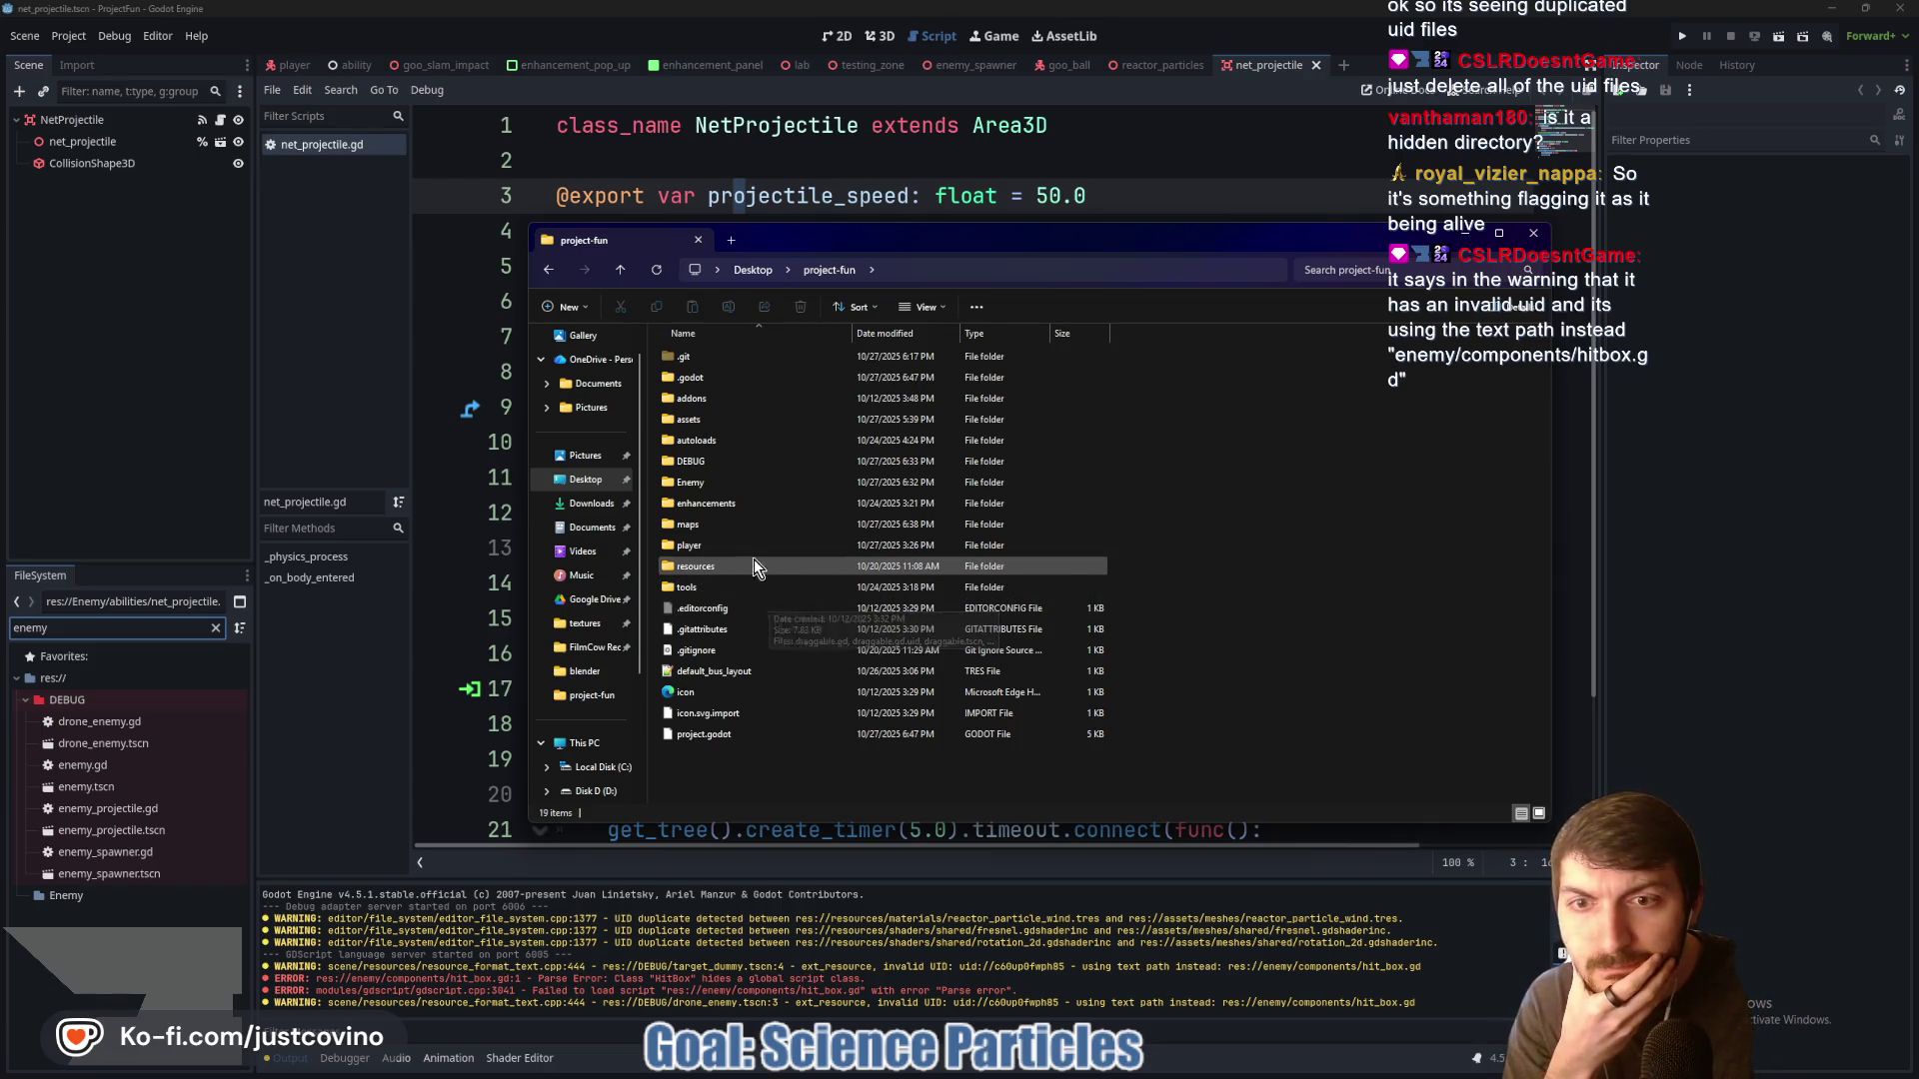
Rename the Enemy folder to lowercase 'enemy' and return to Godot
left_click(712, 483)
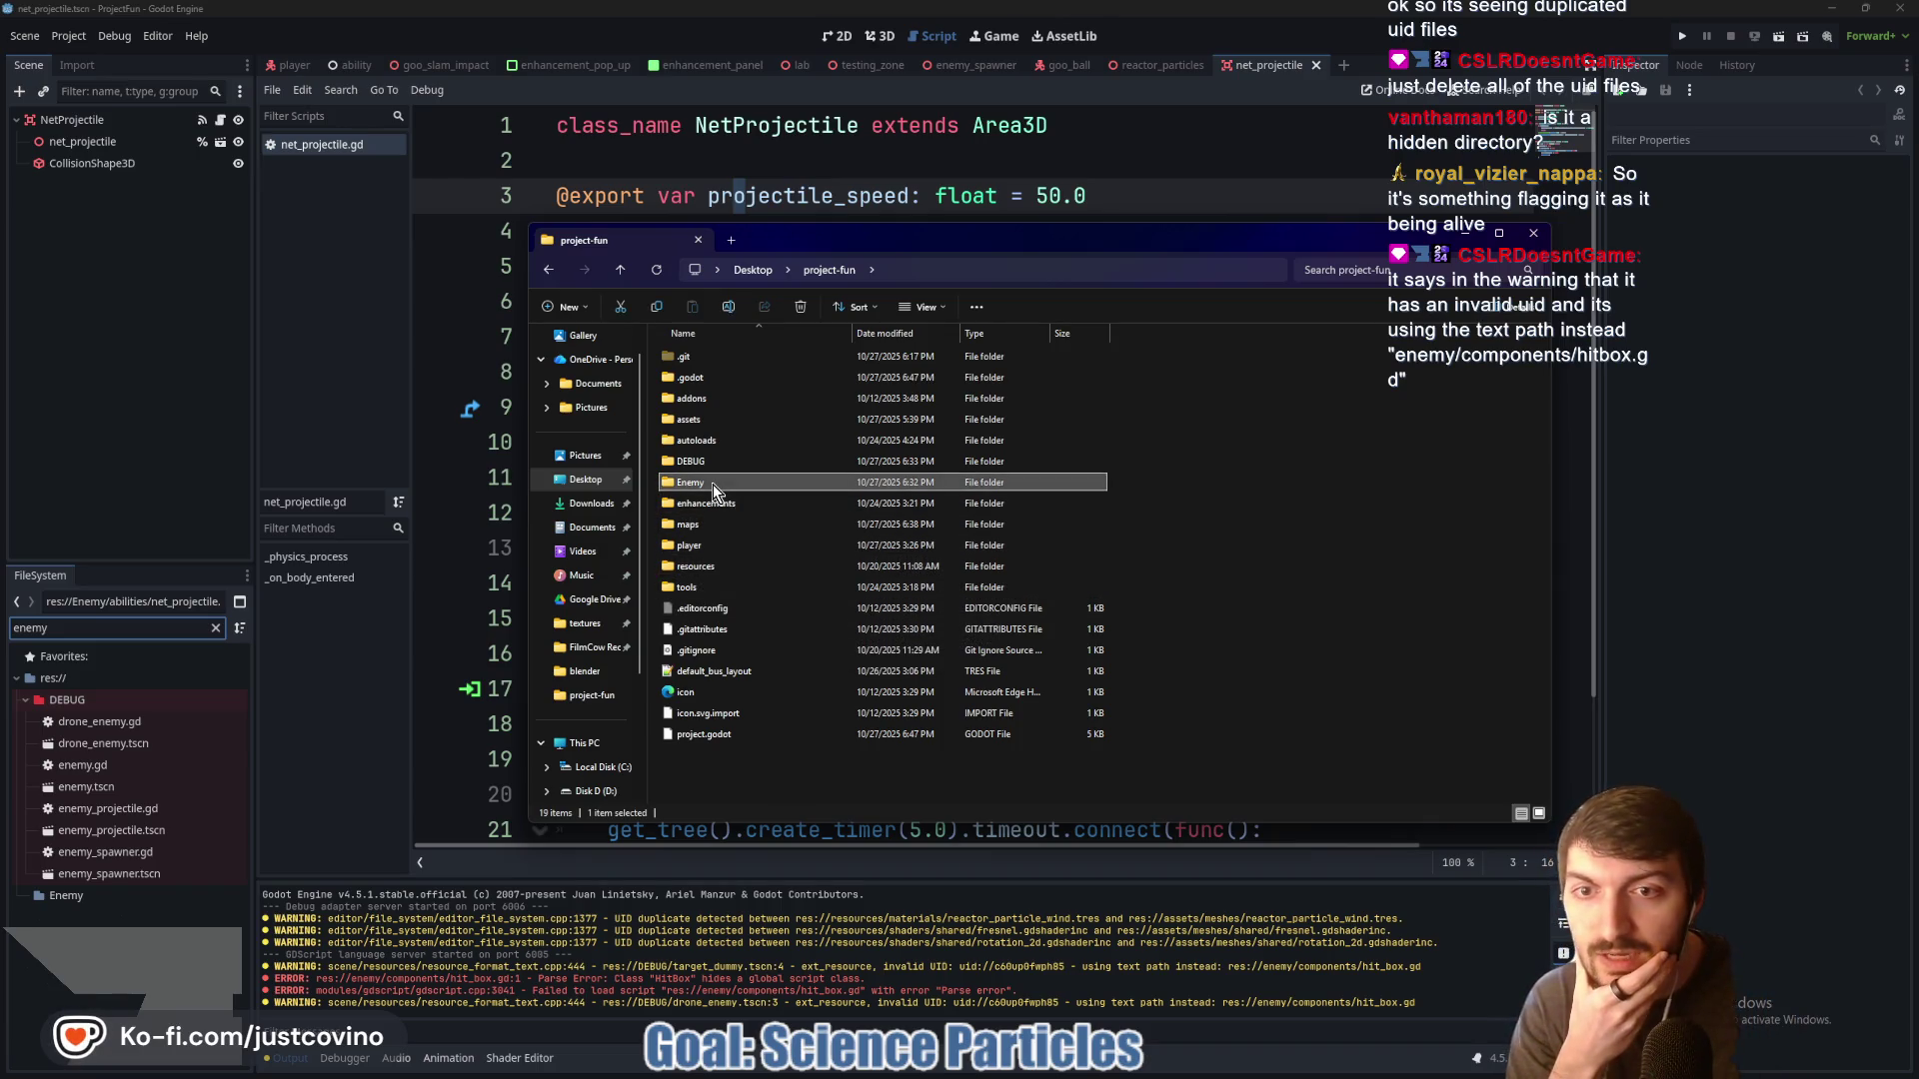
left_click(729, 309)
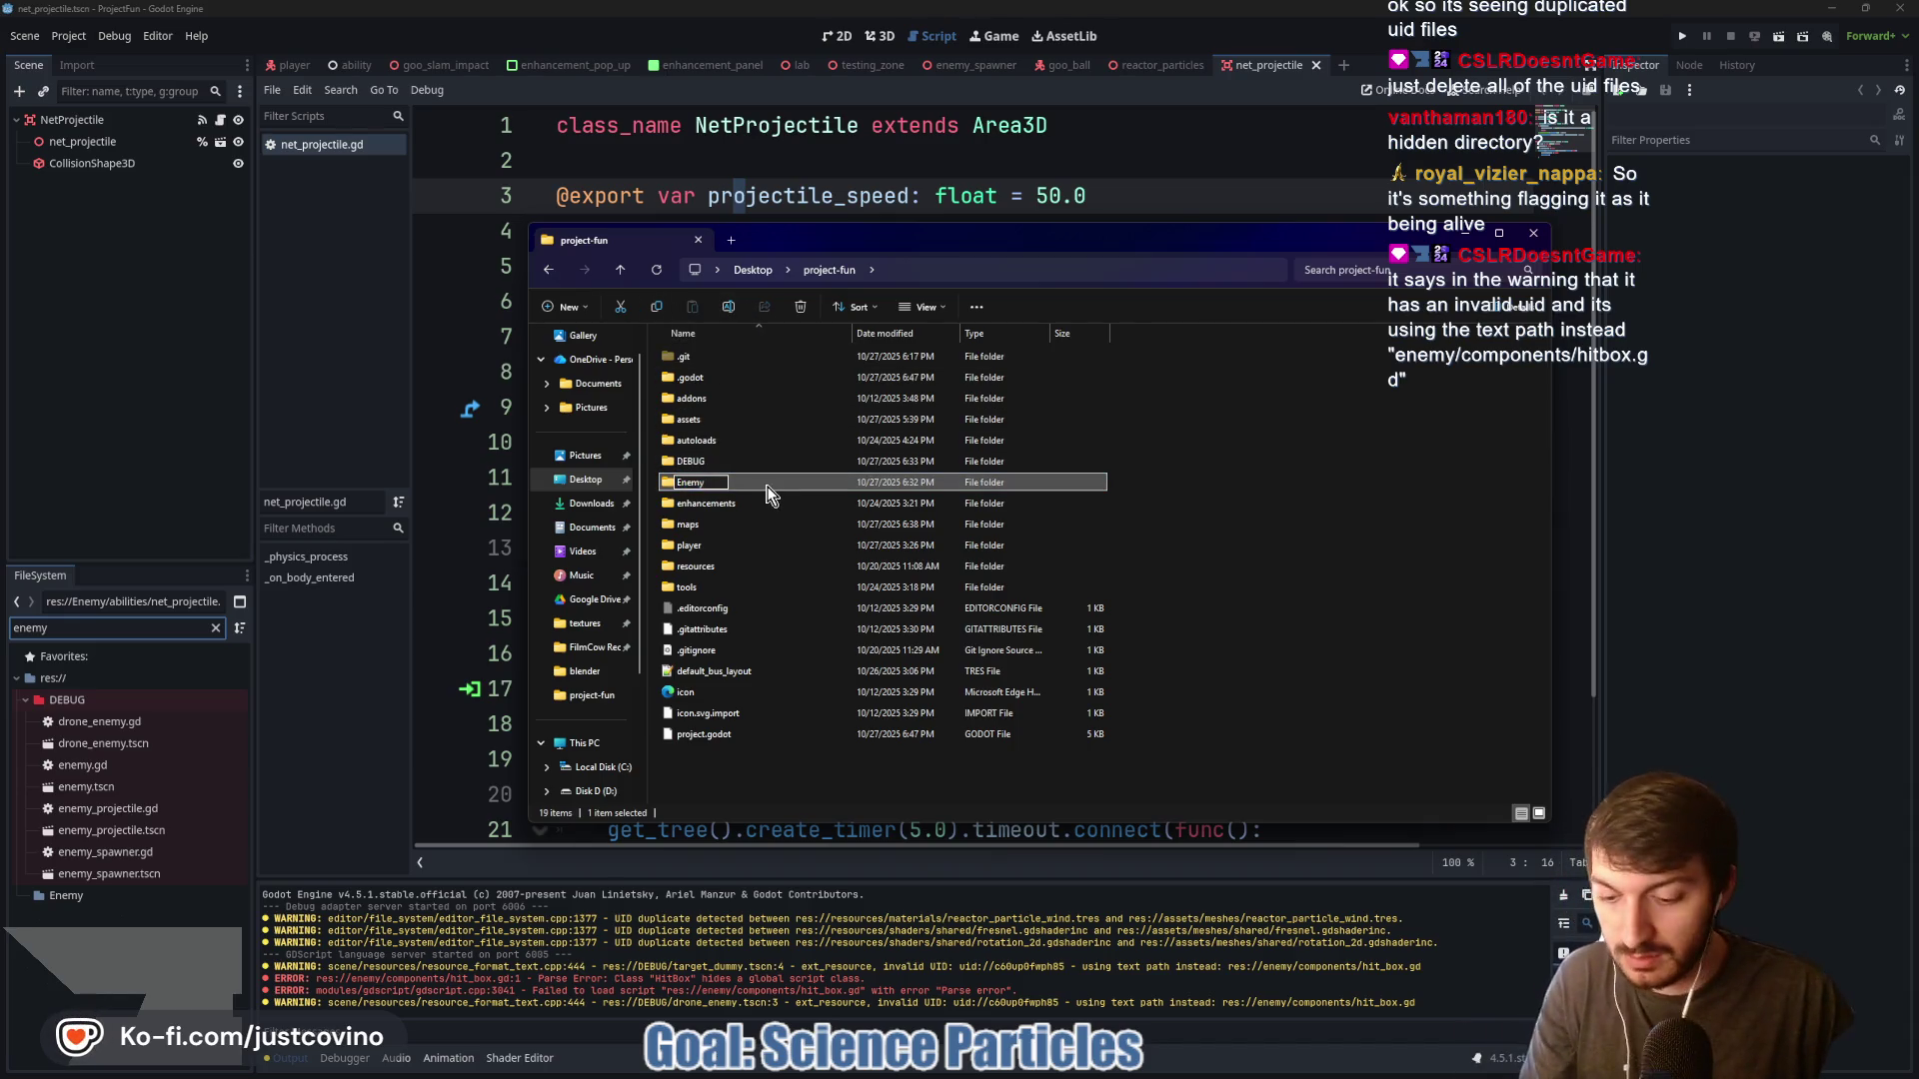
key("Return")
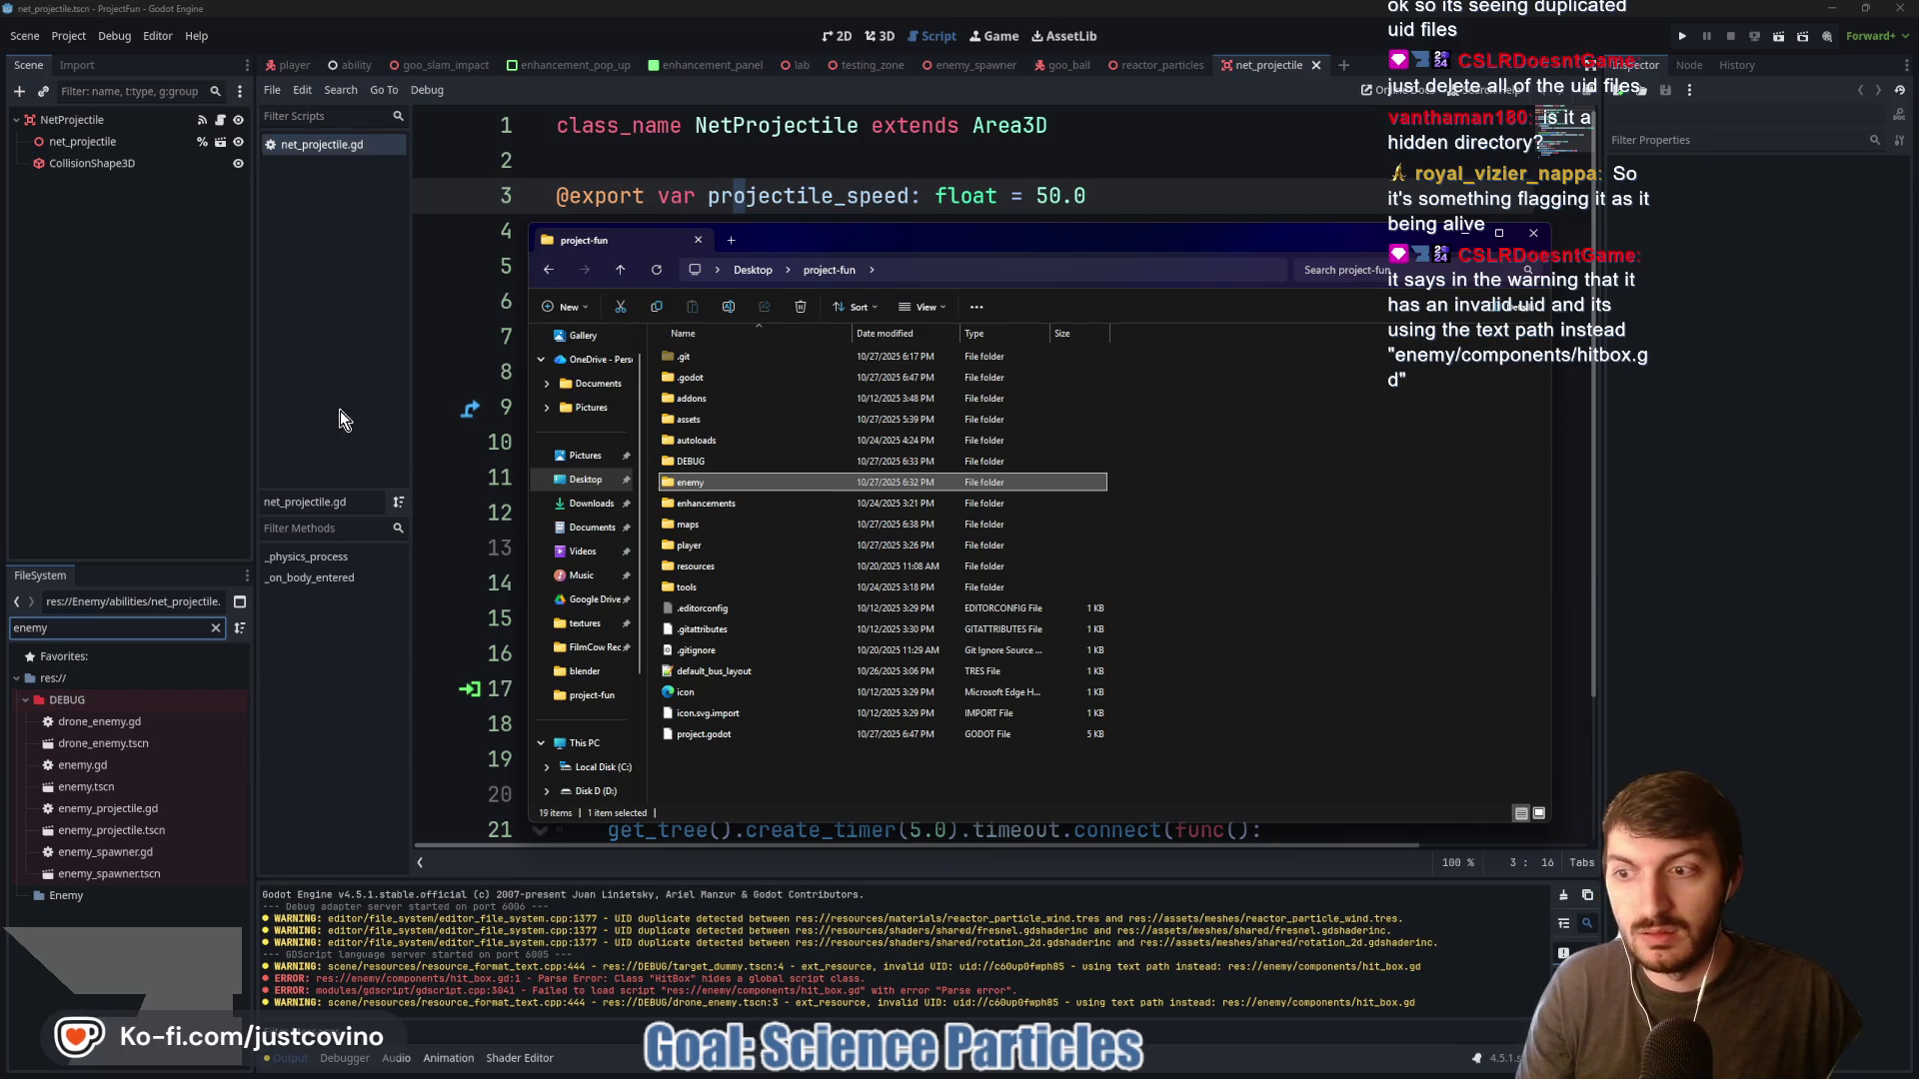
left_click(340, 410)
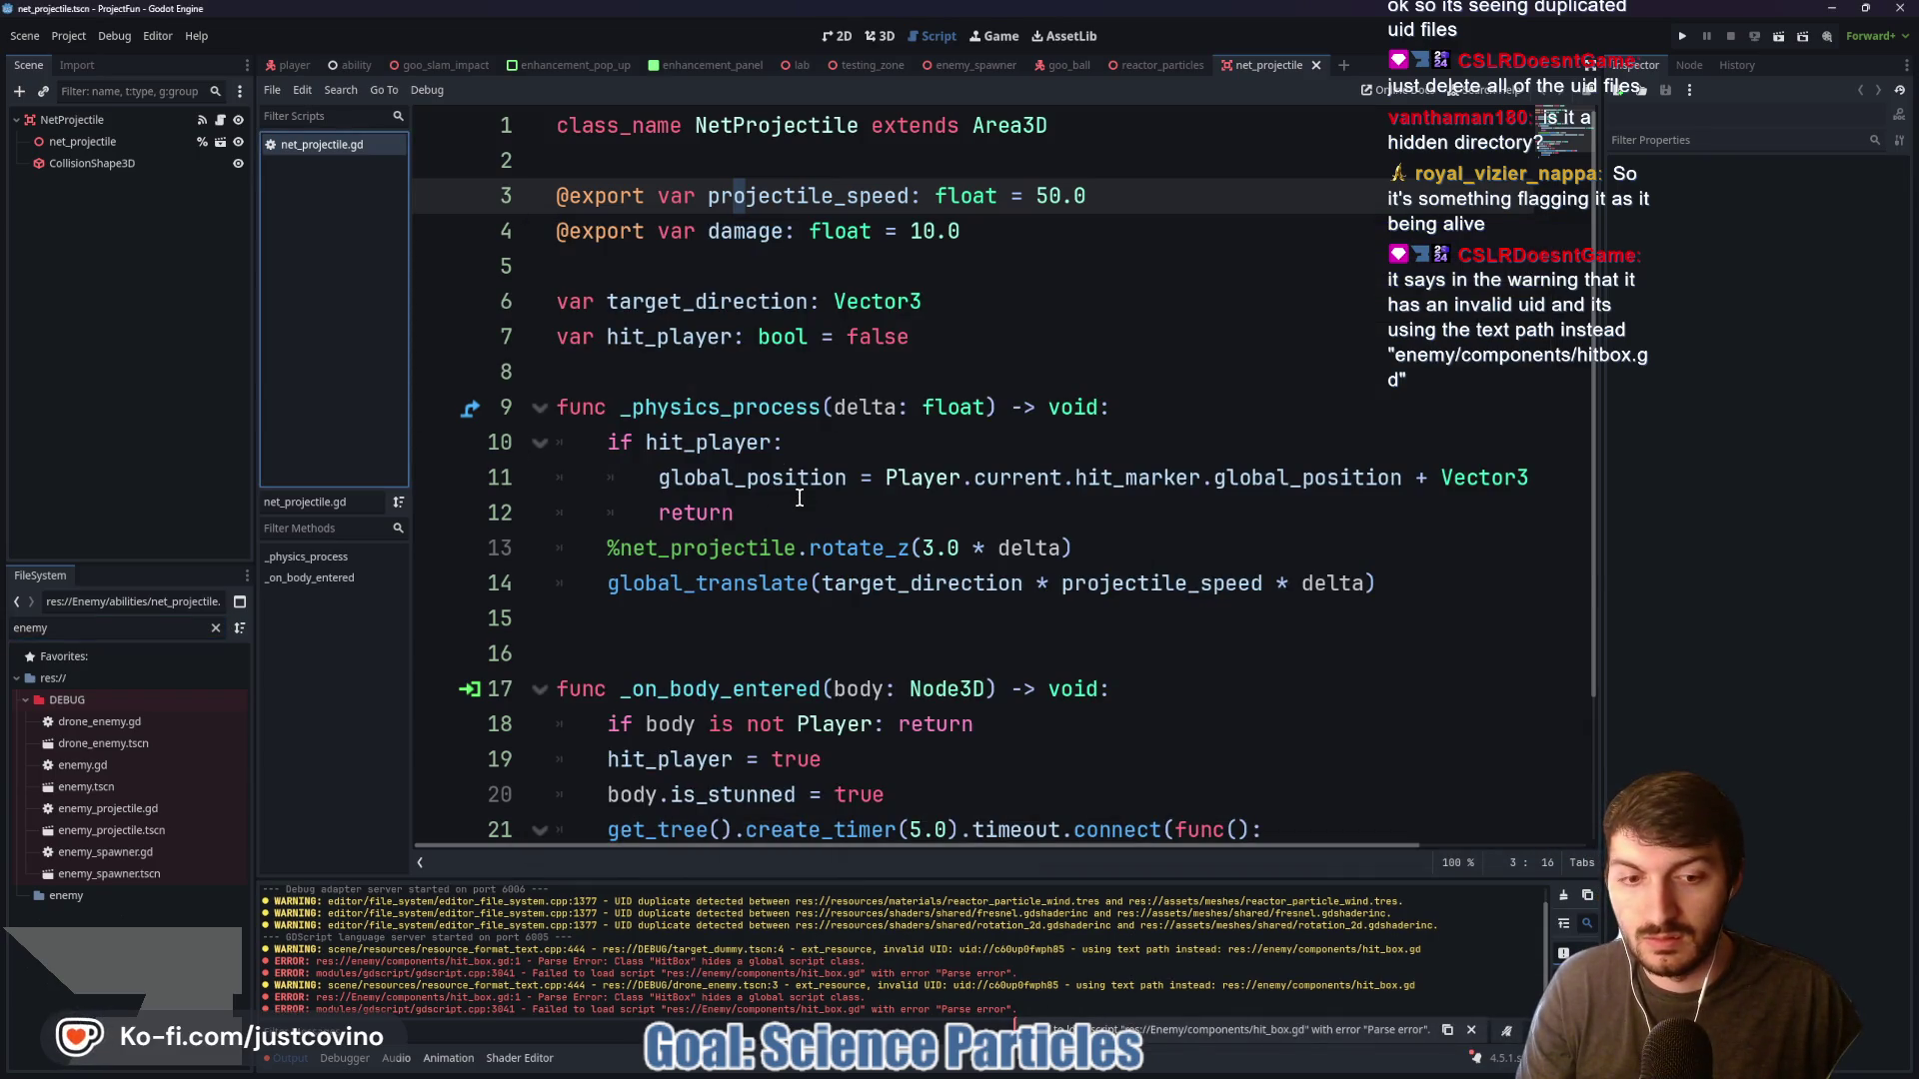
Reload the current Godot project, glance at the Help menu, and bring back the project-fun window
left_click(86, 33)
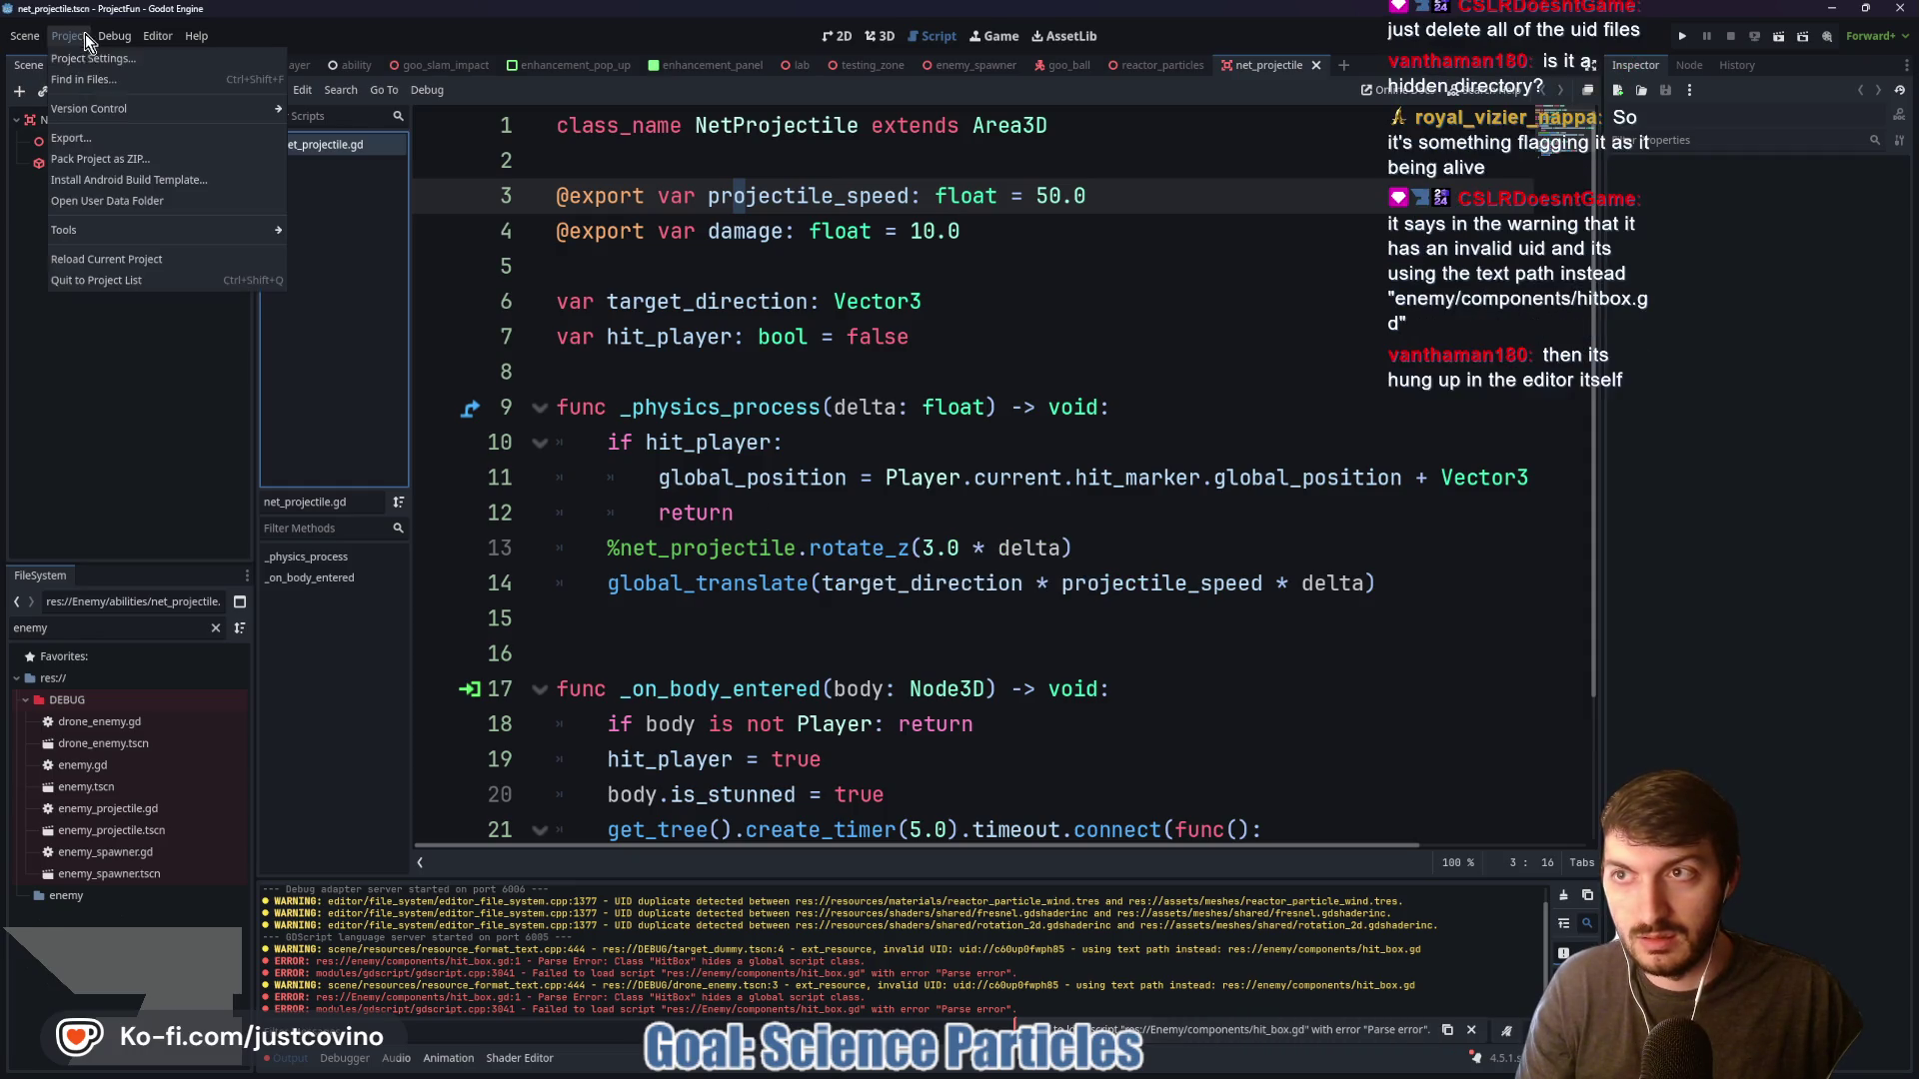
left_click(122, 260)
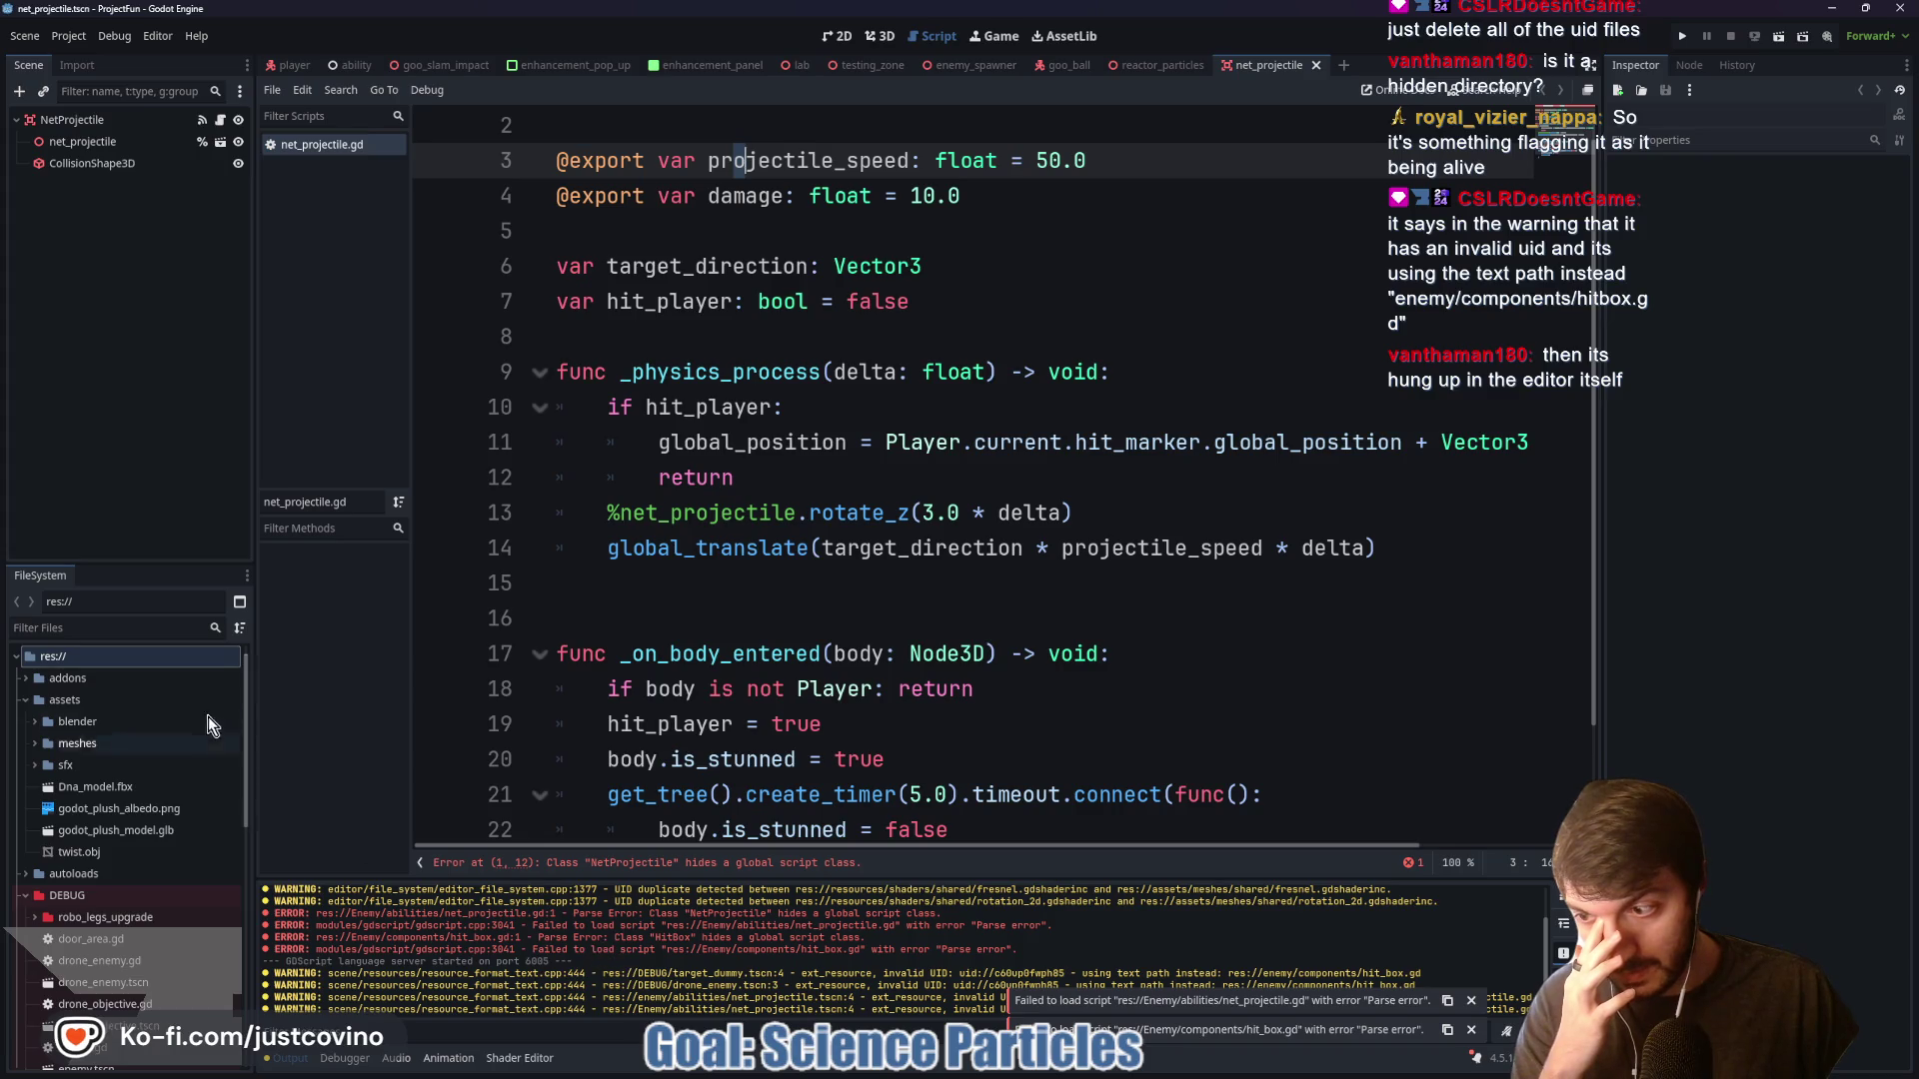
left_click(199, 40)
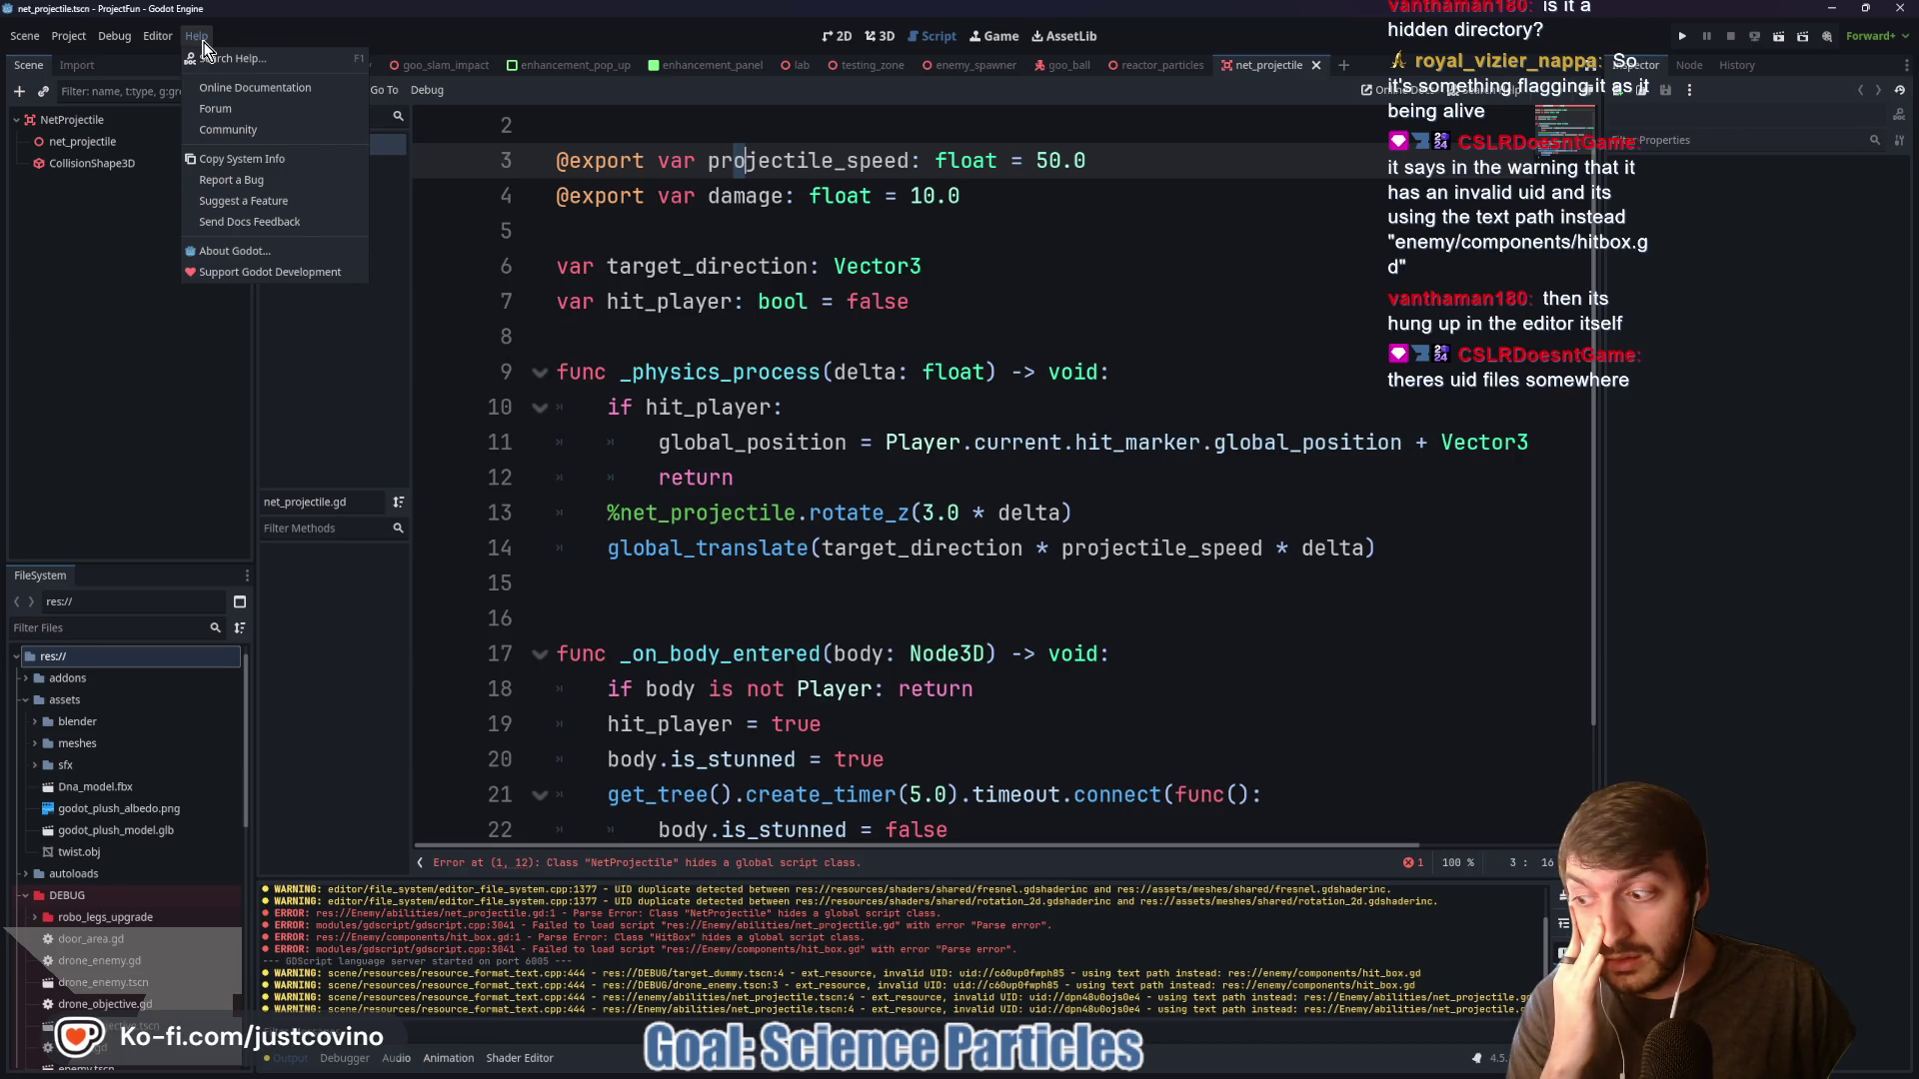
key("Escape")
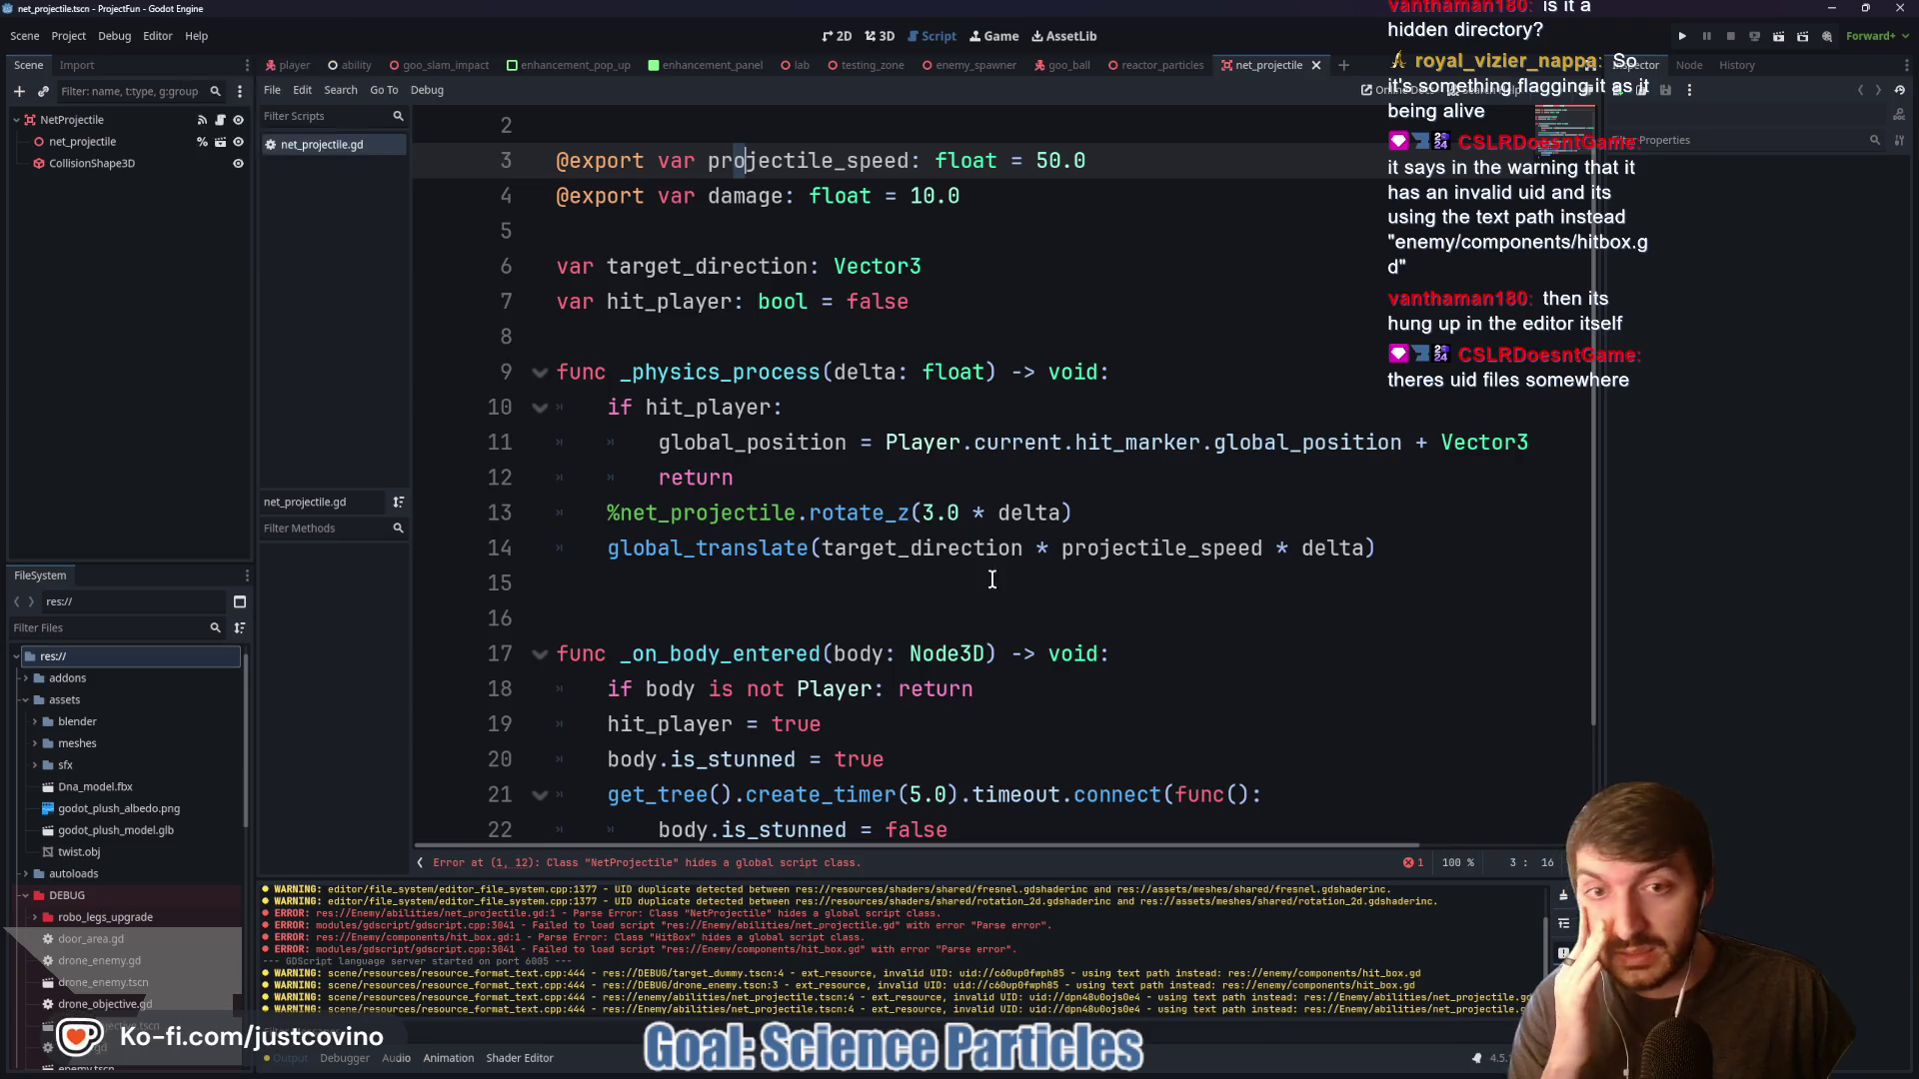
left_click(1040, 1072)
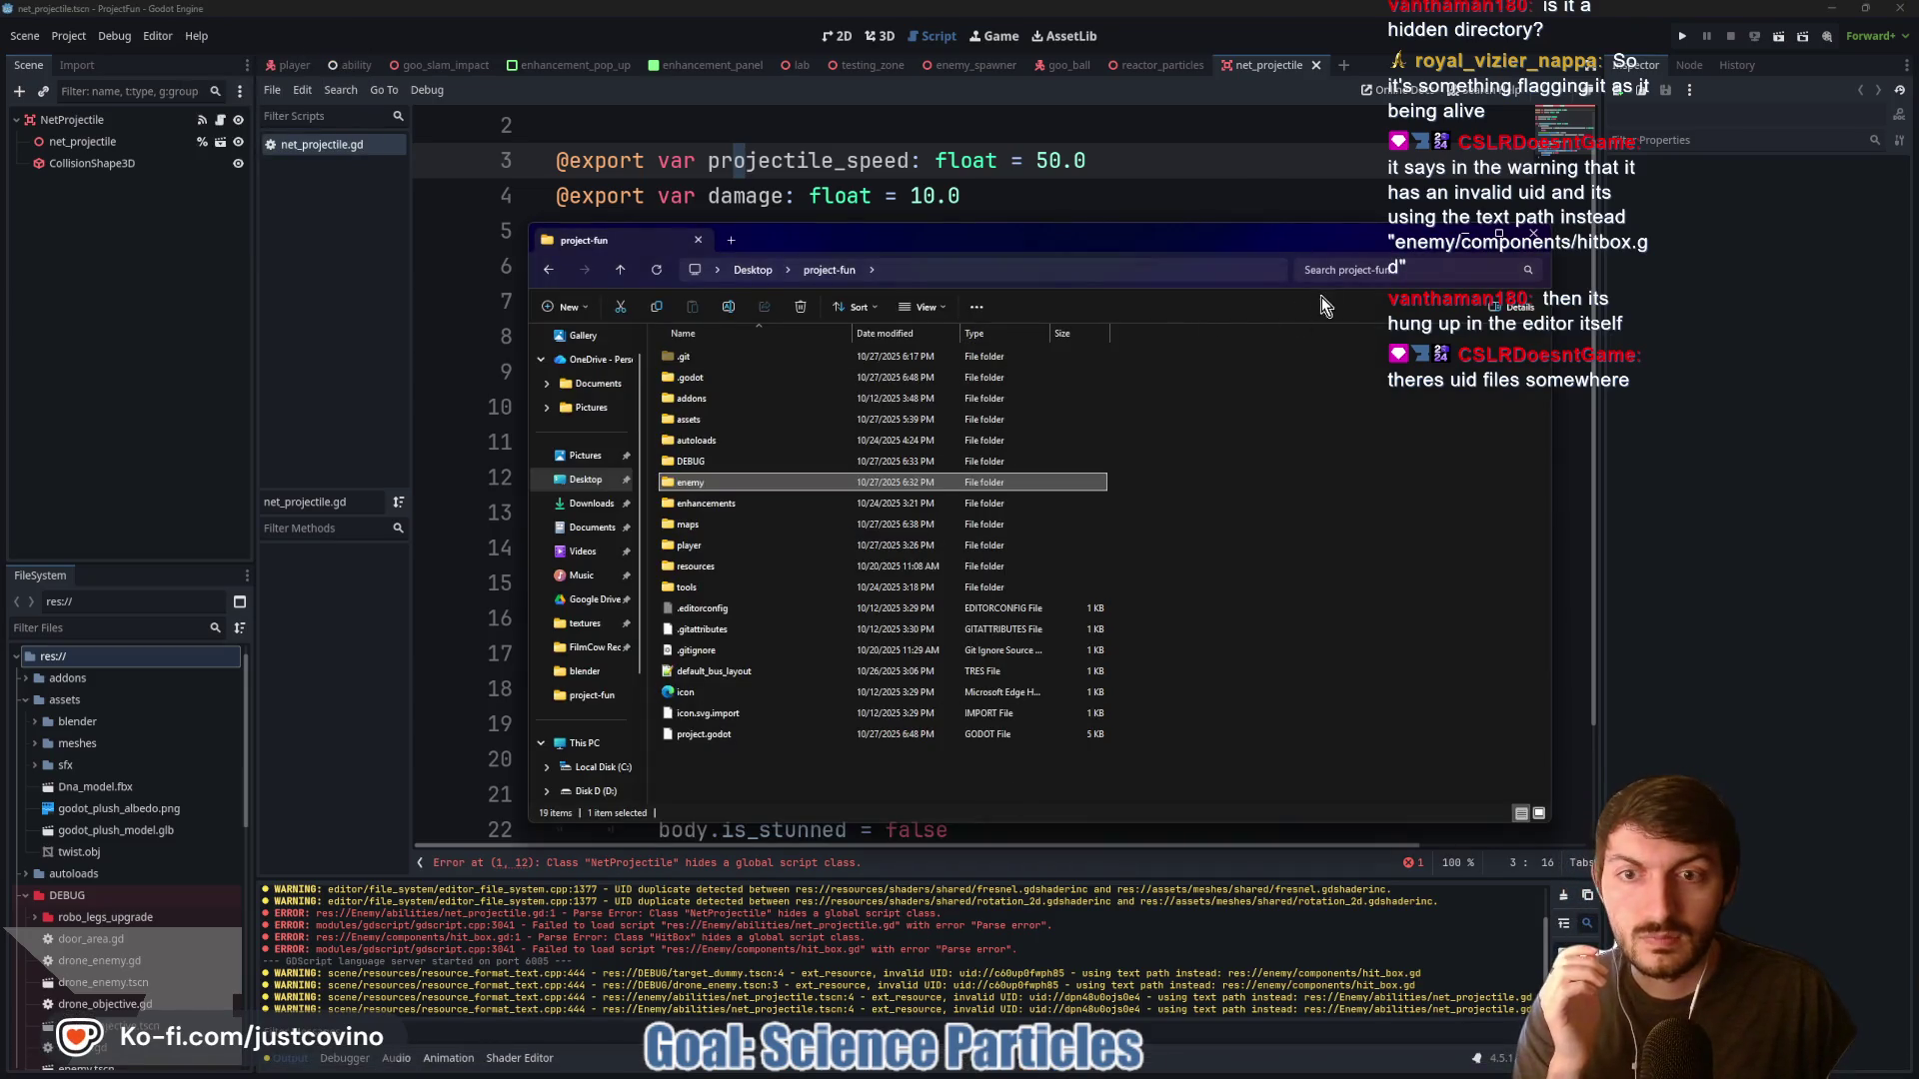
Search project-fun for 'uid' and refine the search term with a '.'
left_click(1349, 270)
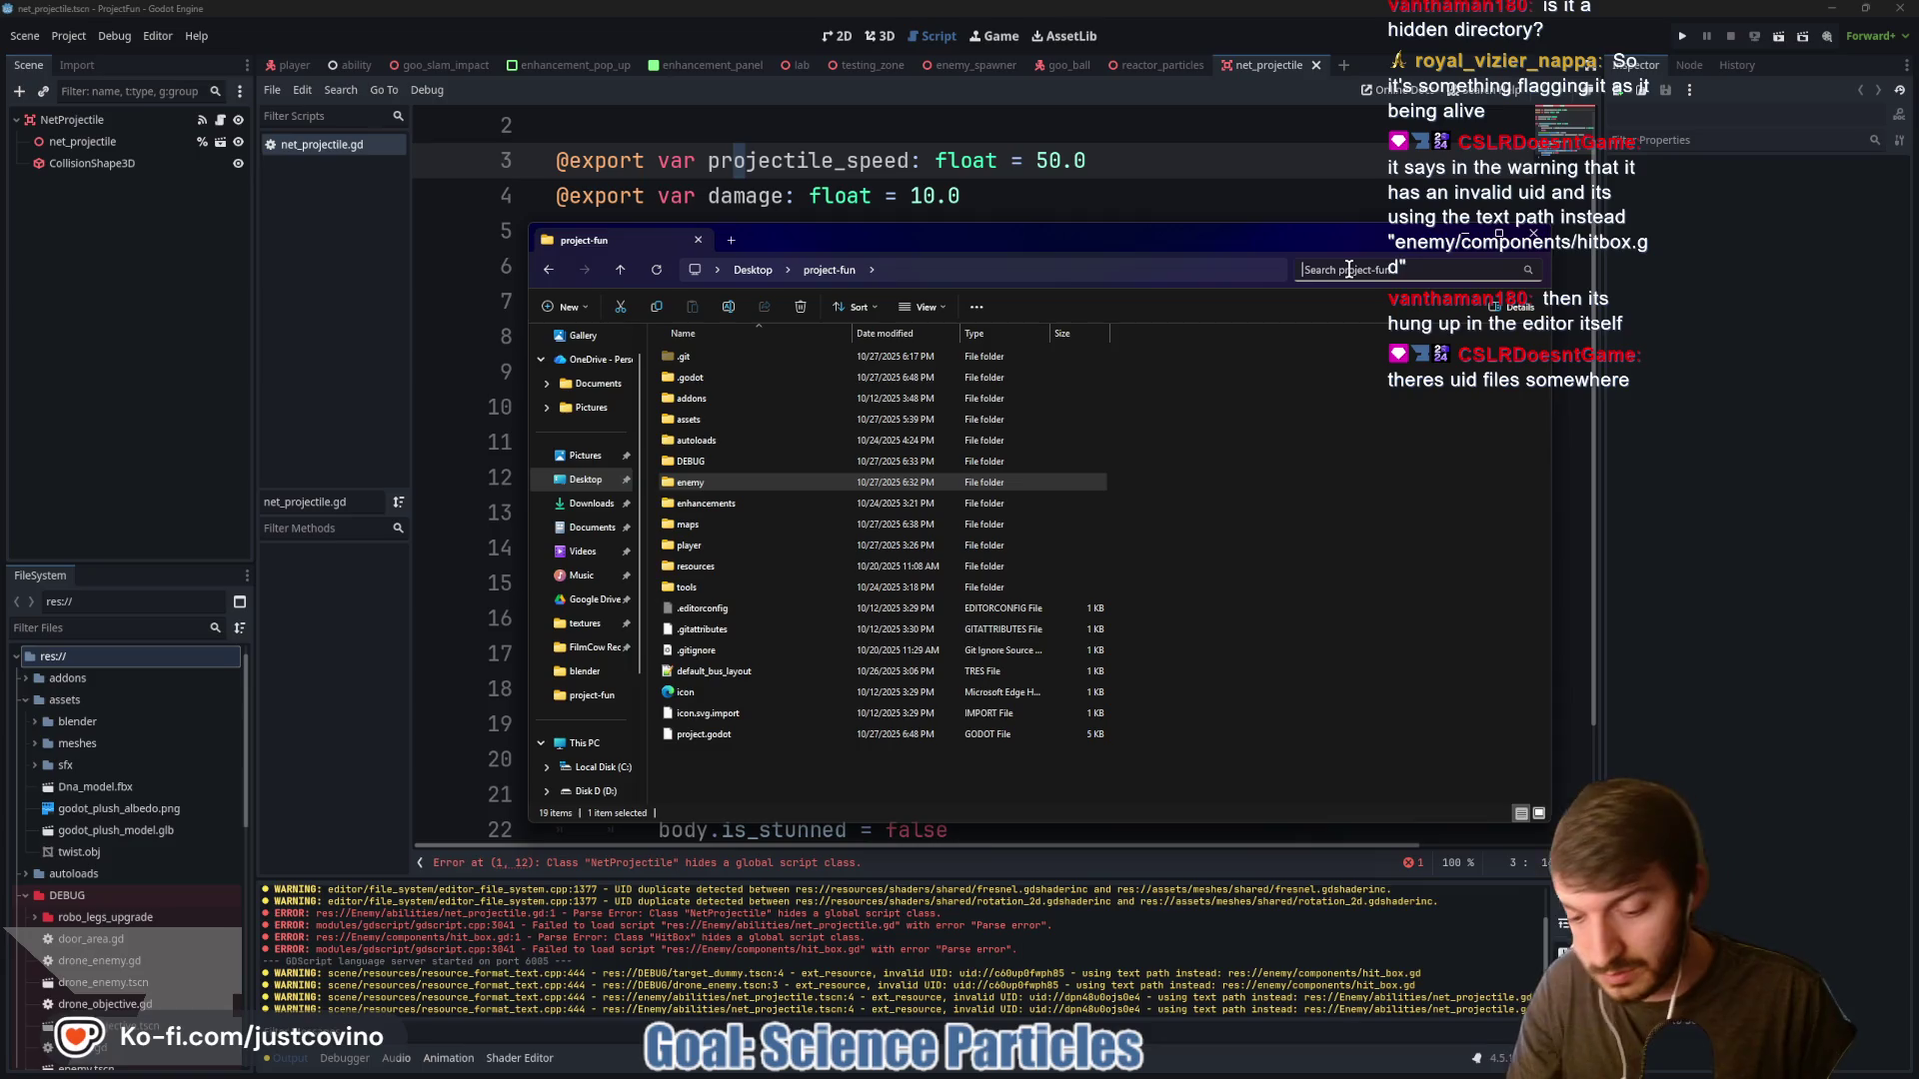
type("uid")
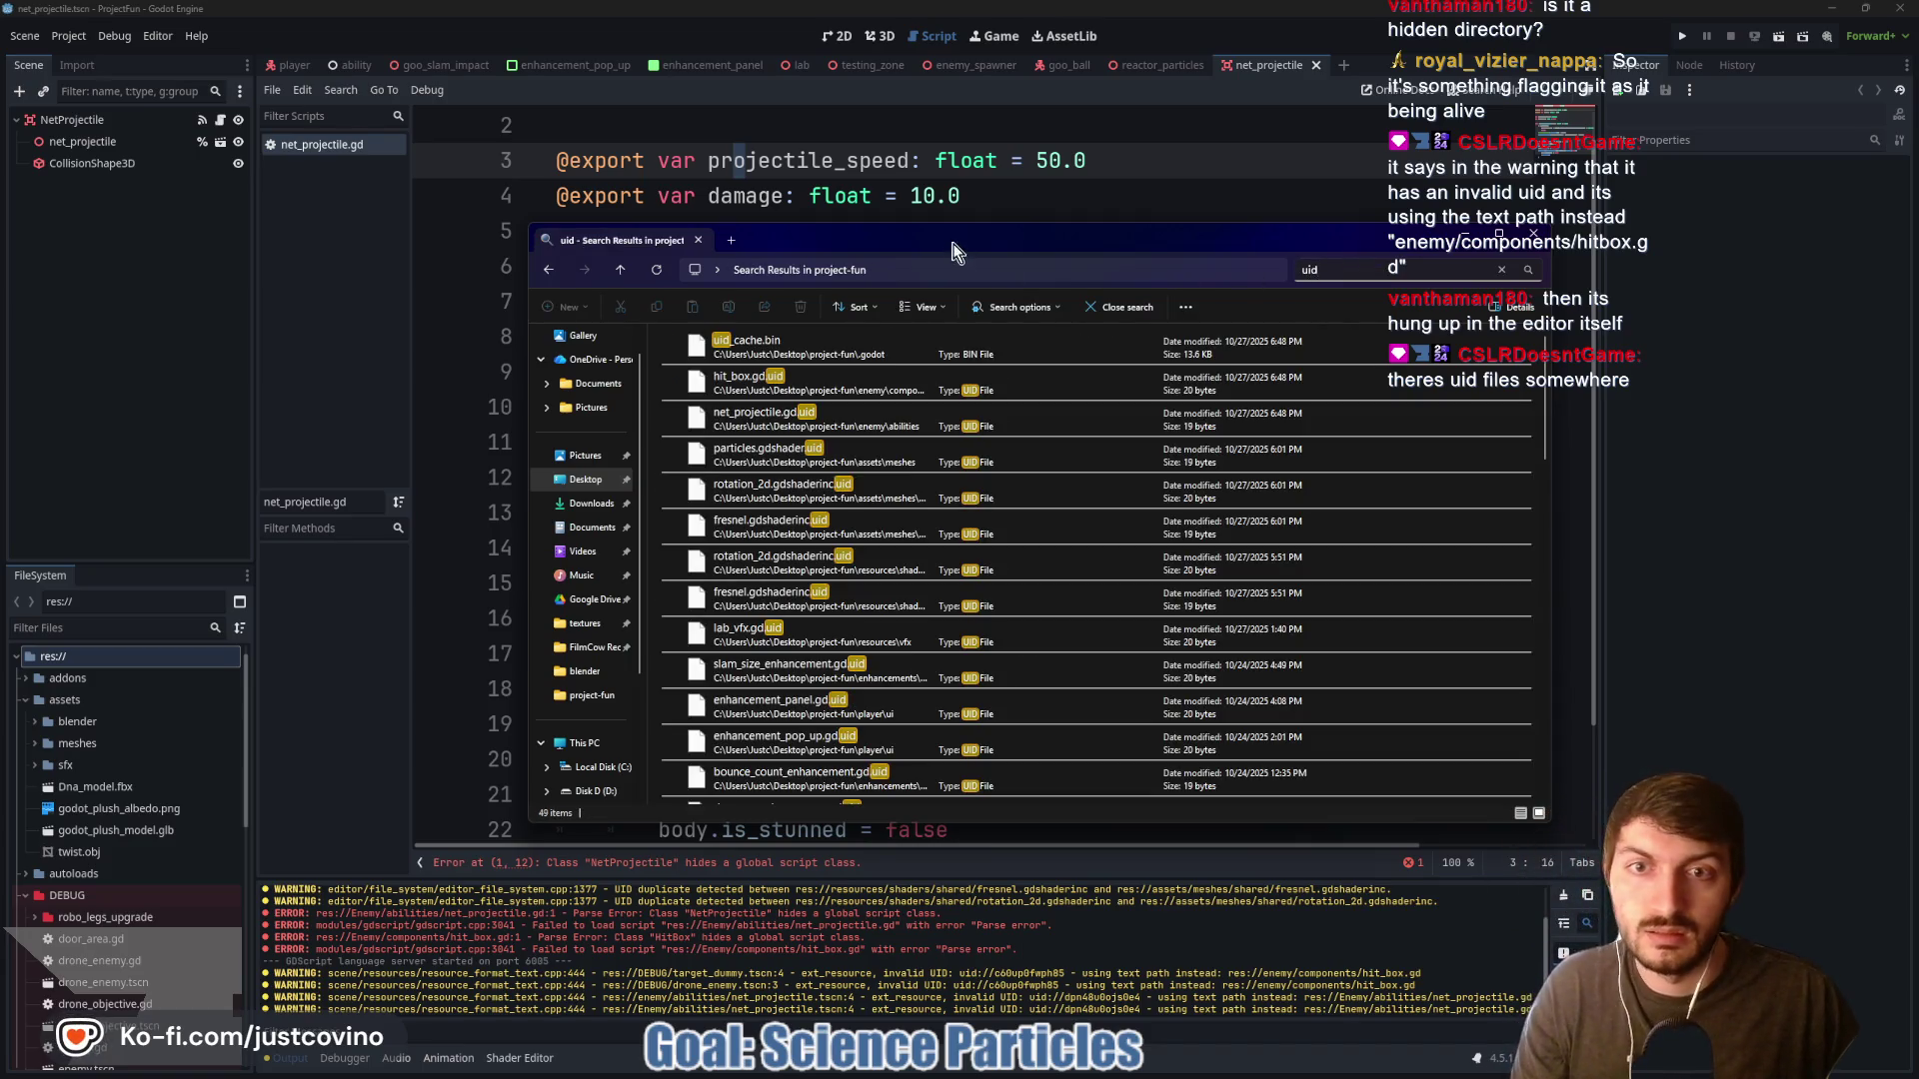
mouse_move(953, 244)
left_mouse_down()
mouse_move(845, 225)
mouse_move(812, 241)
left_mouse_up()
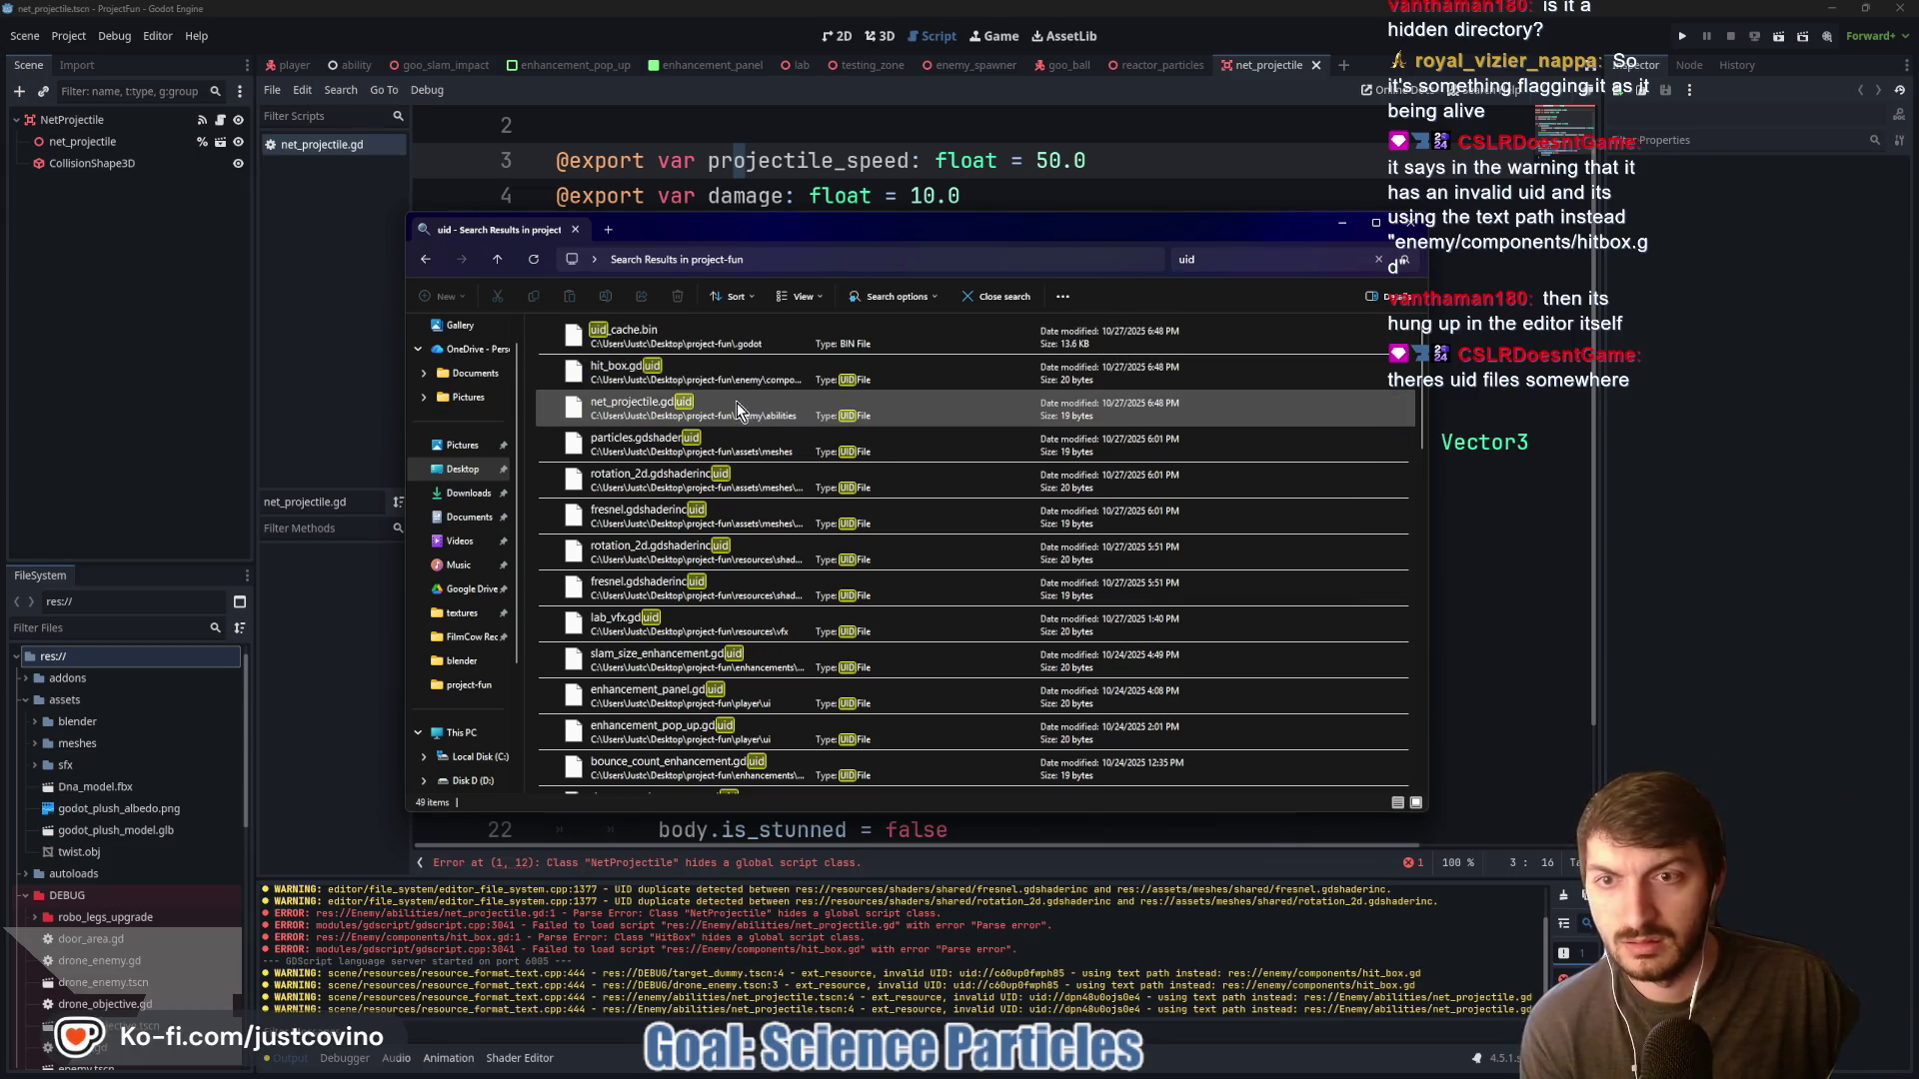
scroll(837, 504, "down", 1)
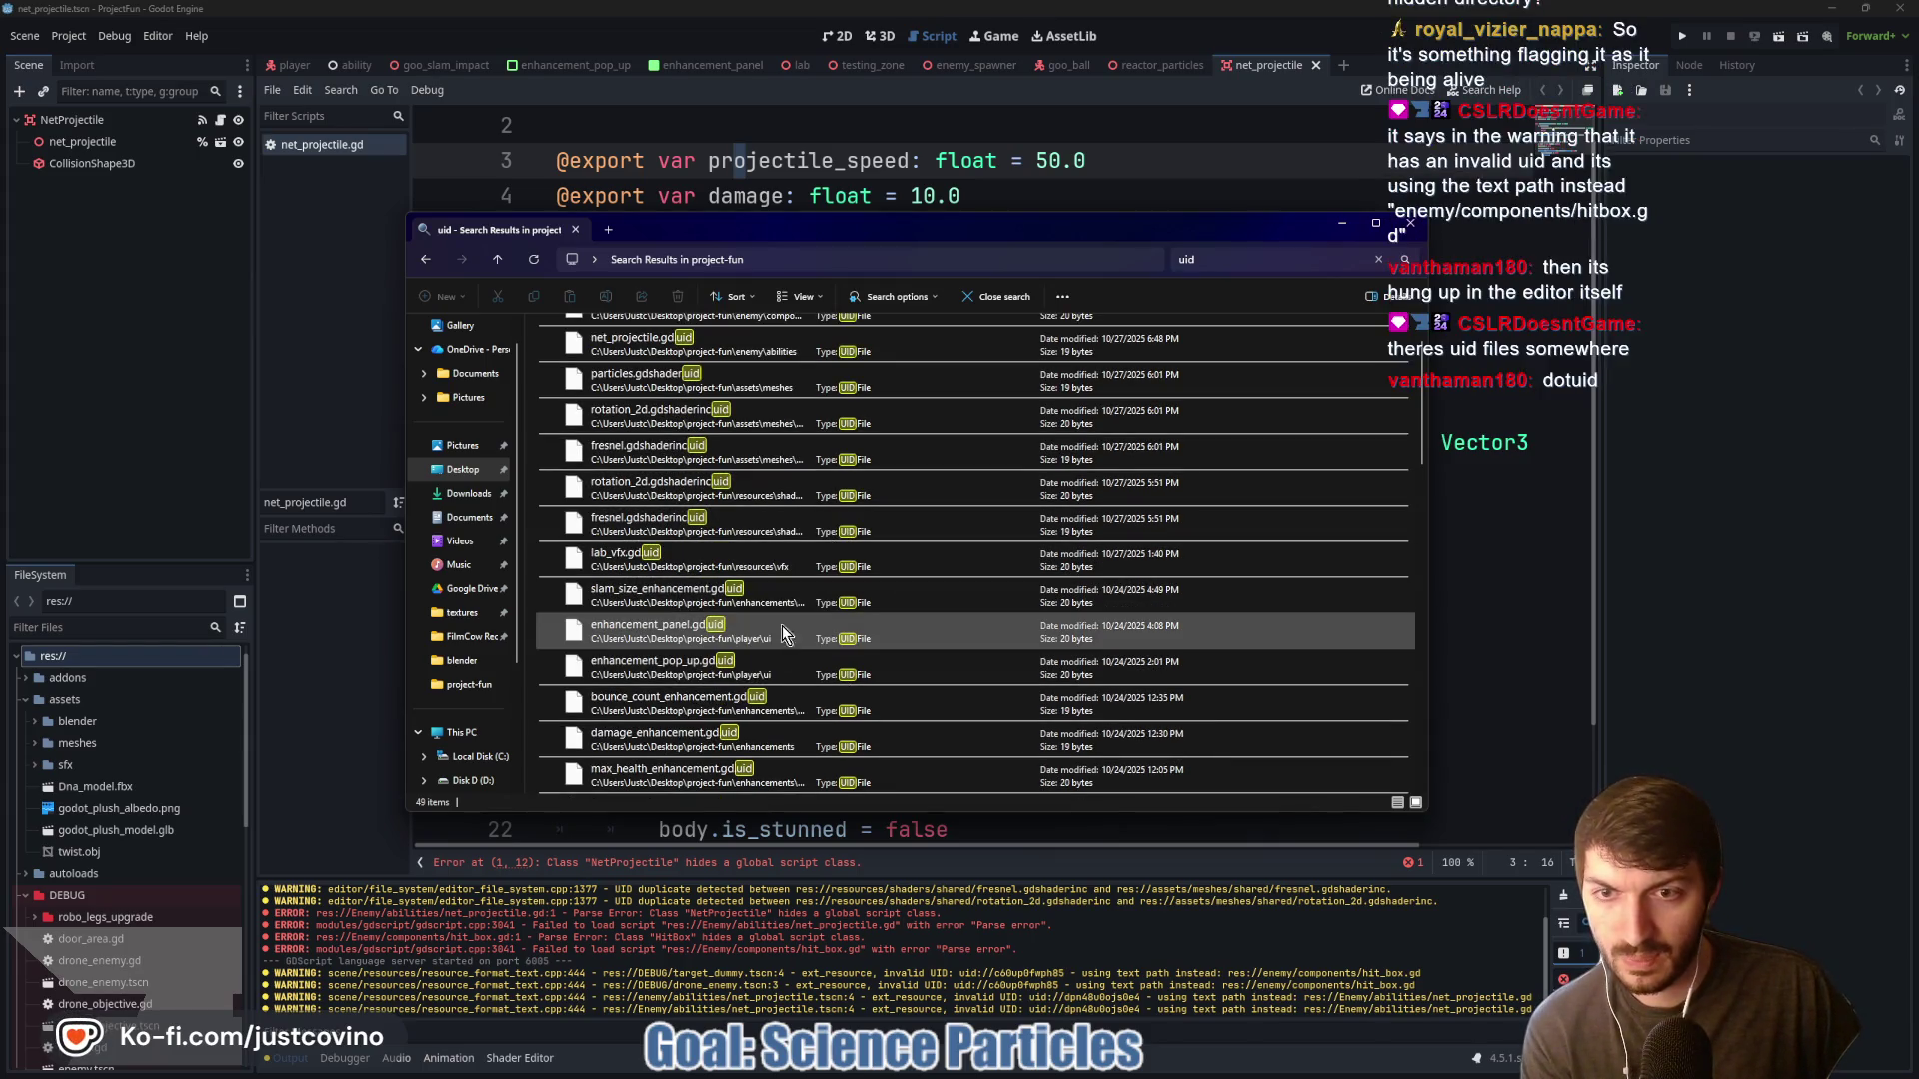
left_click(1203, 259)
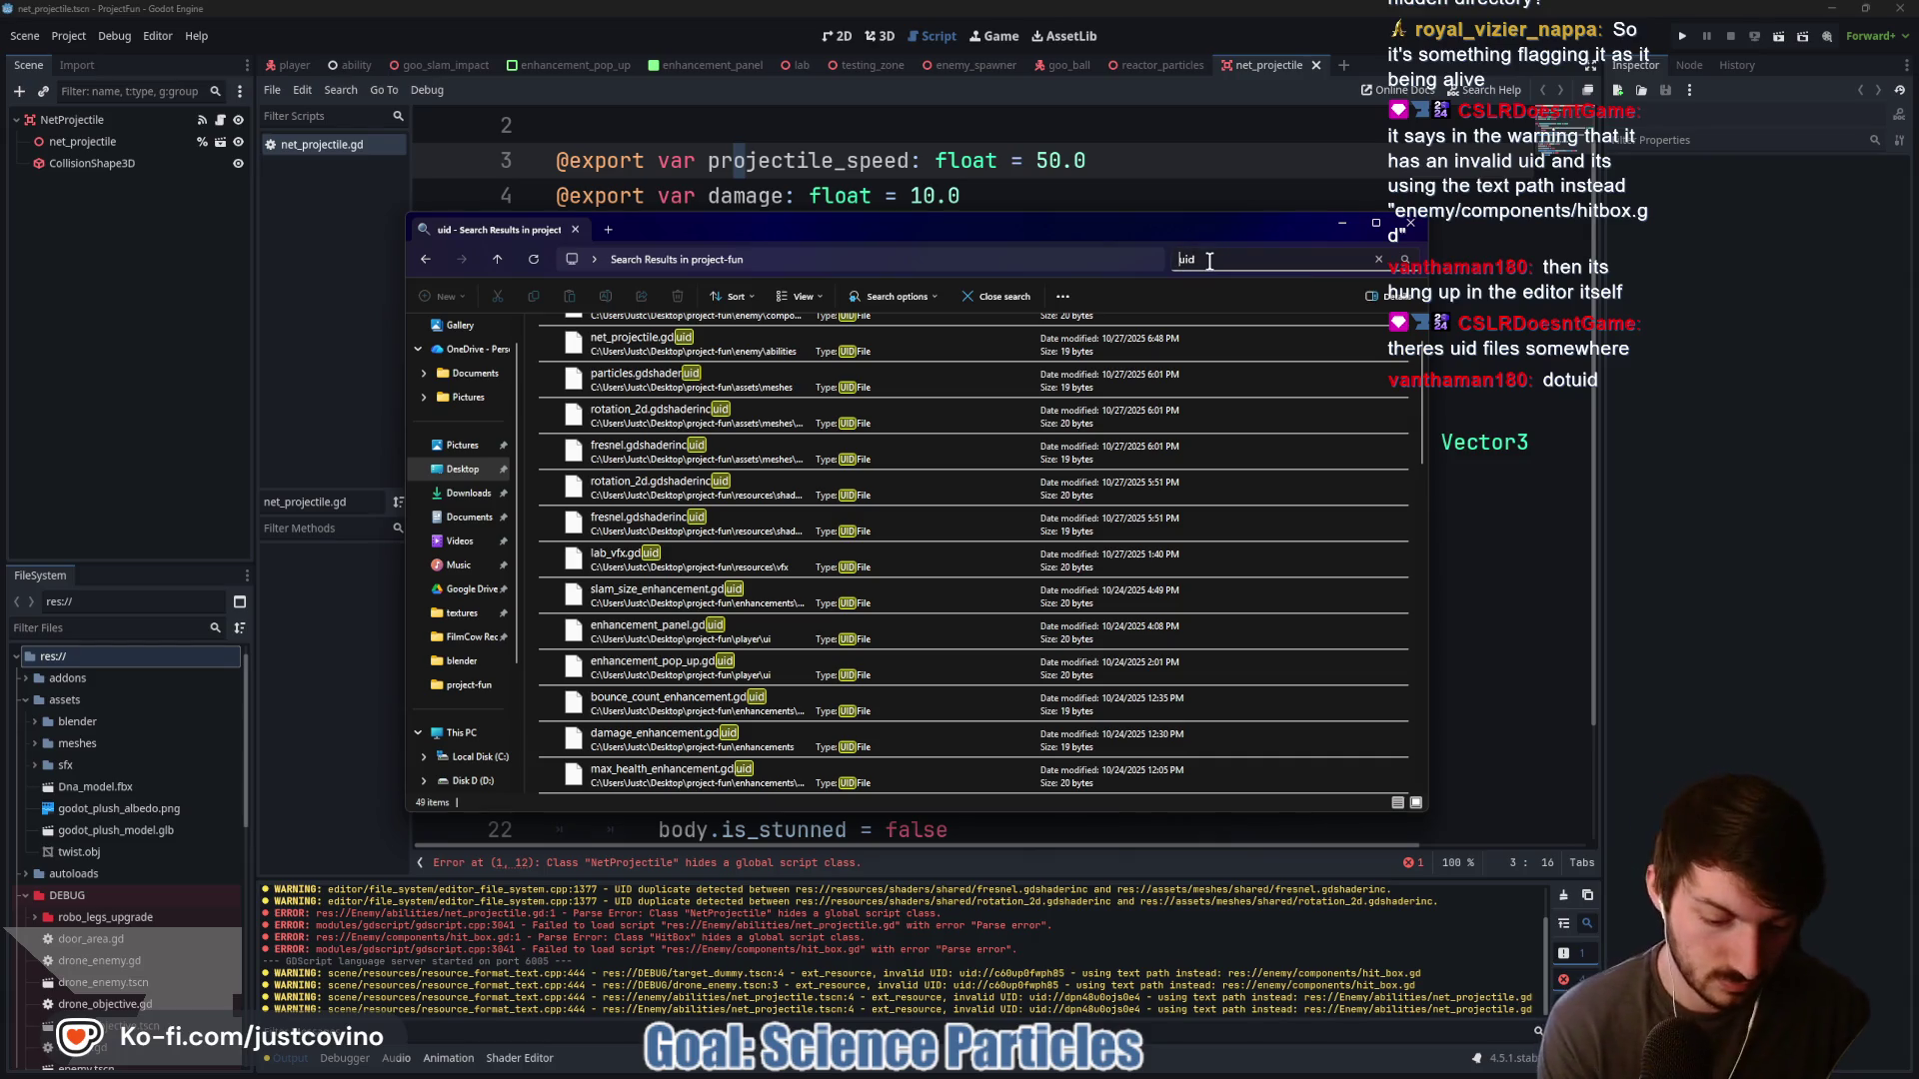
type(".")
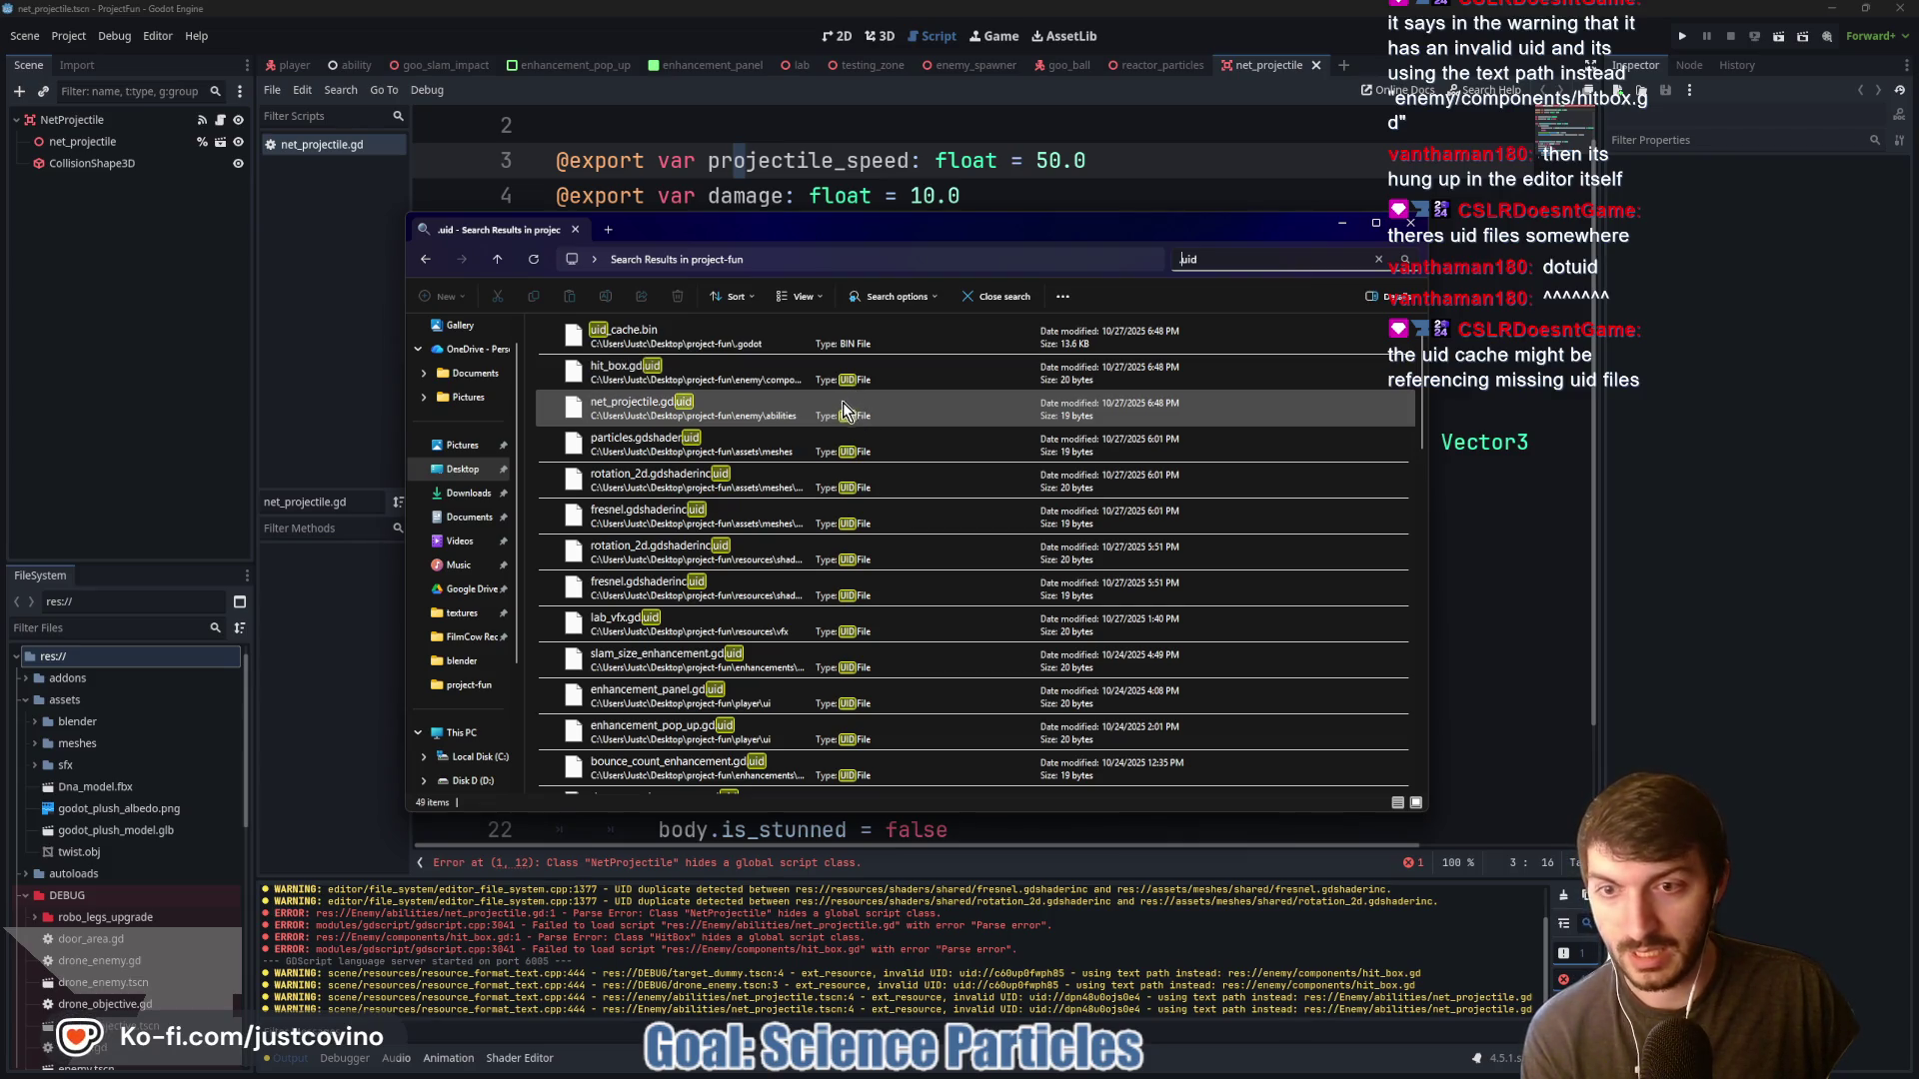
Scroll through the 49 uid results and back up to uid_cache.bin at the top
scroll(843, 402, "down", 1)
scroll(826, 430, "down", 8)
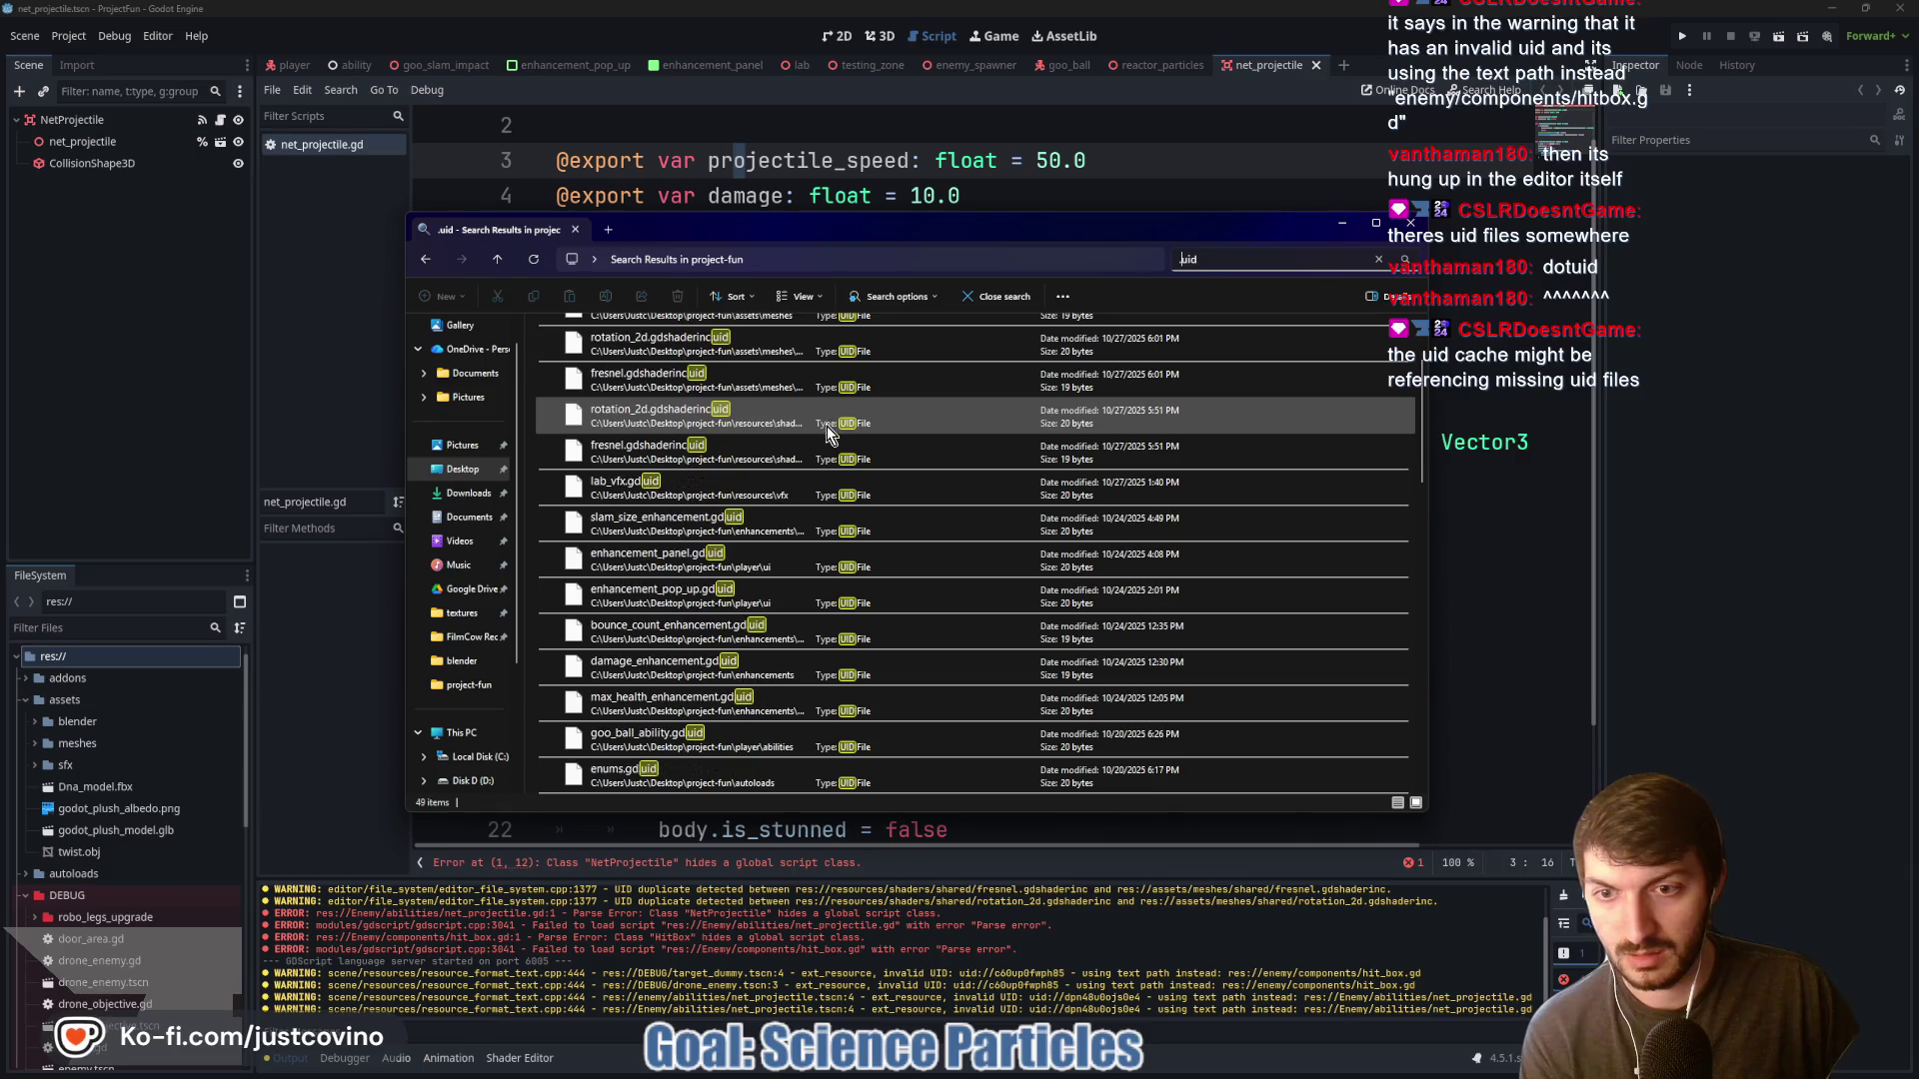
scroll(822, 432, "down", 1)
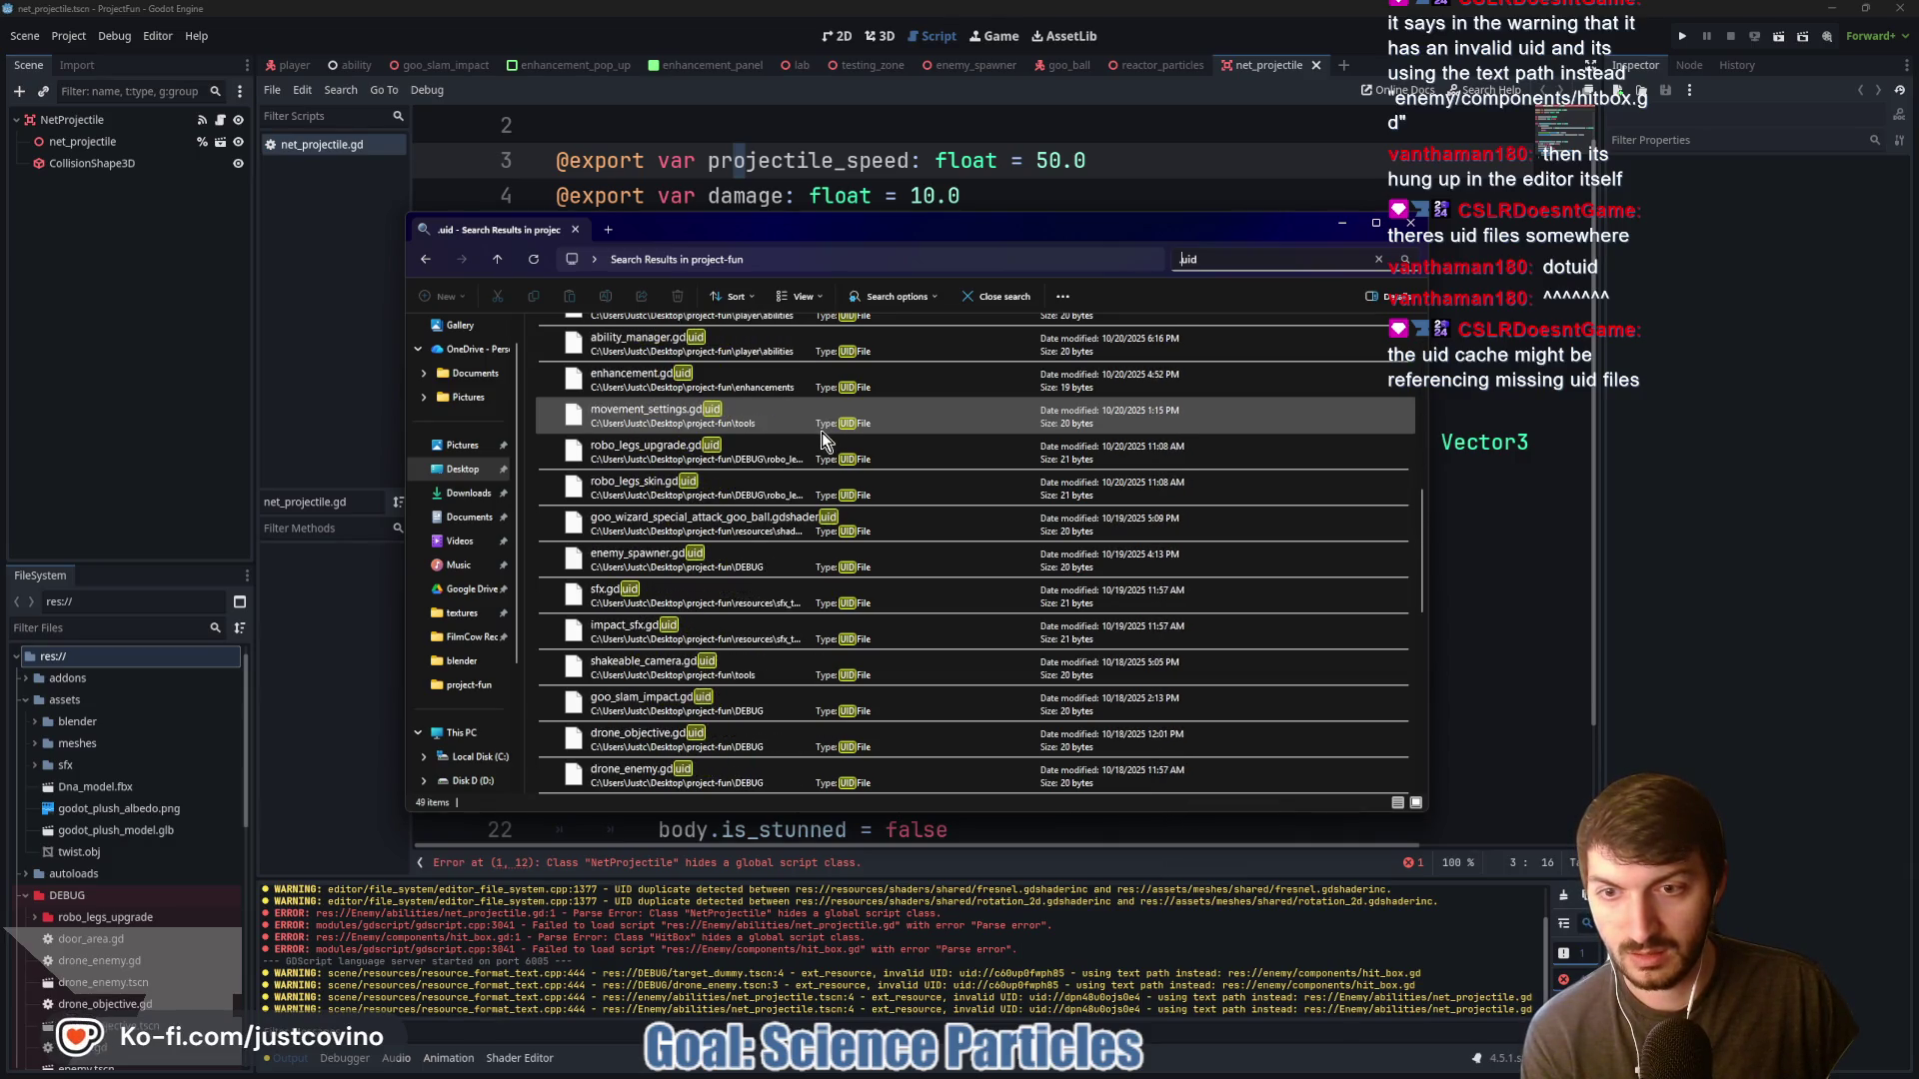
scroll(821, 432, "down", 1)
scroll(812, 434, "down", 1)
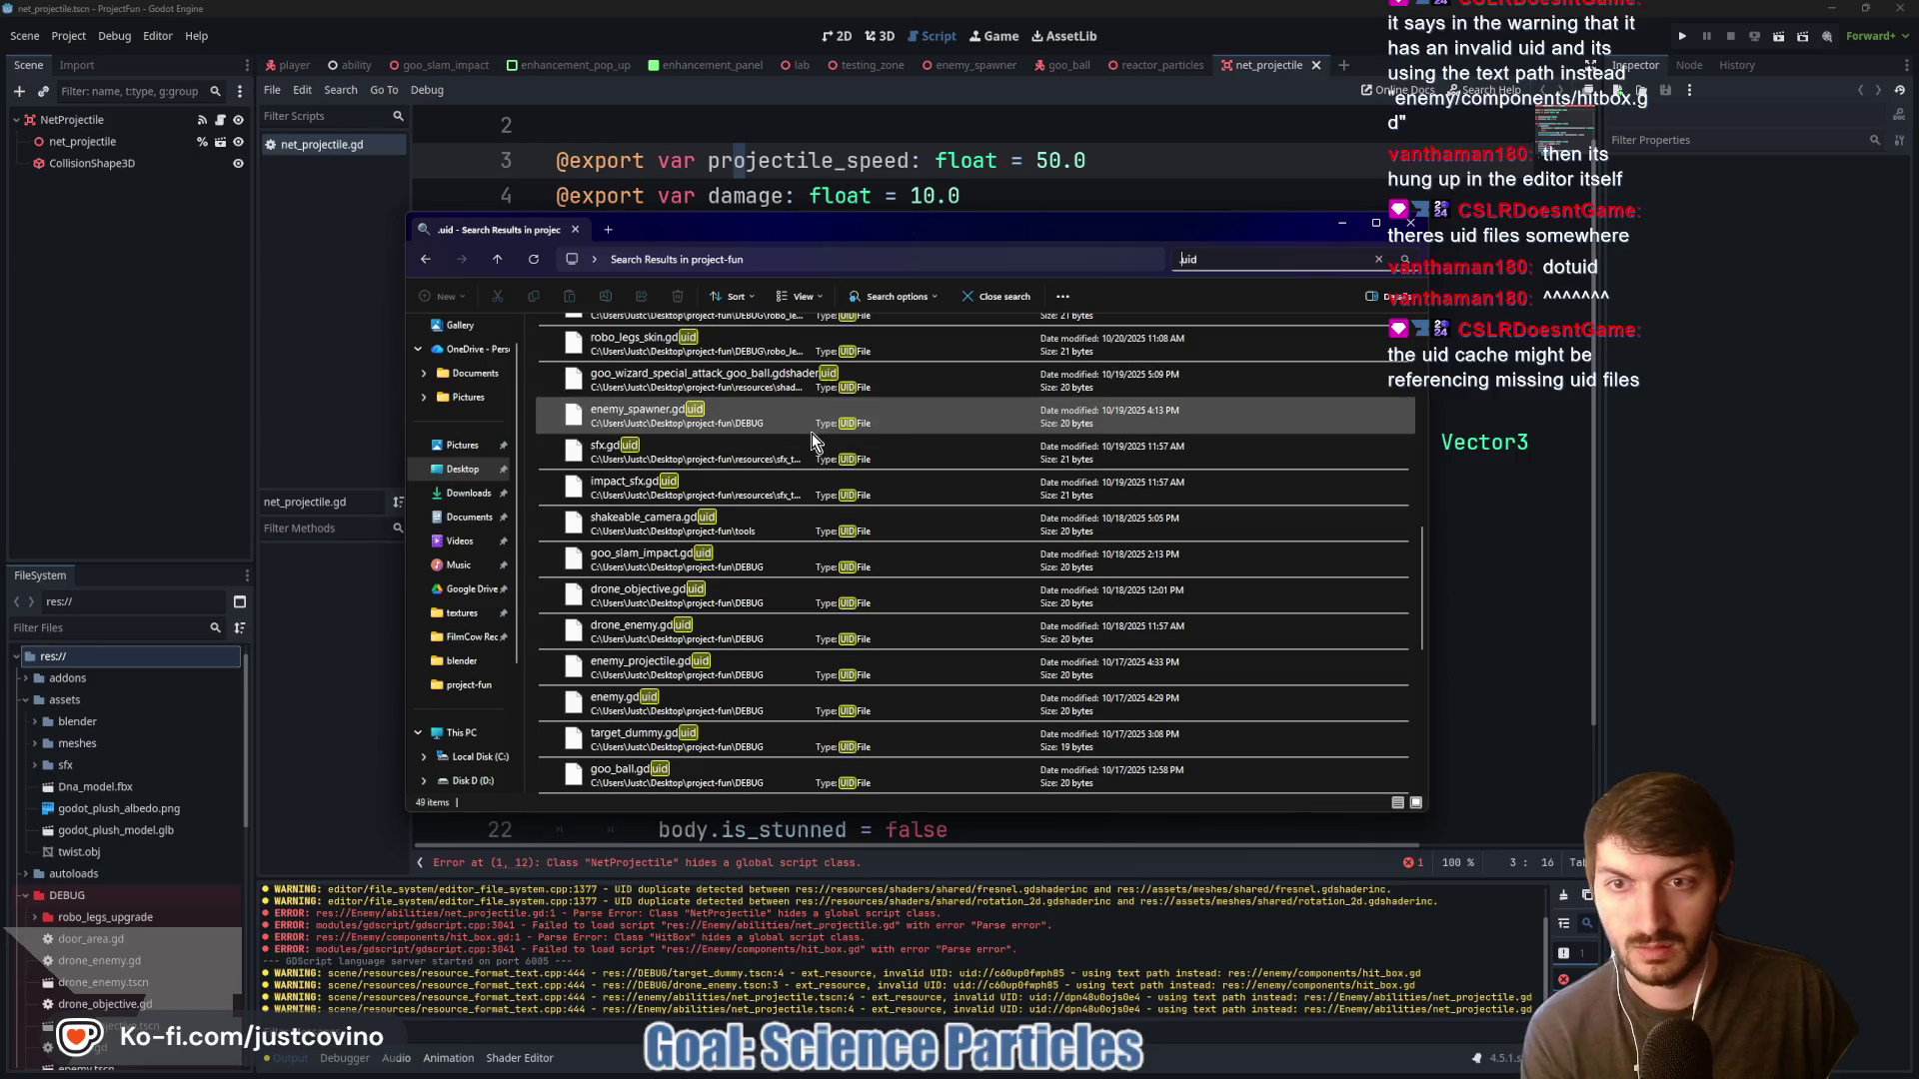
scroll(812, 434, "down", 3)
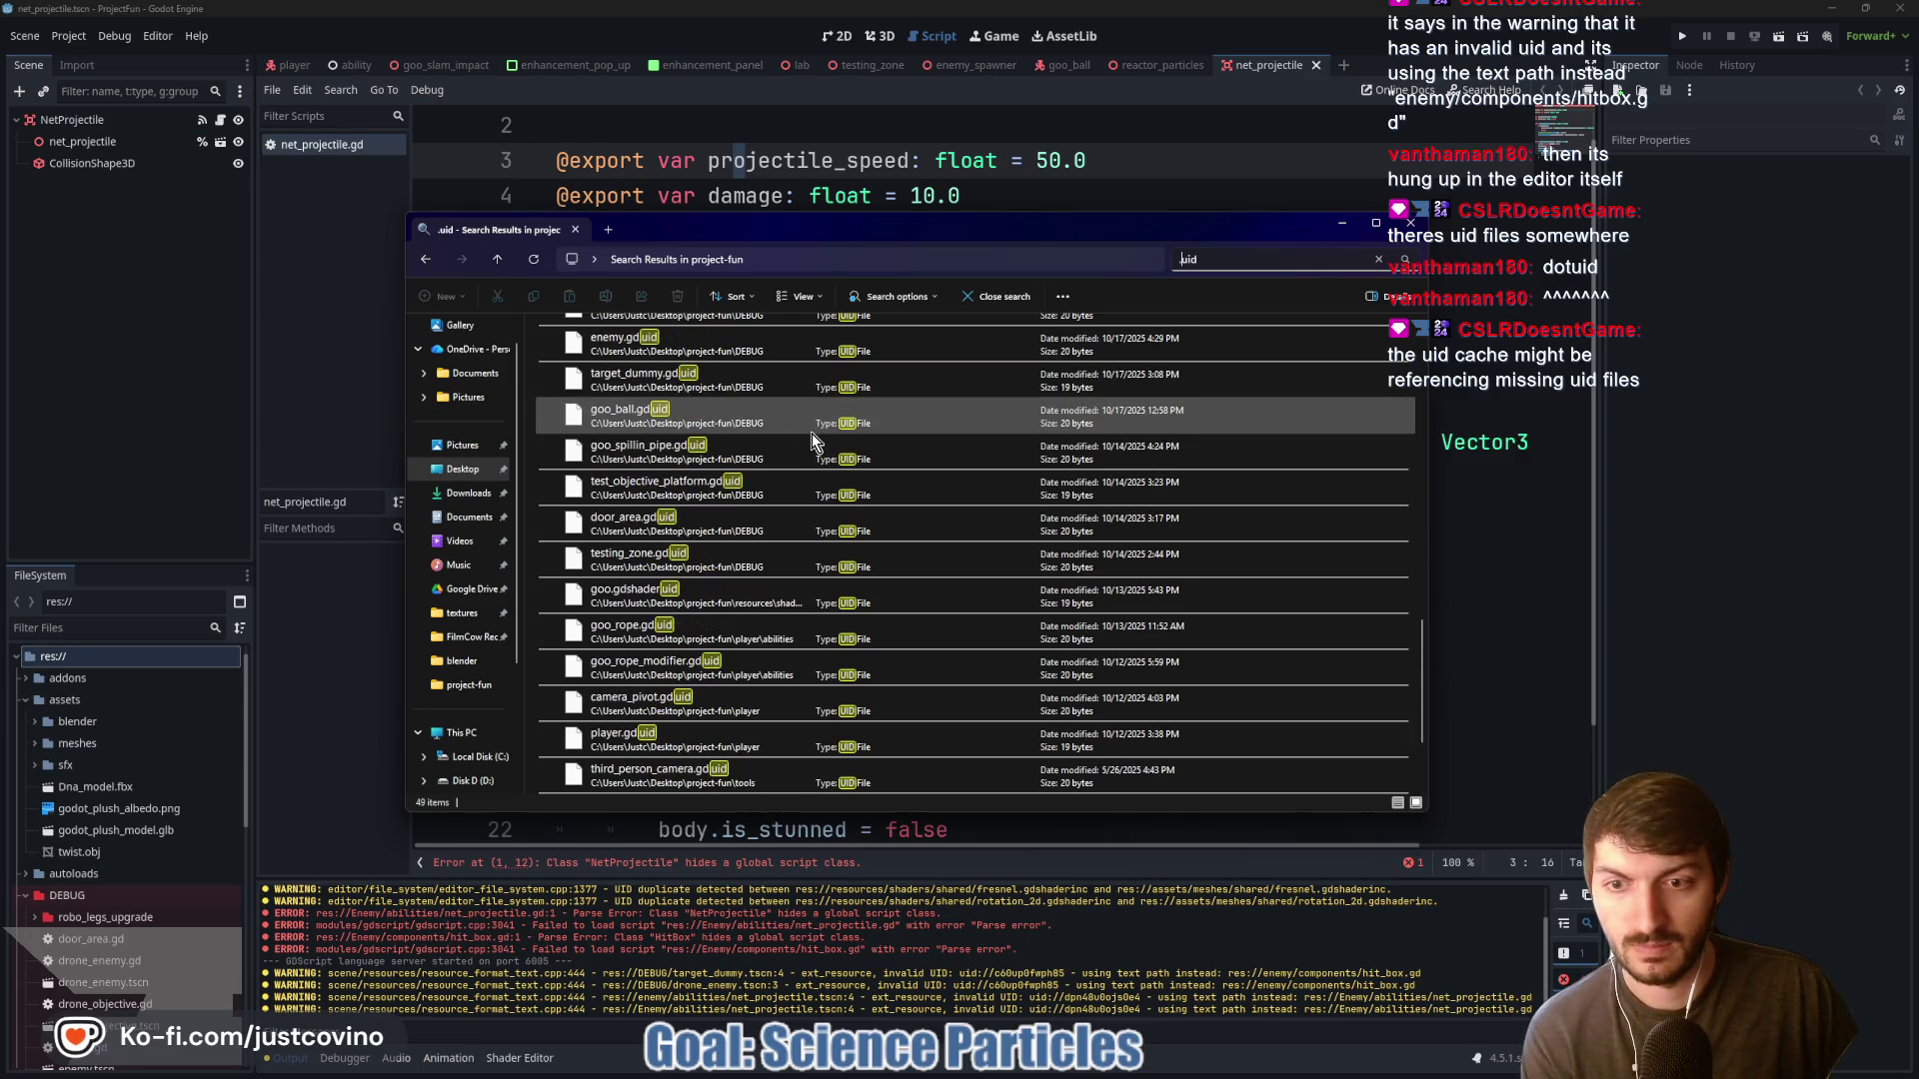
scroll(812, 434, "down", 2)
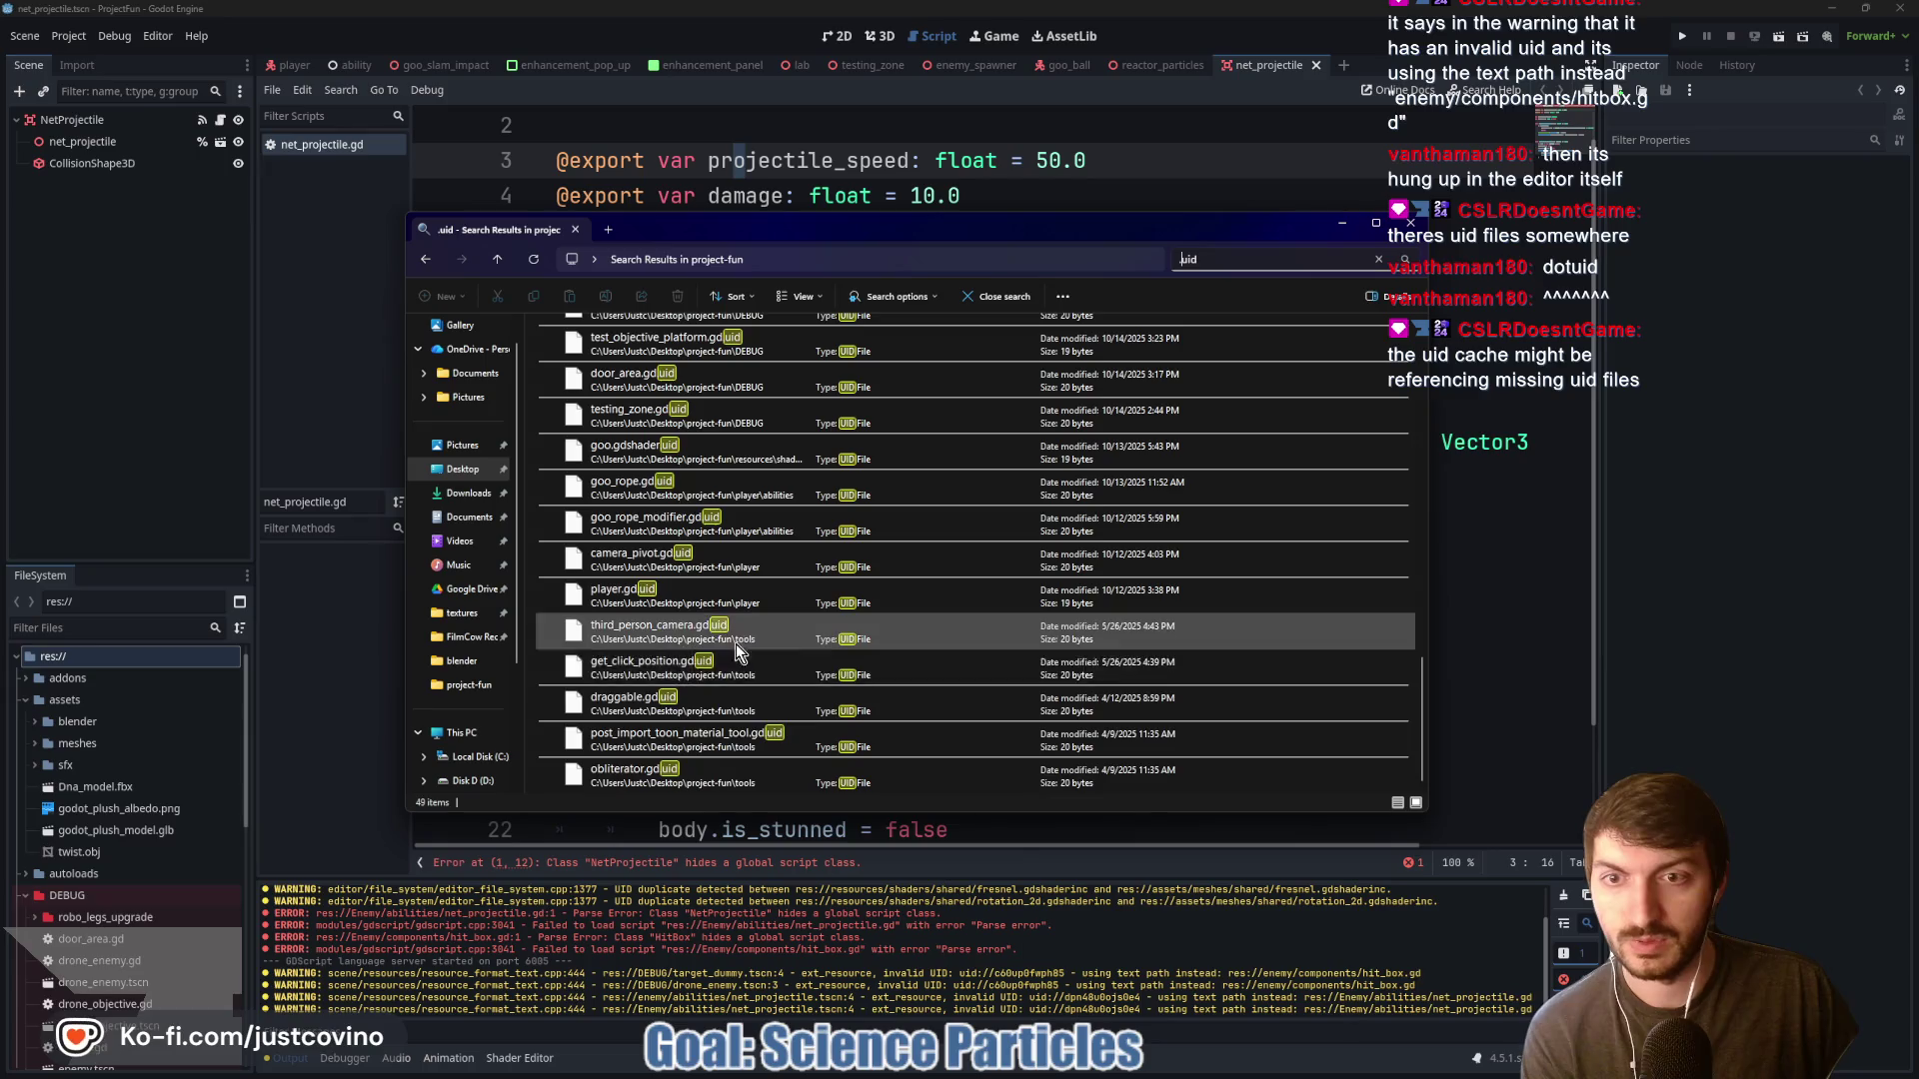
scroll(735, 644, "up", 3)
scroll(734, 645, "up", 1)
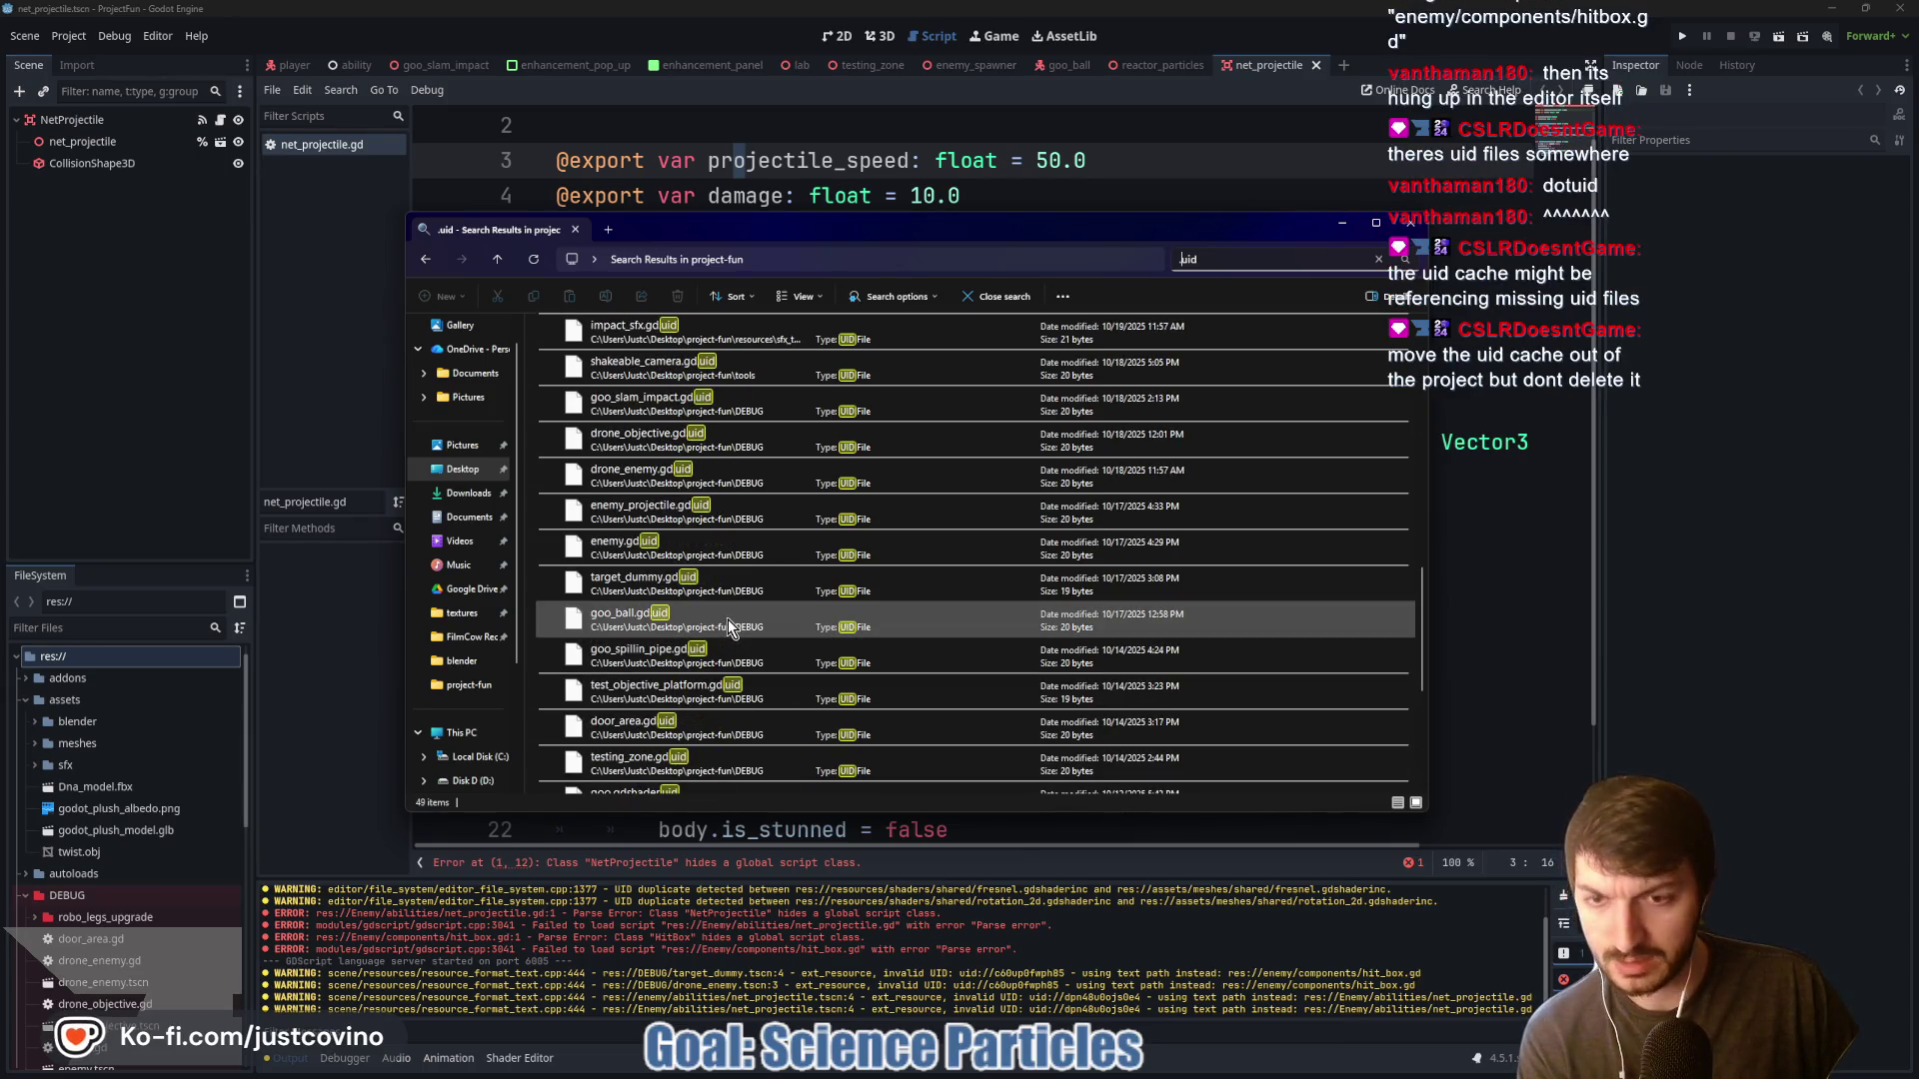
scroll(722, 577, "up", 4)
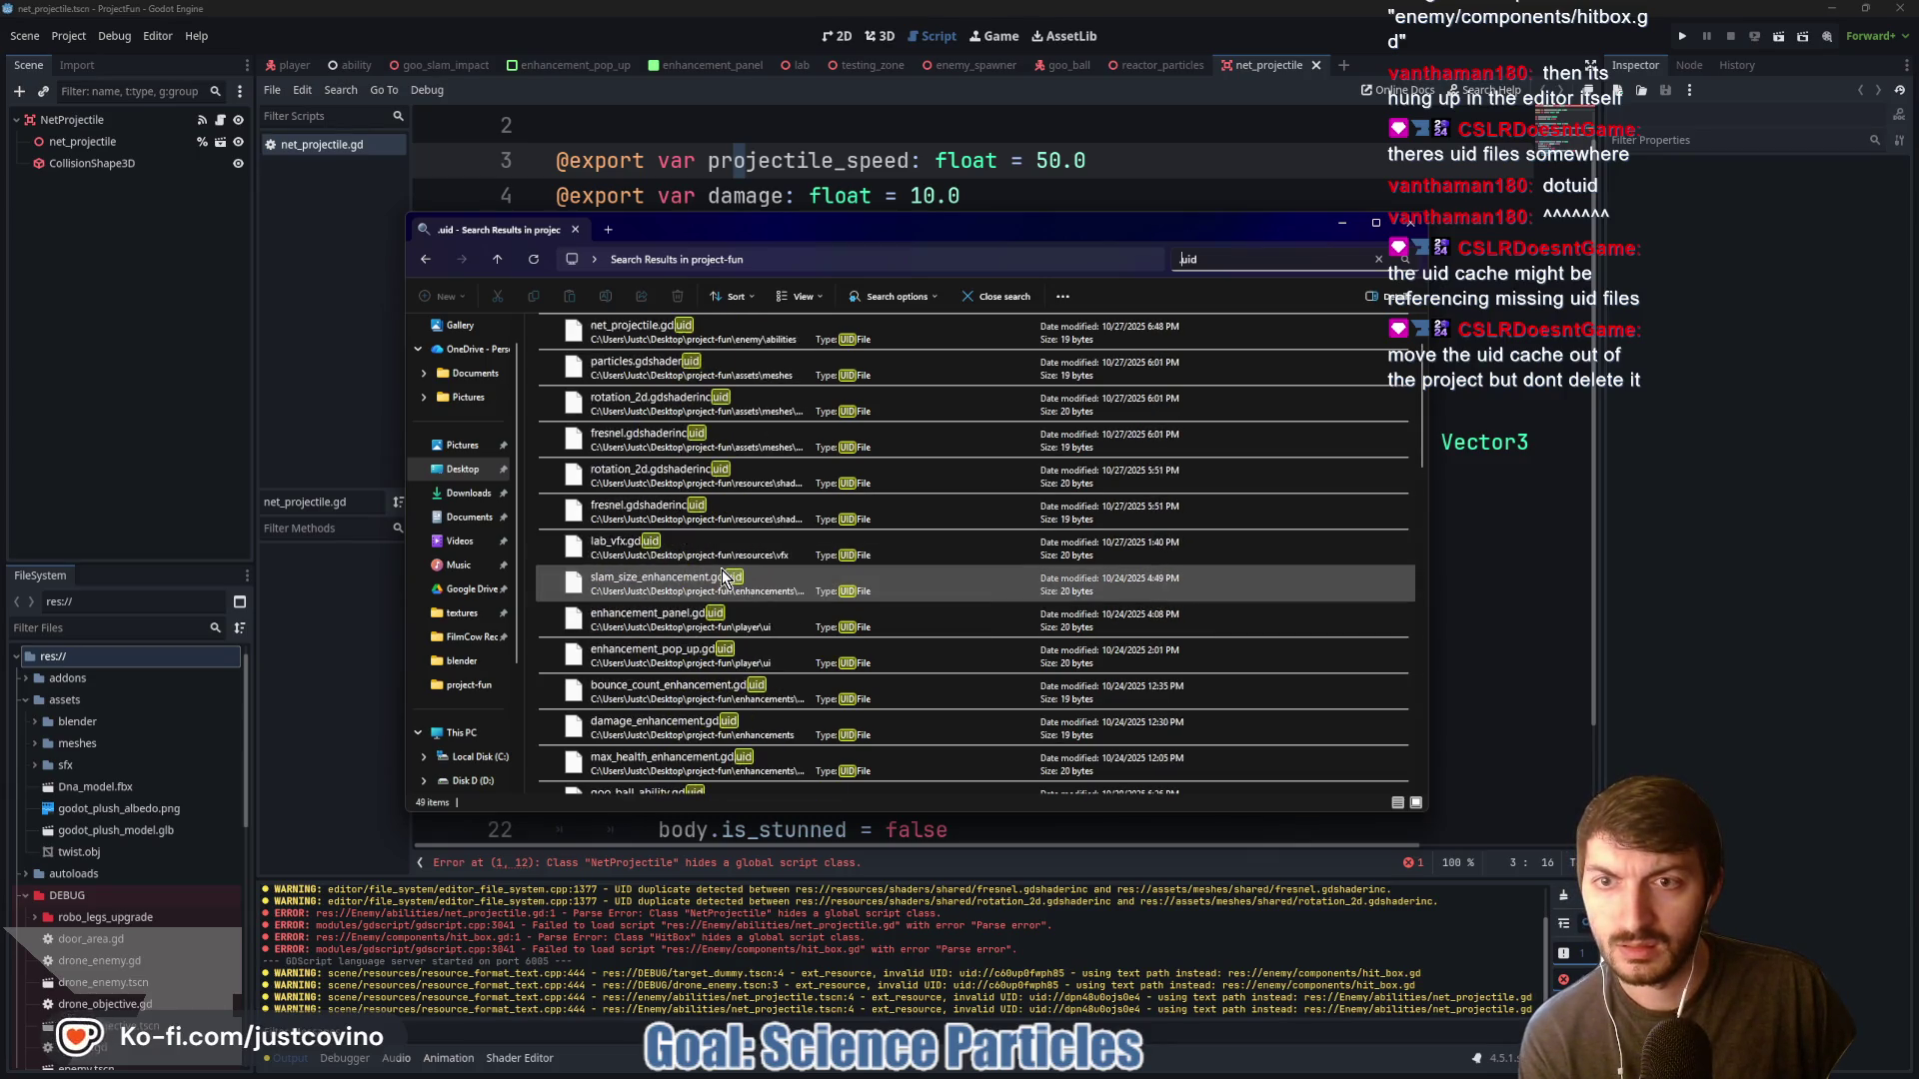
scroll(700, 414, "up", 5)
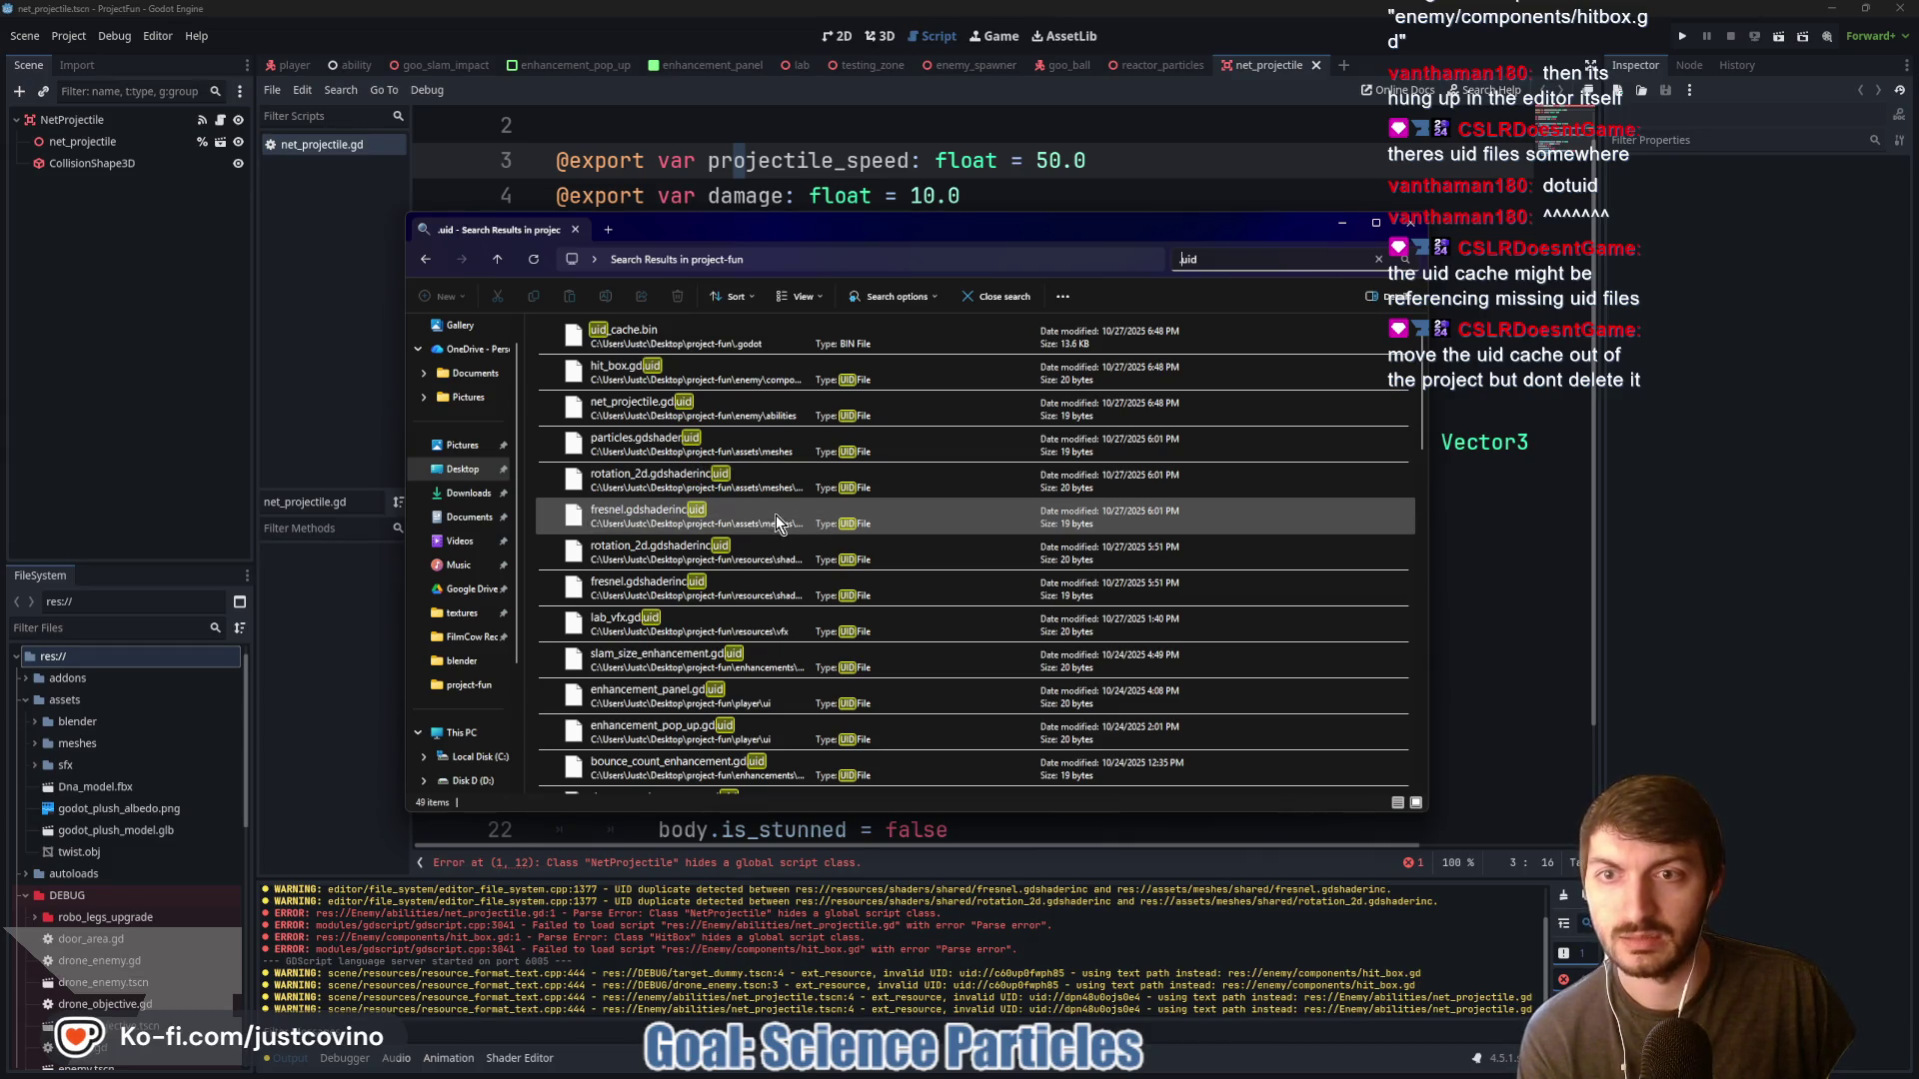
scroll(775, 514, "down", 1)
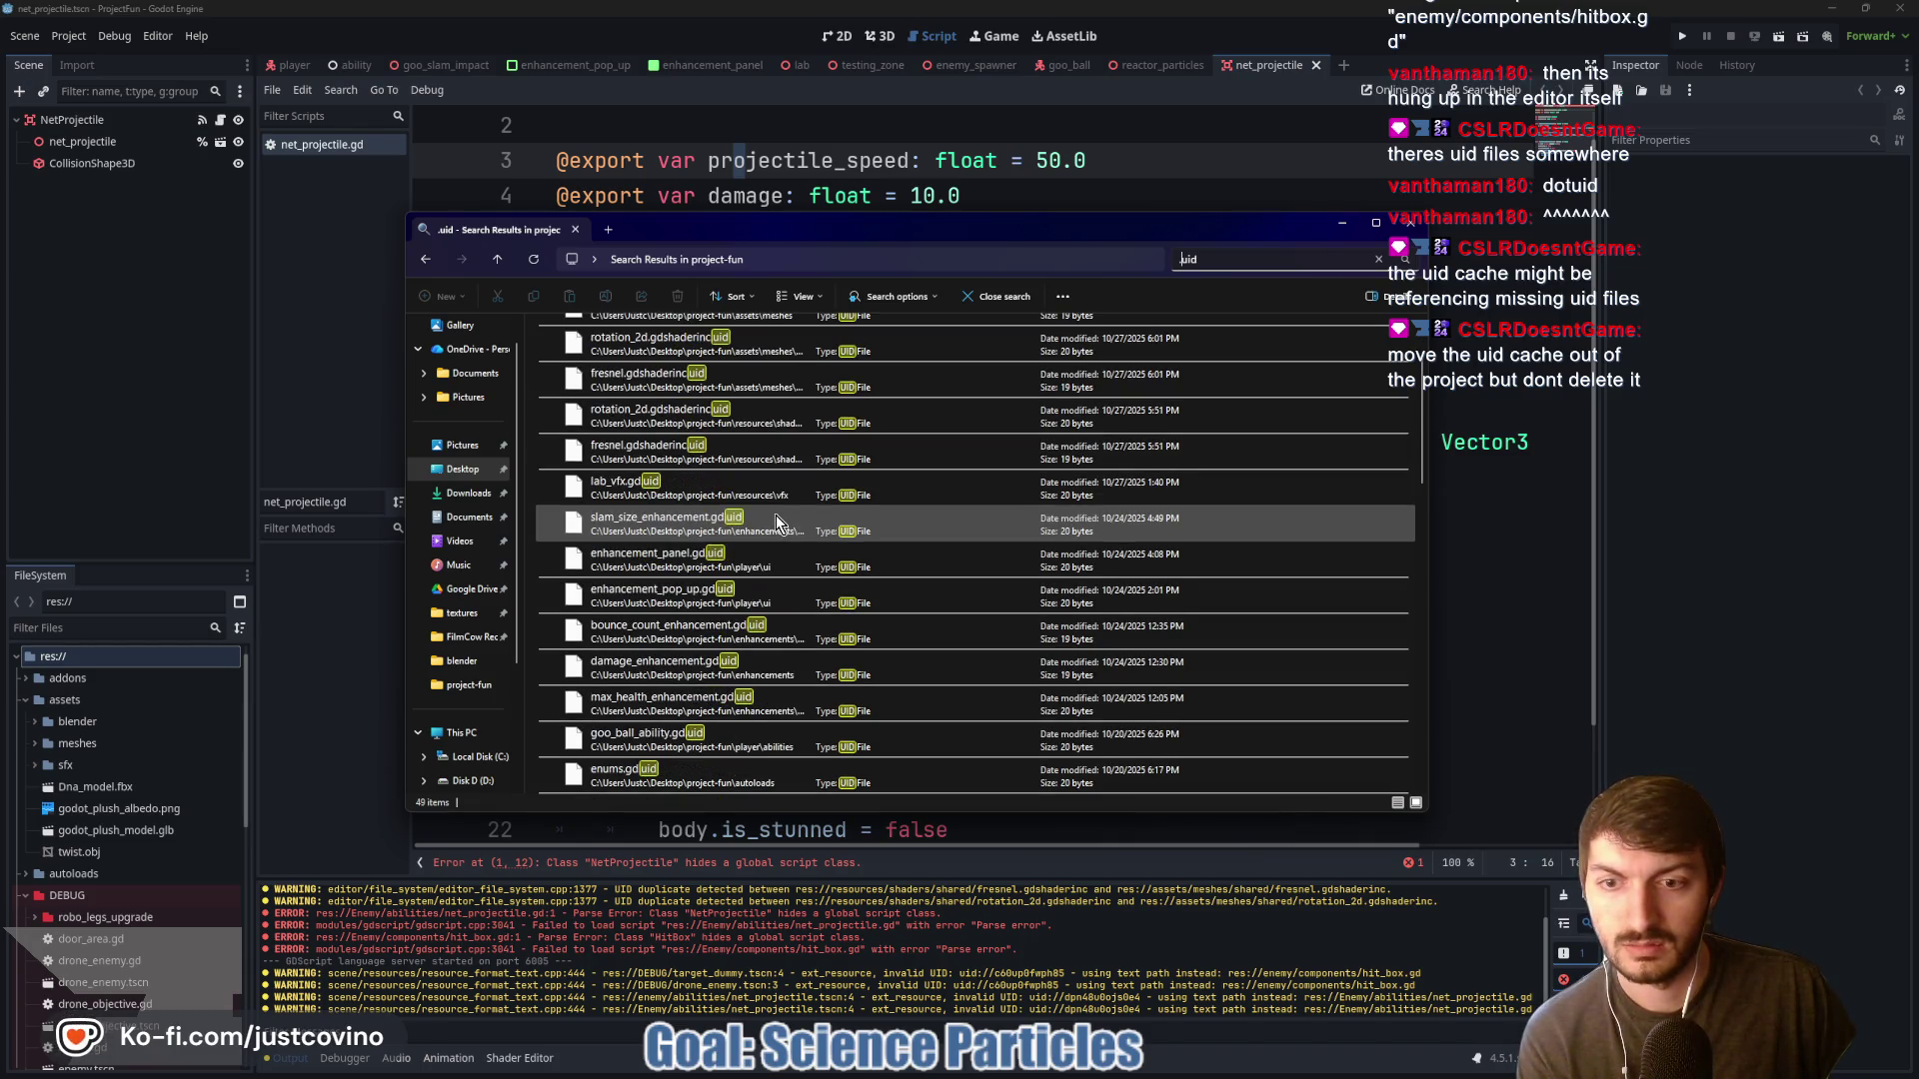
scroll(776, 514, "down", 5)
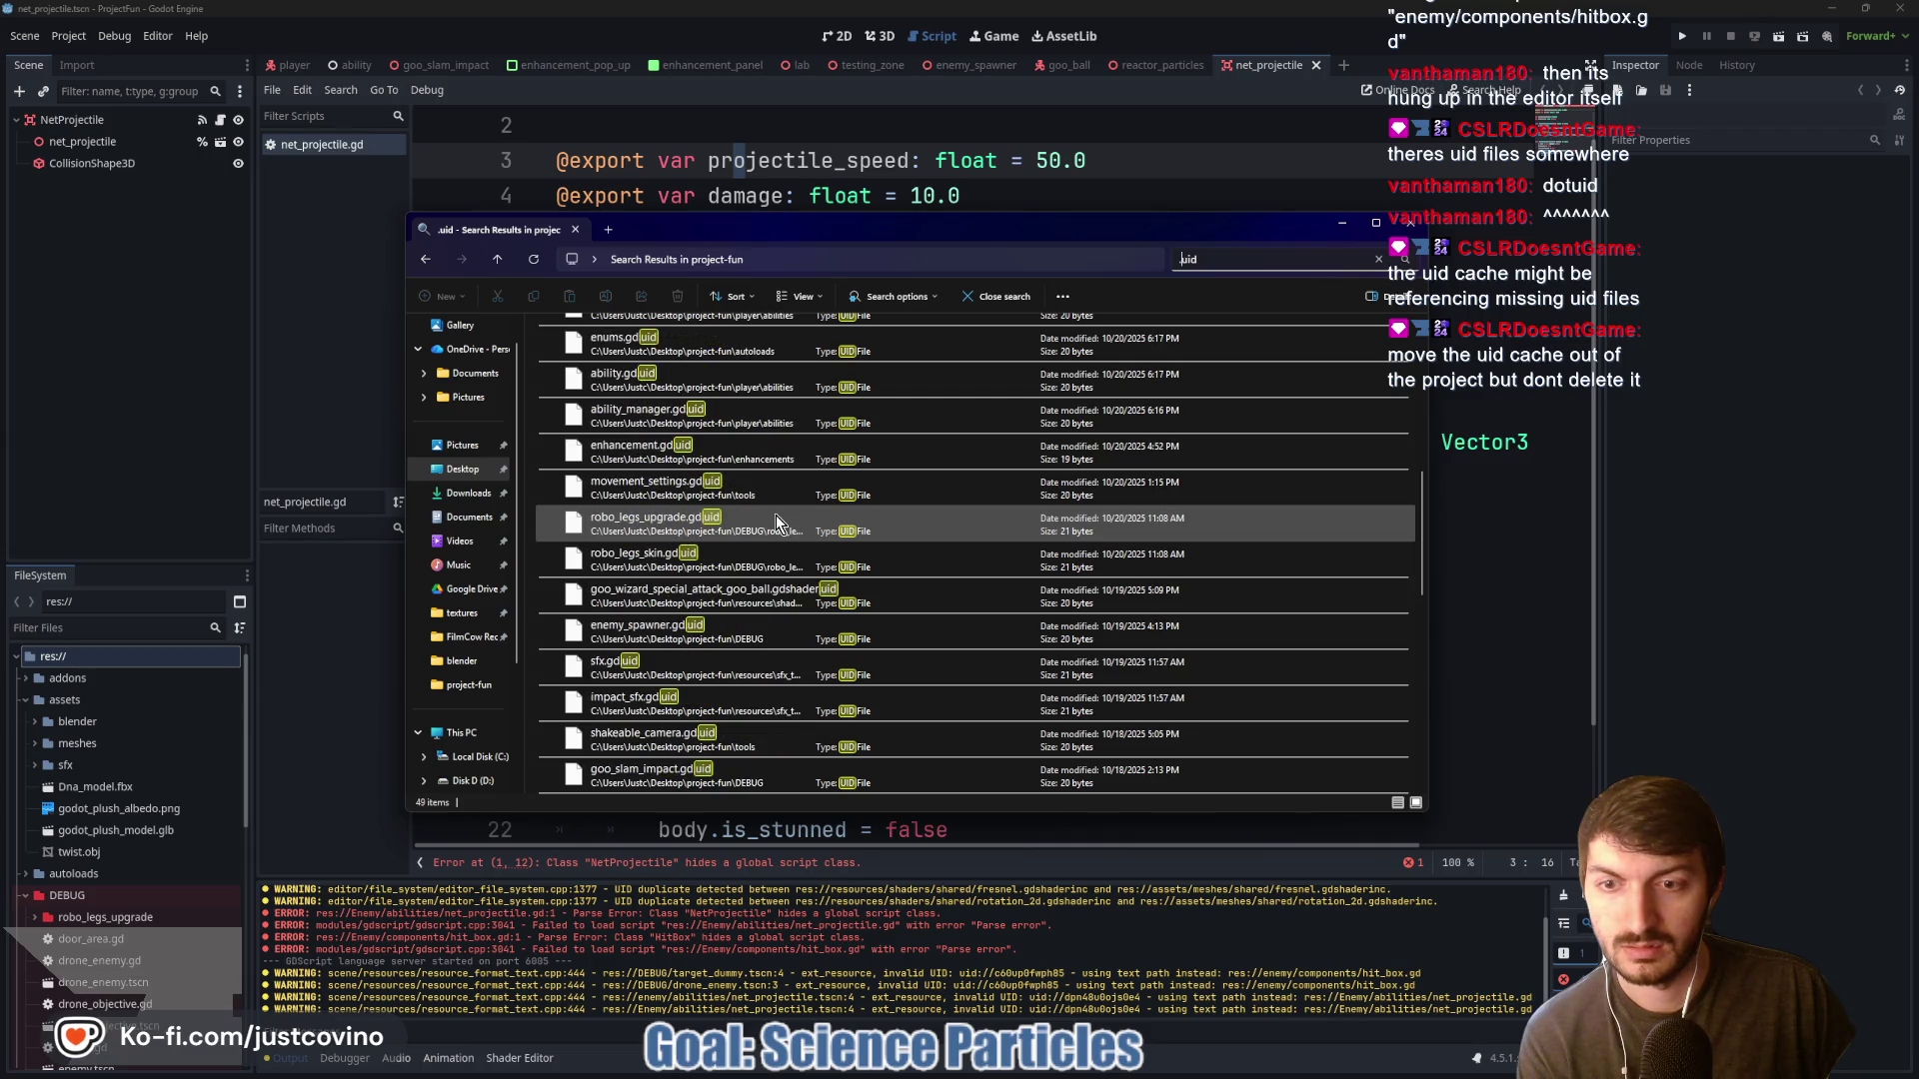
scroll(776, 561, "down", 2)
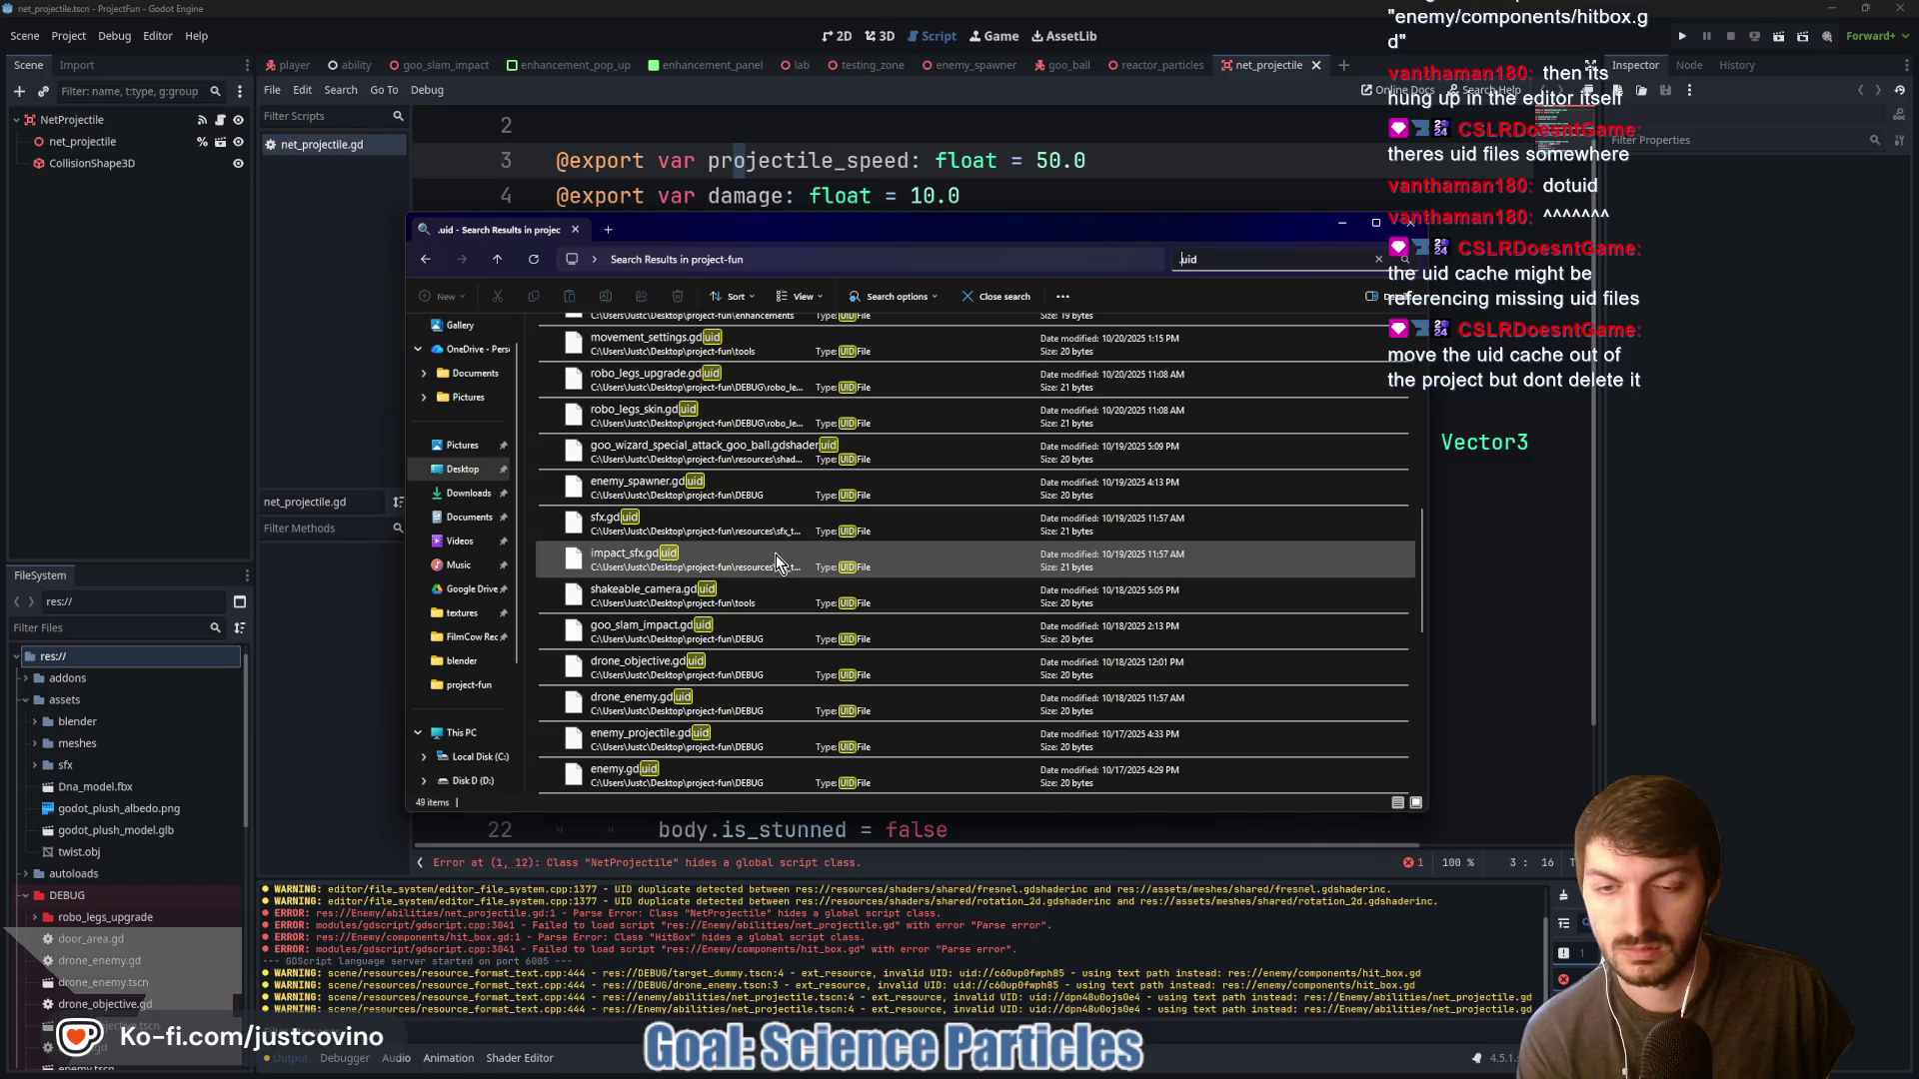
scroll(773, 558, "down", 1)
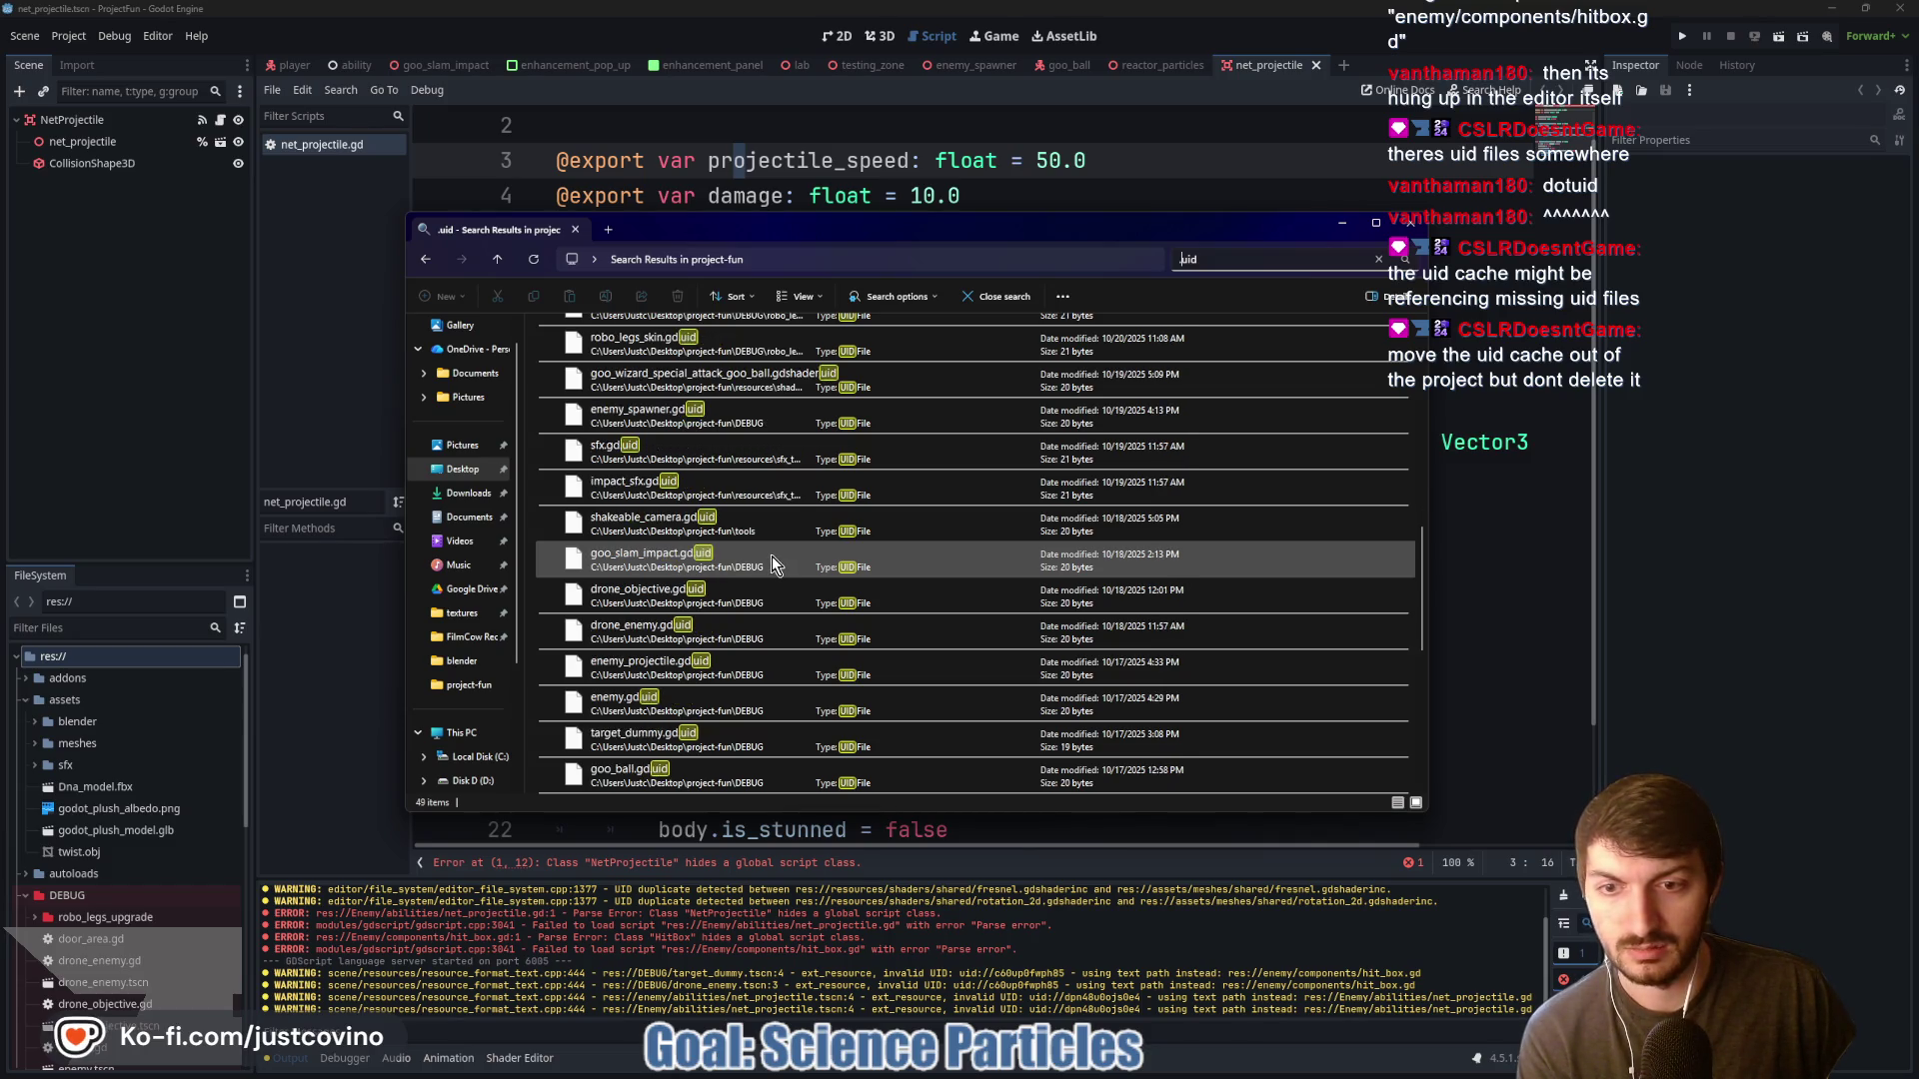
scroll(766, 556, "down", 4)
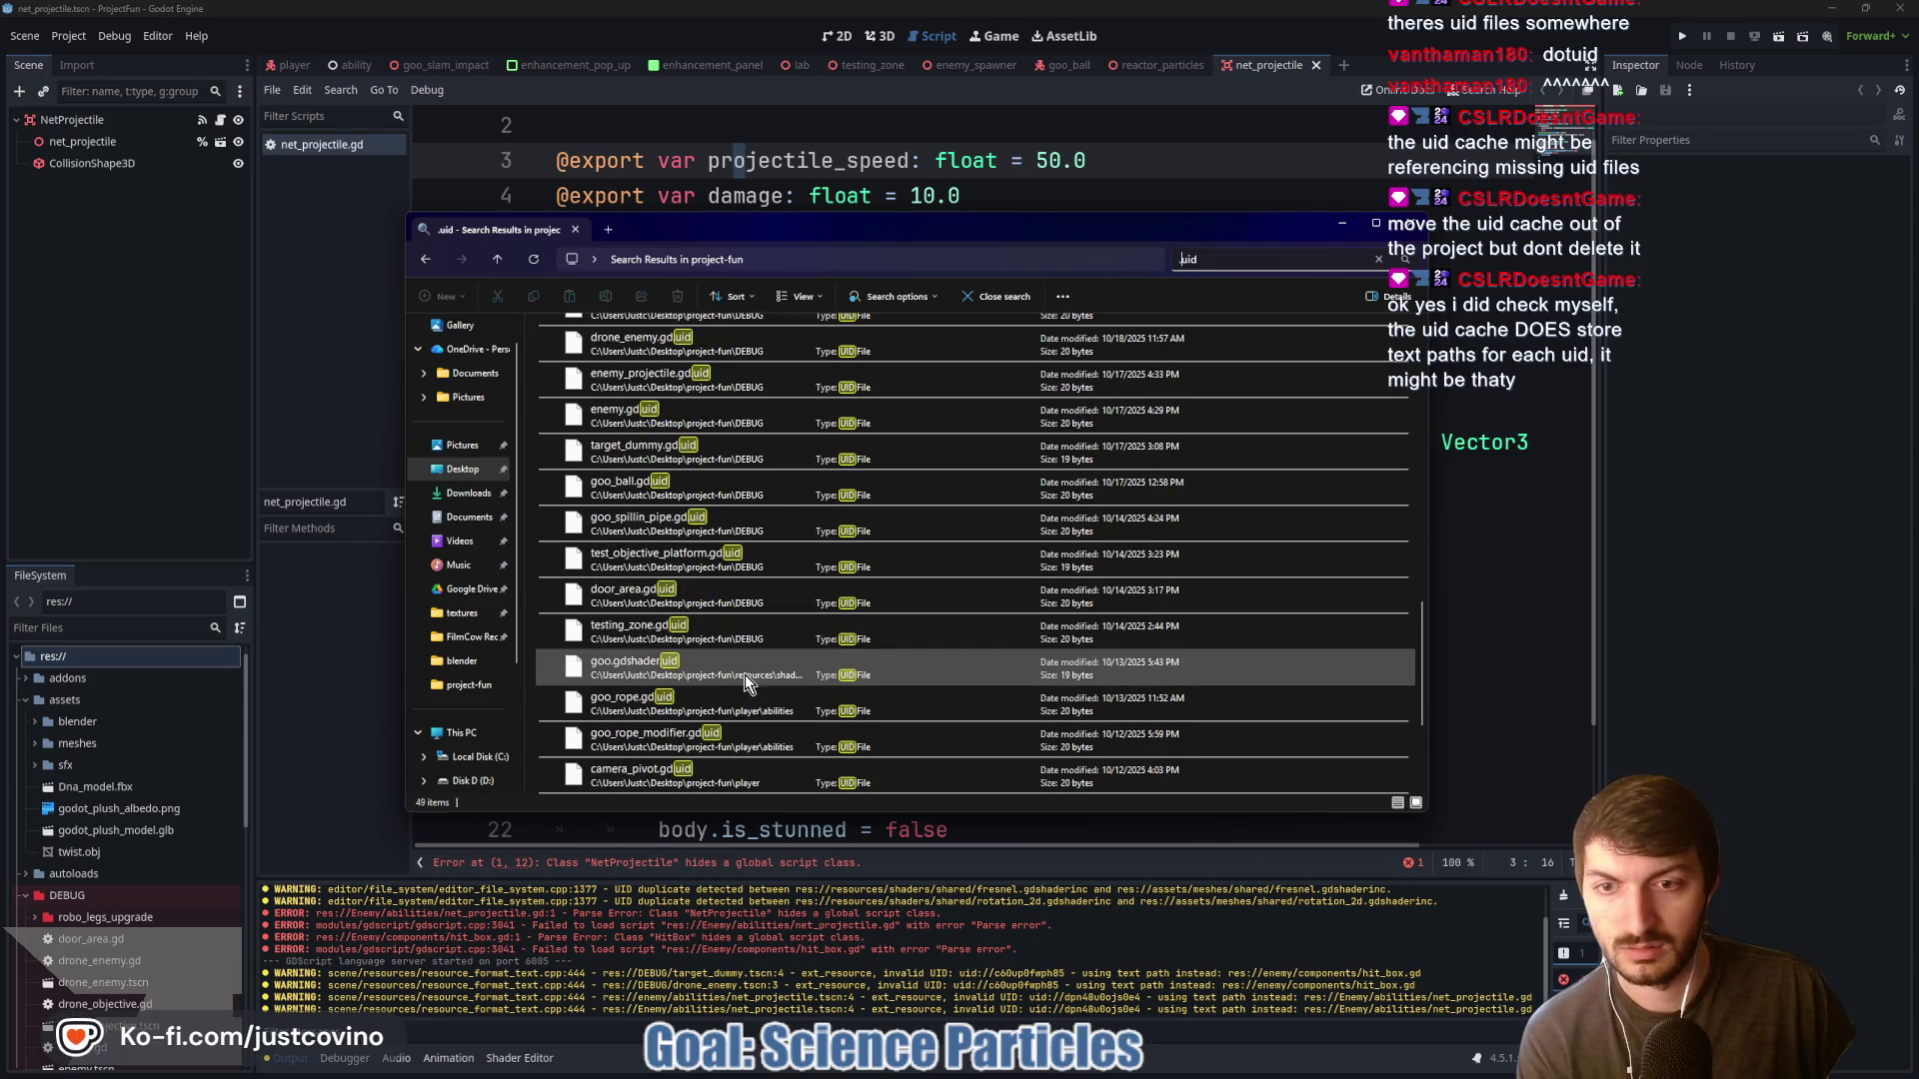
scroll(747, 690, "down", 3)
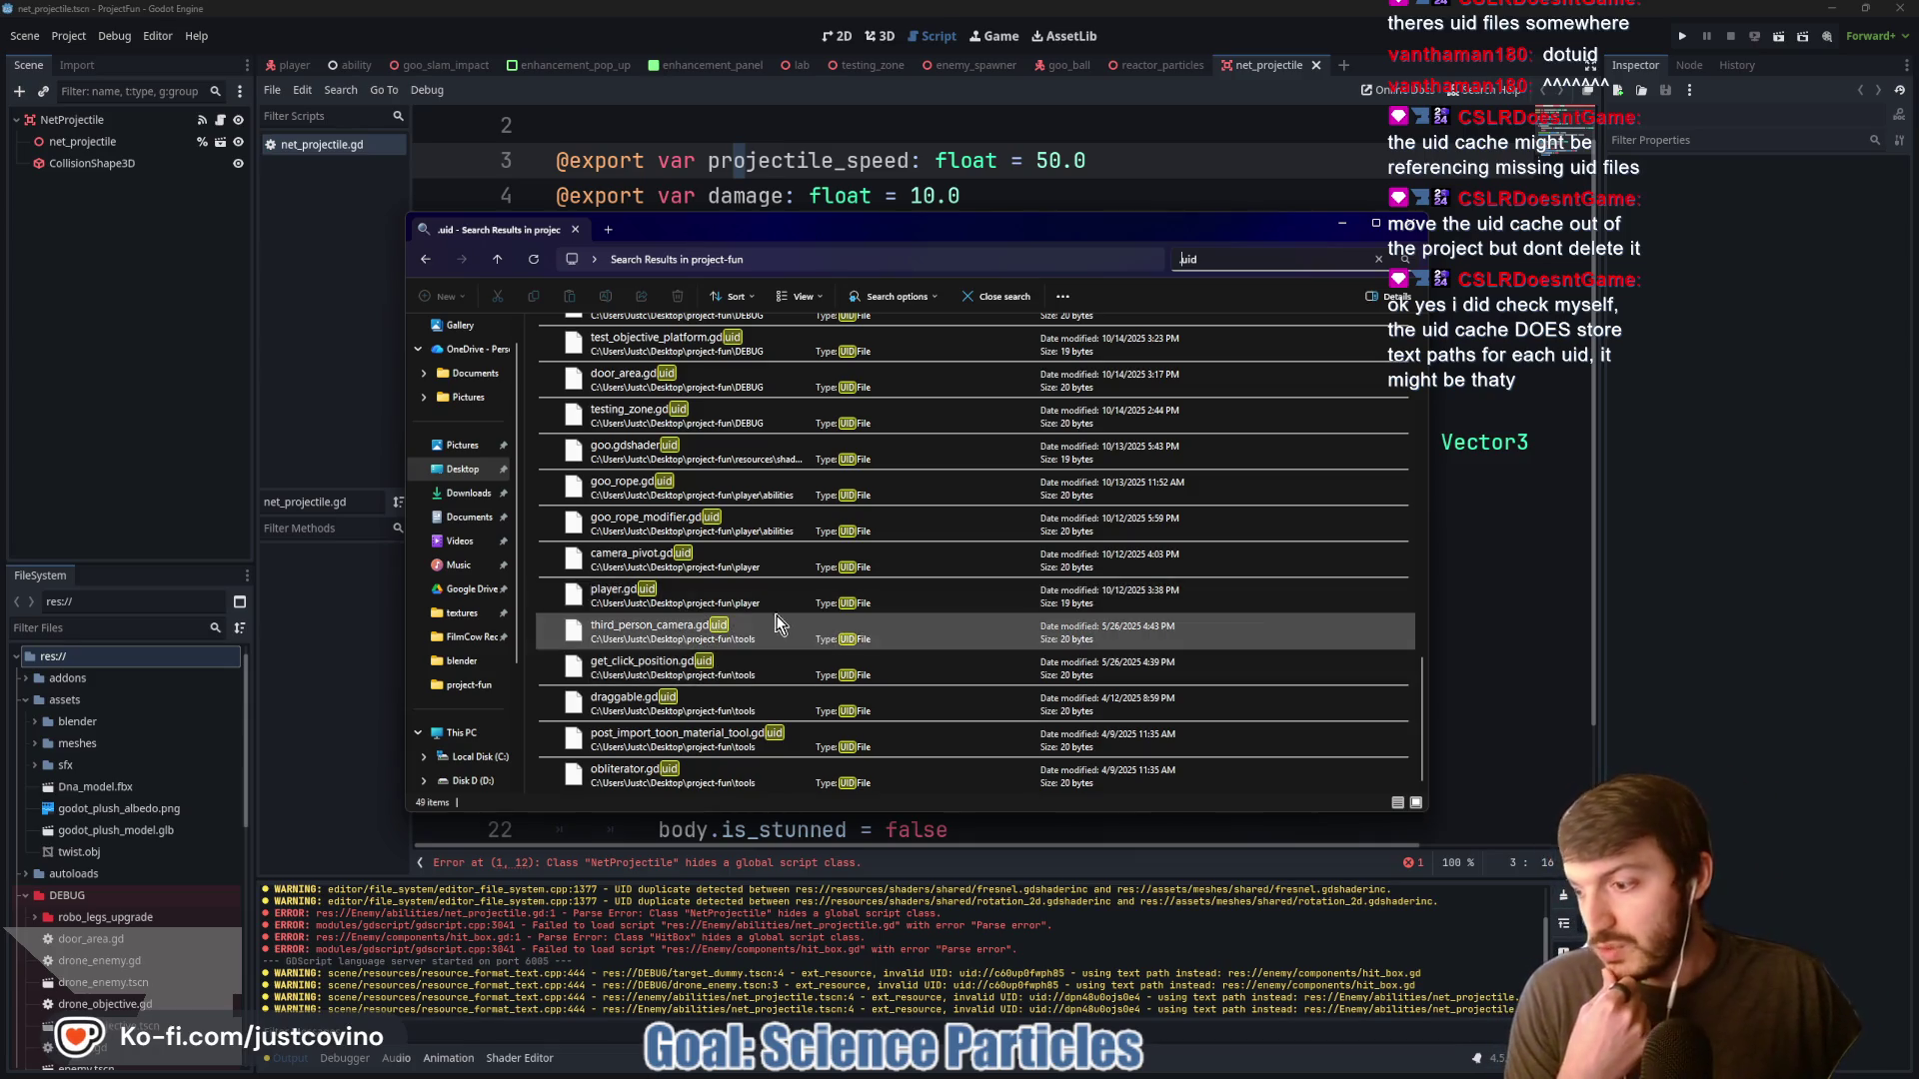
scroll(777, 602, "up", 5)
scroll(777, 602, "up", 5)
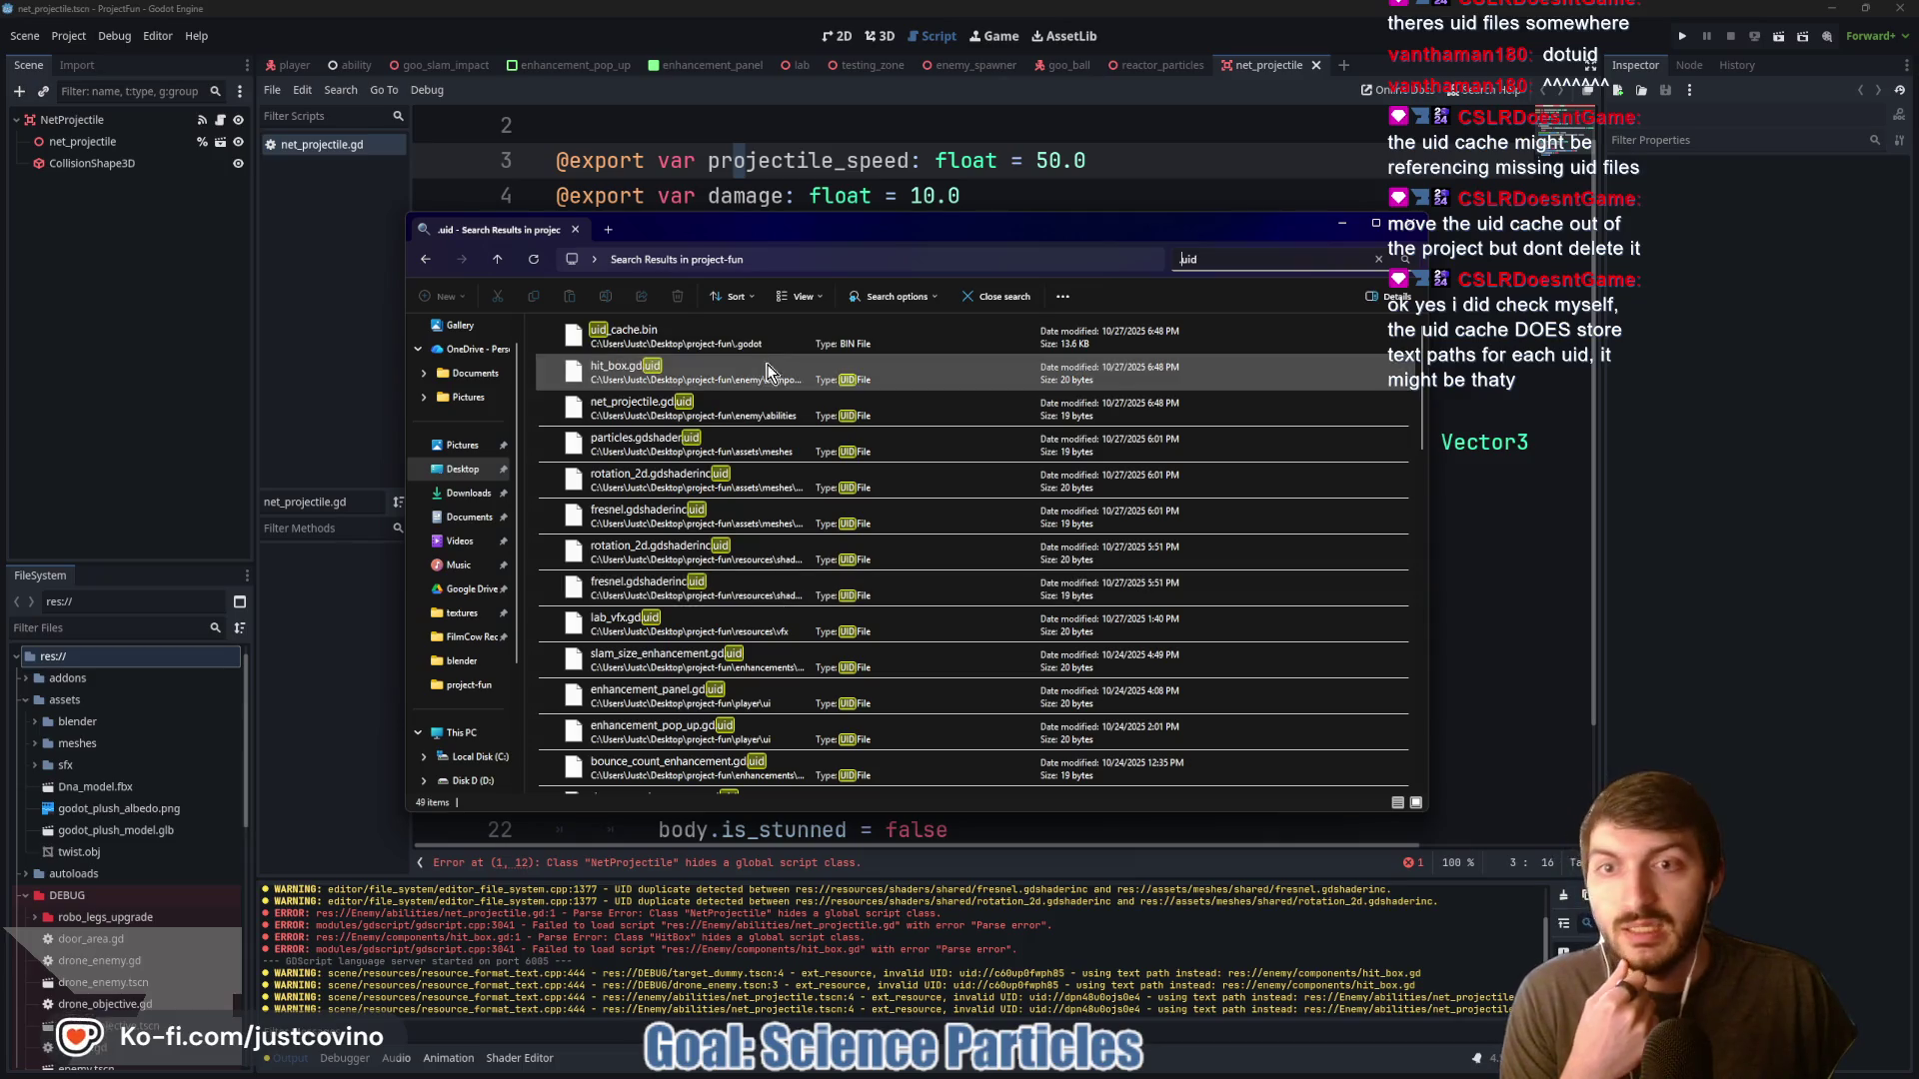
Open uid_cache.bin in Notepad++ just once
left_click(763, 330)
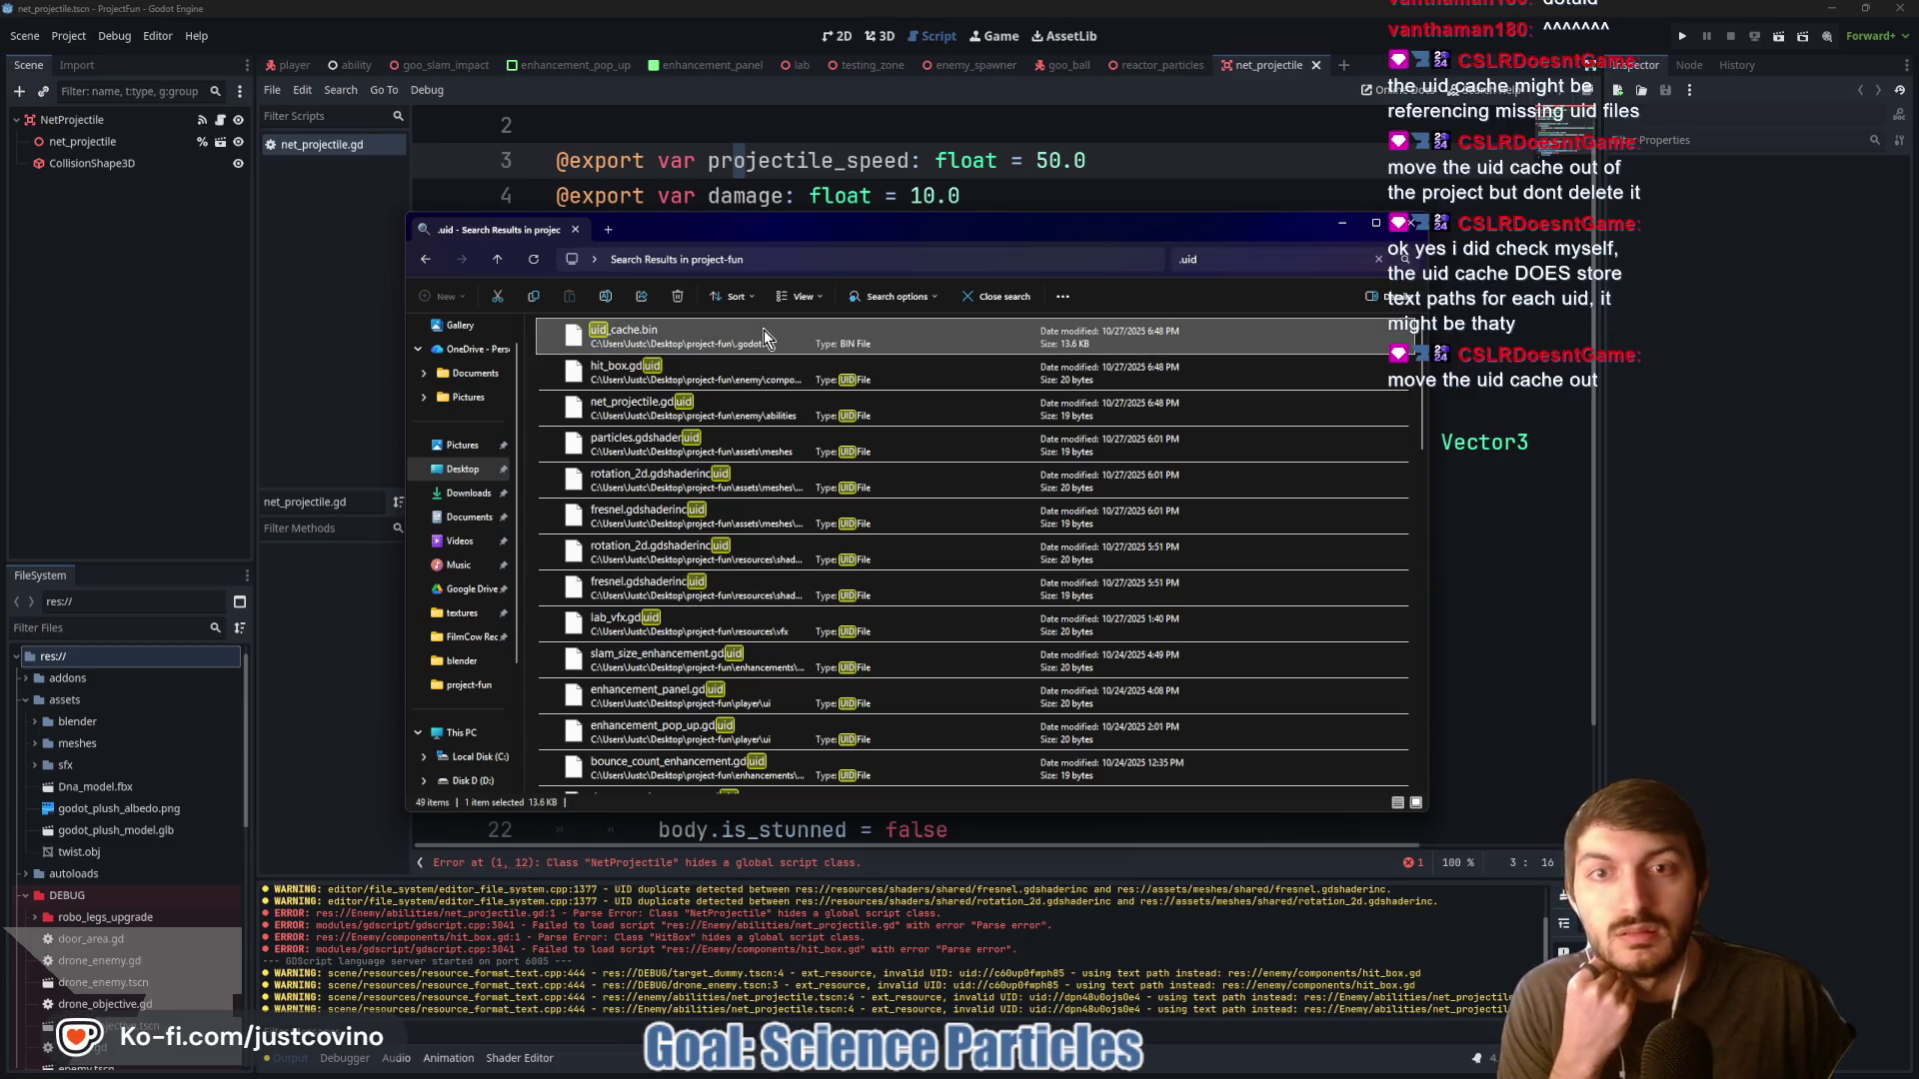
right_click(764, 330)
left_click(829, 387)
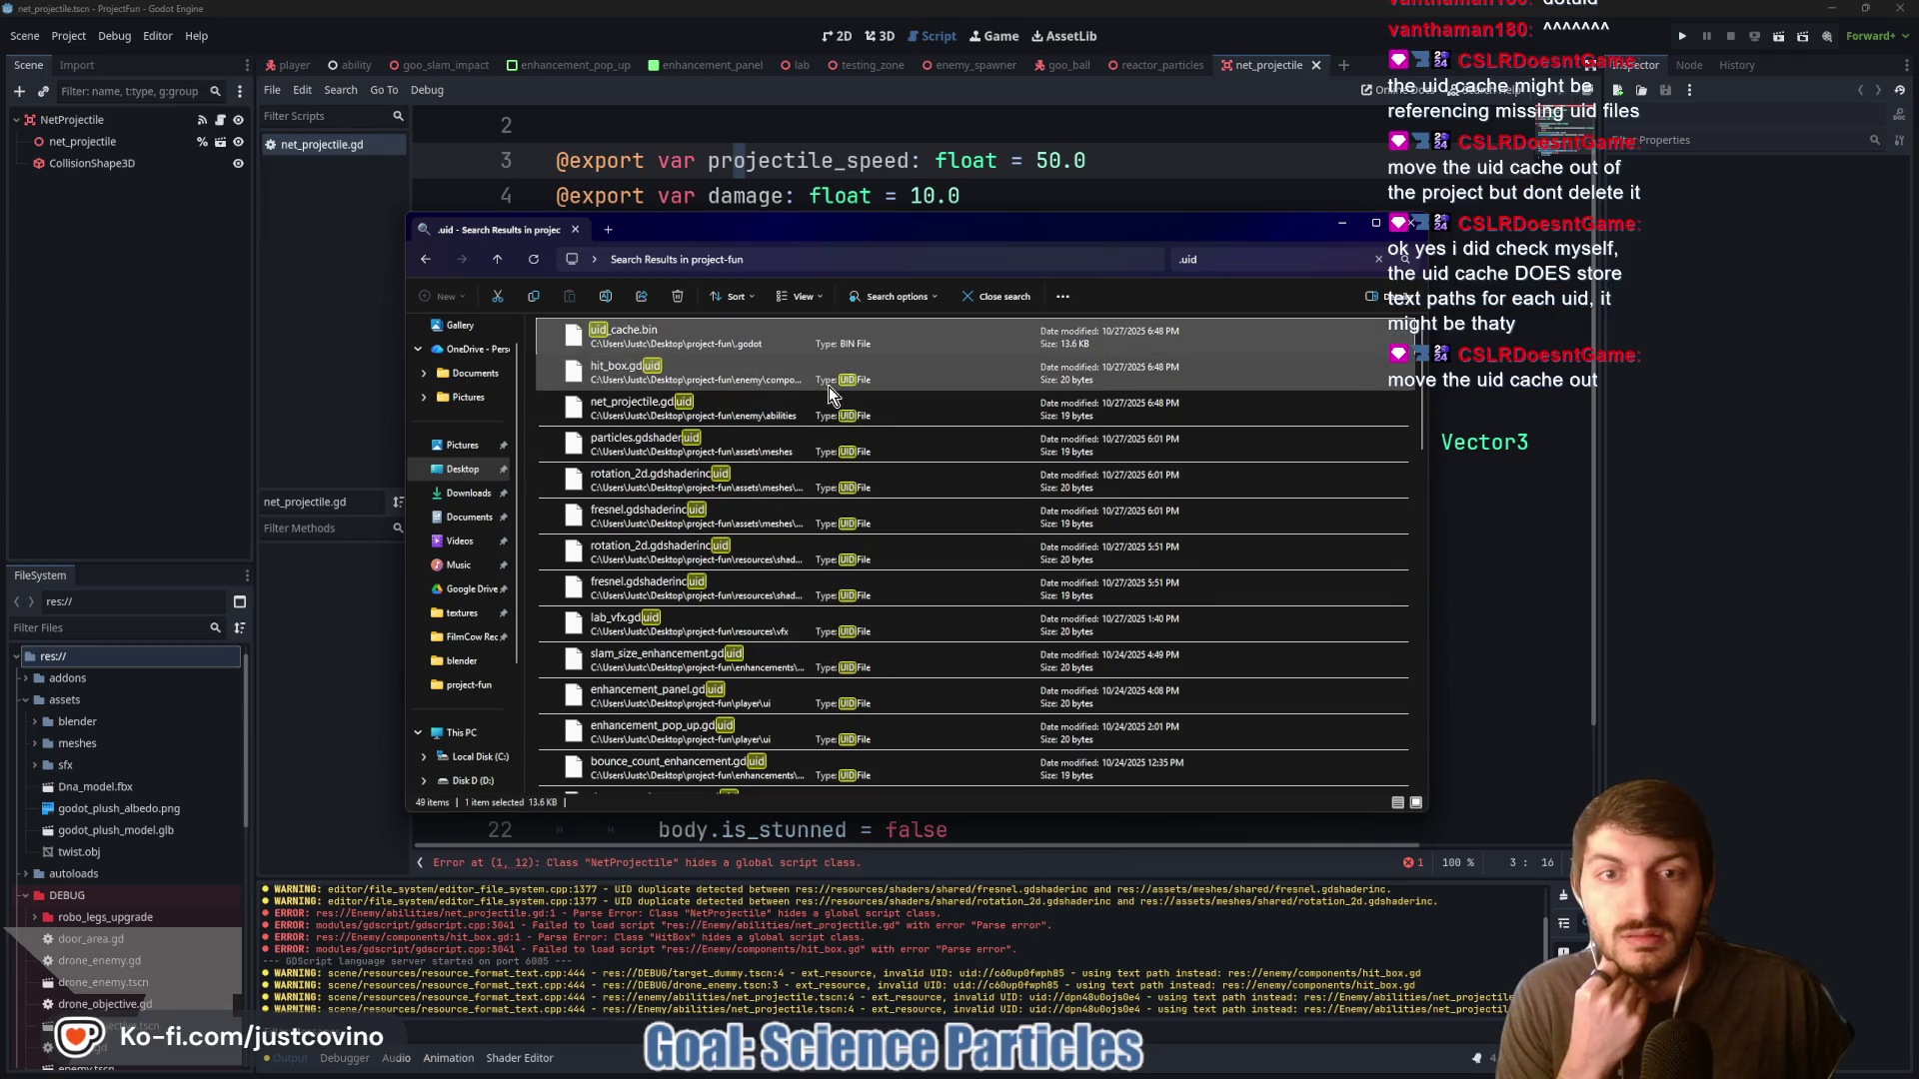
double_click(783, 333)
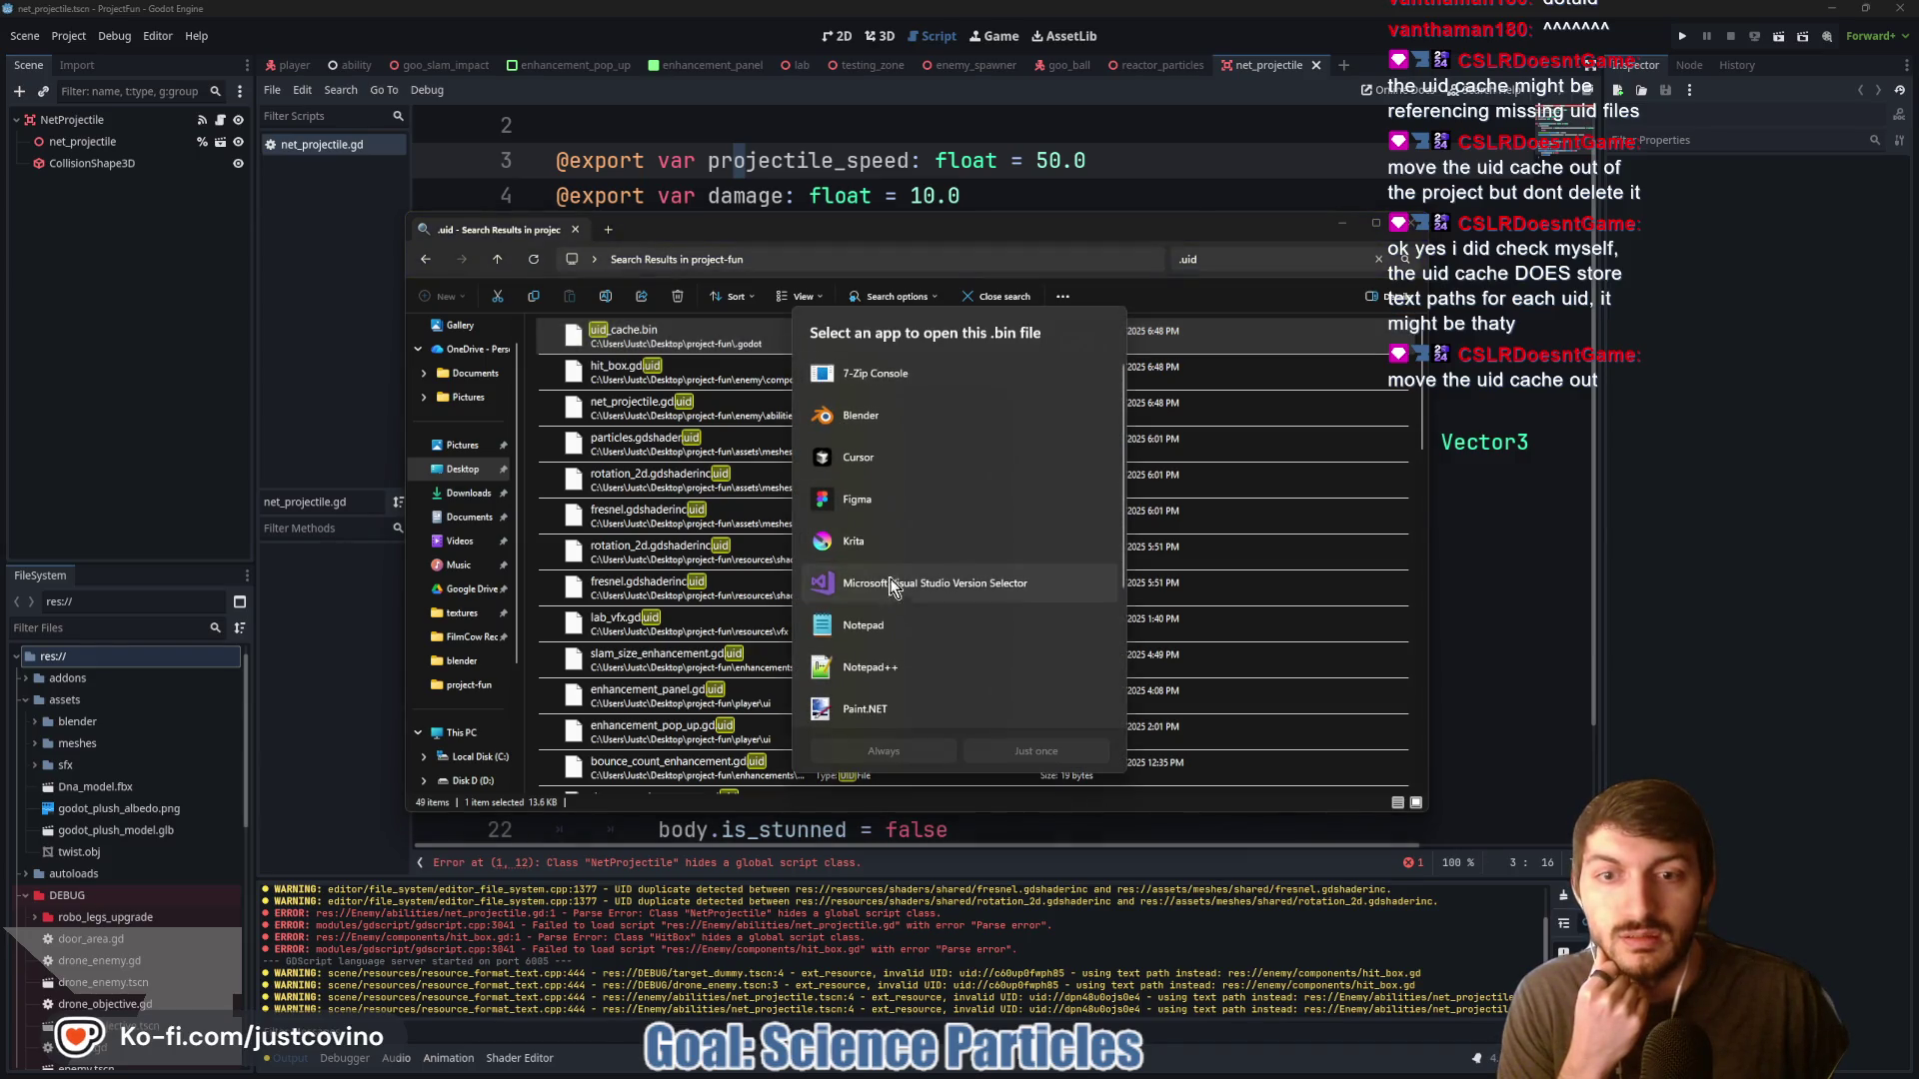
left_click(884, 668)
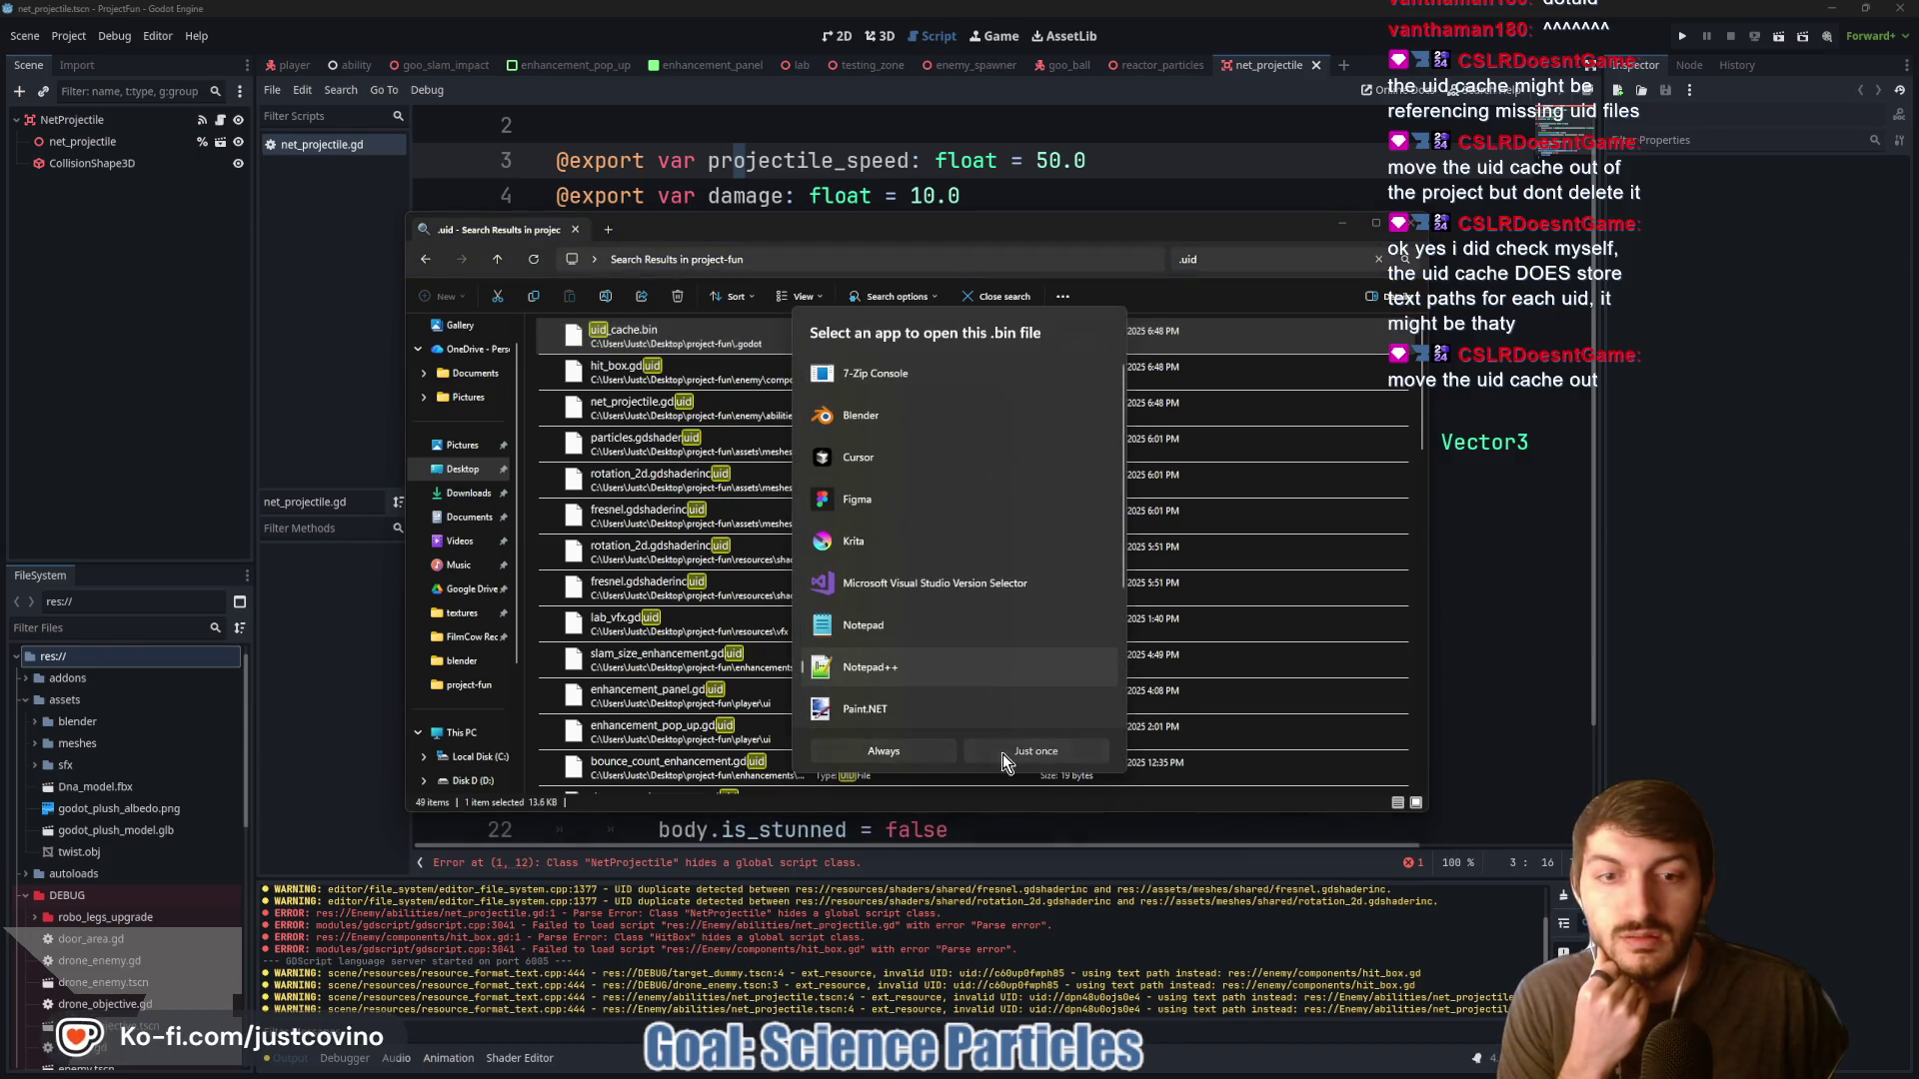
left_click(1003, 754)
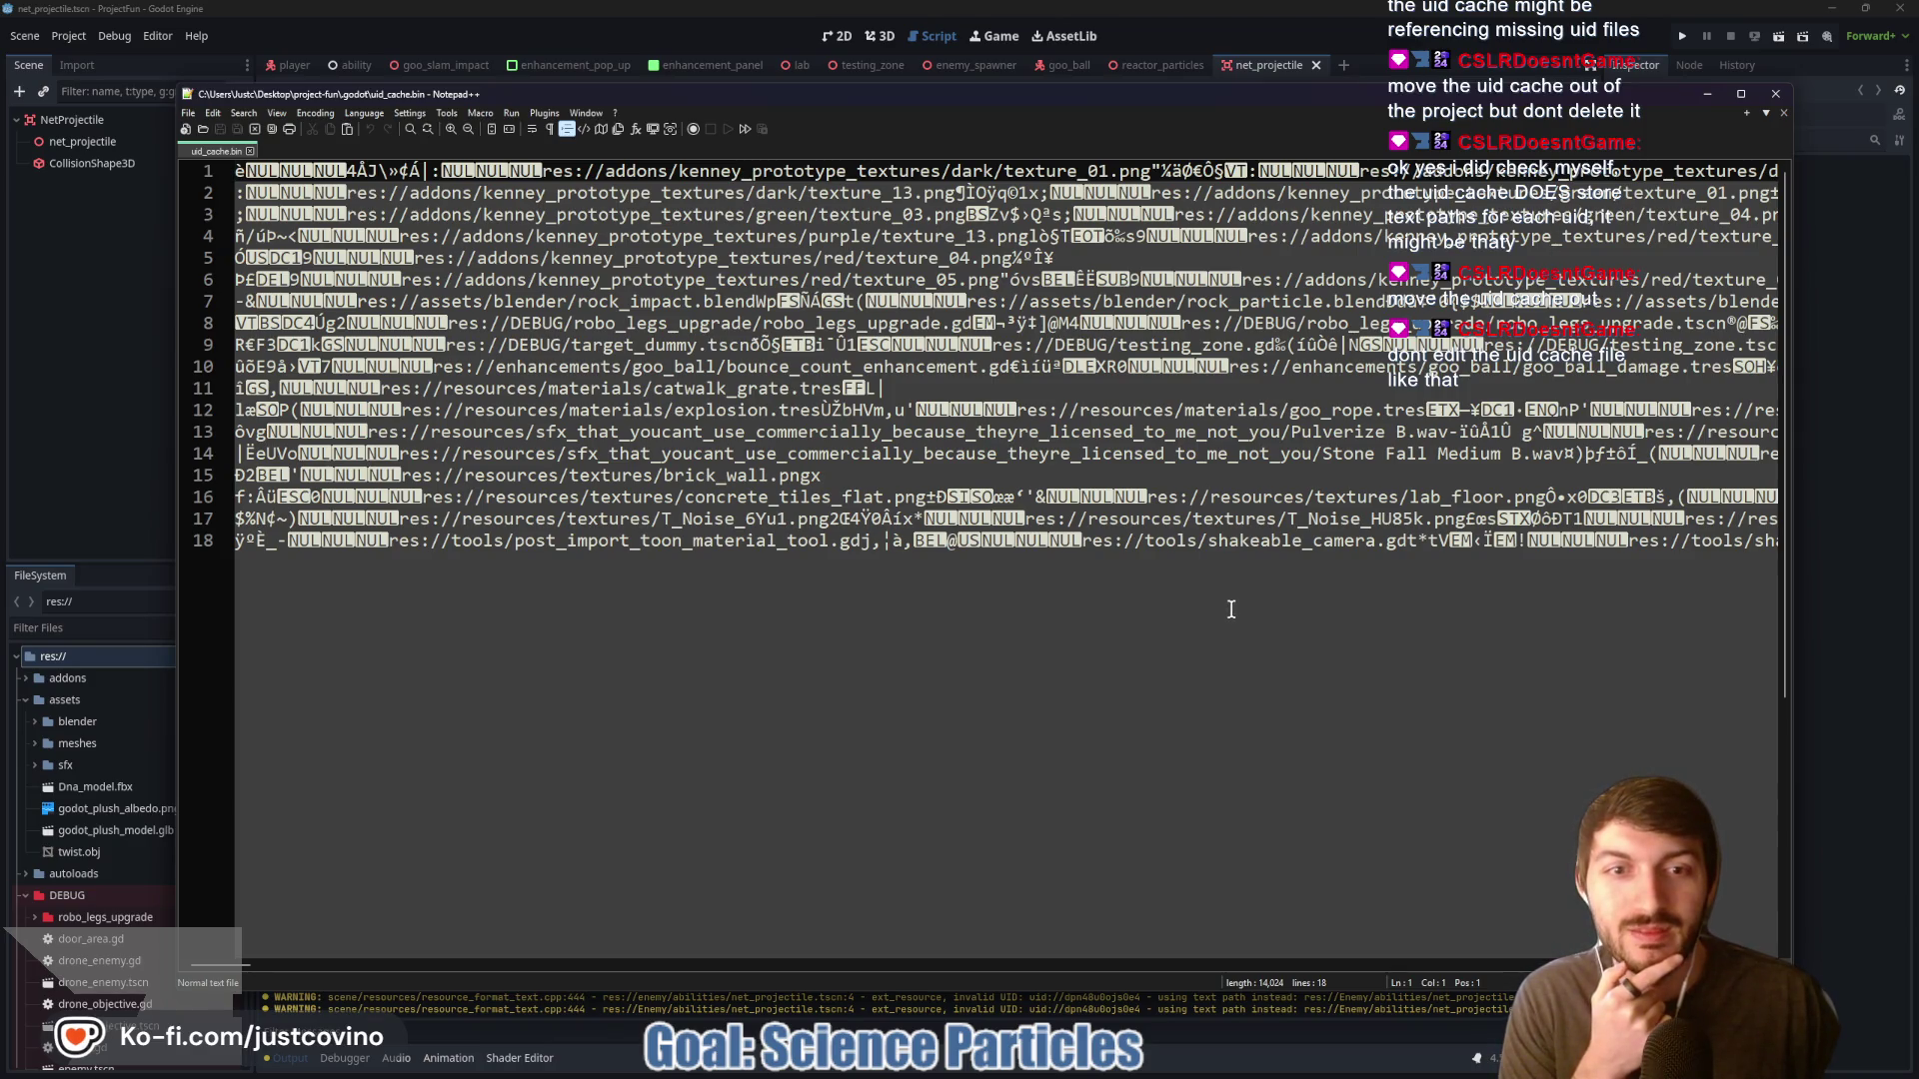
Jump to the end of uid_cache.bin and bring up the Find dialog
left_click_drag(250, 967, 306, 967)
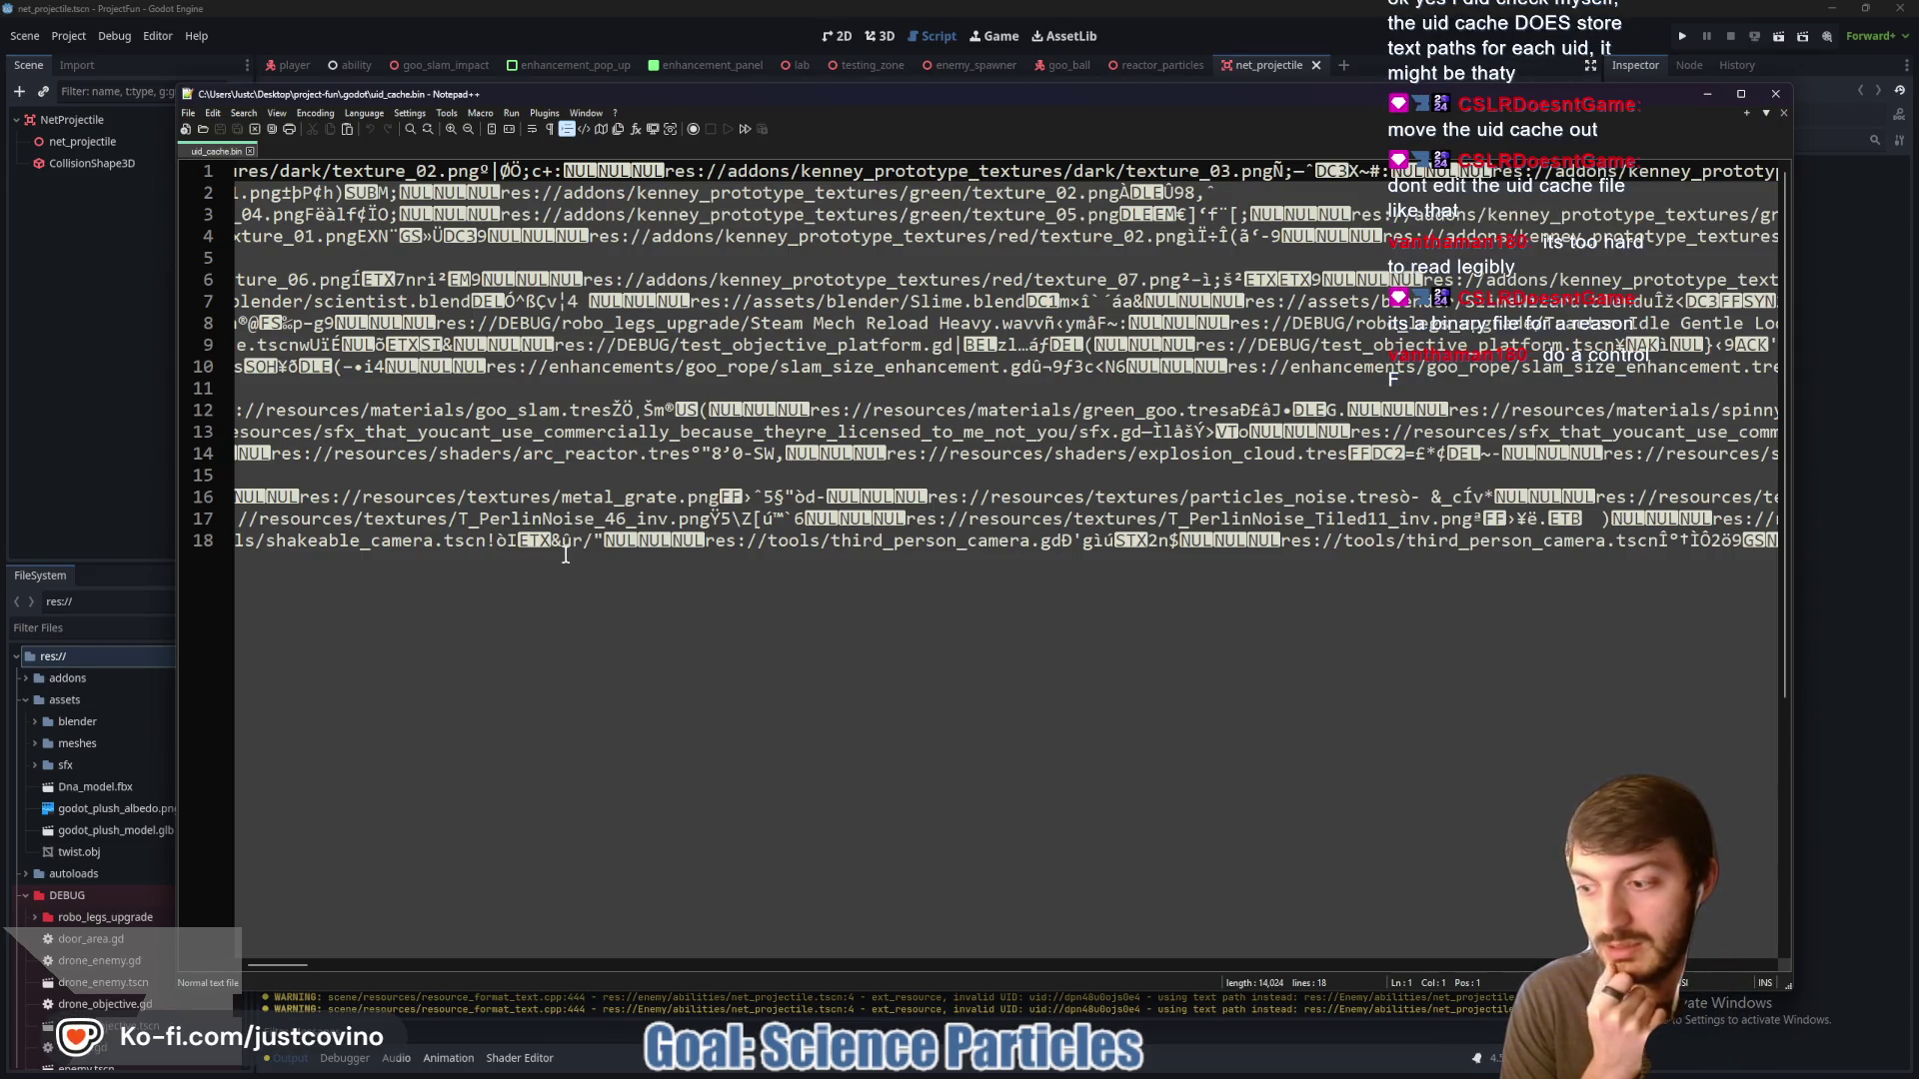
key("ctrl+End")
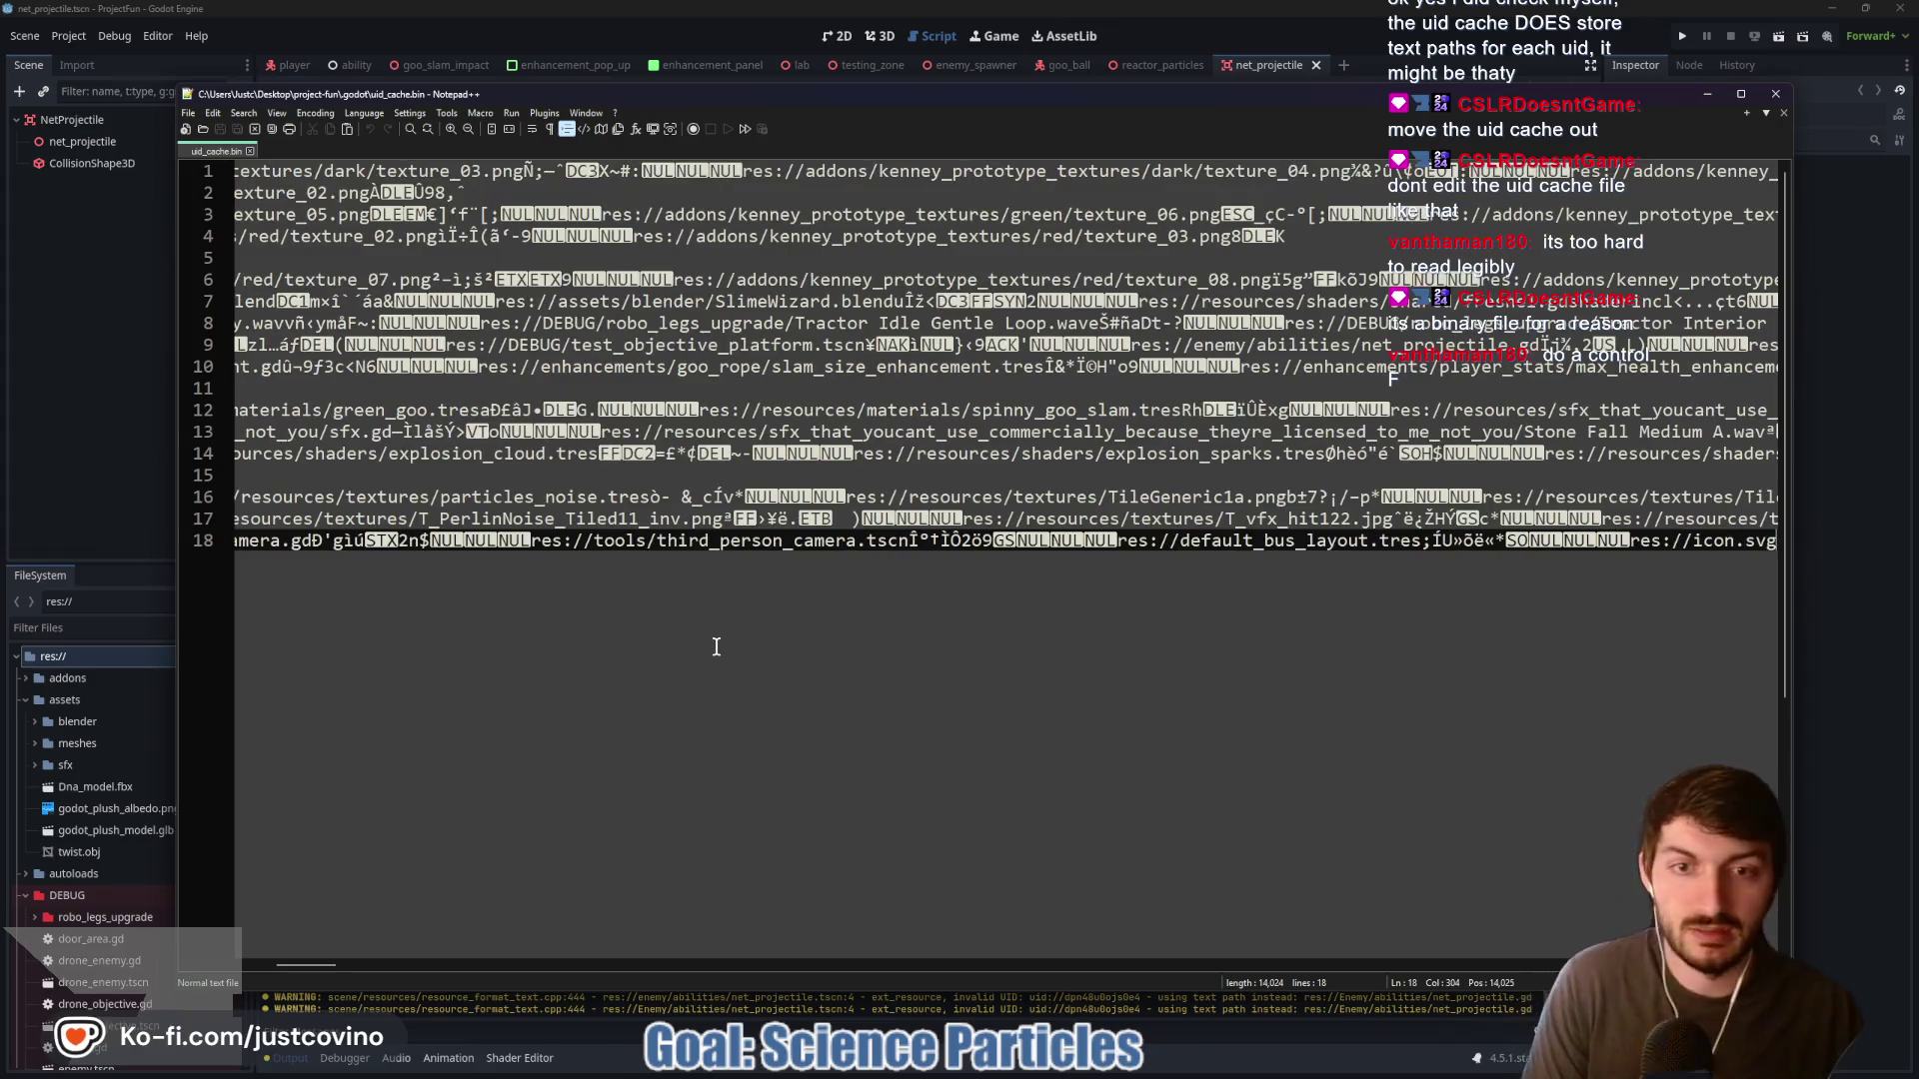
key("ctrl+f")
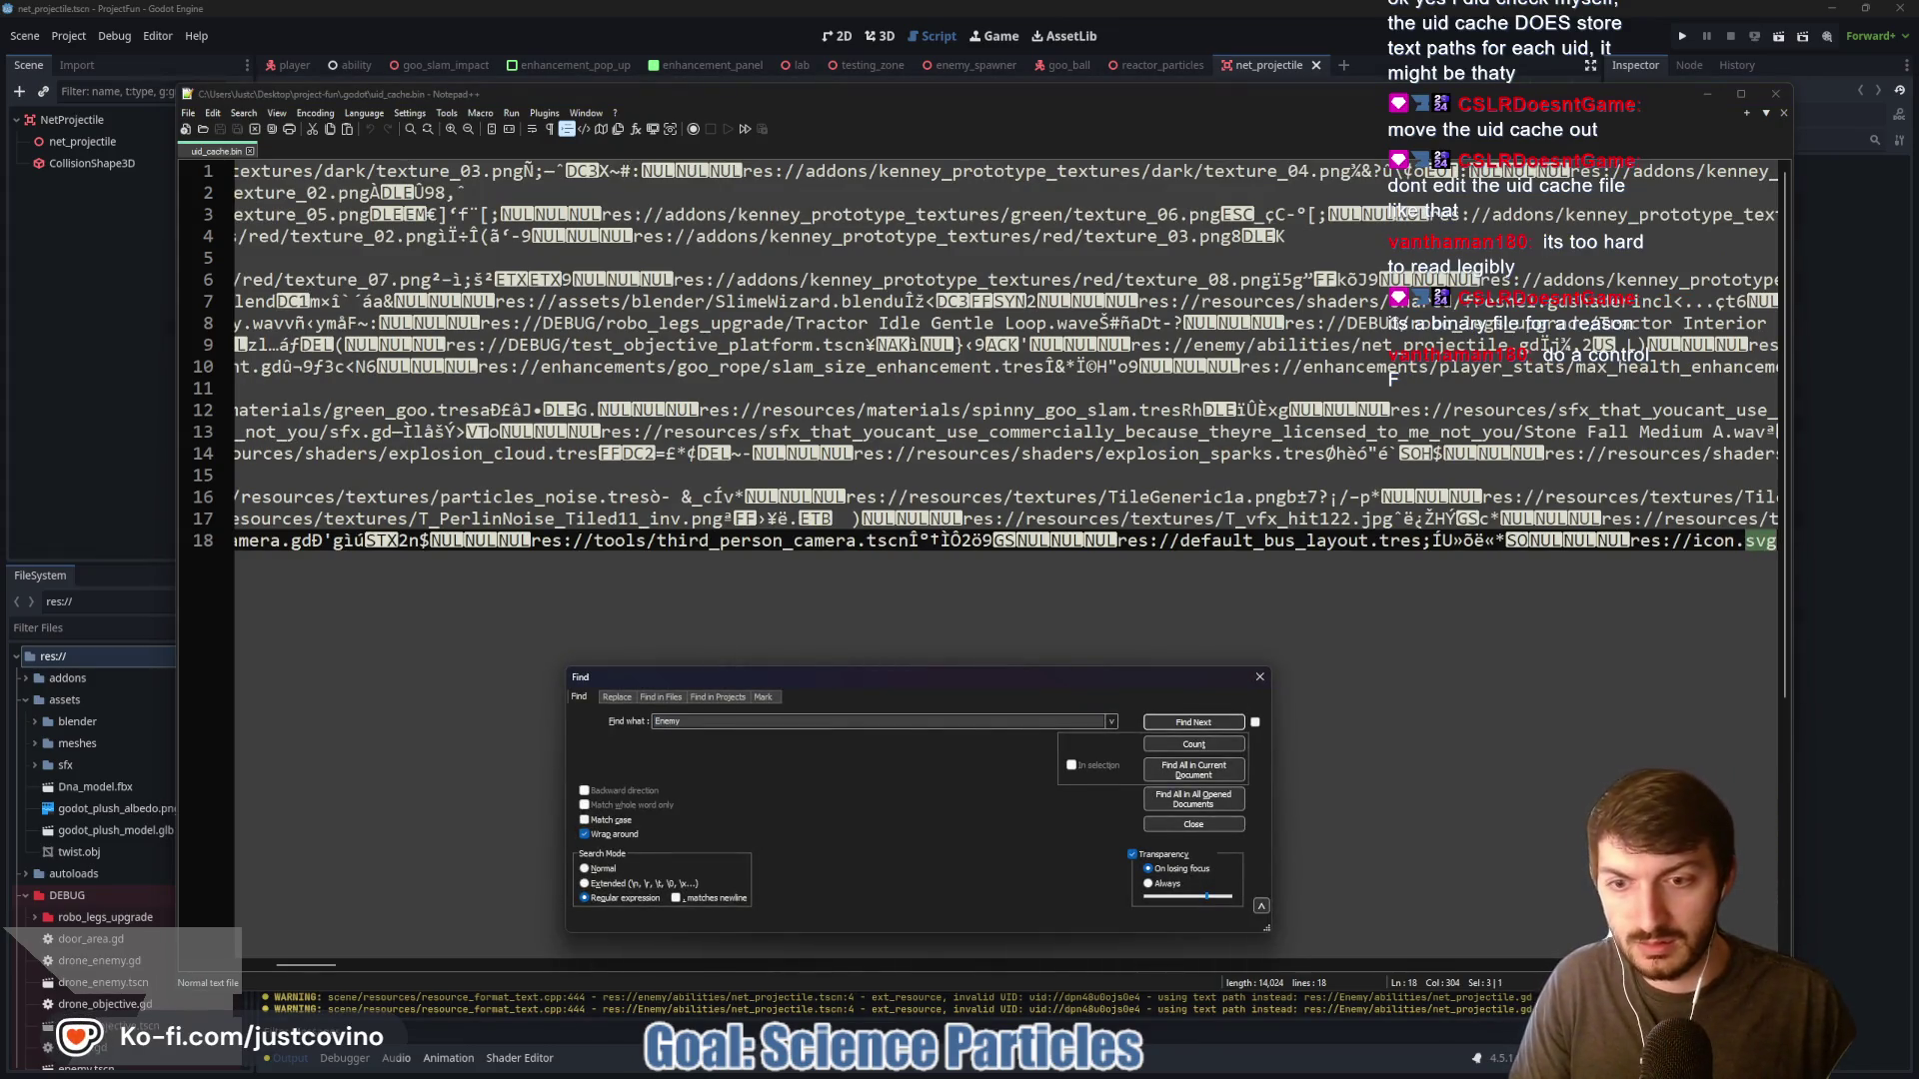
Search uid_cache.bin for 'Enemy' with Match case on, finding no matches
key("Return")
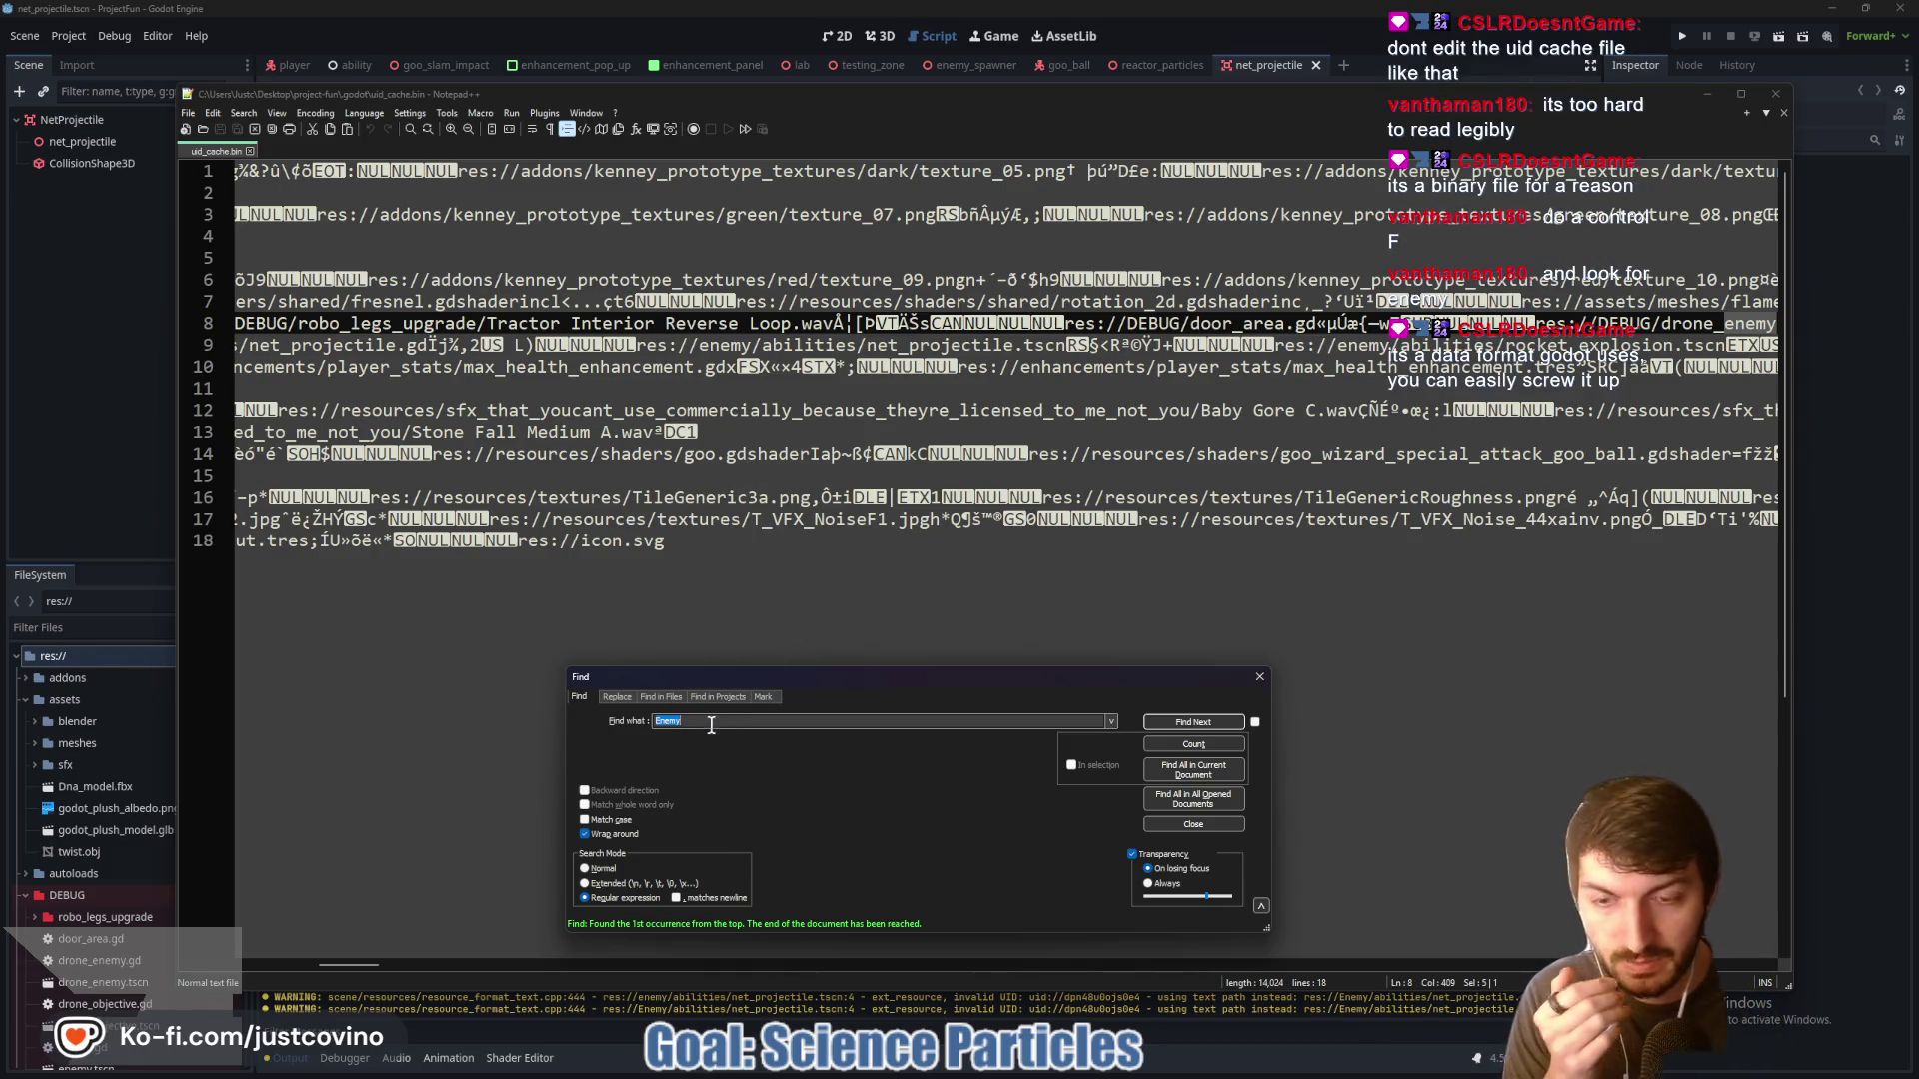
left_click(585, 819)
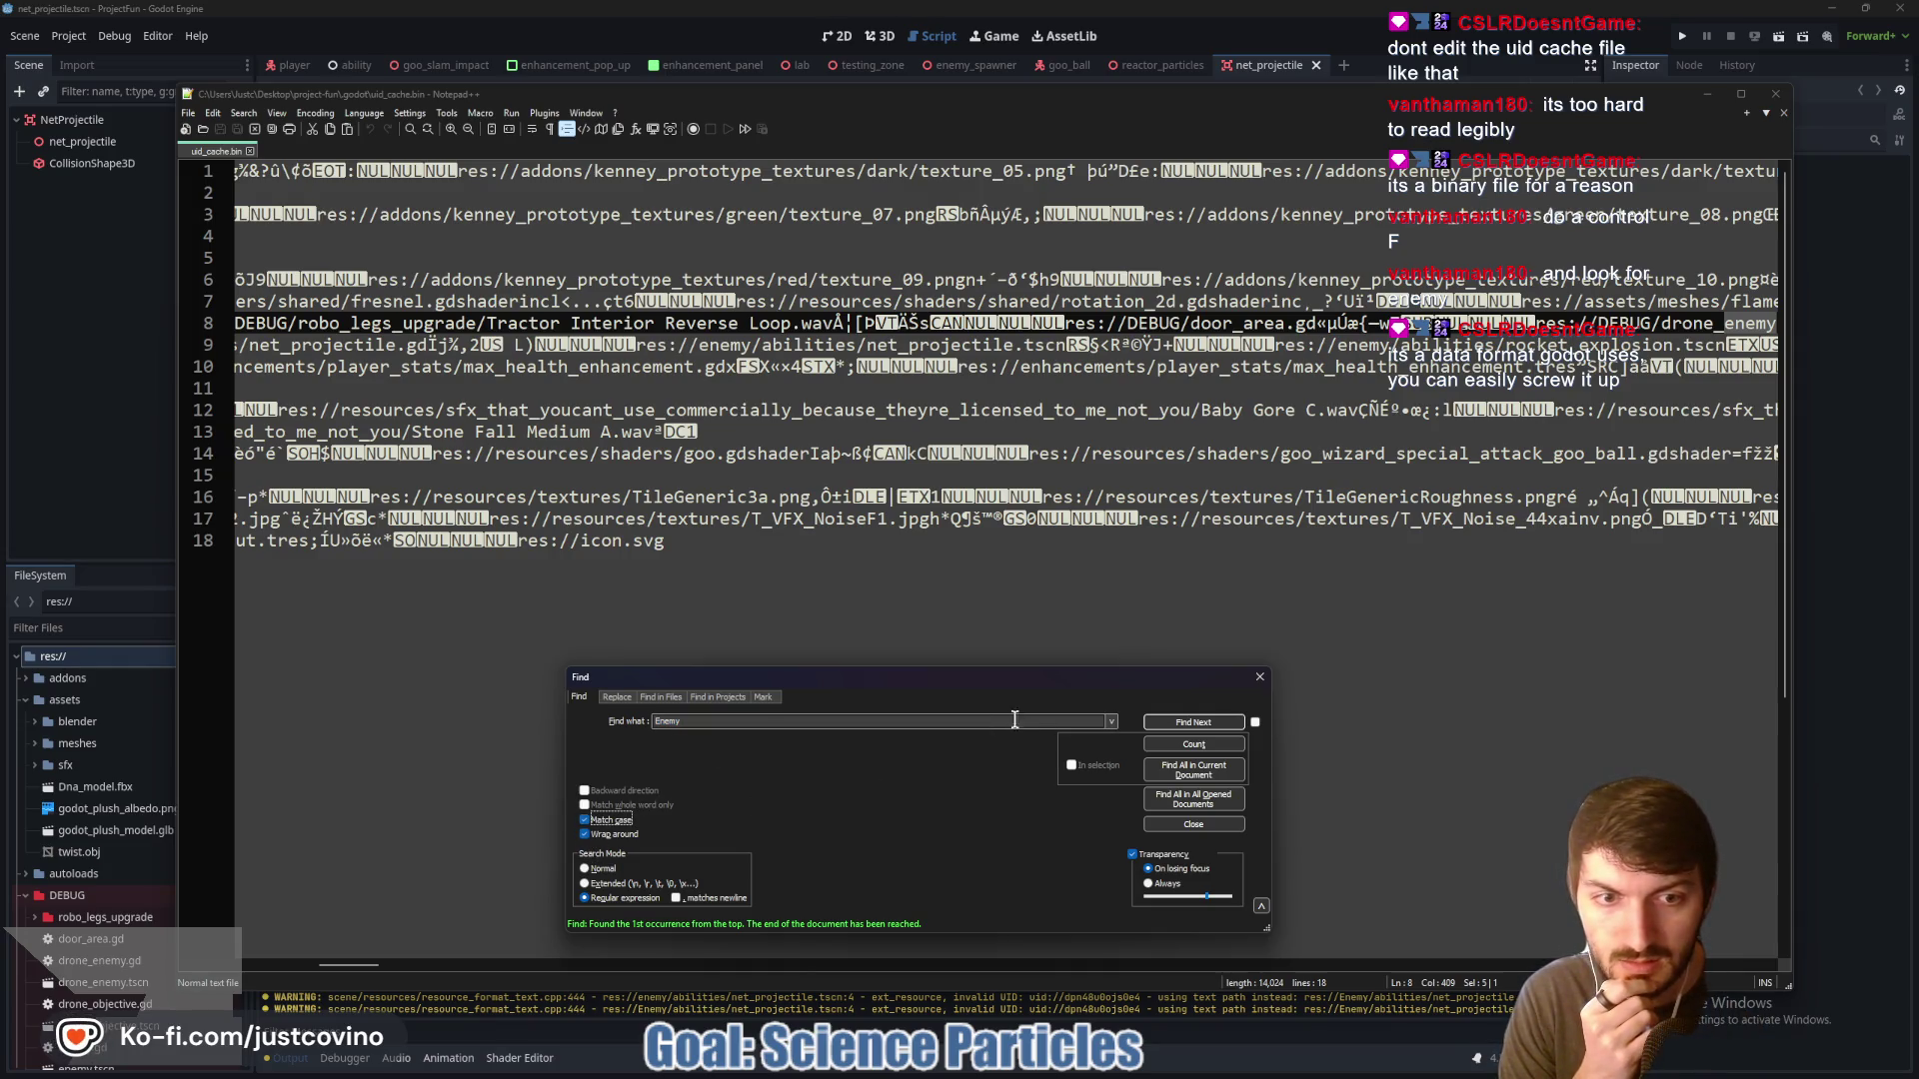
left_click(1193, 721)
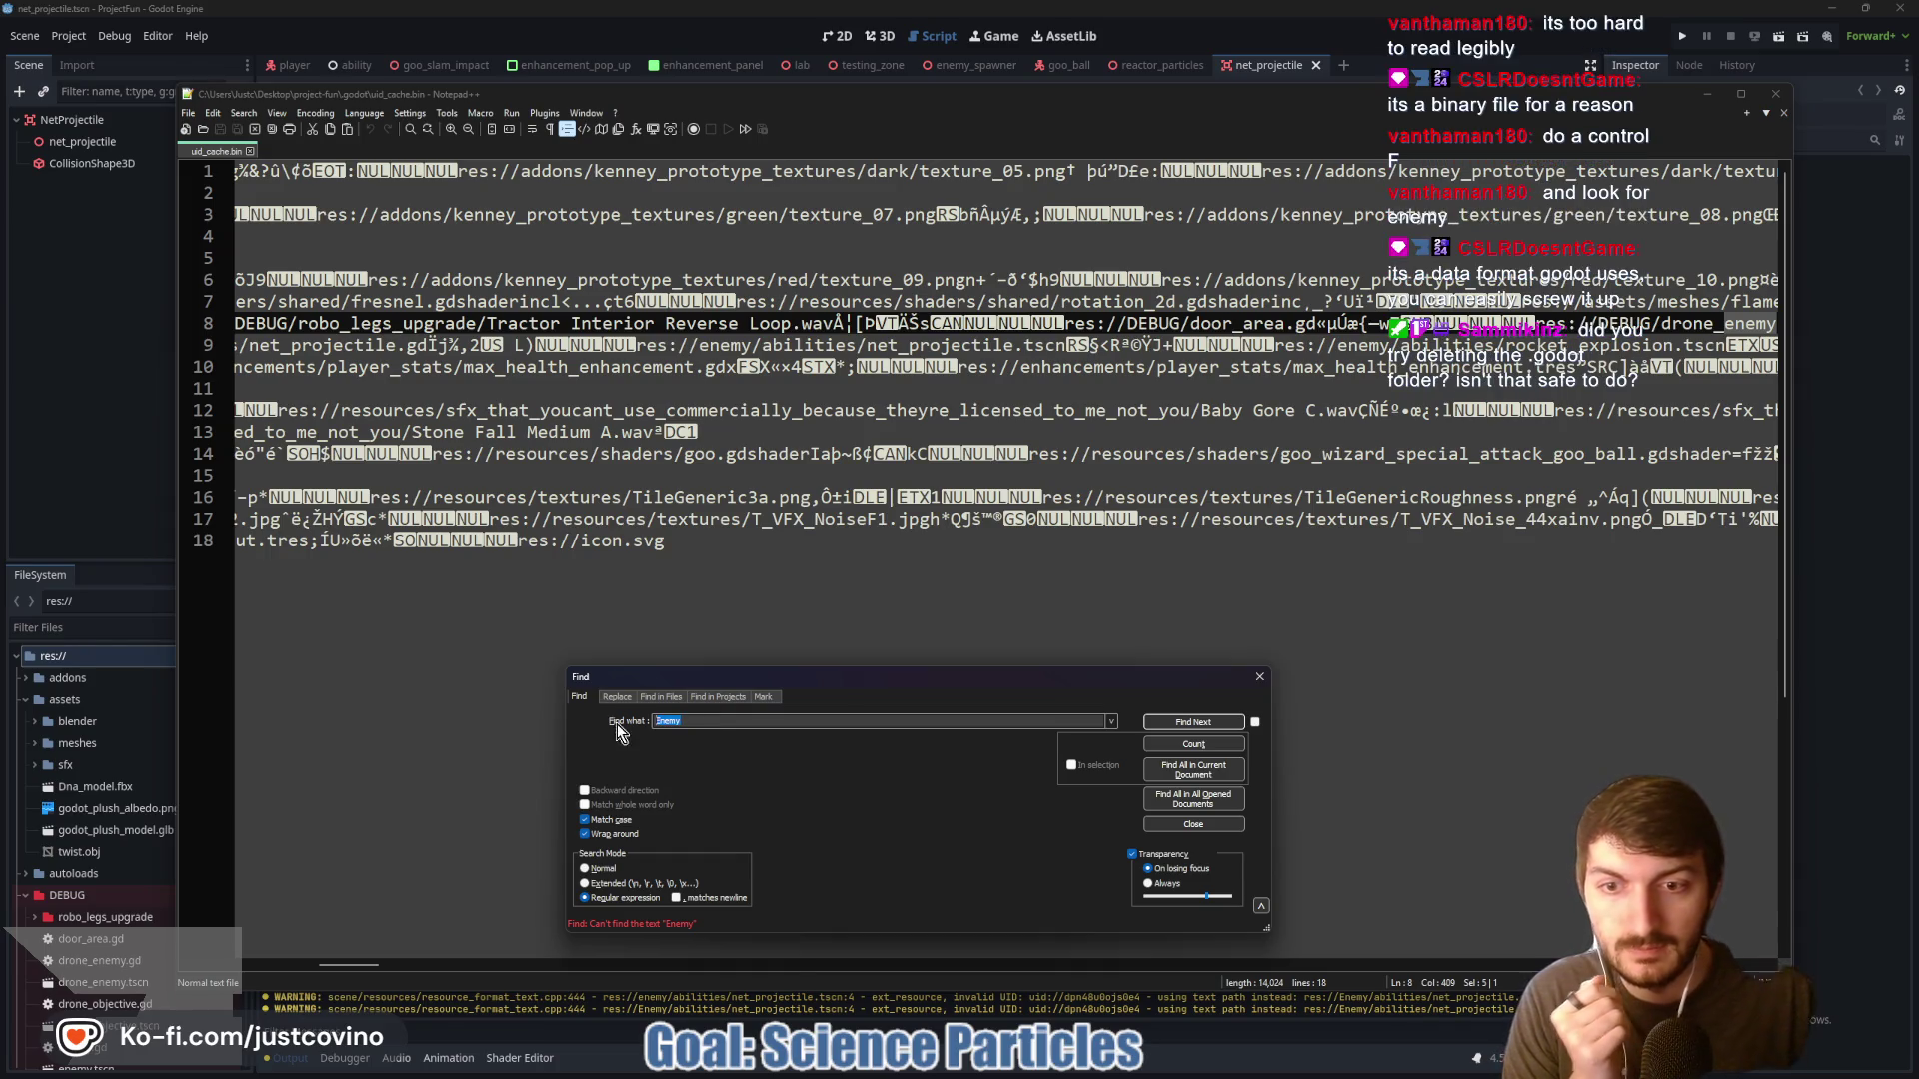
Find 'hit_box' on line 9, then close the Find dialog and Notepad++
type("hit_bo")
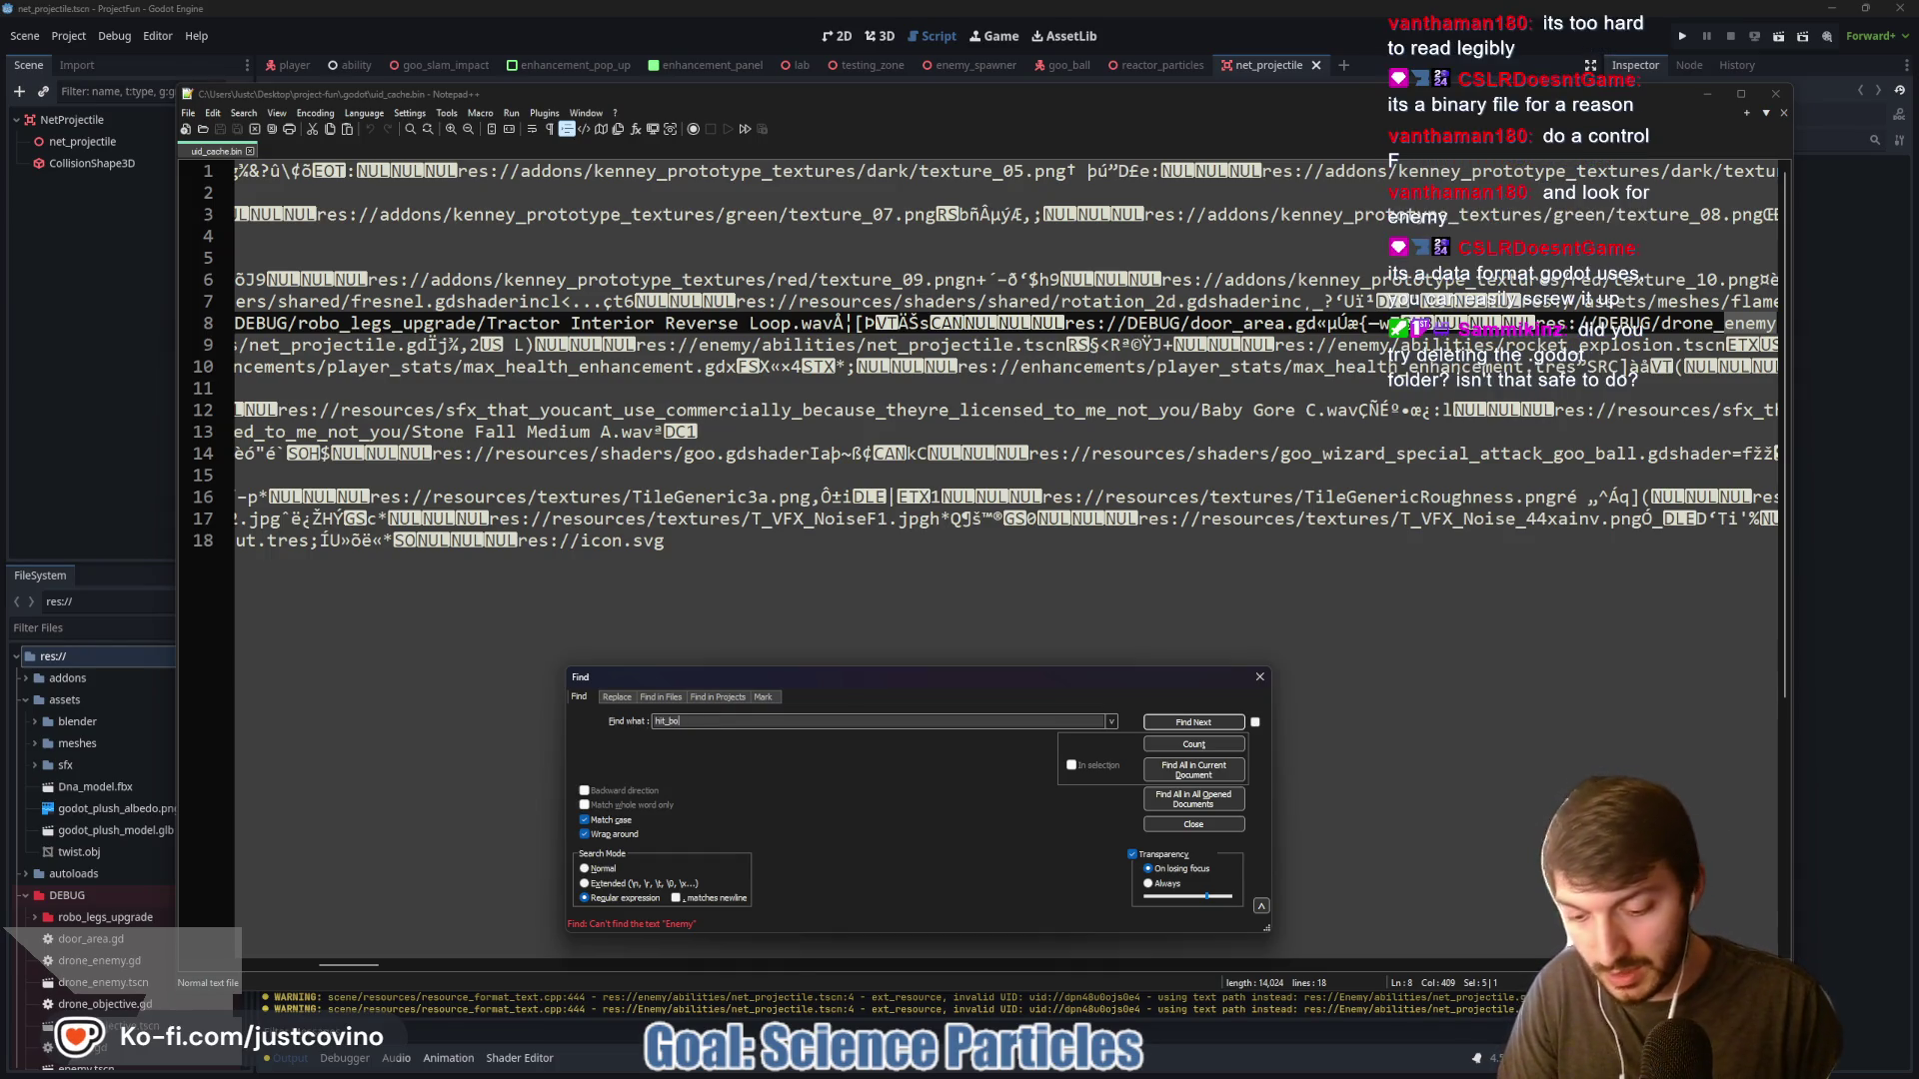
type("x")
left_click(1175, 724)
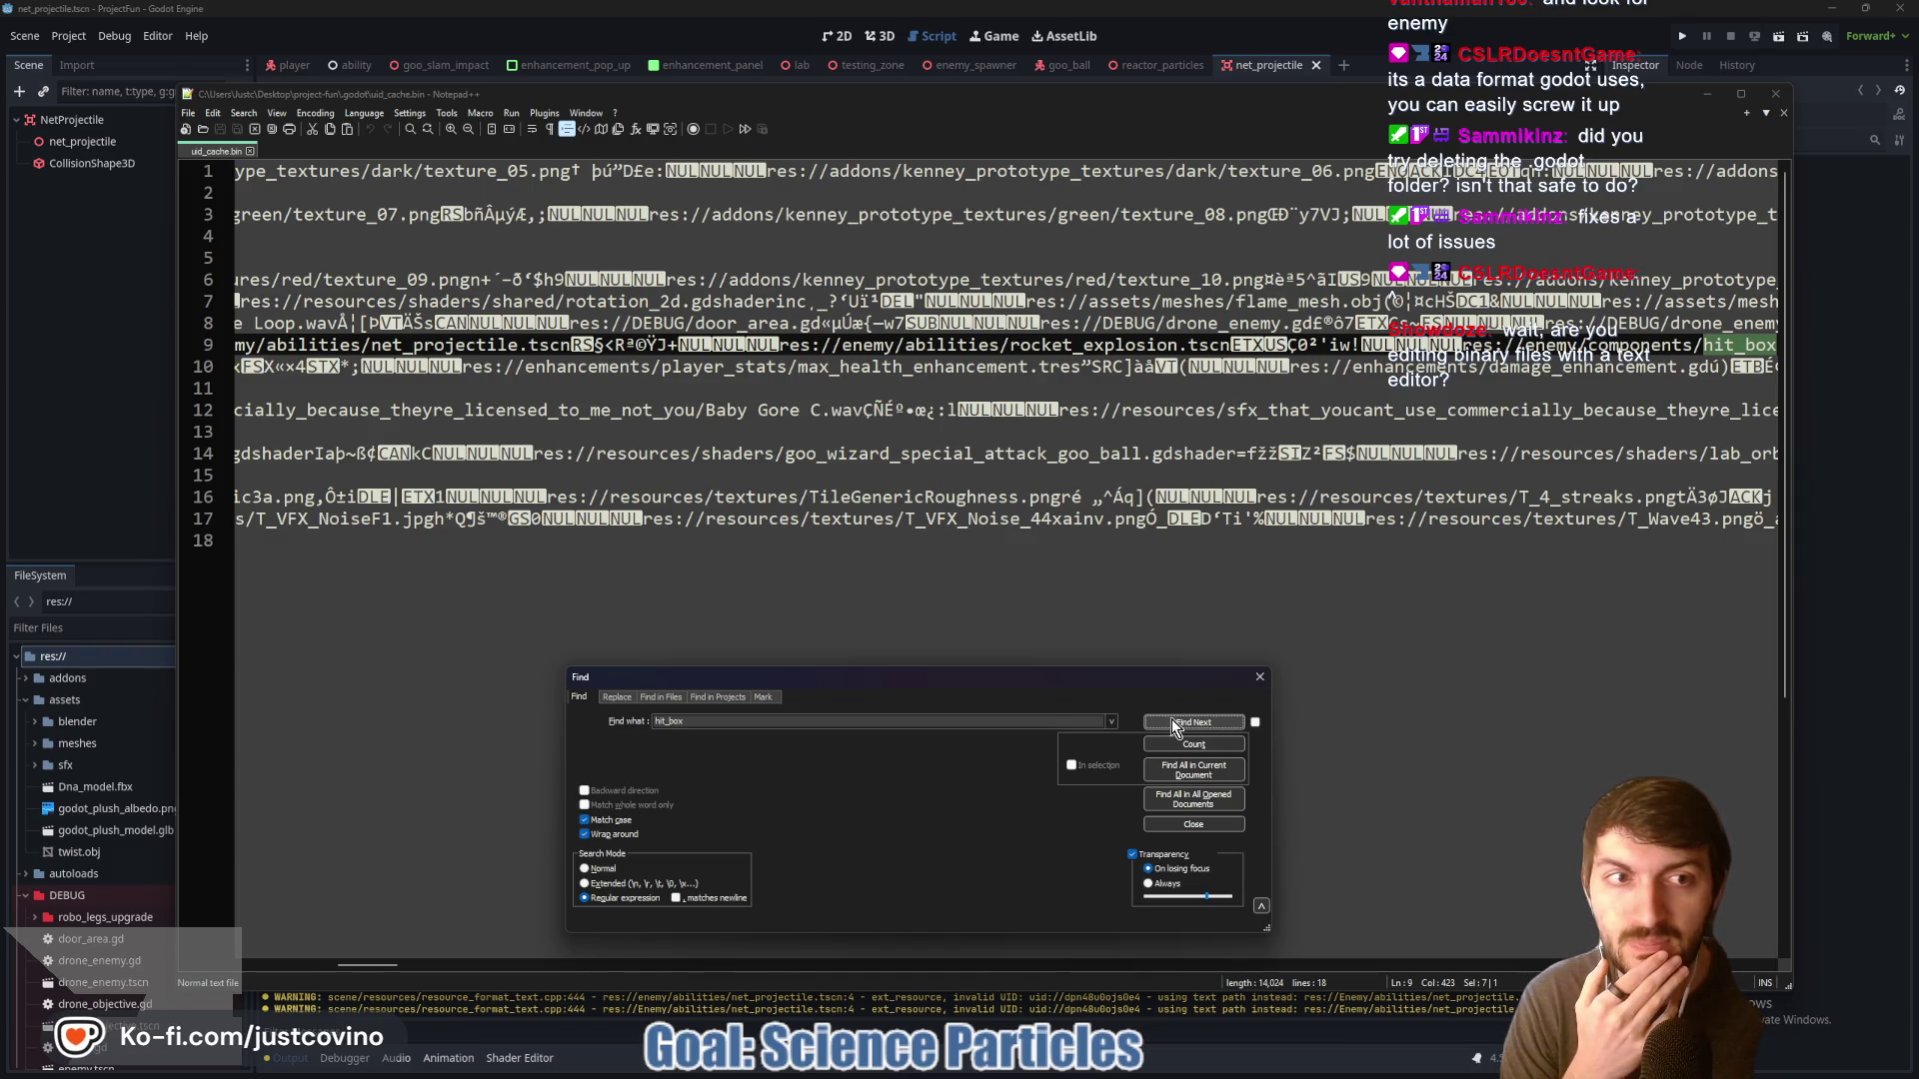
left_click(1175, 723)
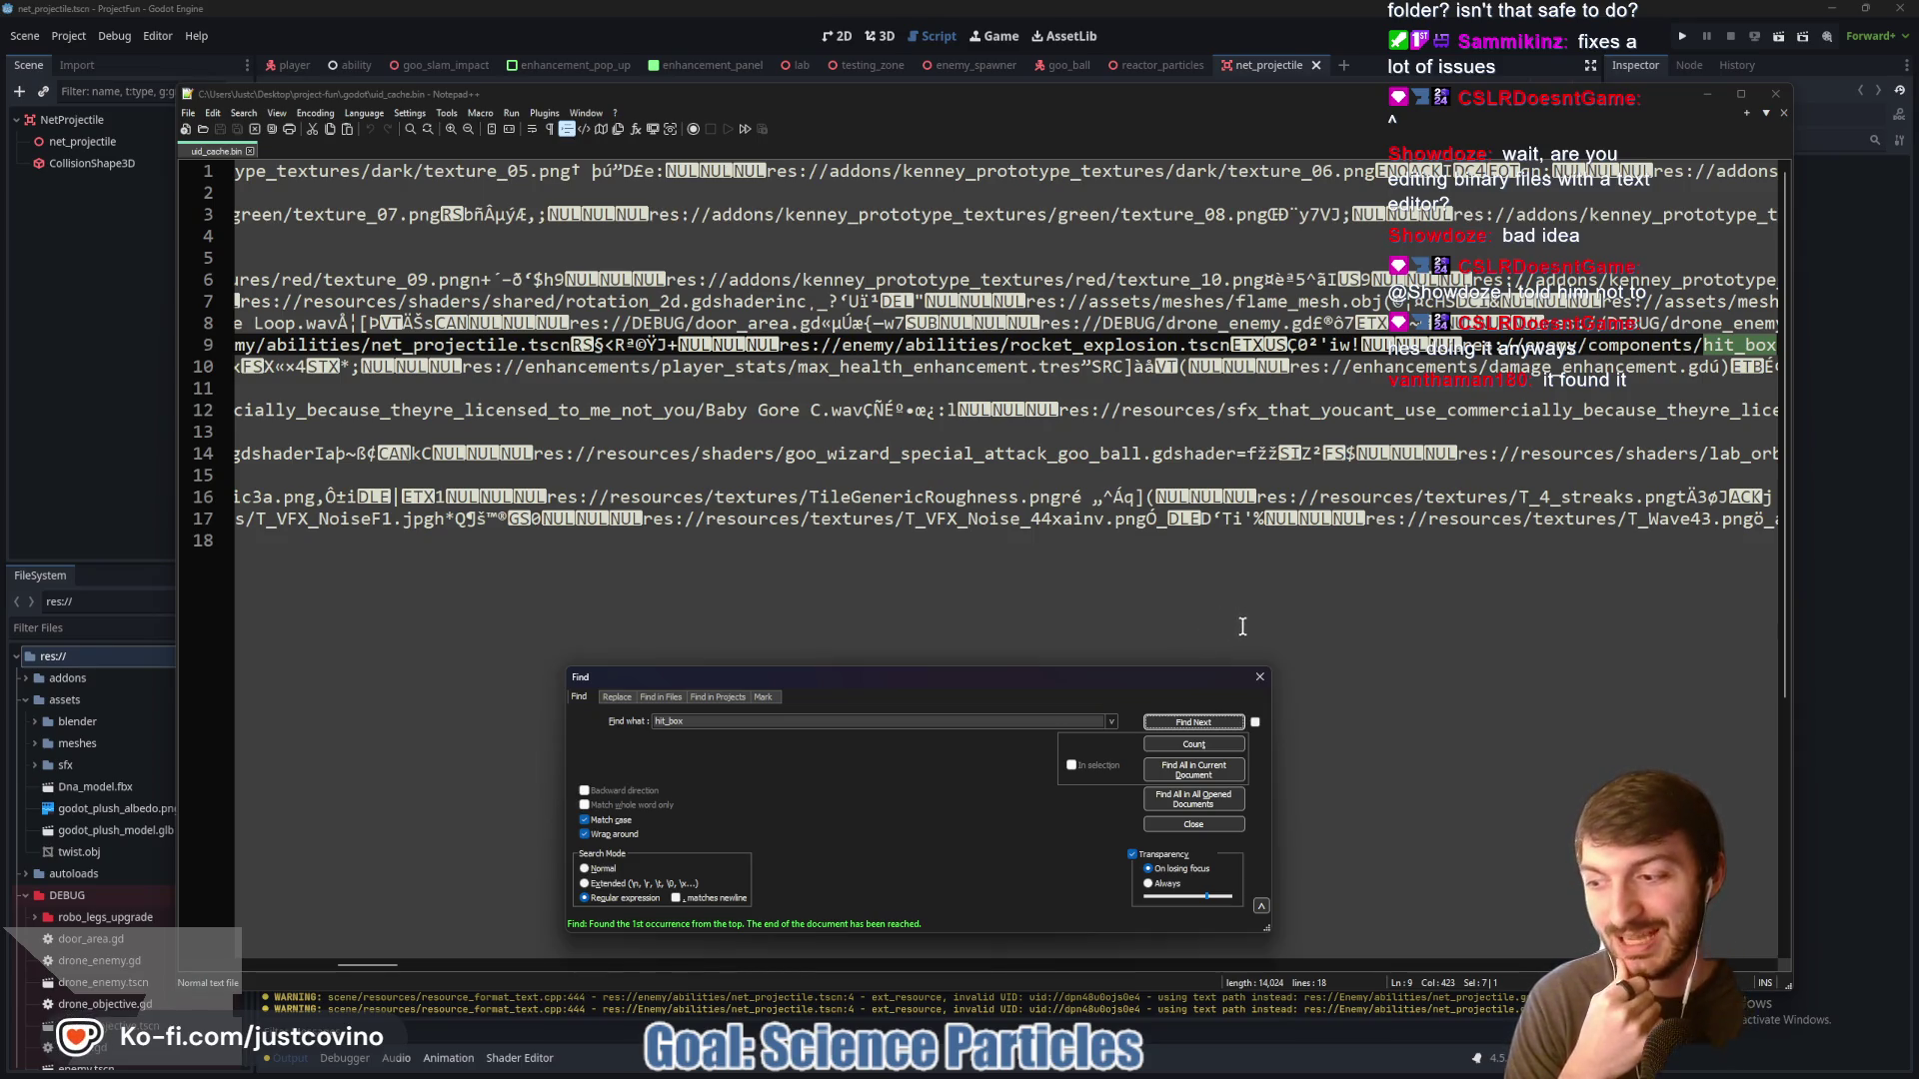
left_click(1259, 677)
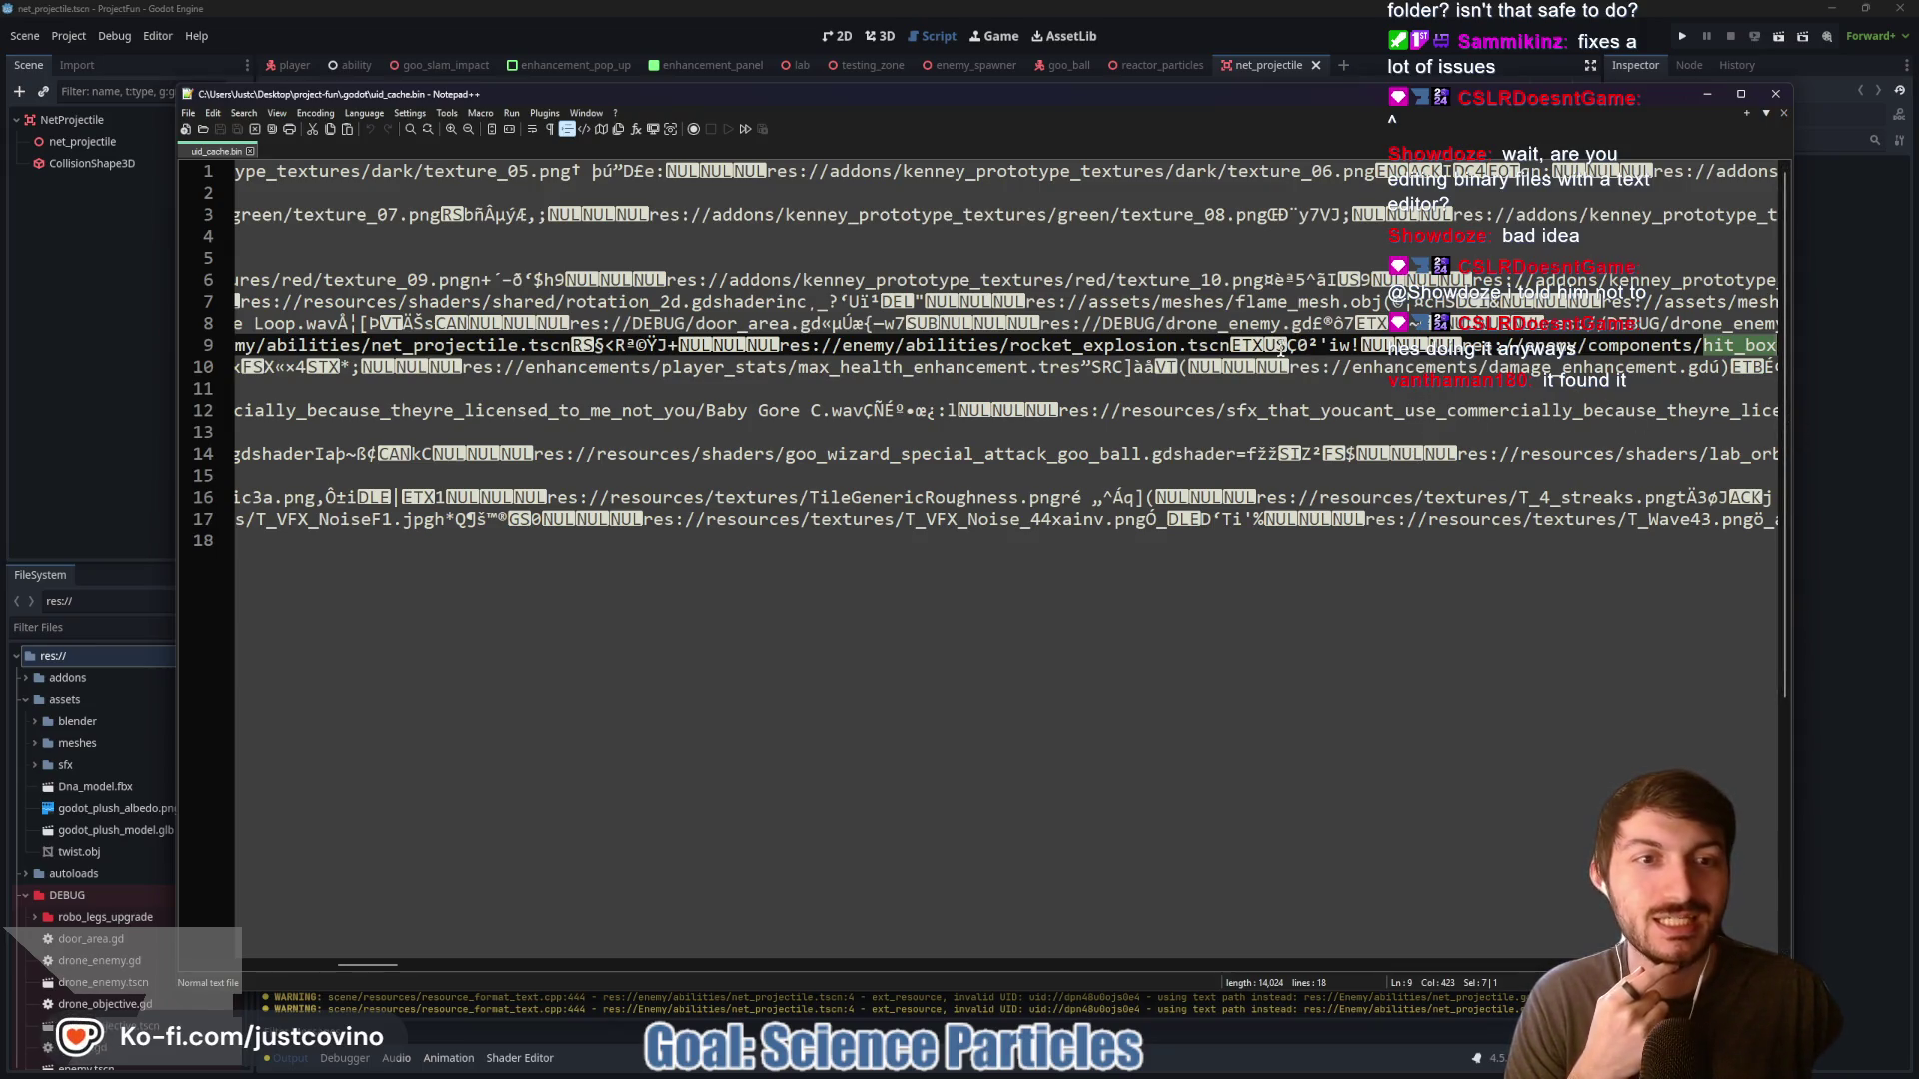
mouse_move(387, 968)
left_mouse_down()
mouse_move(416, 967)
mouse_move(306, 963)
left_mouse_up()
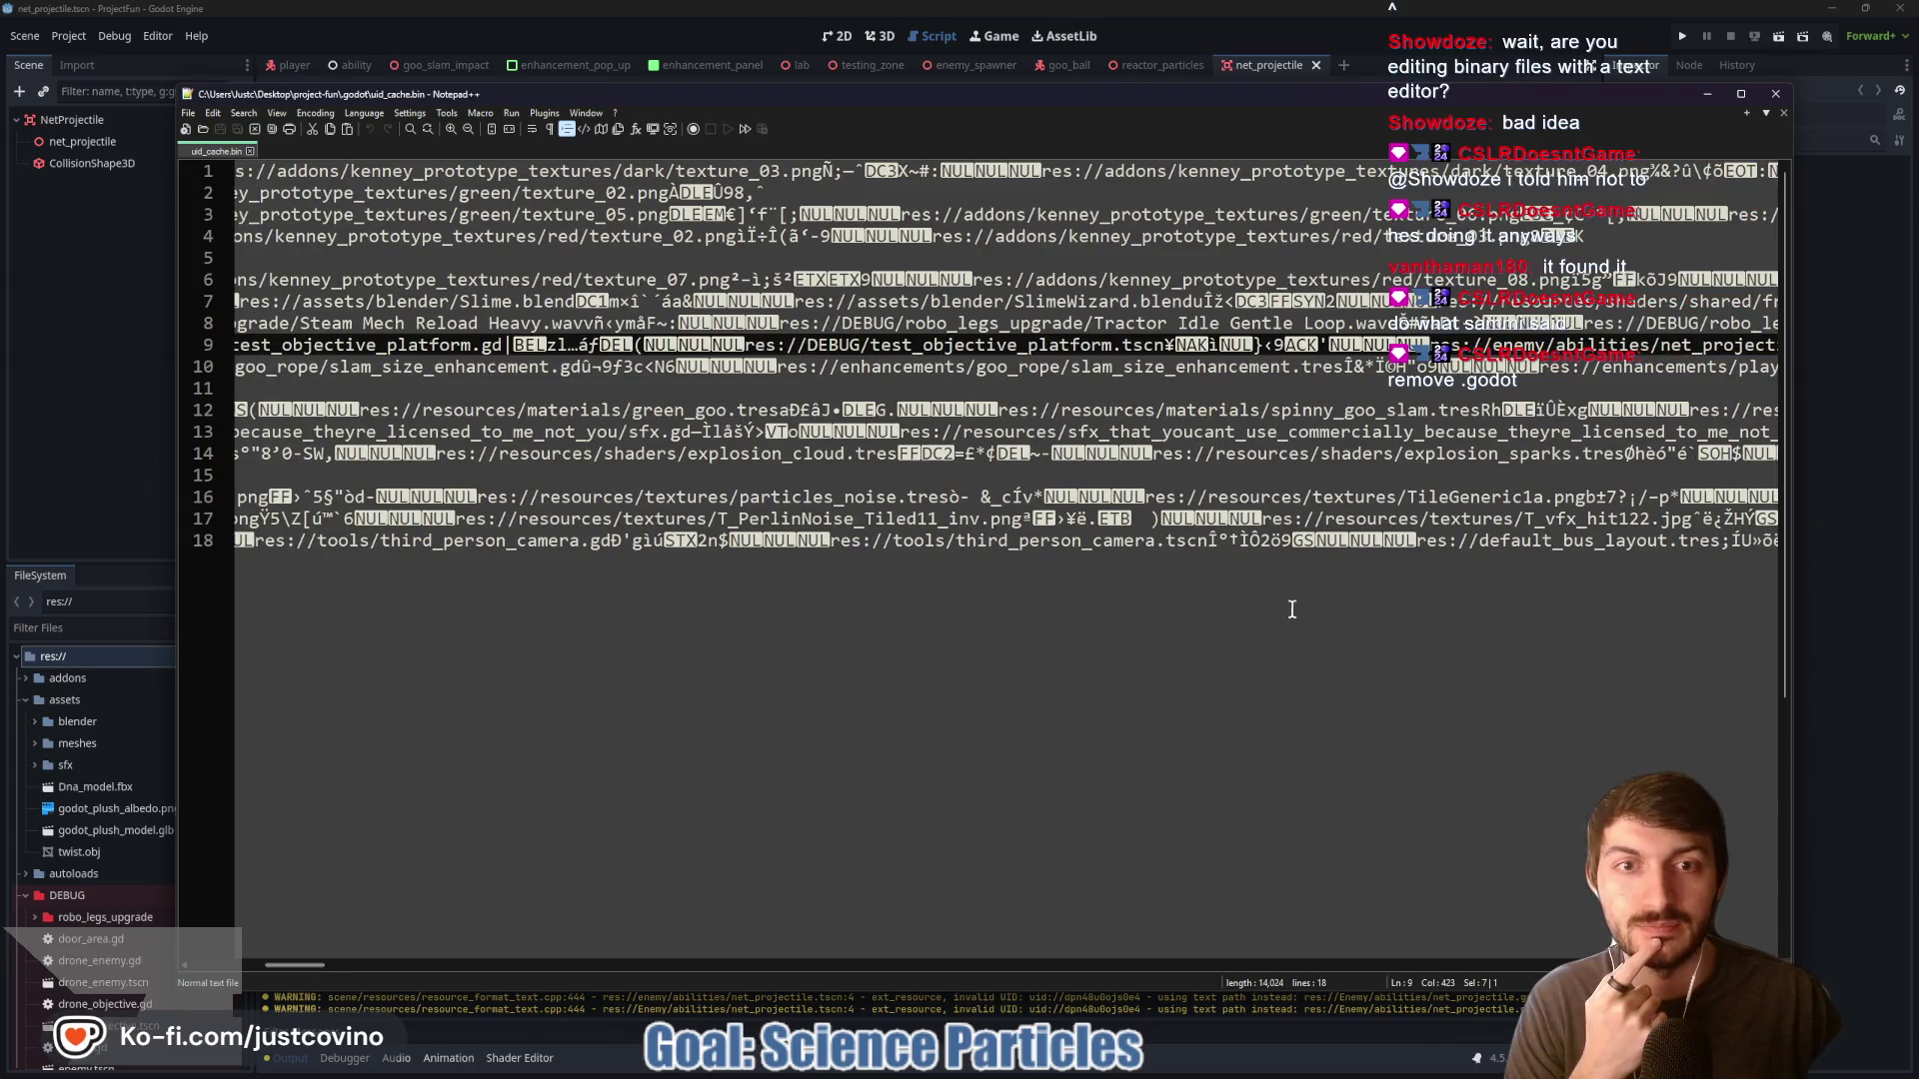
left_click(1776, 93)
Show uid_cache.bin in its containing folder from the uid search results
left_click(357, 351)
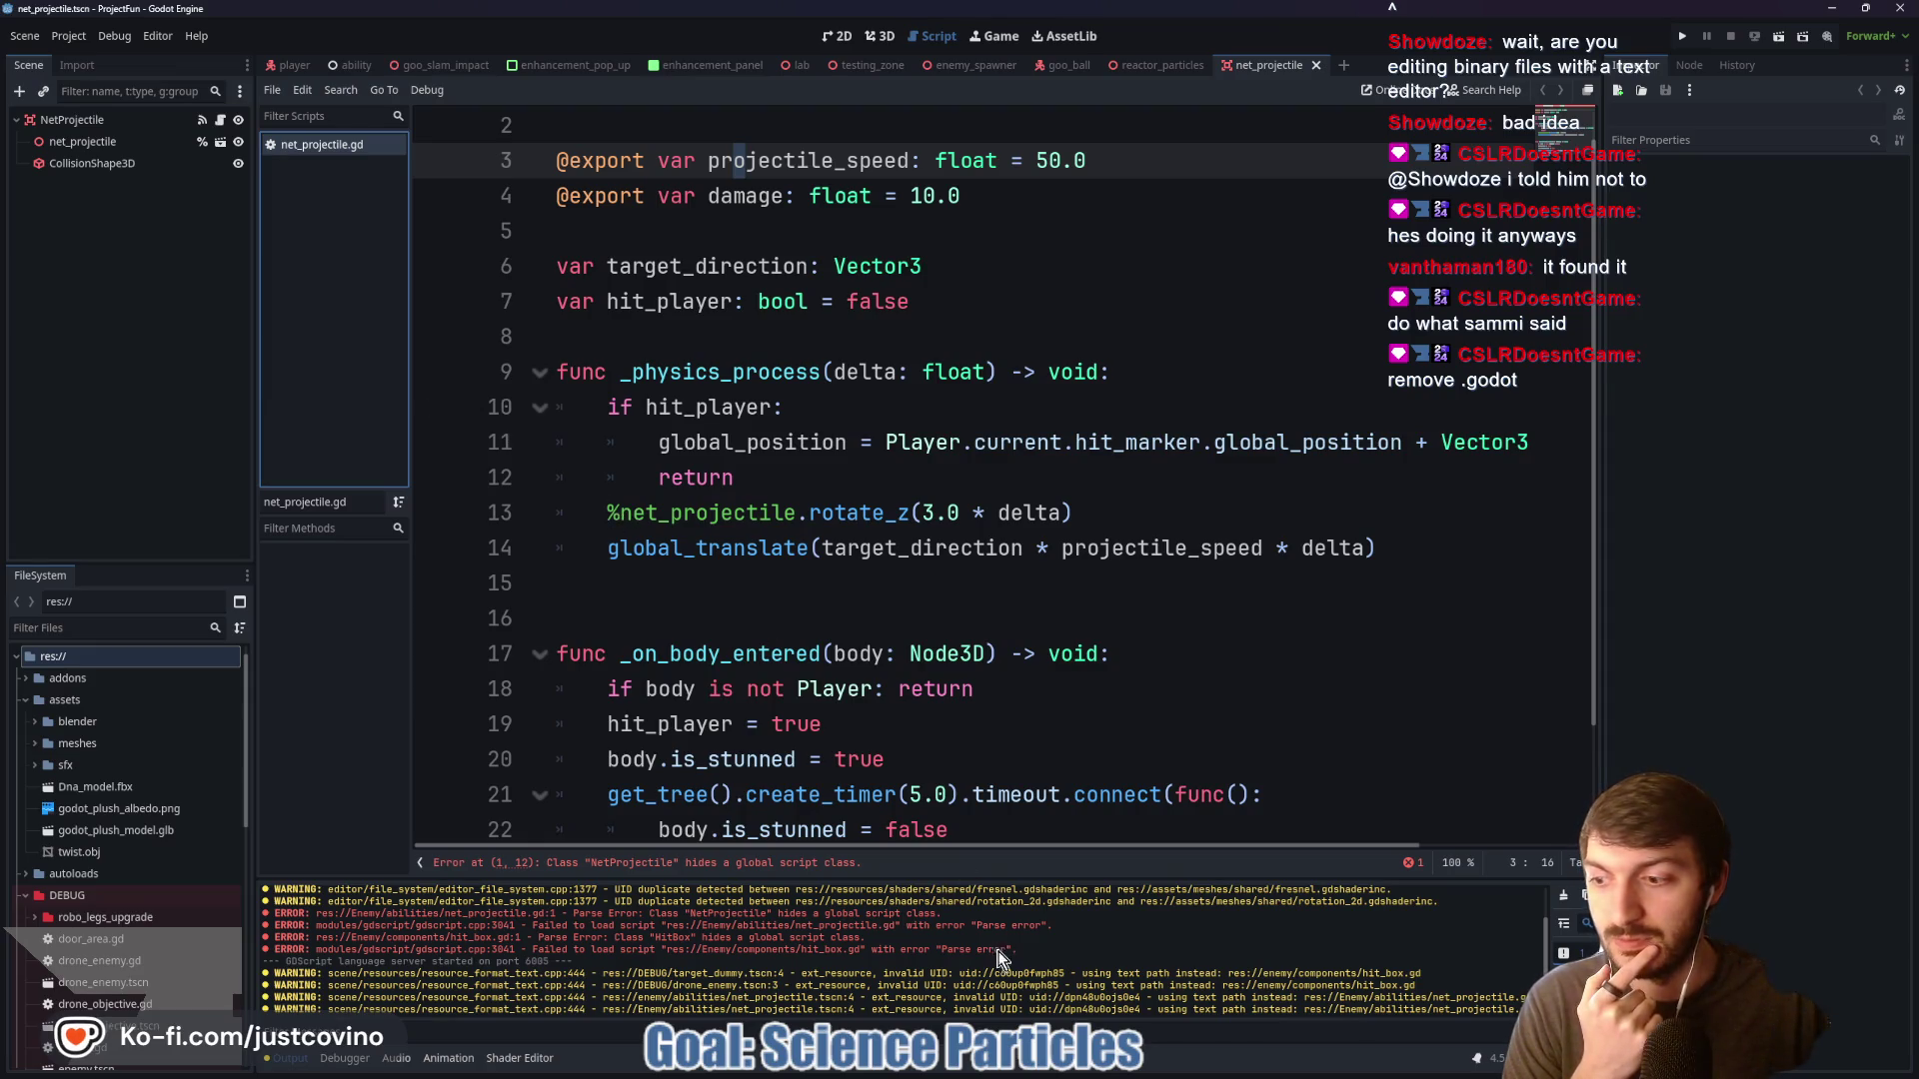
left_click(1042, 1073)
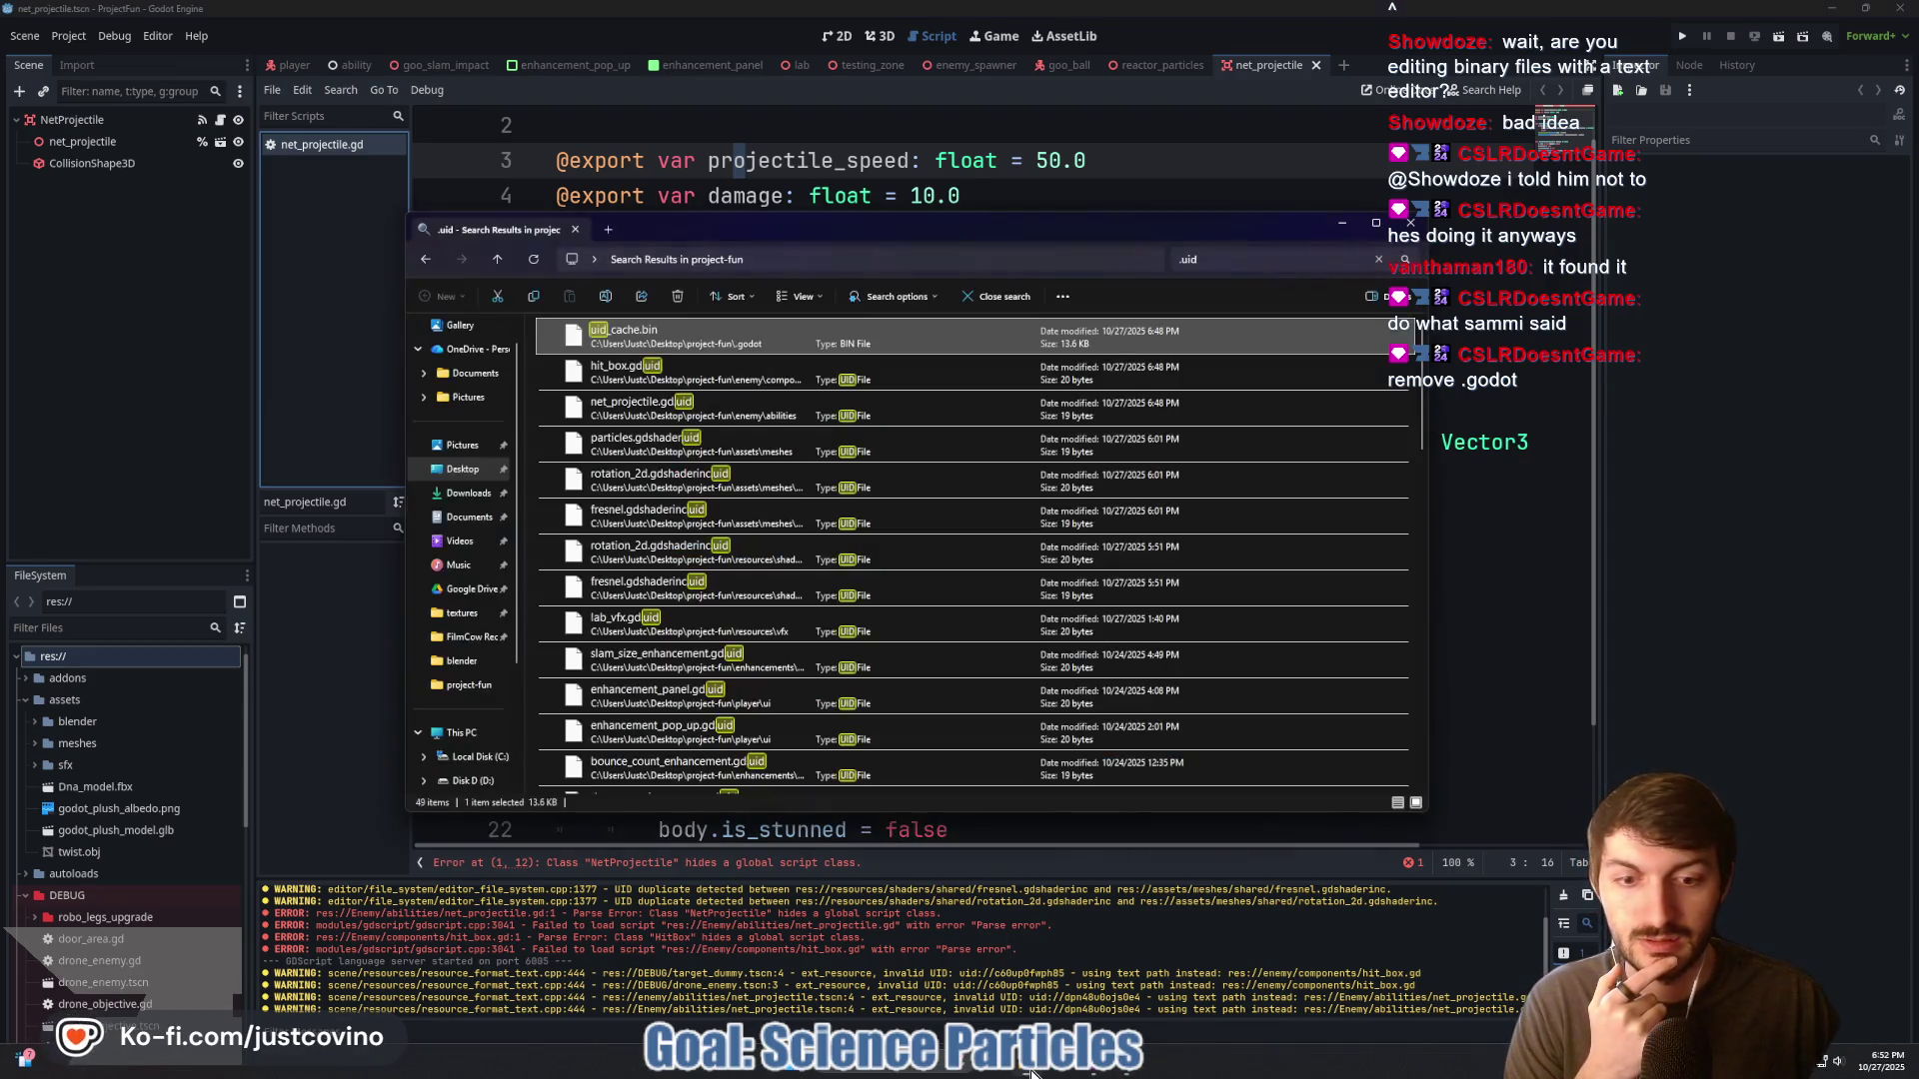
left_click(497, 262)
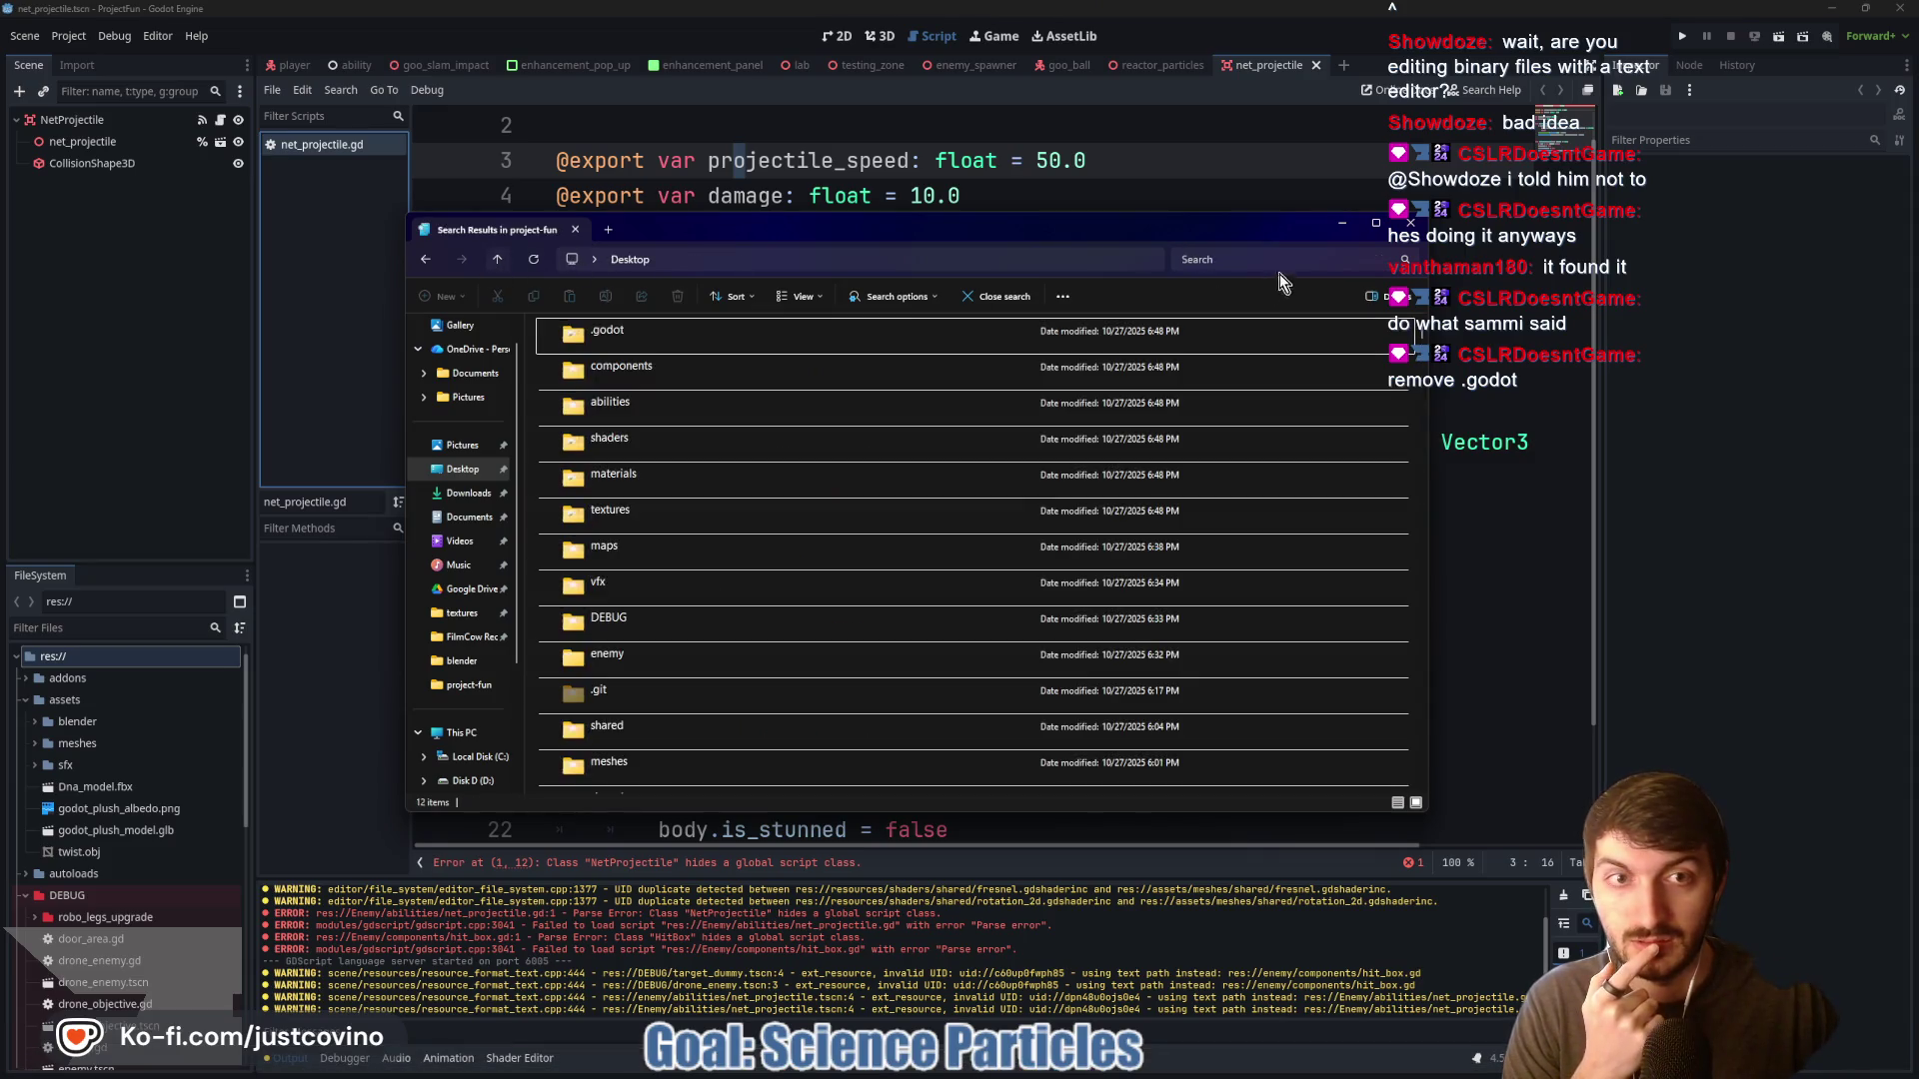
scroll(715, 595, "up", 5)
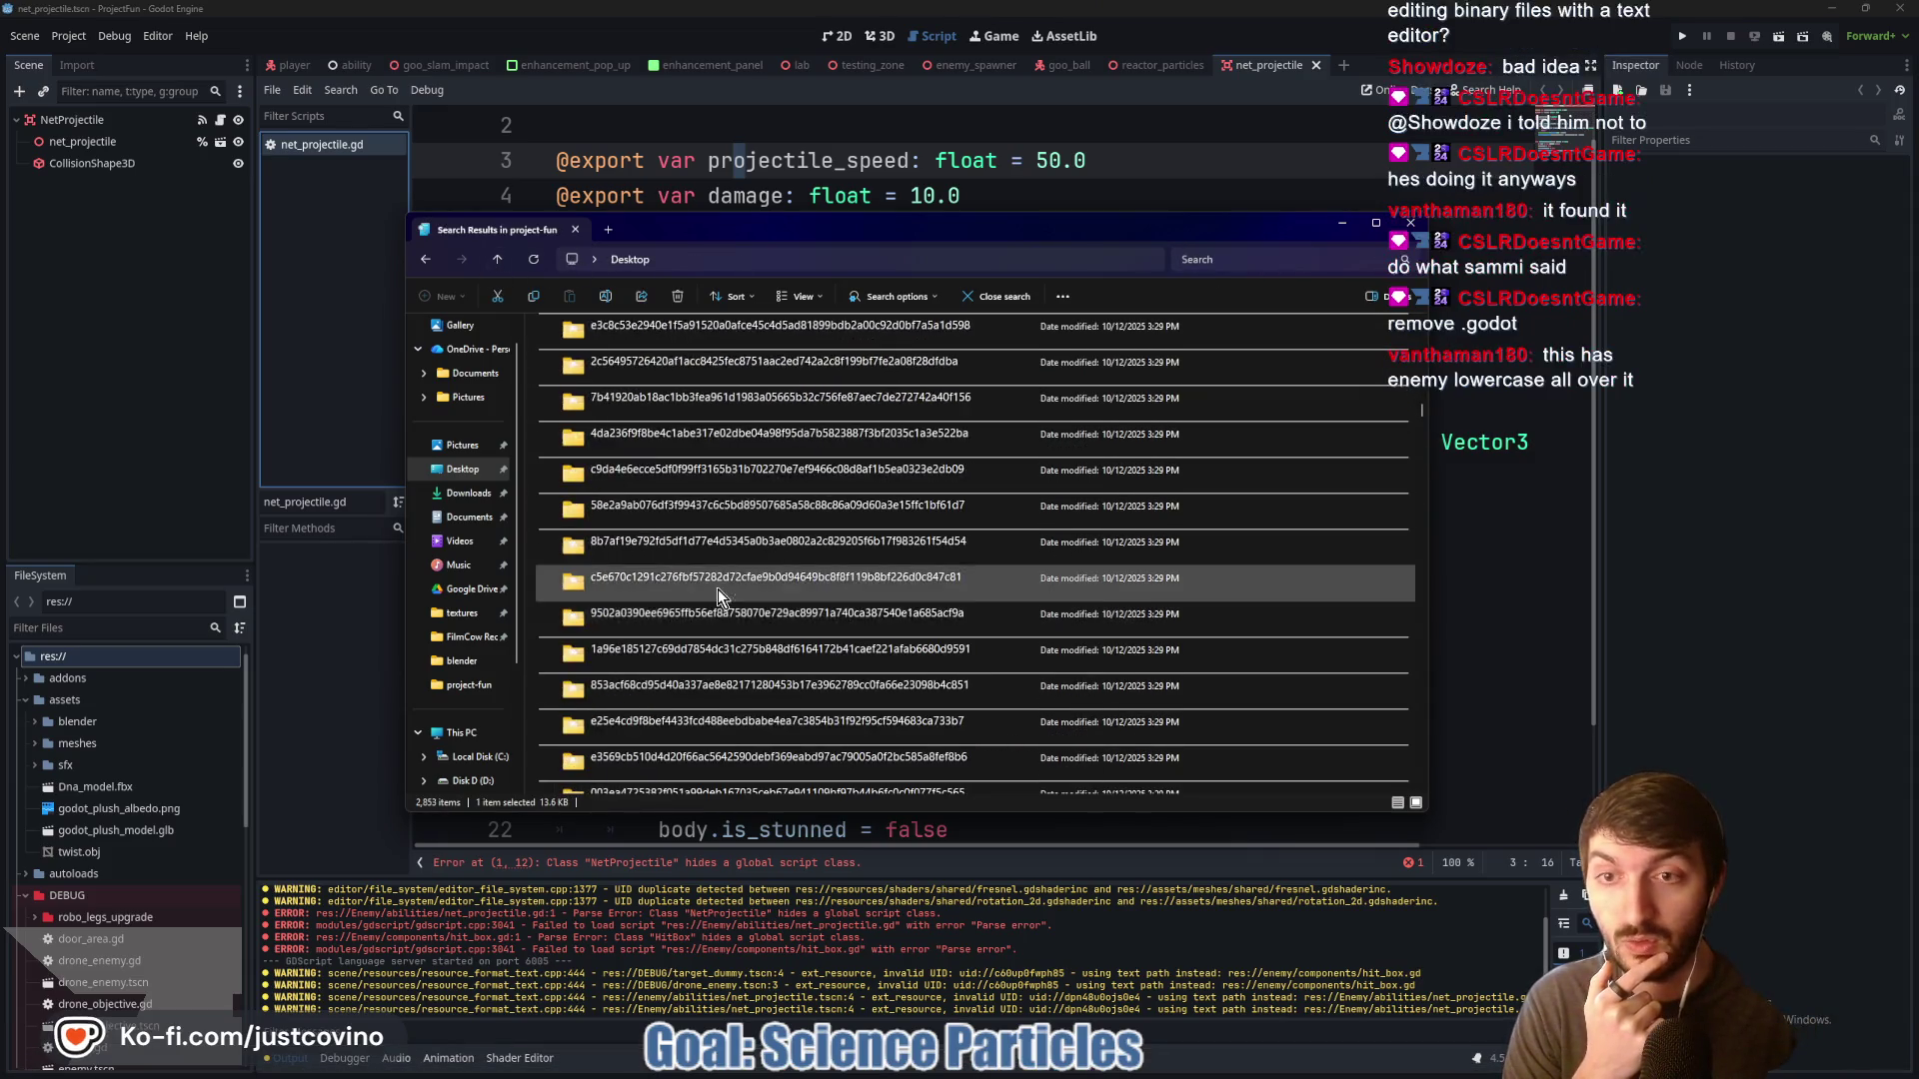
scroll(700, 590, "down", 8)
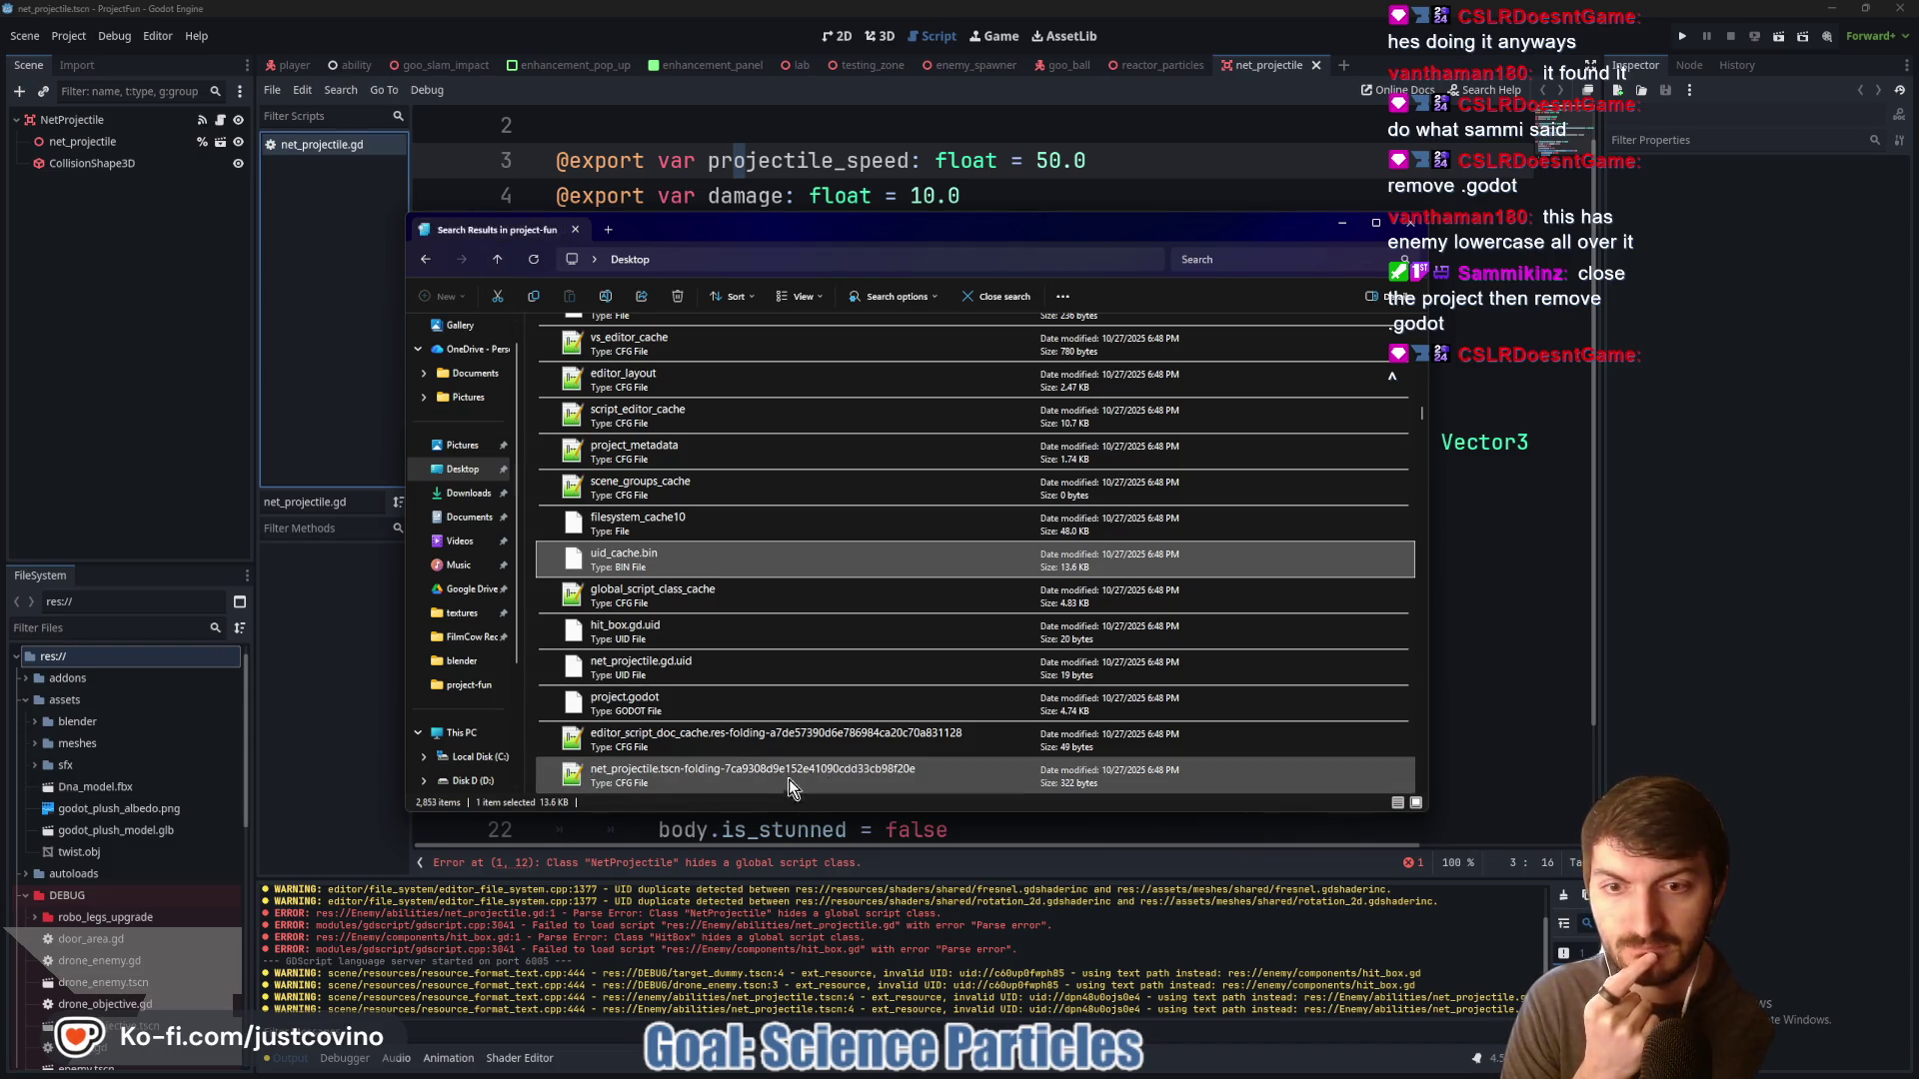
scroll(774, 760, "down", 2)
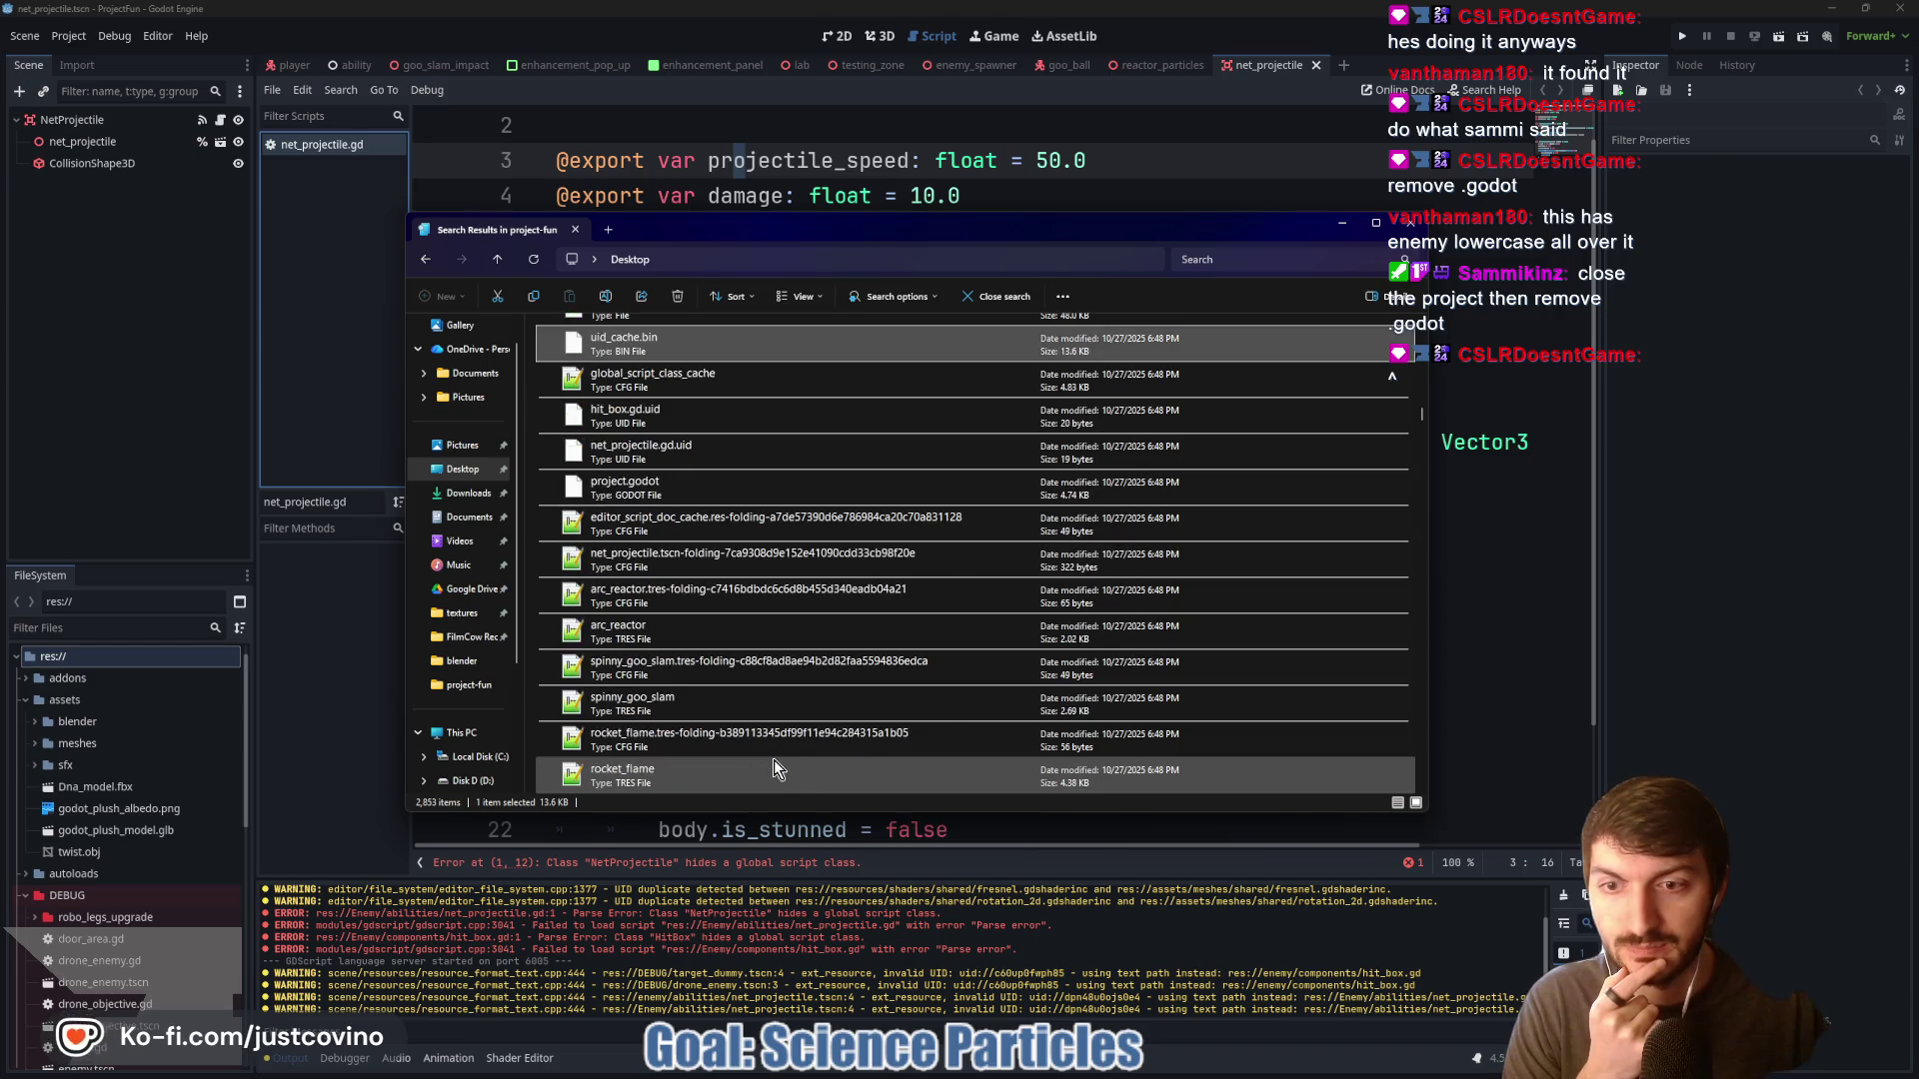
Leave the search results and open the project-fun folder on the Desktop
left_click(502, 262)
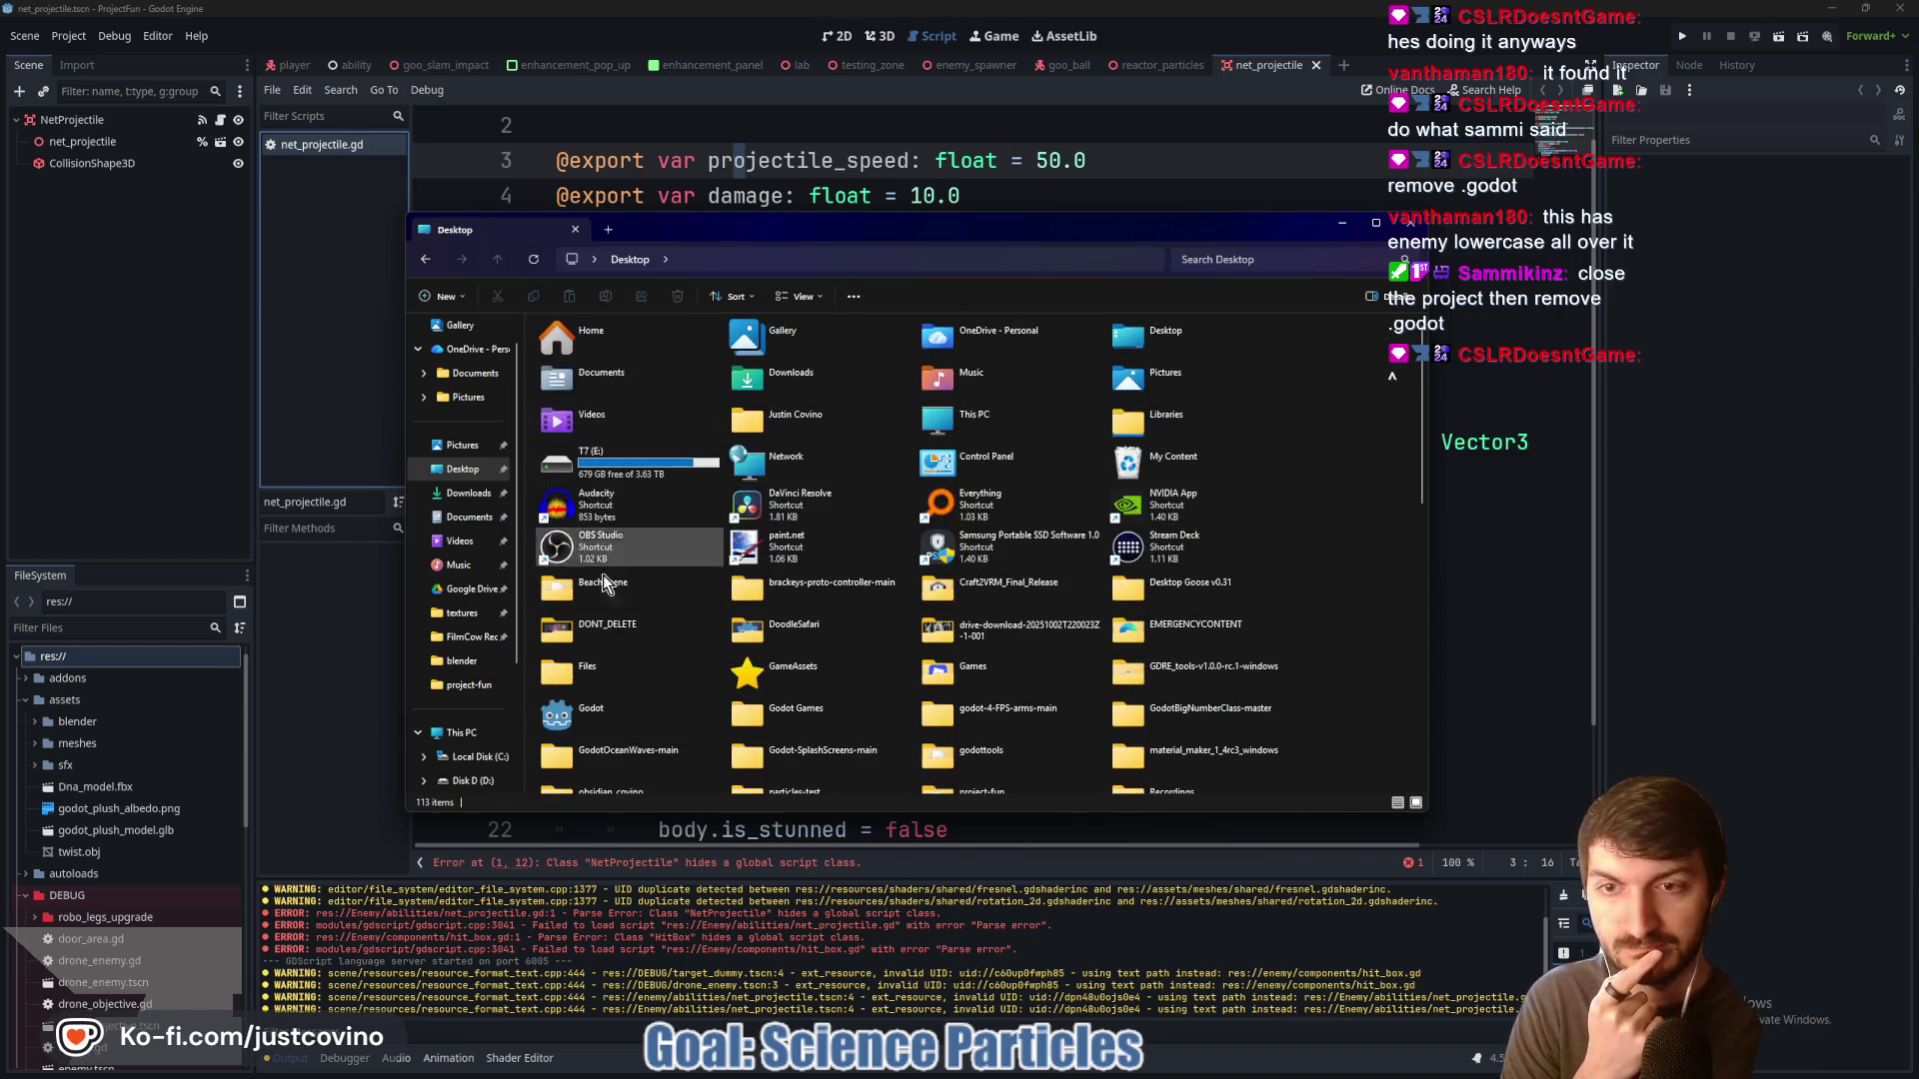
left_click(461, 472)
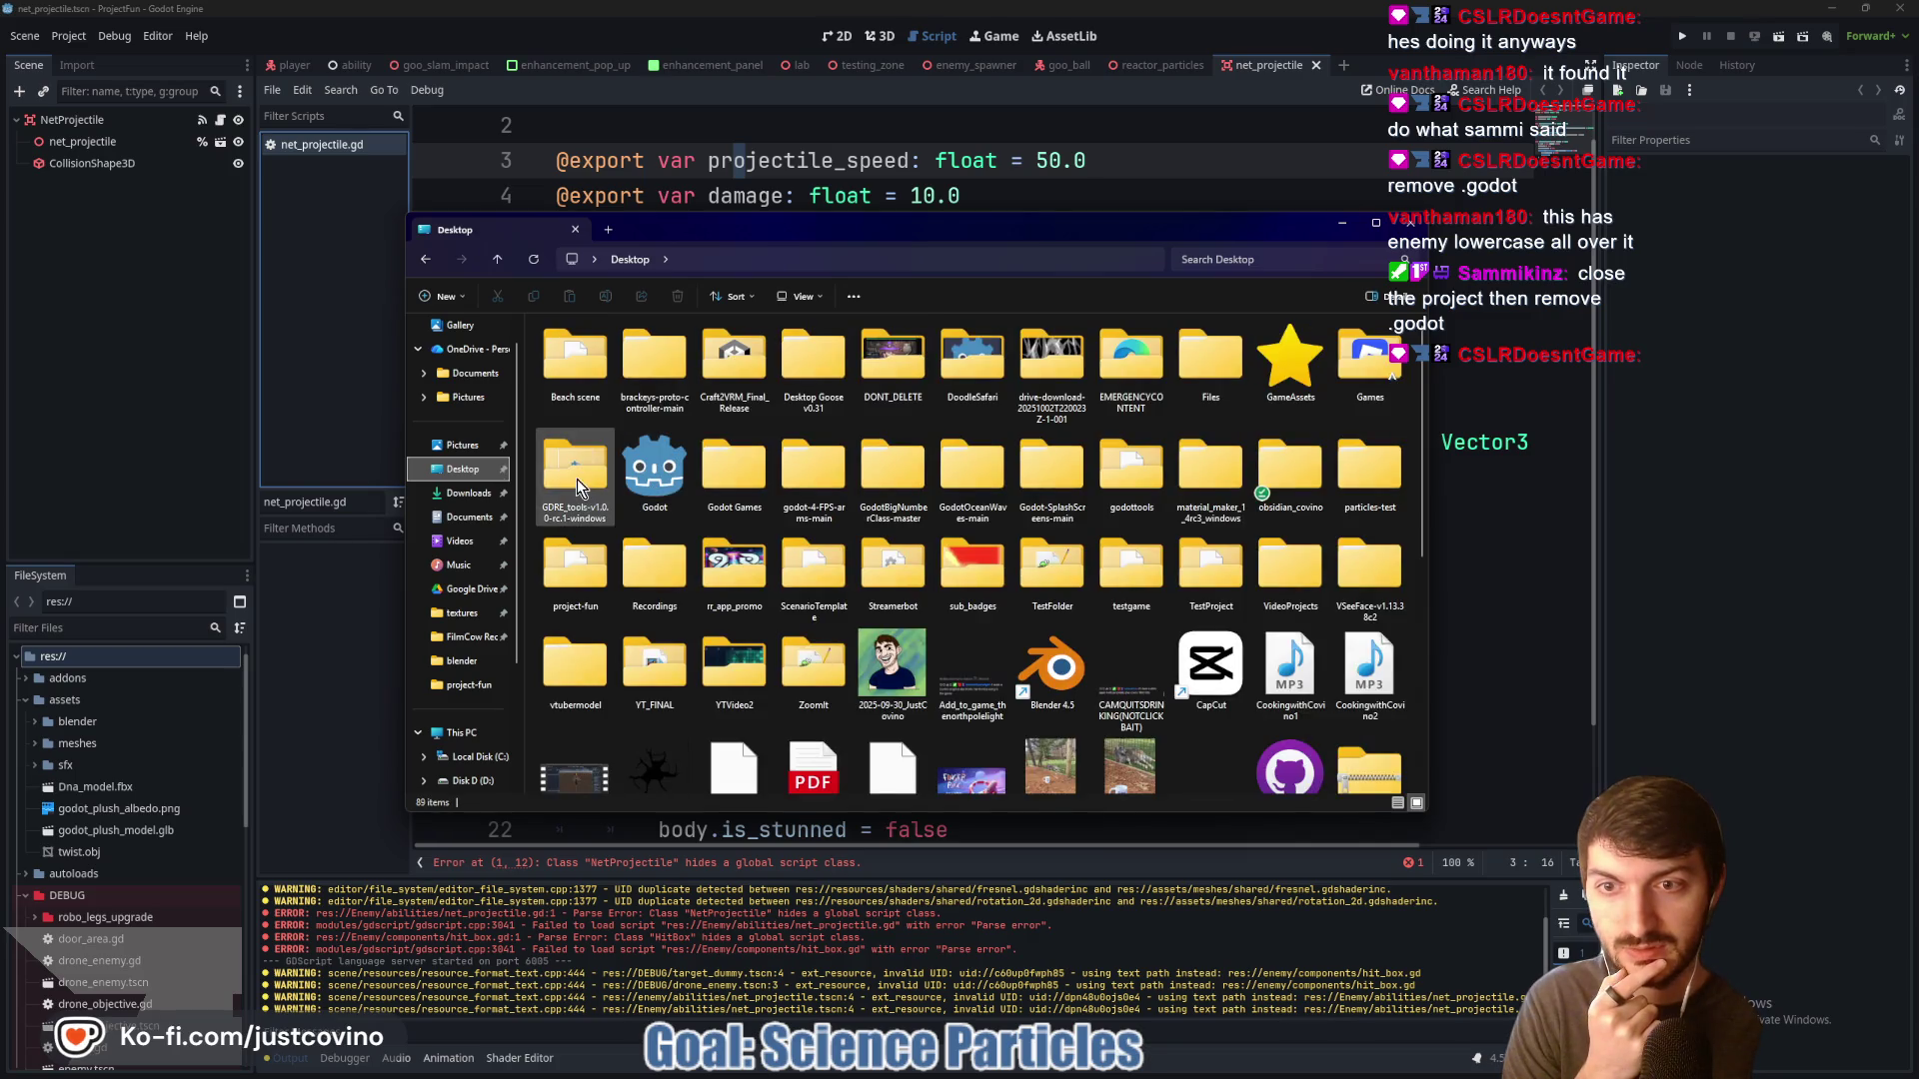
left_click(587, 568)
double_click(585, 568)
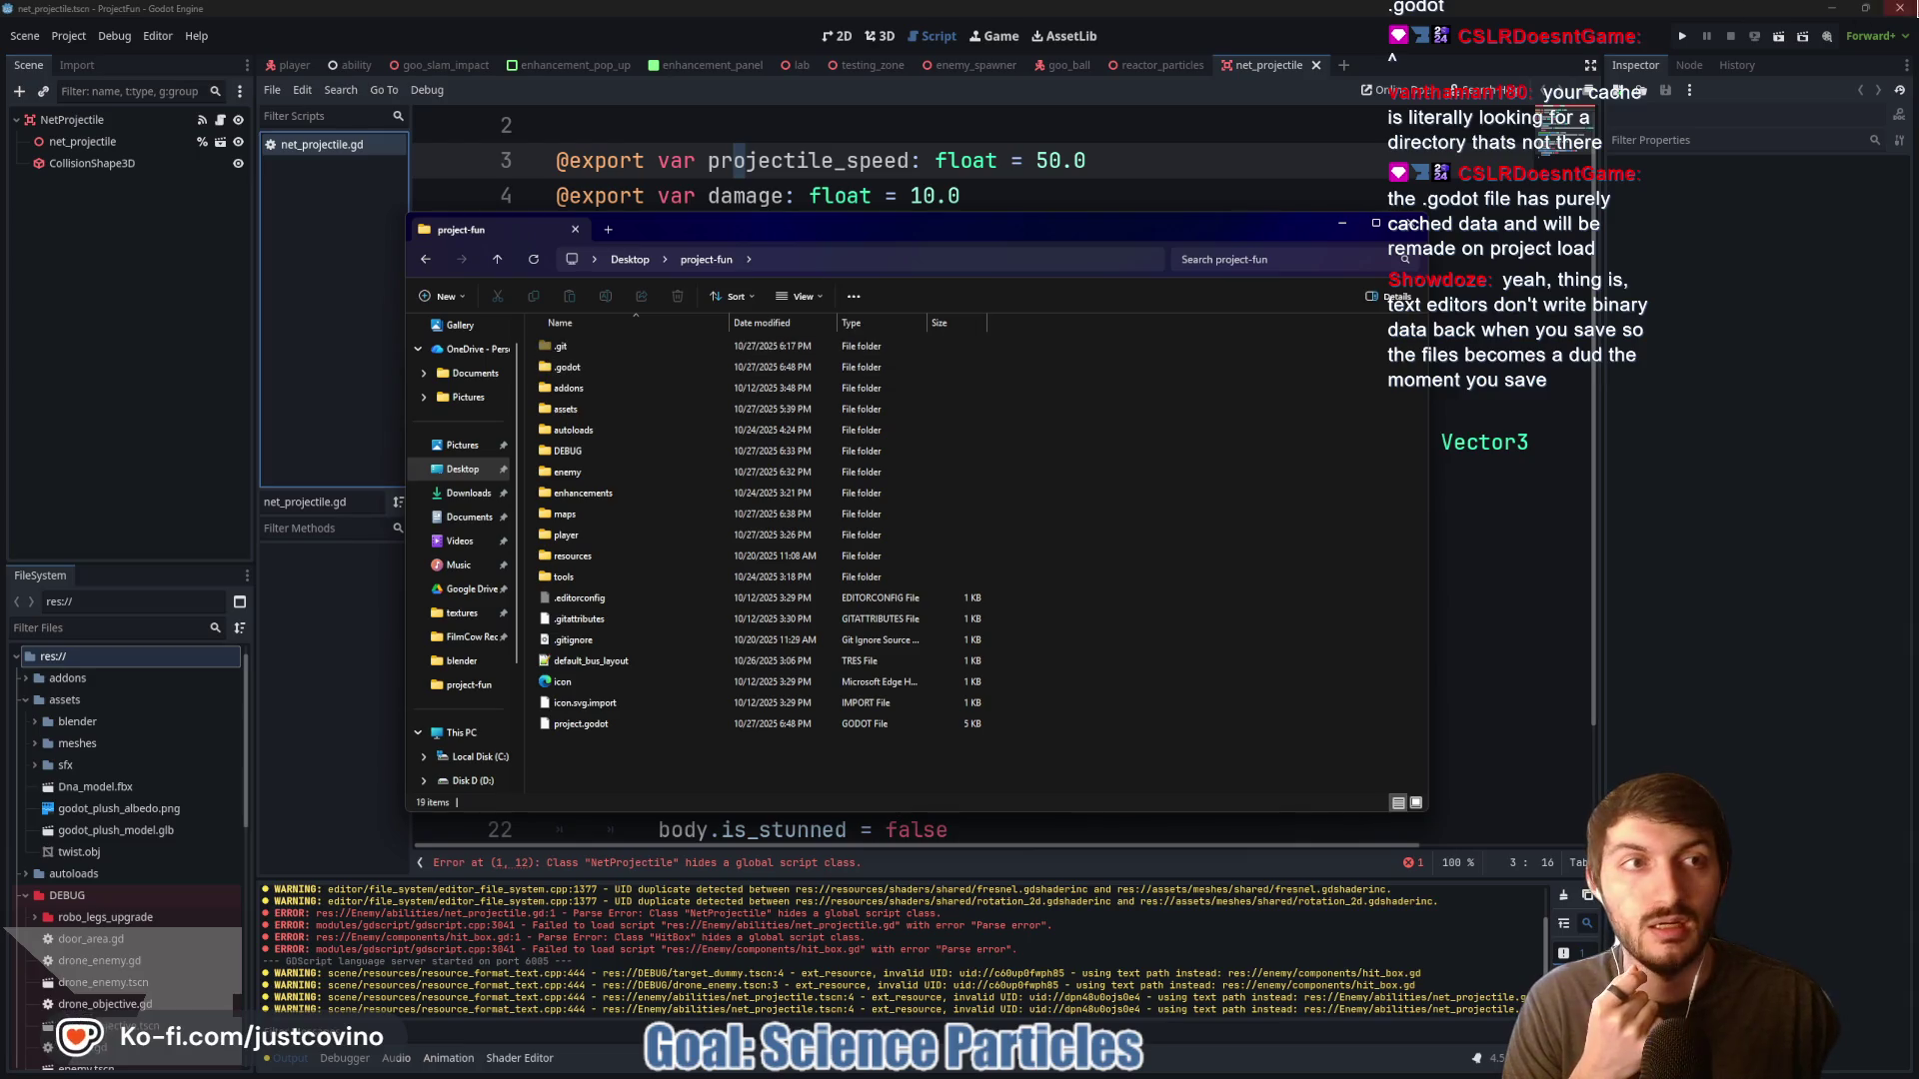
left_click(1389, 228)
Delete the .godot cache folder from project-fun
key("alt+F4")
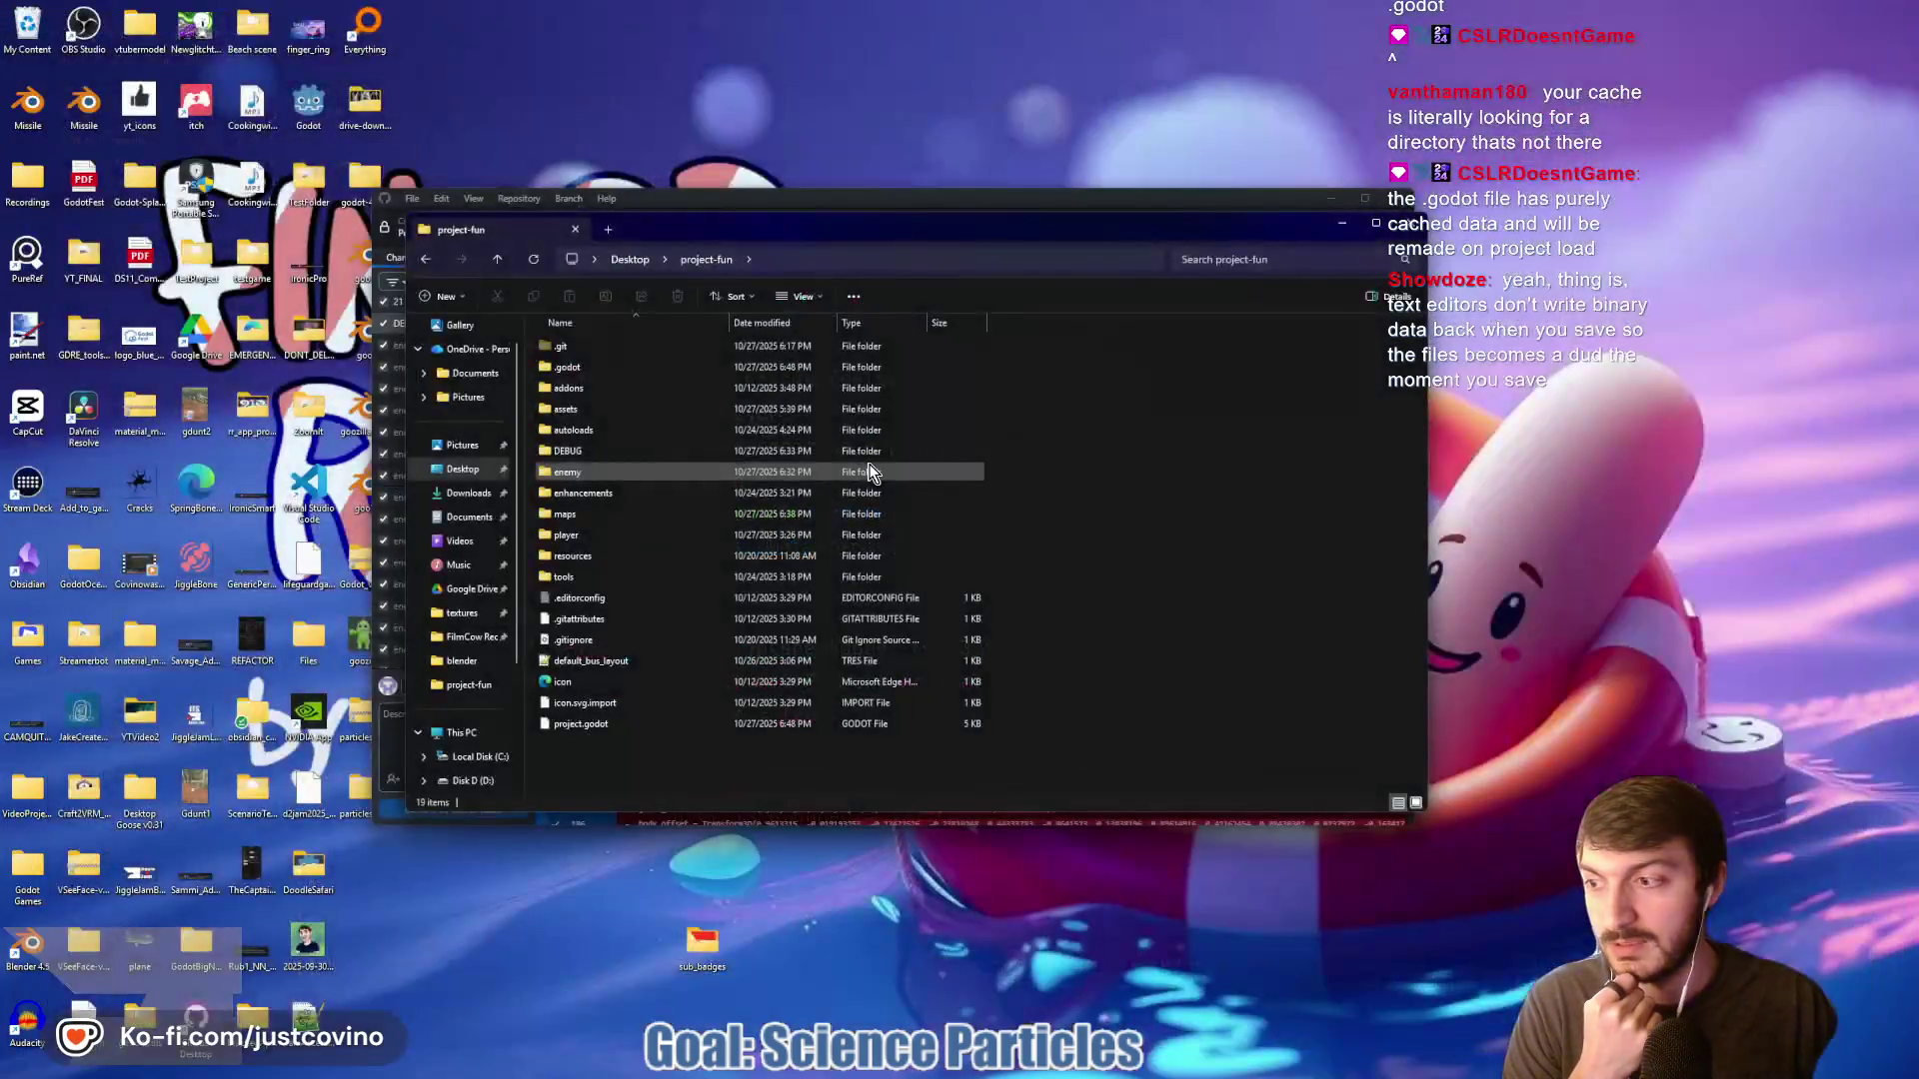
left_click(584, 370)
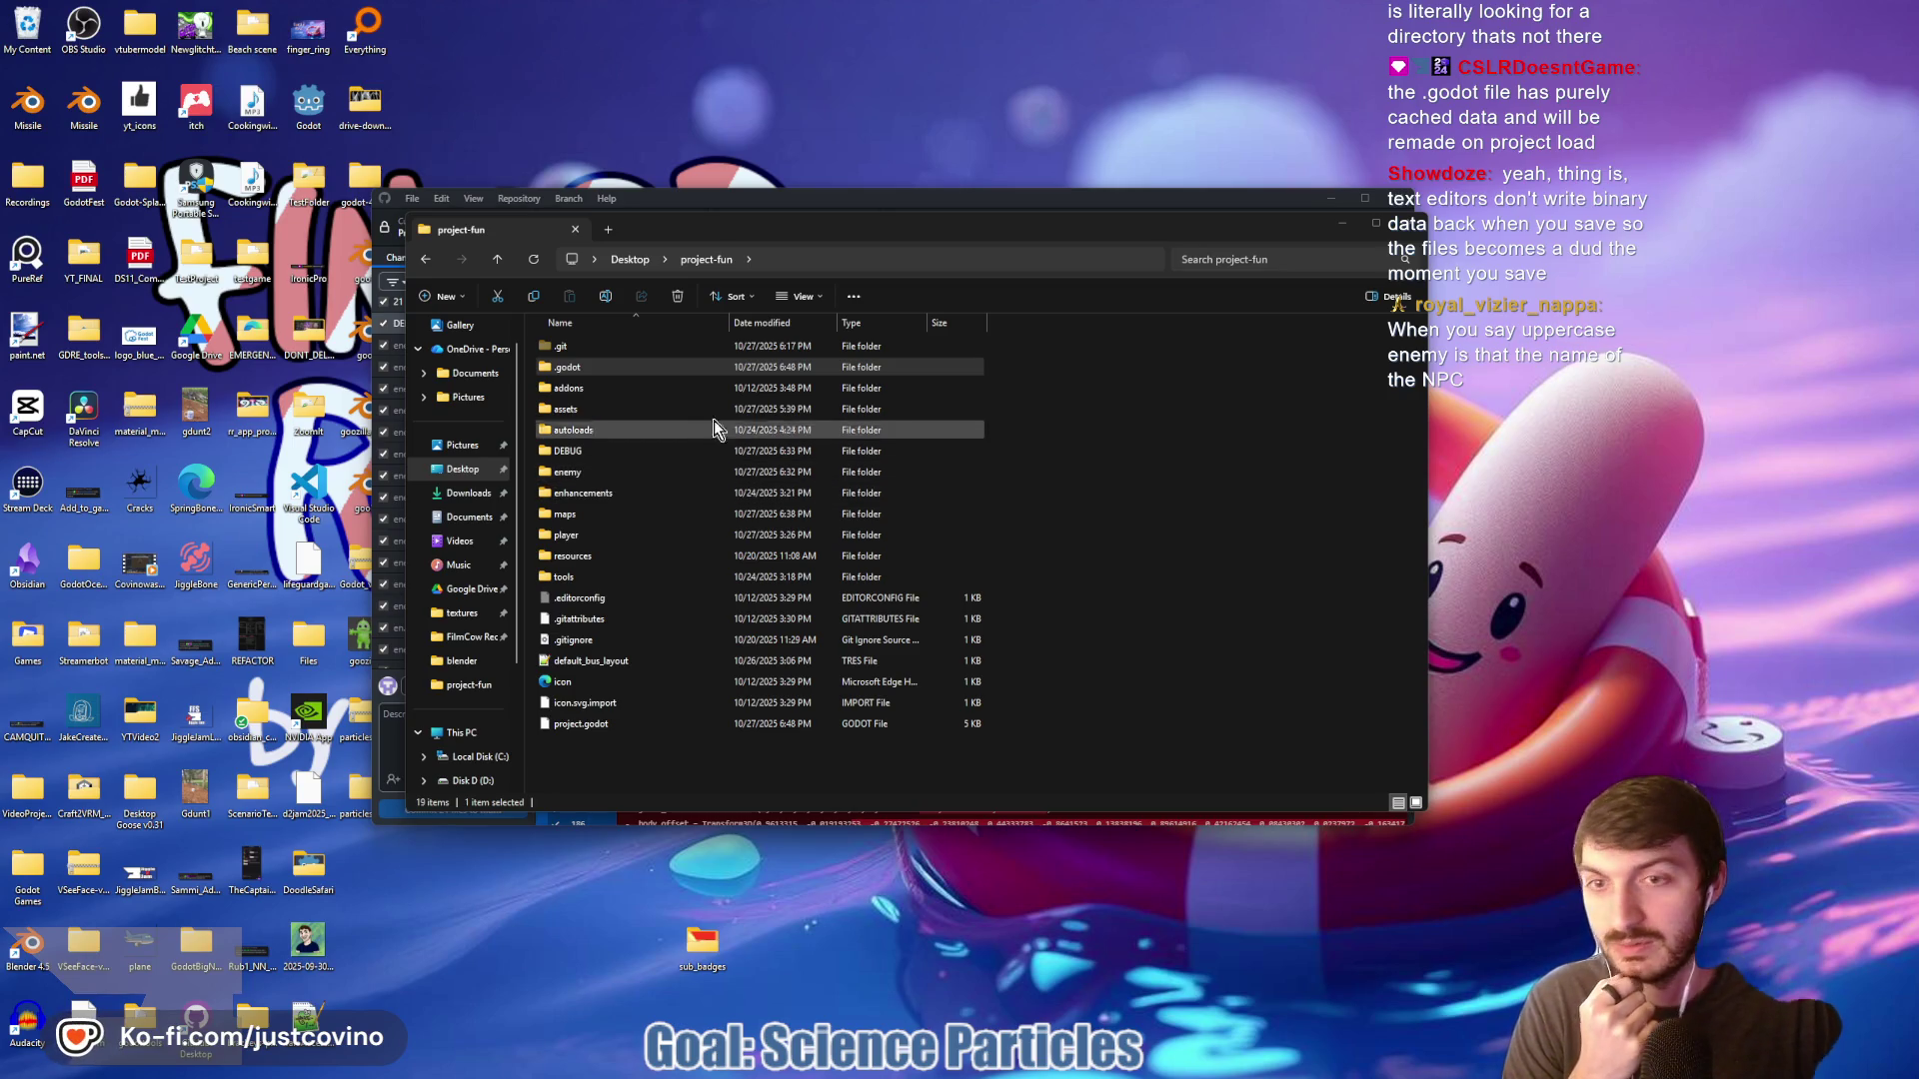
left_click(570, 366)
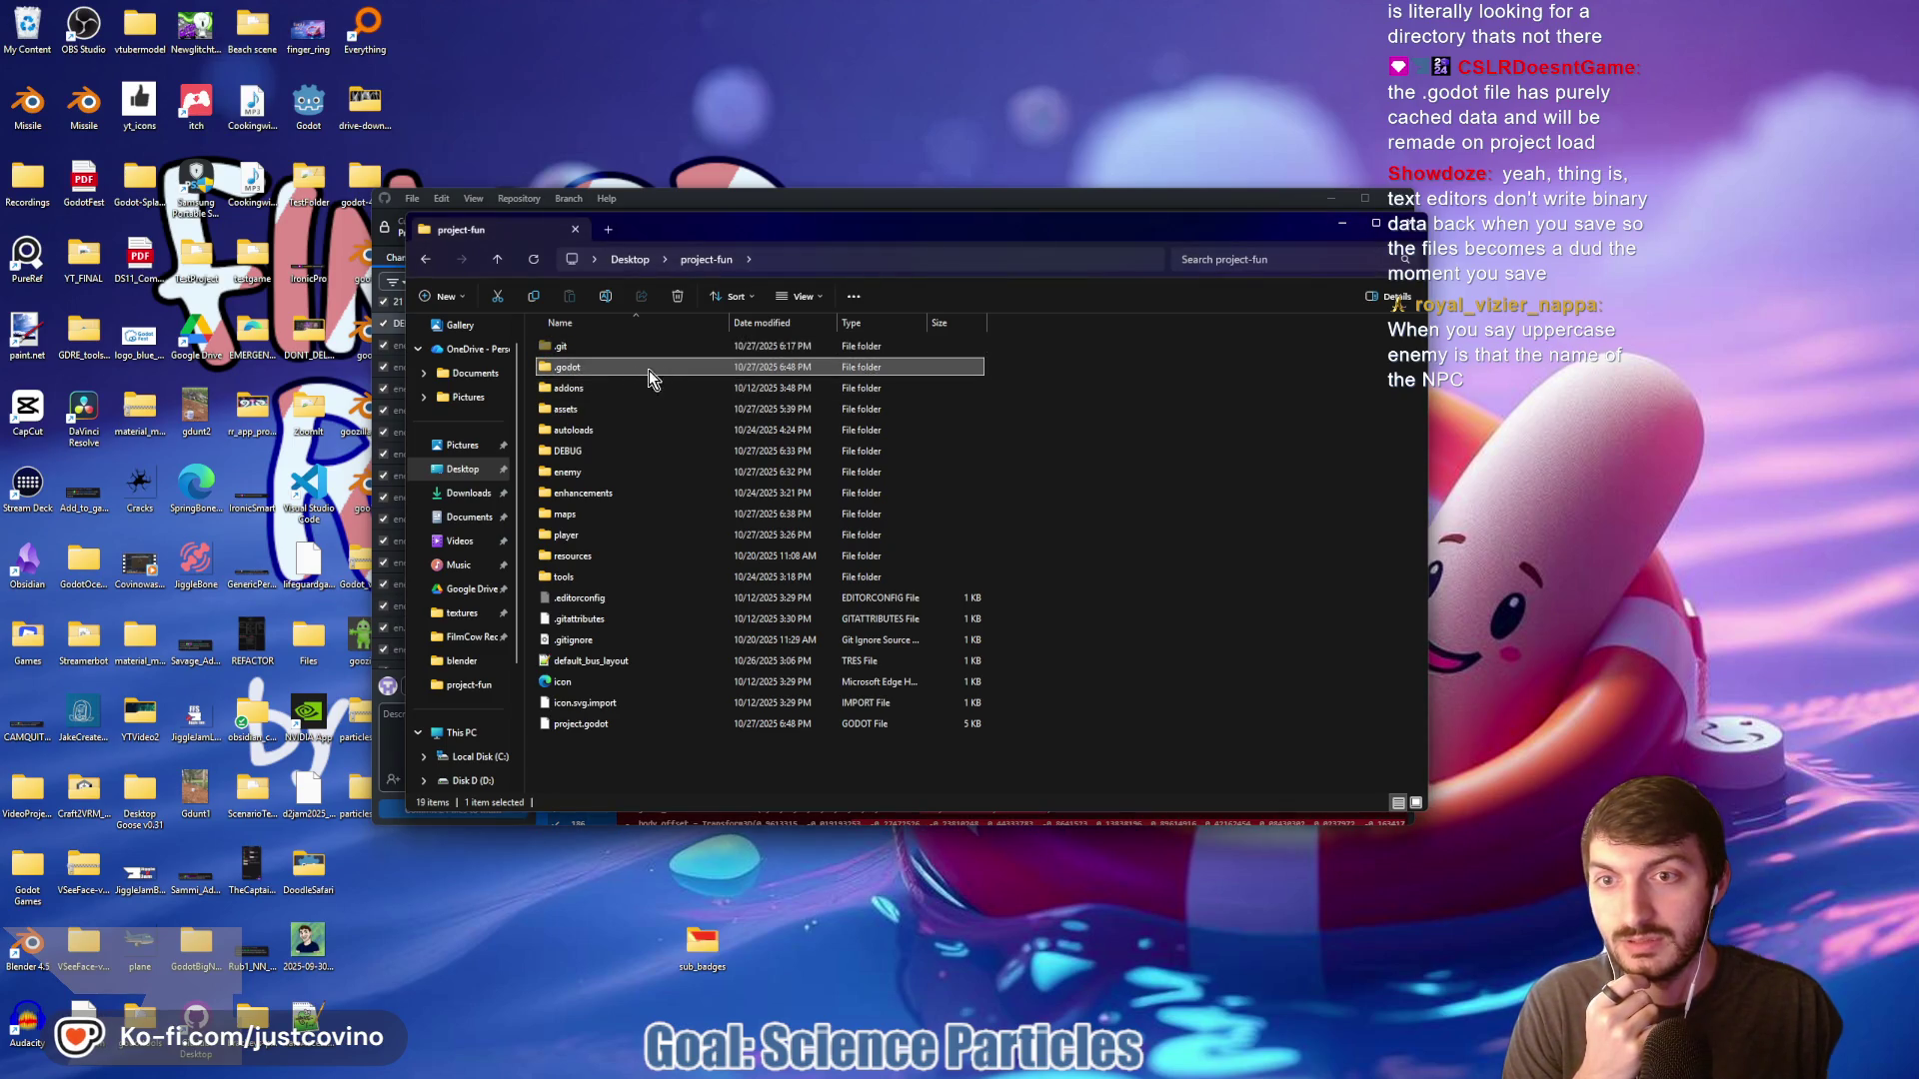
left_click(677, 296)
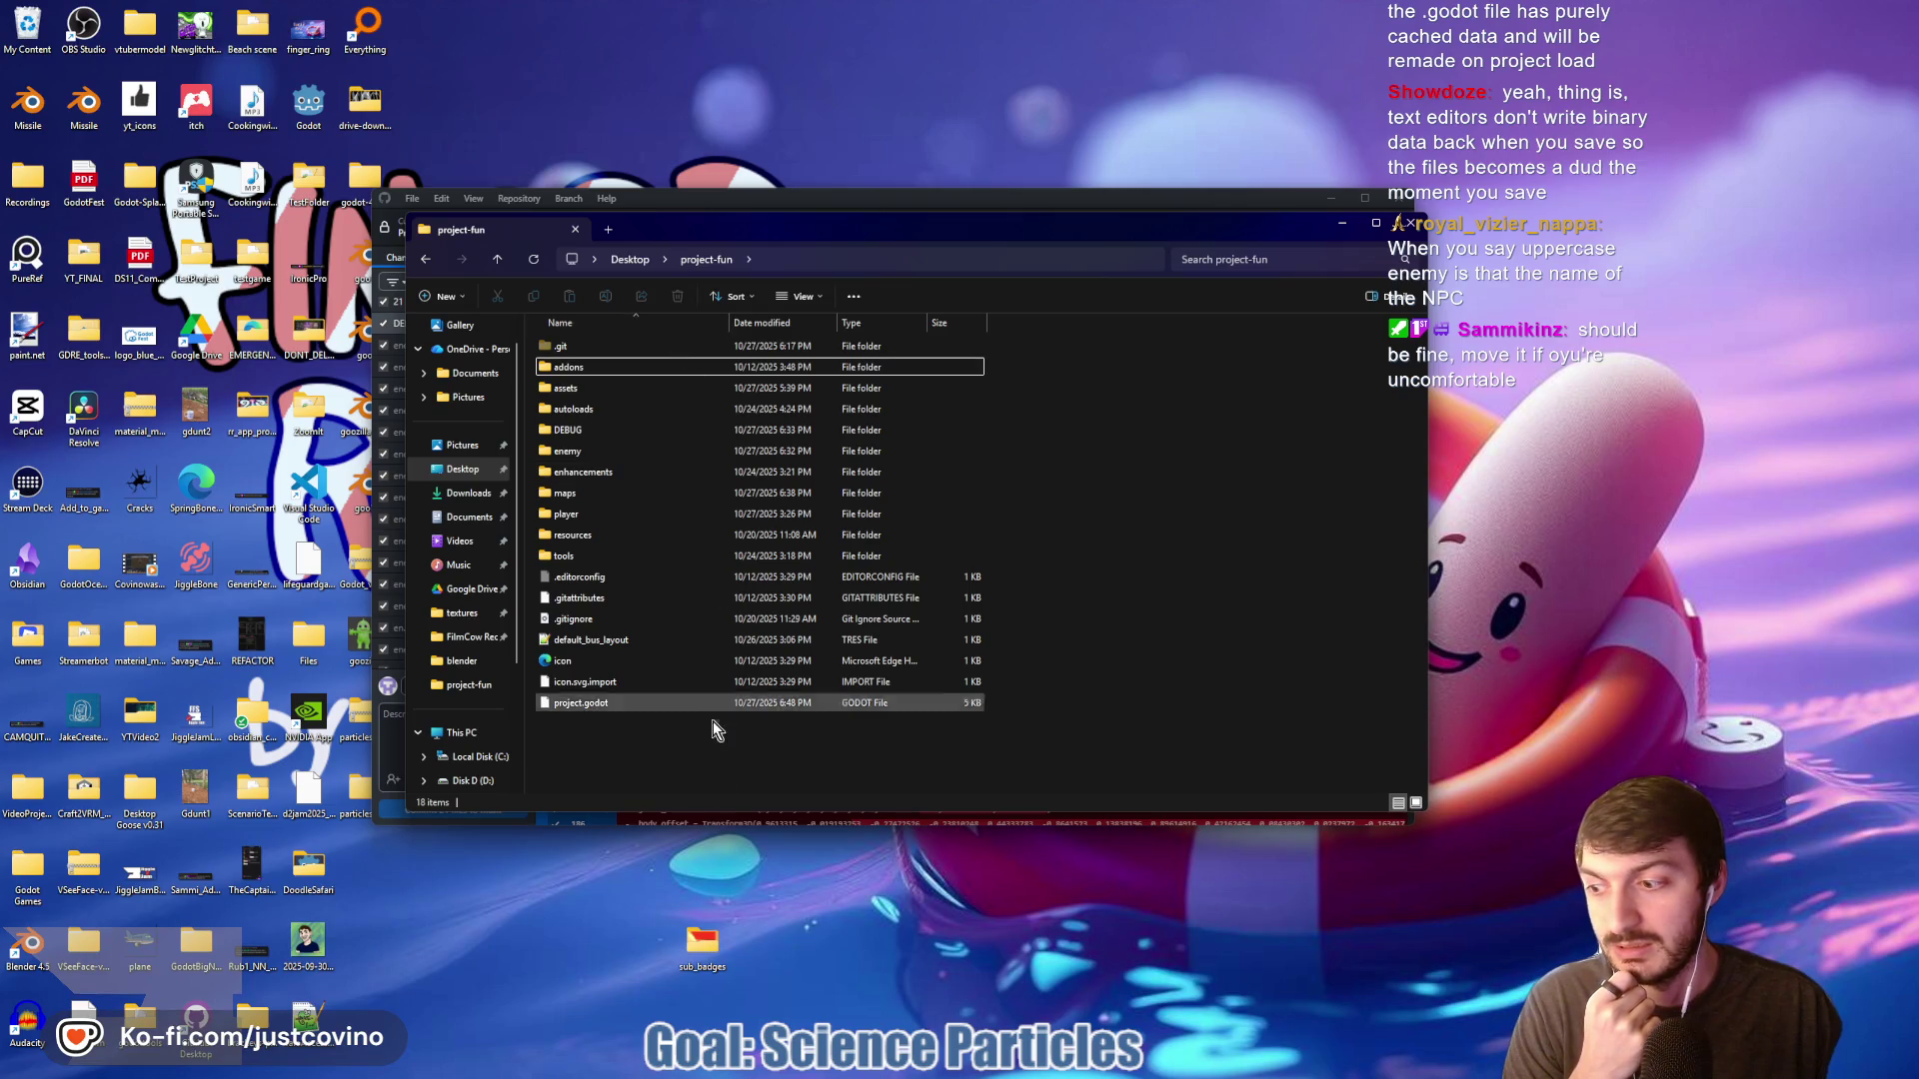
Open the Godot engine folder on the desktop
left_click(667, 207)
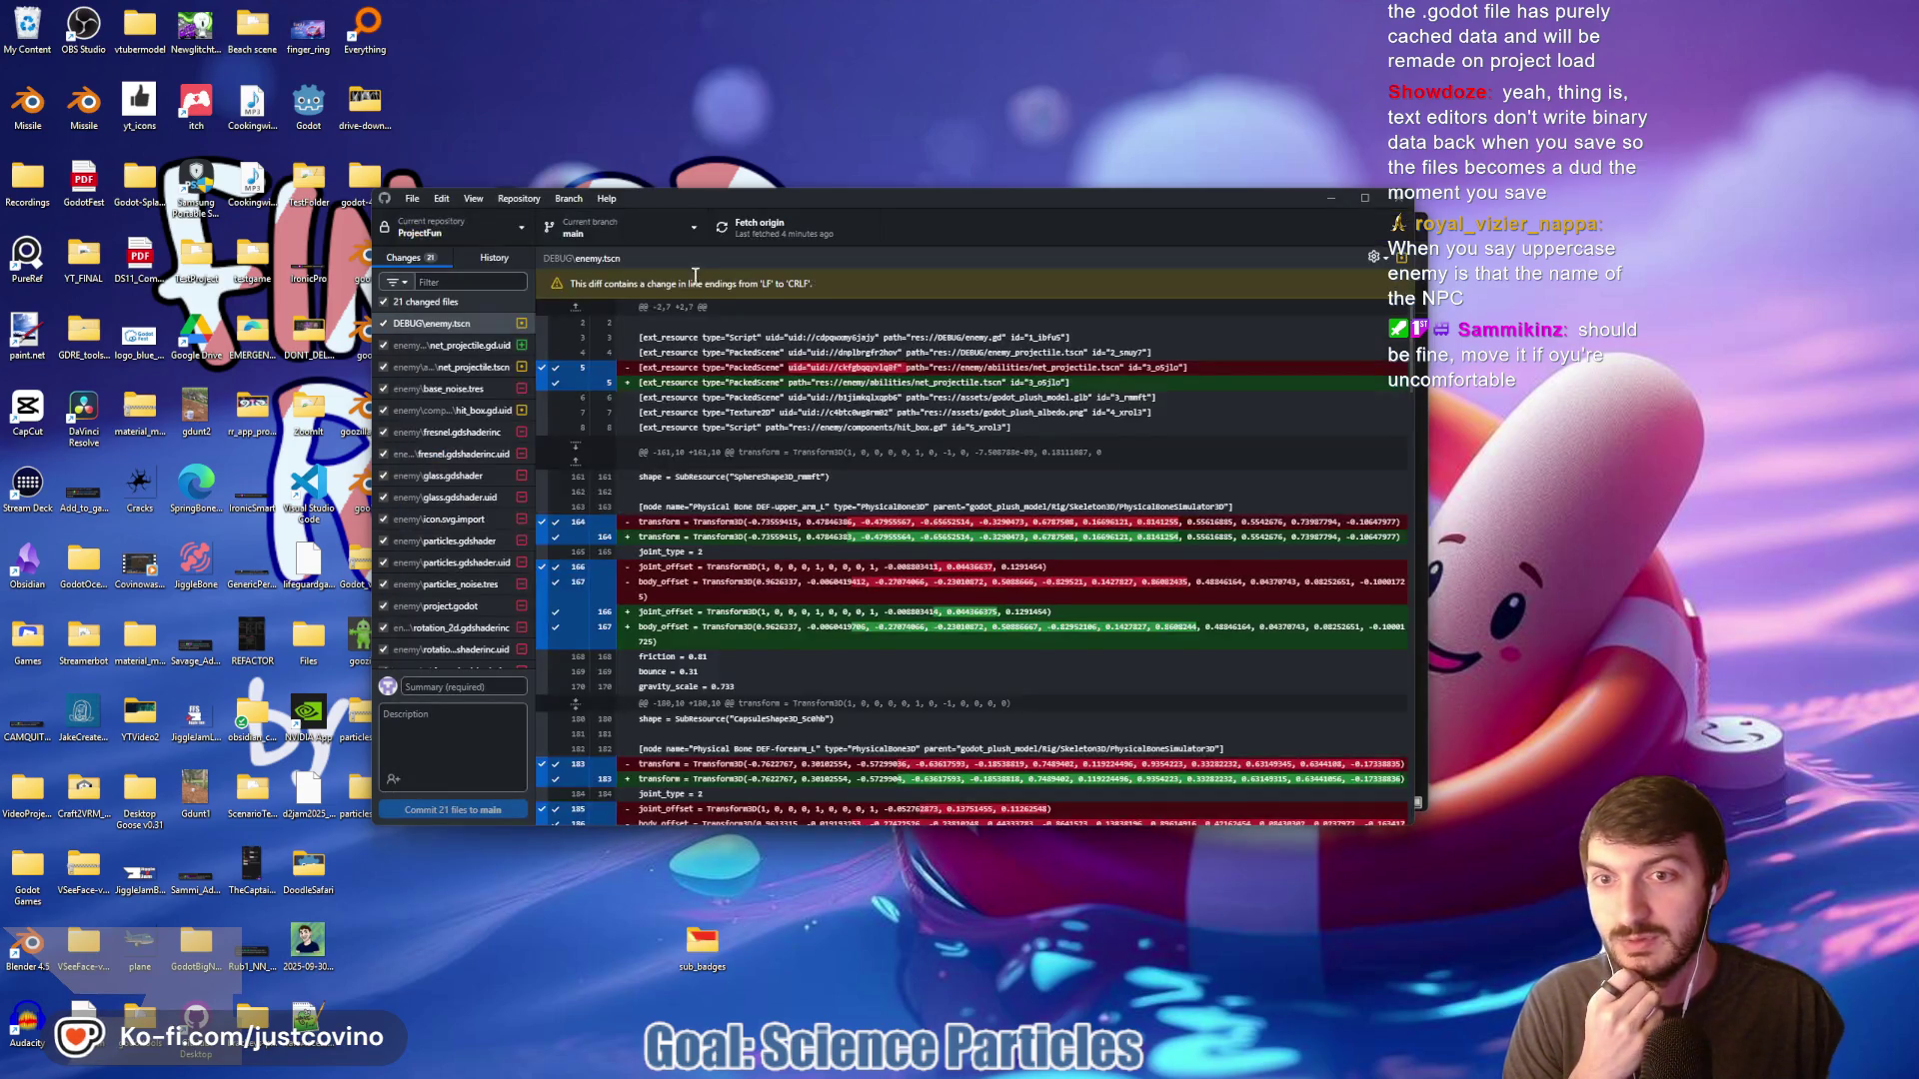
left_click(1044, 1072)
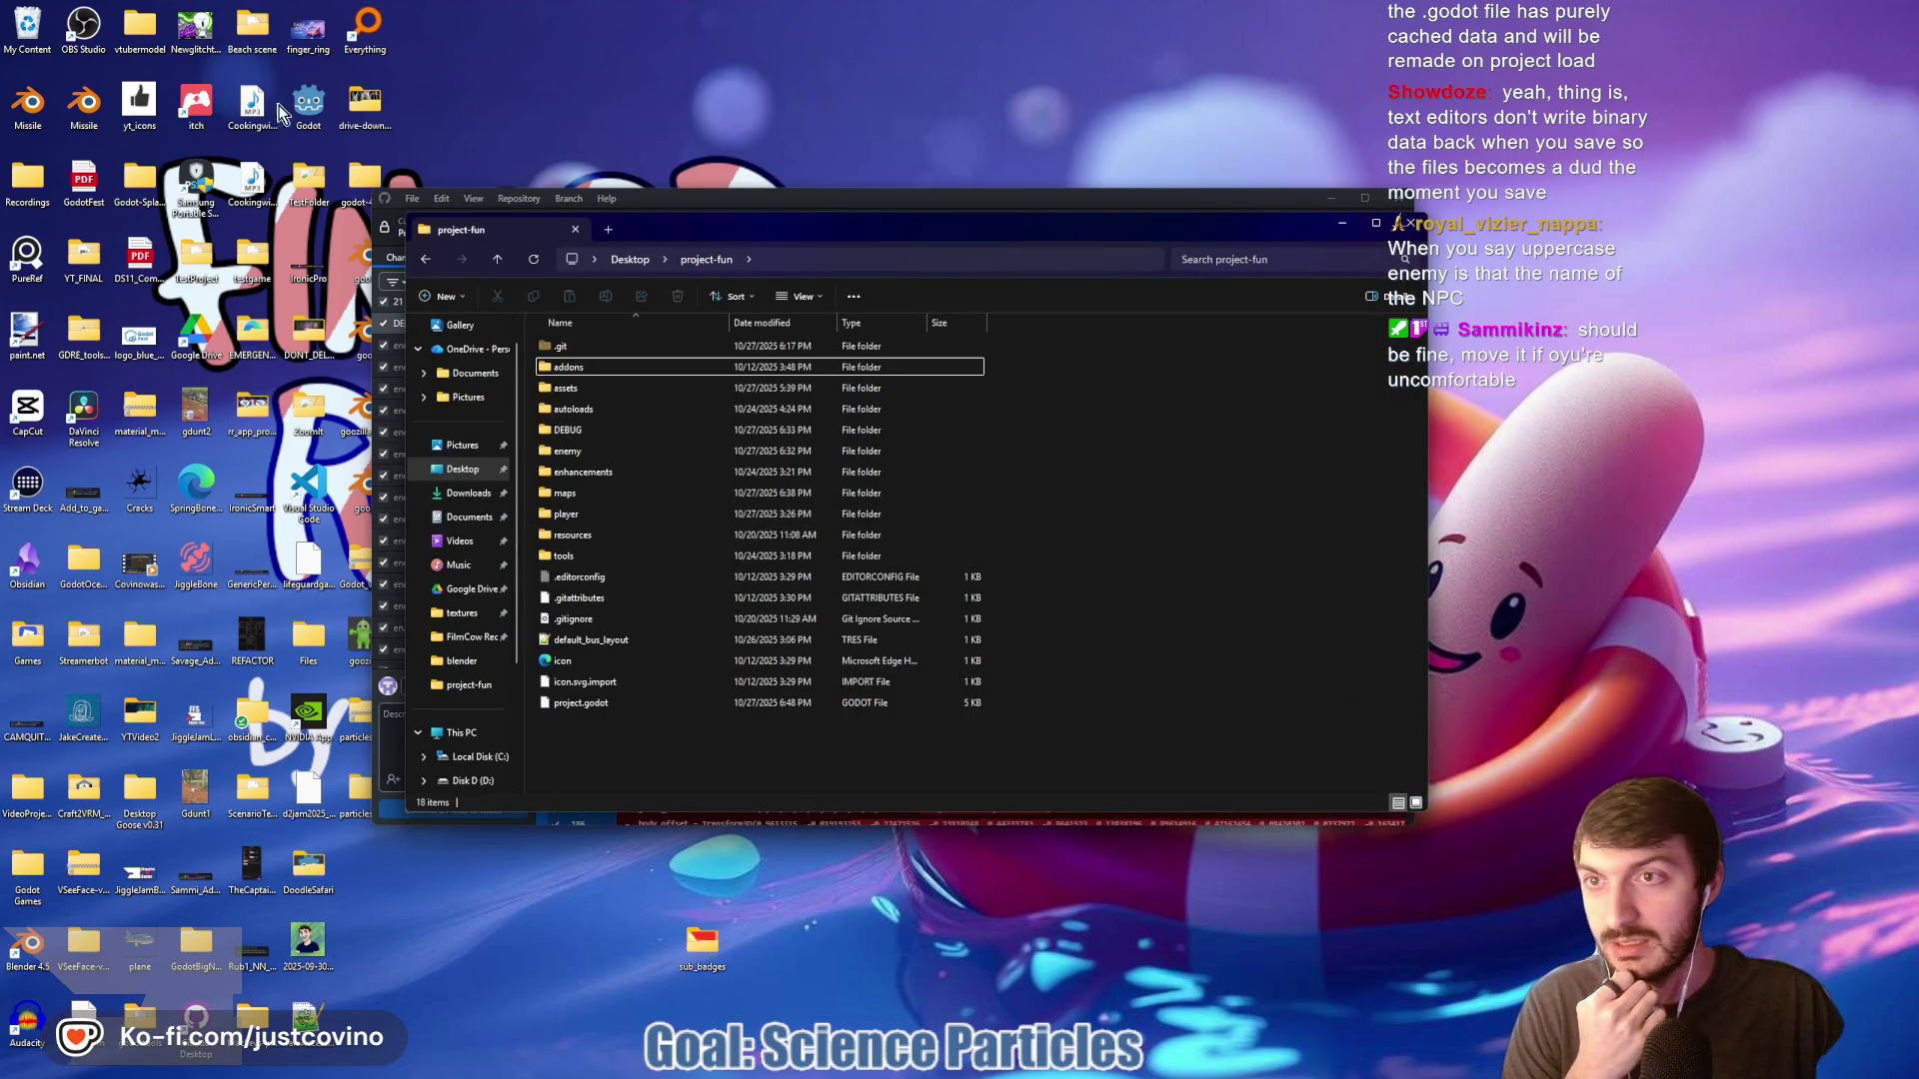
left_click(304, 116)
double_click(304, 116)
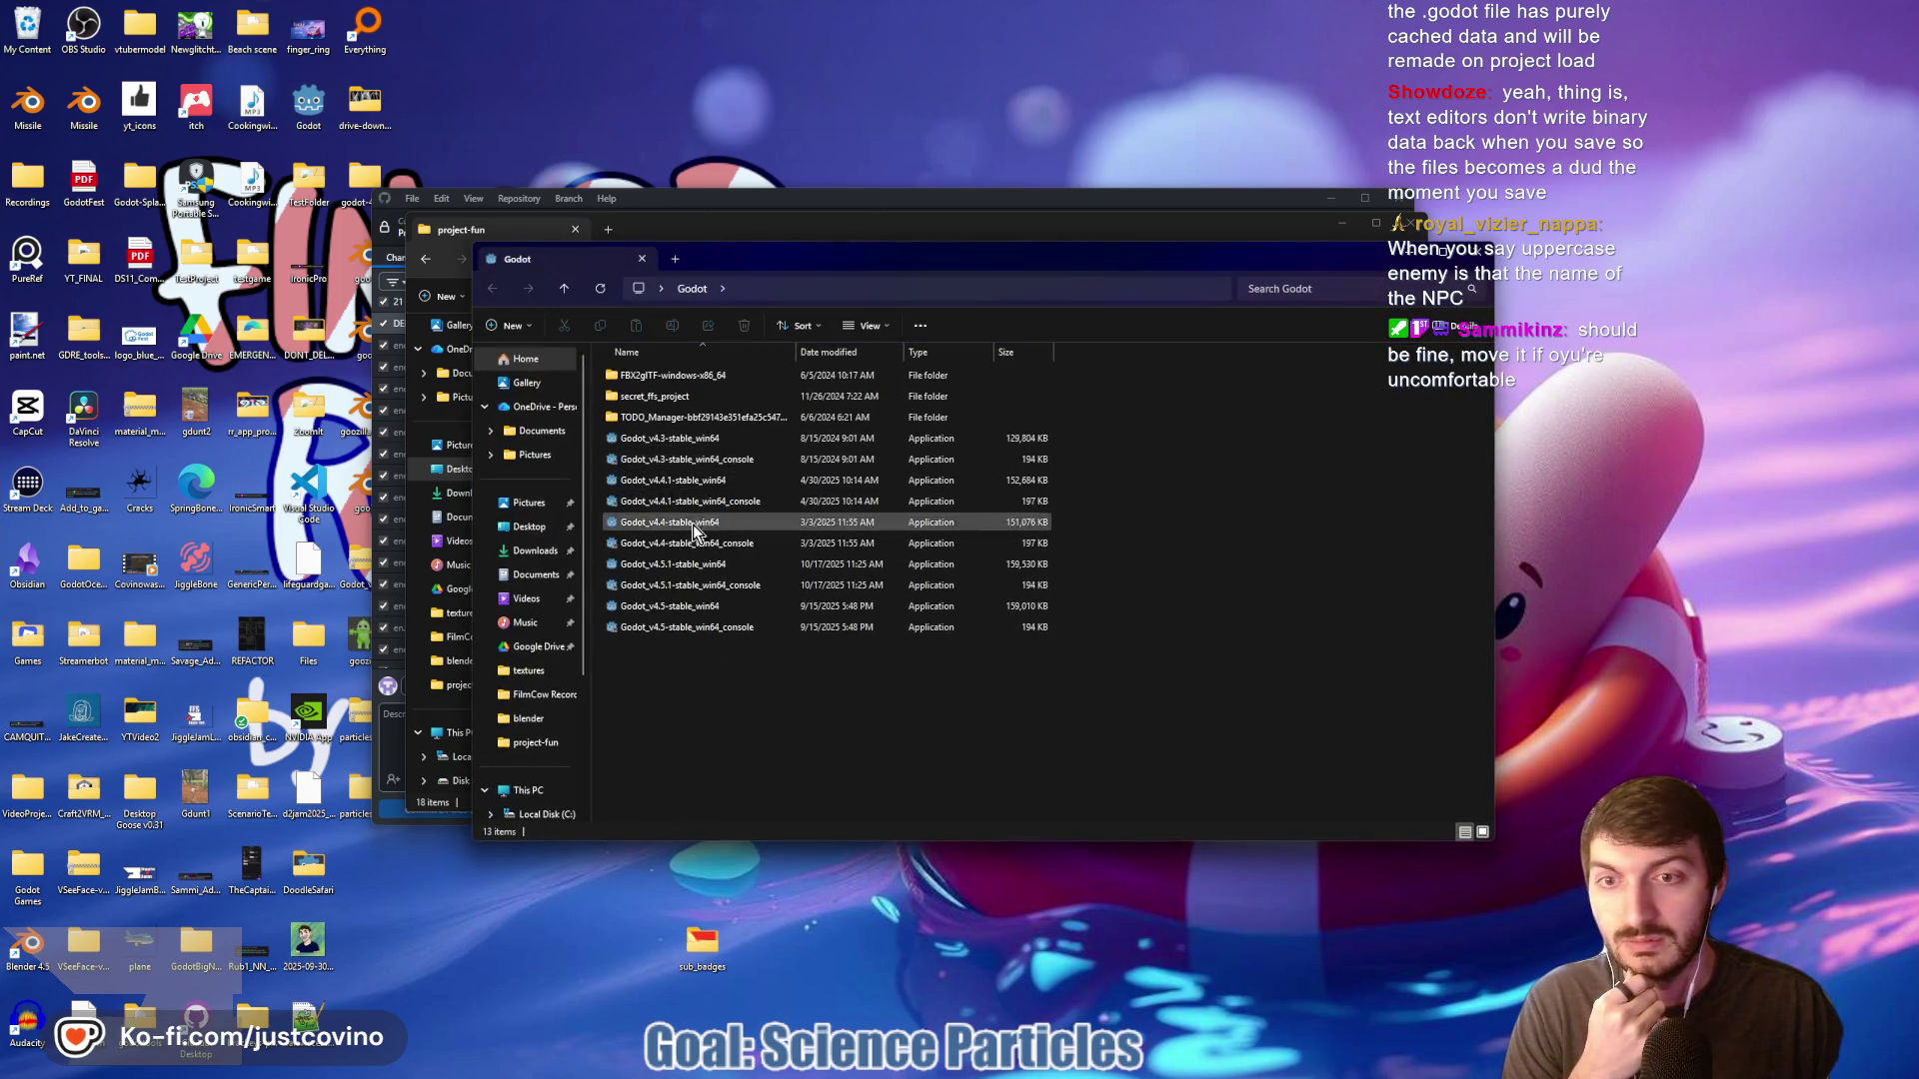
Launch Godot_v4.5.1-stable_win64 and open ProjectFun from the Project Manager
left_click(691, 567)
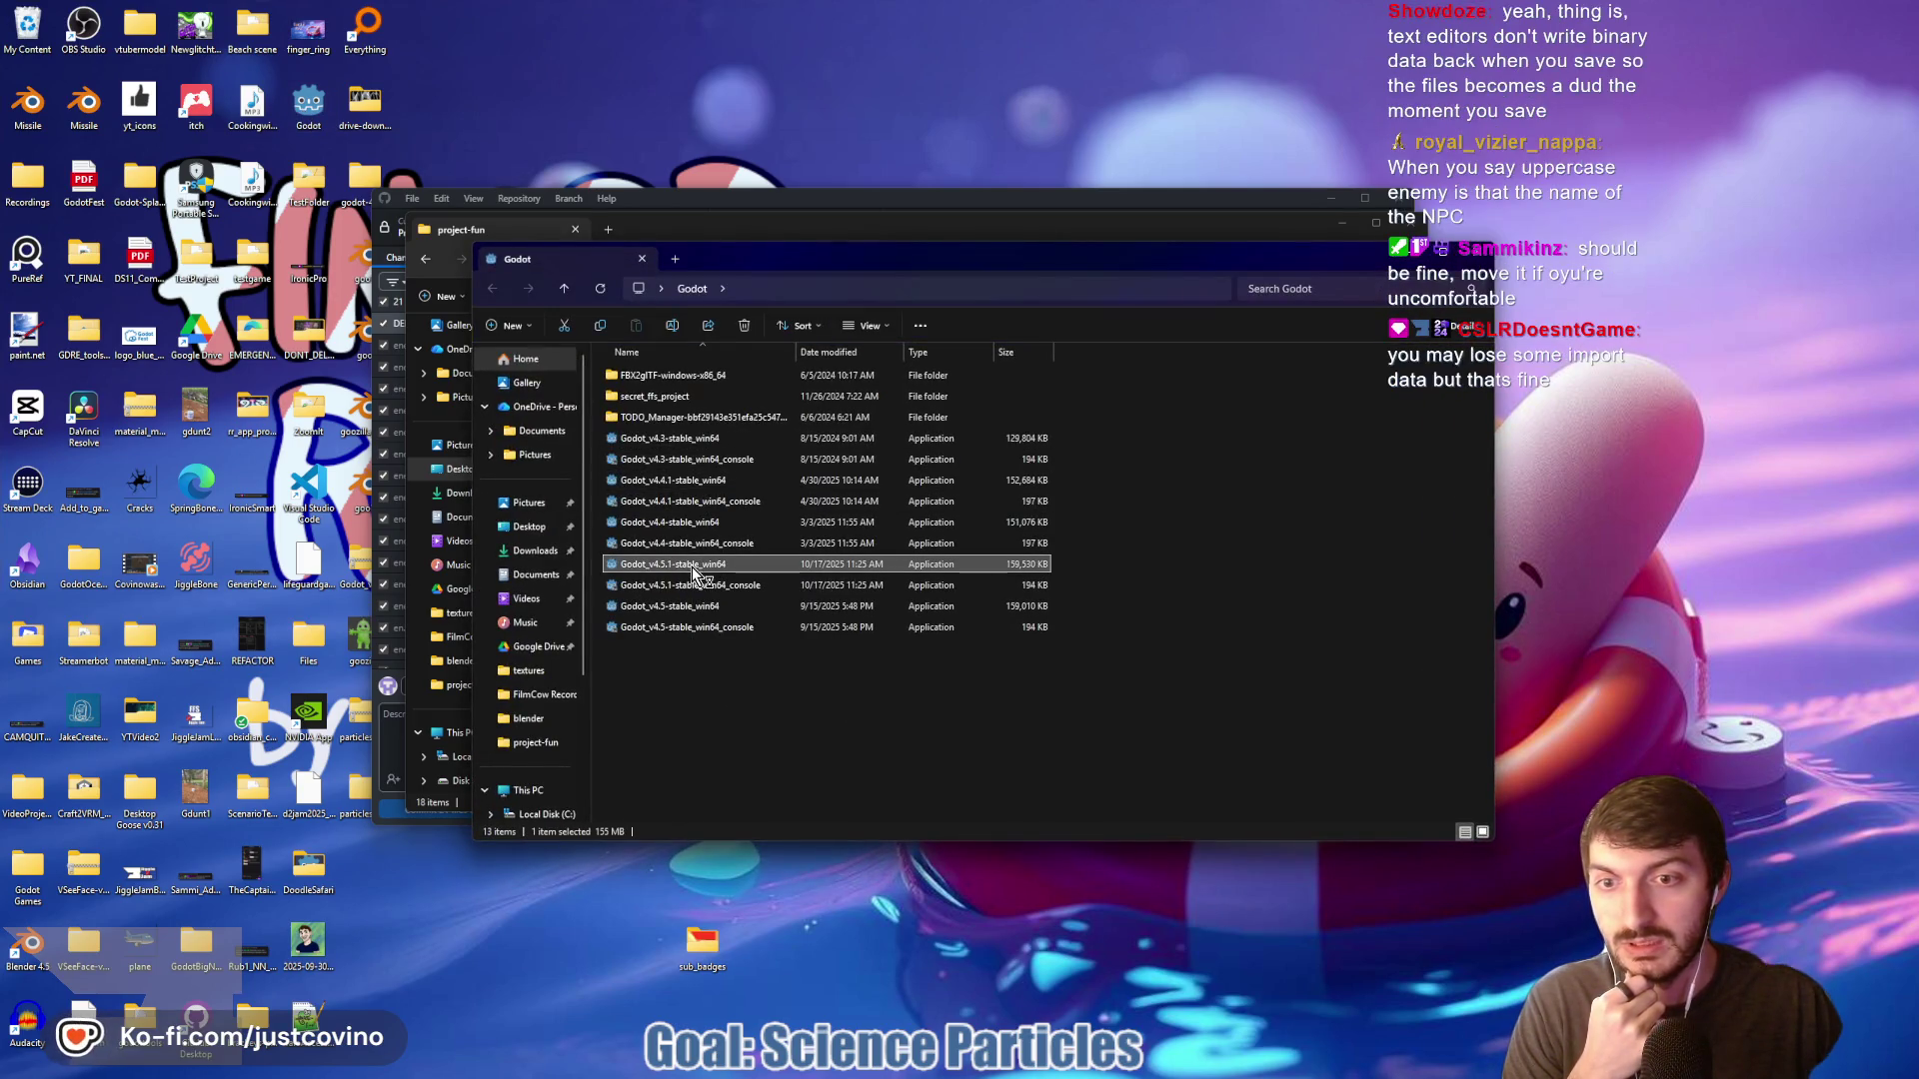
double_click(691, 567)
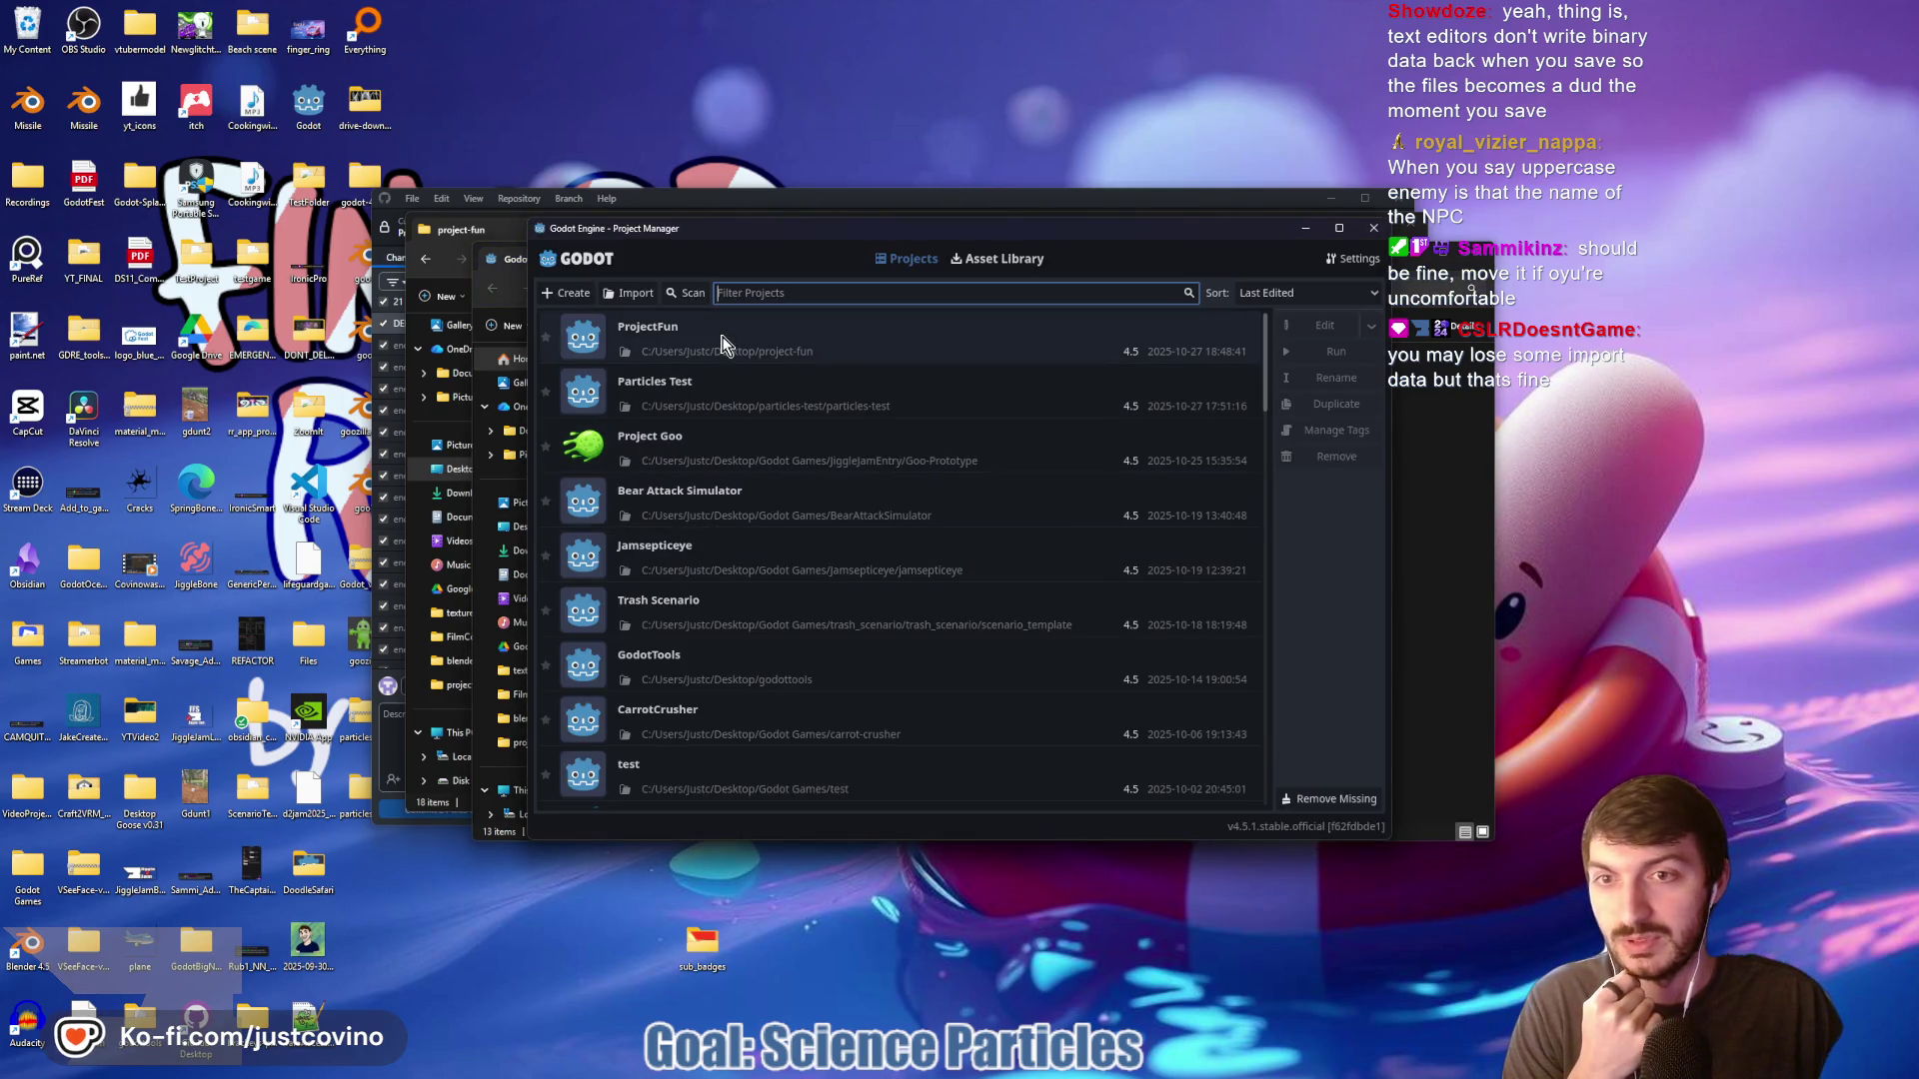
left_click(721, 344)
double_click(721, 344)
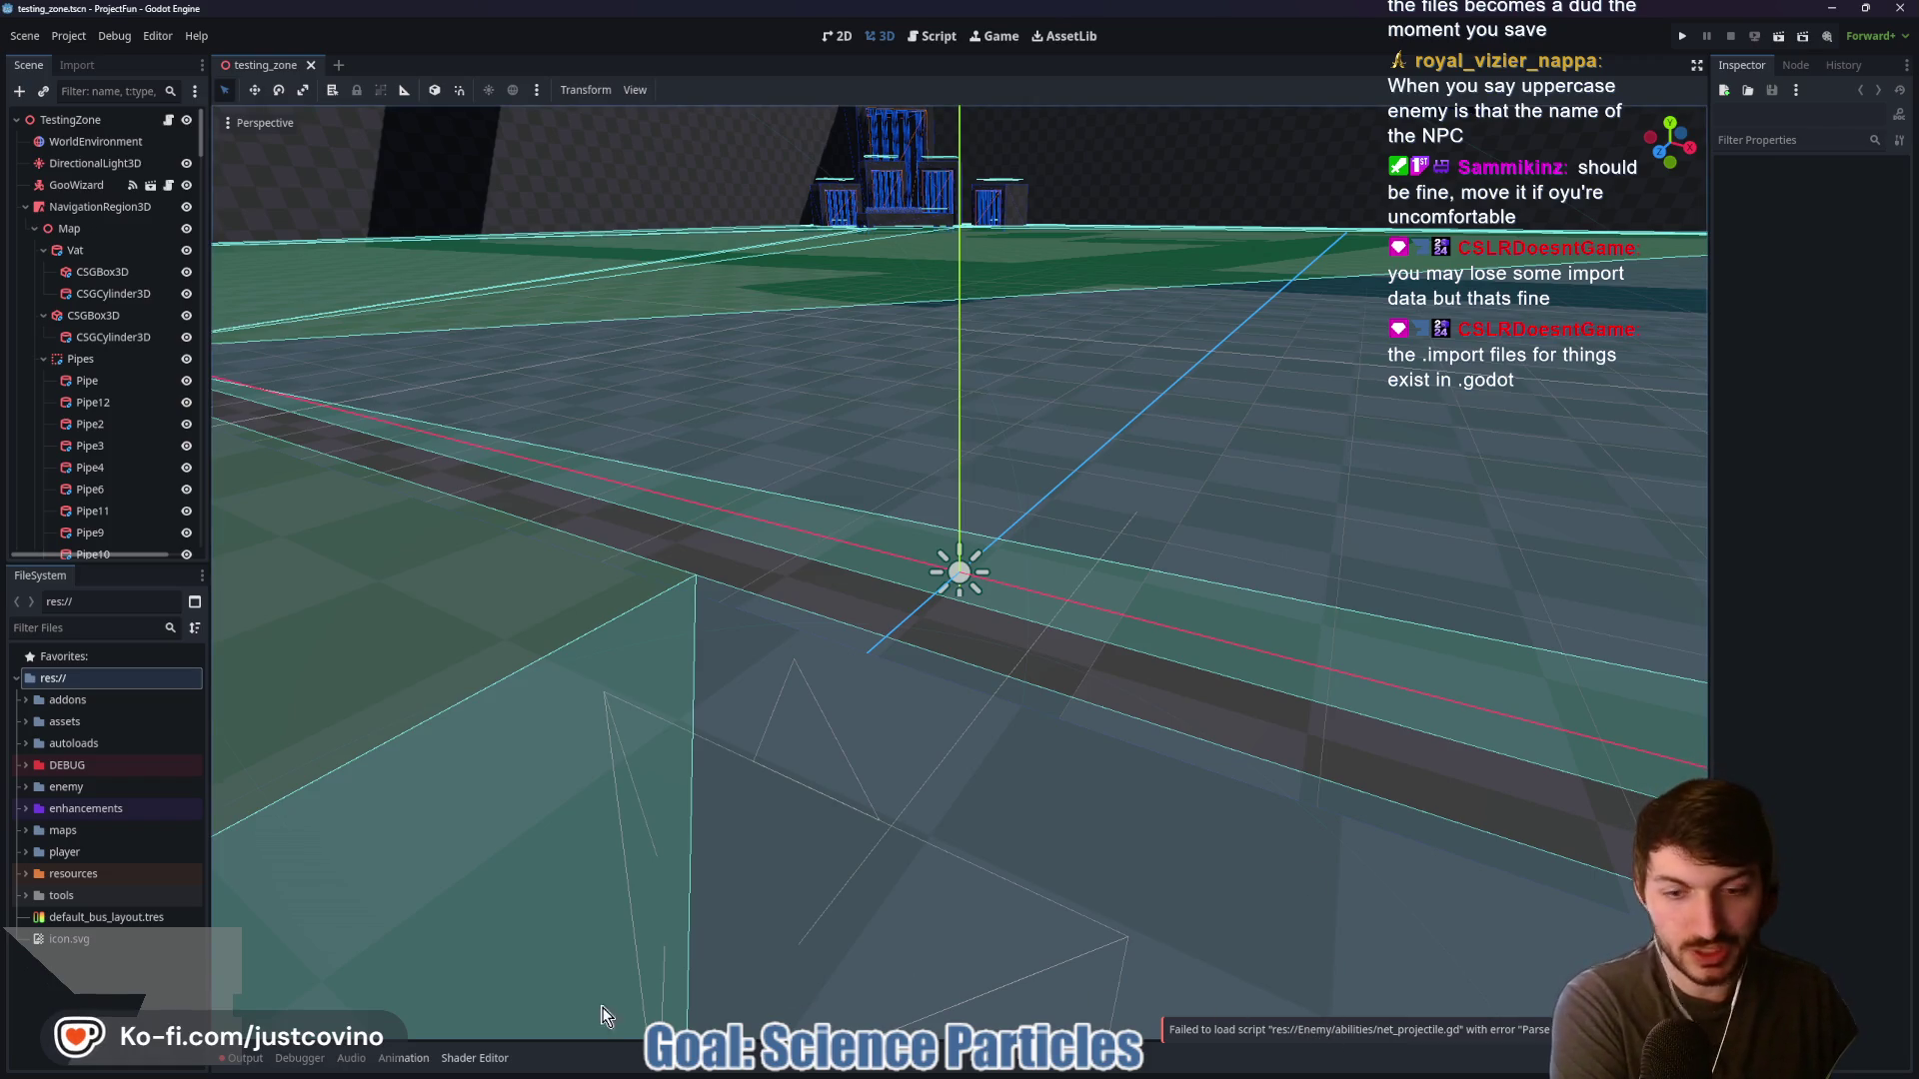
Enlarge the Output log and highlight the Enemy part of the failing script path
left_click(1312, 1034)
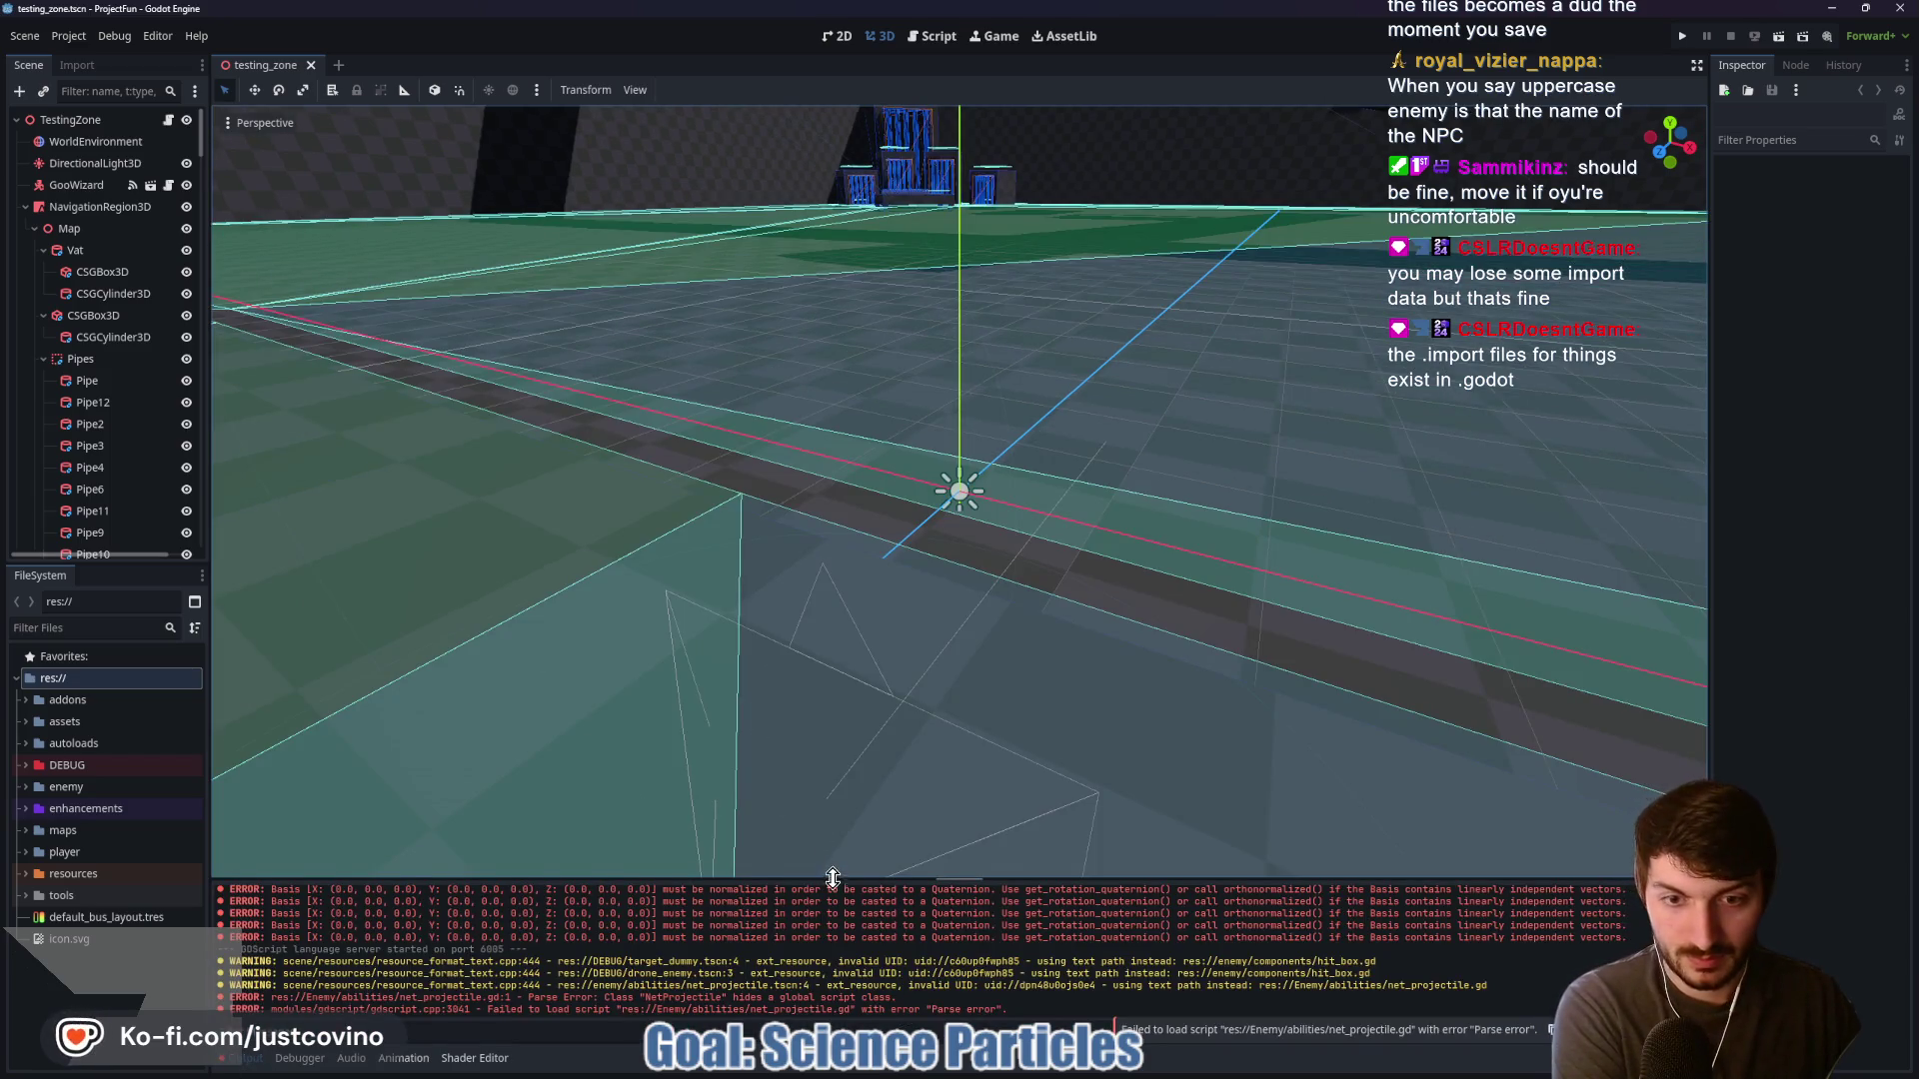
left_click_drag(832, 879, 860, 372)
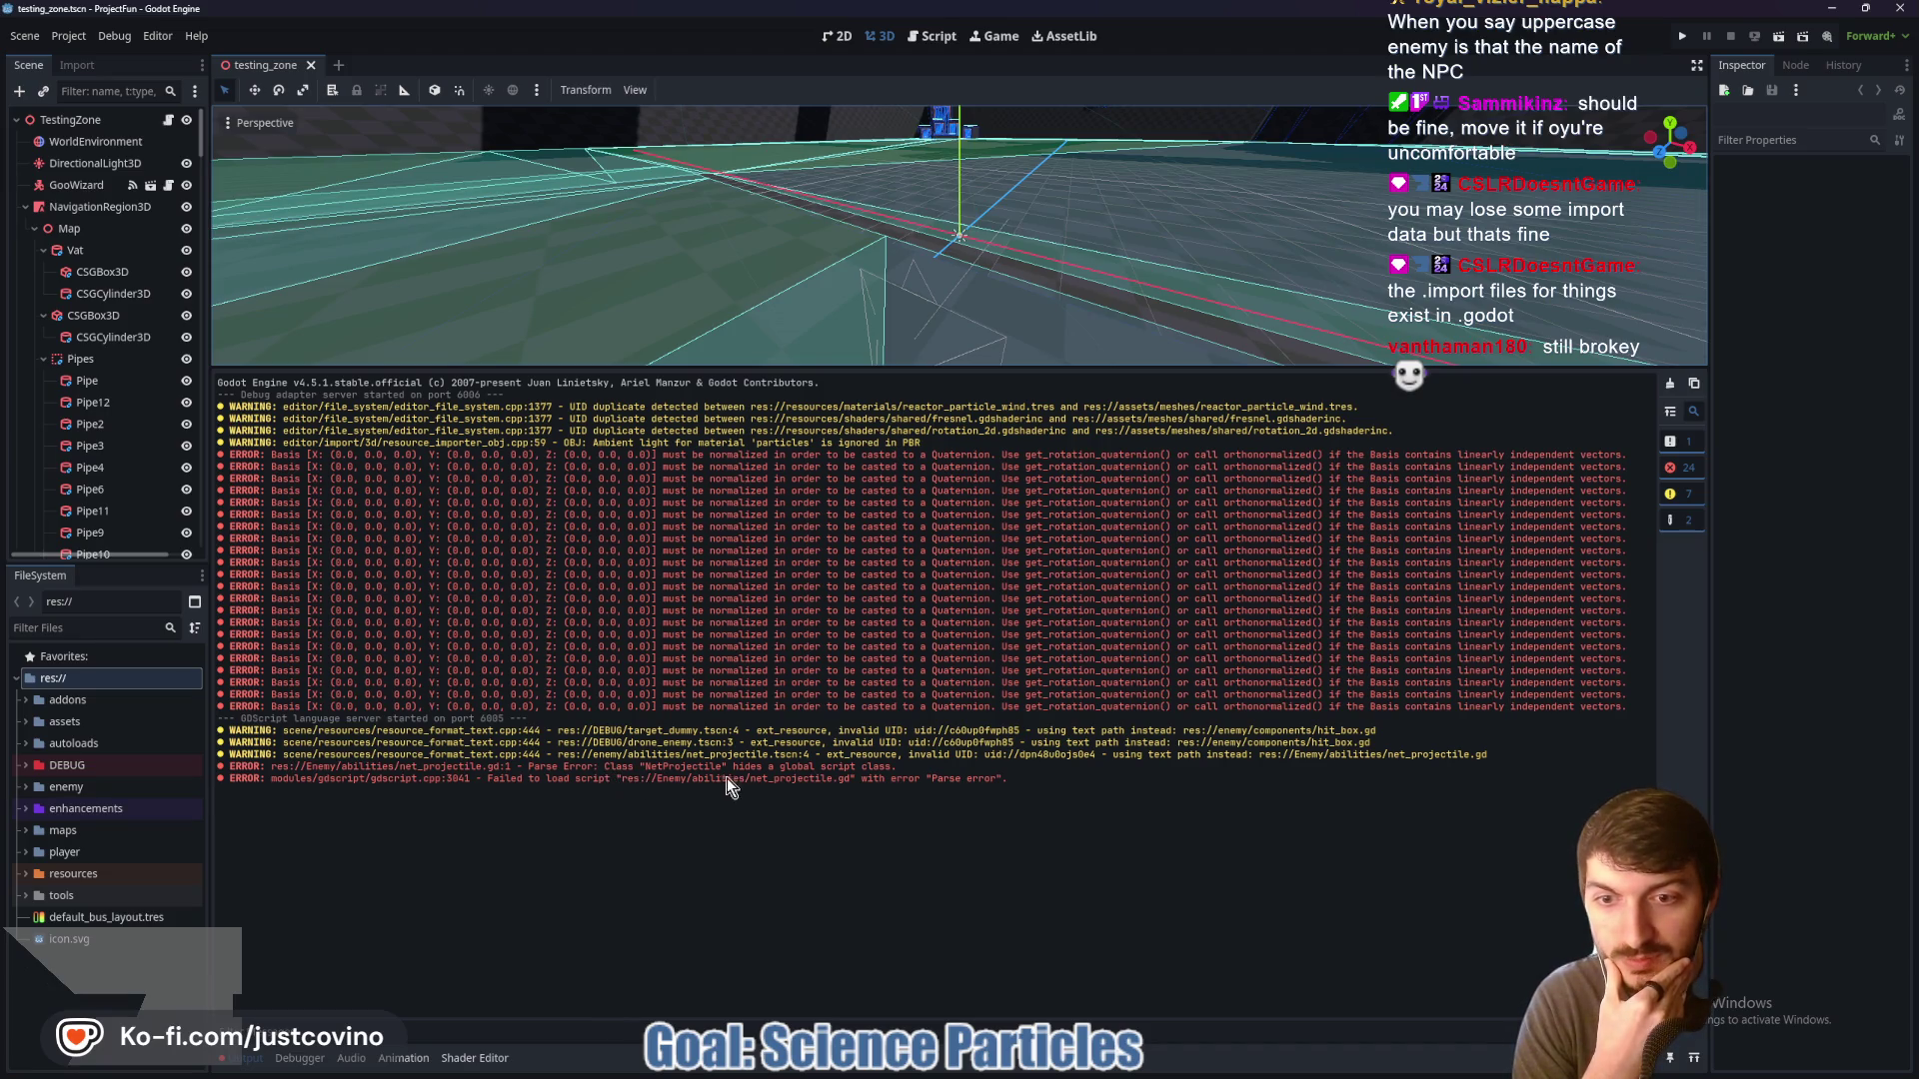
left_click_drag(698, 778, 646, 779)
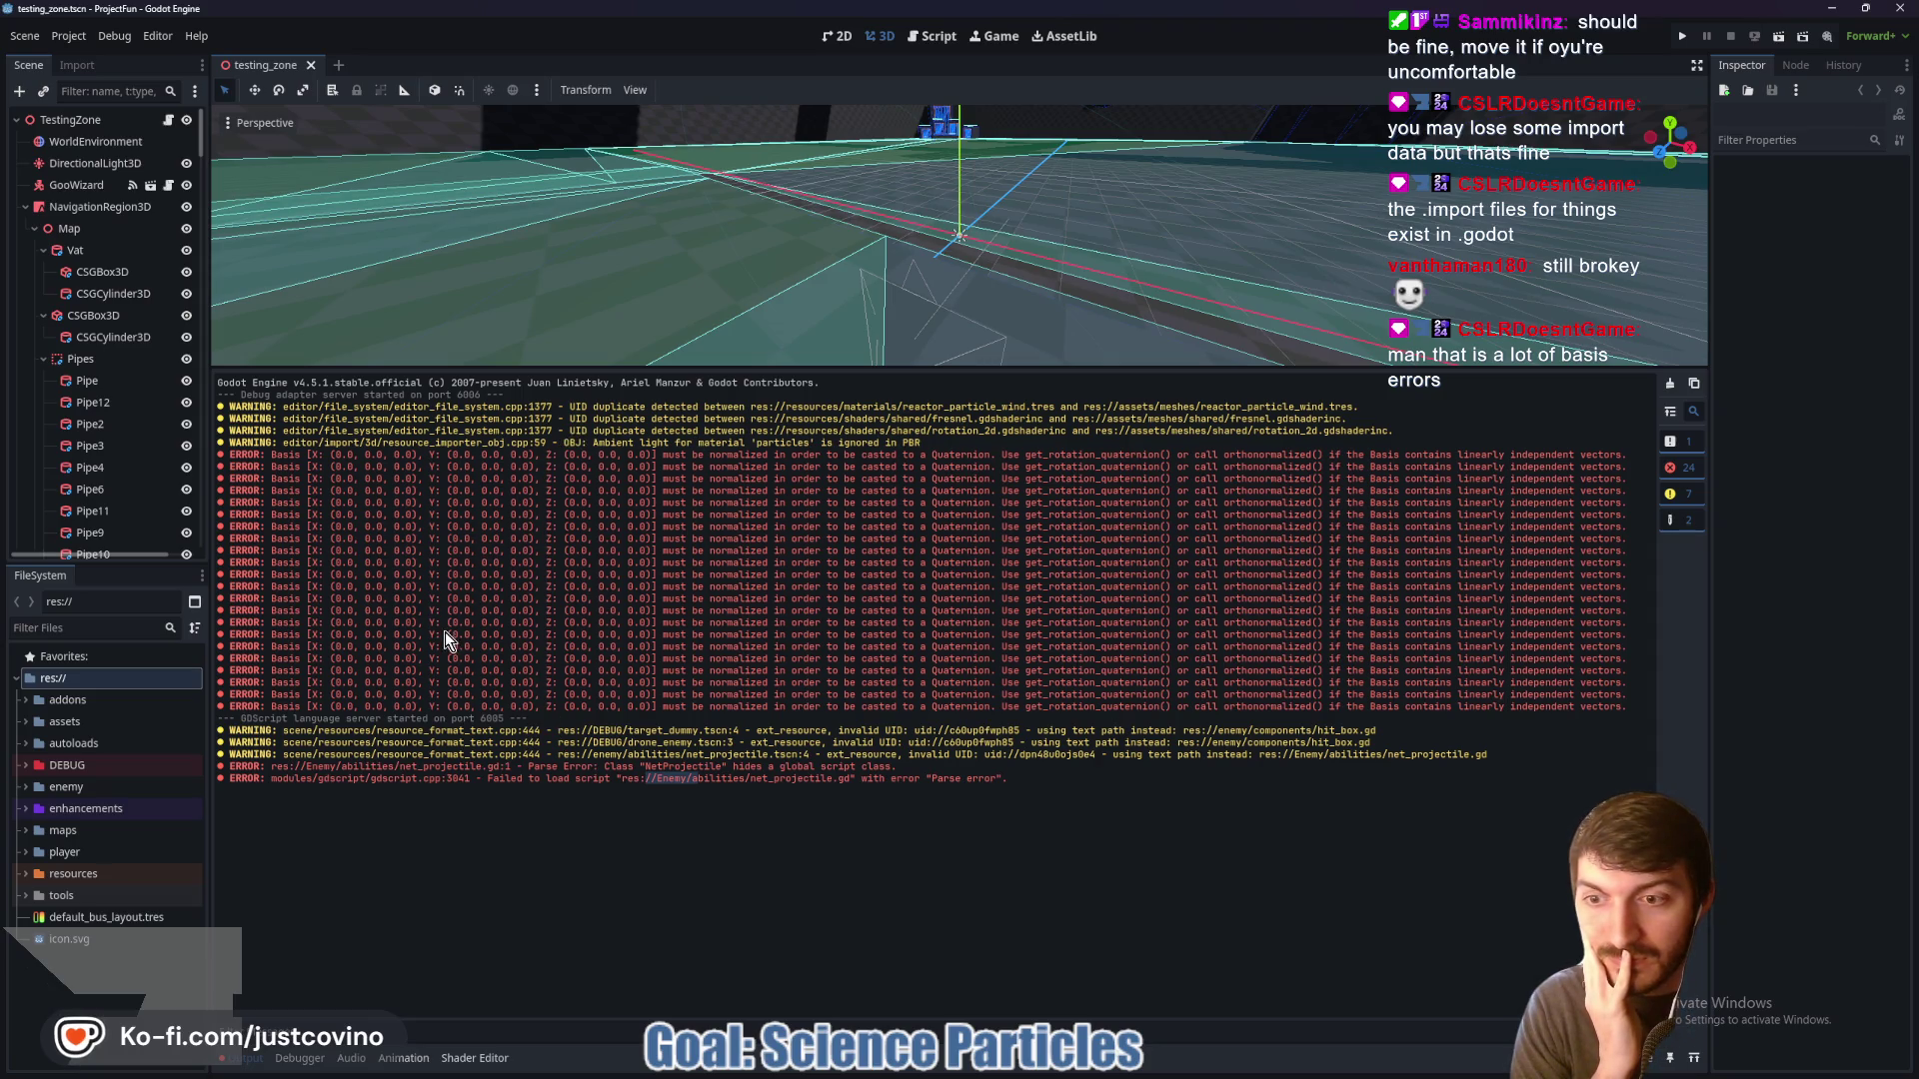
left_click(69, 37)
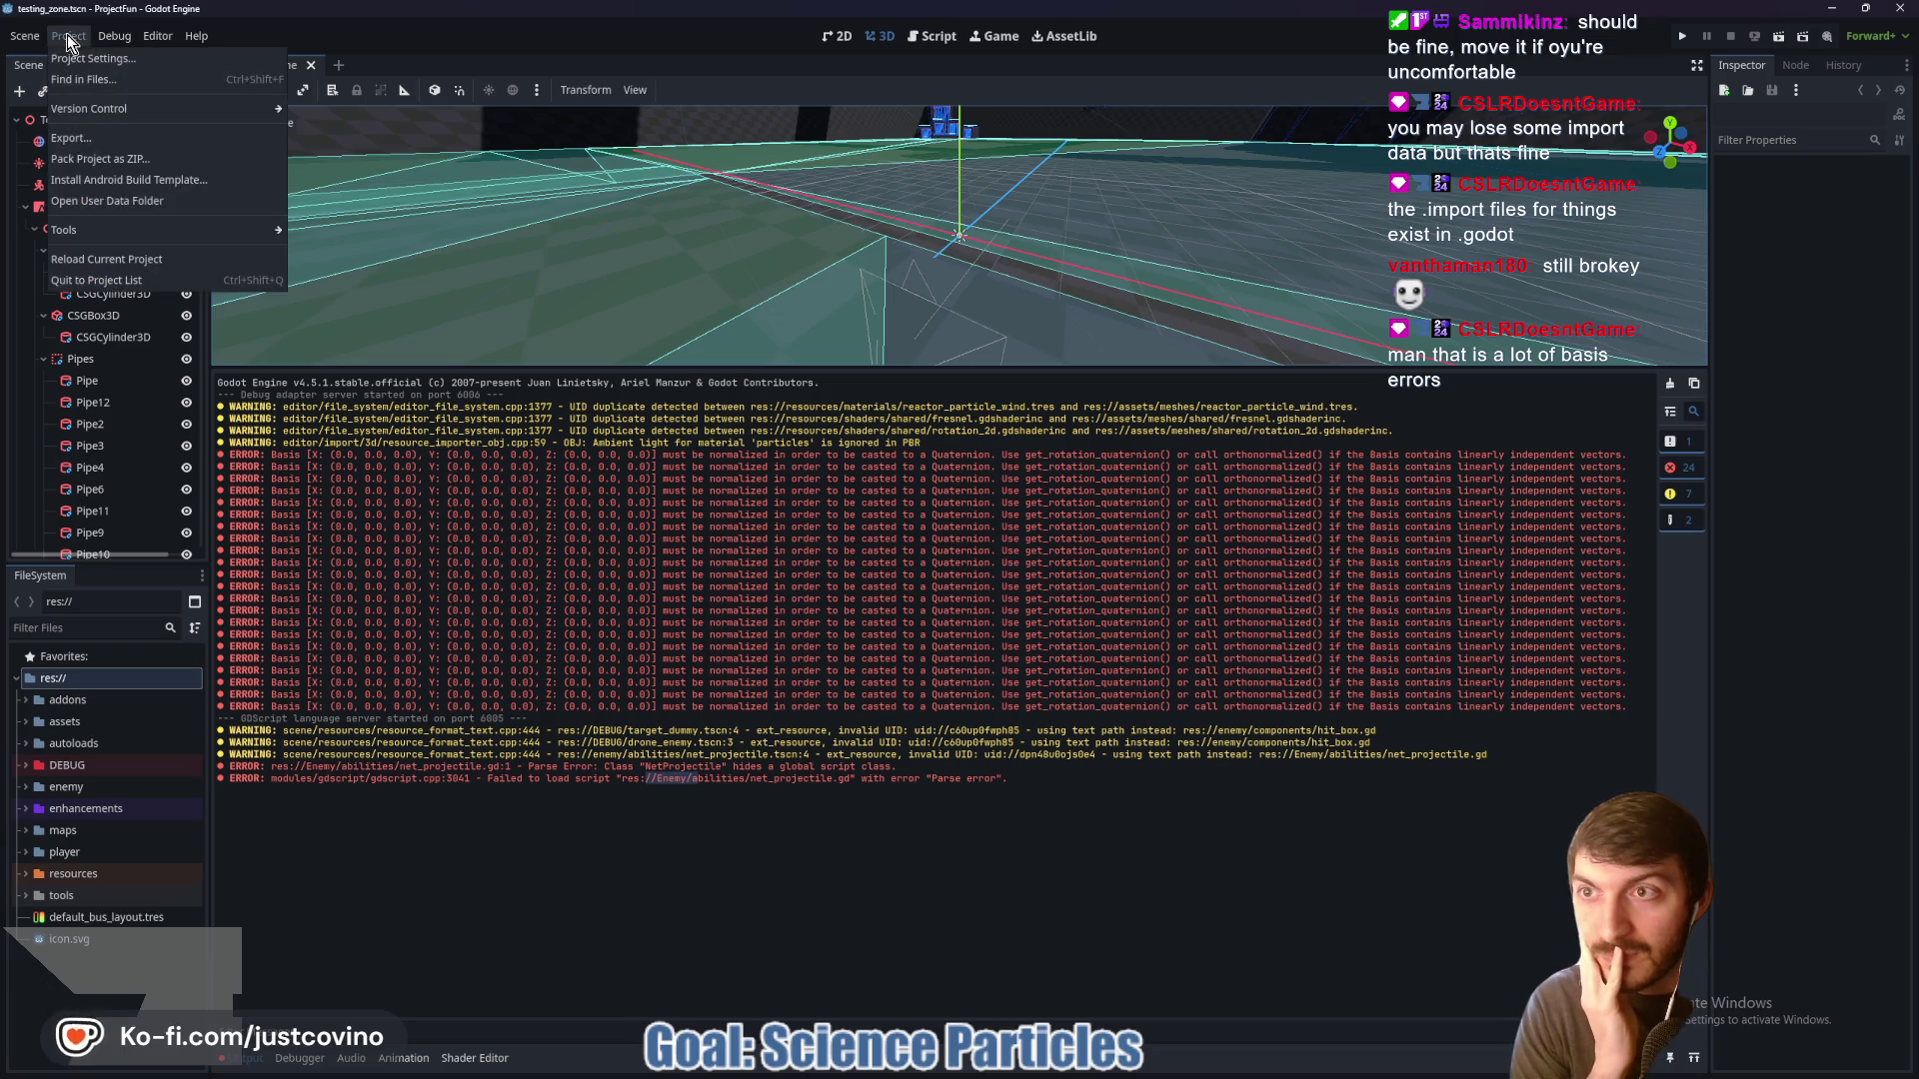
left_click(55, 40)
left_click(69, 37)
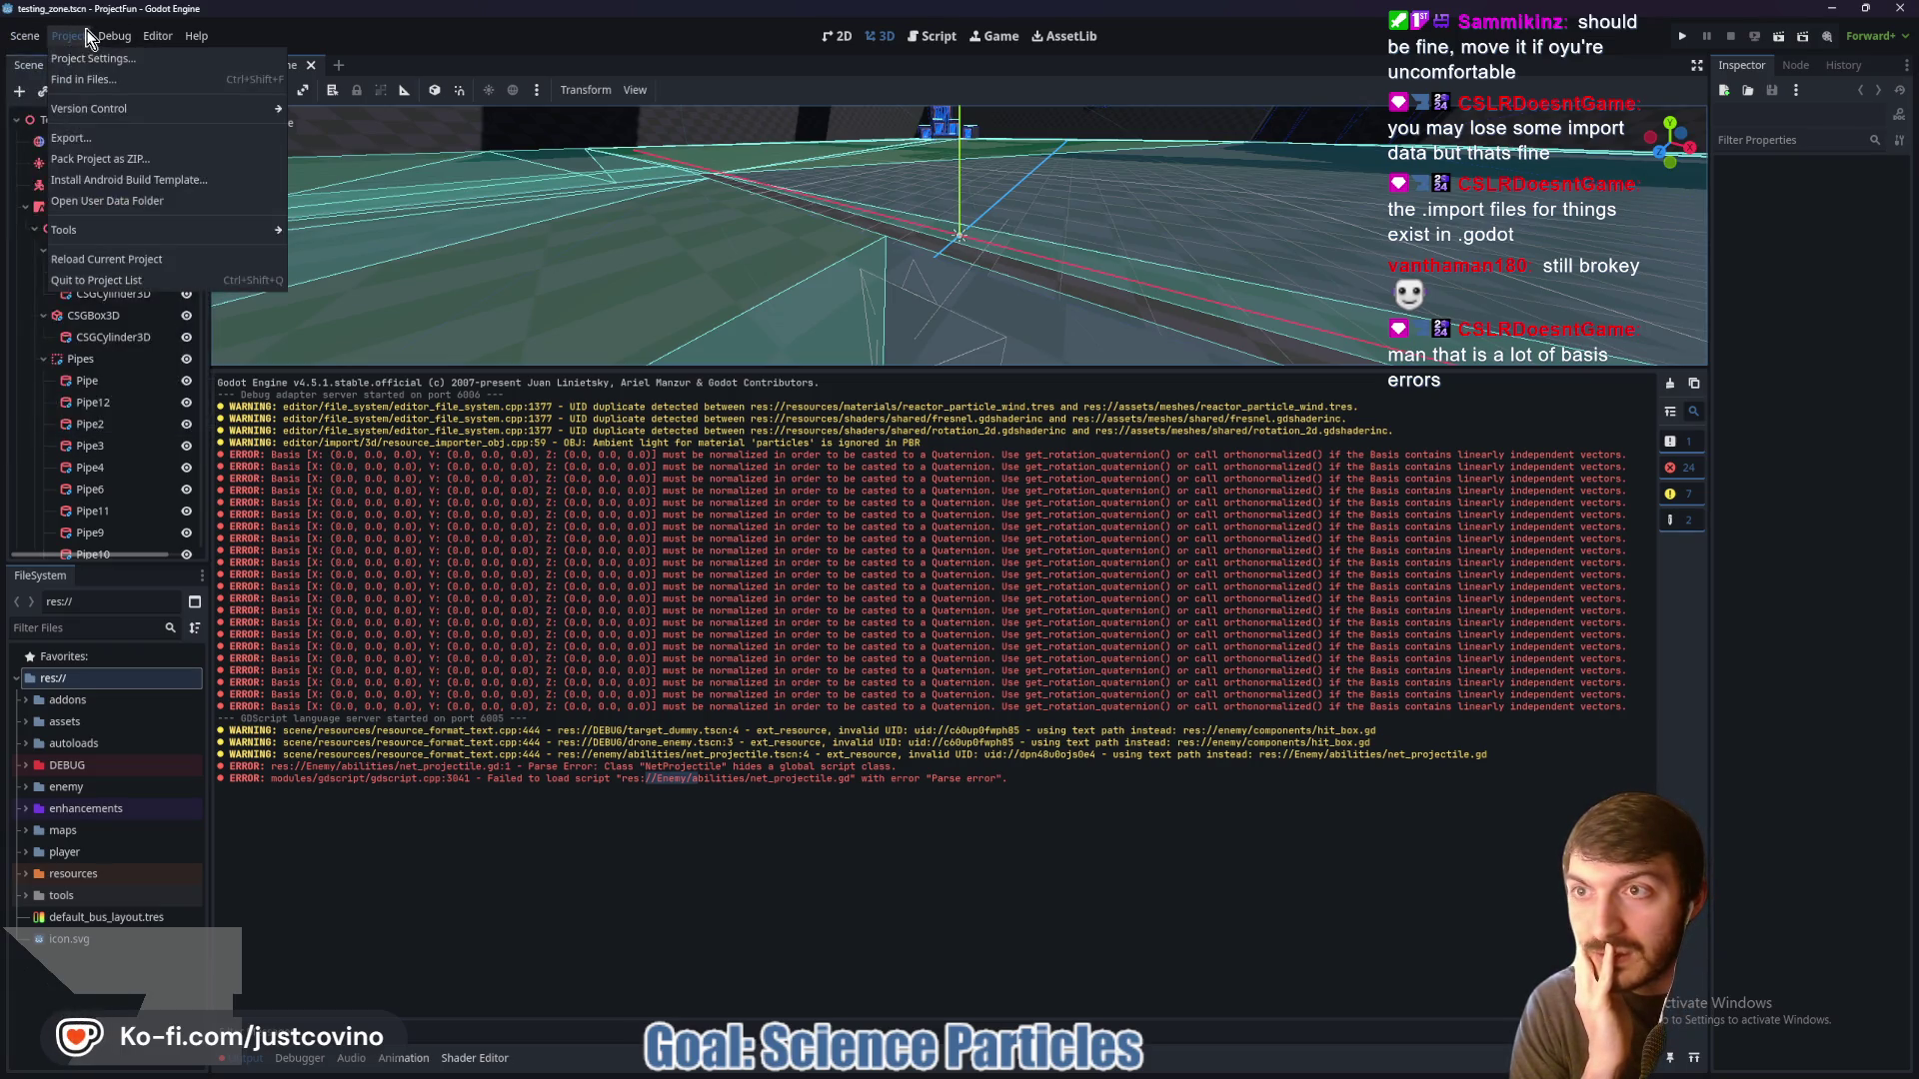
mouse_move(157, 42)
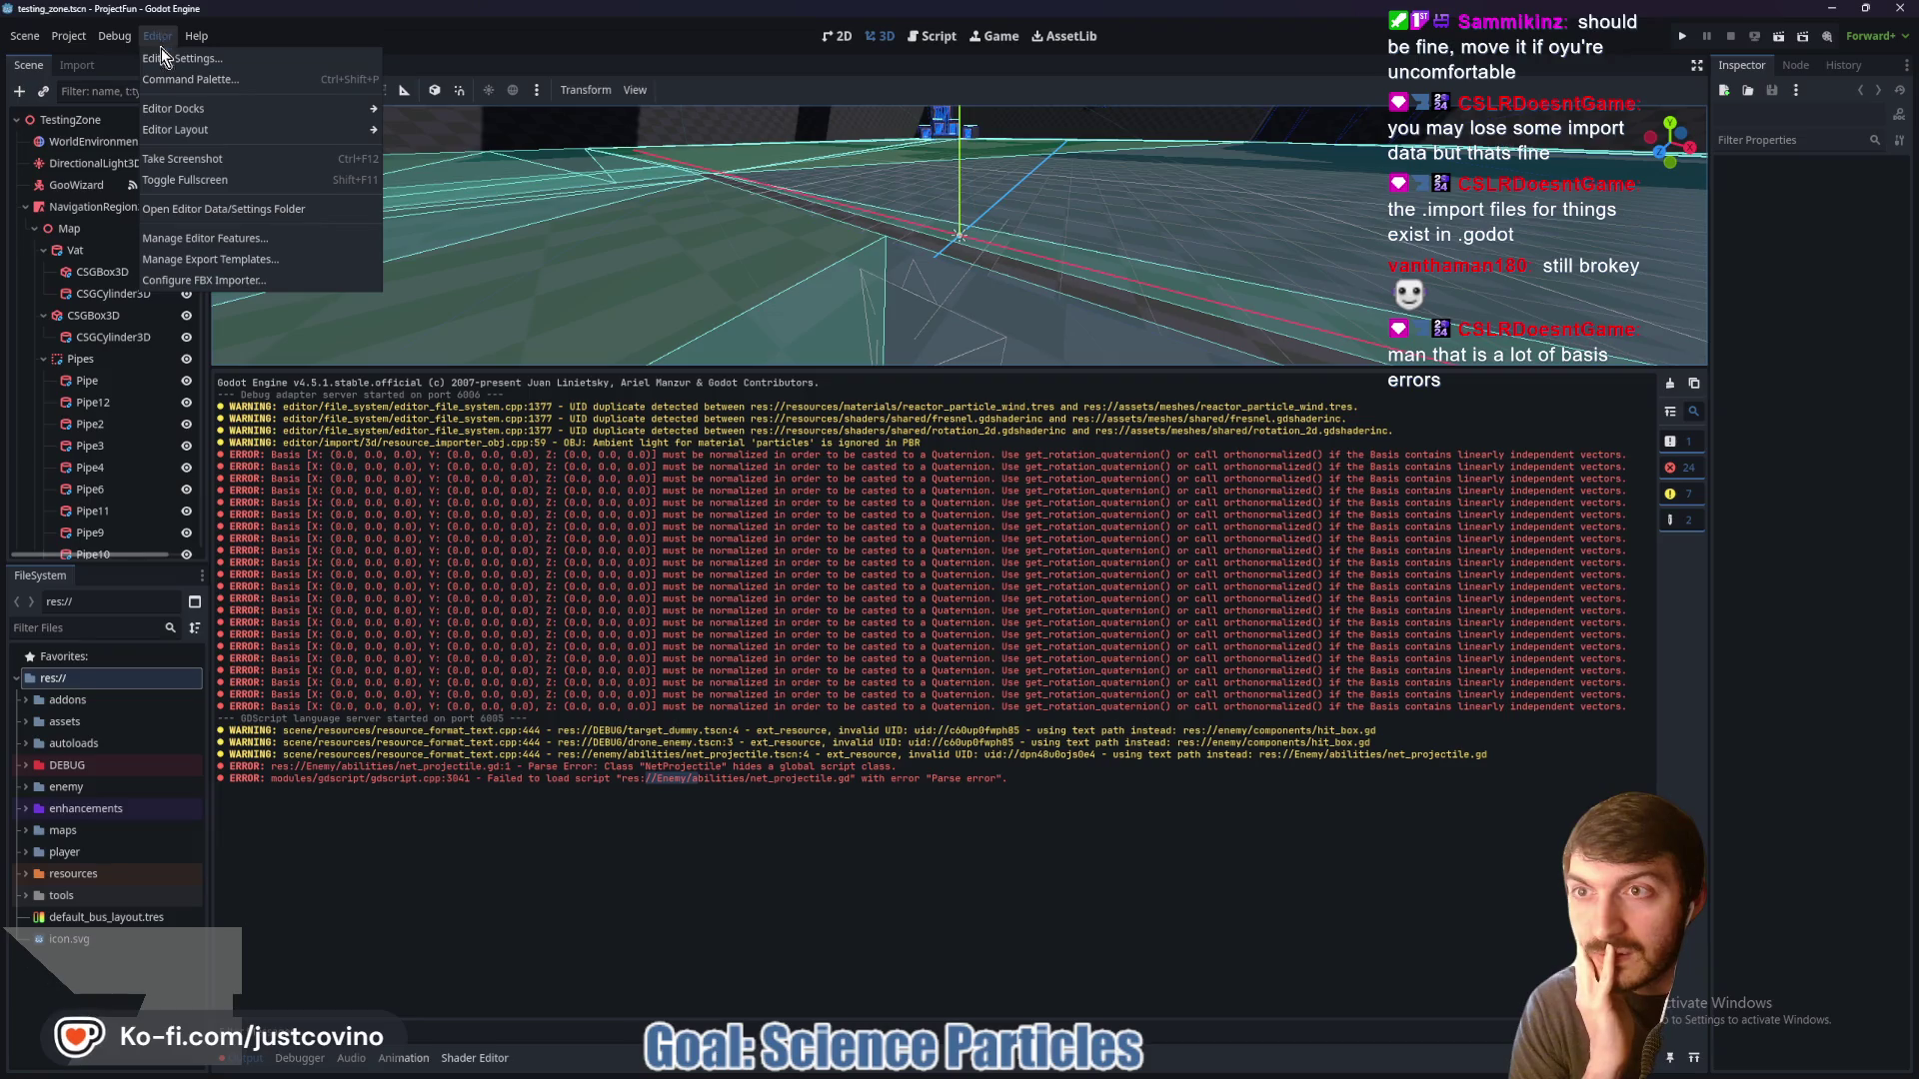
left_click(231, 212)
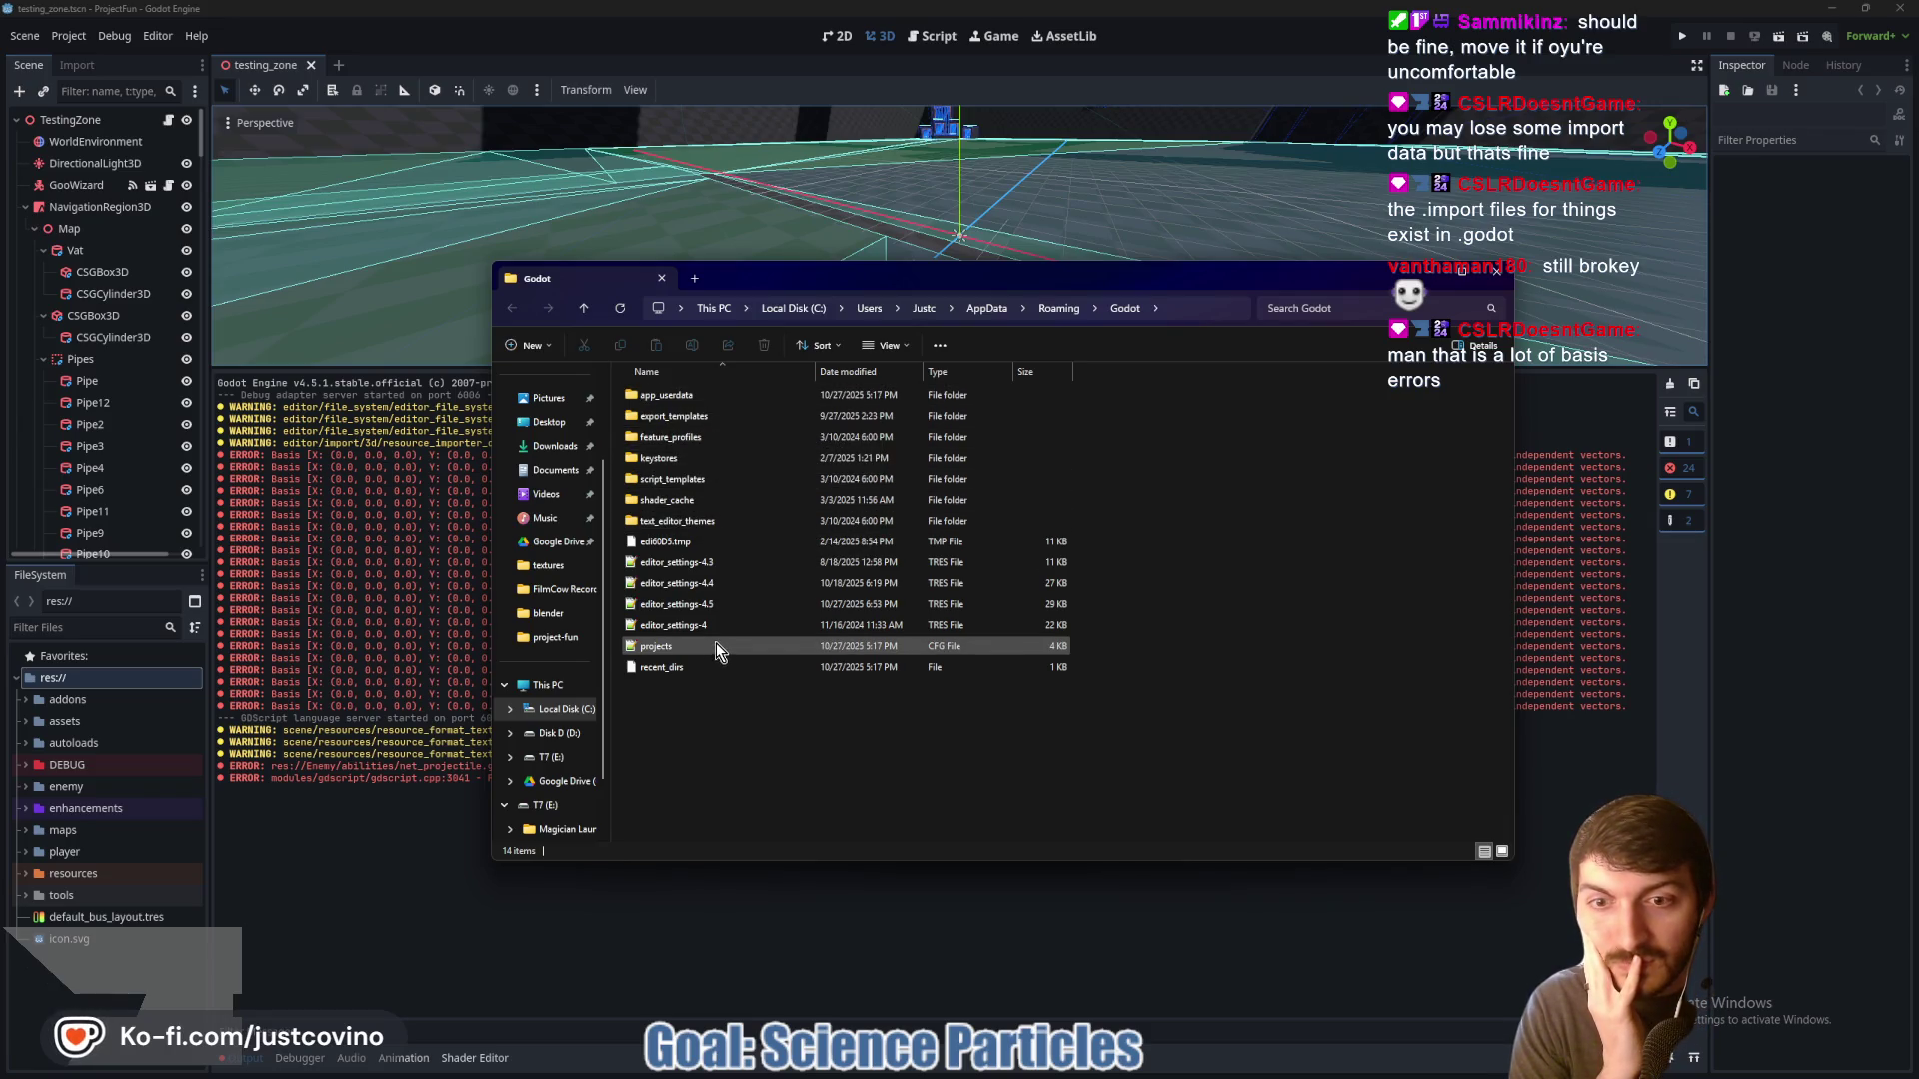
left_click(451, 644)
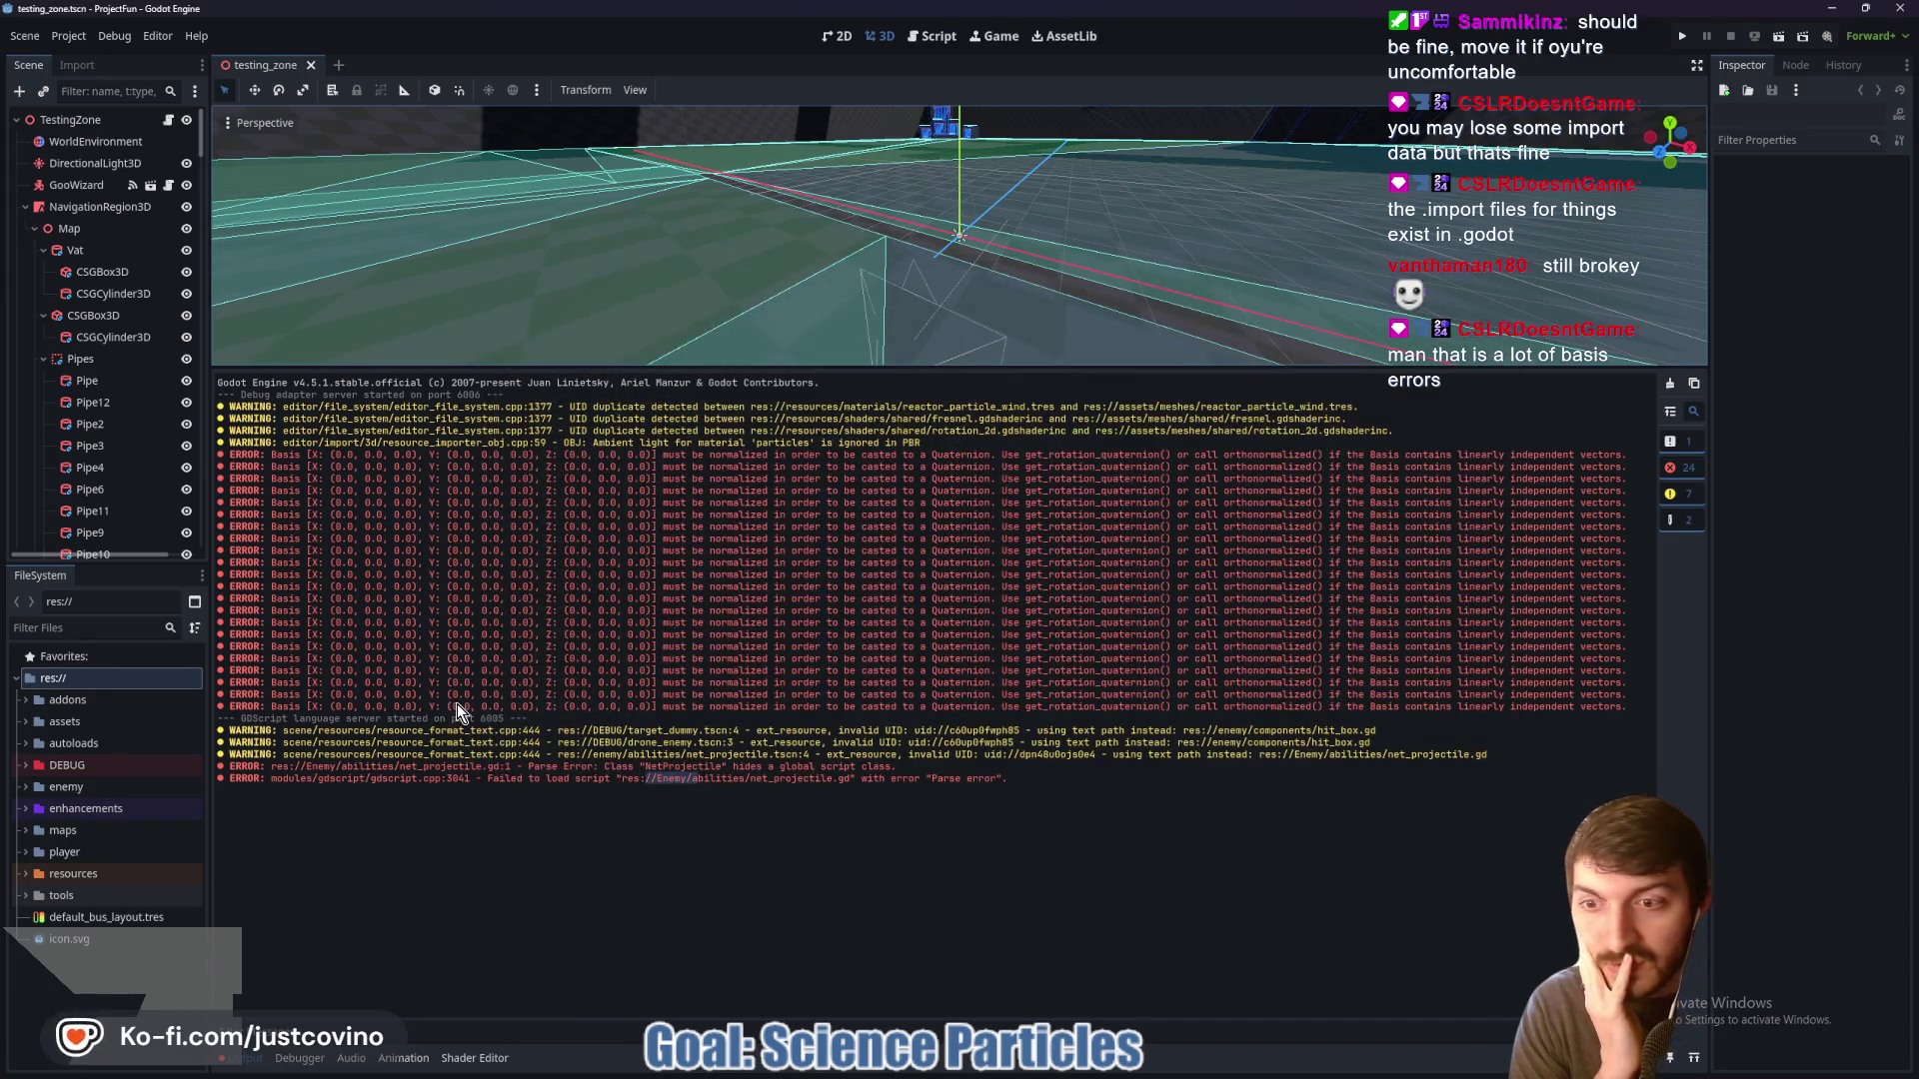
left_click(741, 778)
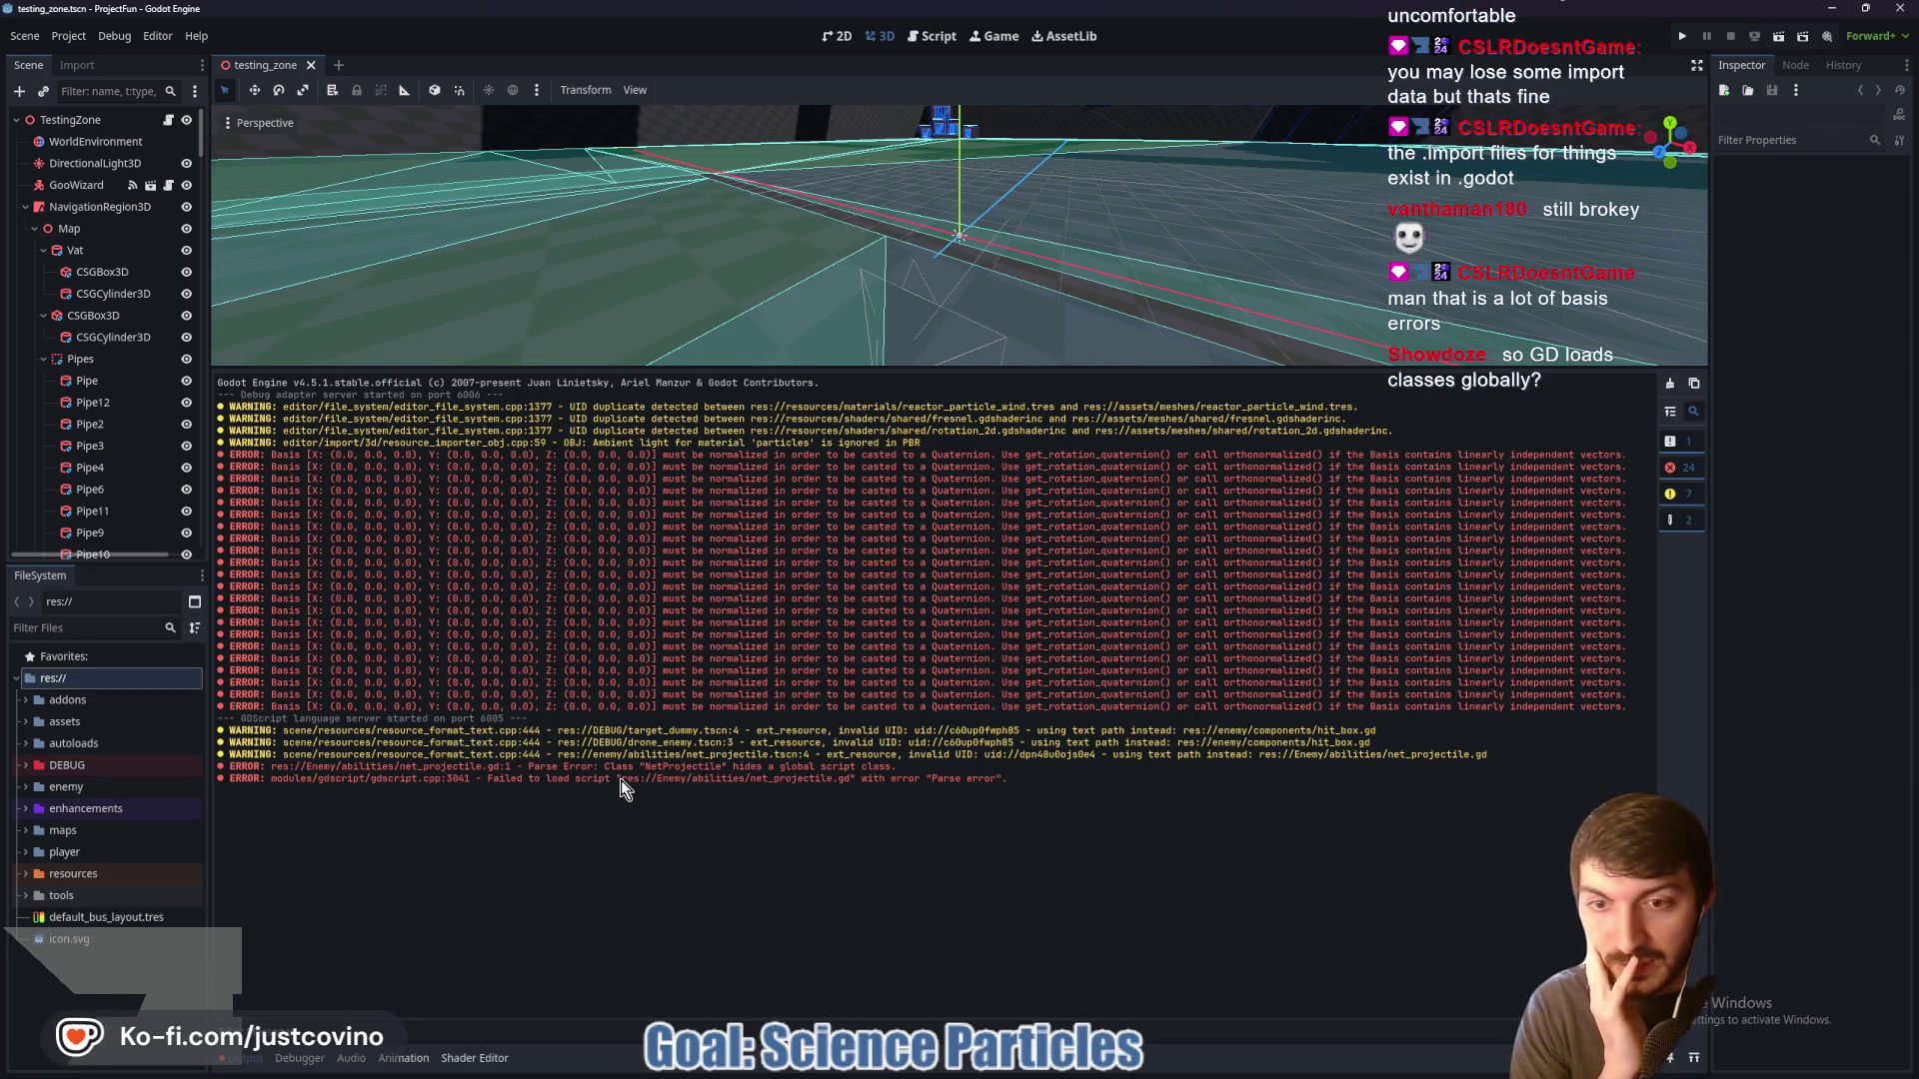
Filter the FileSystem by 'net' and open the net_projectile scene
left_click_drag(621, 779, 855, 781)
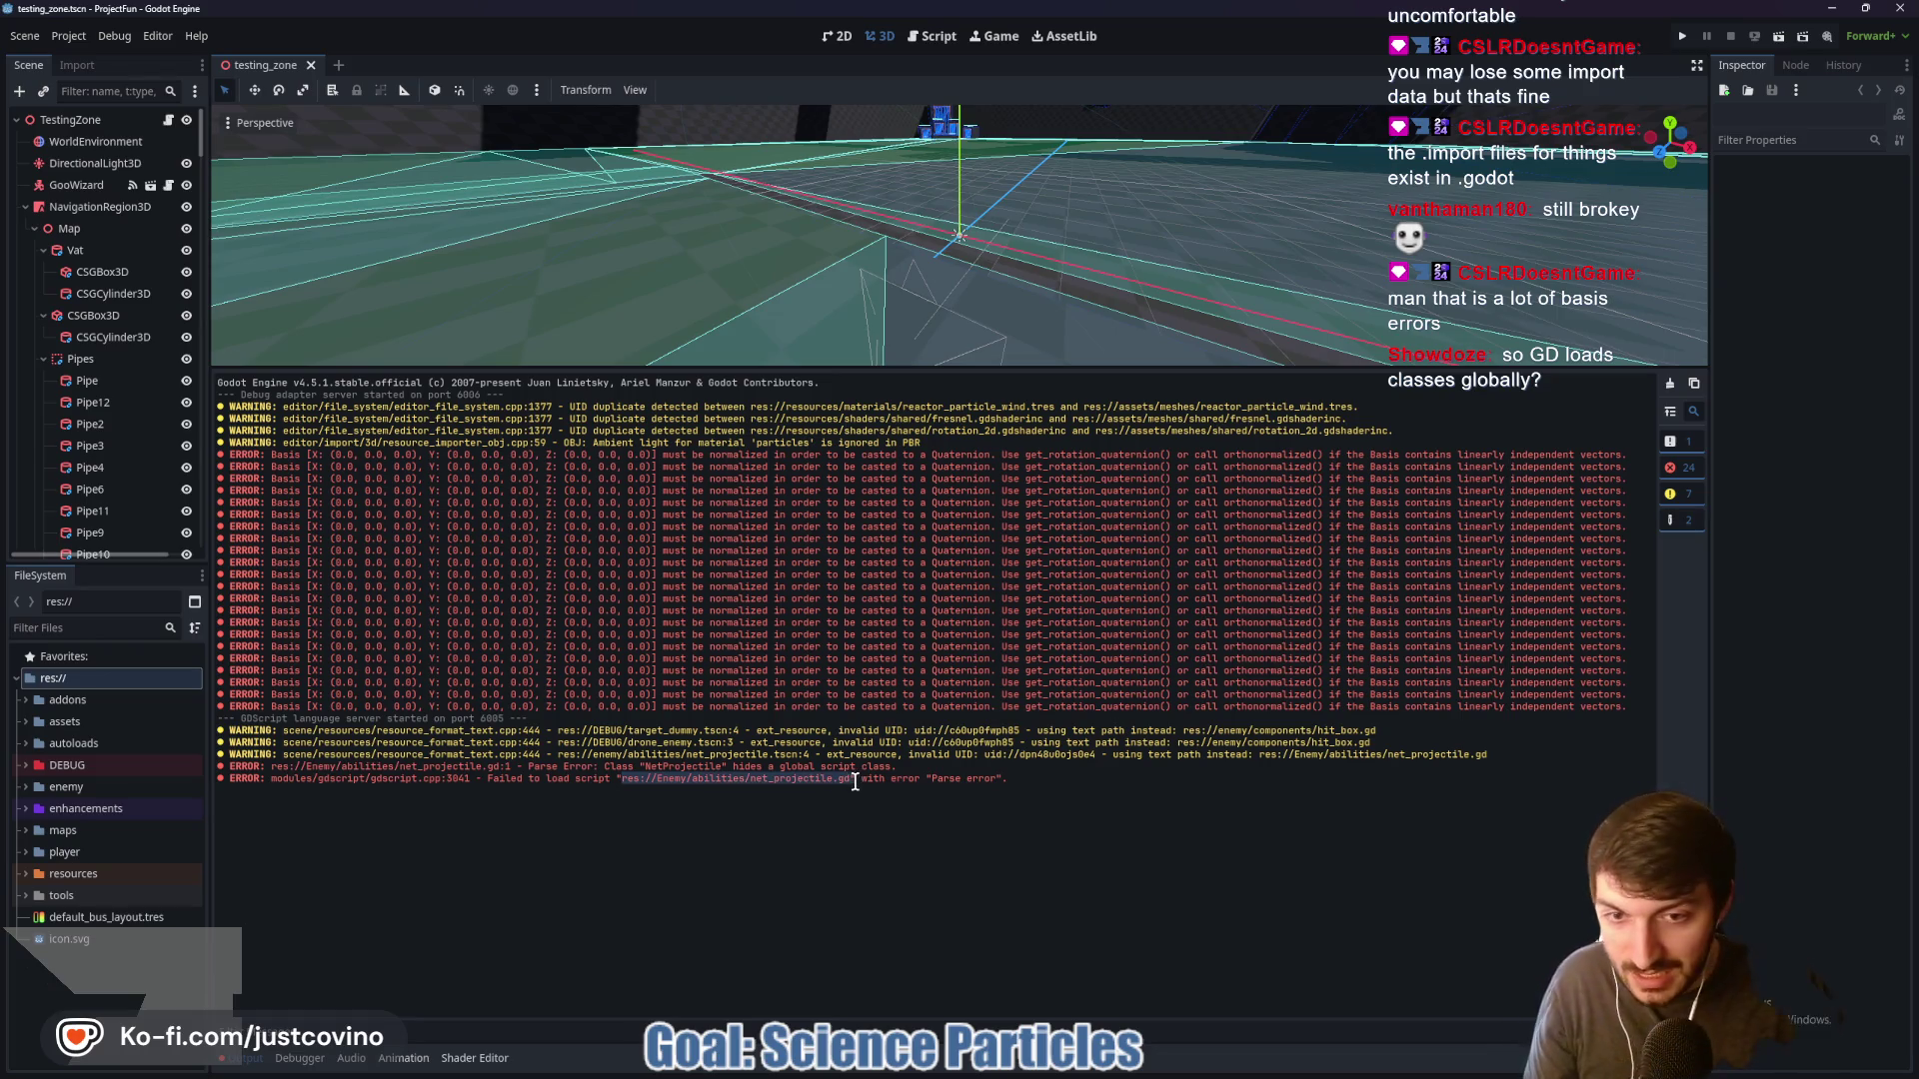
key("ctrl+c")
left_click(63, 629)
key("ctrl+v")
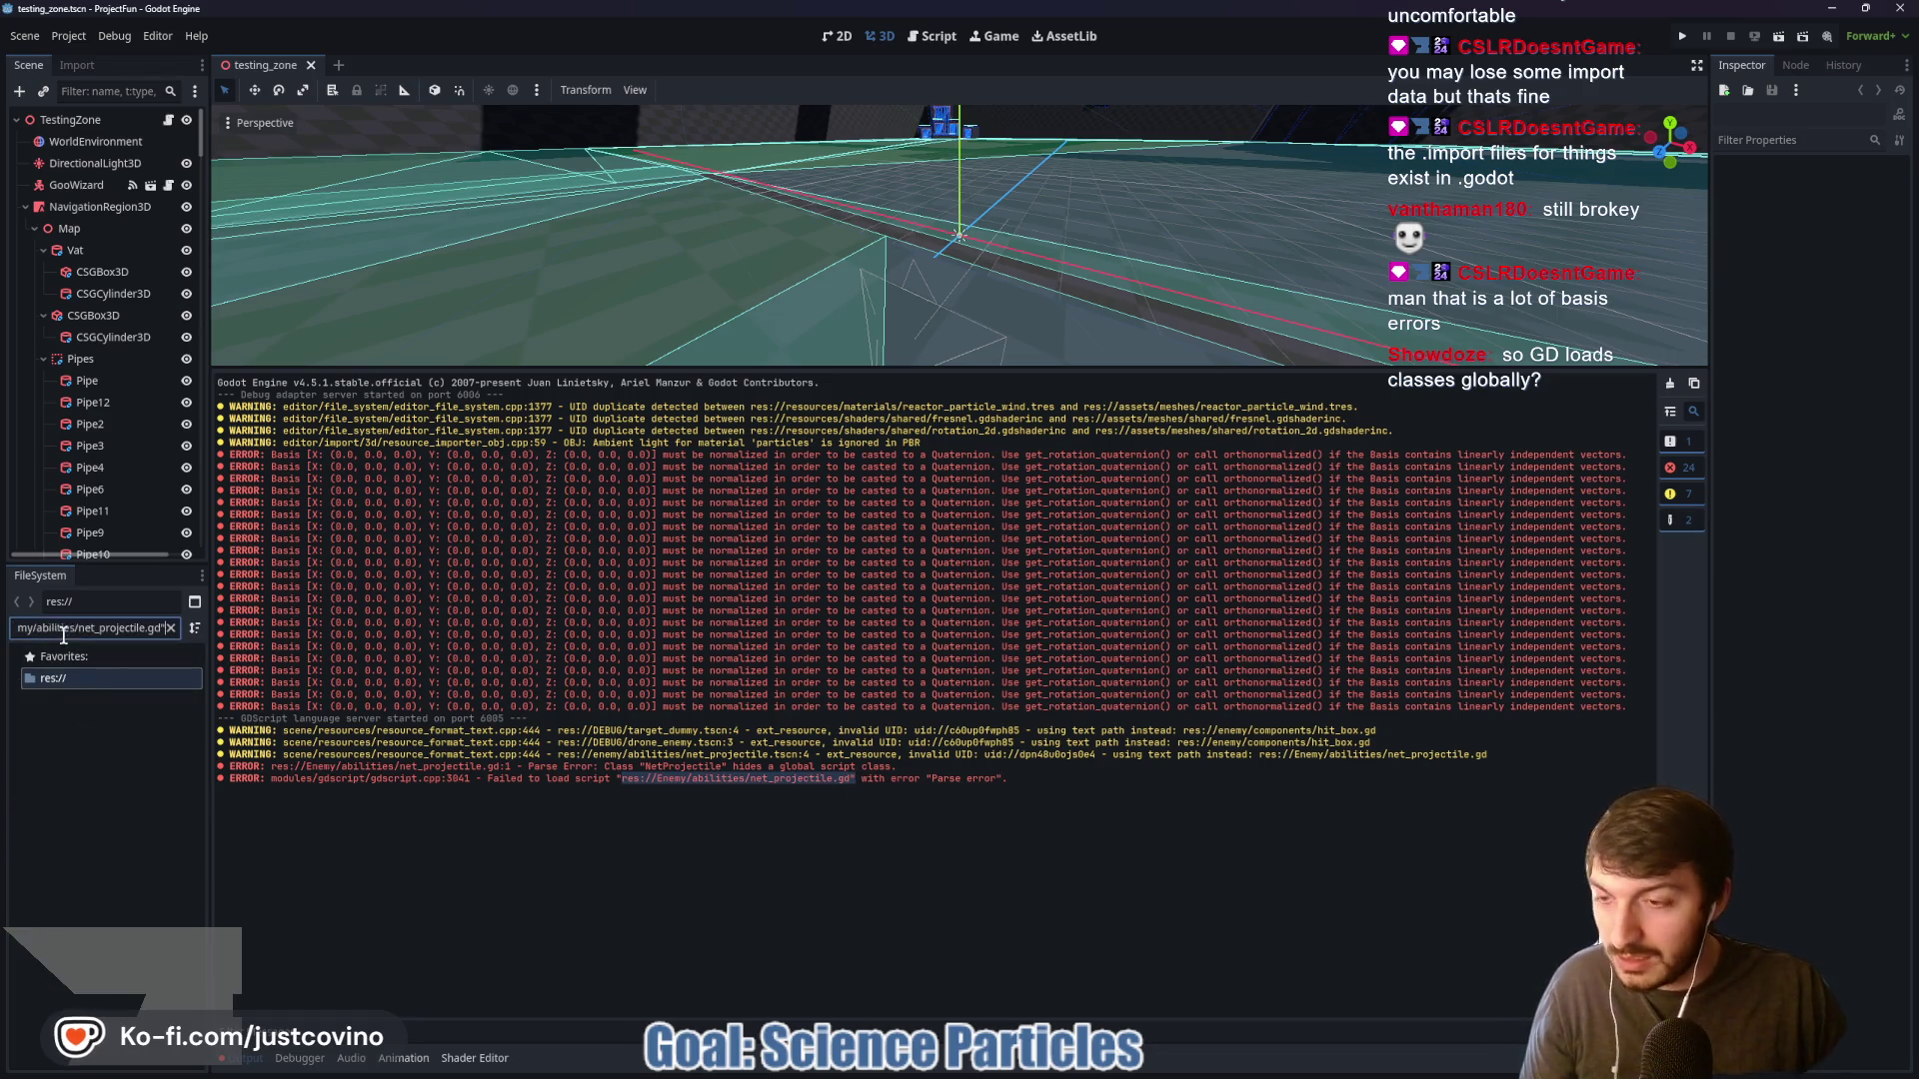
key("BackSpace")
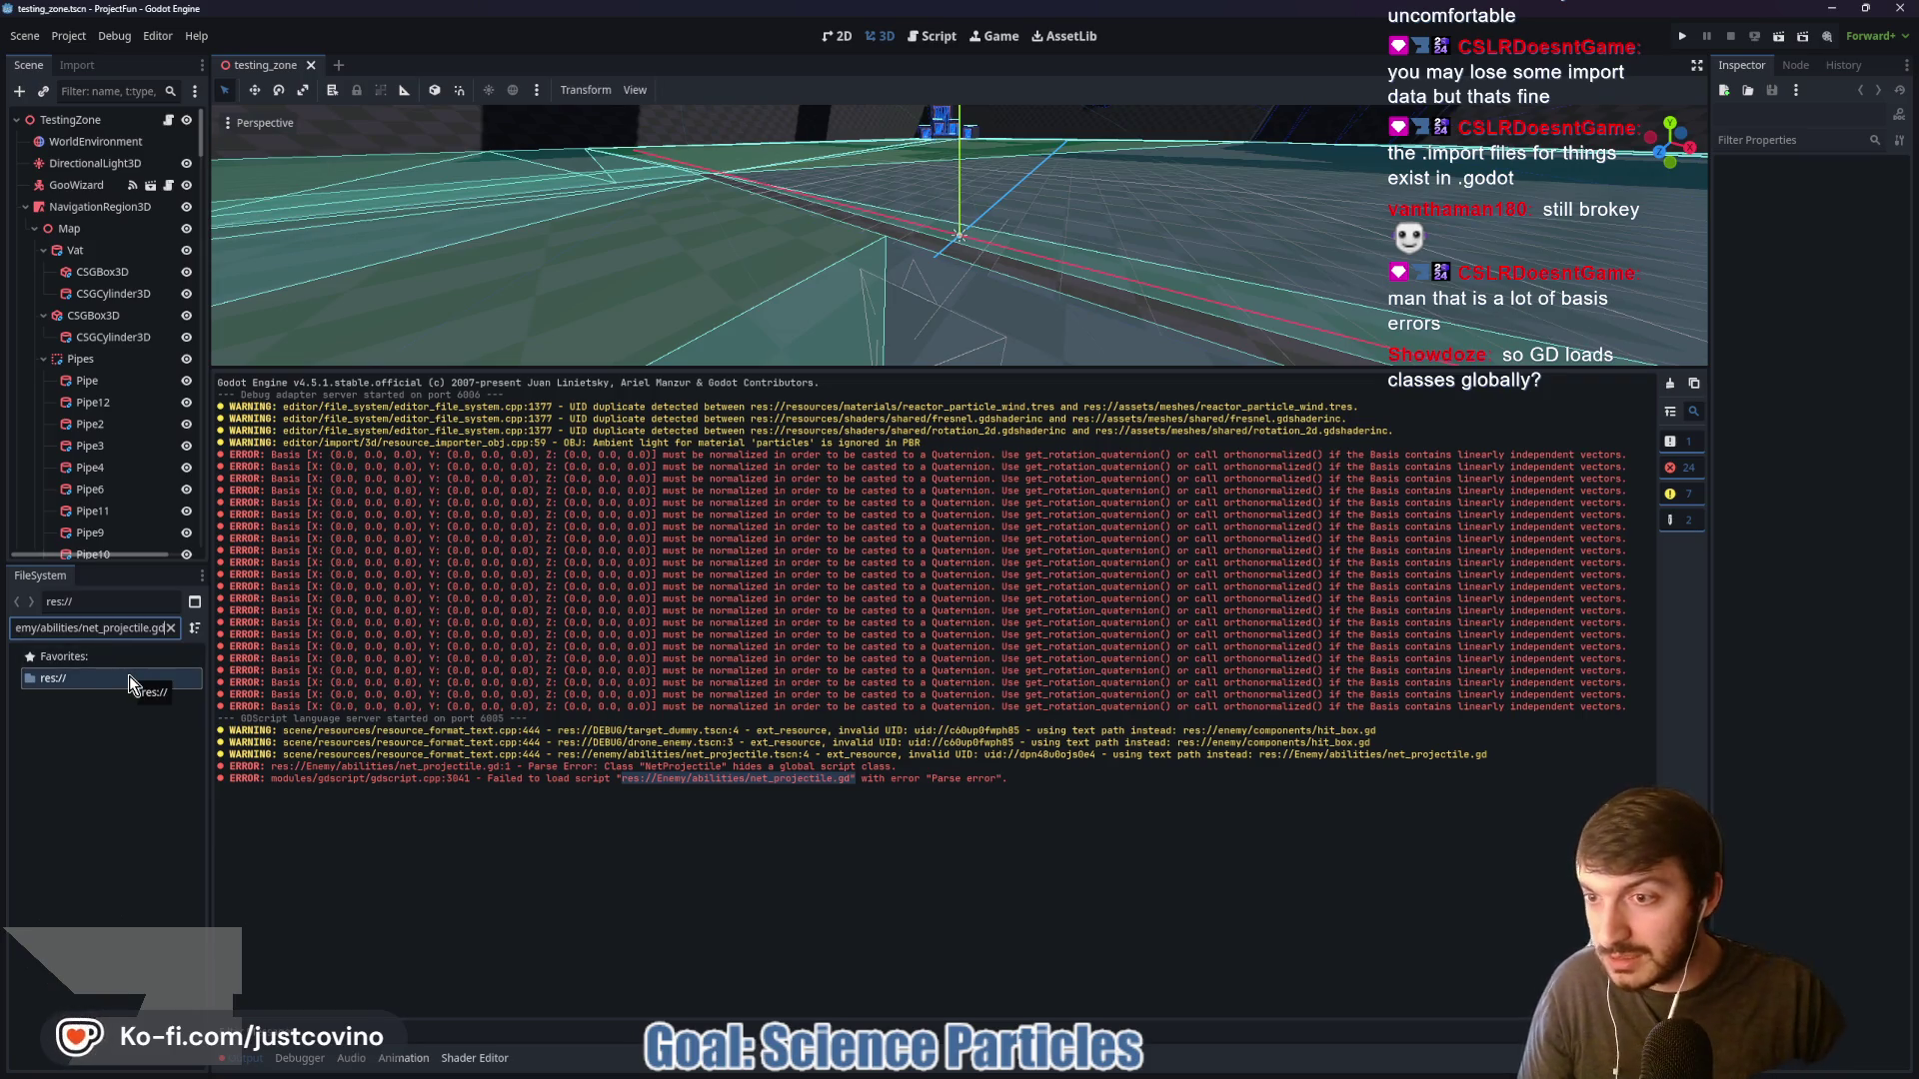
key("ctrl+a")
key("BackSpace")
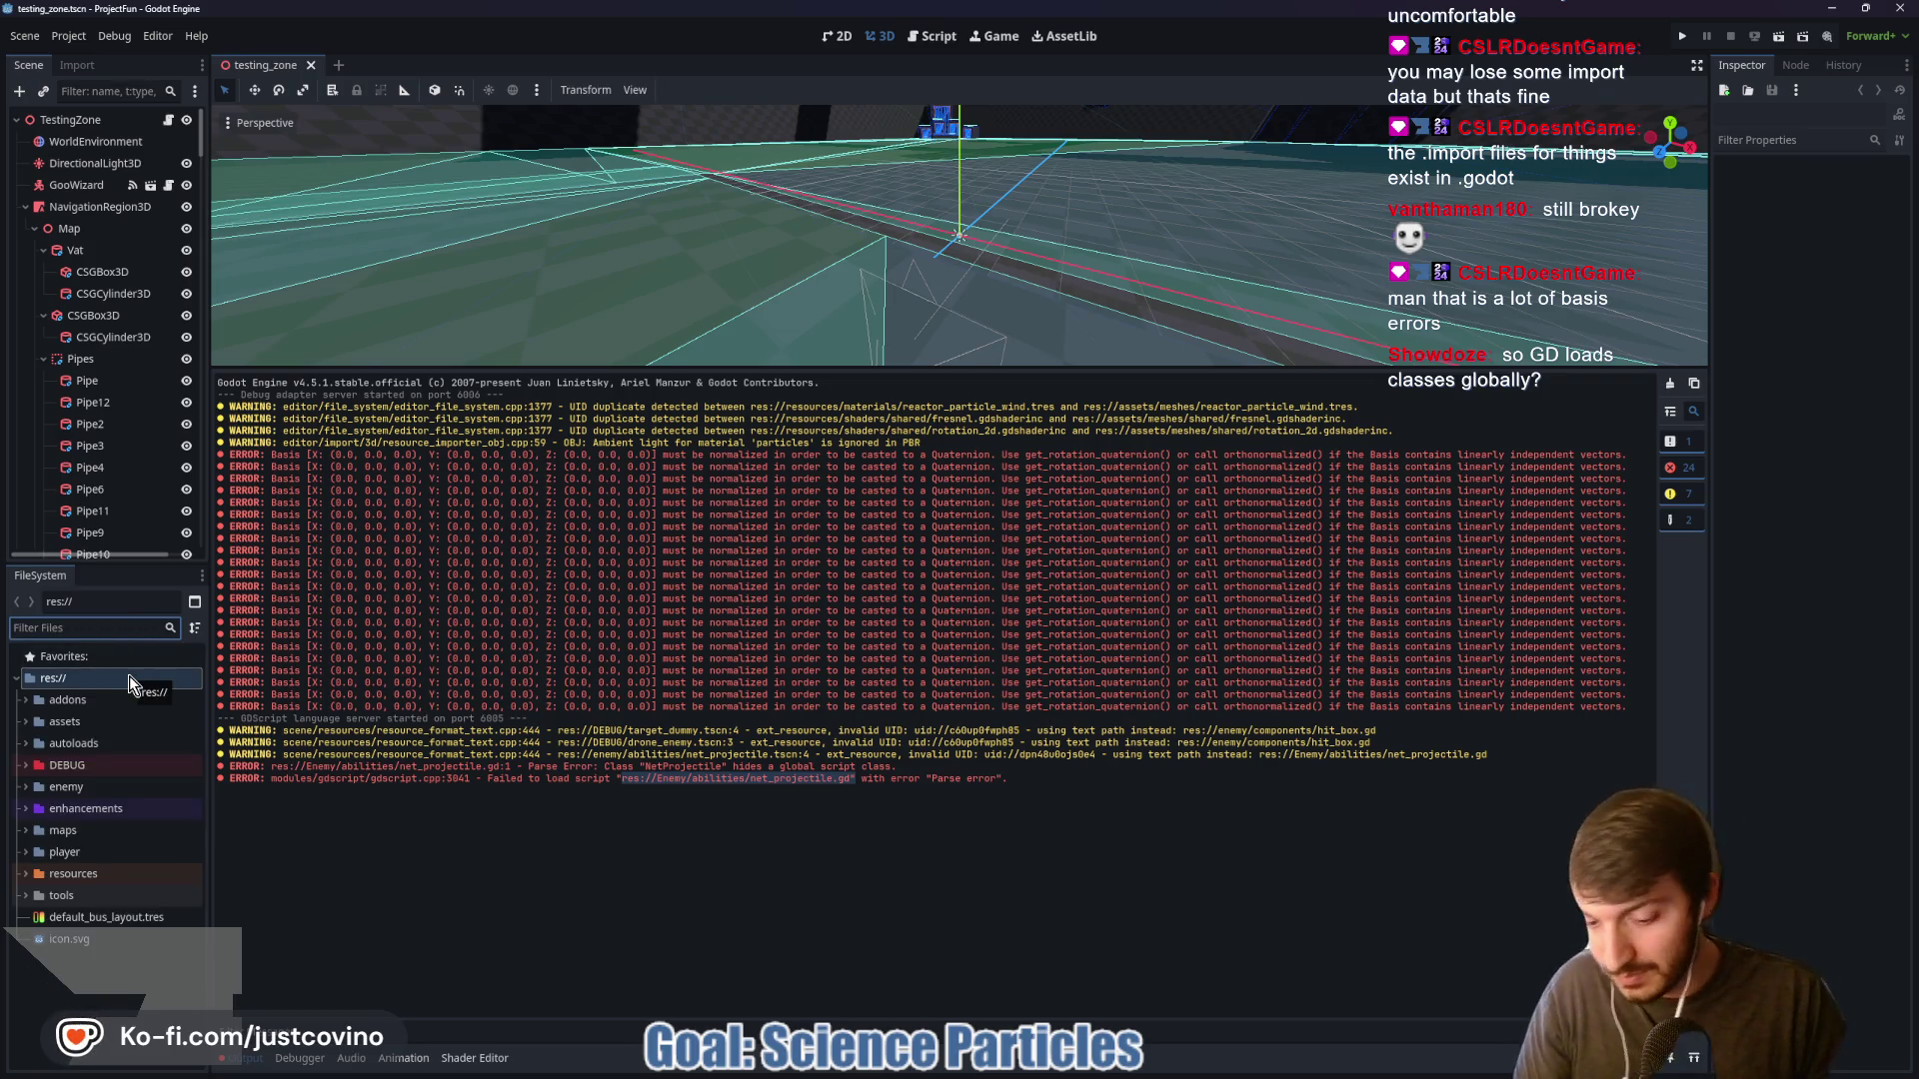
type("net")
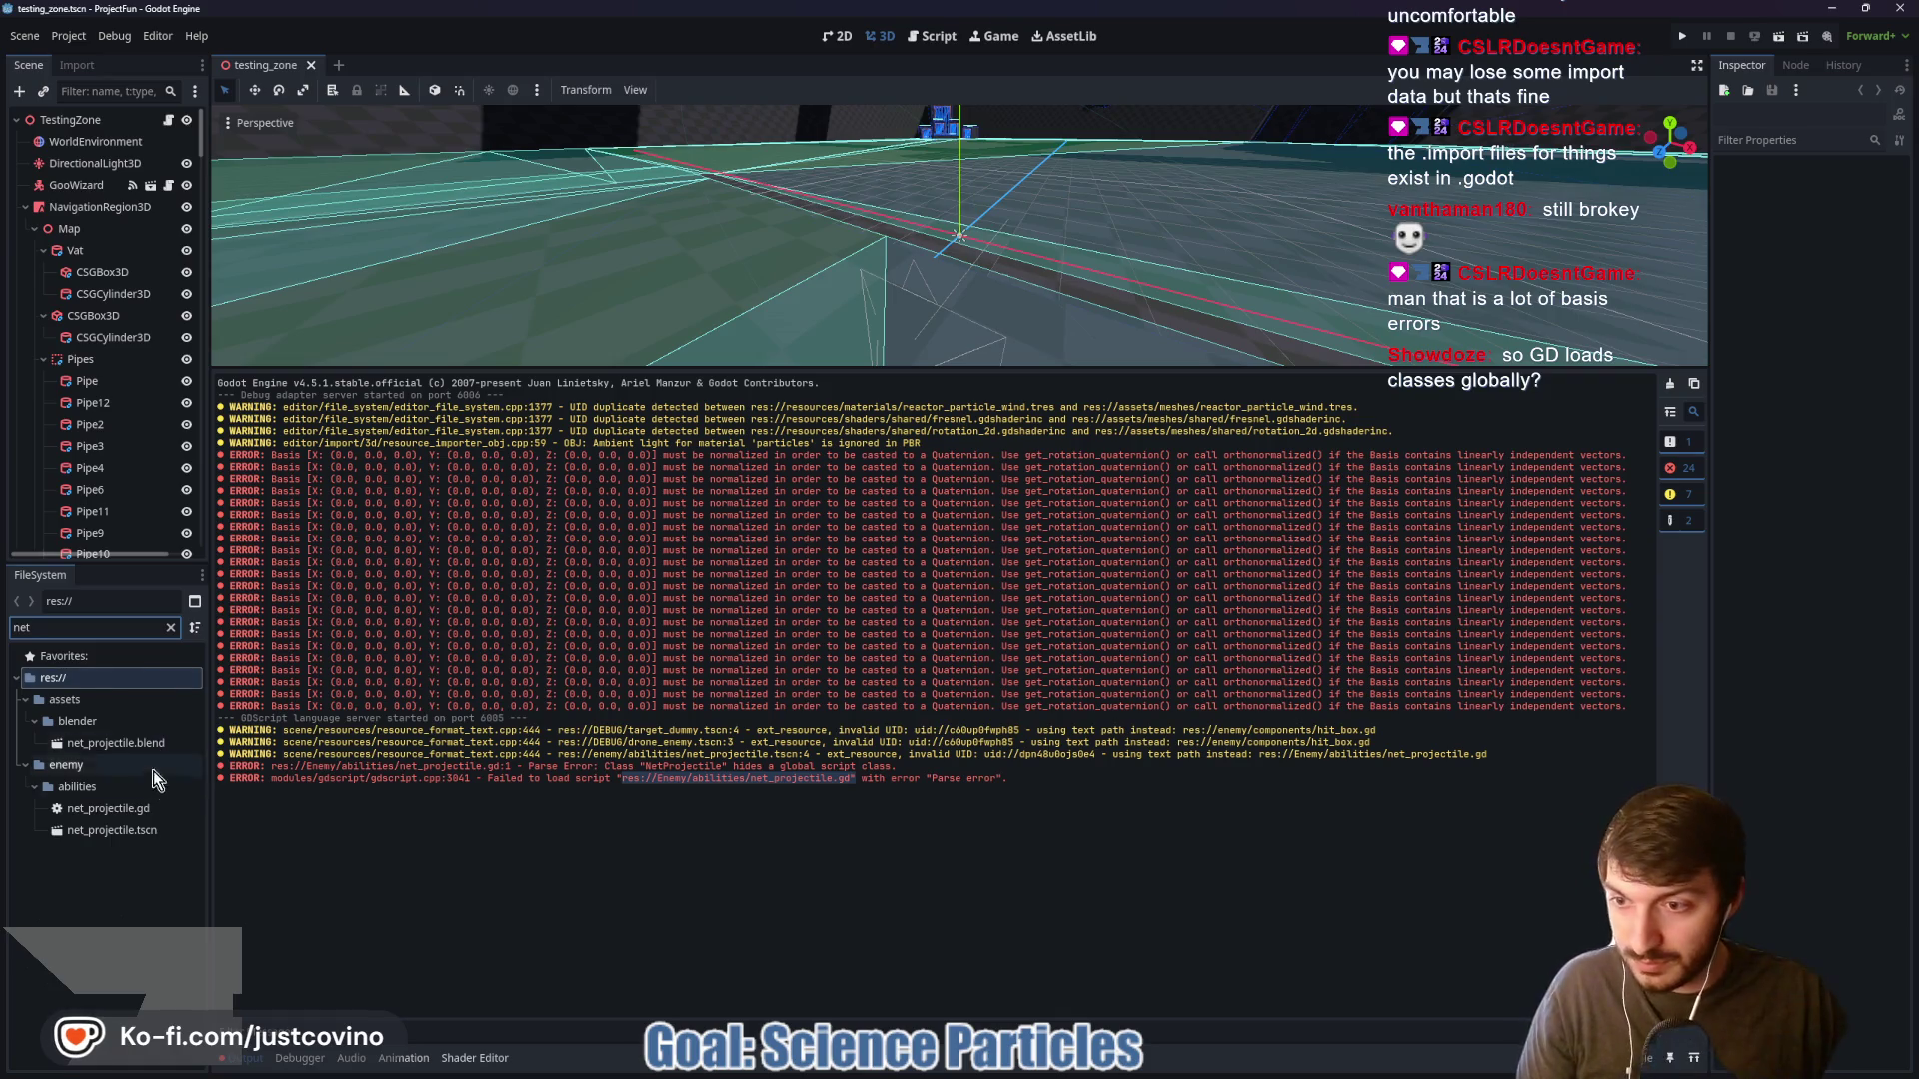
double_click(152, 830)
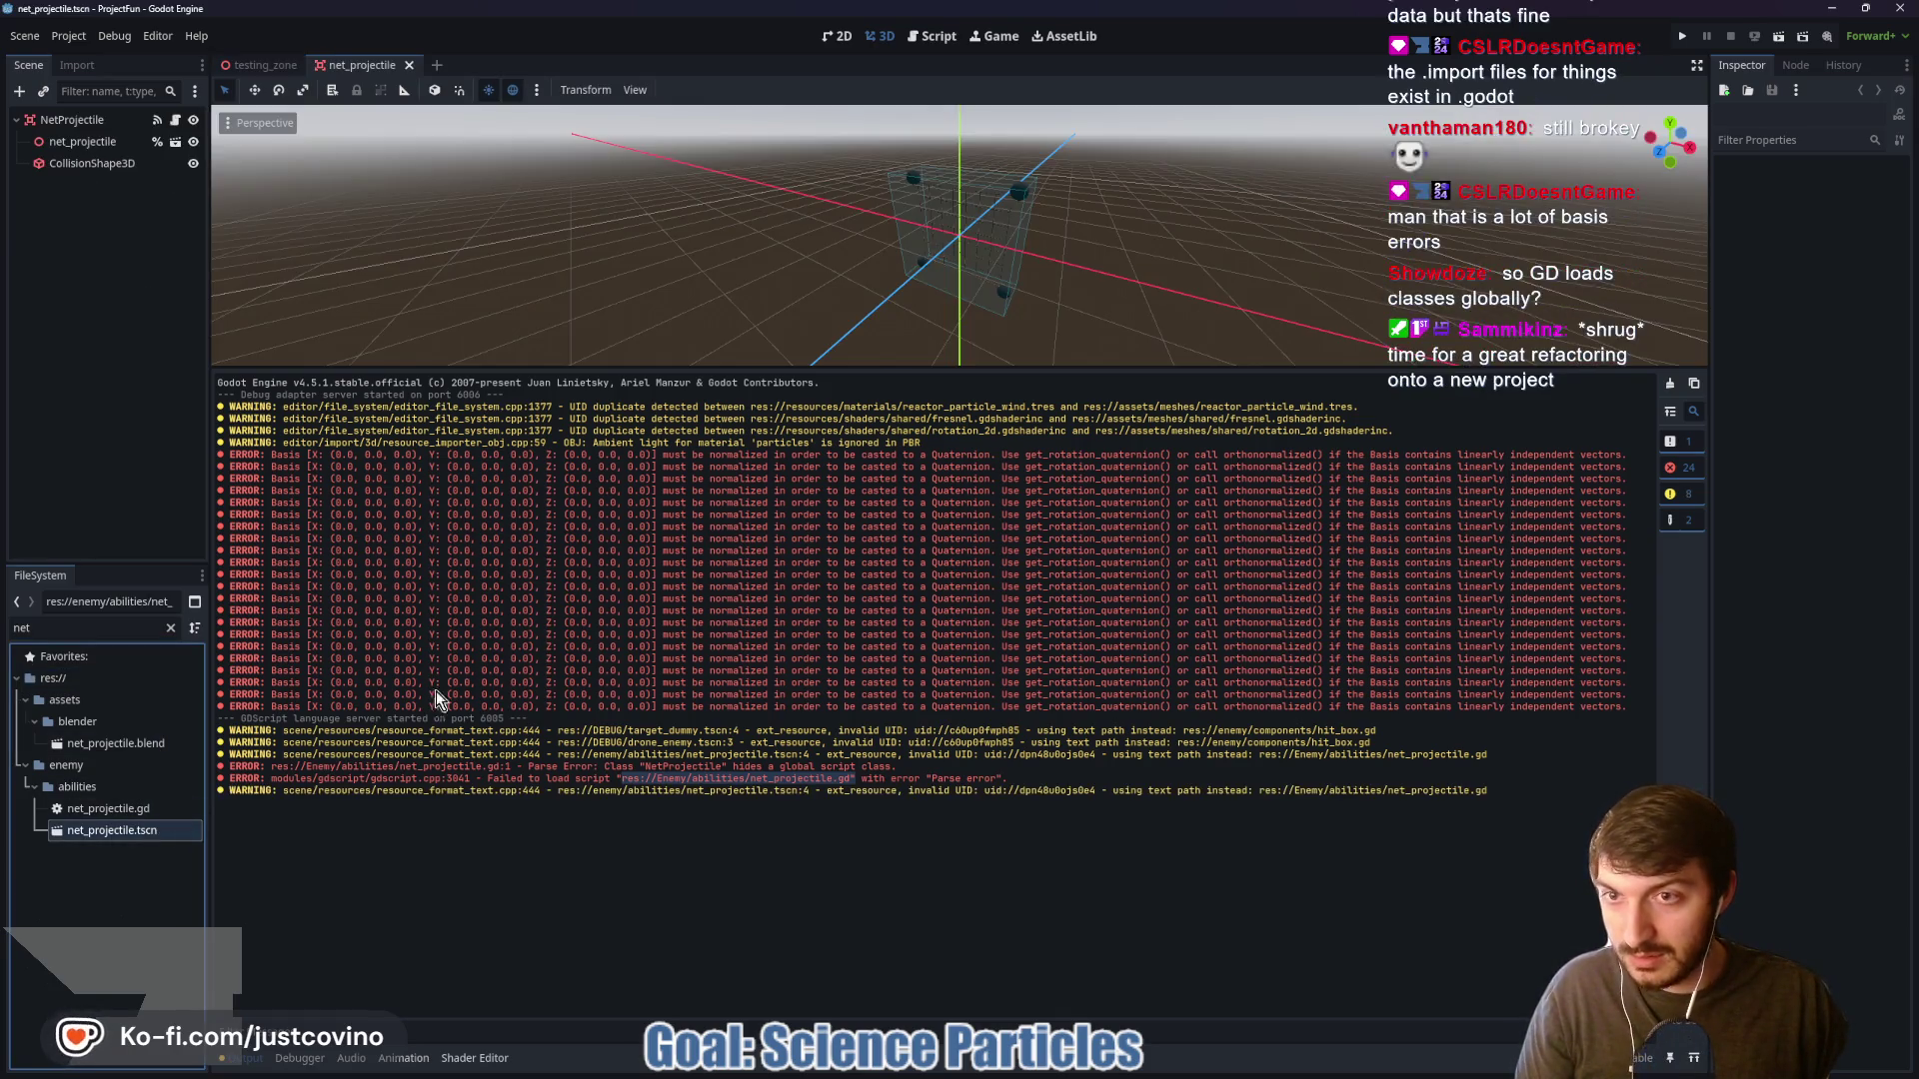
Open the NetProjectile script, enlarge the code area, and close the duplicate script entry
left_click(174, 120)
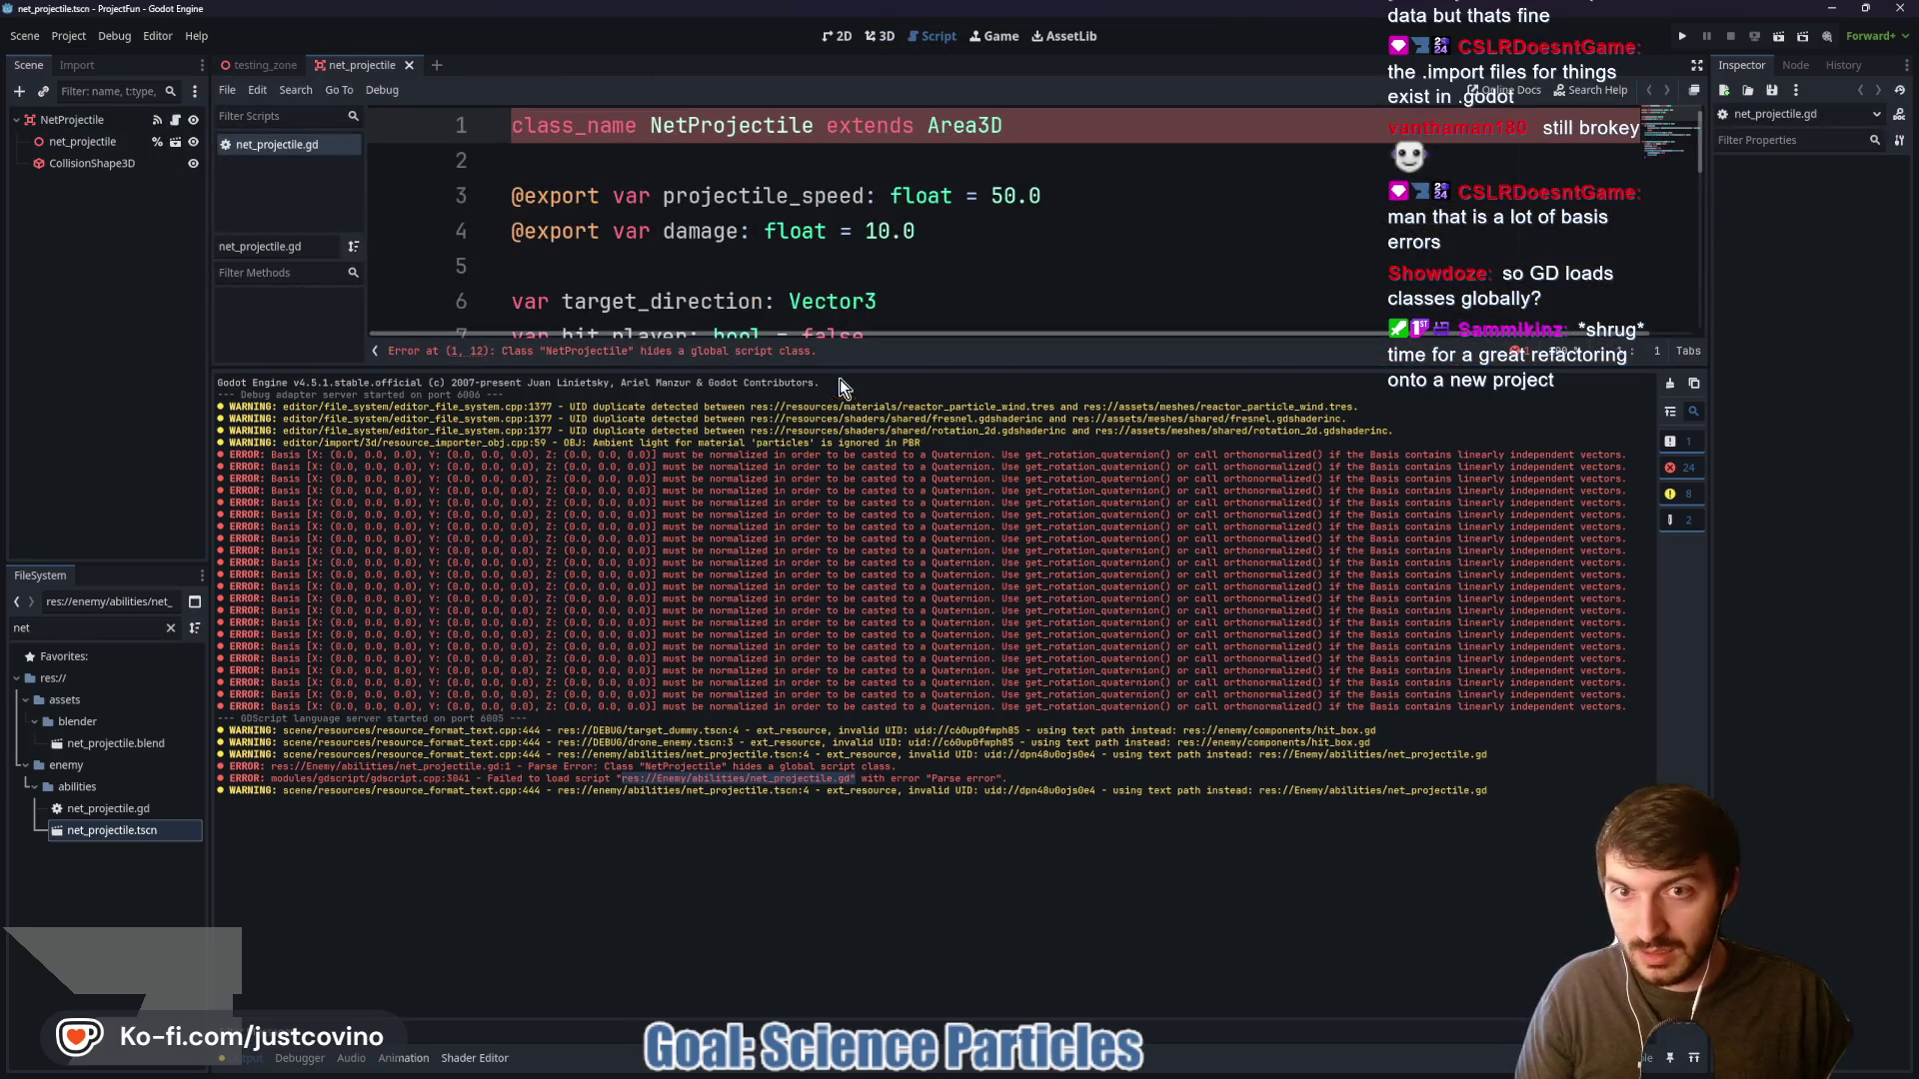
left_click_drag(857, 367, 858, 850)
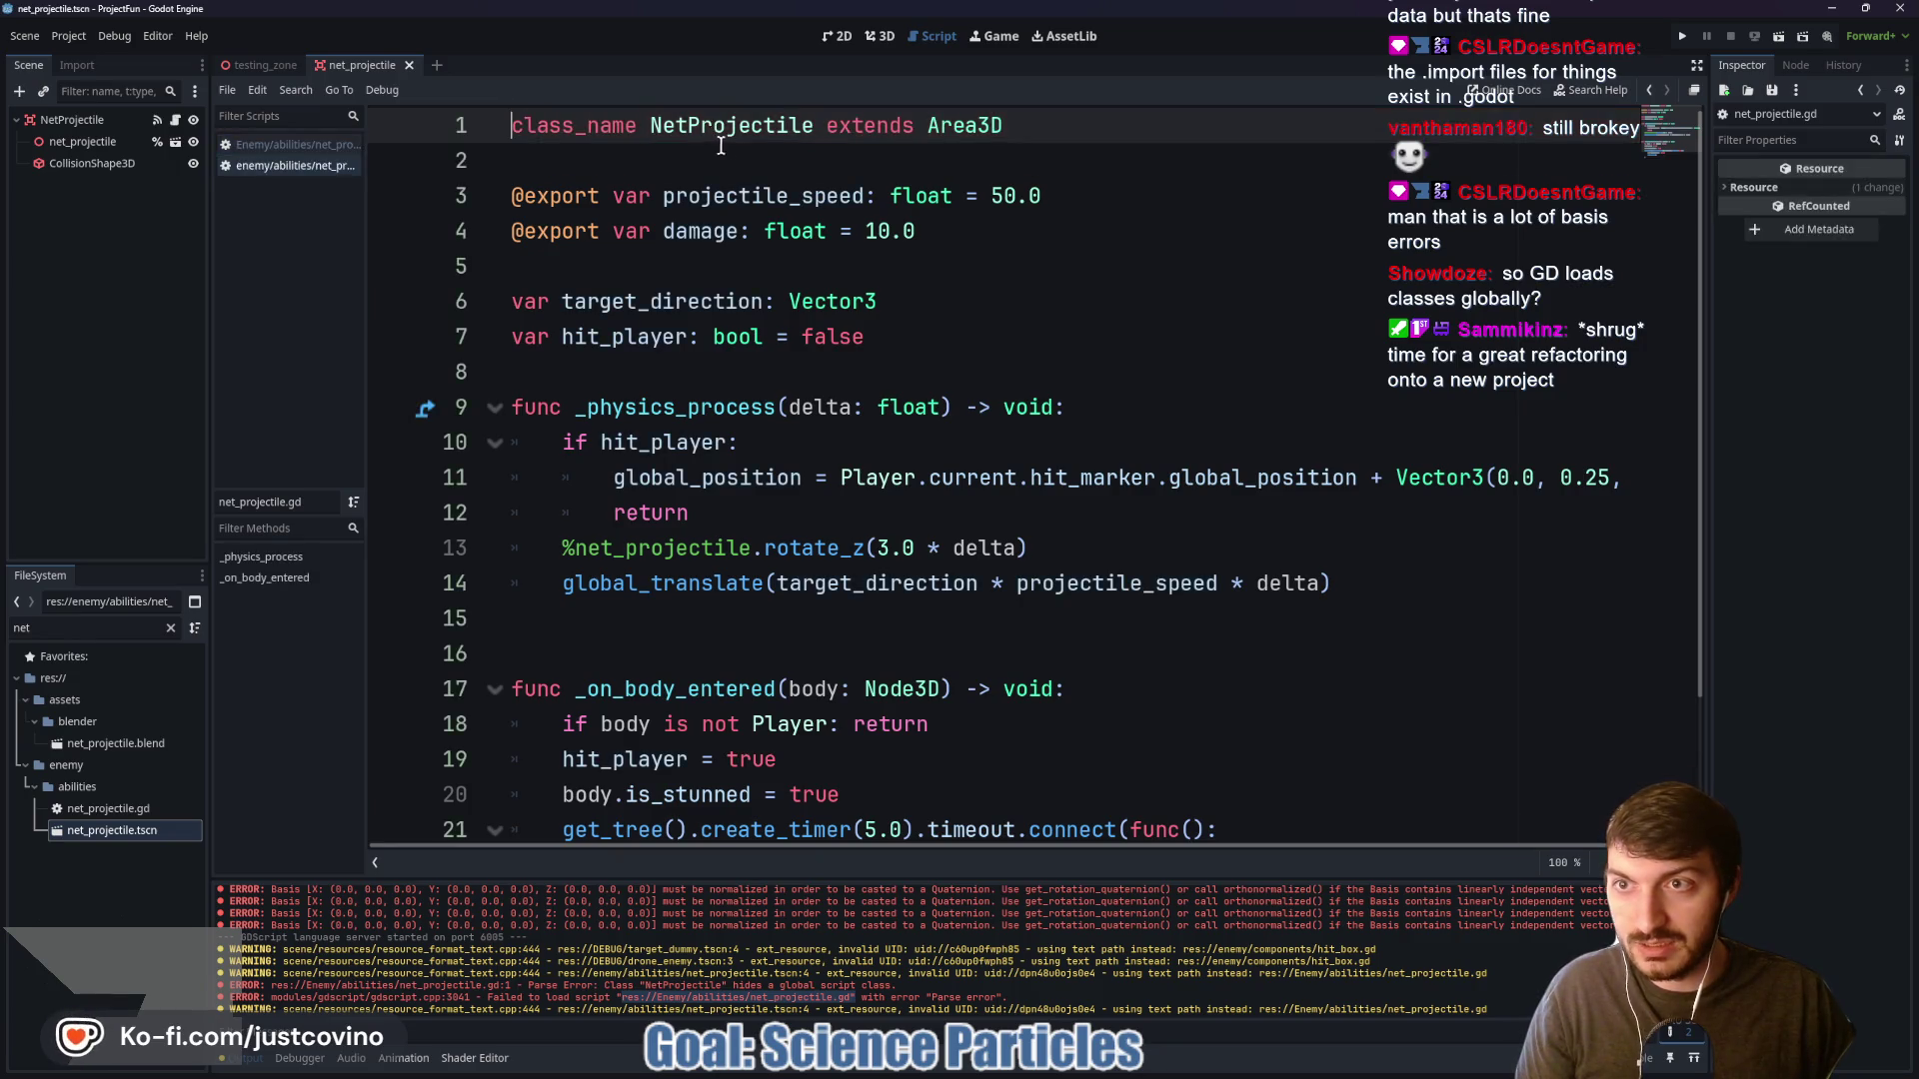
left_click(287, 146)
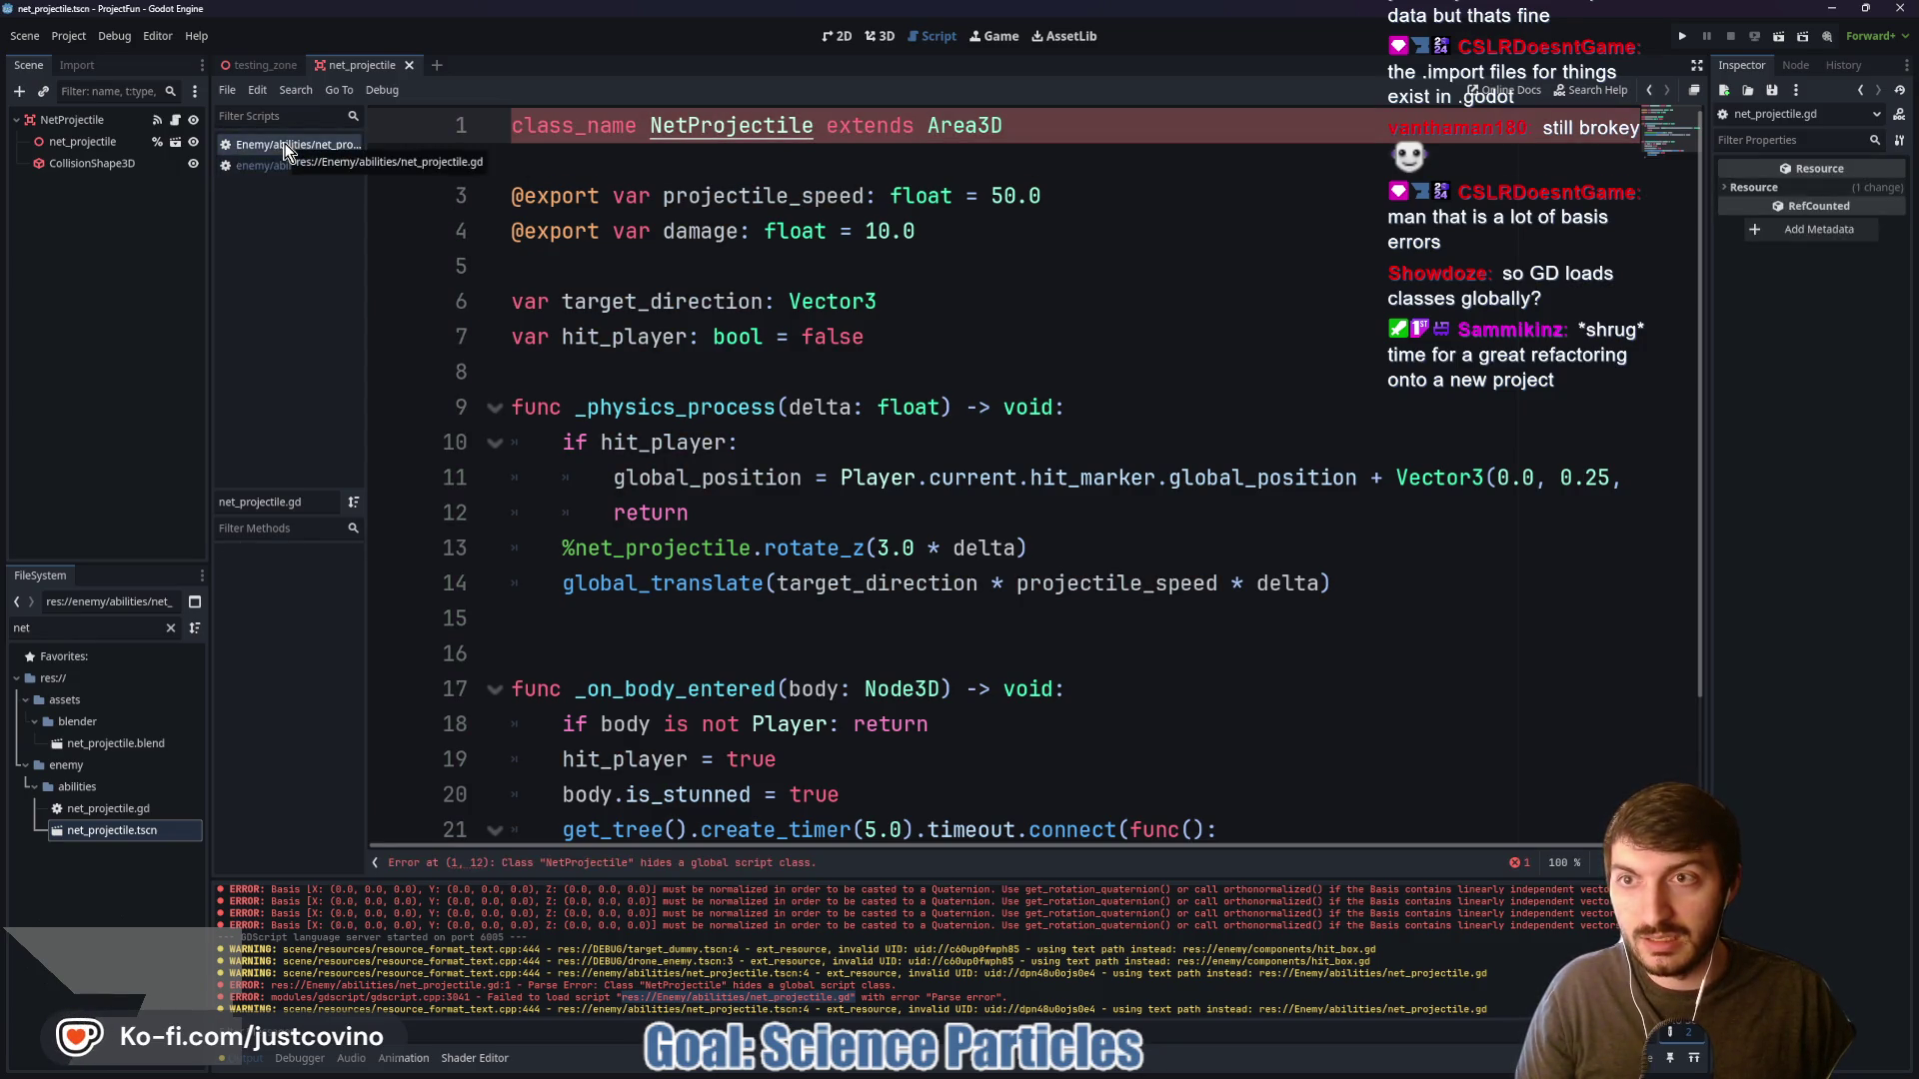
right_click(286, 145)
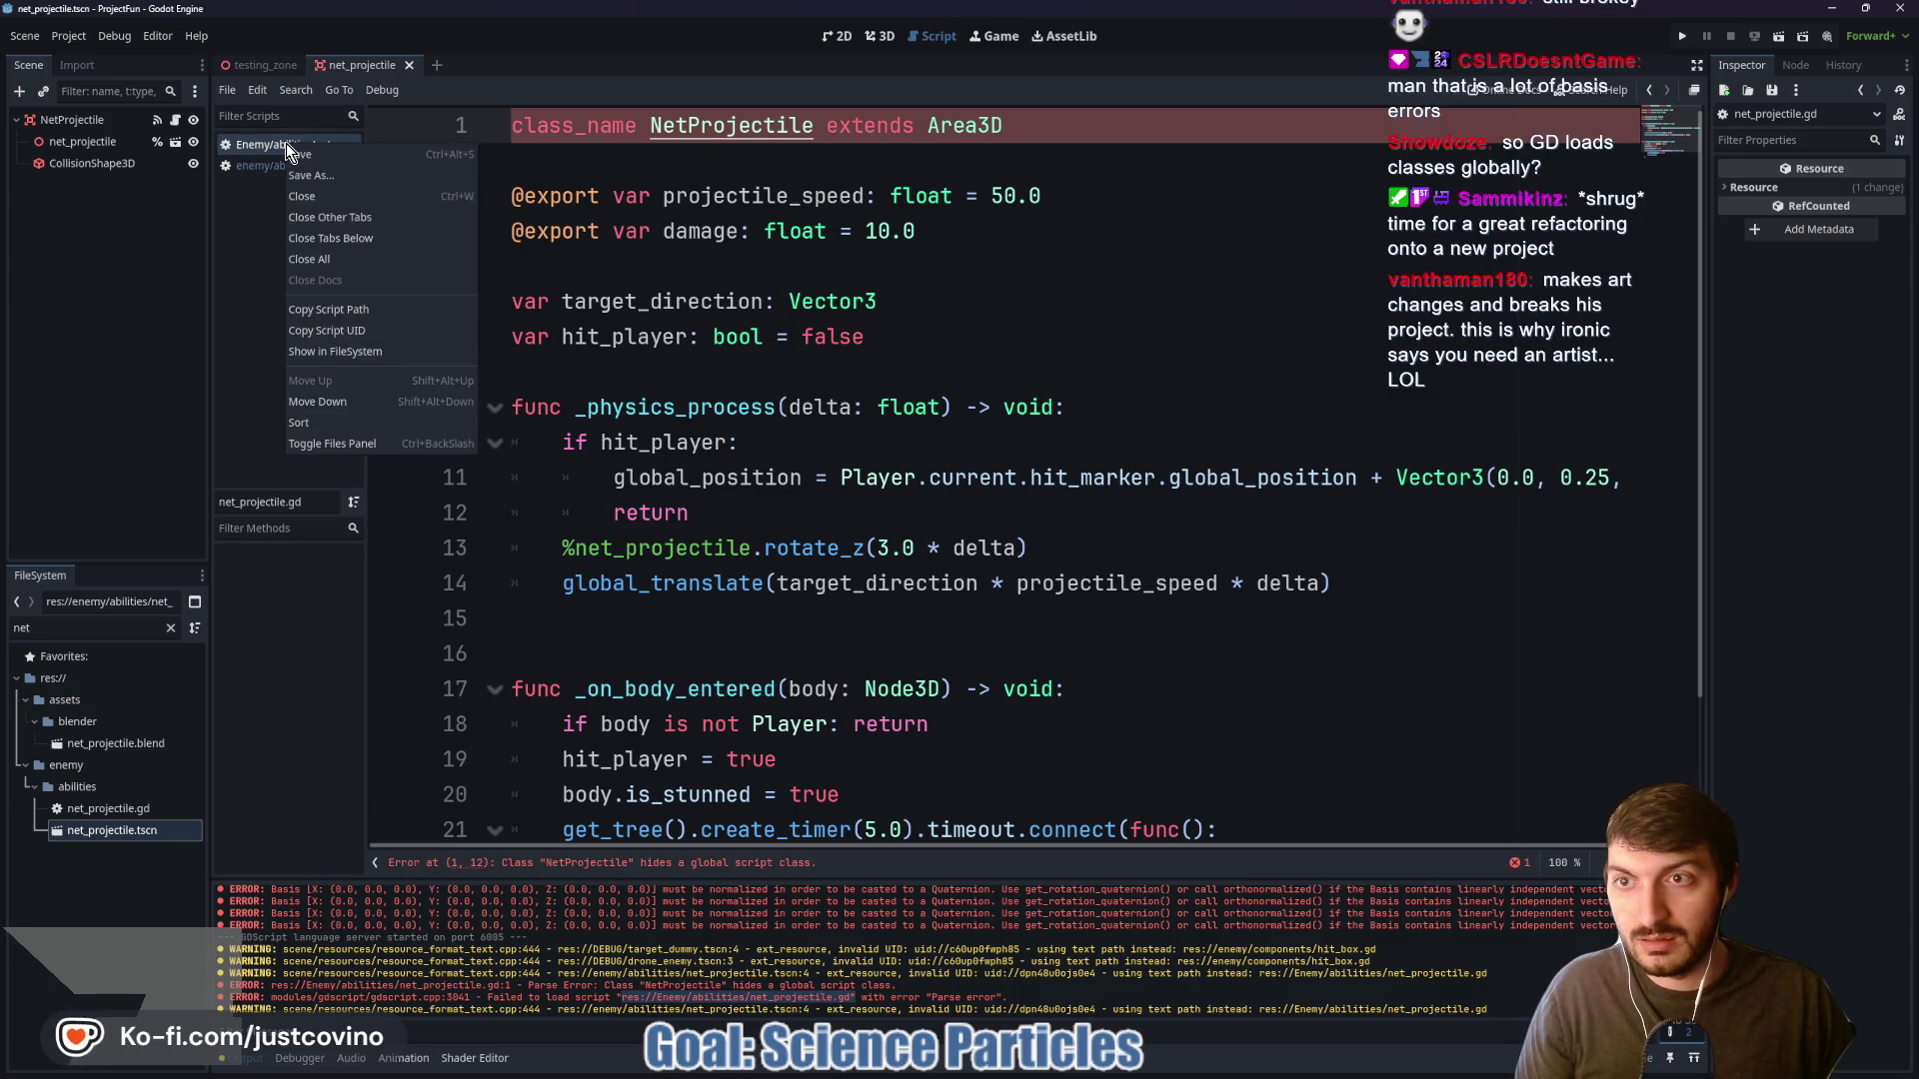
left_click(311, 198)
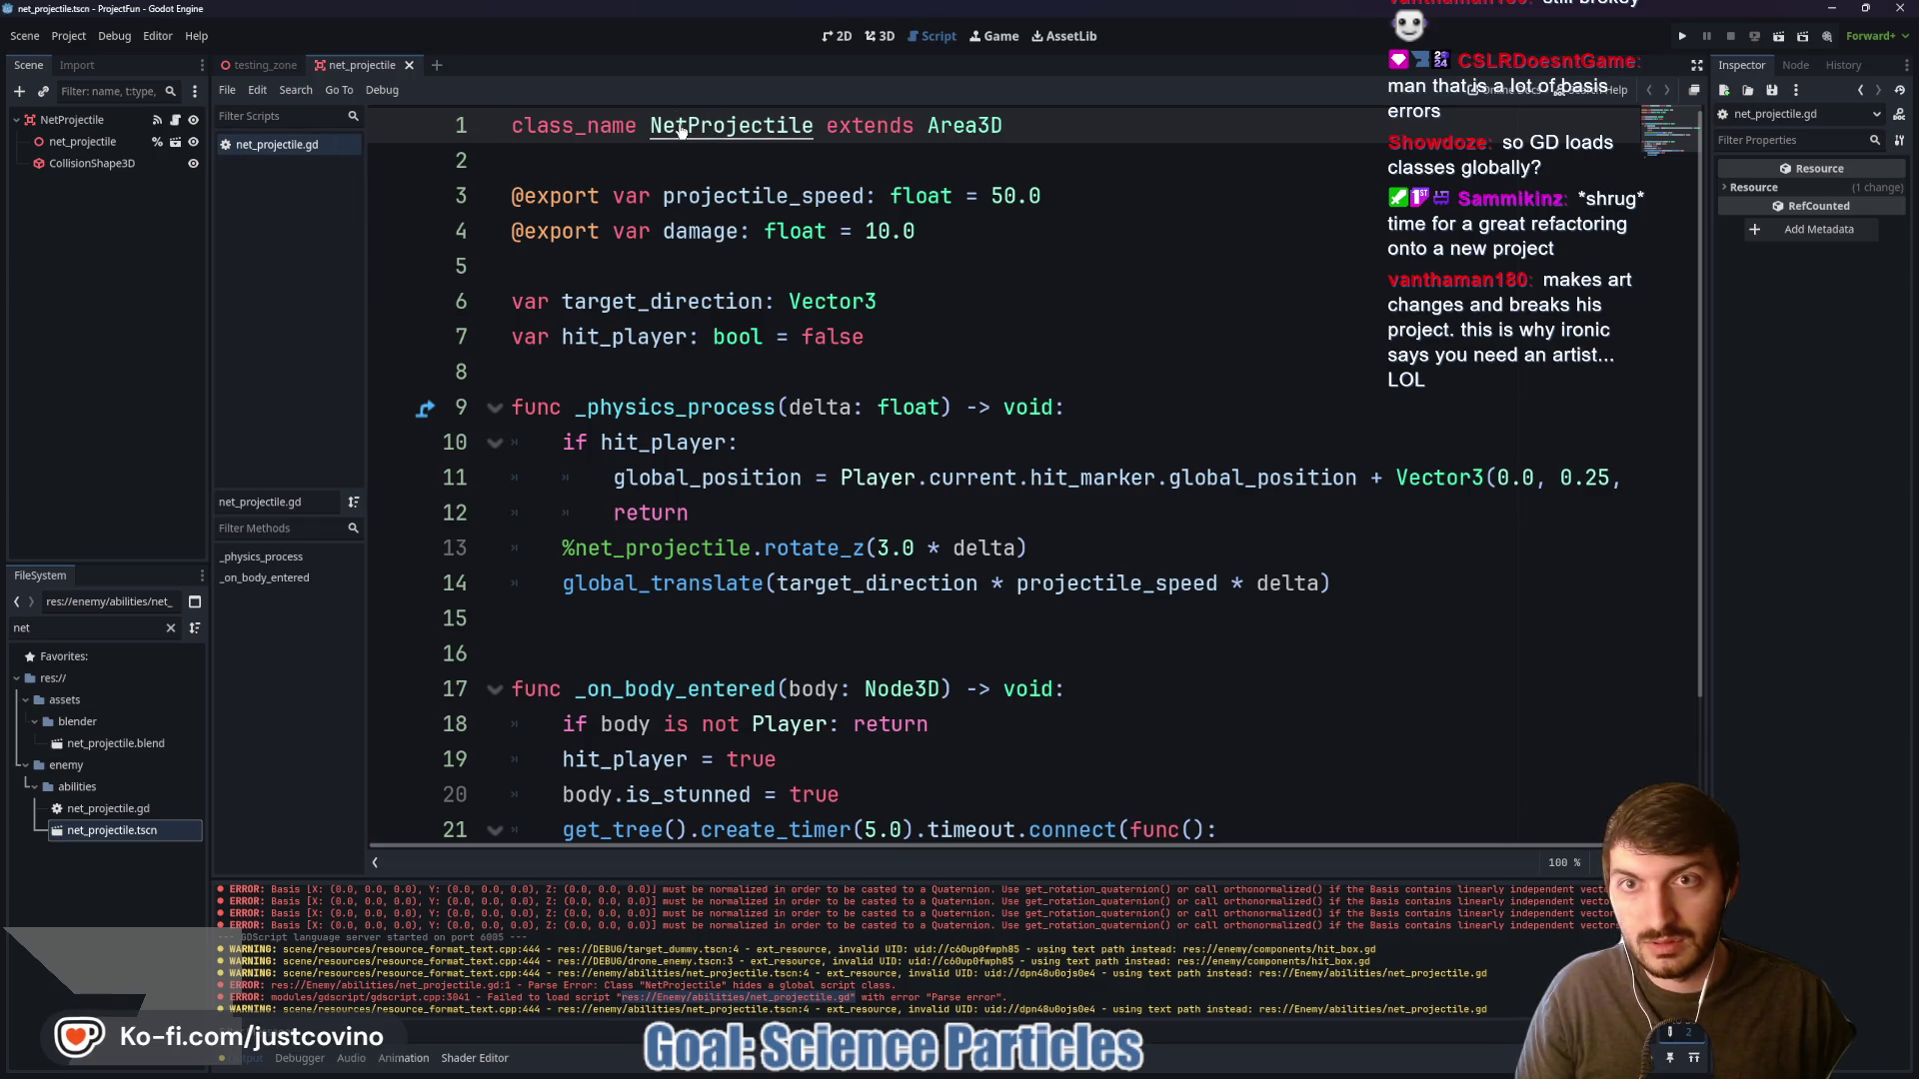
Clear the error and warning log with F5
left_click(849, 480)
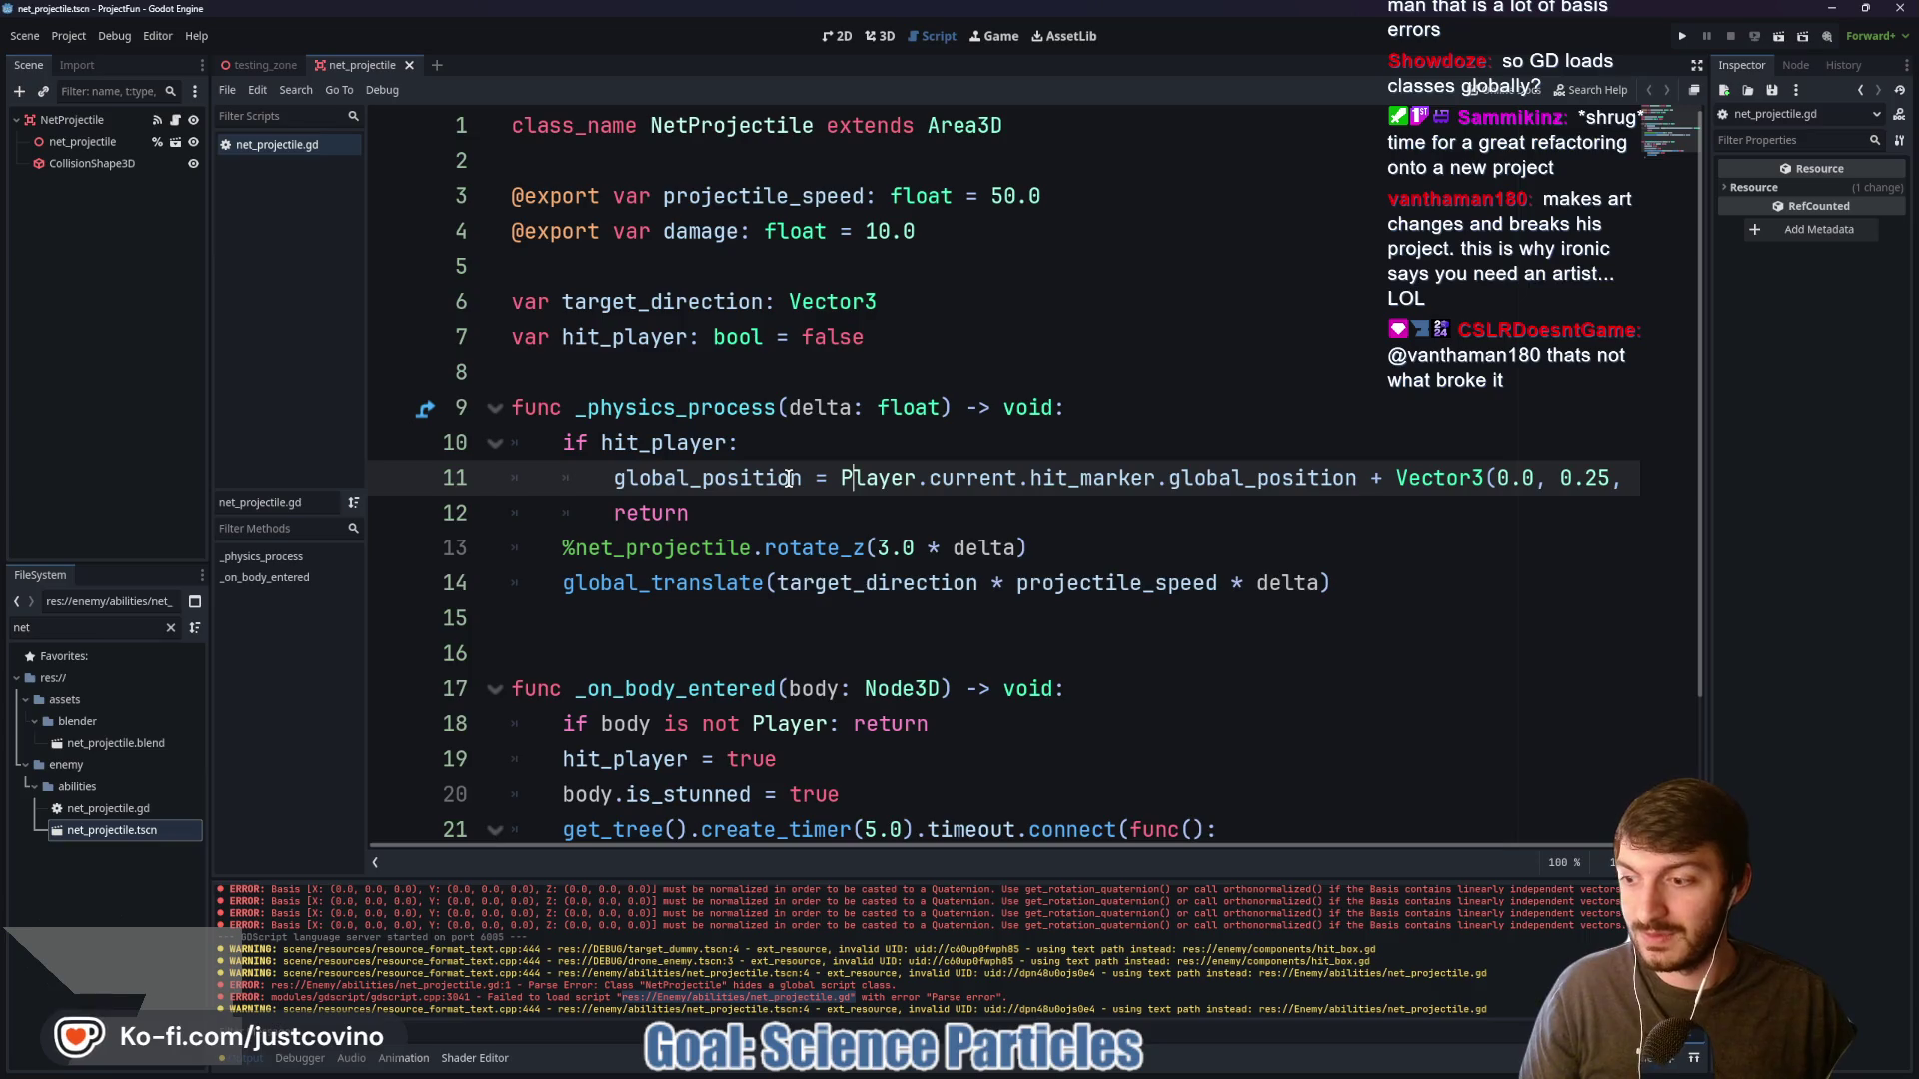
mouse_move(789, 479)
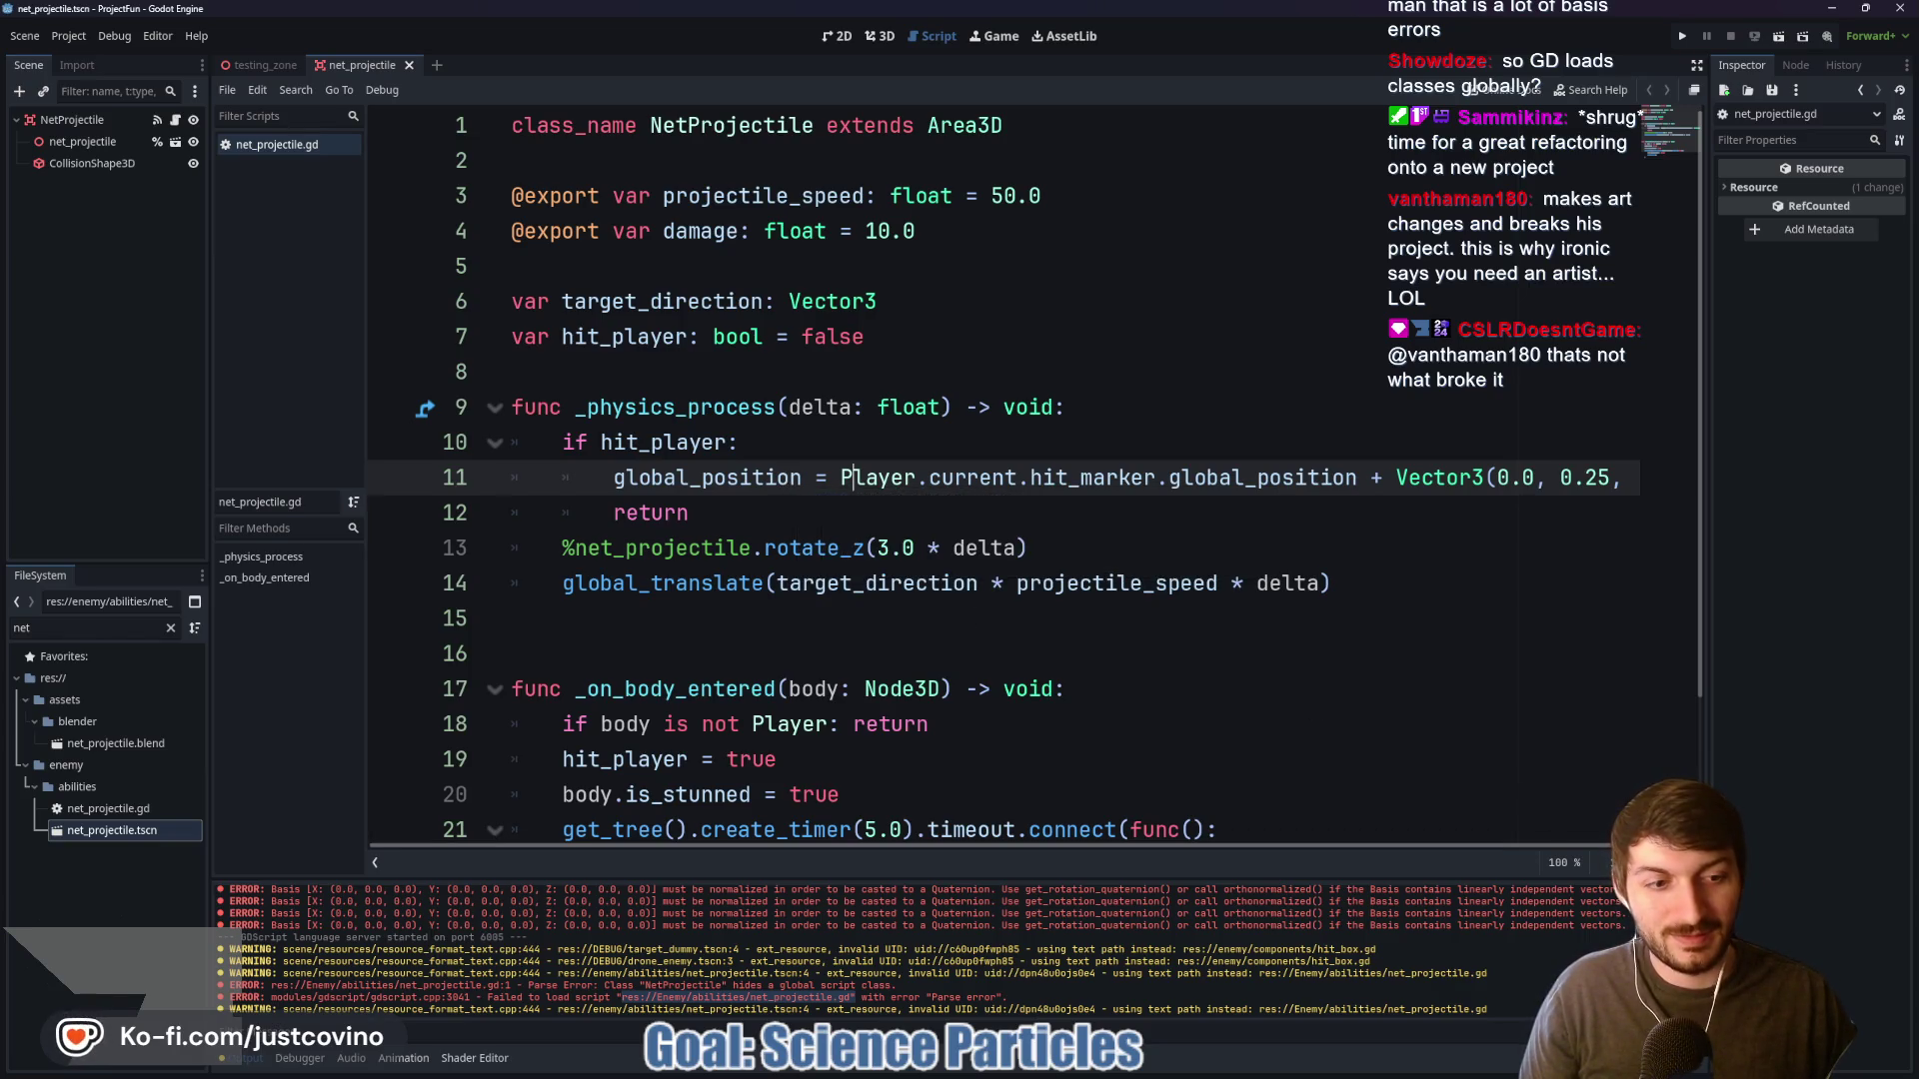
key("F5")
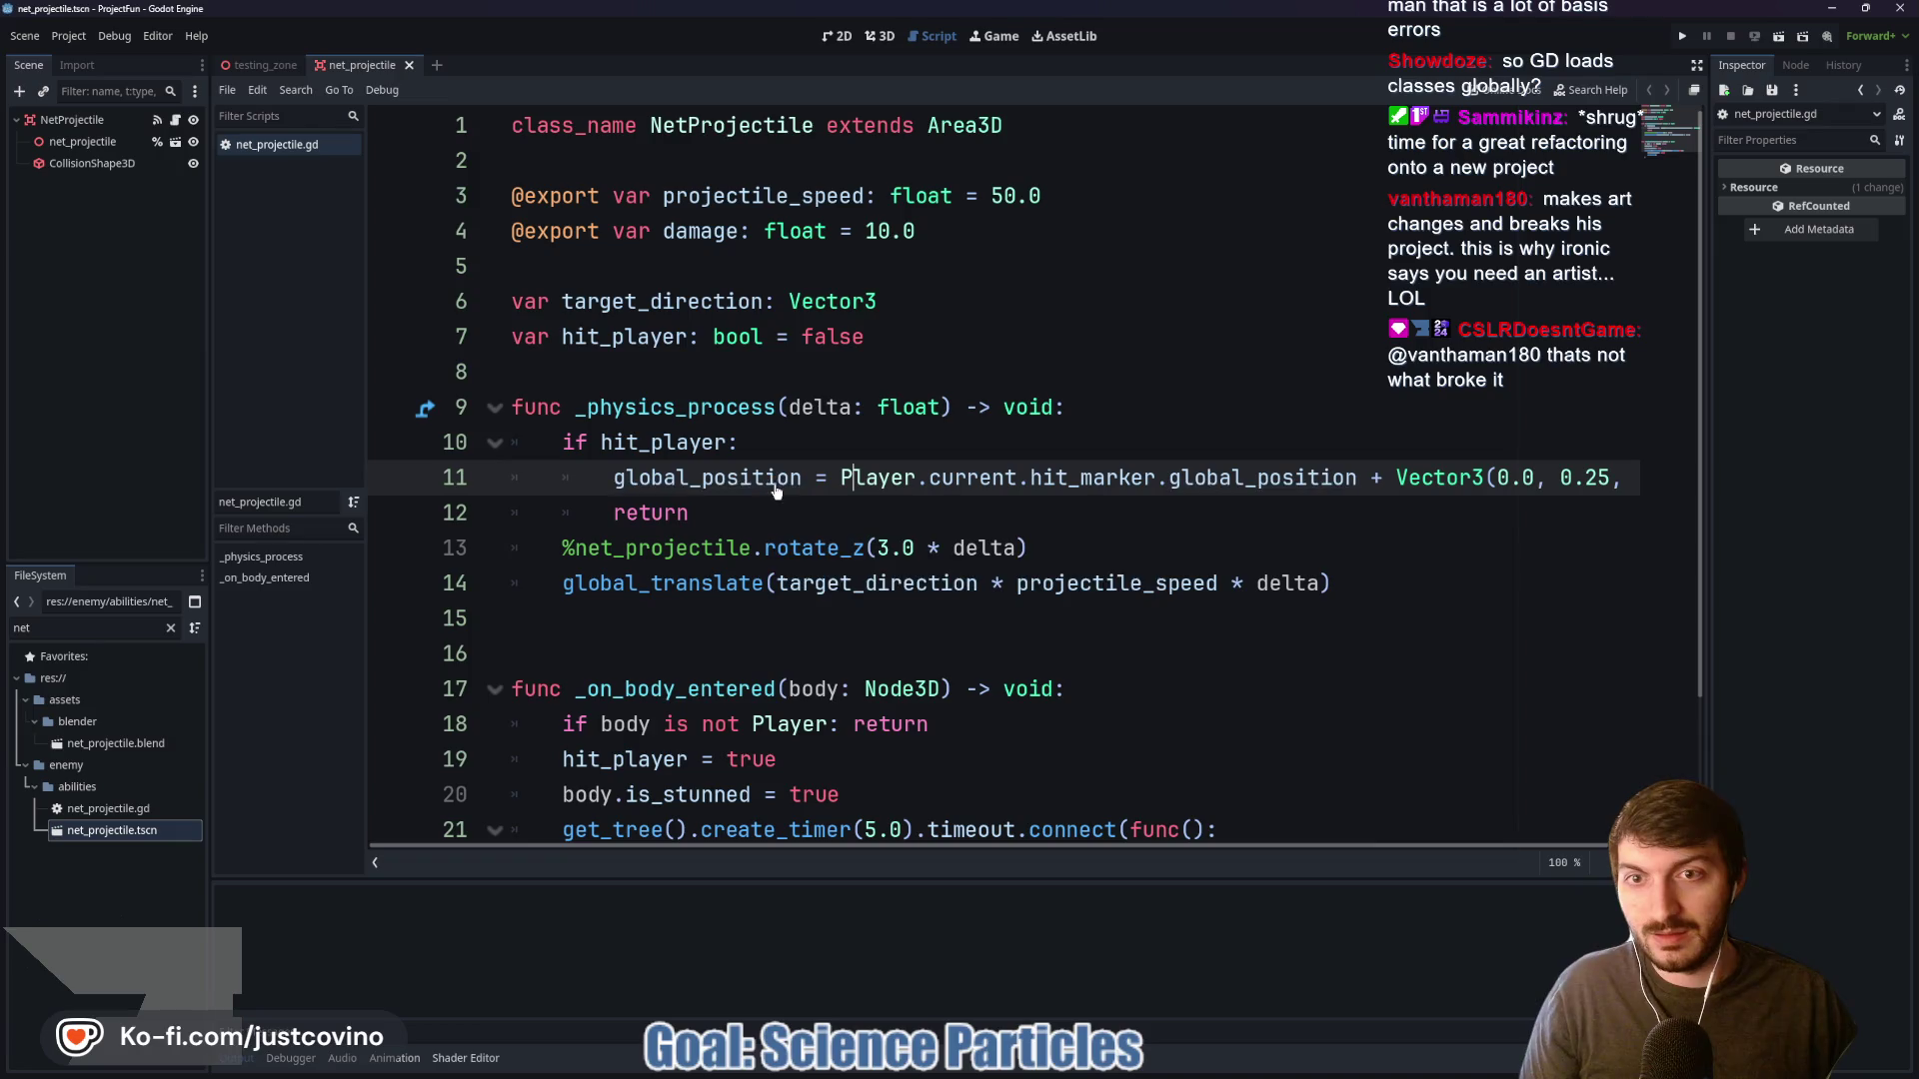
left_click(729, 126)
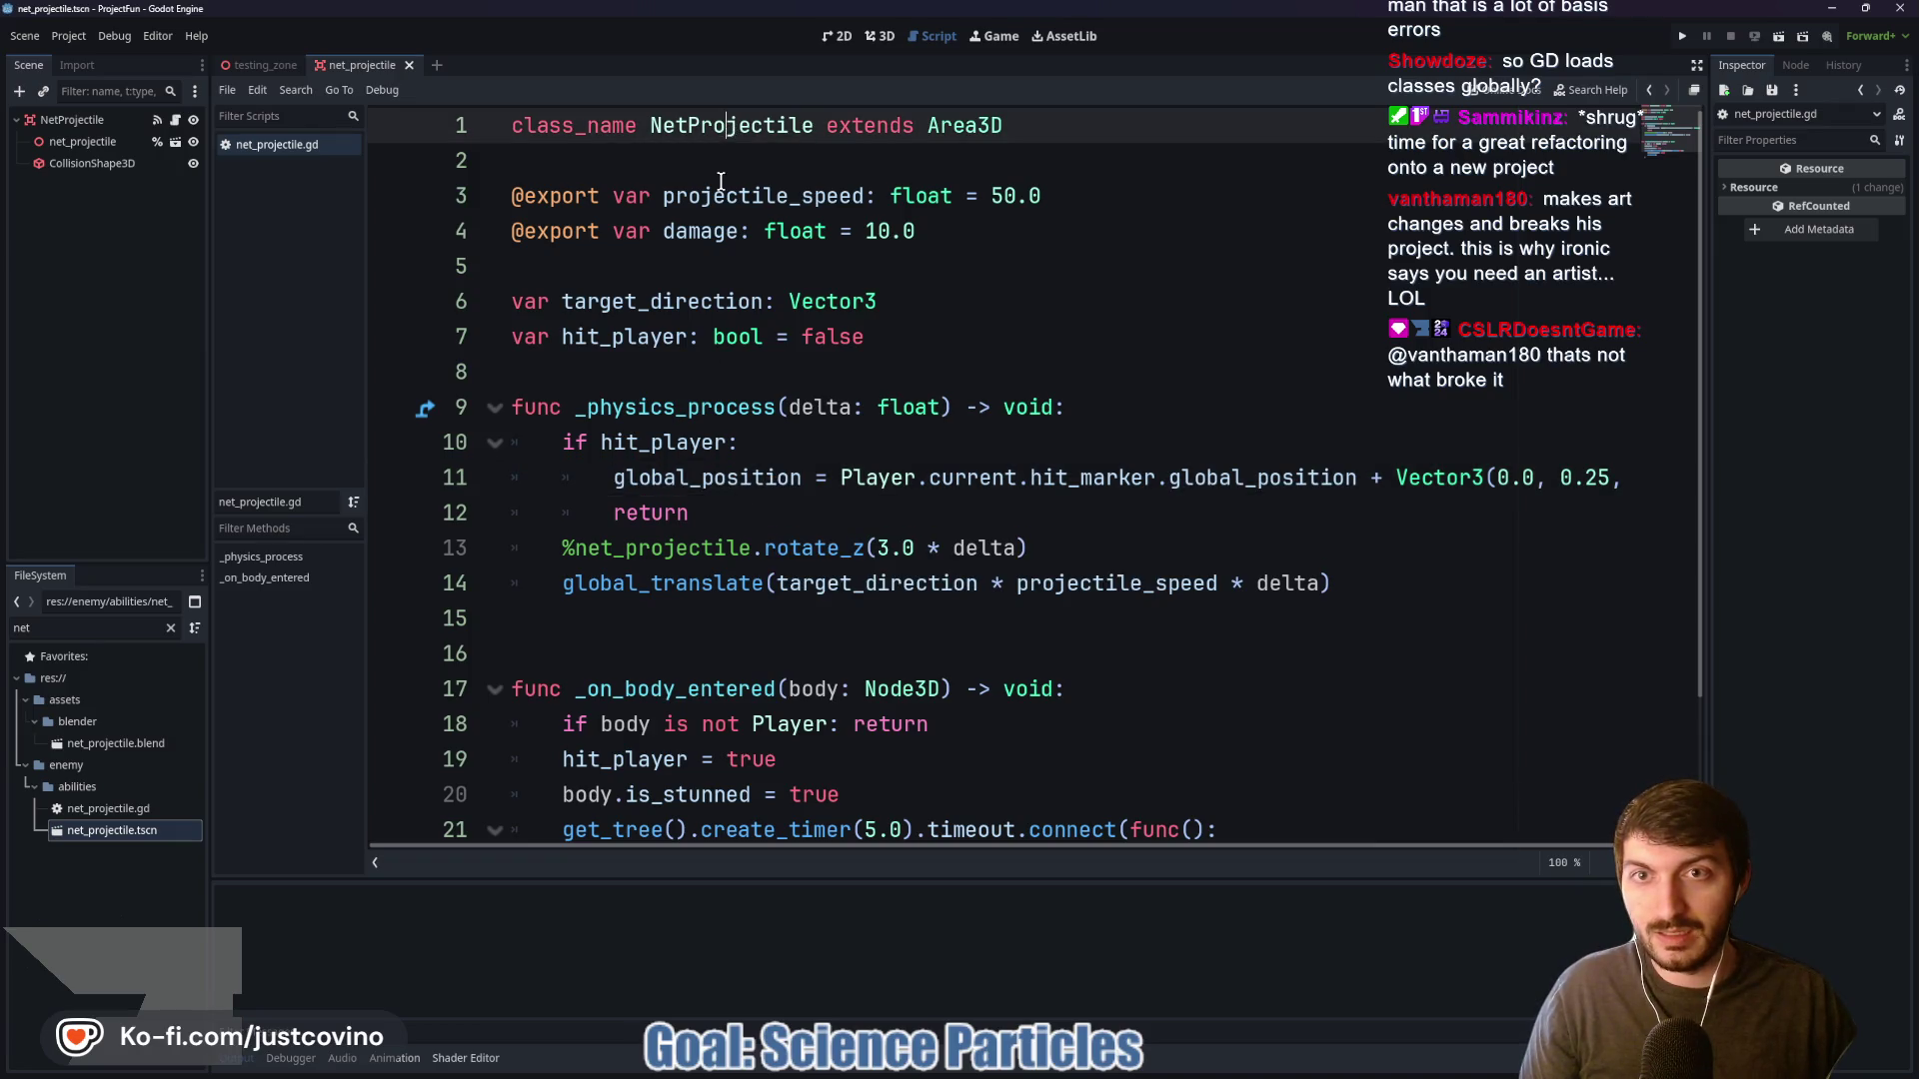
Switch to the testing_zone scene and its script
left_click(270, 66)
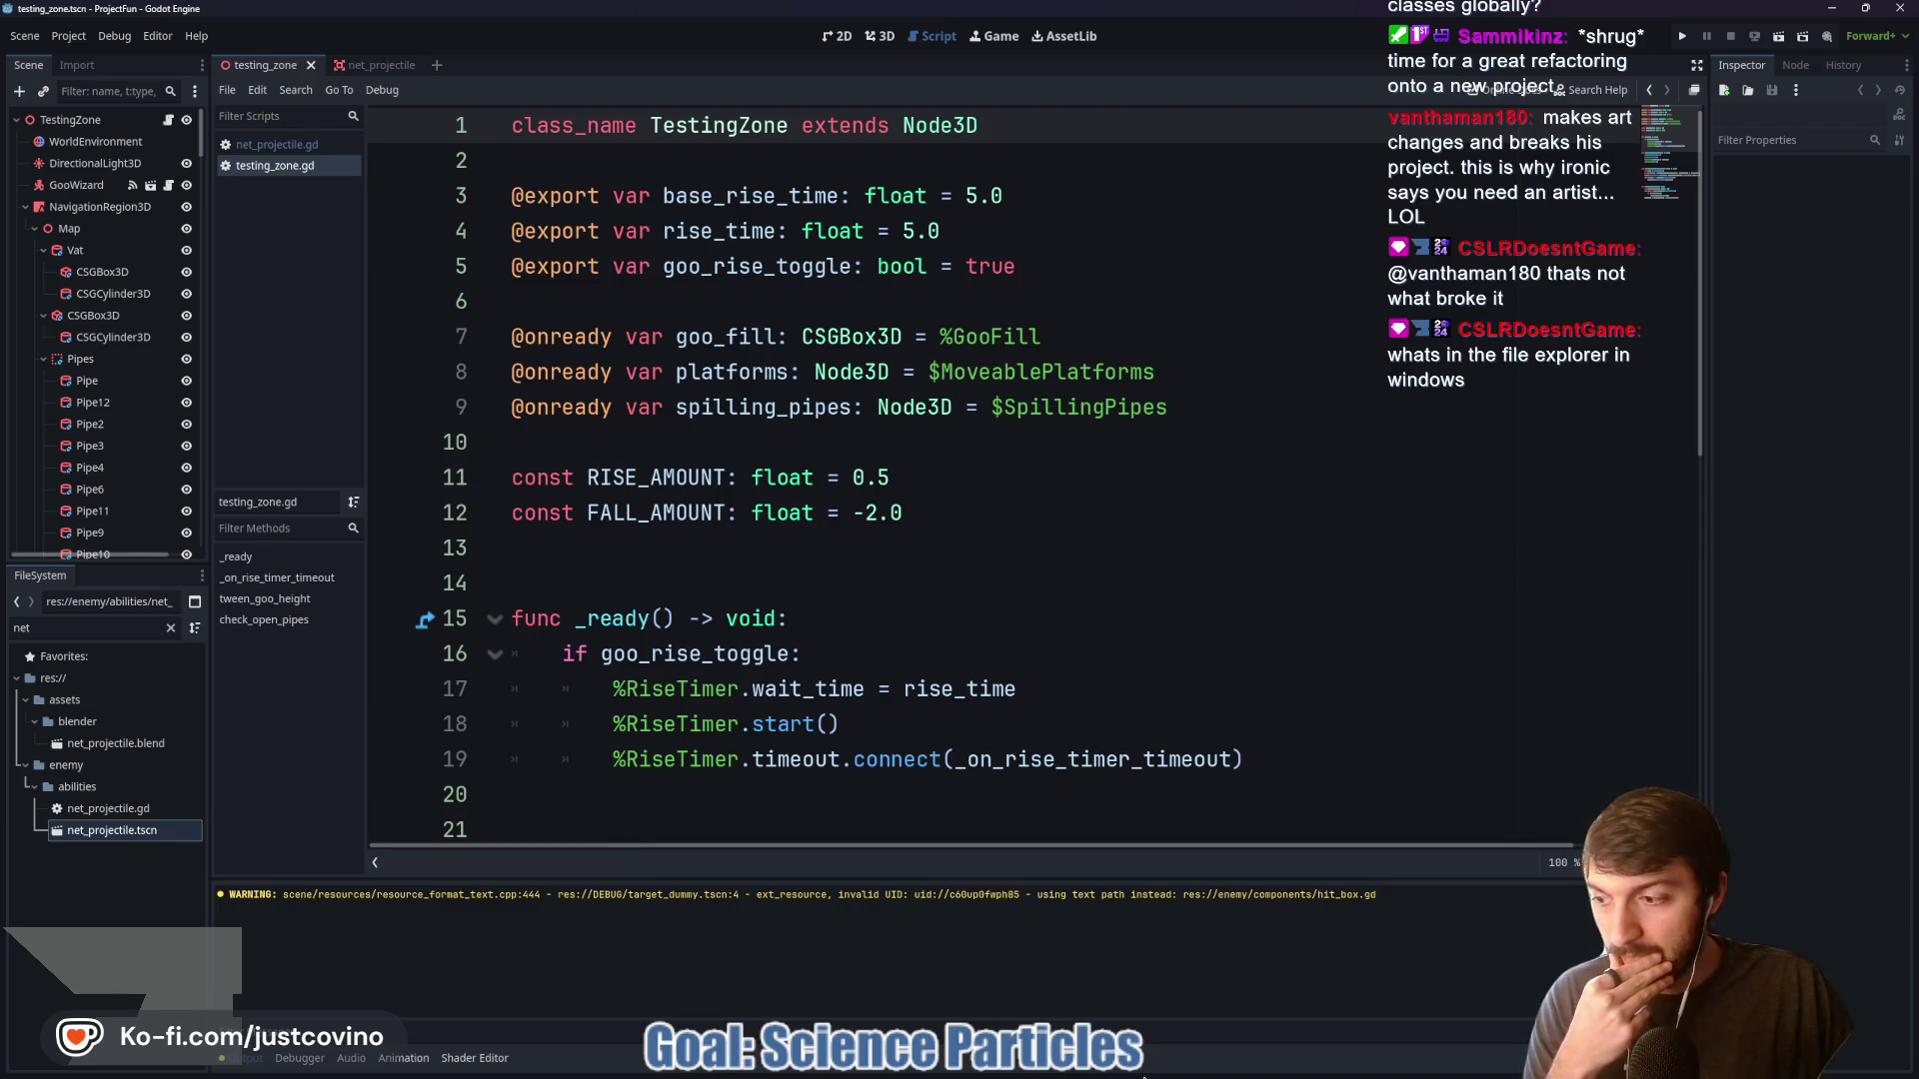
mouse_move(1030, 1064)
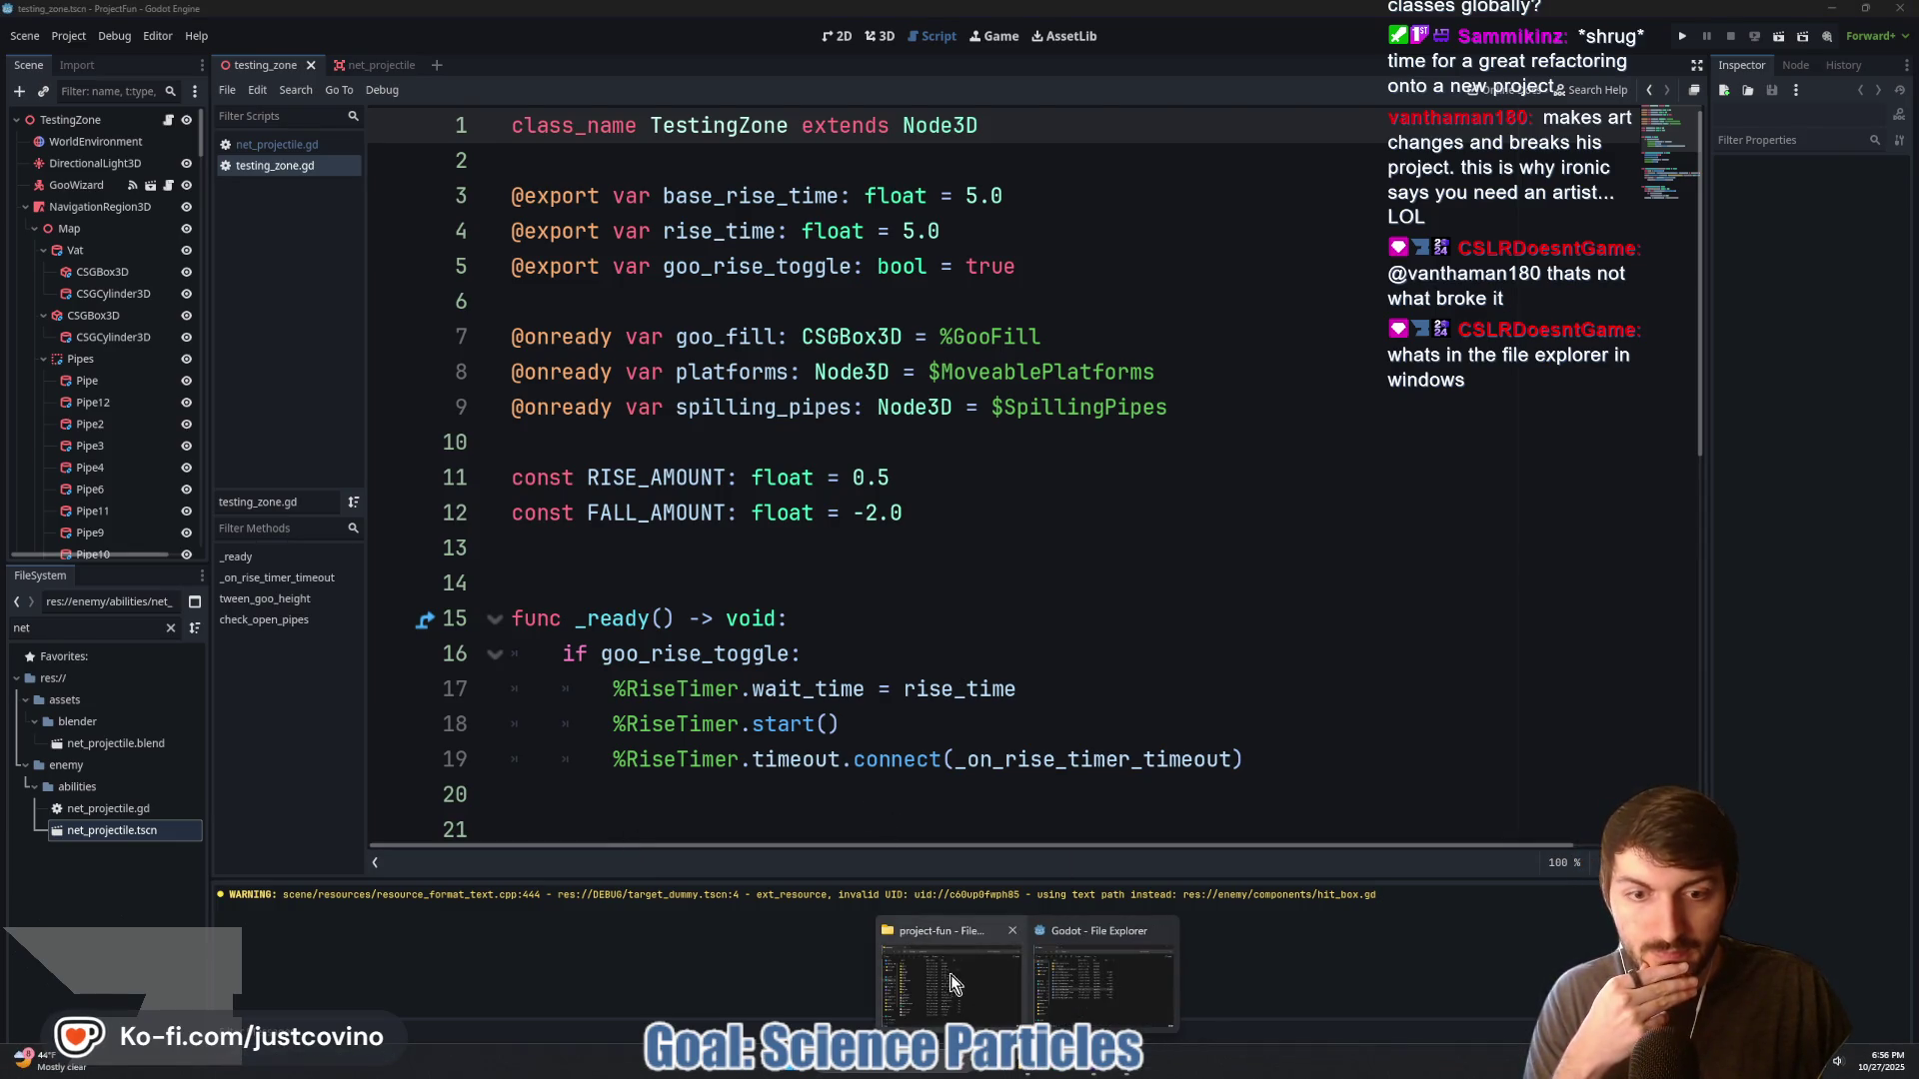
left_click(950, 975)
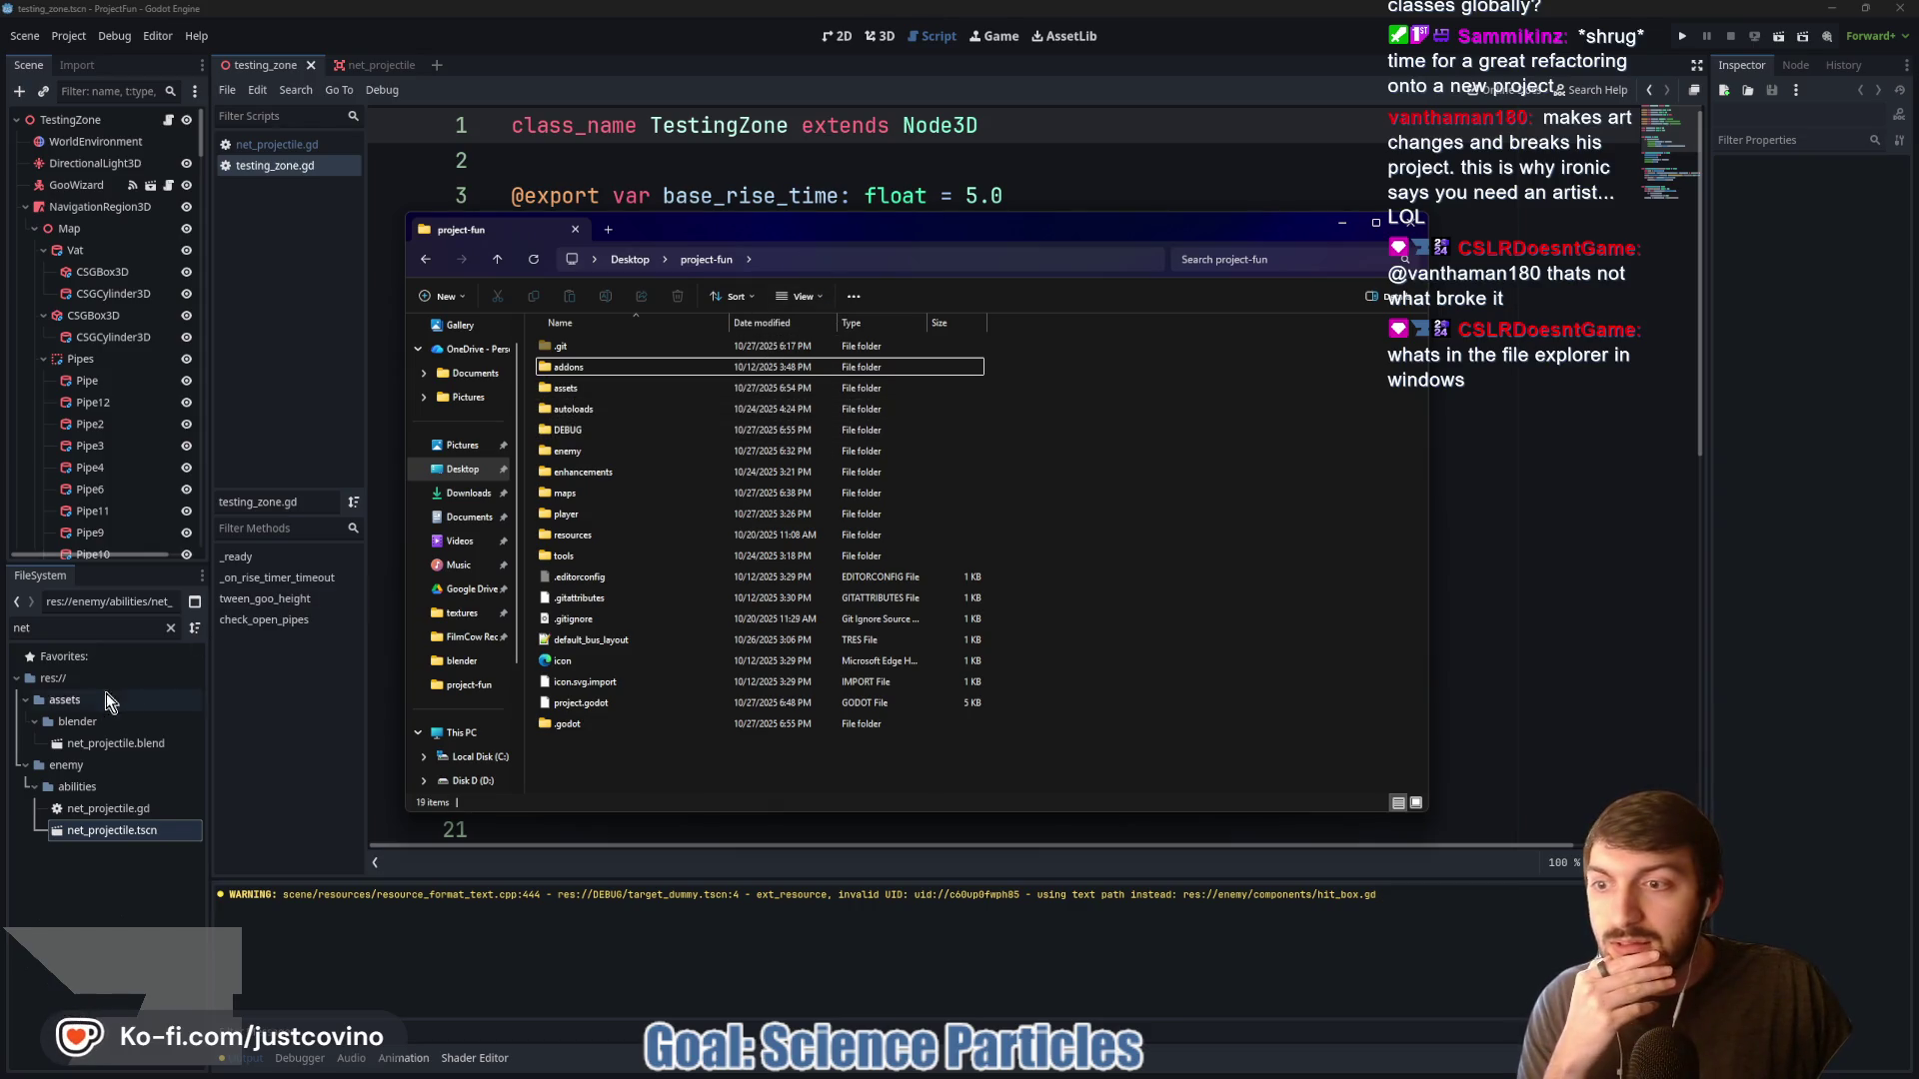
Clear the 'net' FileSystem filter, collapse the enemy folder, and move the project-fun window down-left
left_click(171, 627)
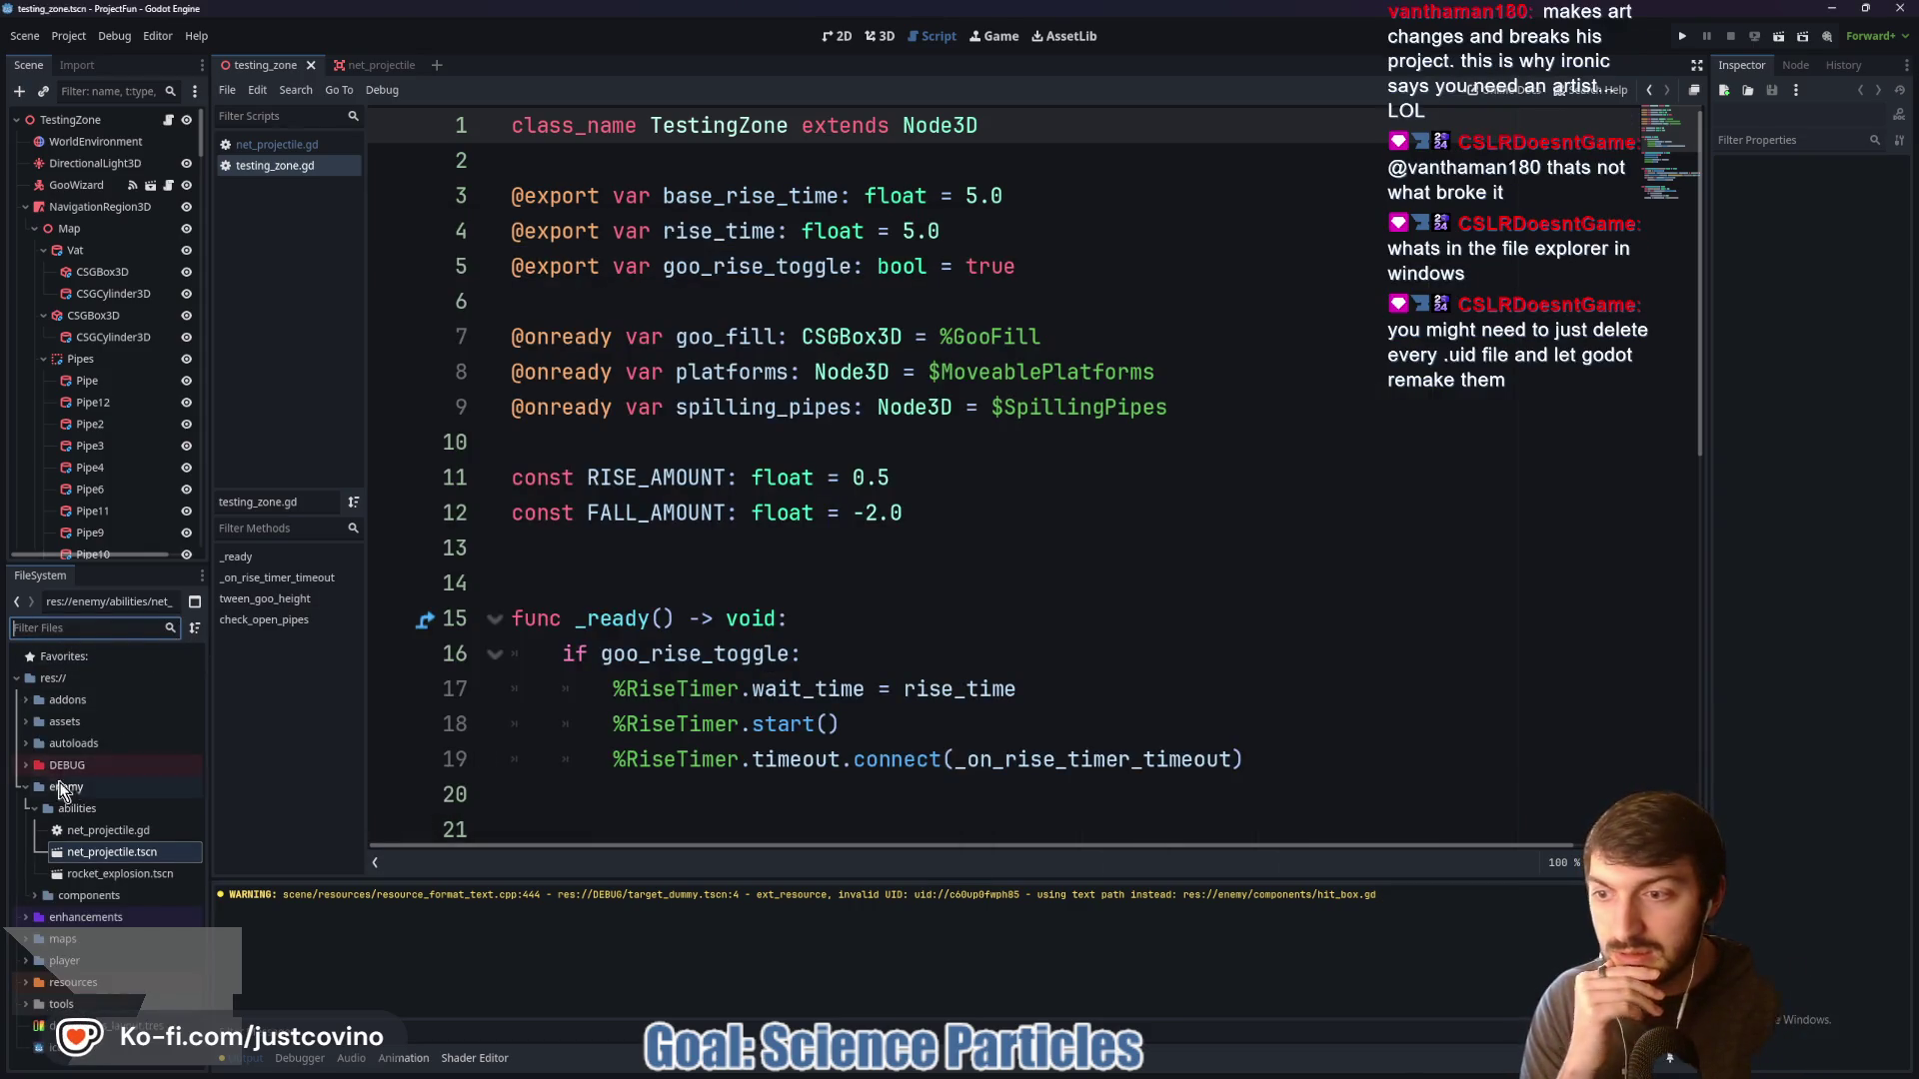
double_click(64, 788)
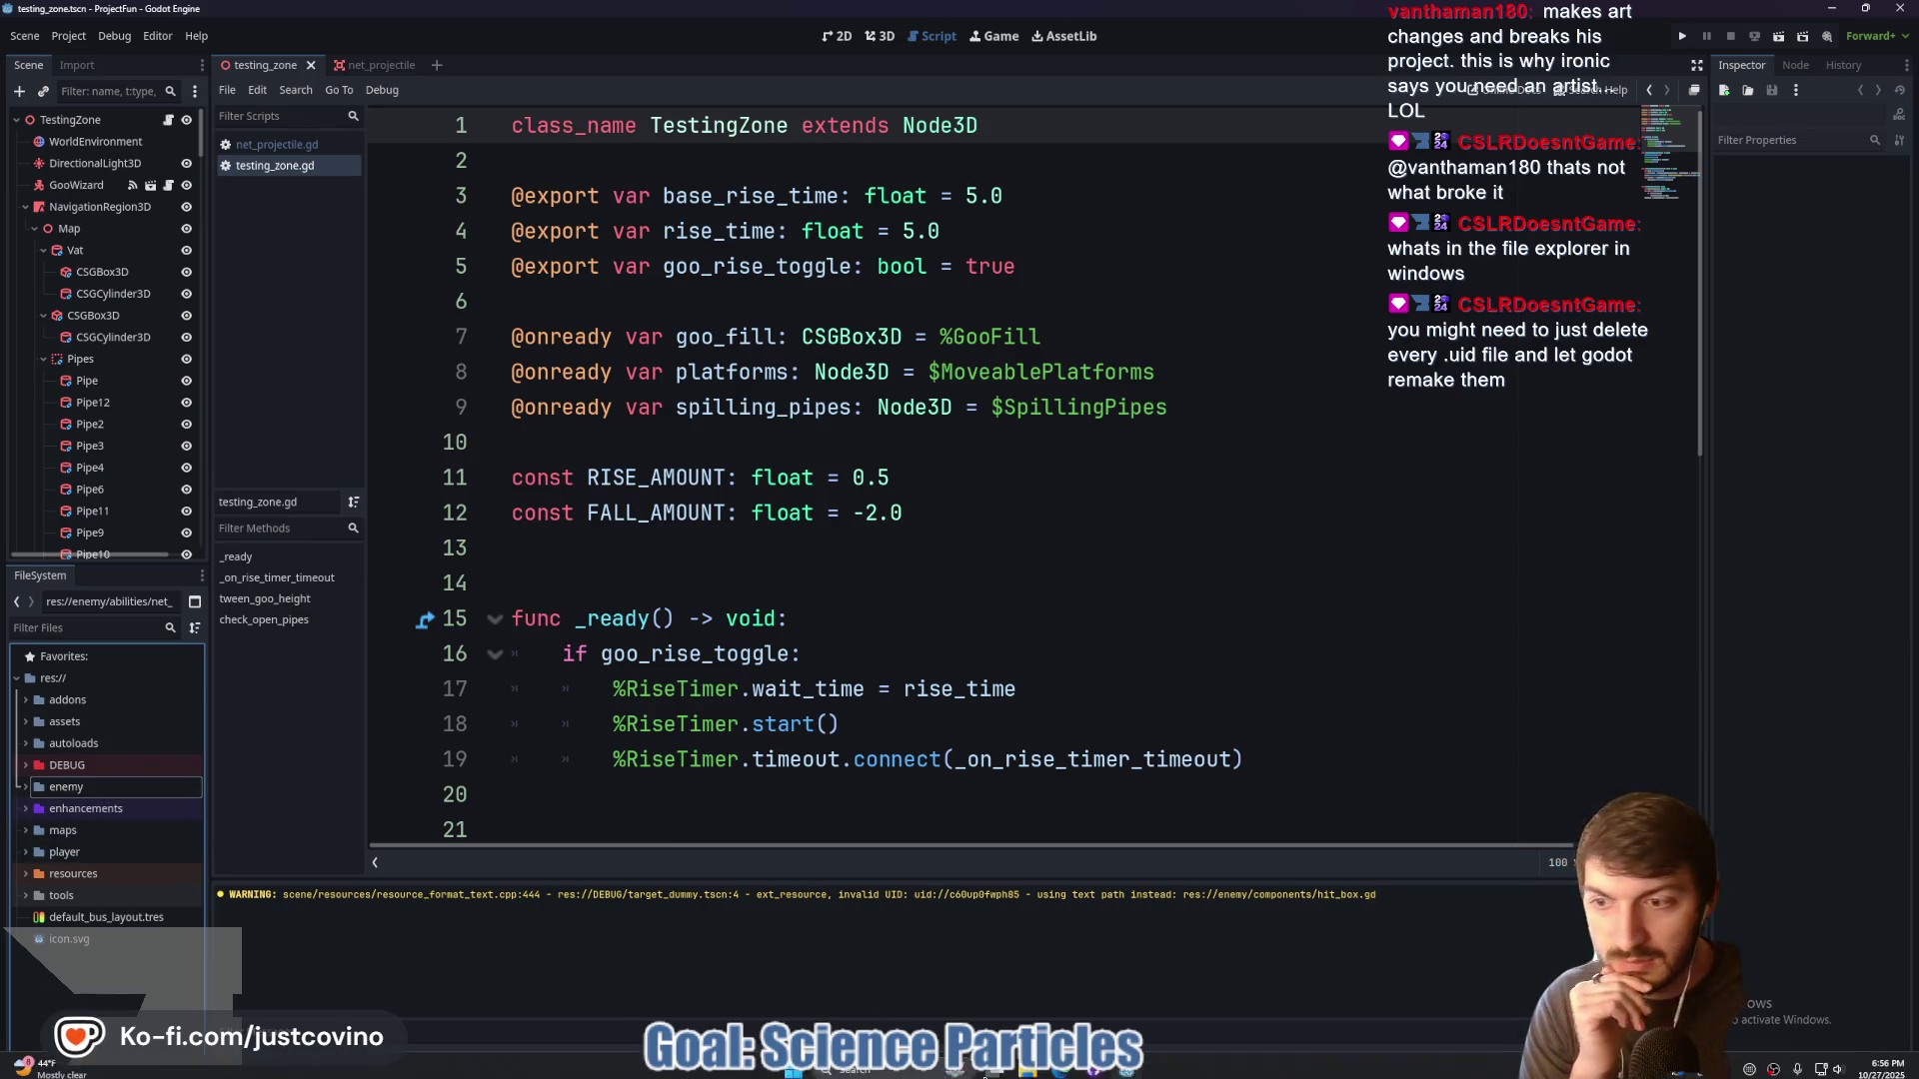
mouse_move(1028, 1069)
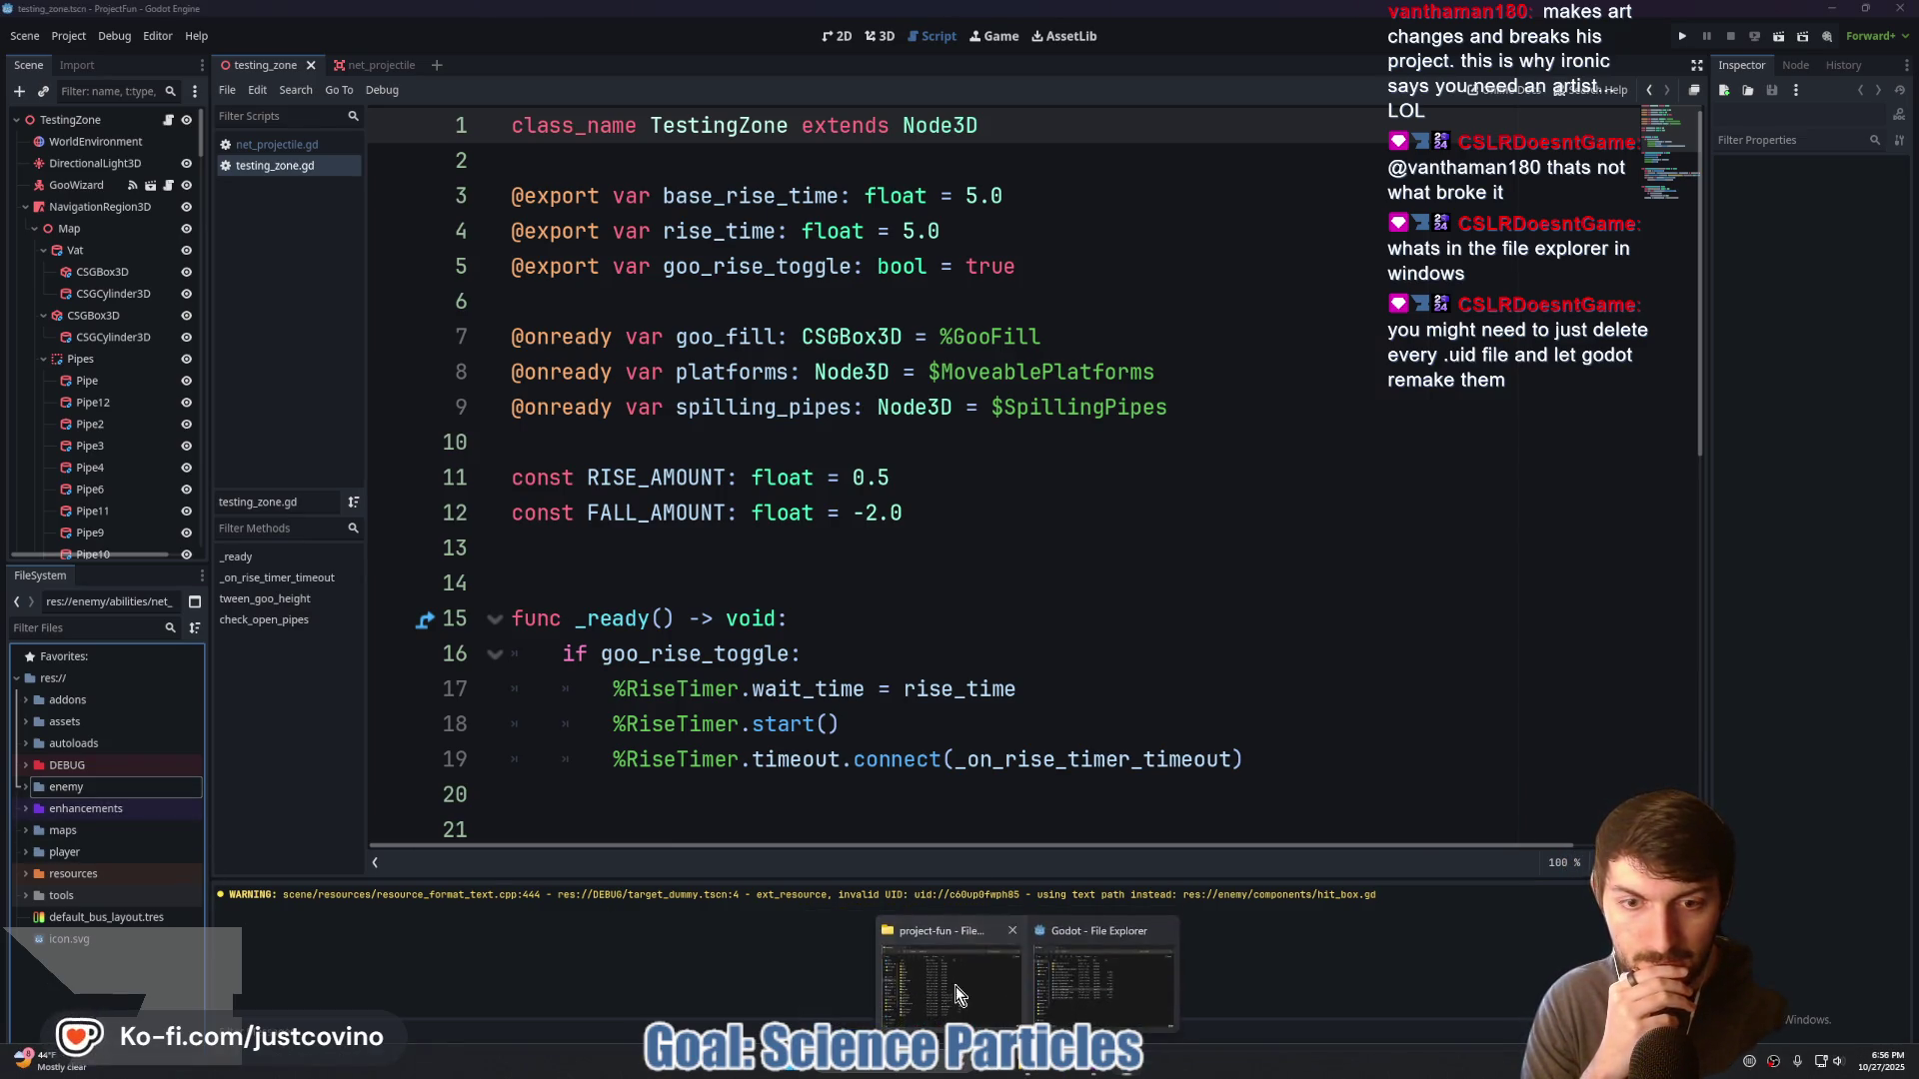
left_click(956, 989)
mouse_move(734, 228)
left_mouse_down()
mouse_move(546, 357)
mouse_move(556, 464)
left_mouse_up()
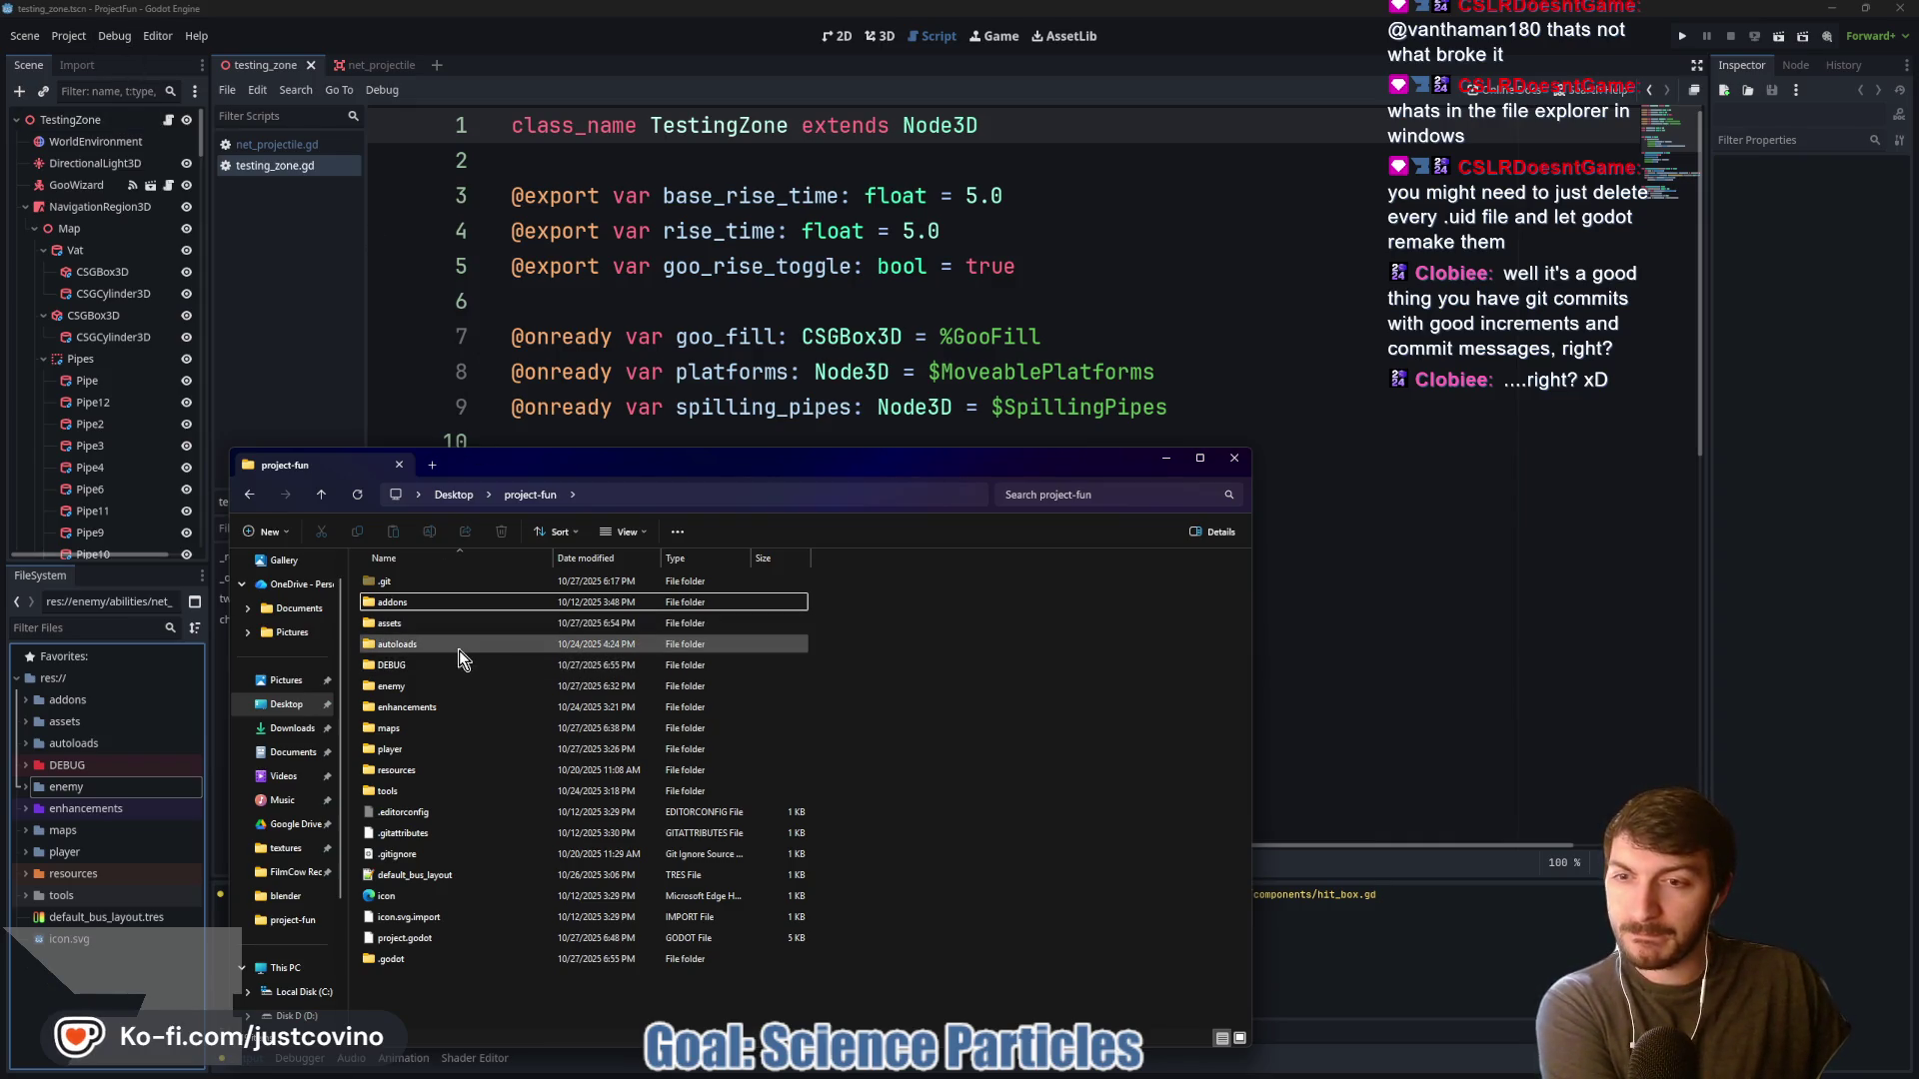
double_click(405, 581)
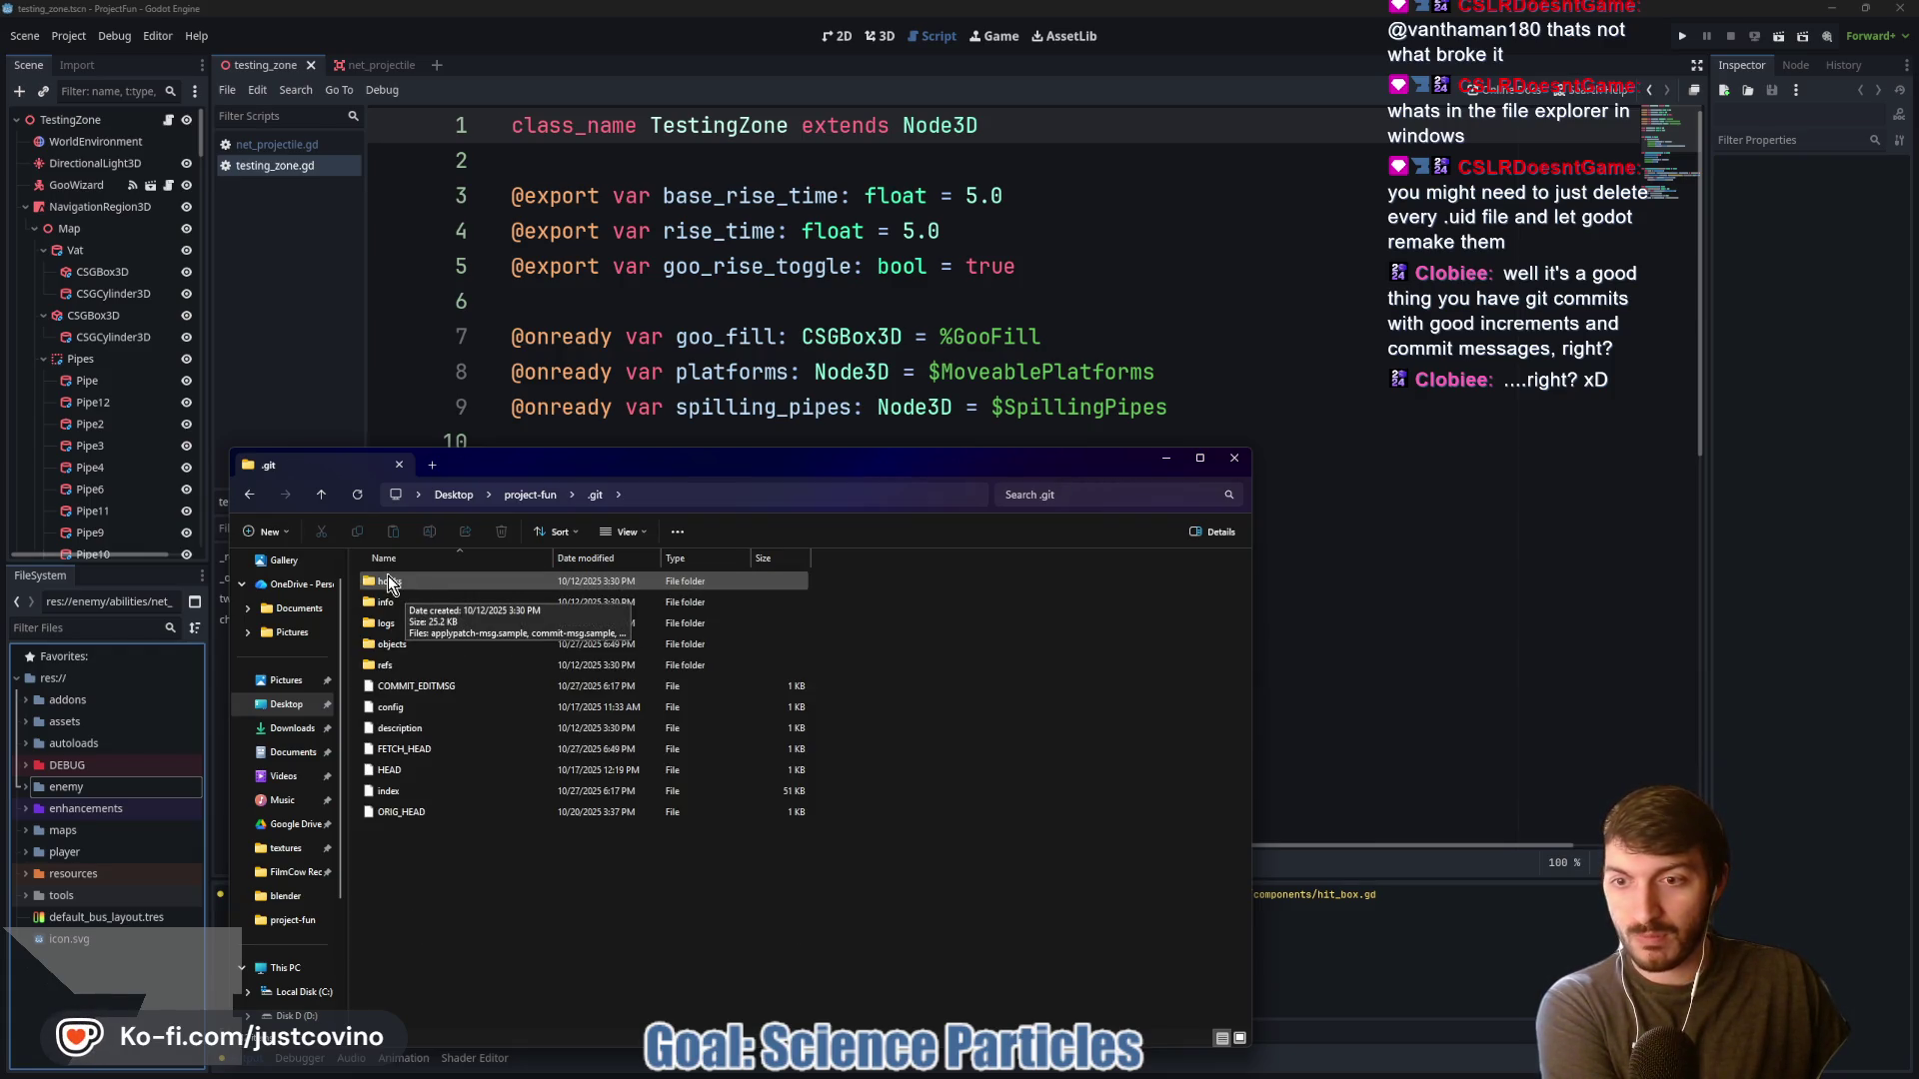
left_click(321, 494)
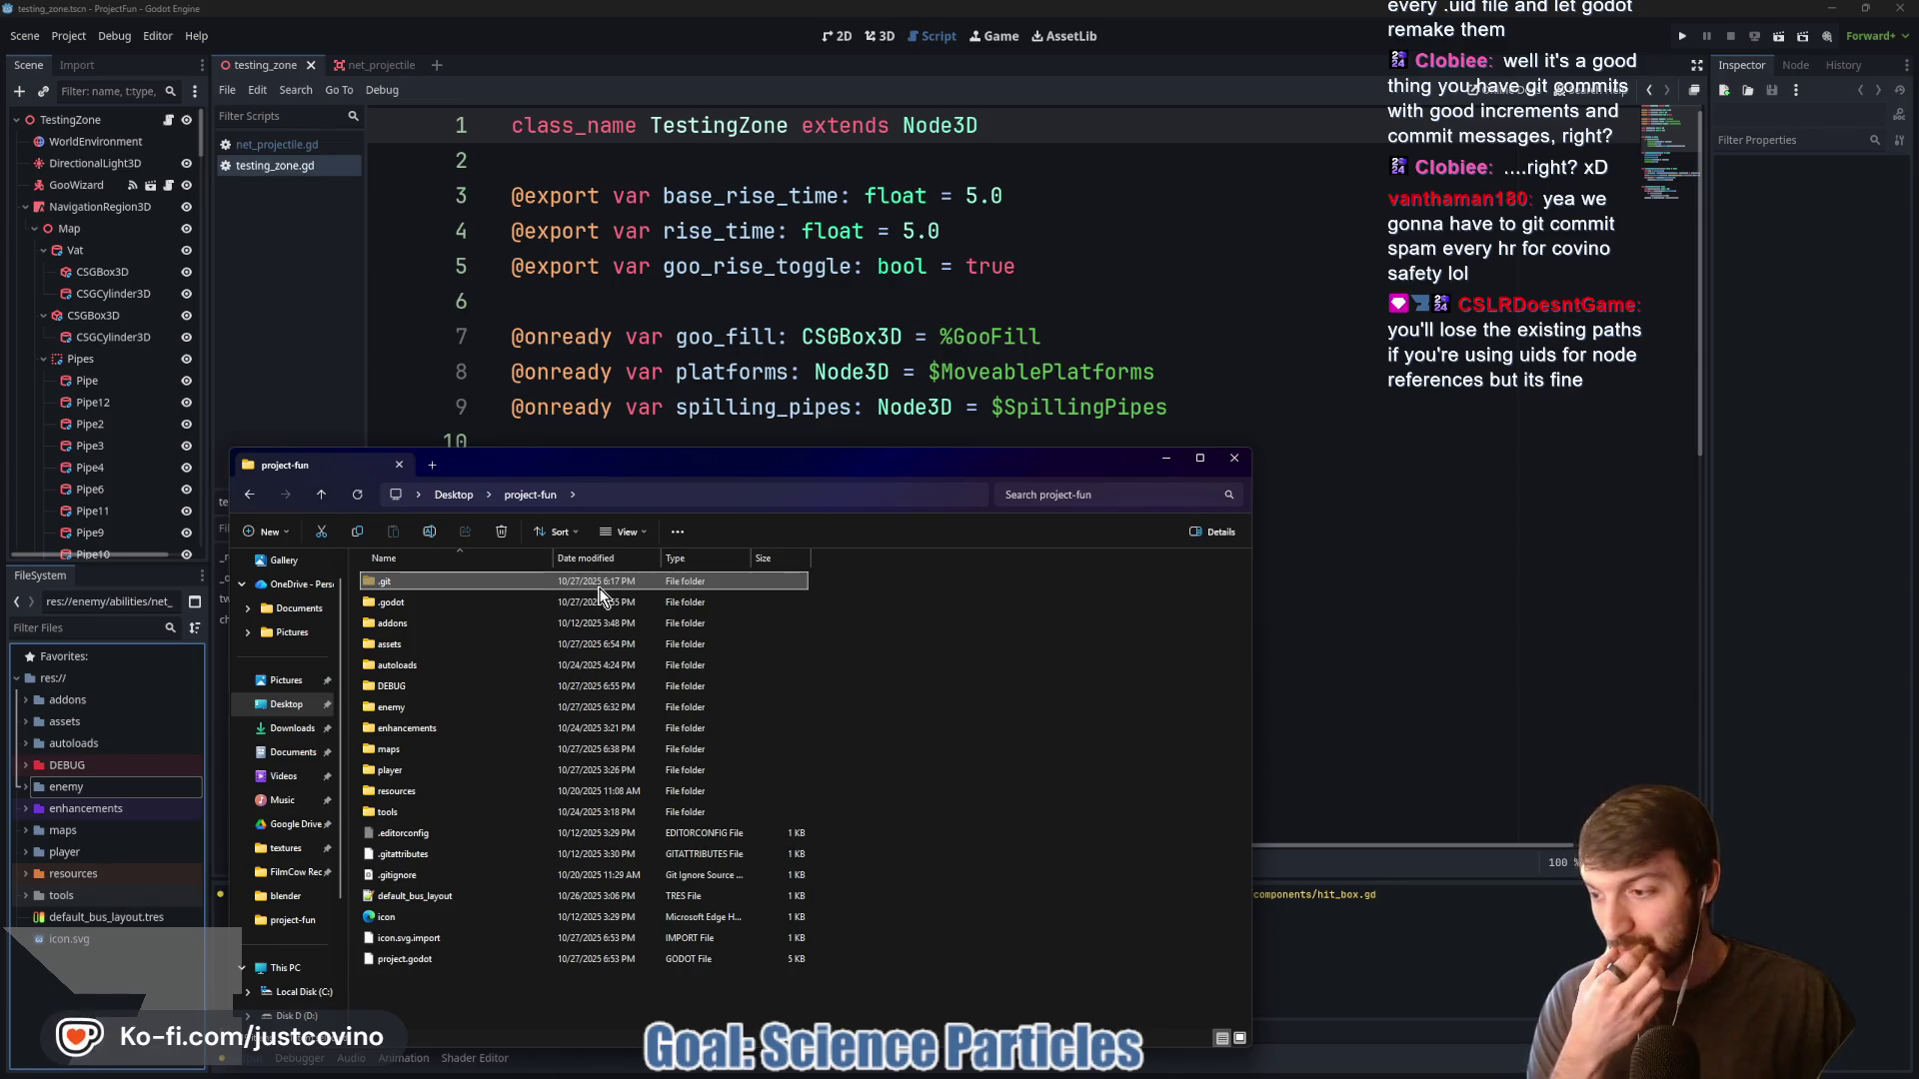
mouse_move(600, 594)
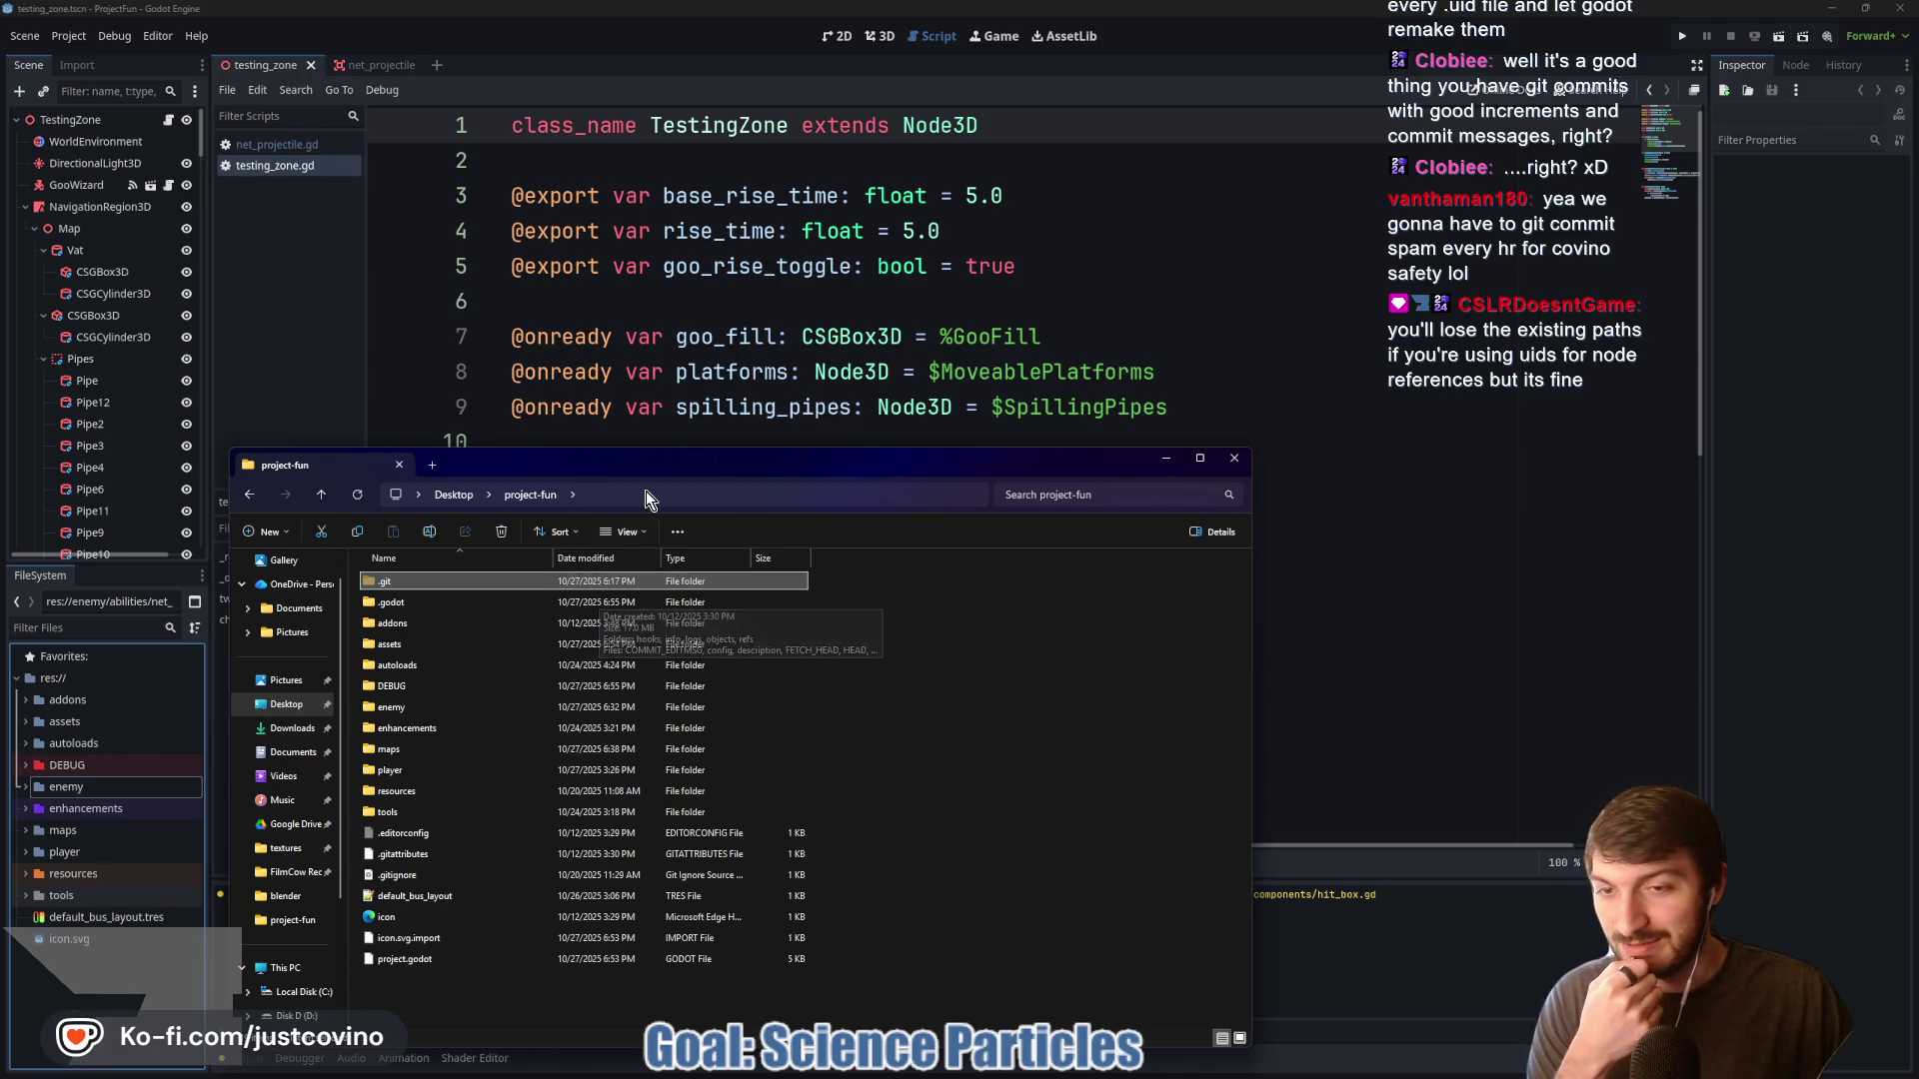
Move the project-fun Explorer window up and right, then focus its Search project-fun box
left_click_drag(656, 462, 785, 366)
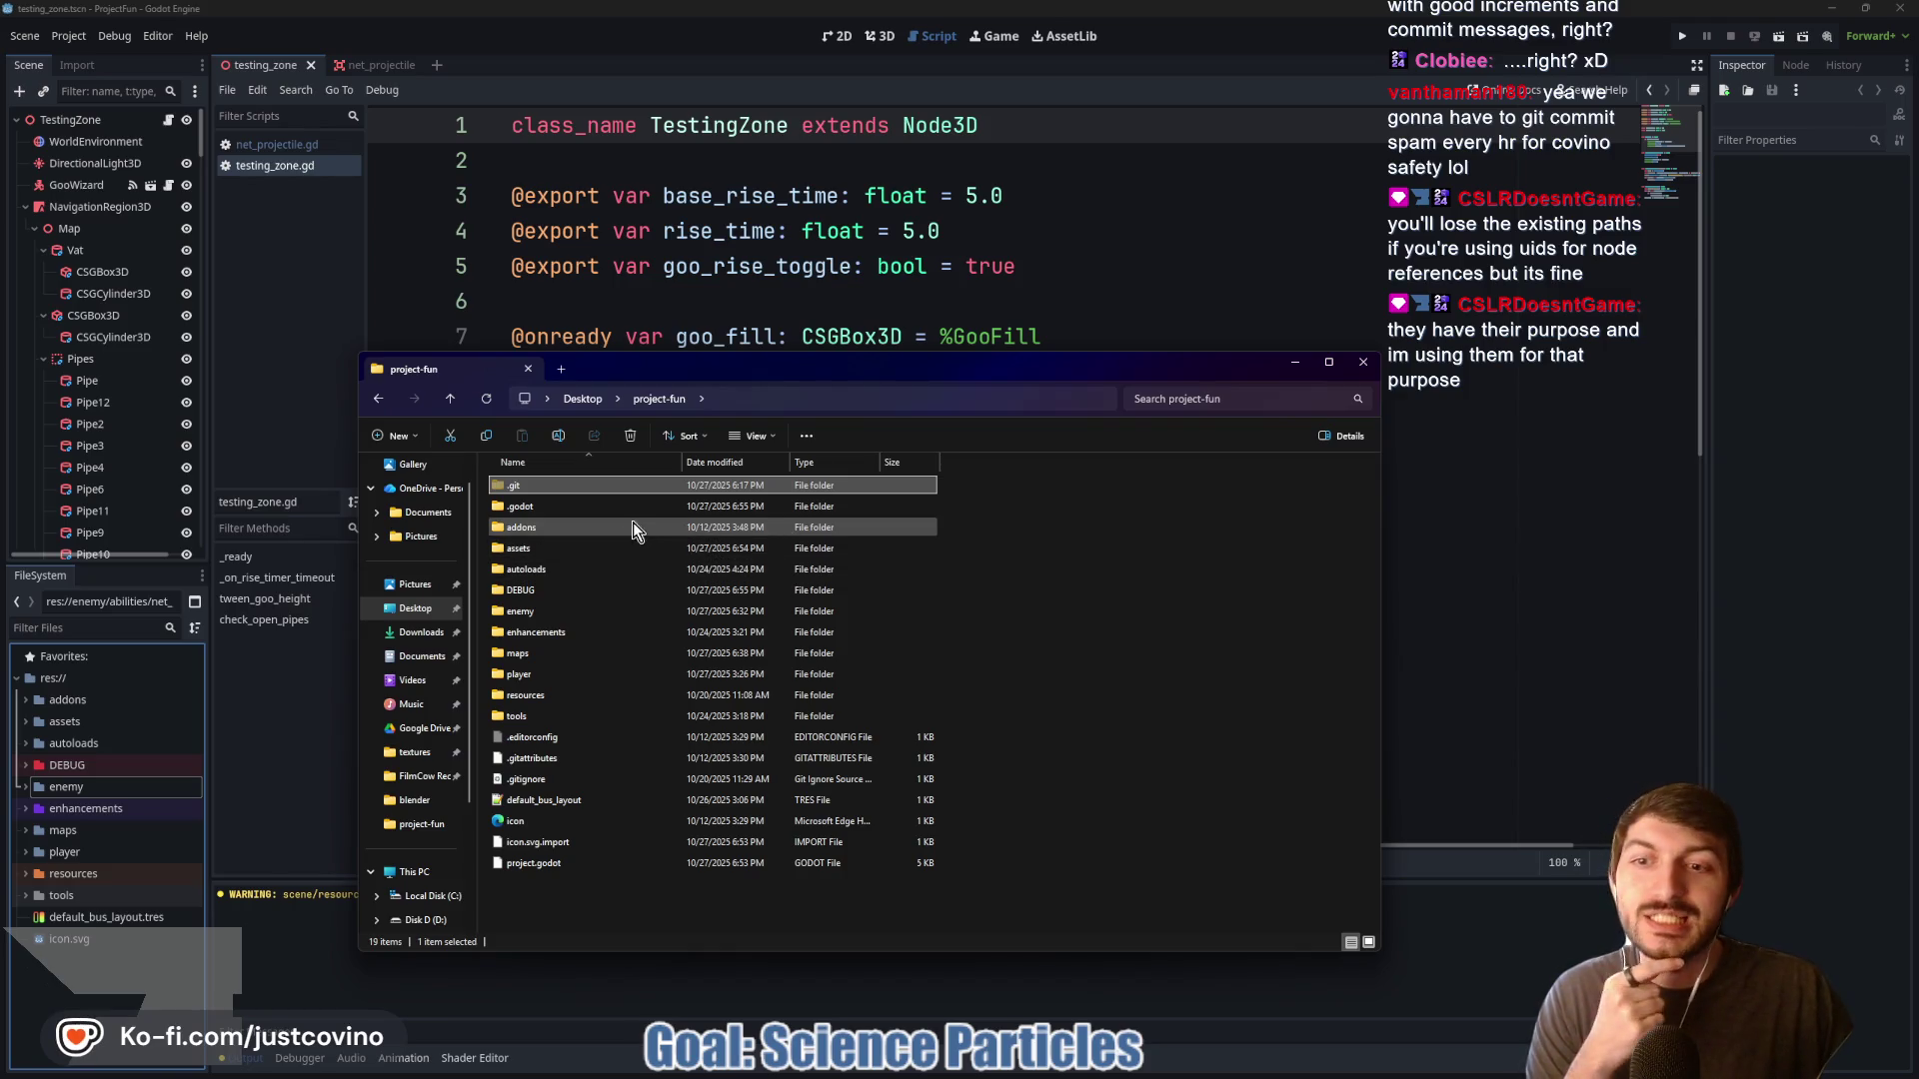
mouse_move(570, 509)
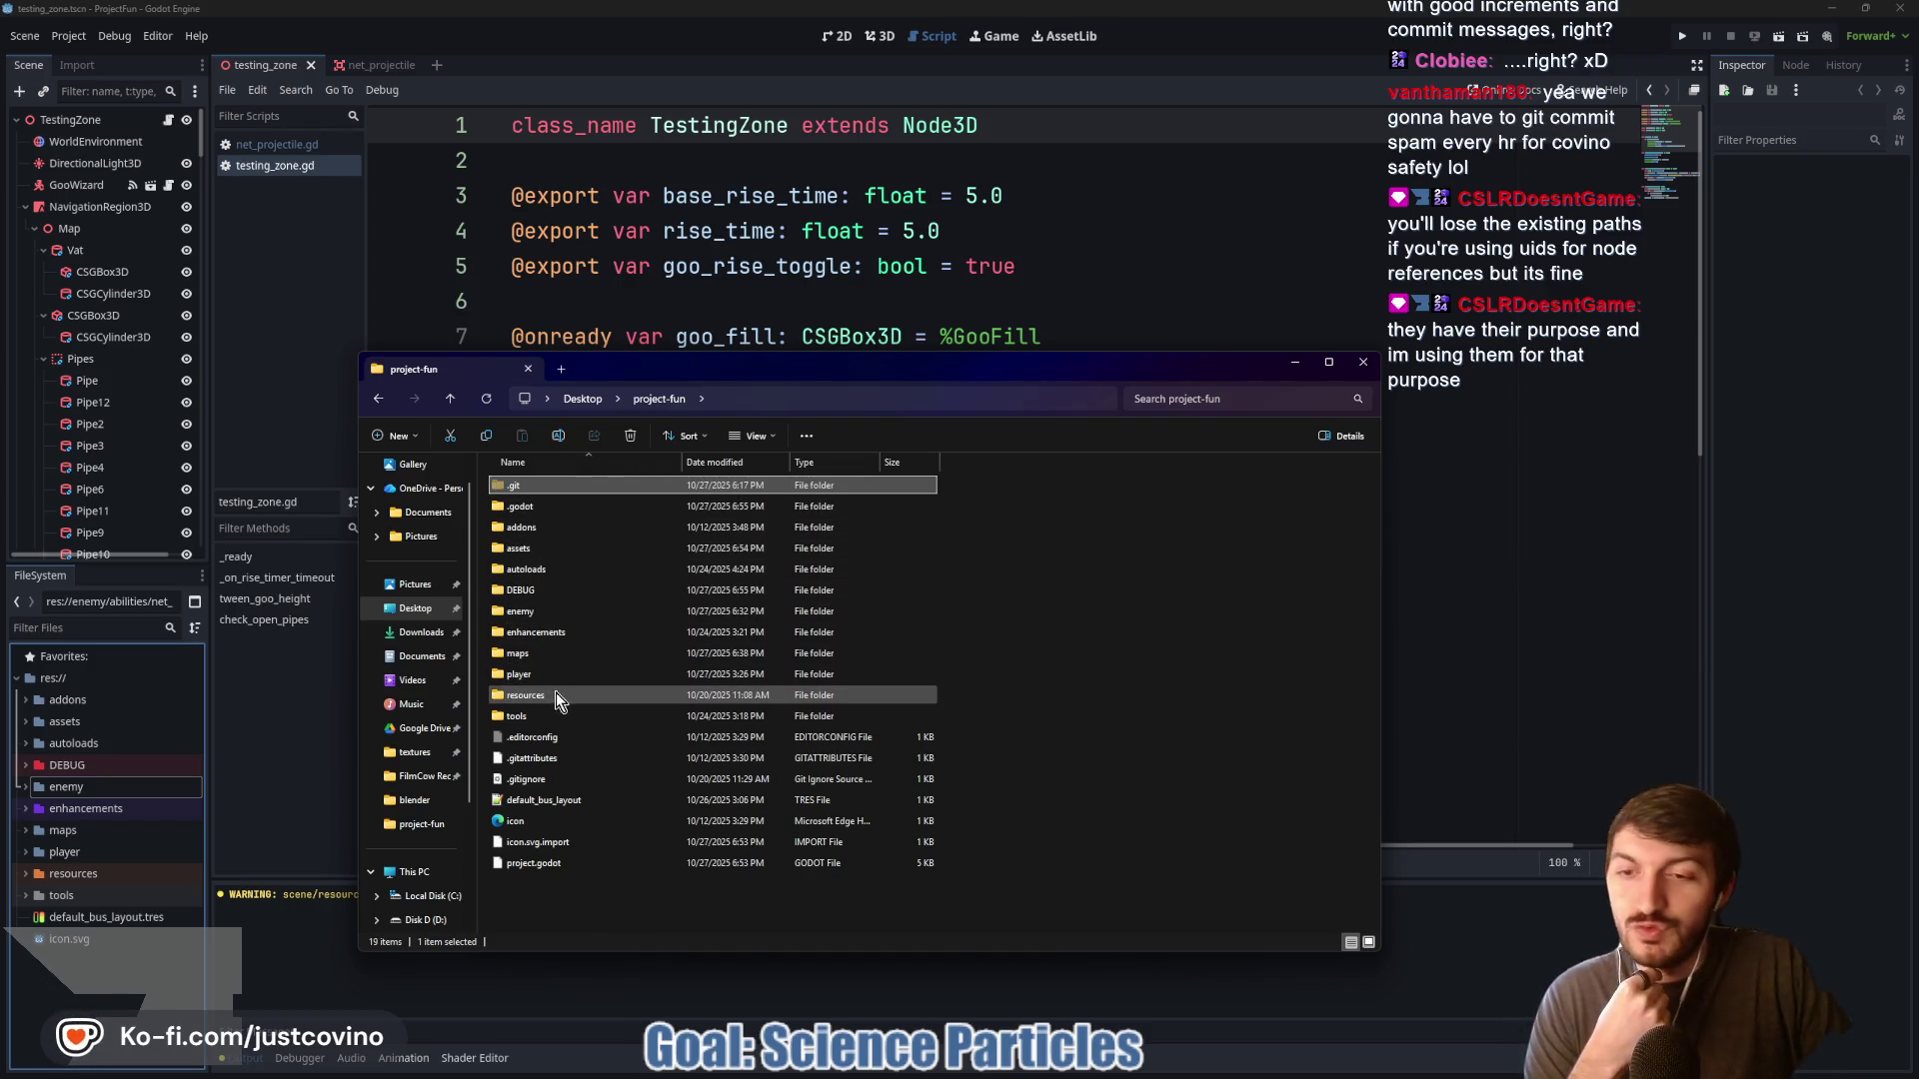
mouse_move(561, 692)
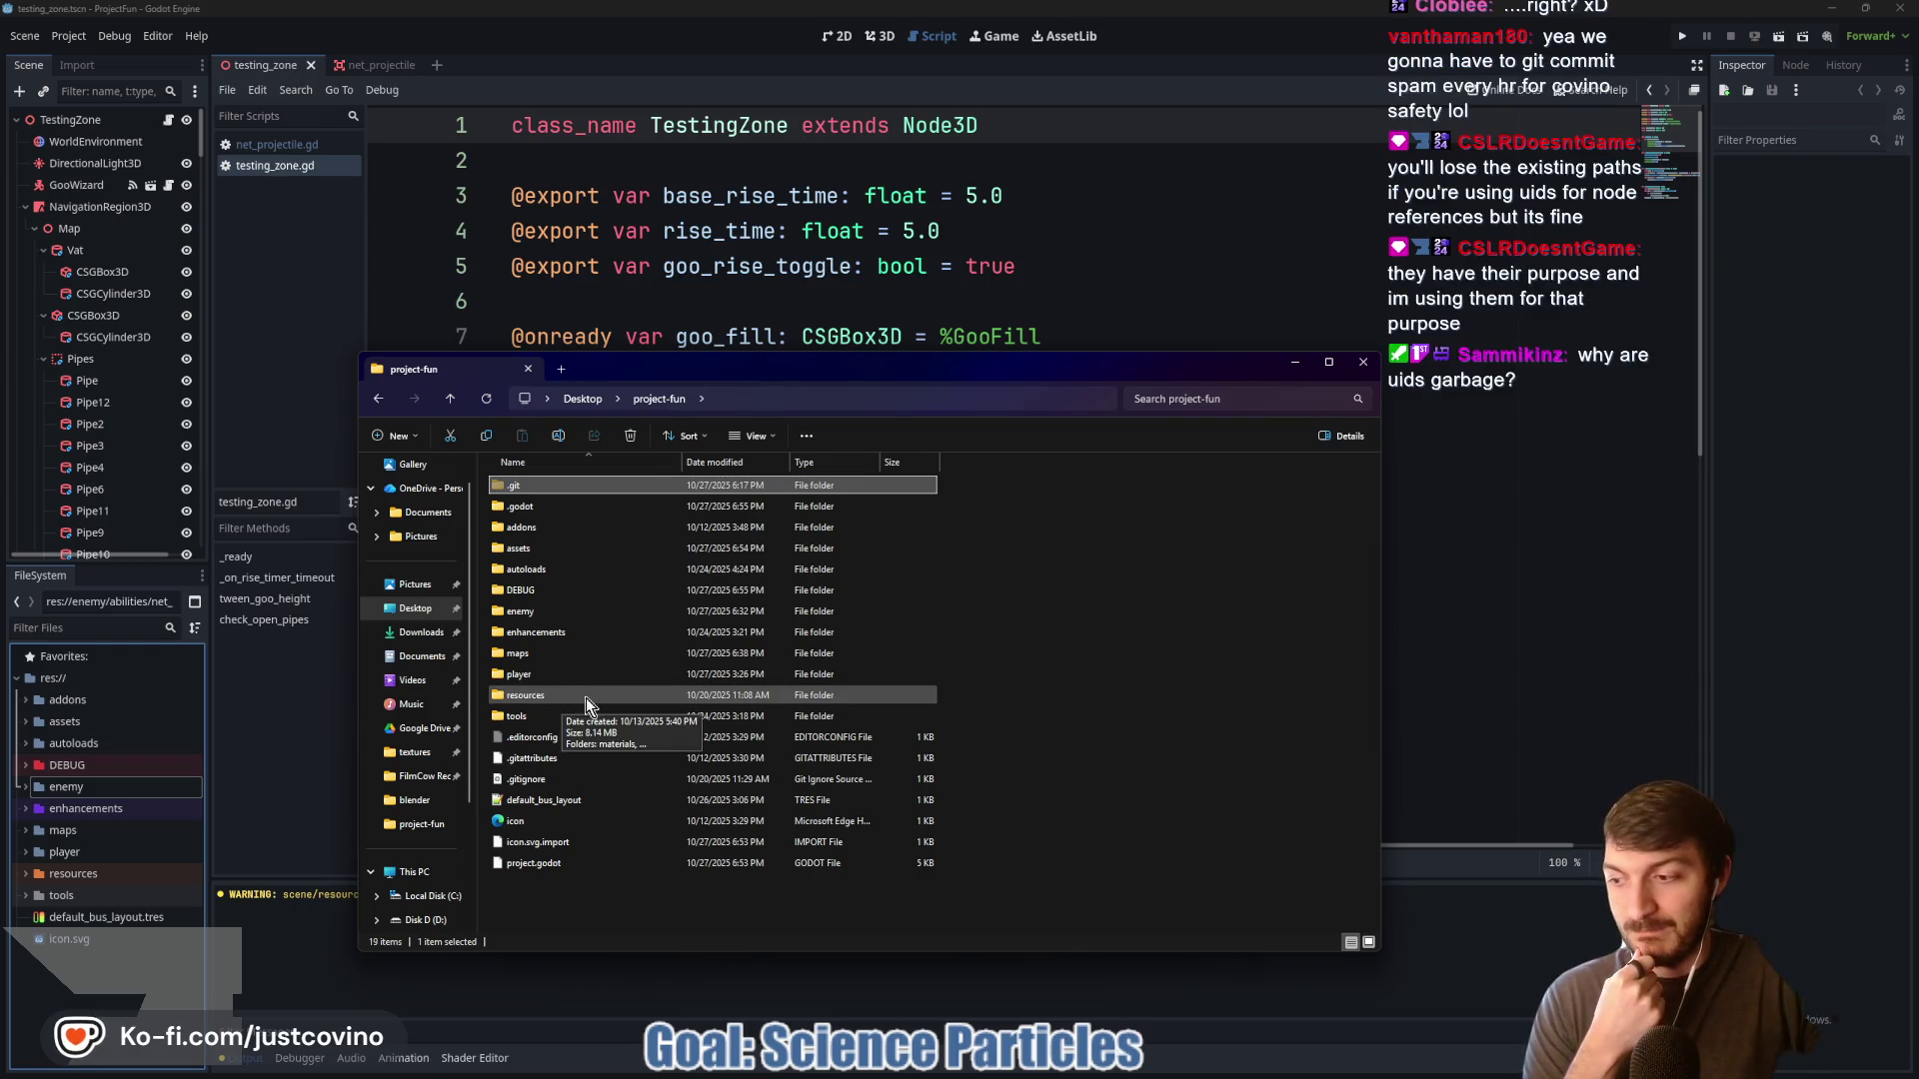
mouse_move(943, 369)
left_mouse_down()
mouse_move(1020, 358)
mouse_move(1009, 317)
left_mouse_up()
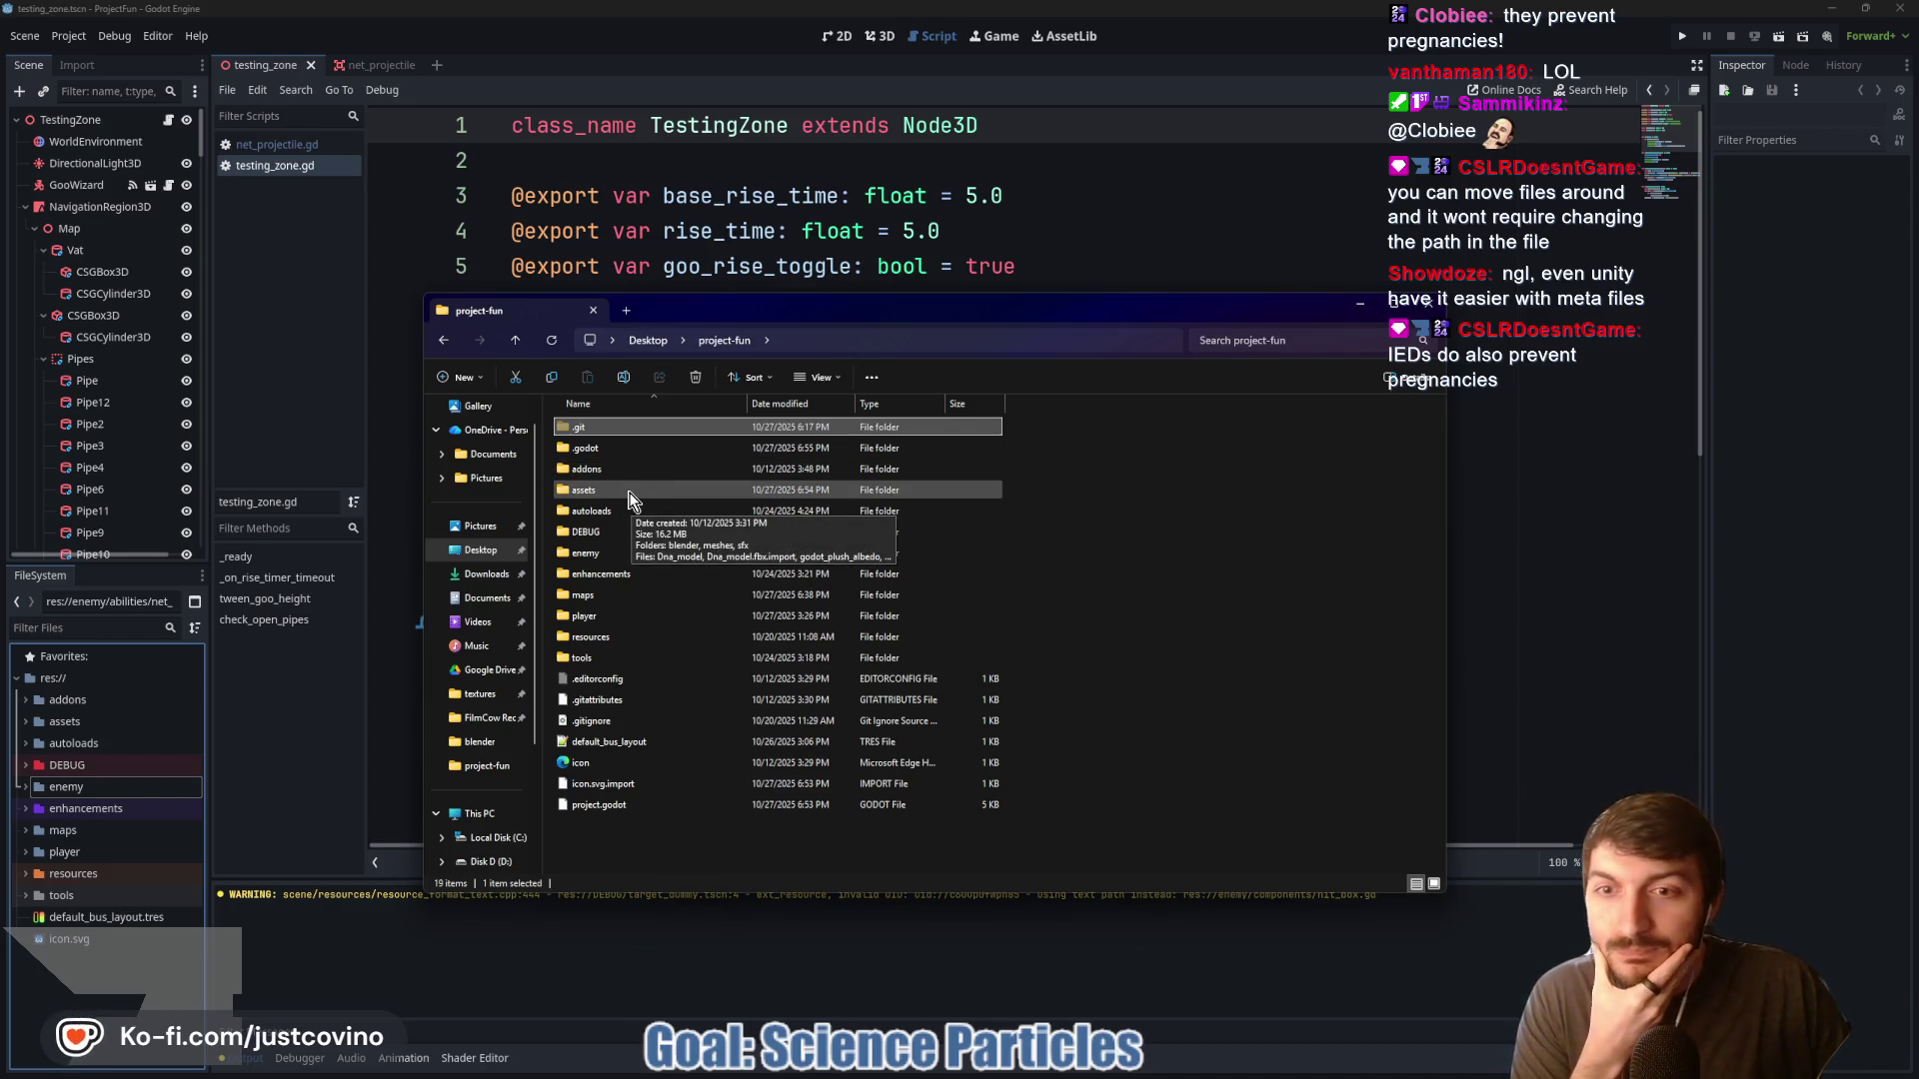
left_click(1245, 338)
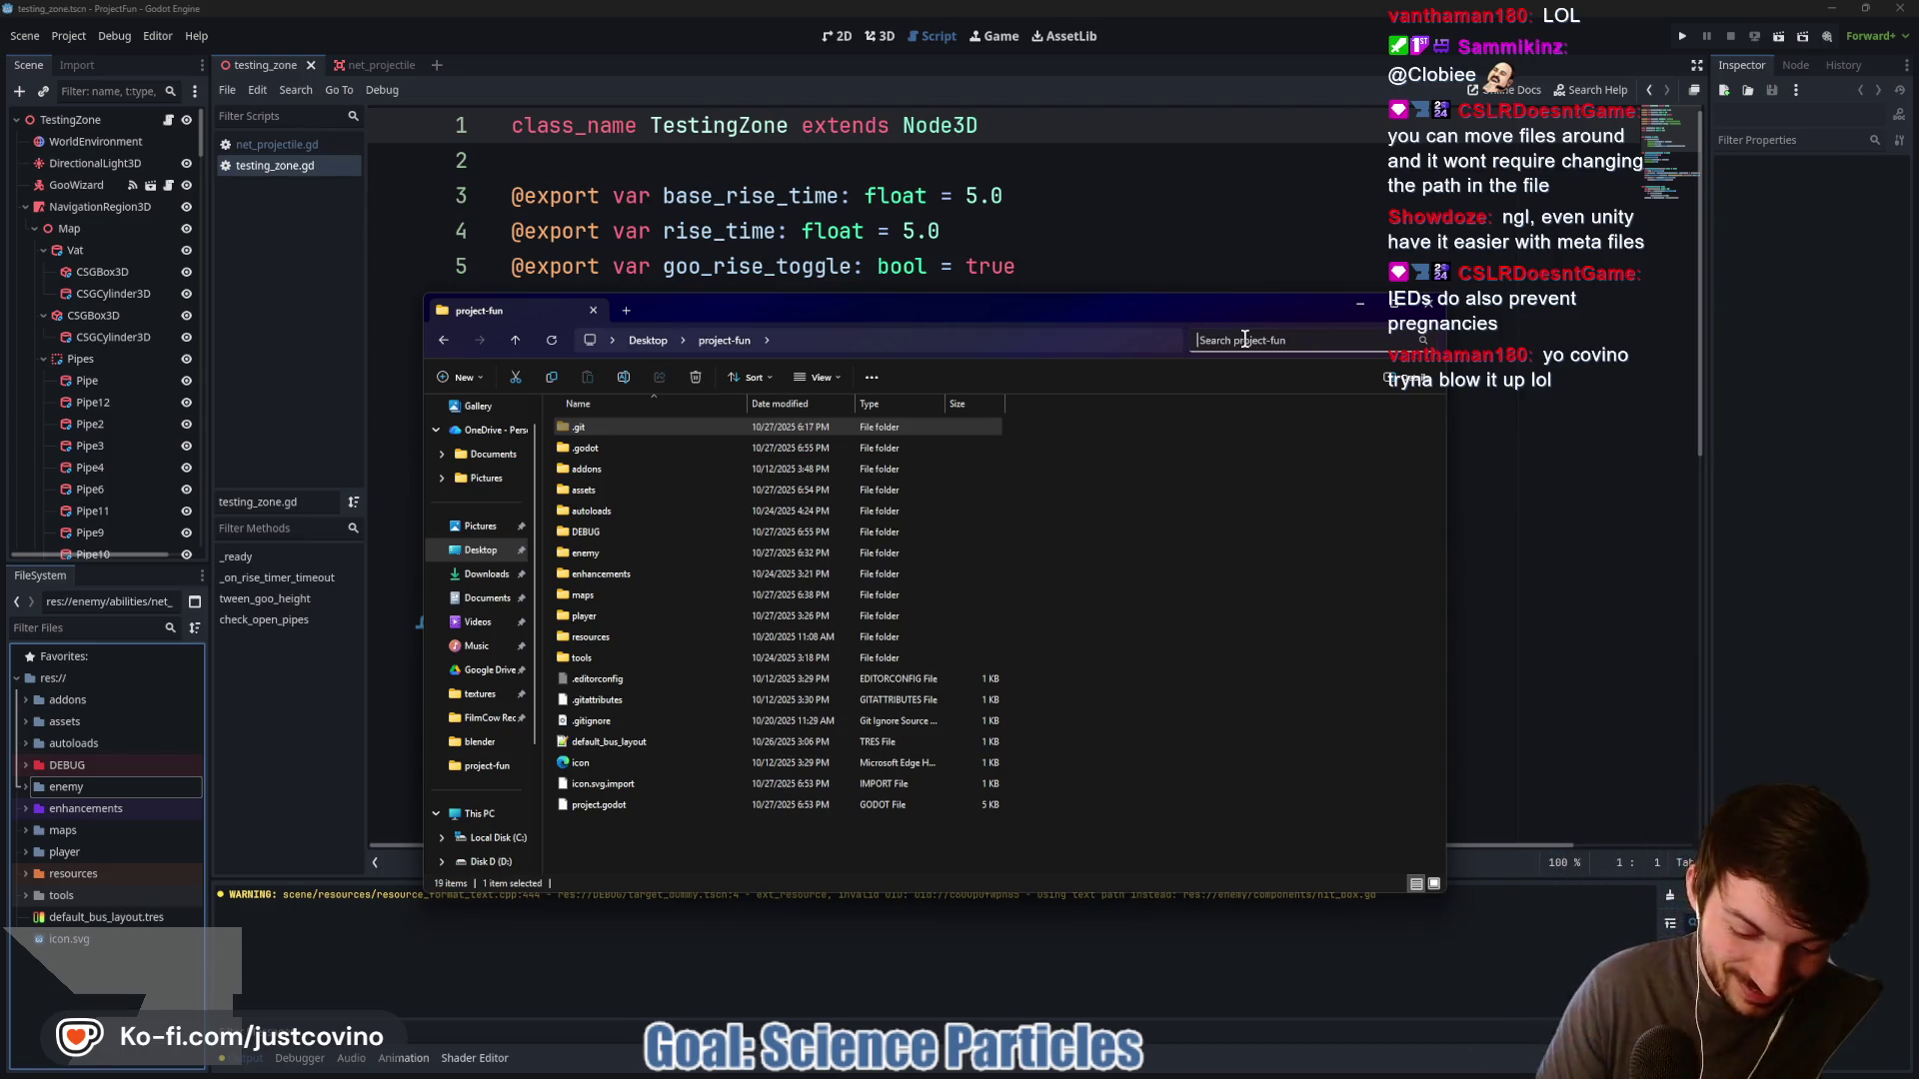
Search the project-fun folder for 'uid'
left_click(1245, 337)
type("uid")
scroll(884, 860, "down", 10)
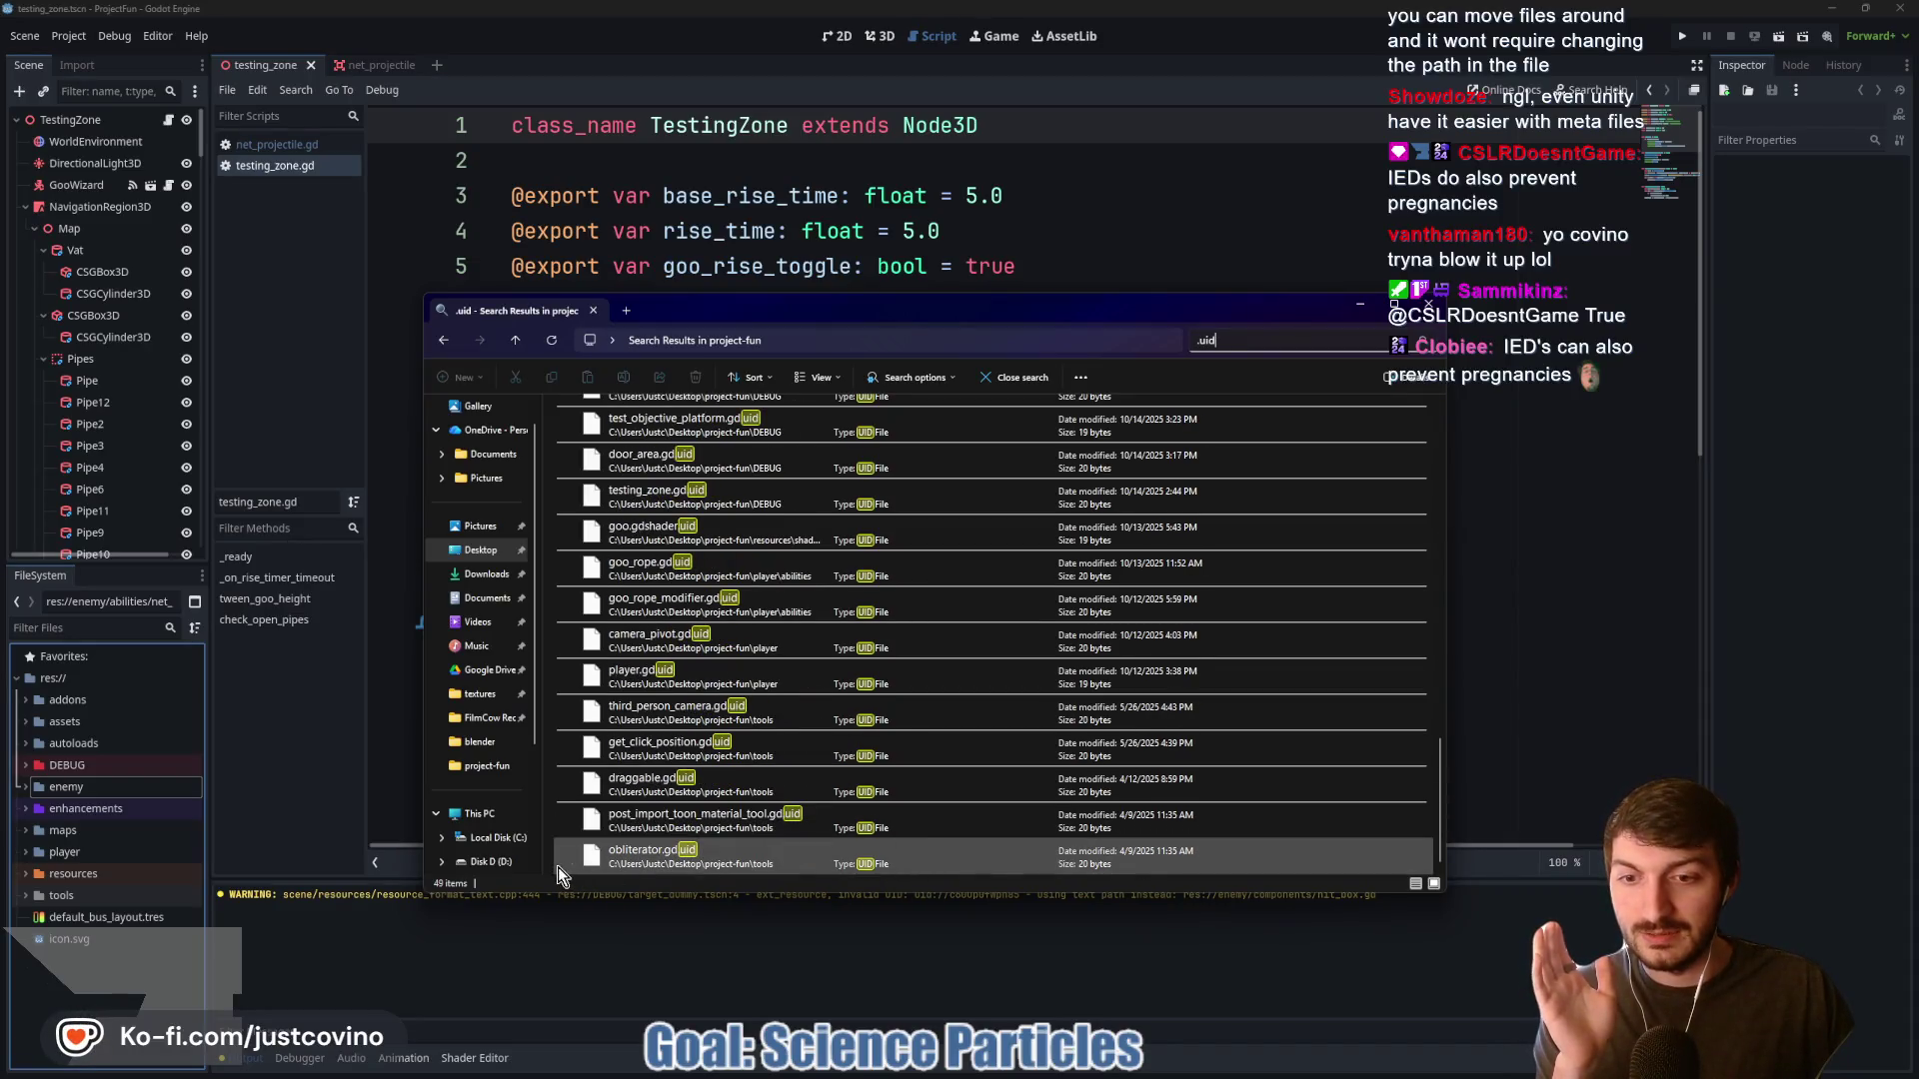
scroll(975, 745, "up", 7)
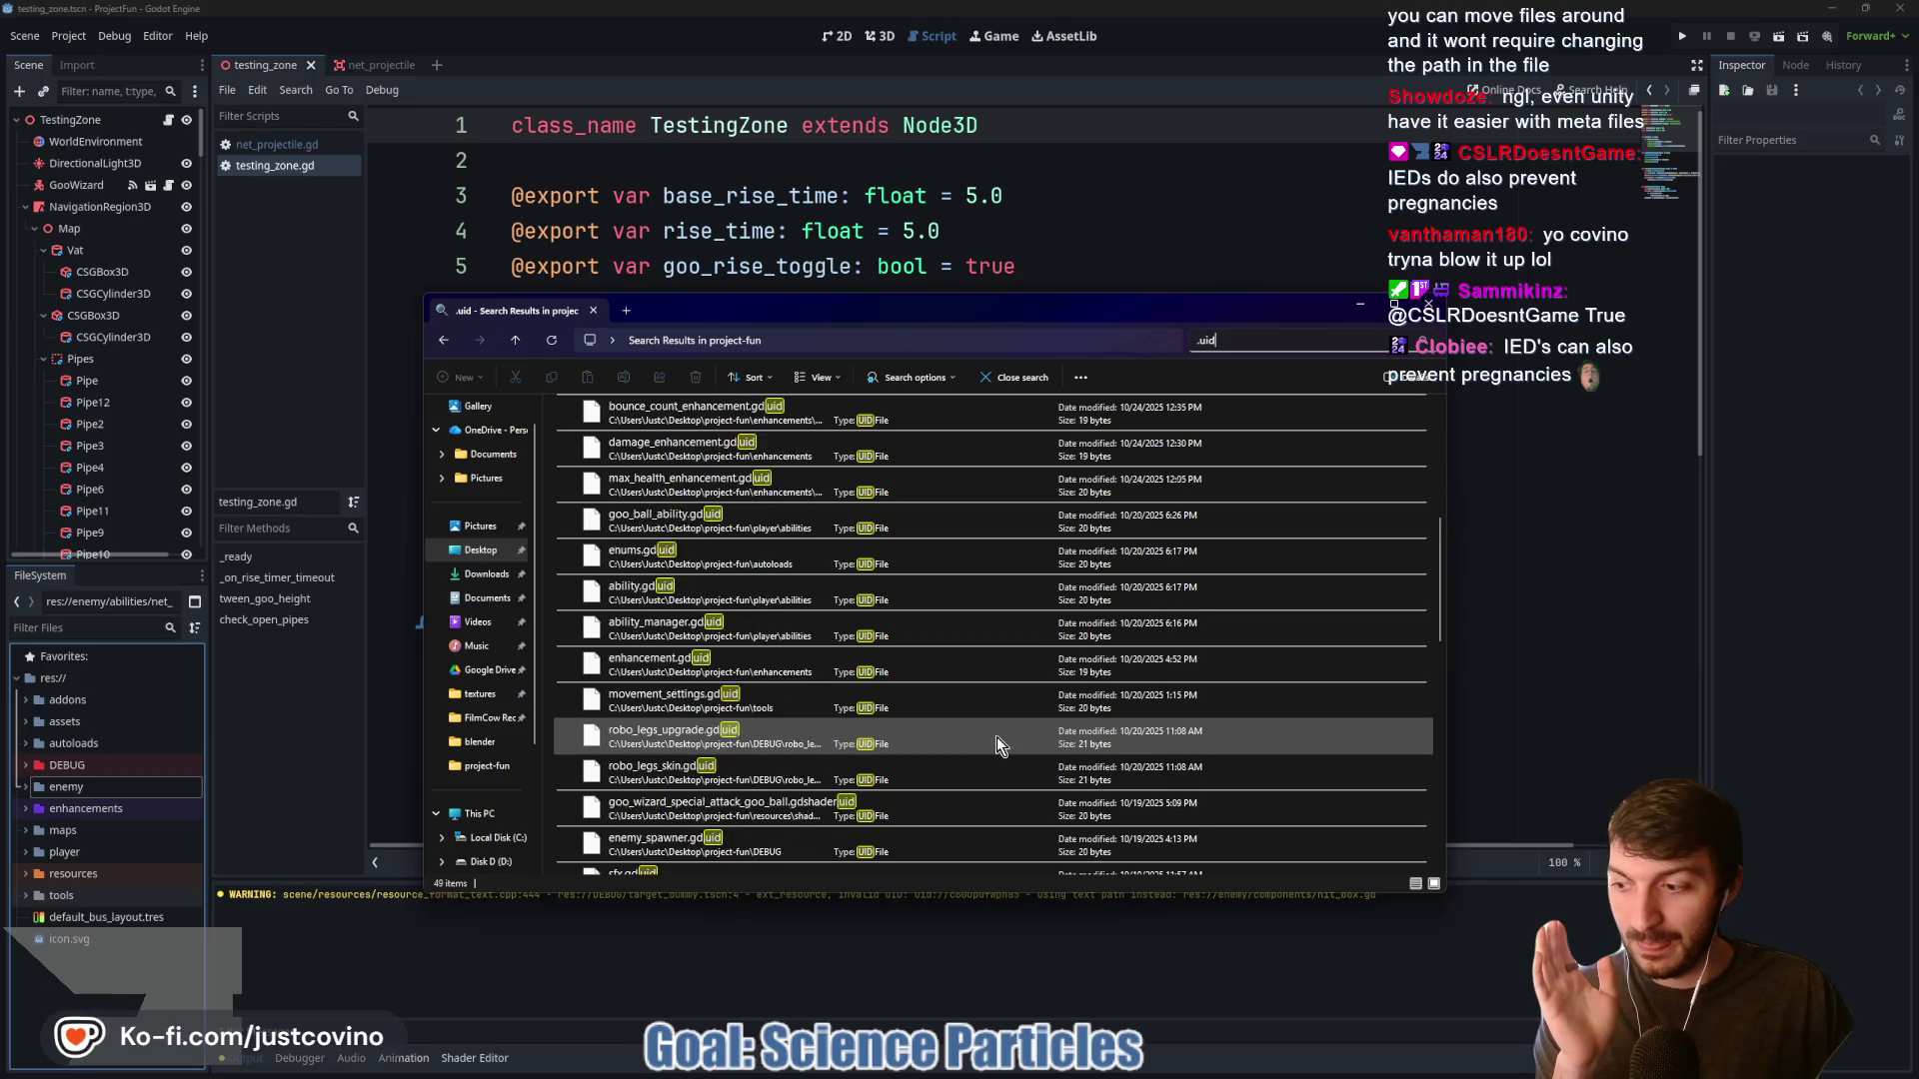
scroll(997, 741, "up", 5)
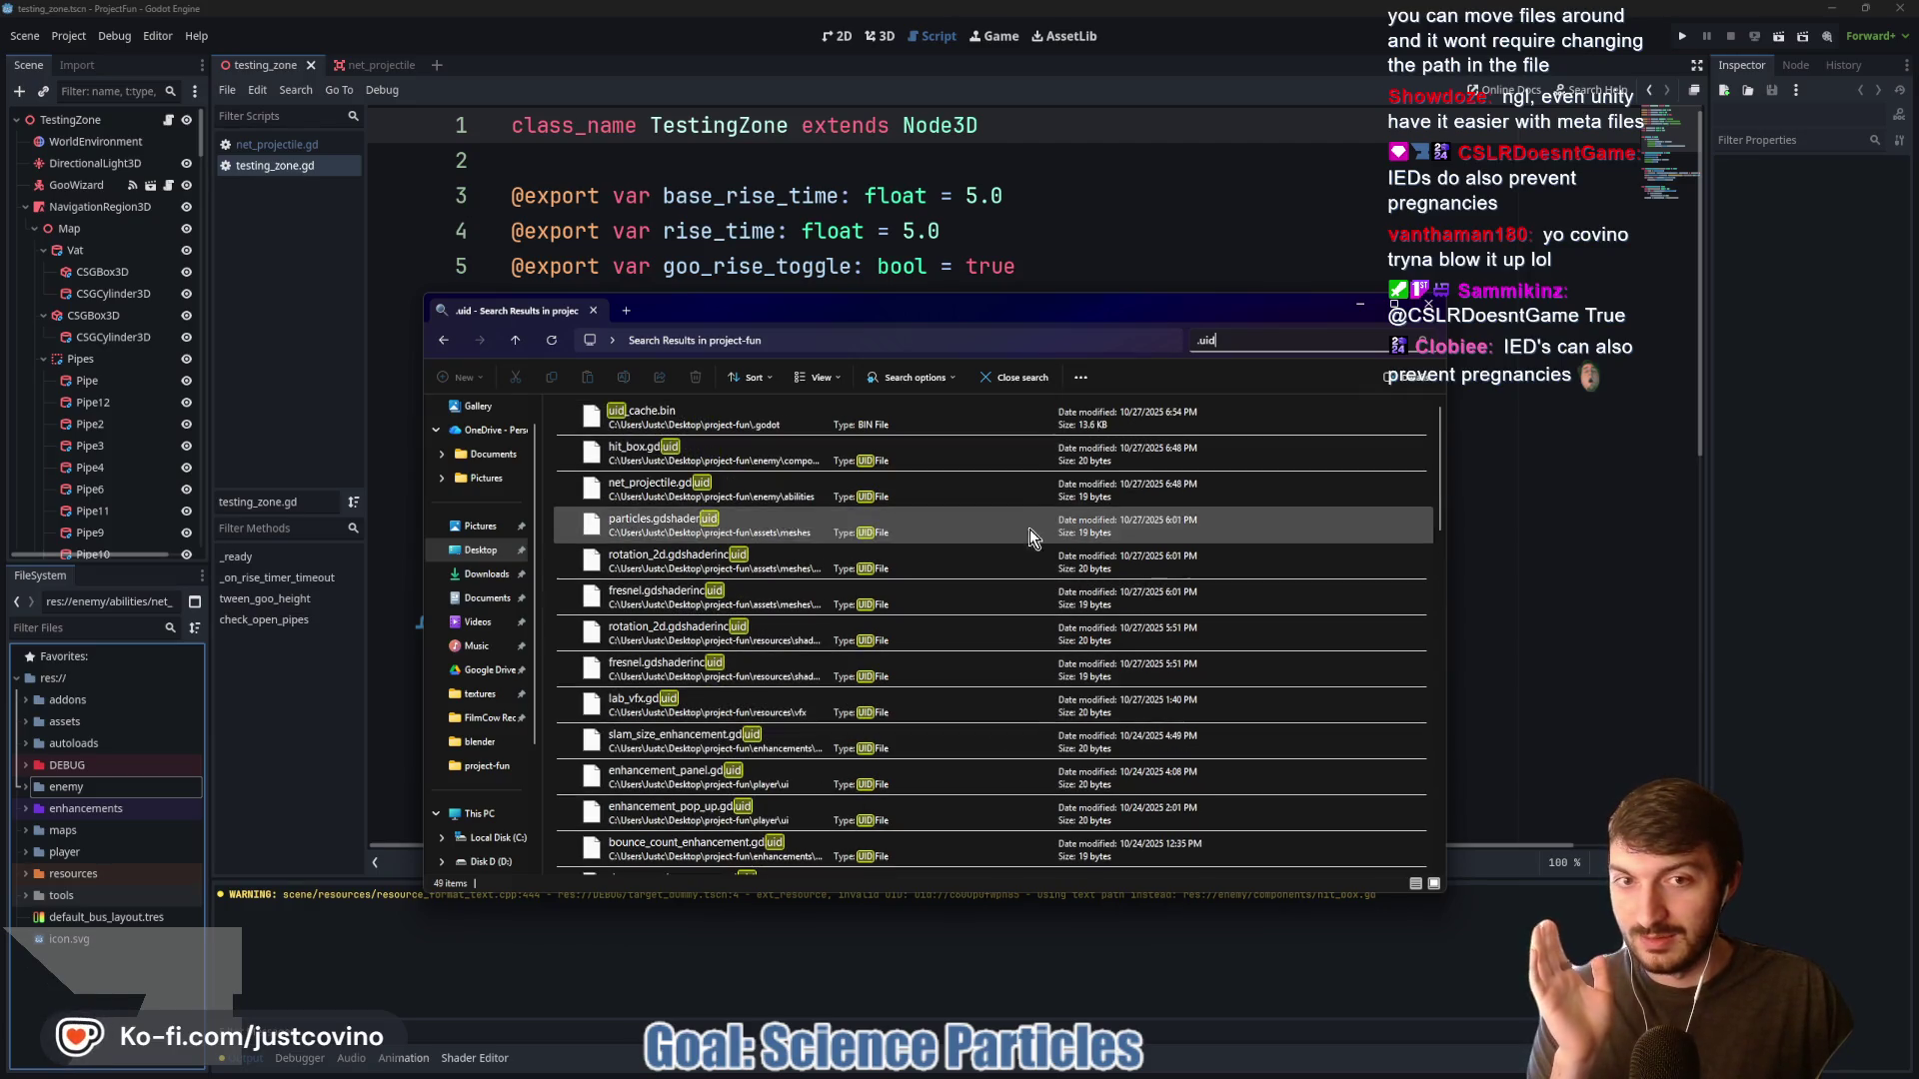
Select all 49 .uid search results and close the Godot editor window
left_click(982, 412)
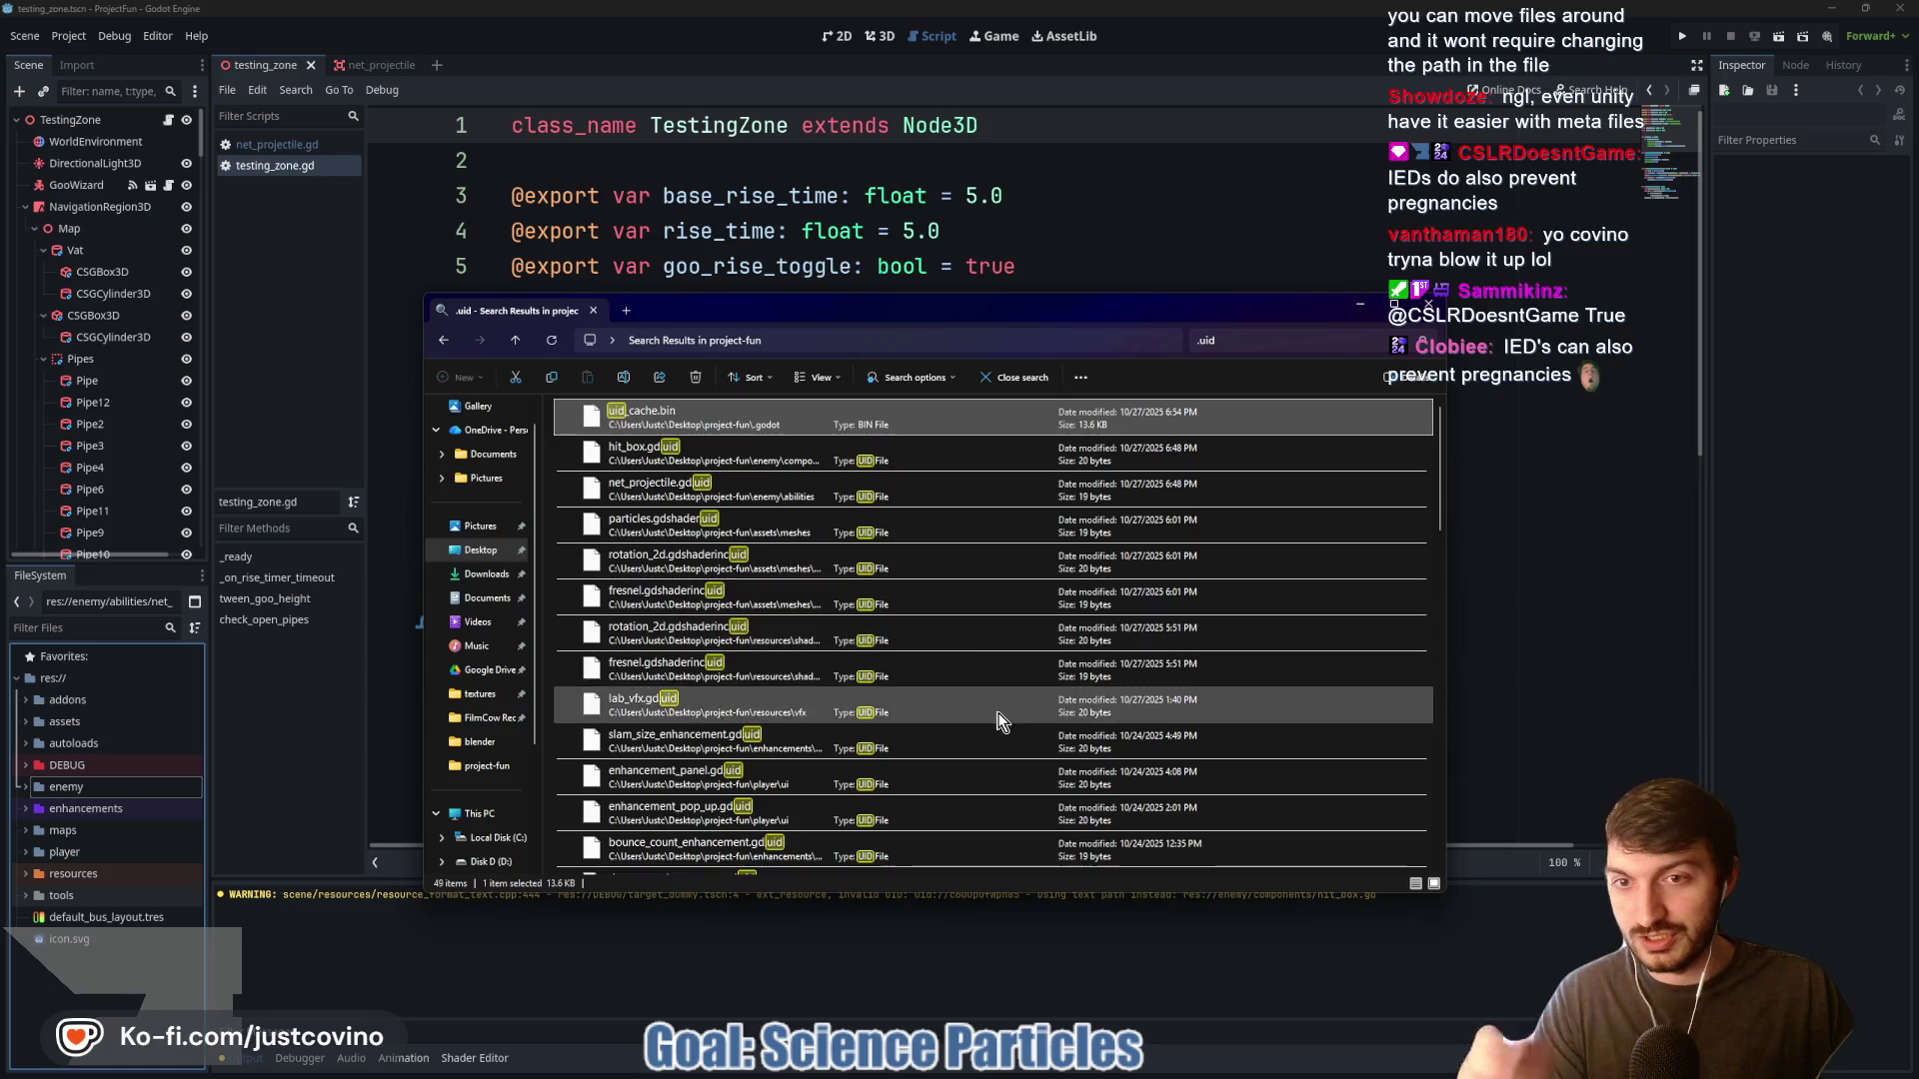
scroll(986, 717, "down", 5)
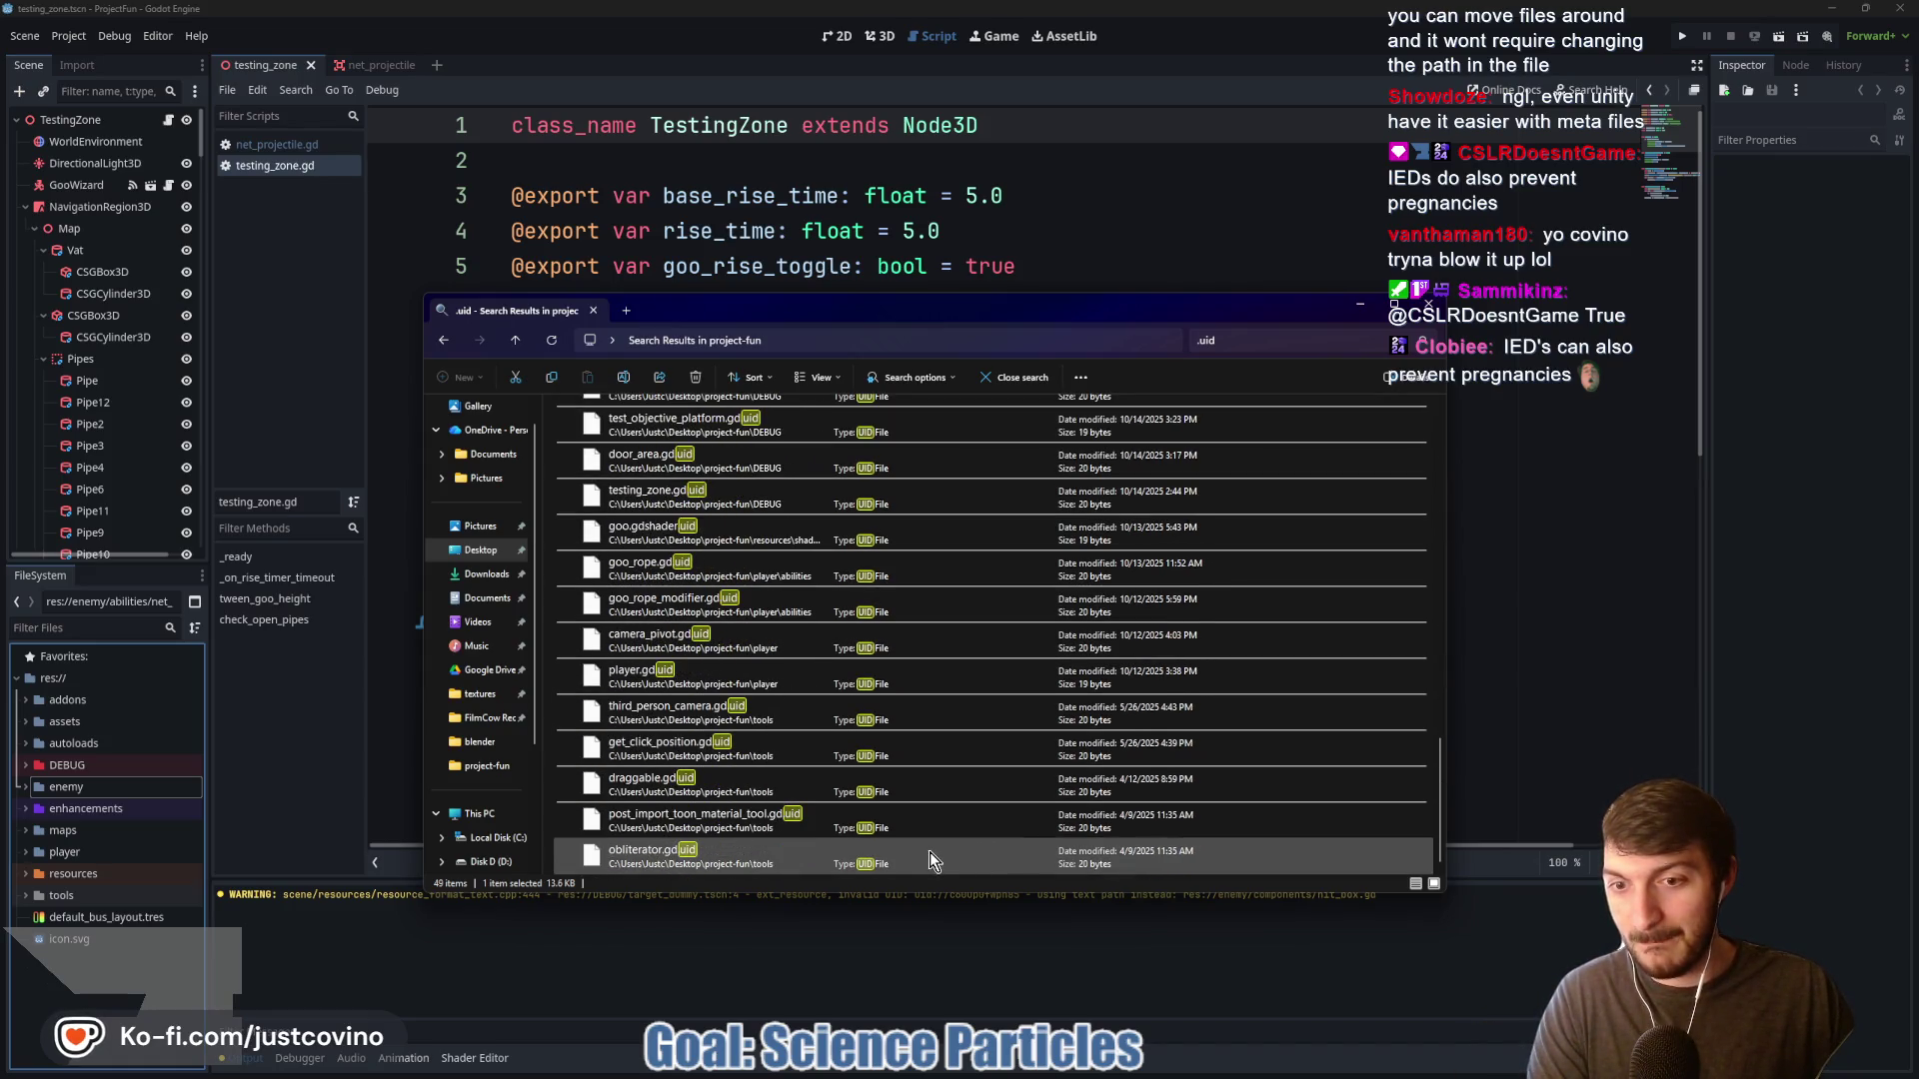
key("ctrl+a")
scroll(963, 829, "down", 1)
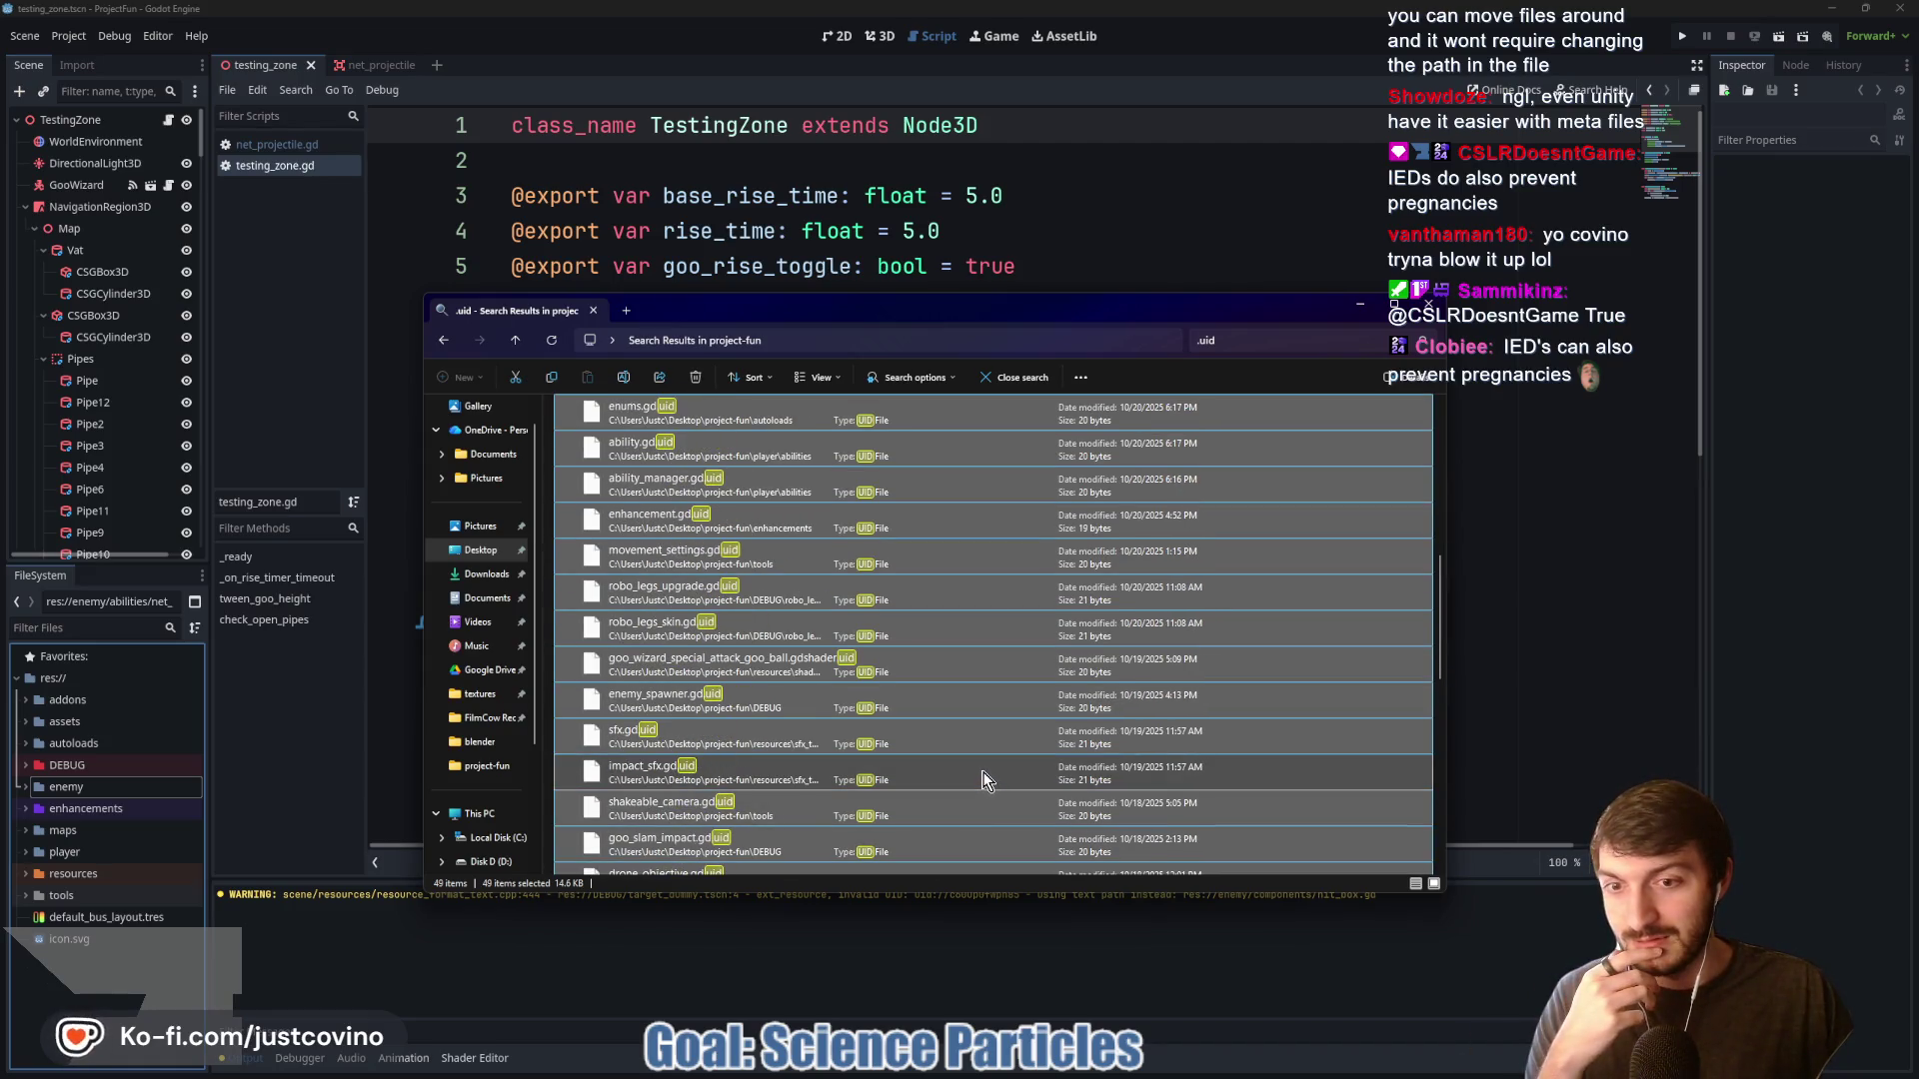
scroll(985, 779, "up", 8)
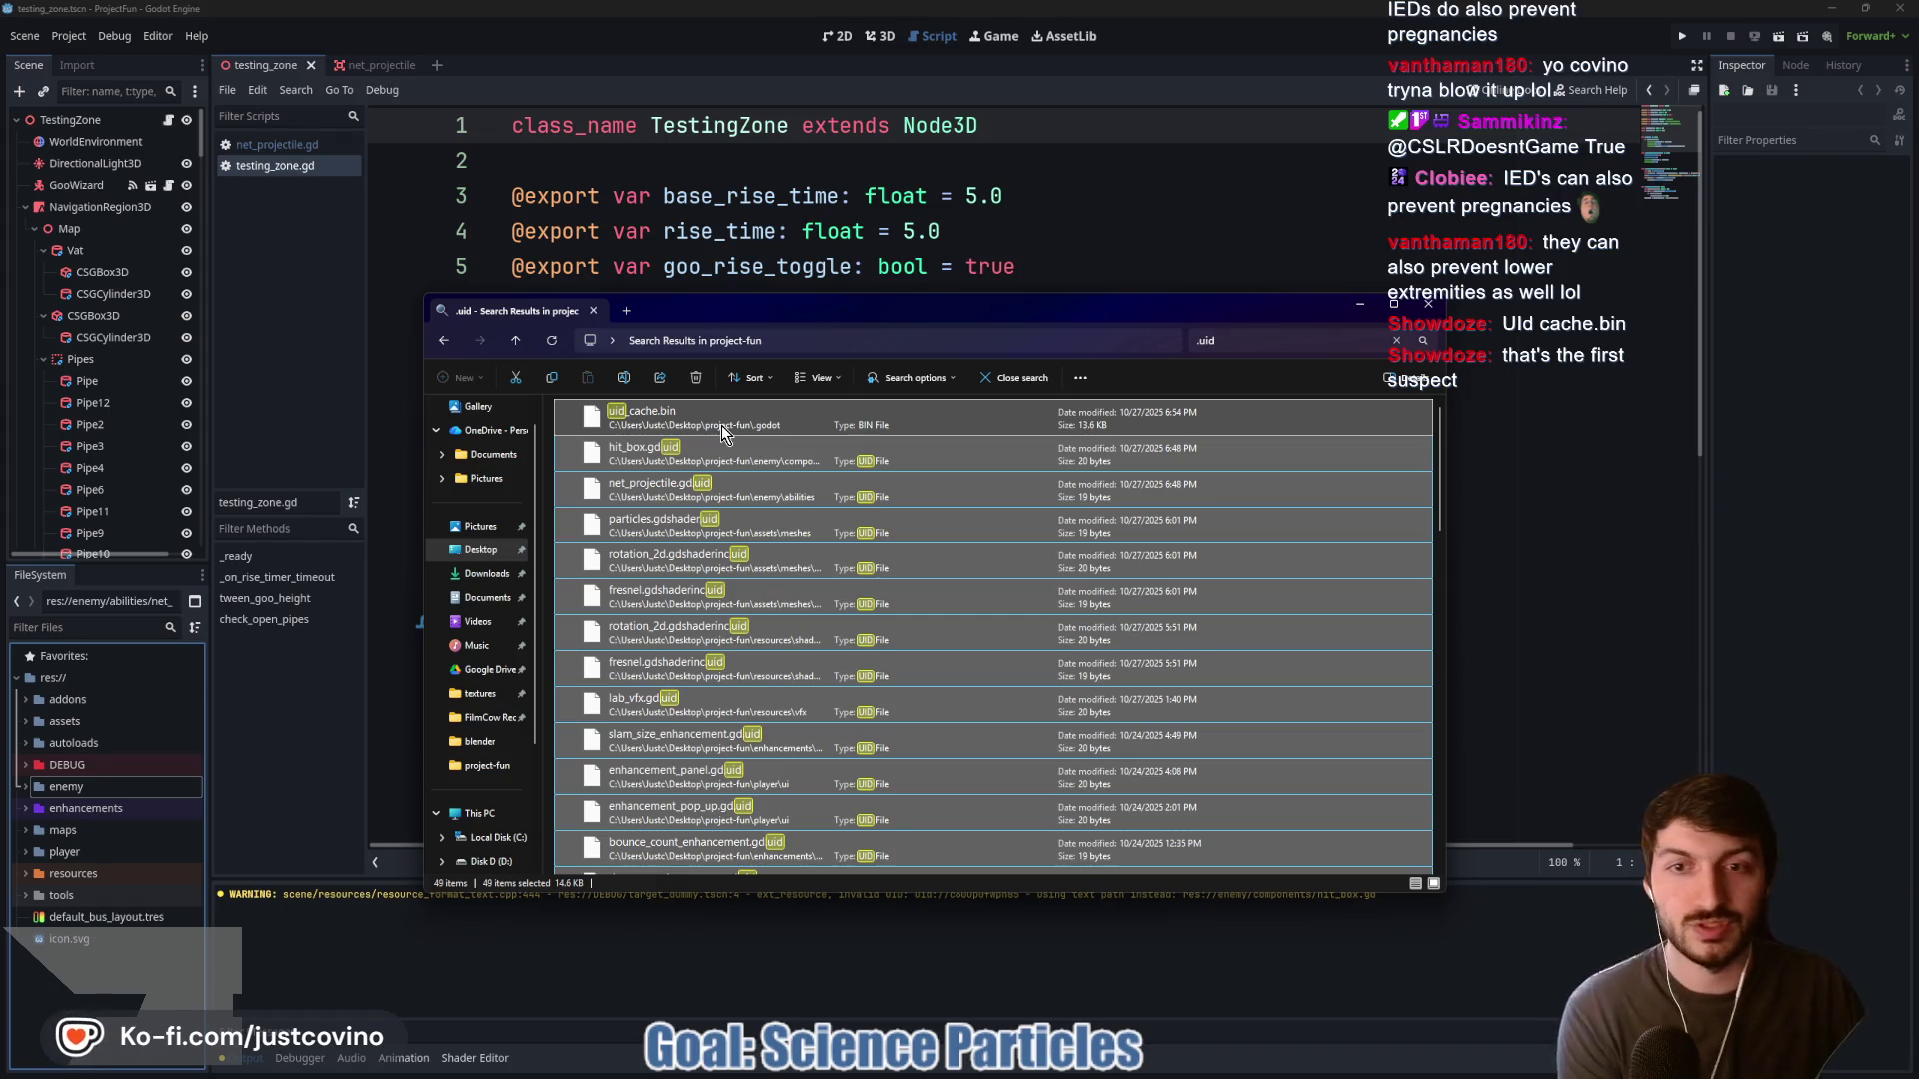
left_click(1576, 177)
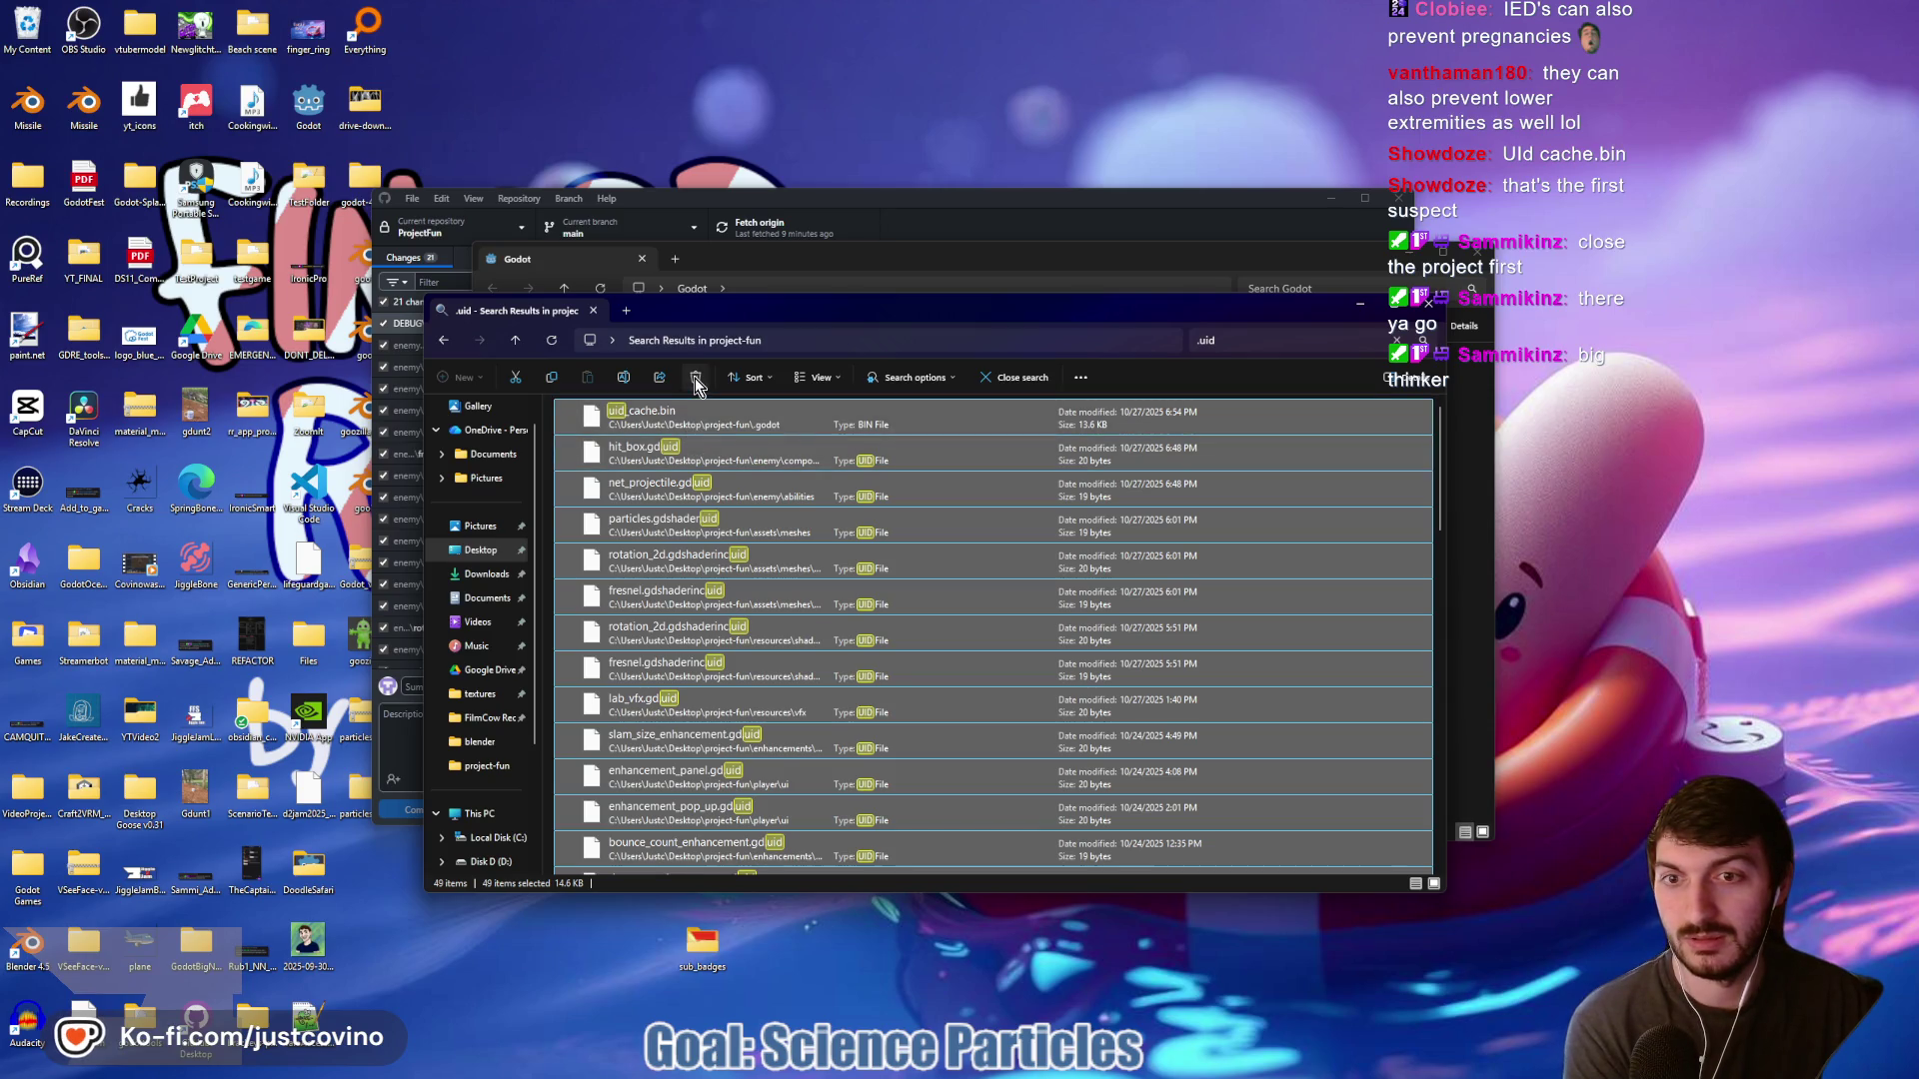
Delete the 49 .uid files, retrying then skipping the missing hit_box.gd.uid
left_click(695, 378)
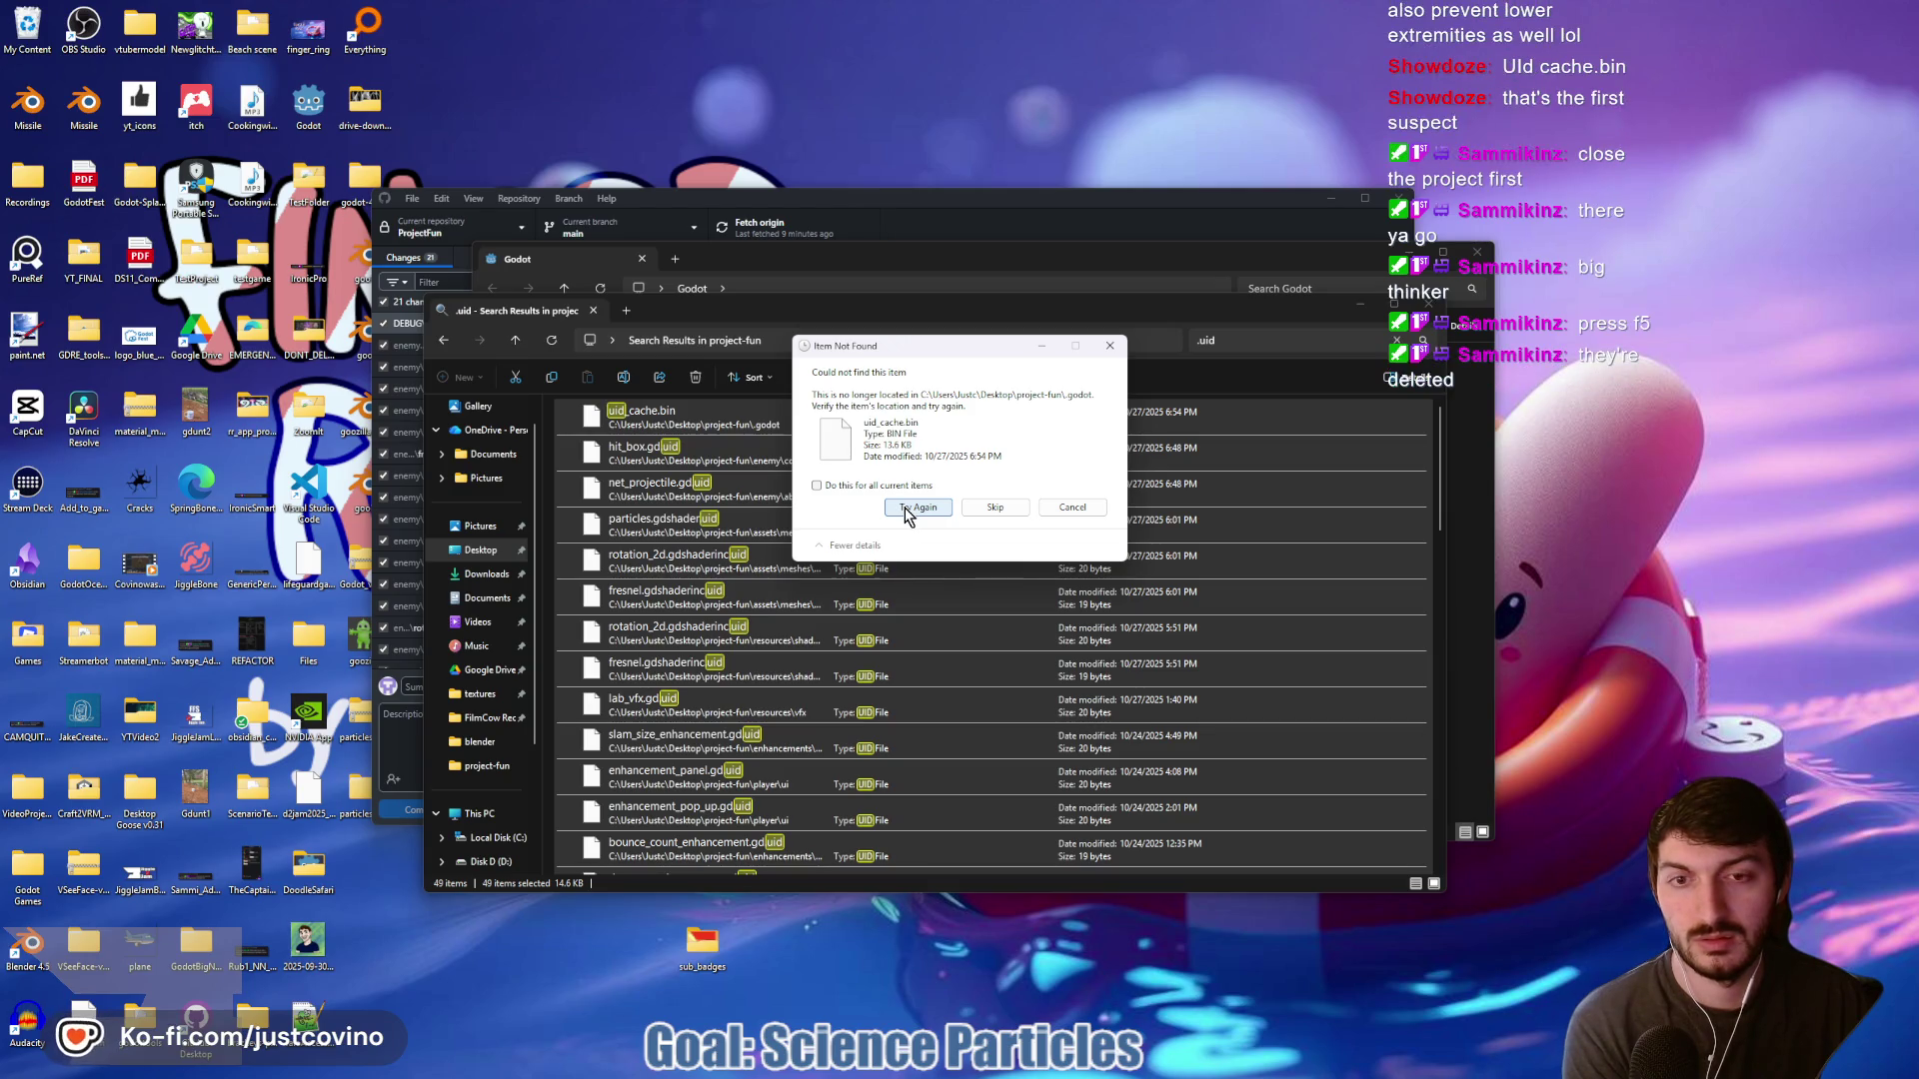
left_click(907, 511)
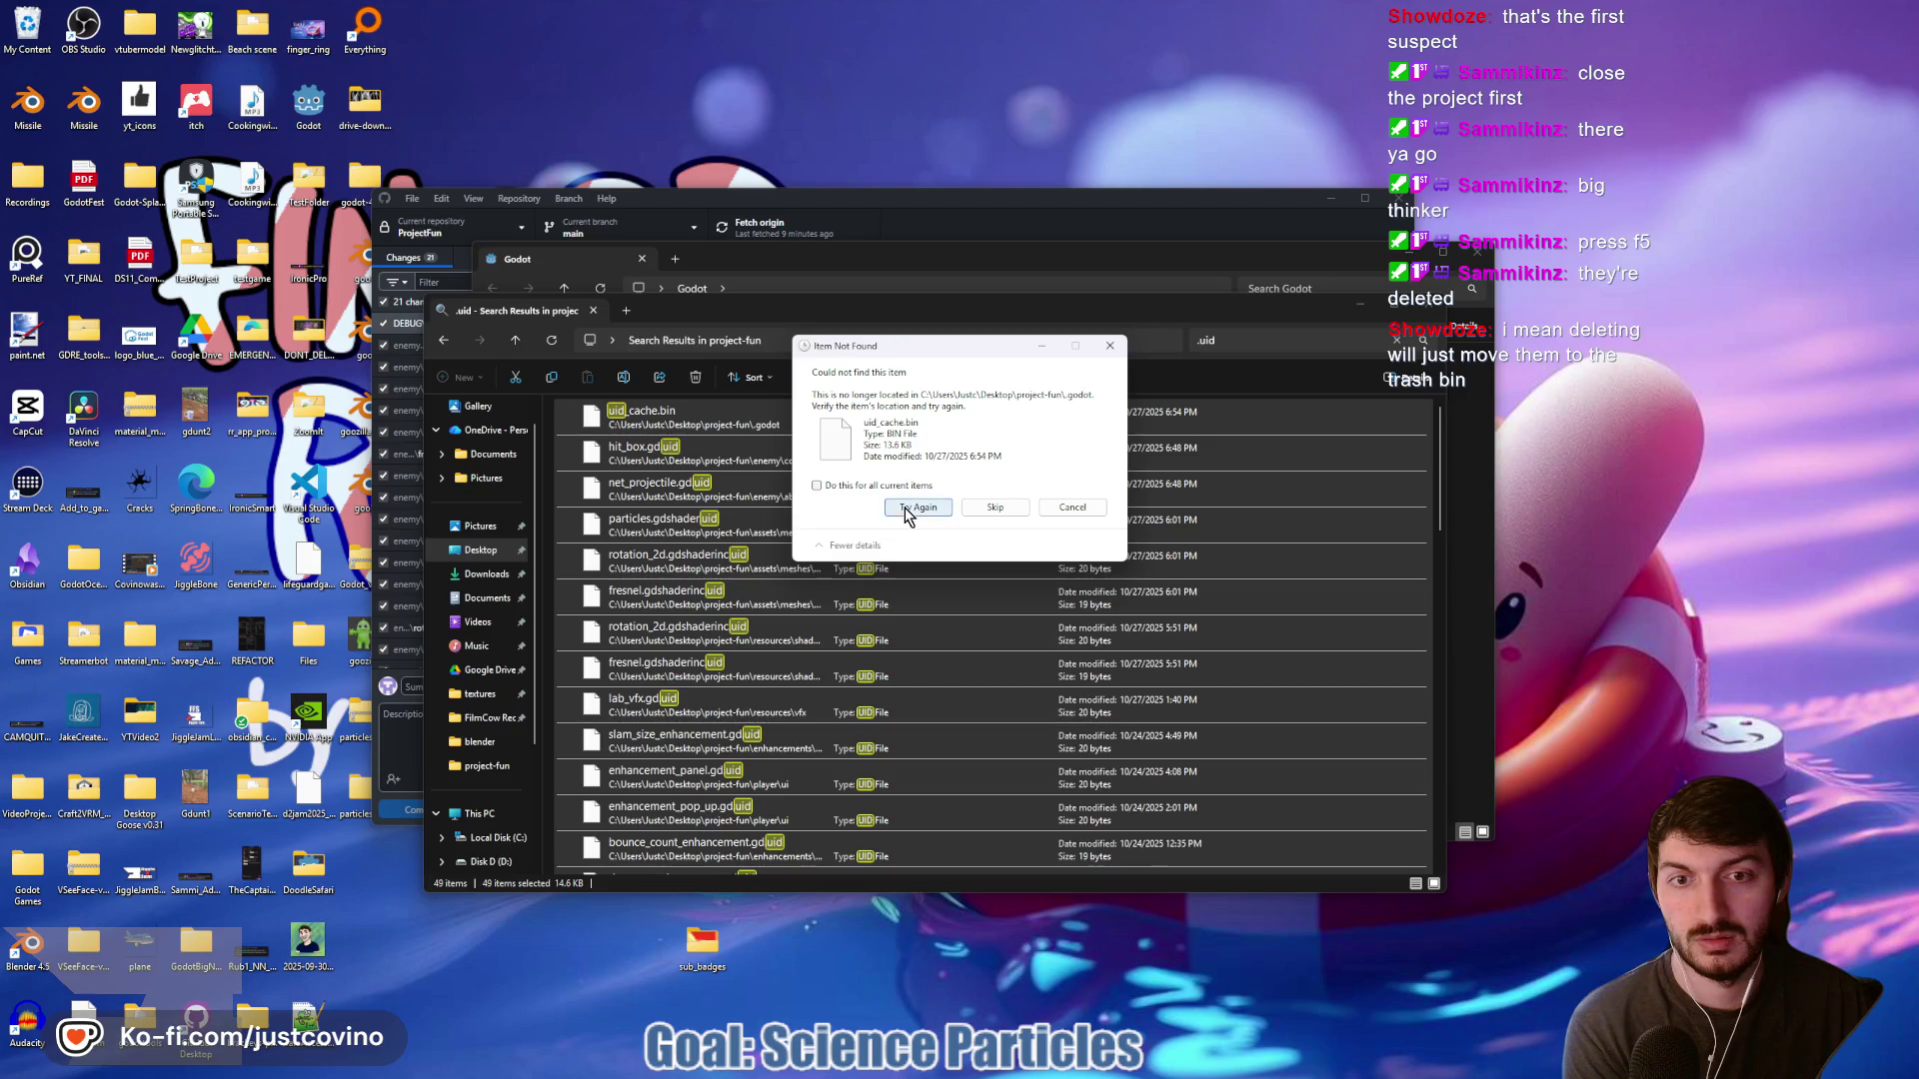
left_click(907, 511)
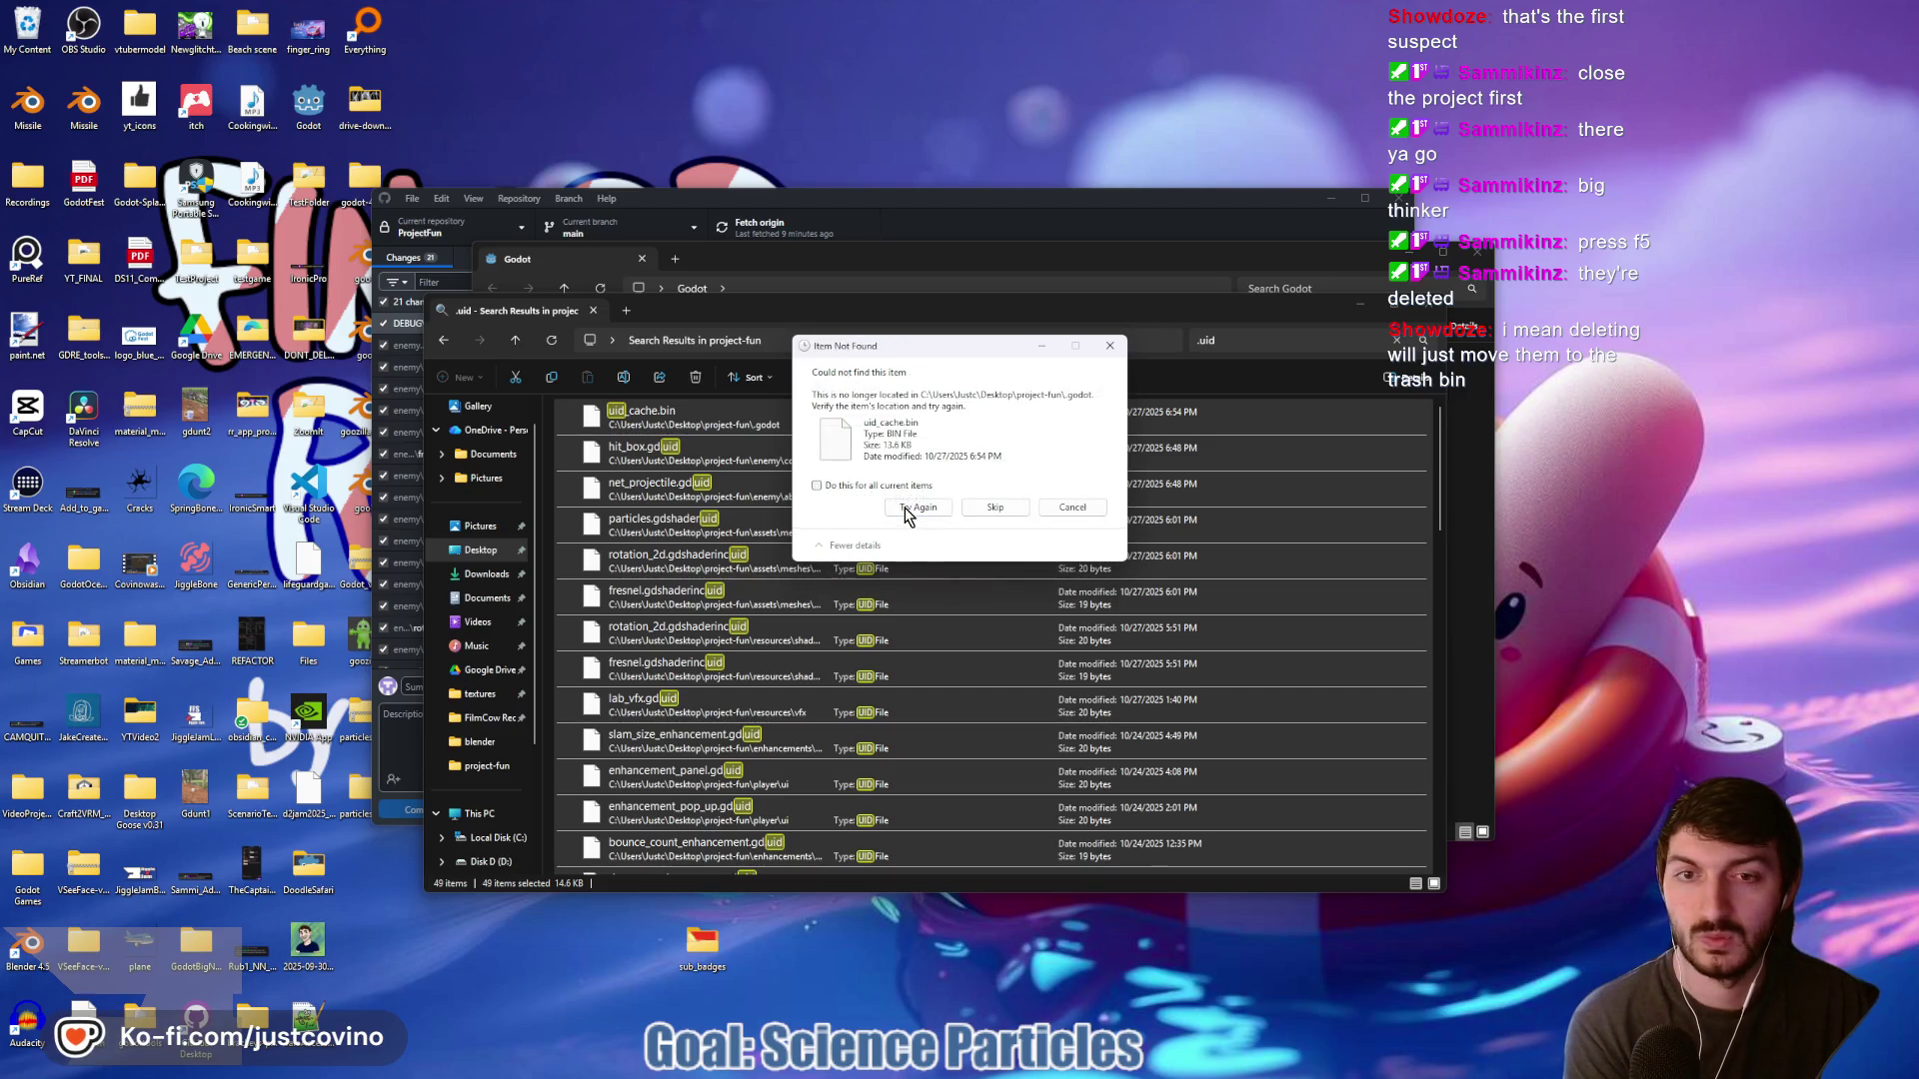
left_click(979, 508)
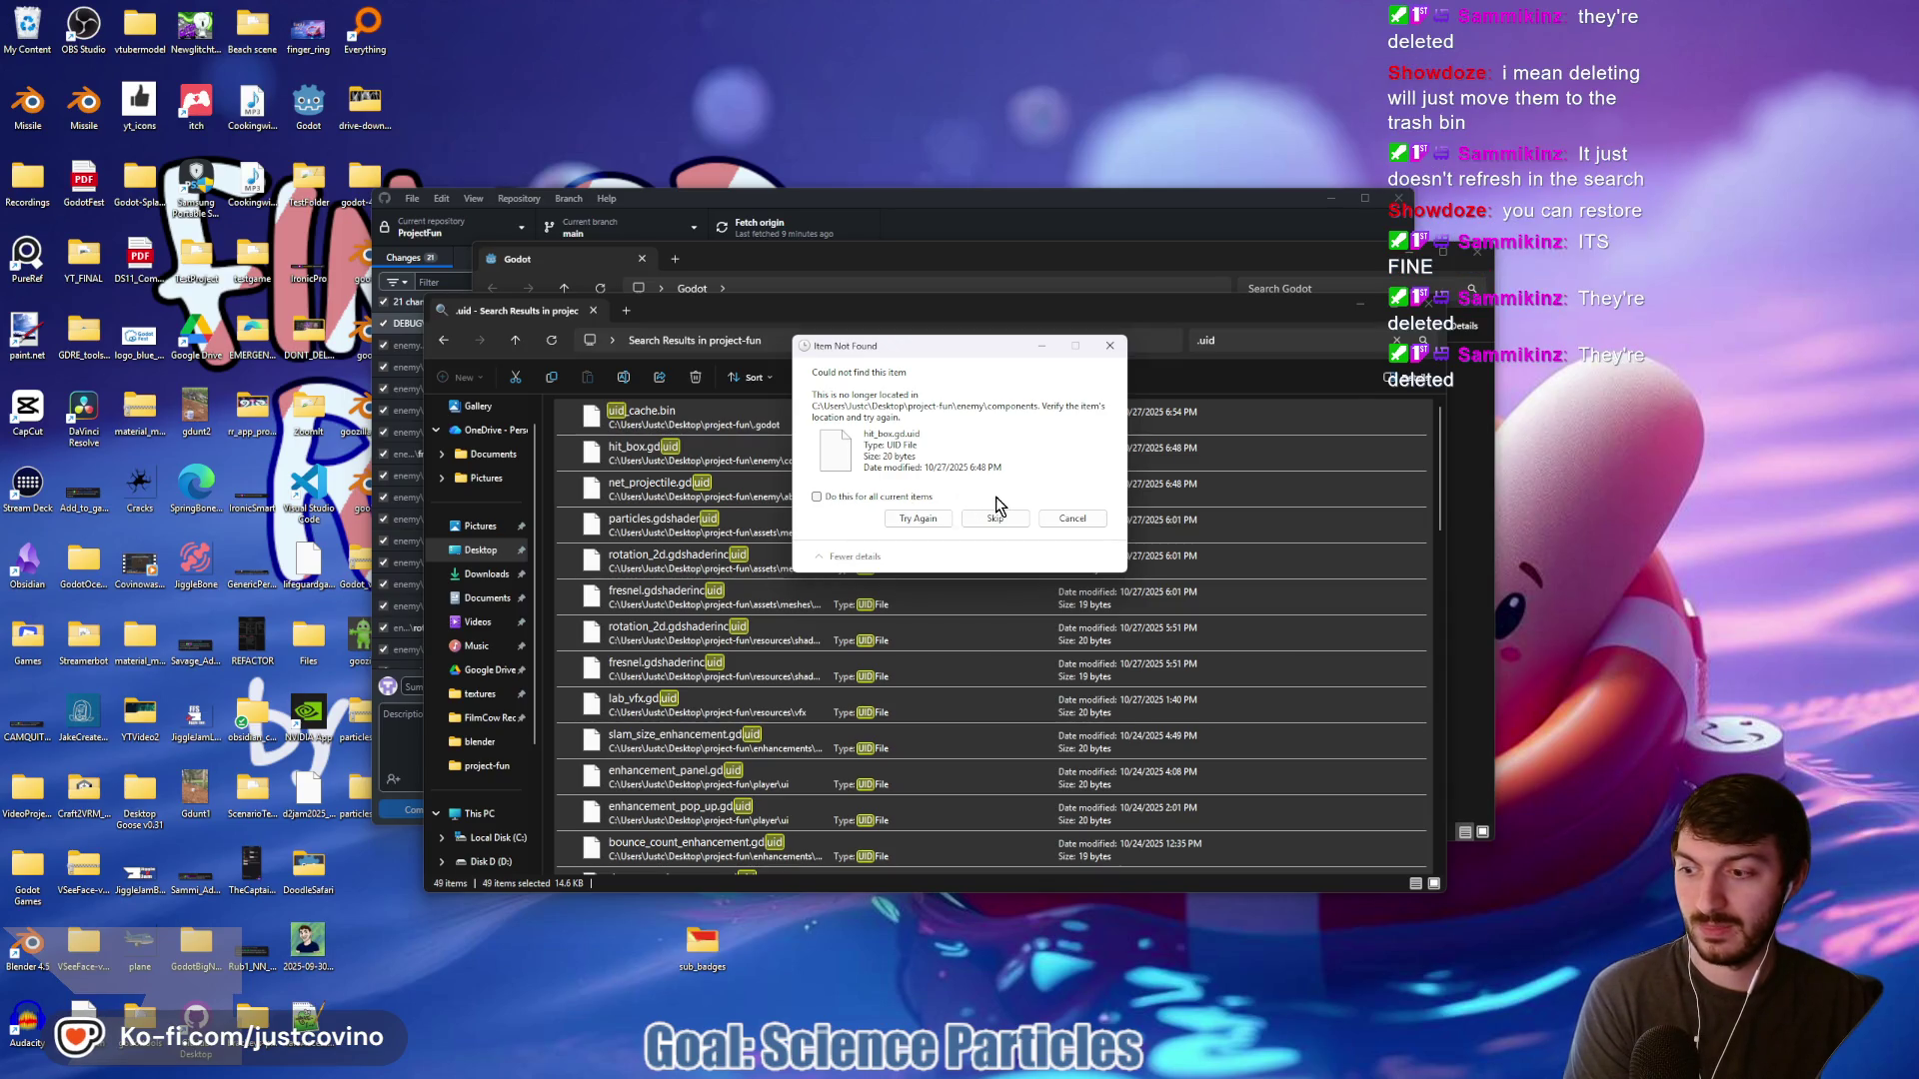
left_click(1059, 519)
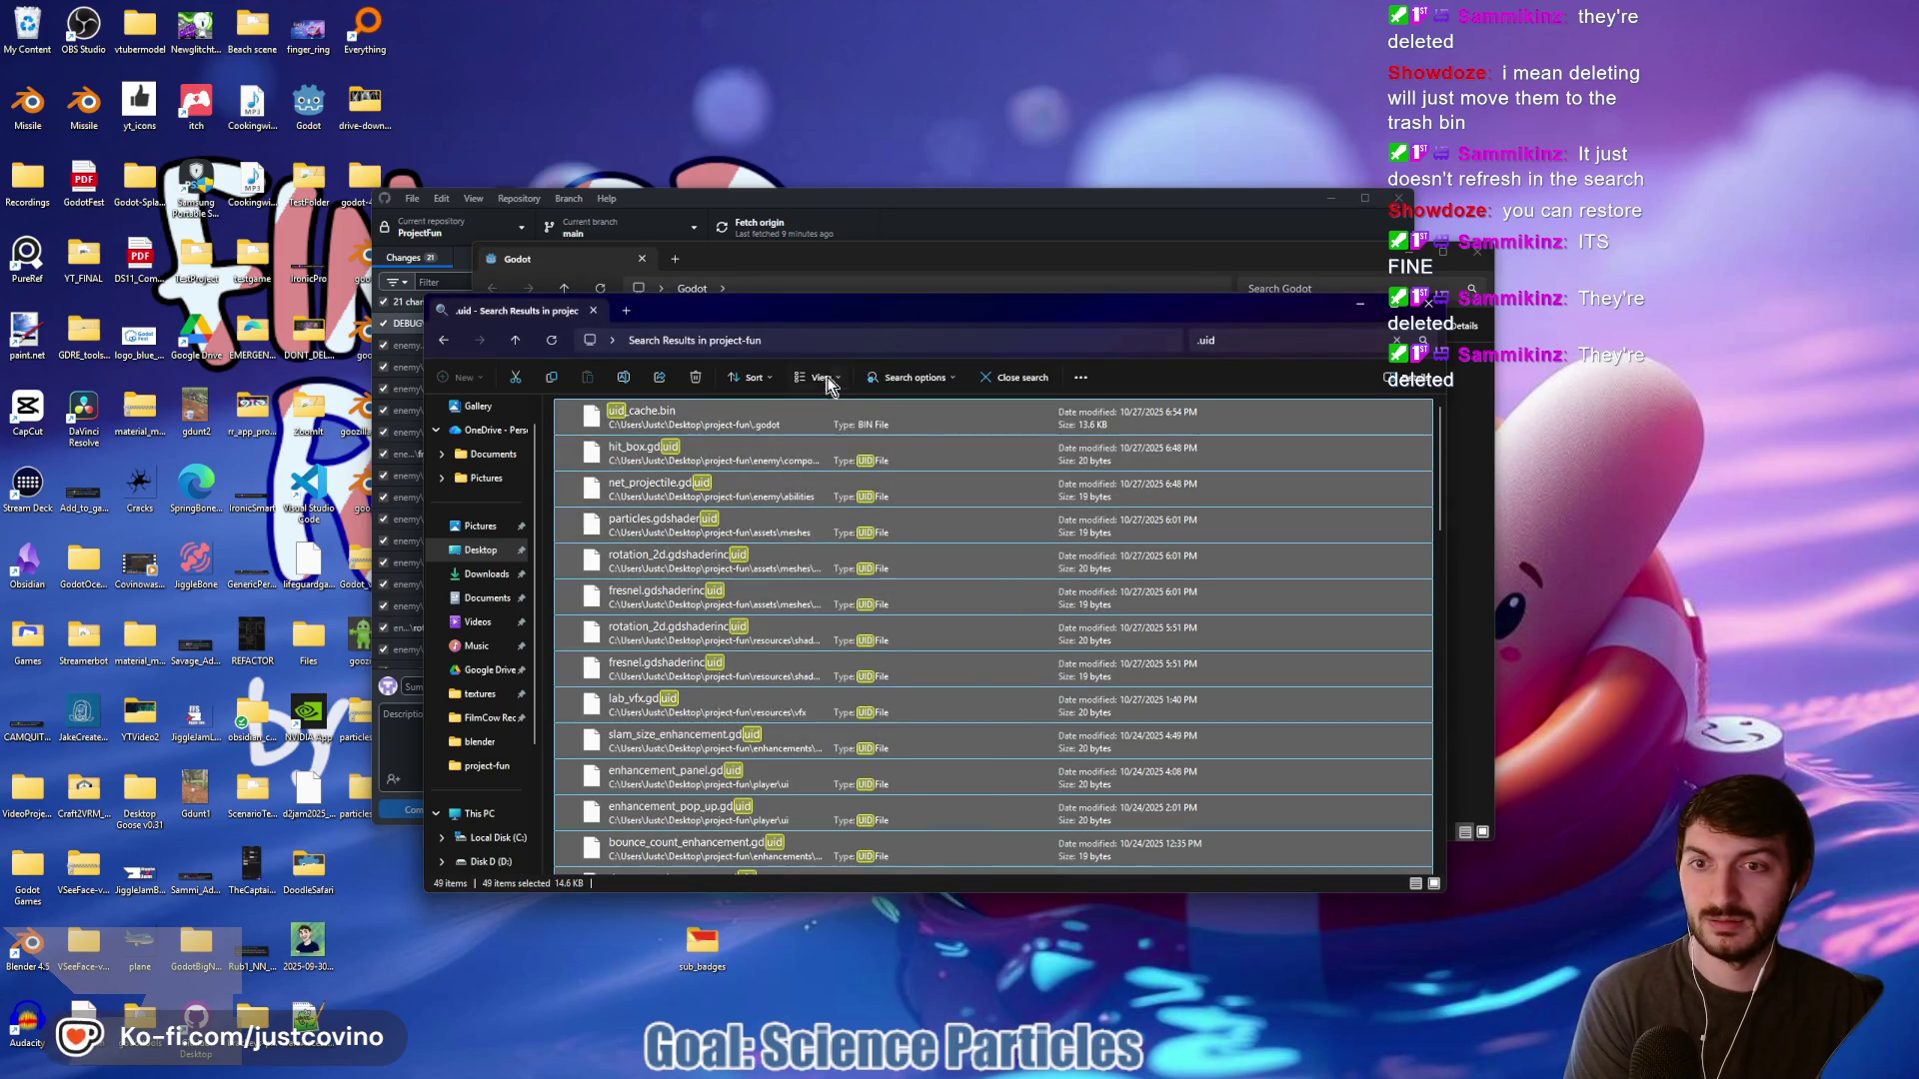
Search the Desktop's project-fun folder for '.uid' again and confirm no matching items remain
left_click(524, 348)
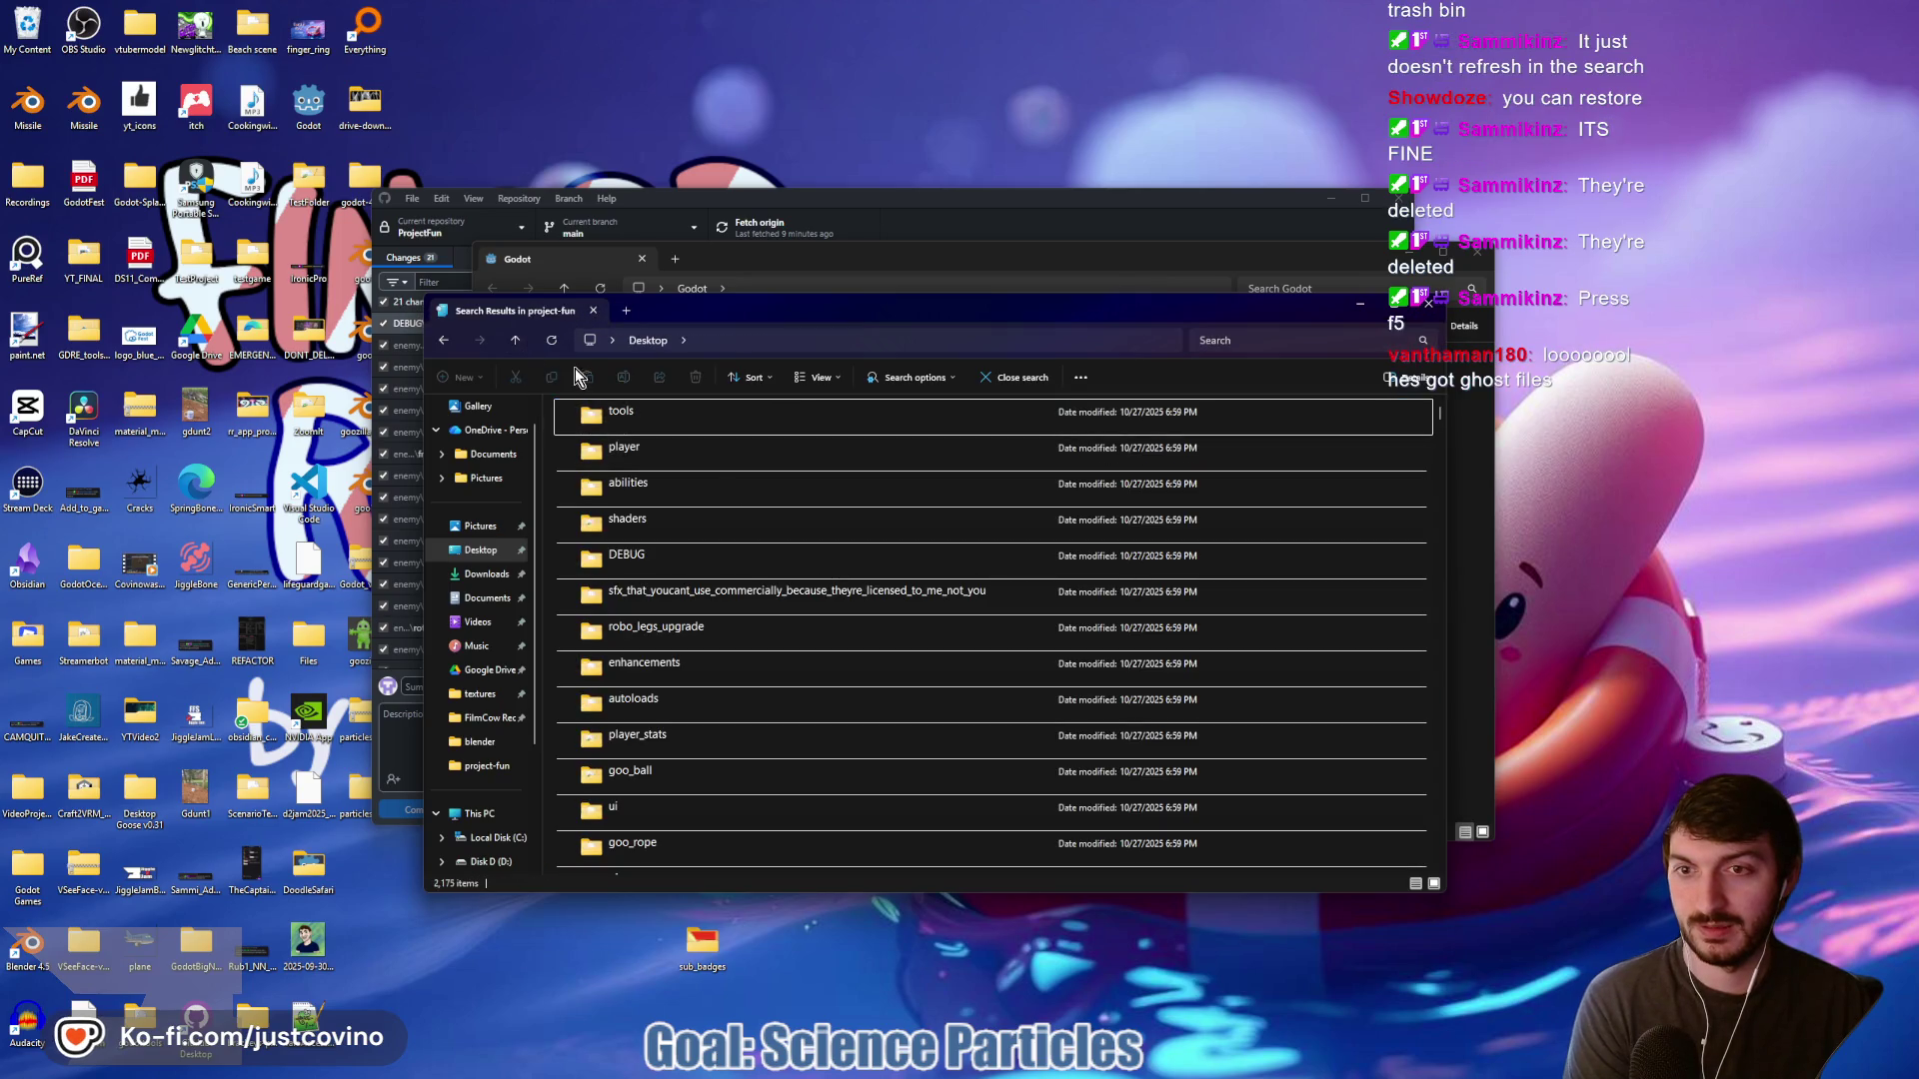
left_click(481, 550)
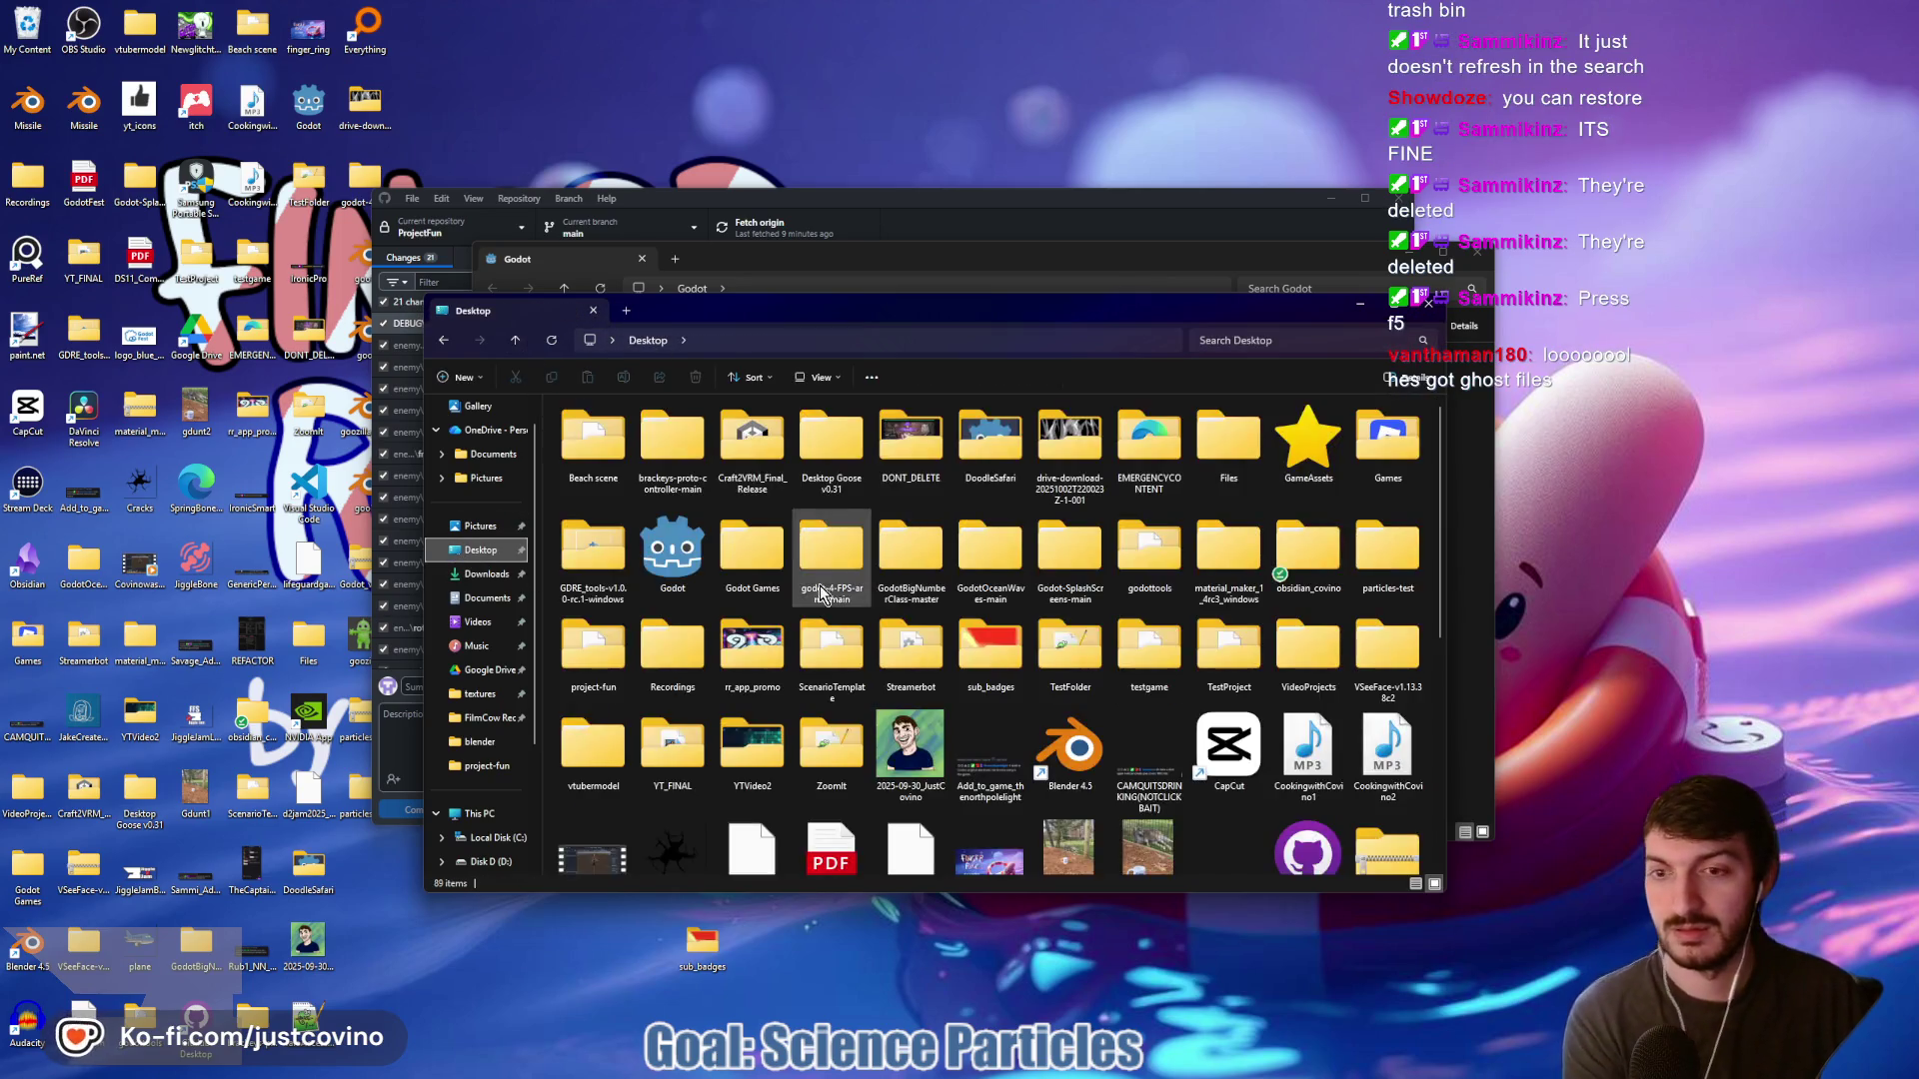
double_click(592, 665)
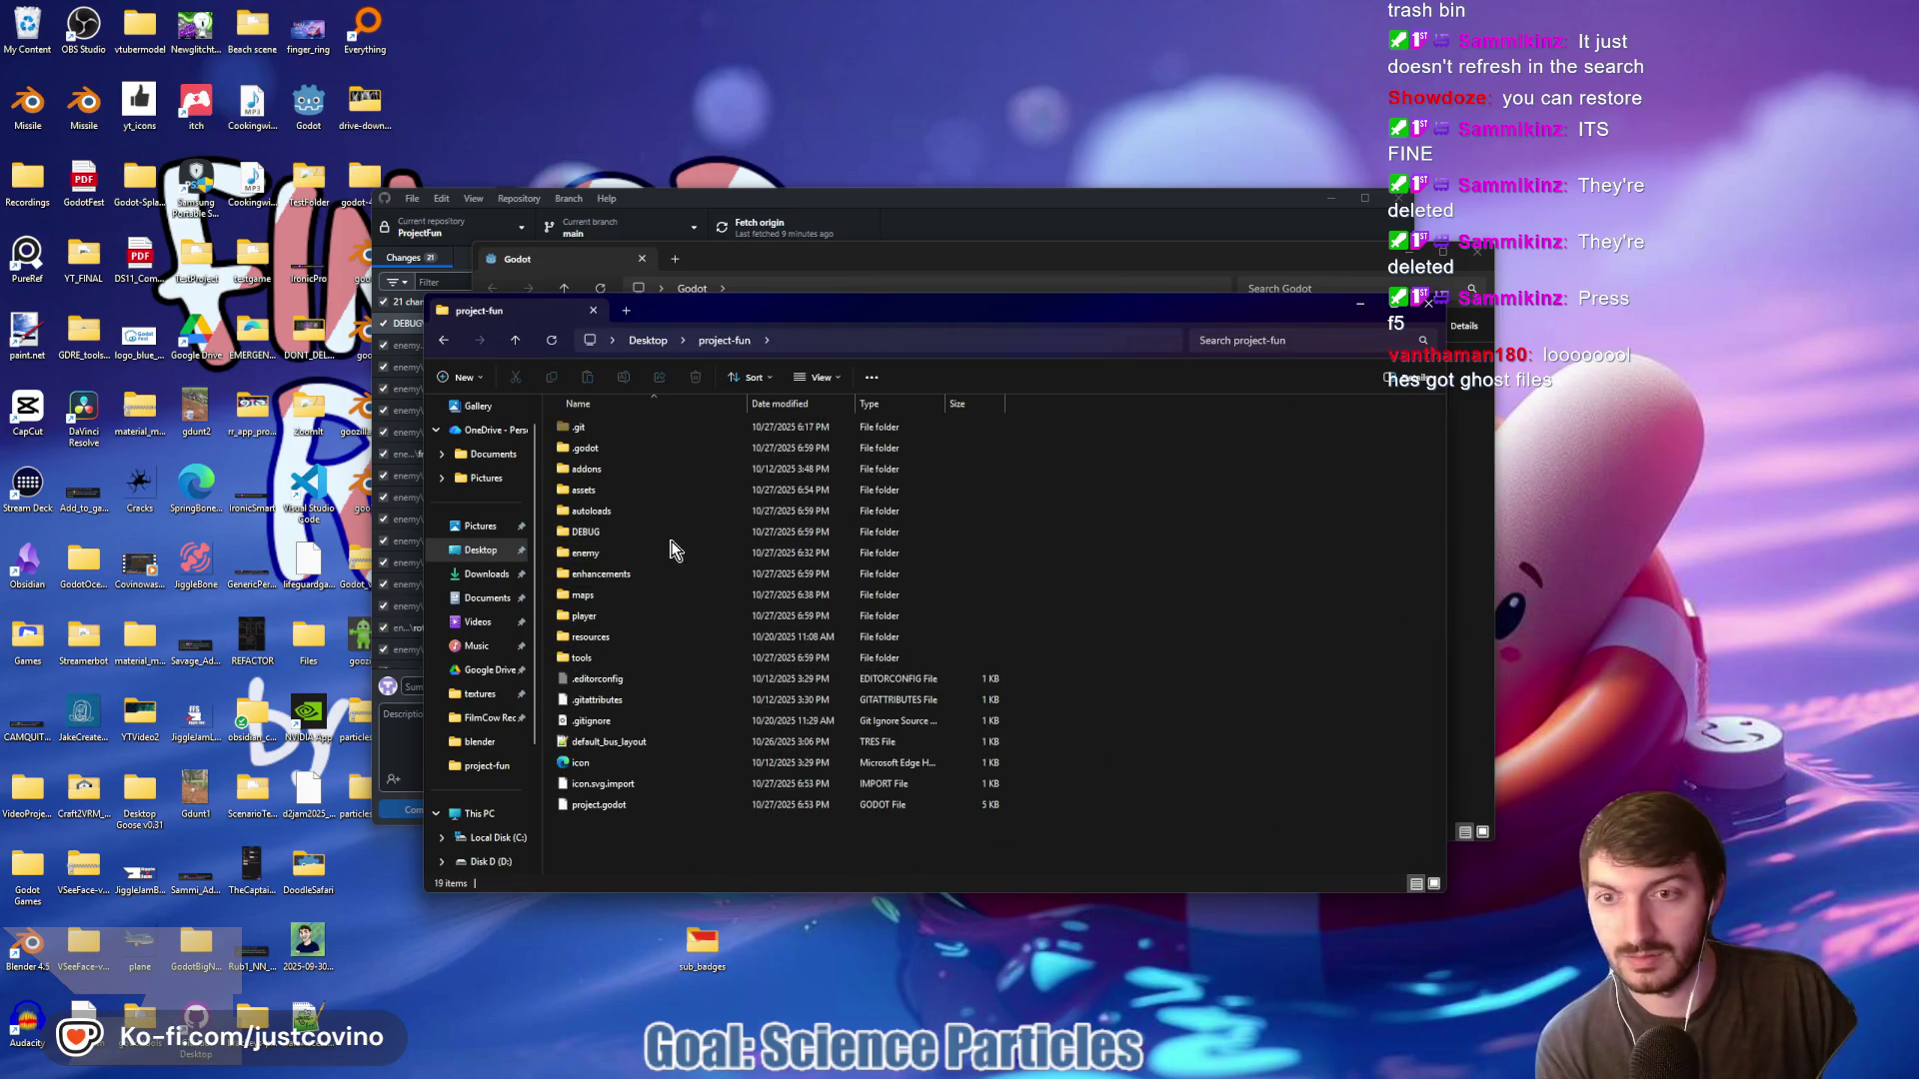
left_click(1292, 338)
type(".uid")
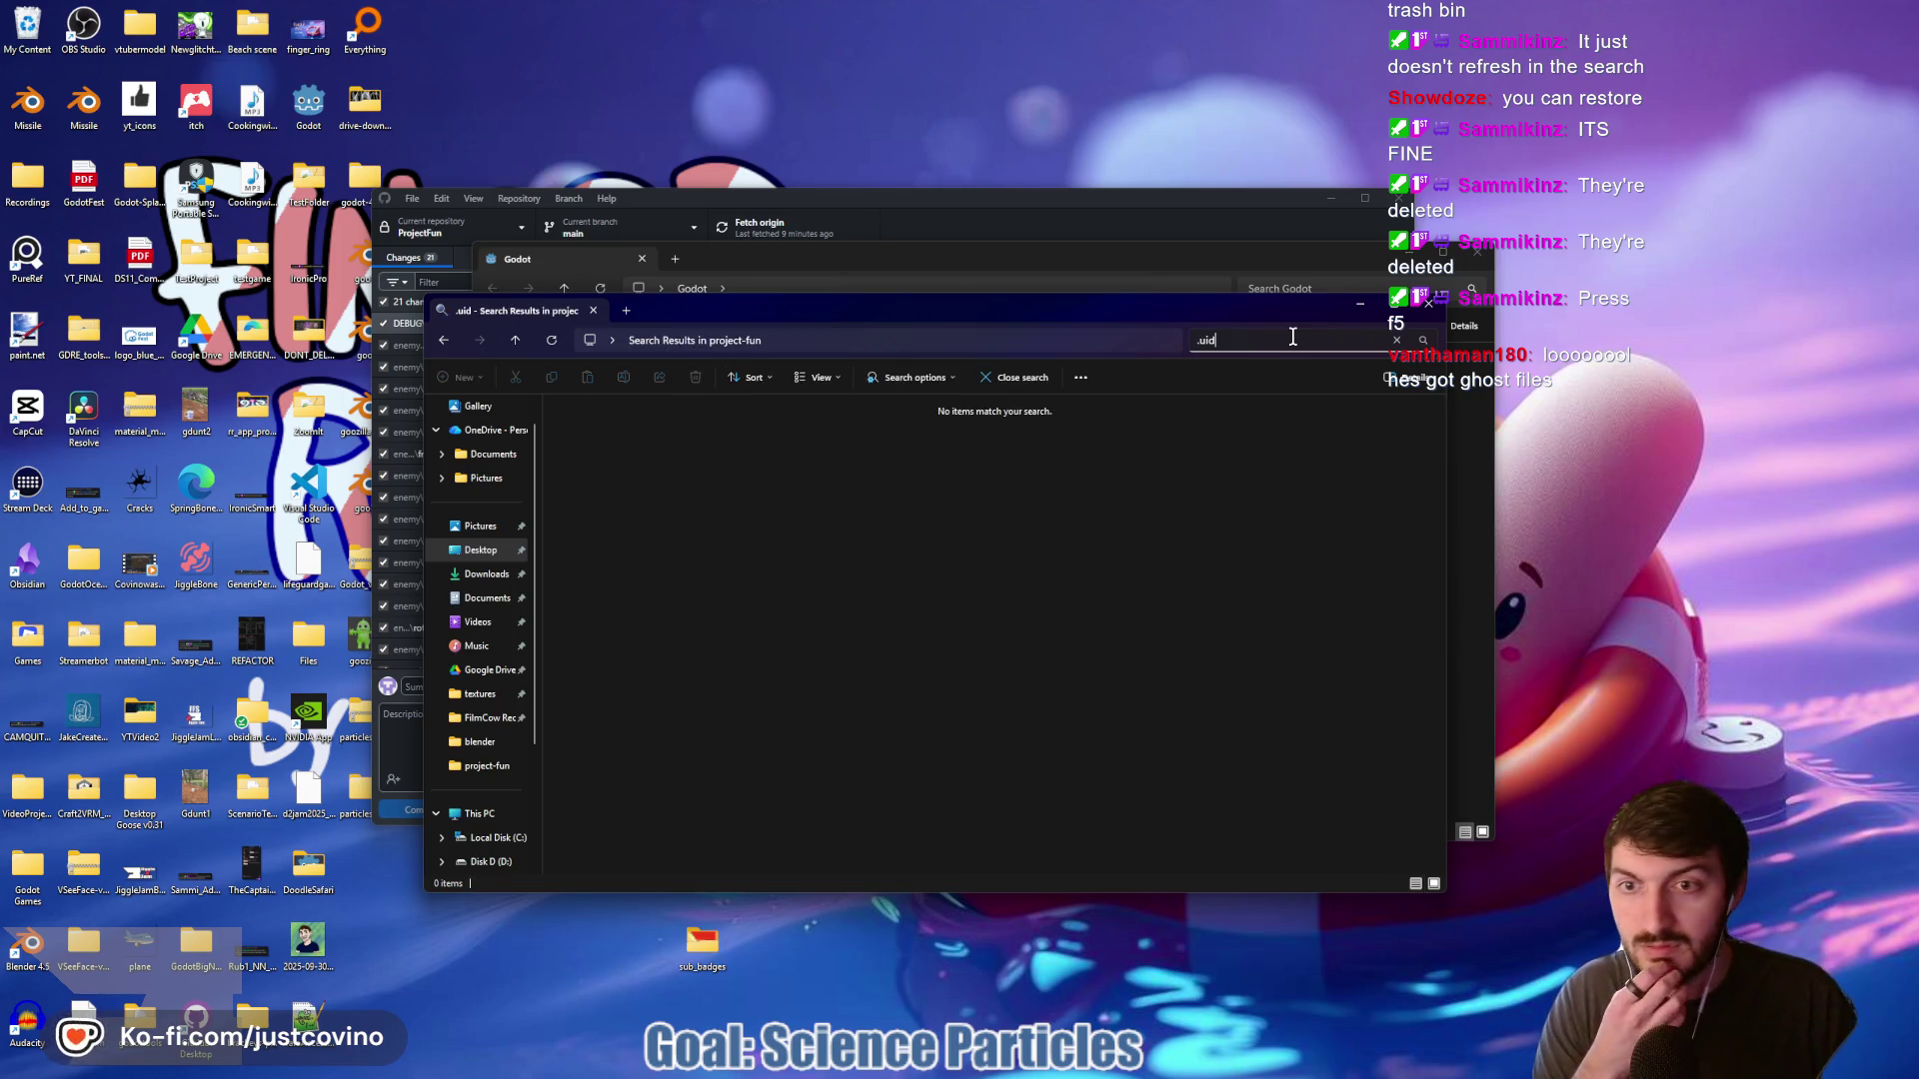
Launch Godot_v4.5.1-stable_win64 from its install folder and reopen the ProjectFun project
left_click(860, 263)
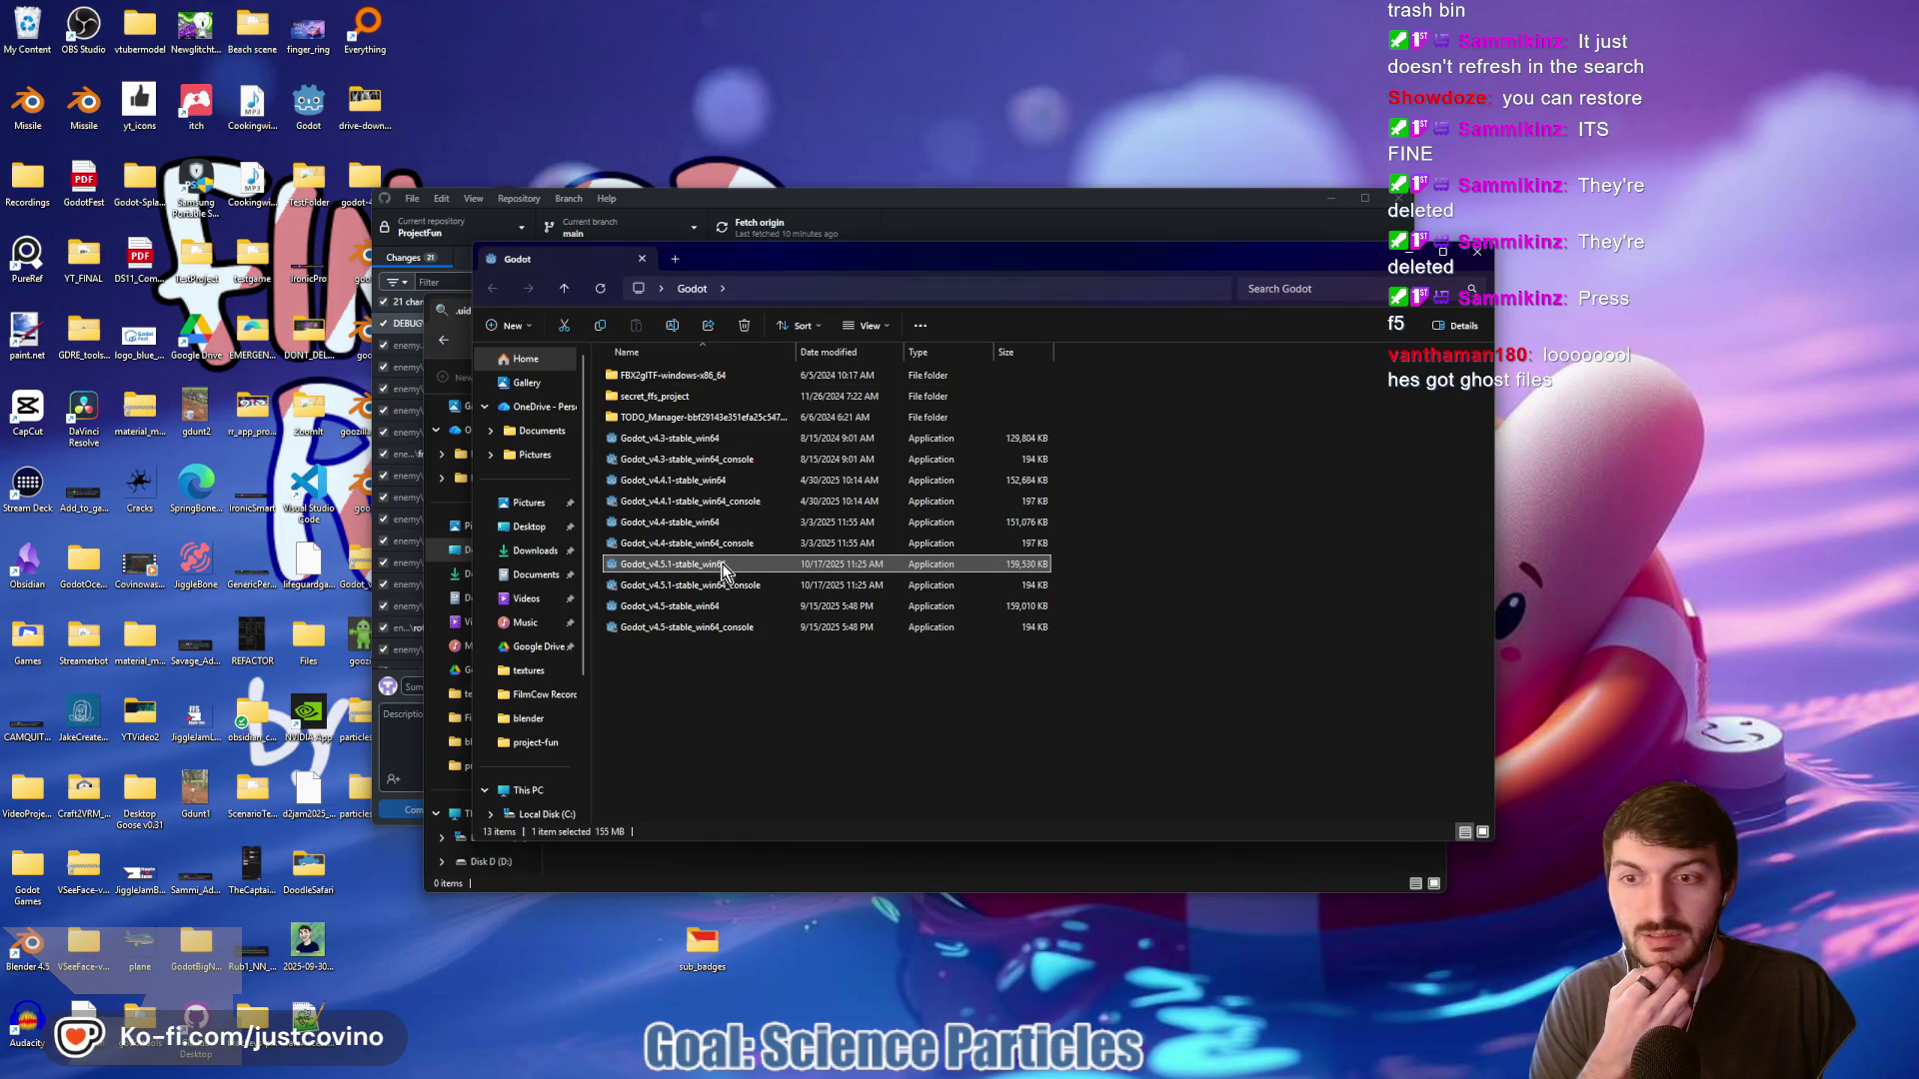
double_click(666, 566)
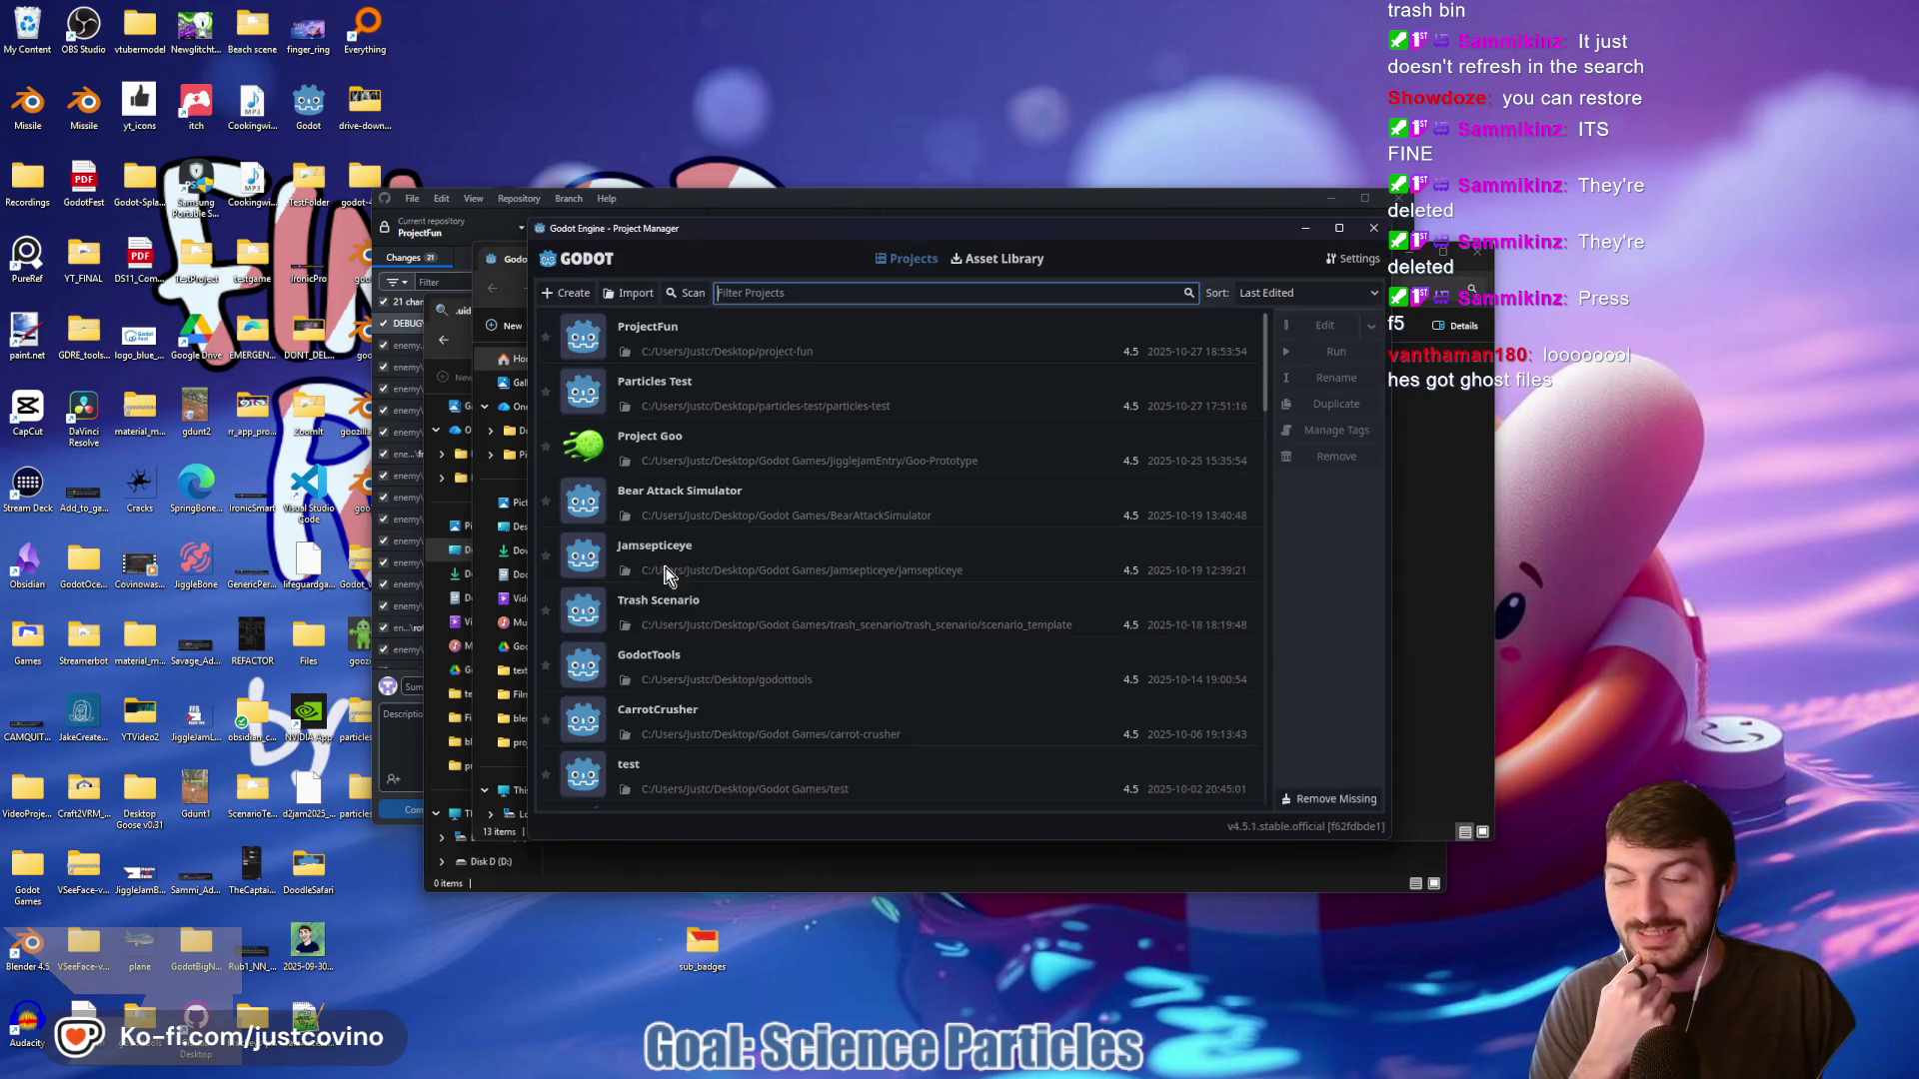
double_click(714, 344)
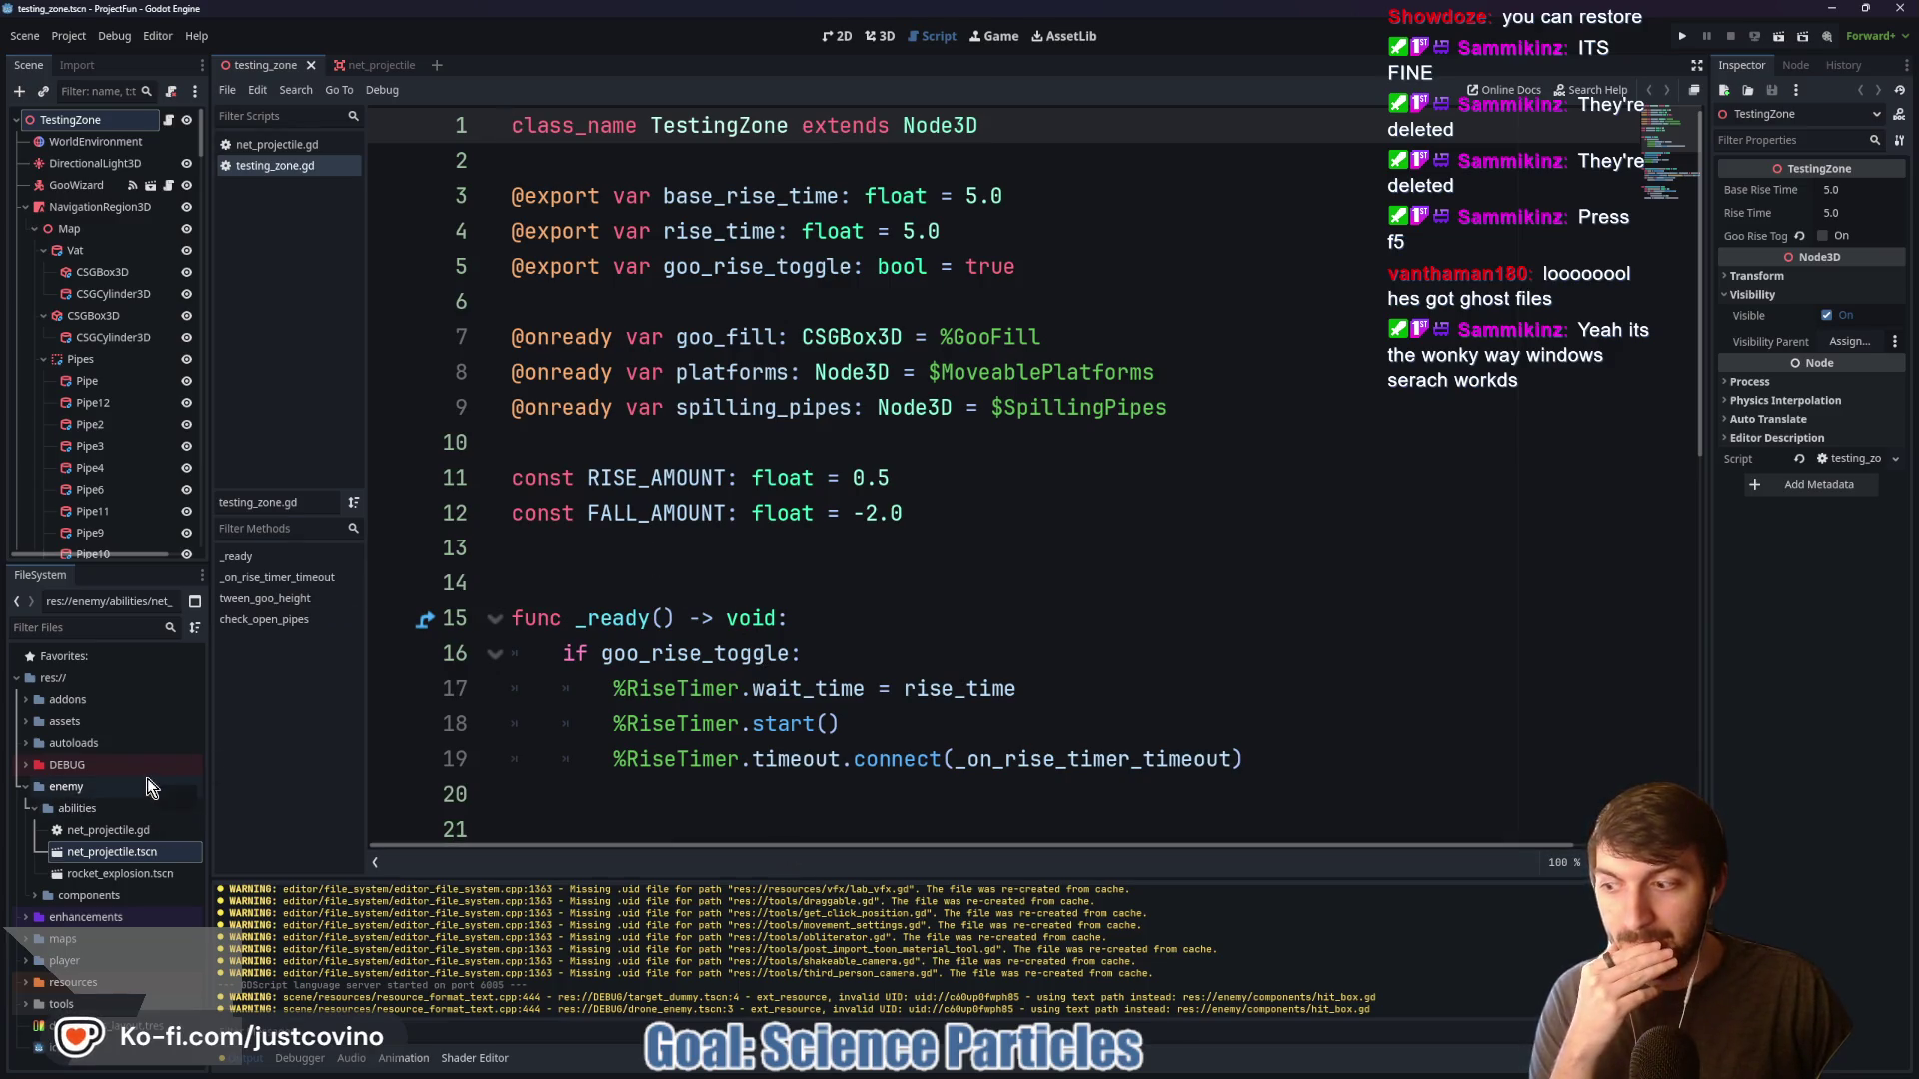
Collapse the enemy folder in the FileSystem dock and dismiss the editor options menu
left_click(25, 789)
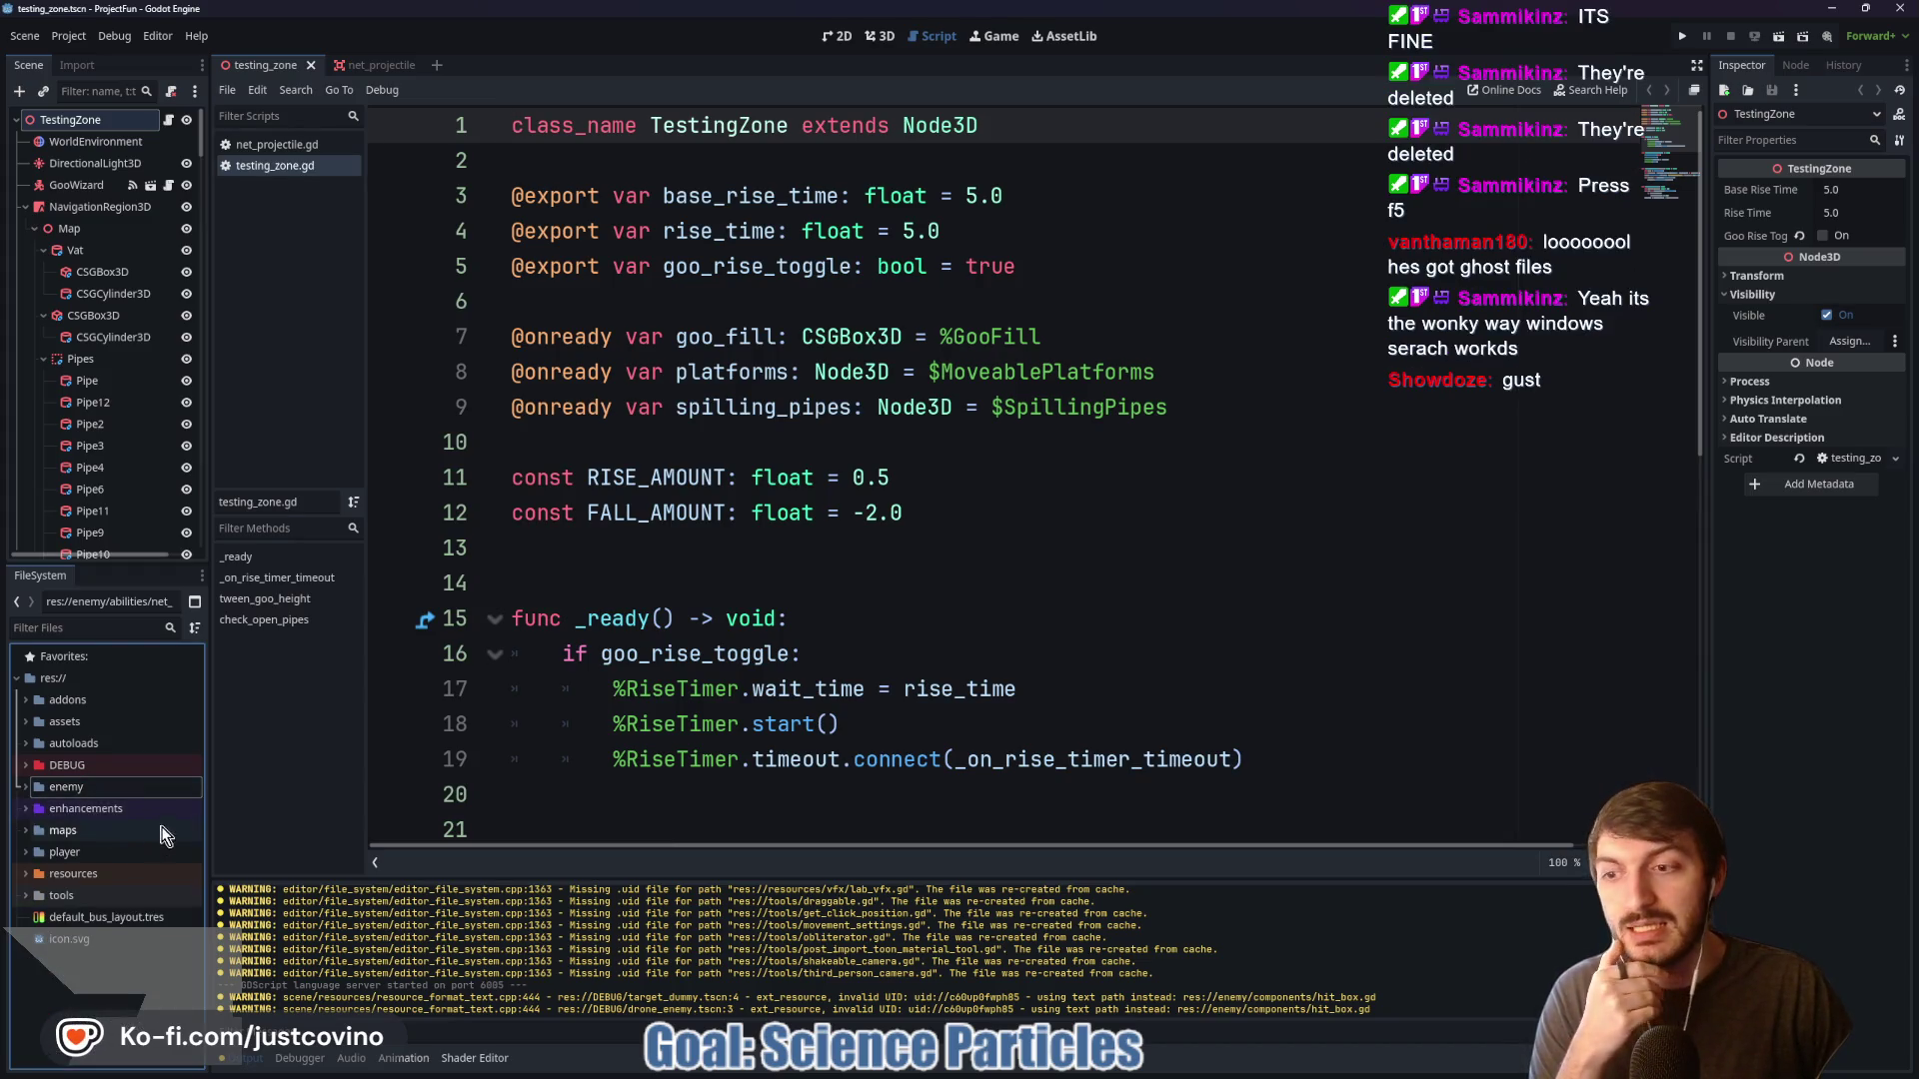
left_click(154, 37)
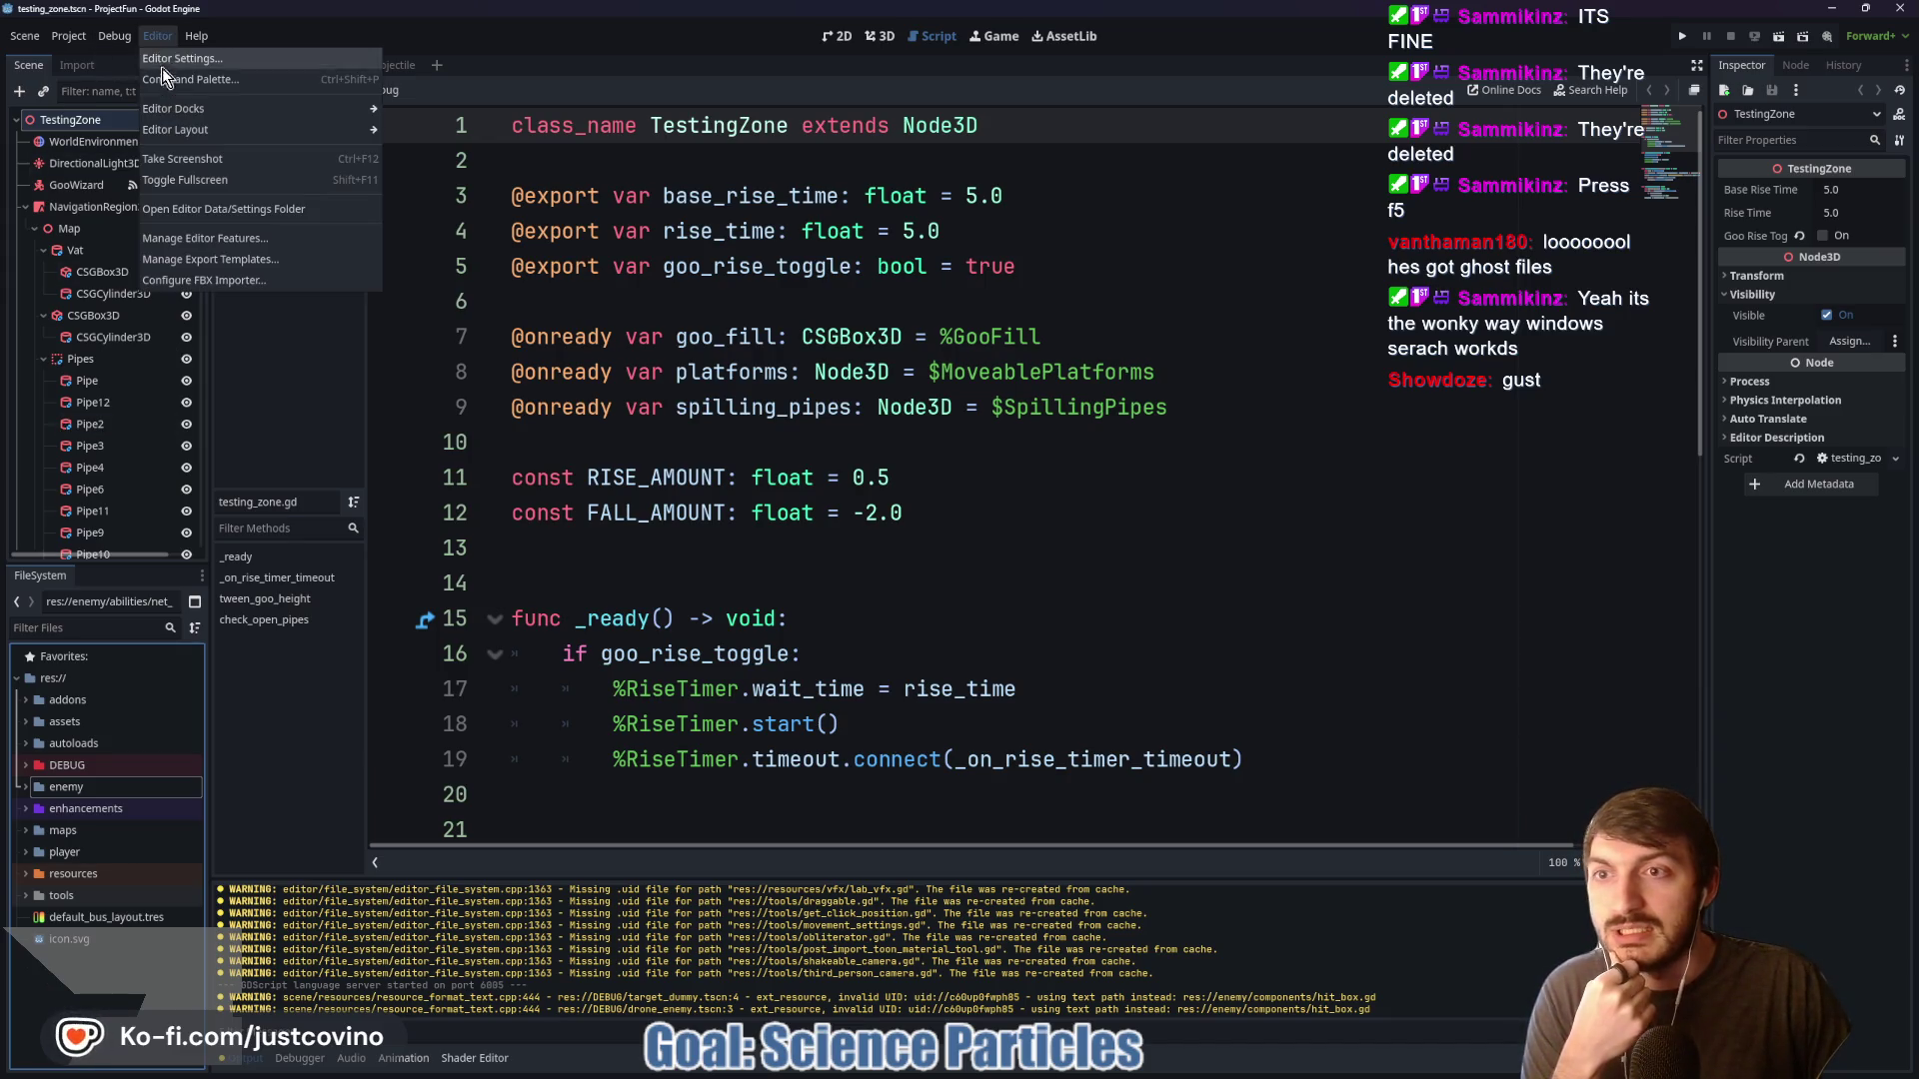
mouse_move(209, 133)
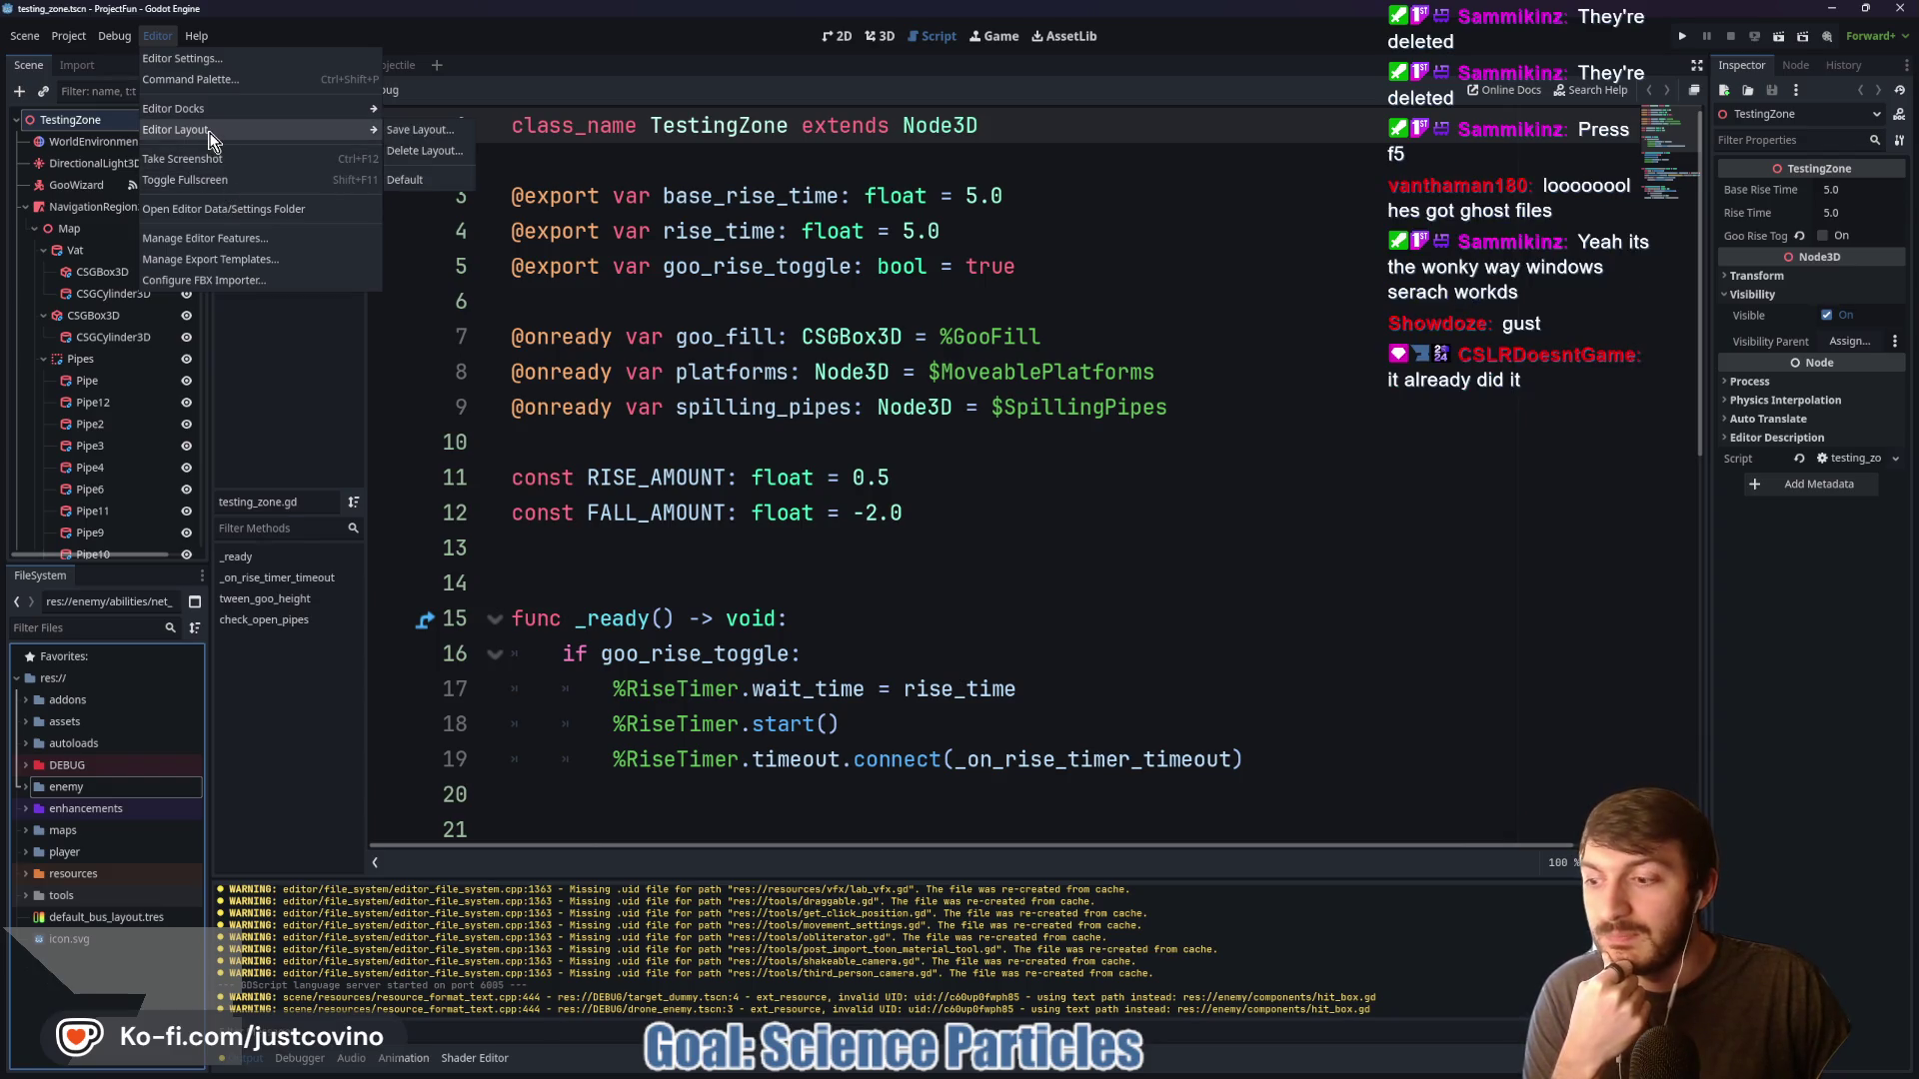
left_click(829, 586)
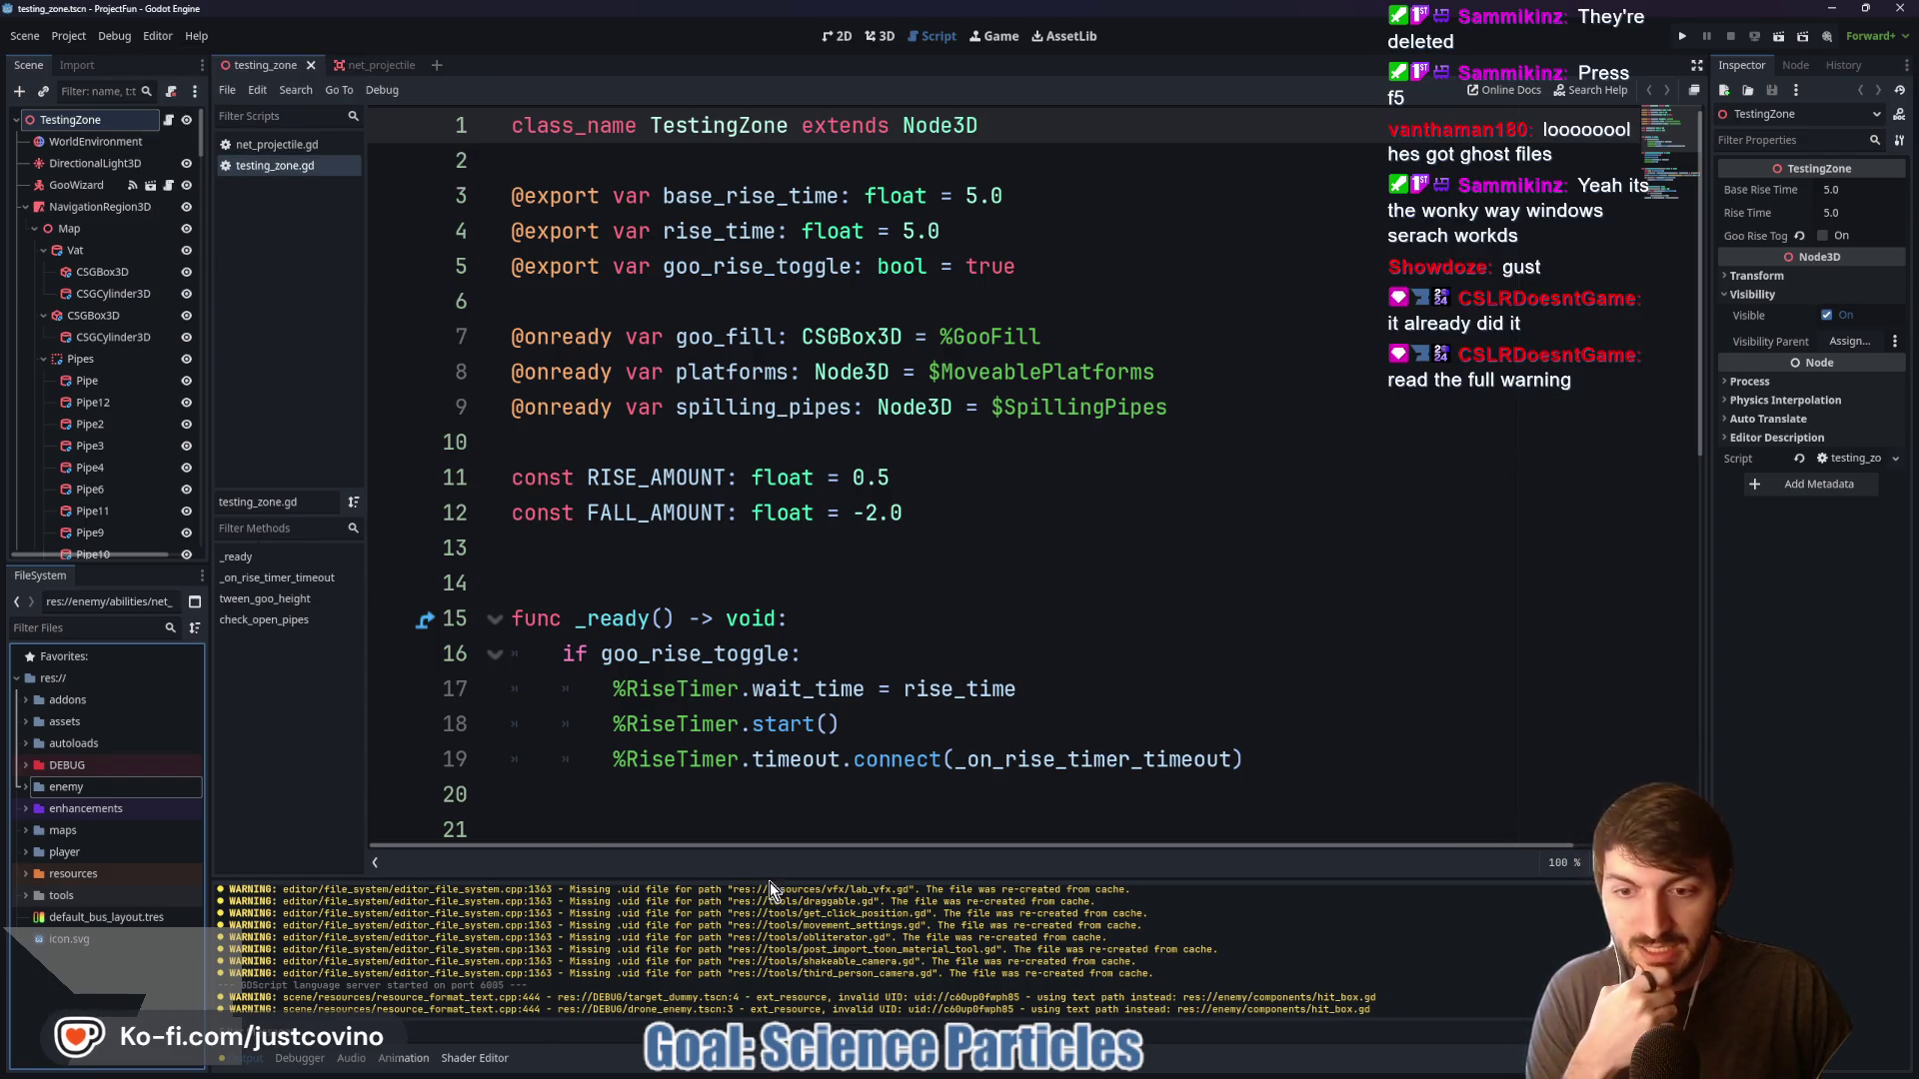
Clear the enlarged Output log, restore the code editor's height, and run the project
left_click_drag(768, 877, 849, 204)
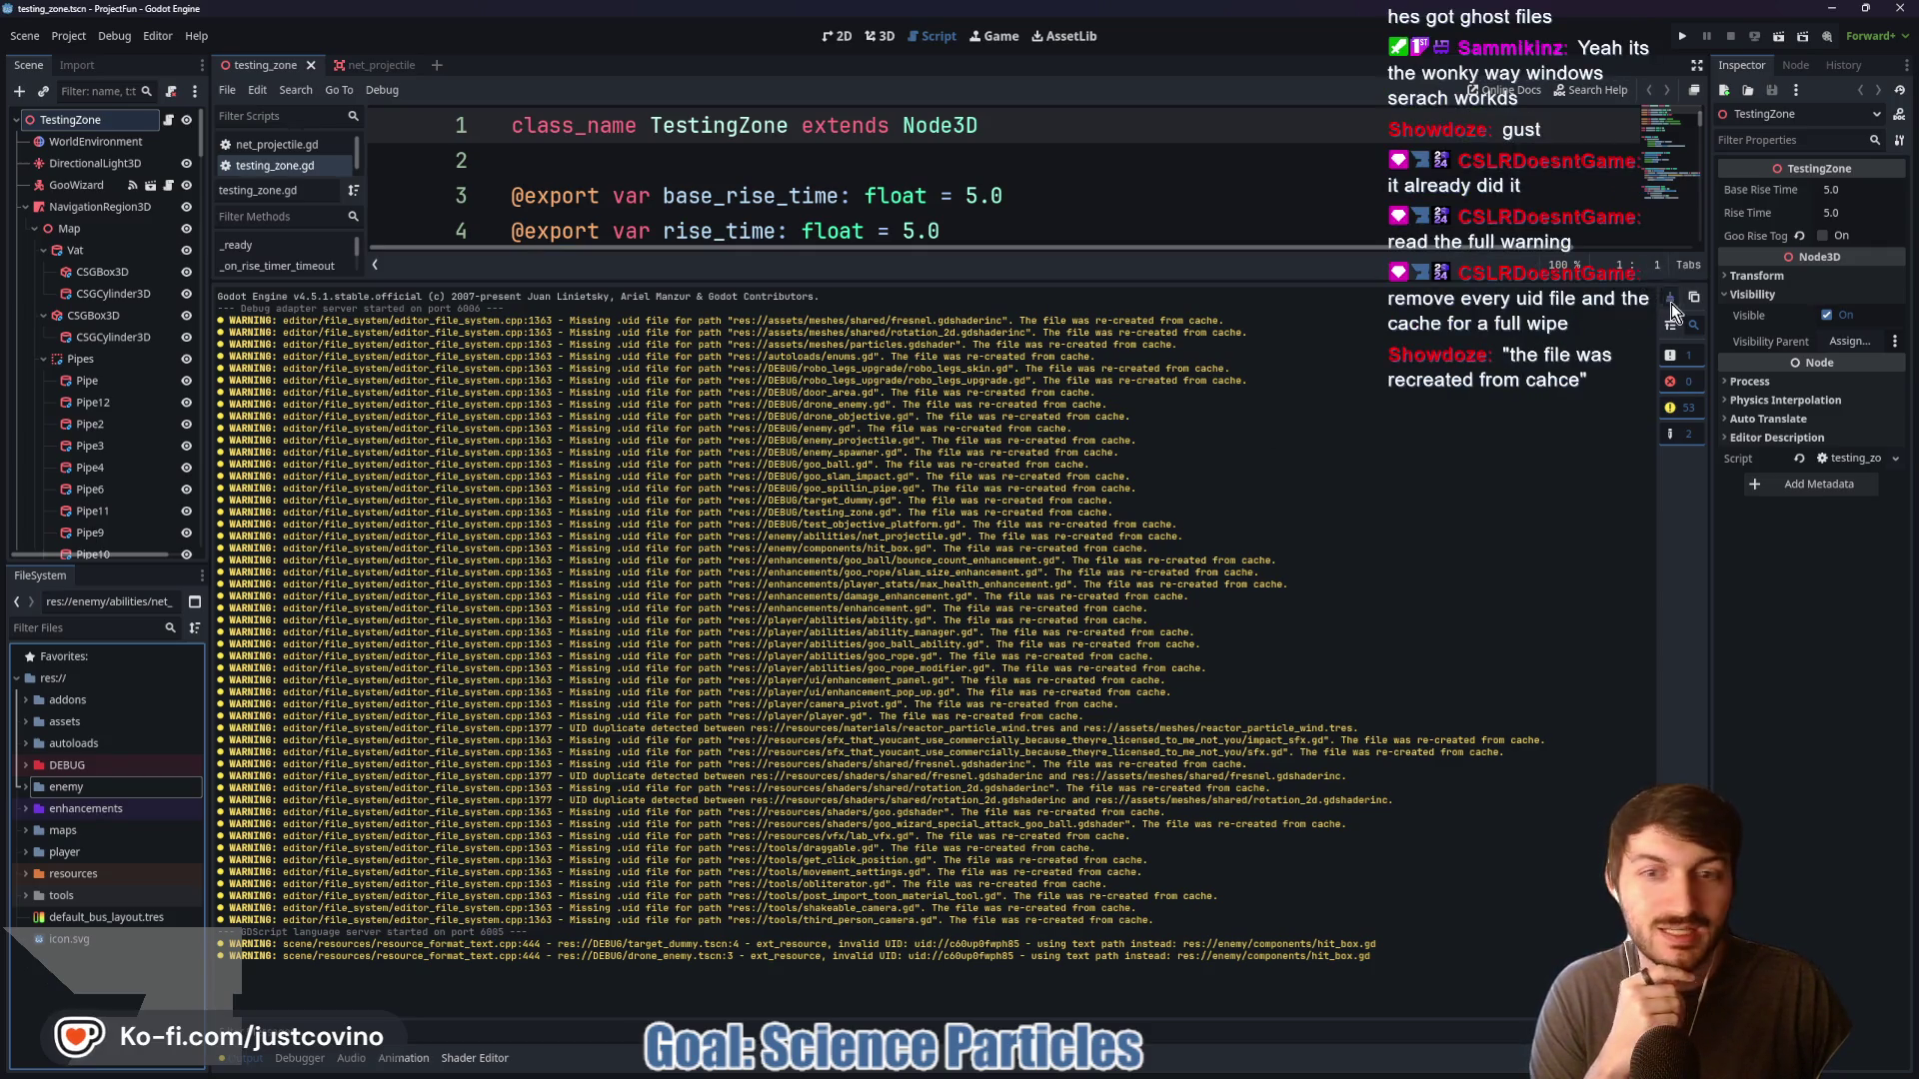
key("ctrl+shift+k")
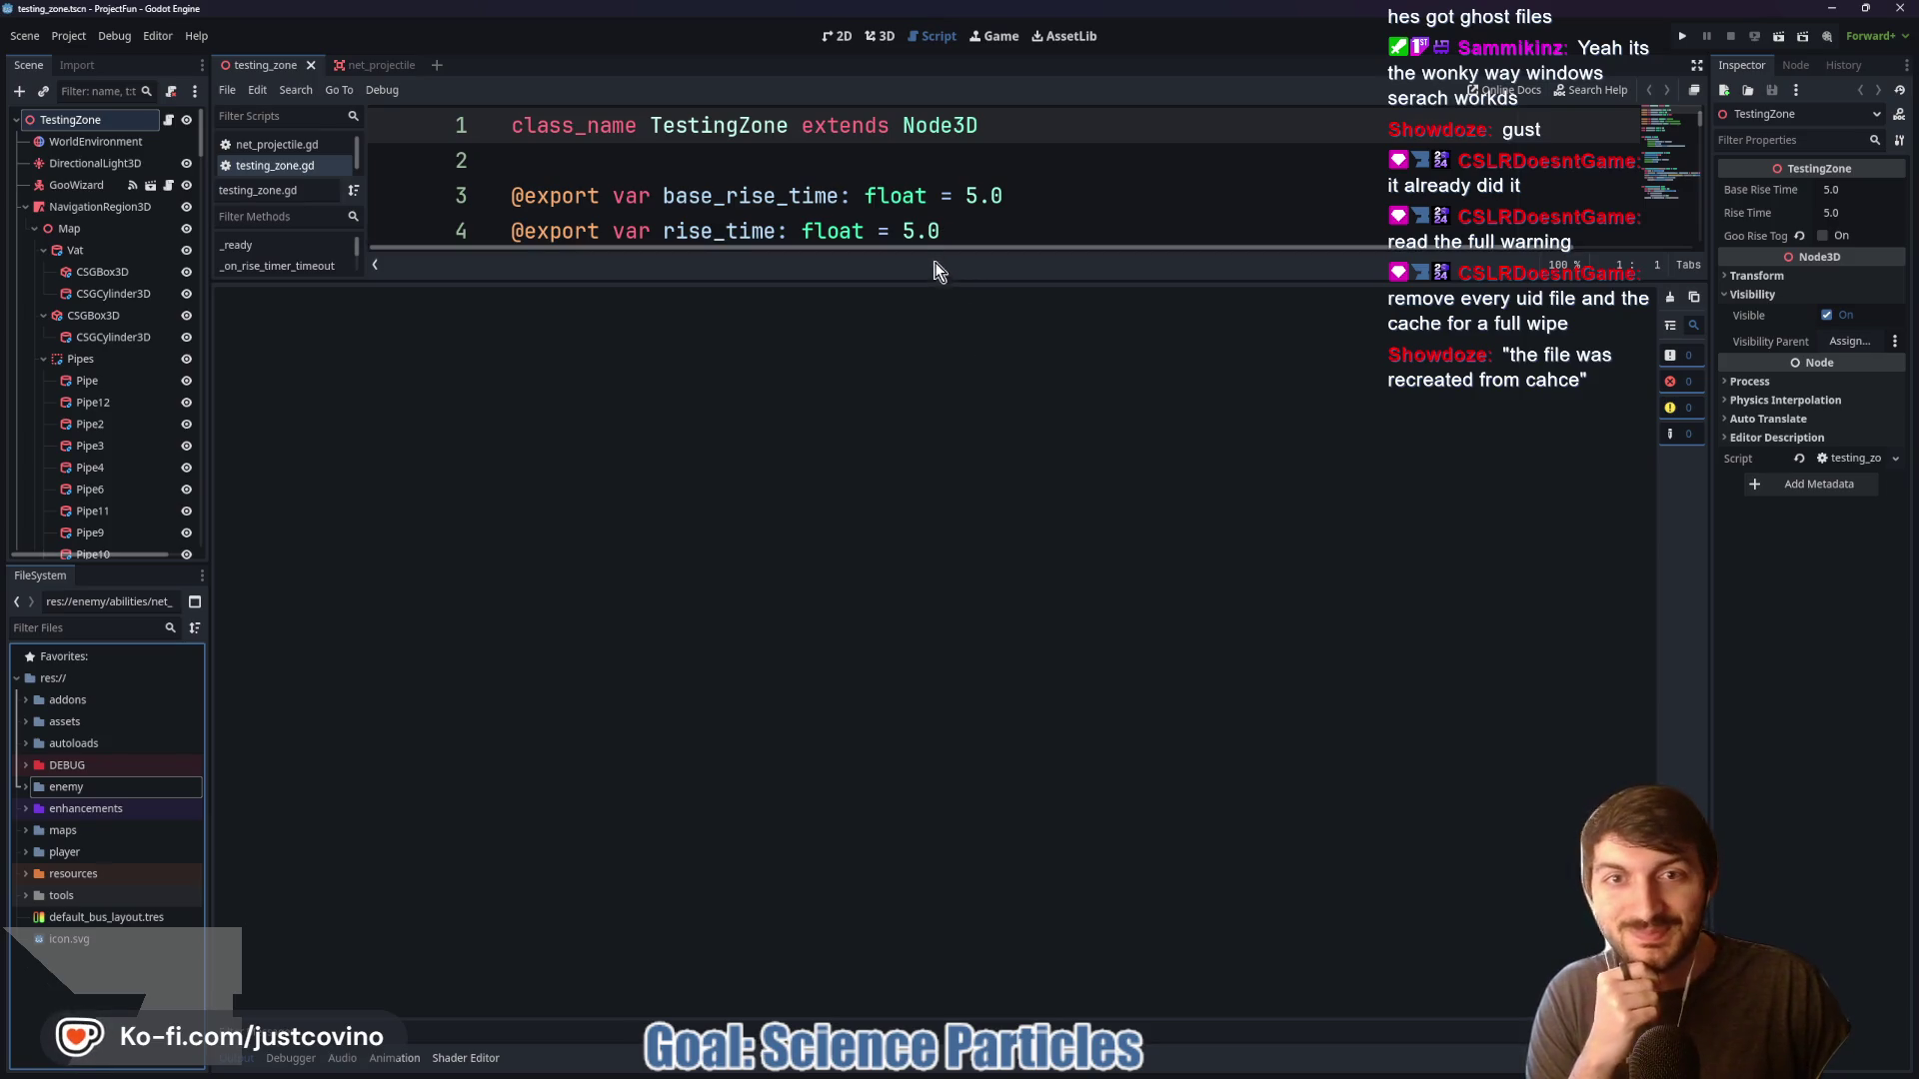
left_click_drag(930, 290, 933, 967)
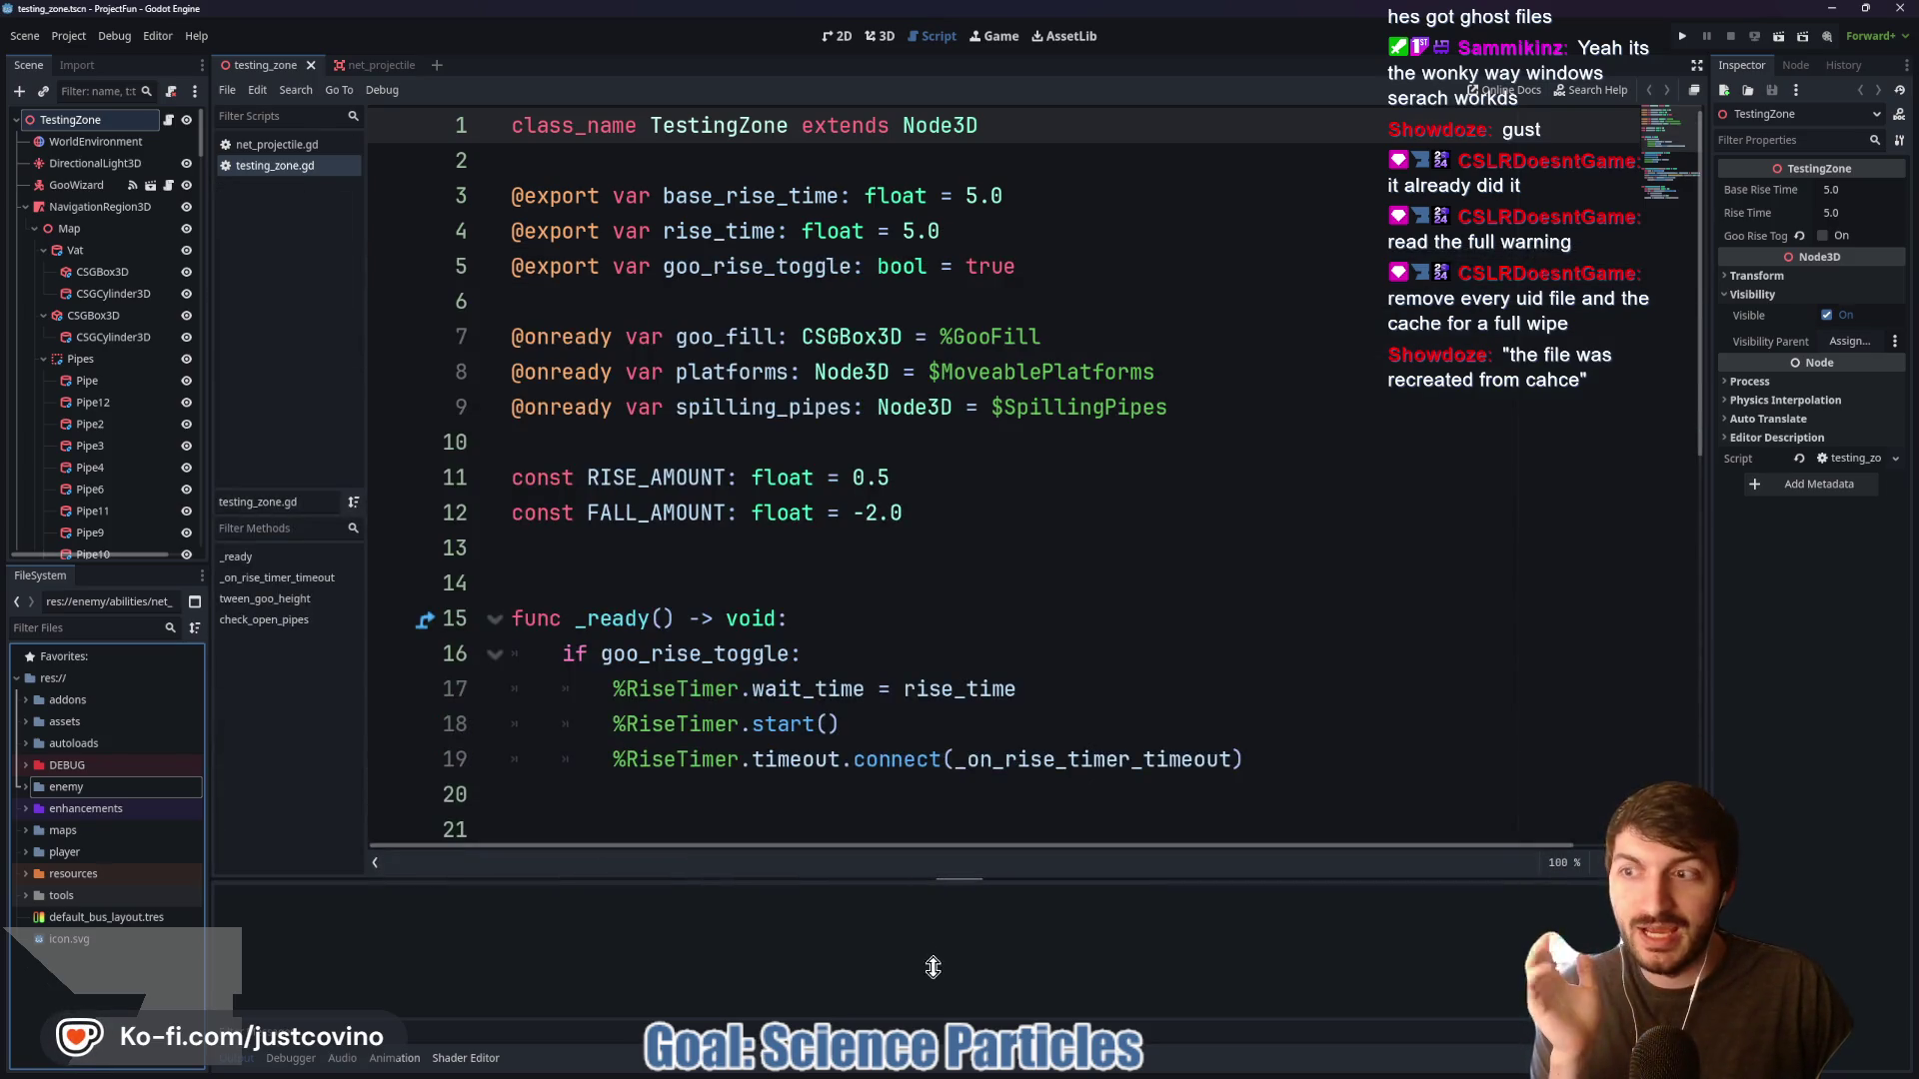
left_click(1680, 40)
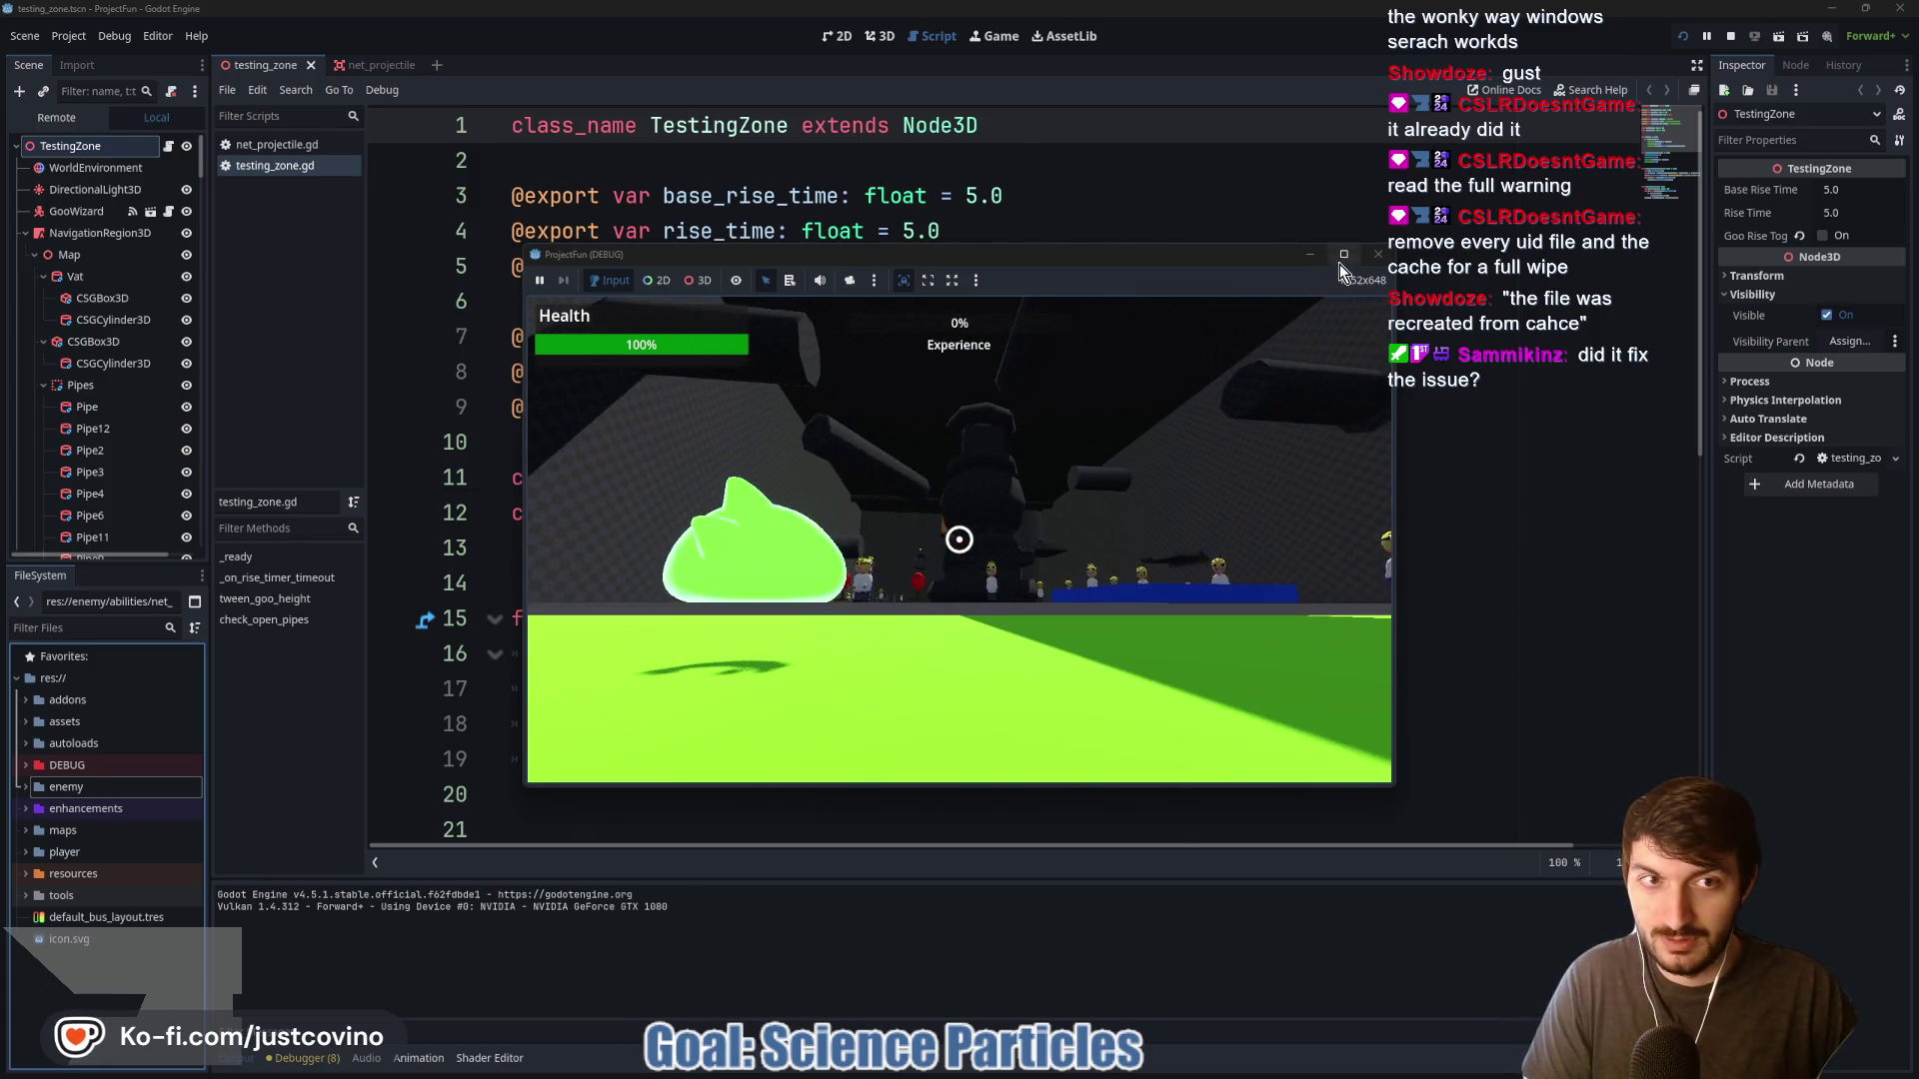
Maximize the game window and move the slime toward the Equip me! robot
left_click(1340, 260)
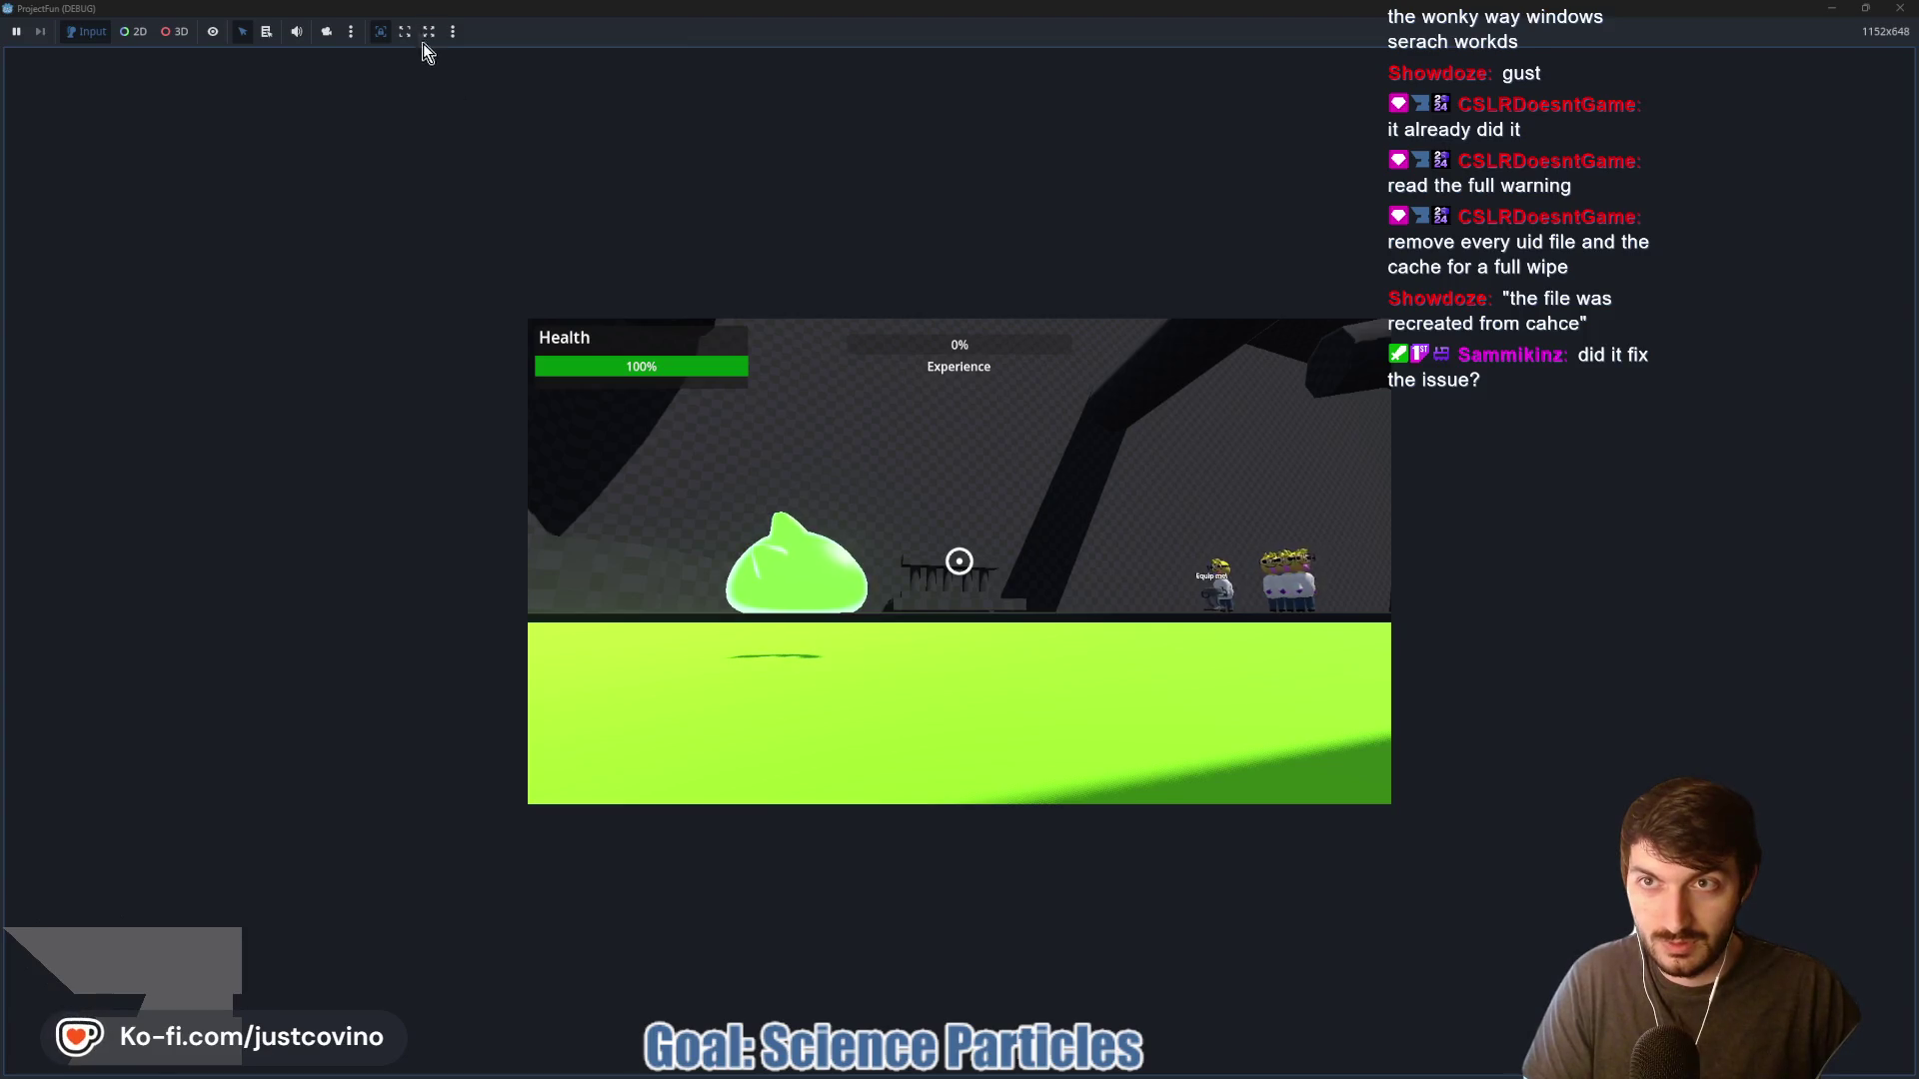
left_click(424, 32)
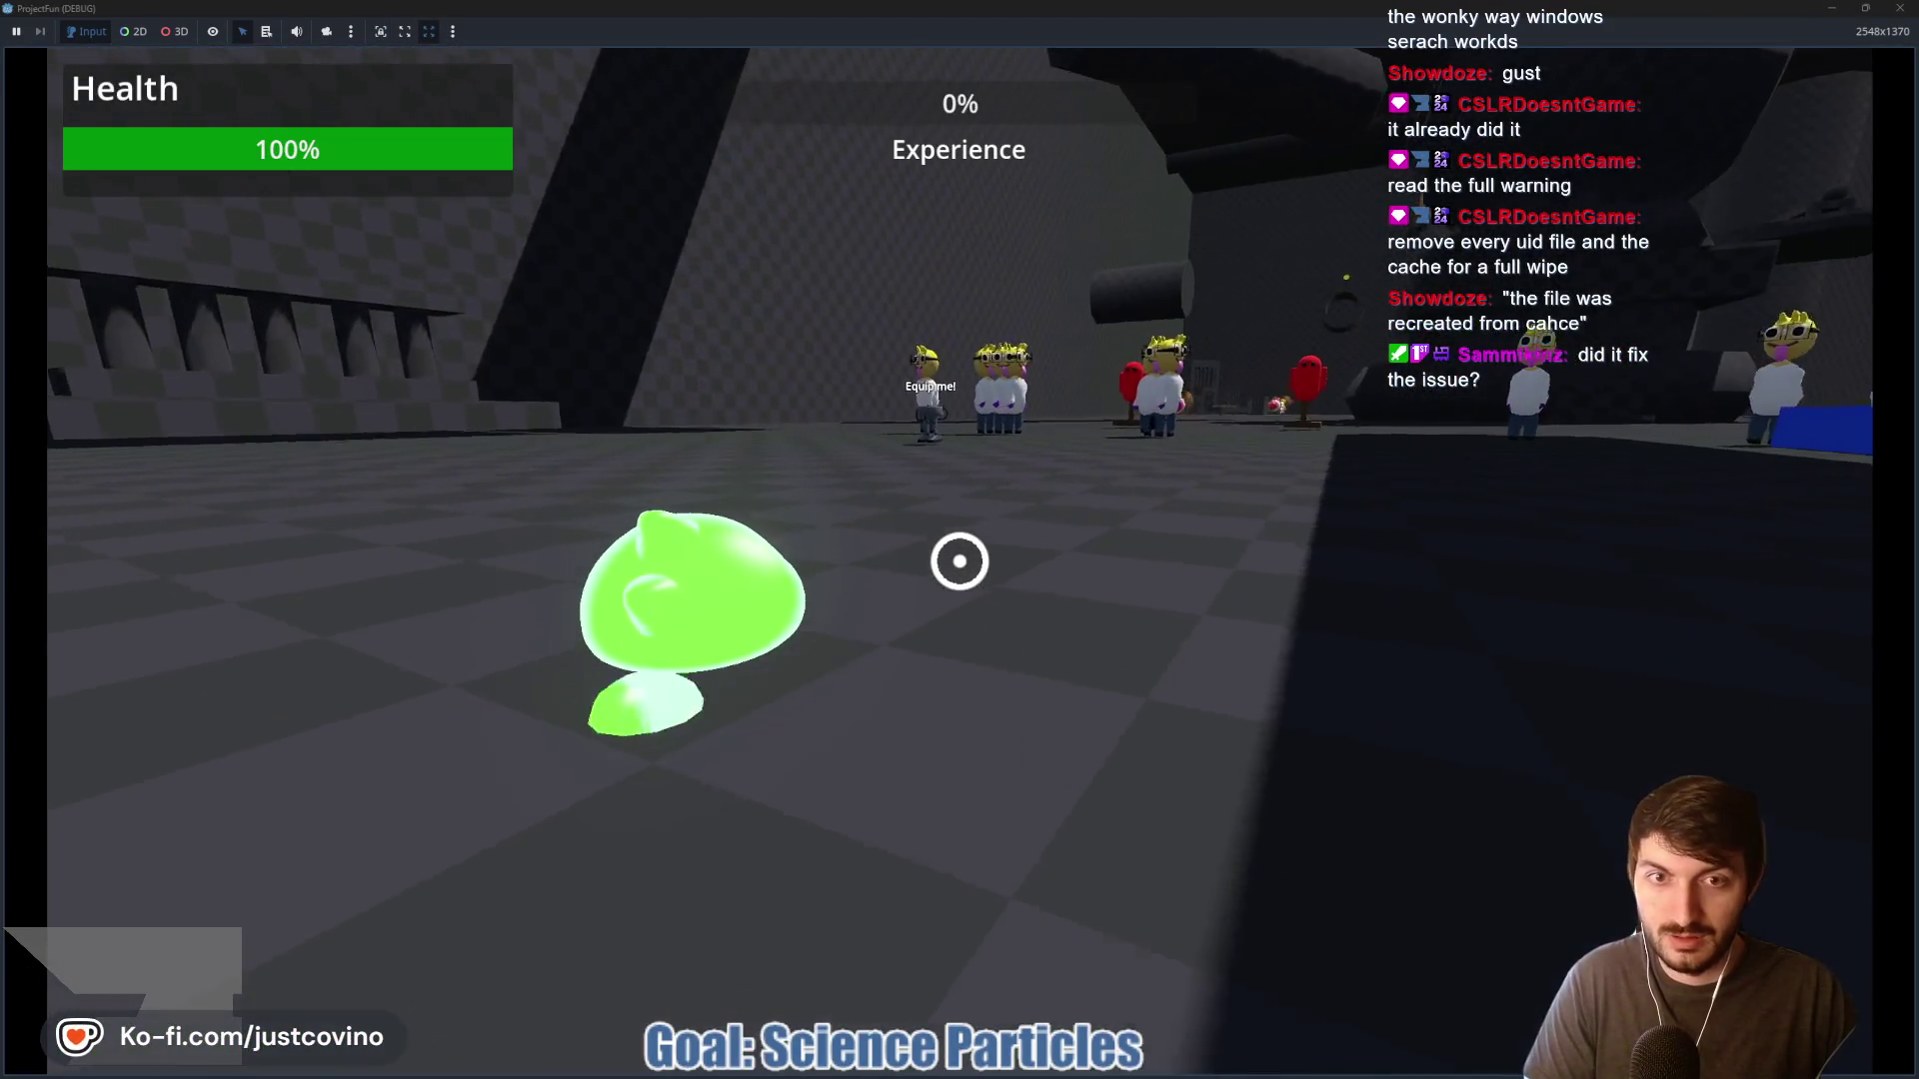
key("w")
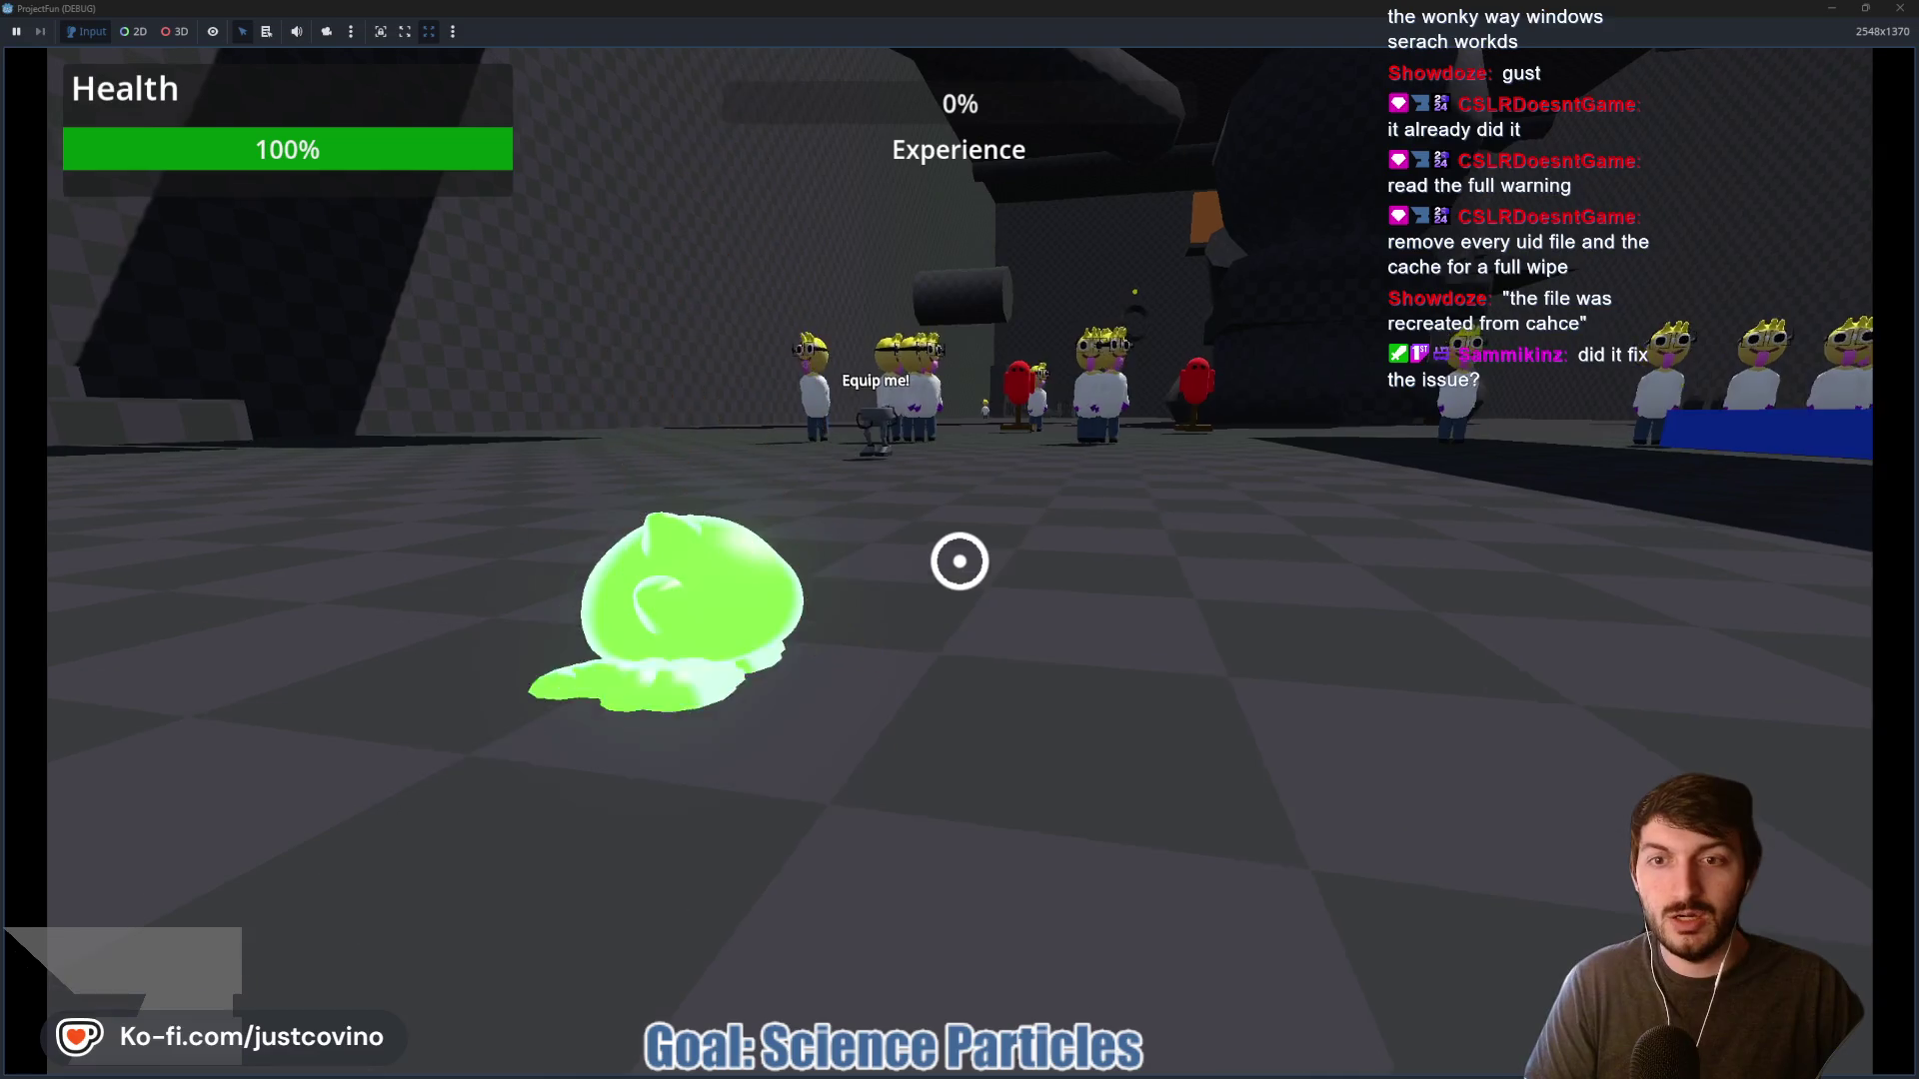
key("w")
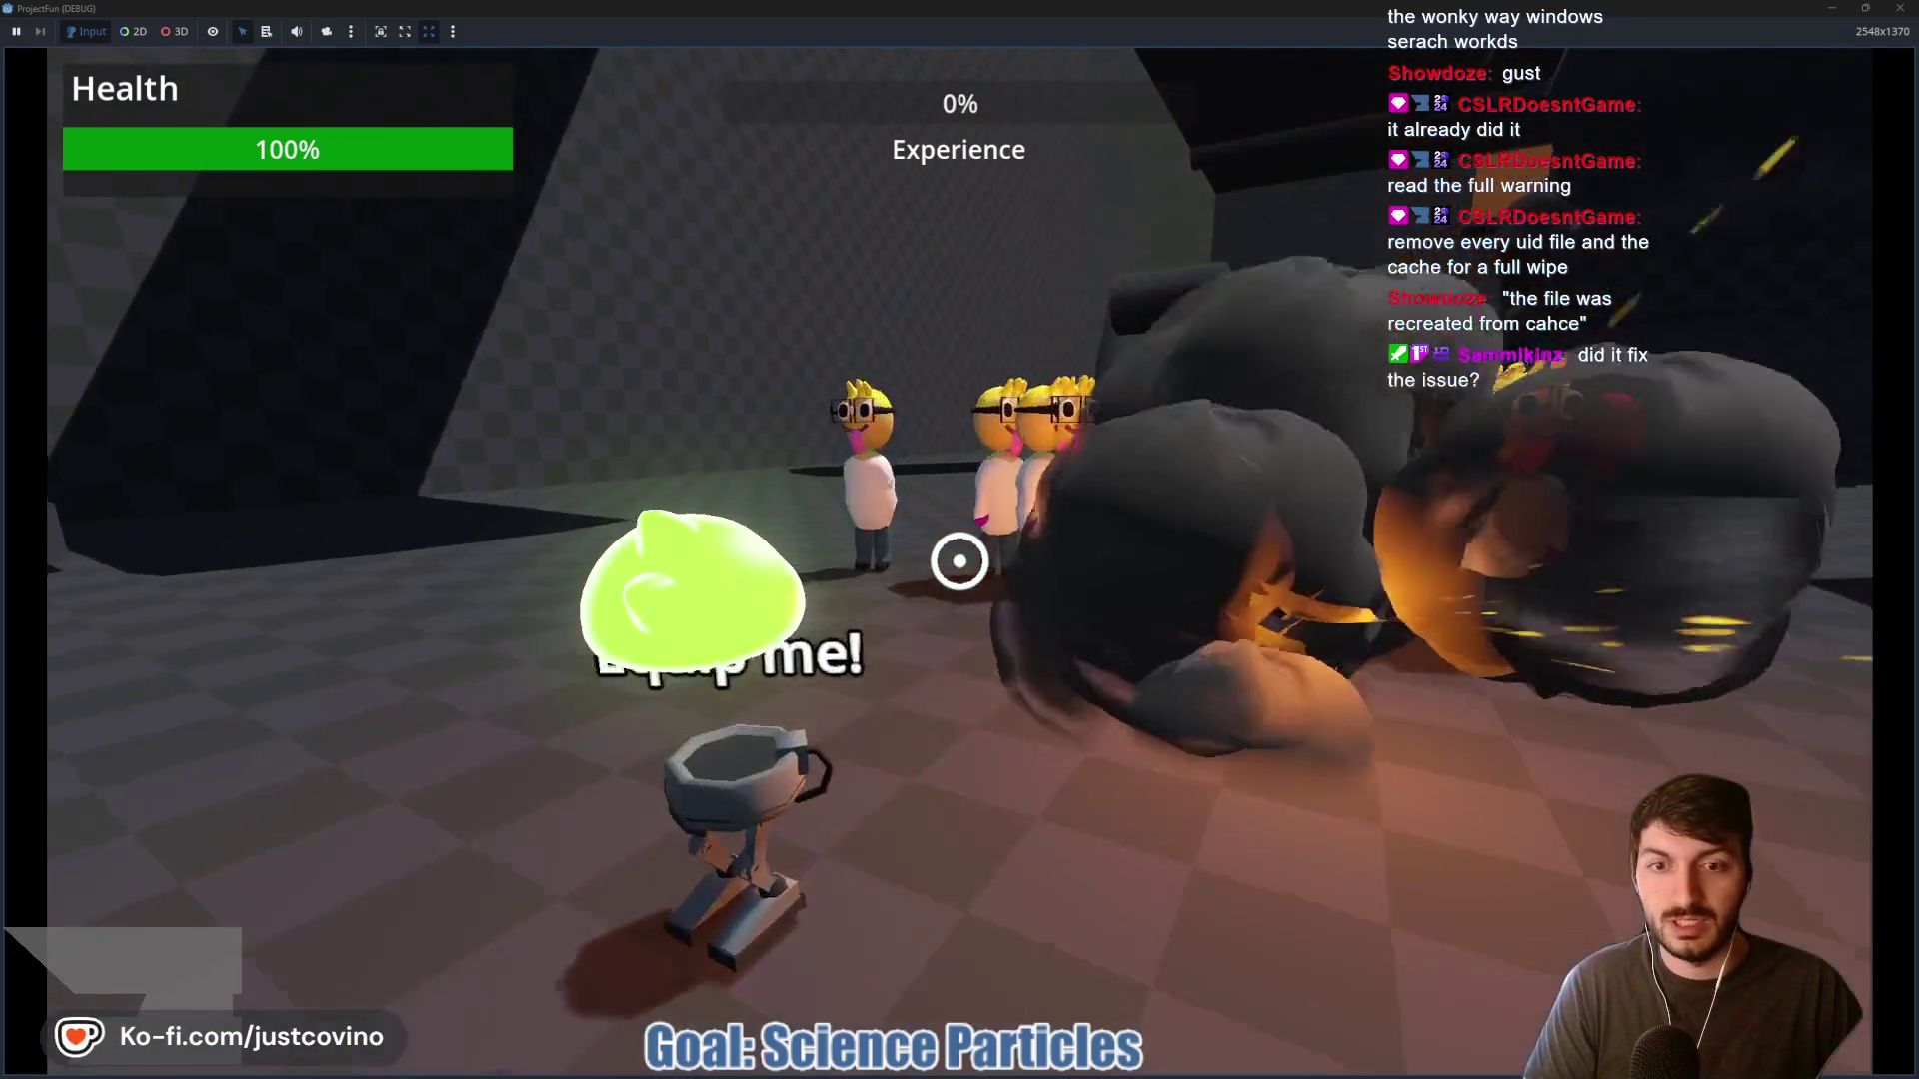
Mount the robot and alternate grapple swings with ground slams
left_click(960, 560)
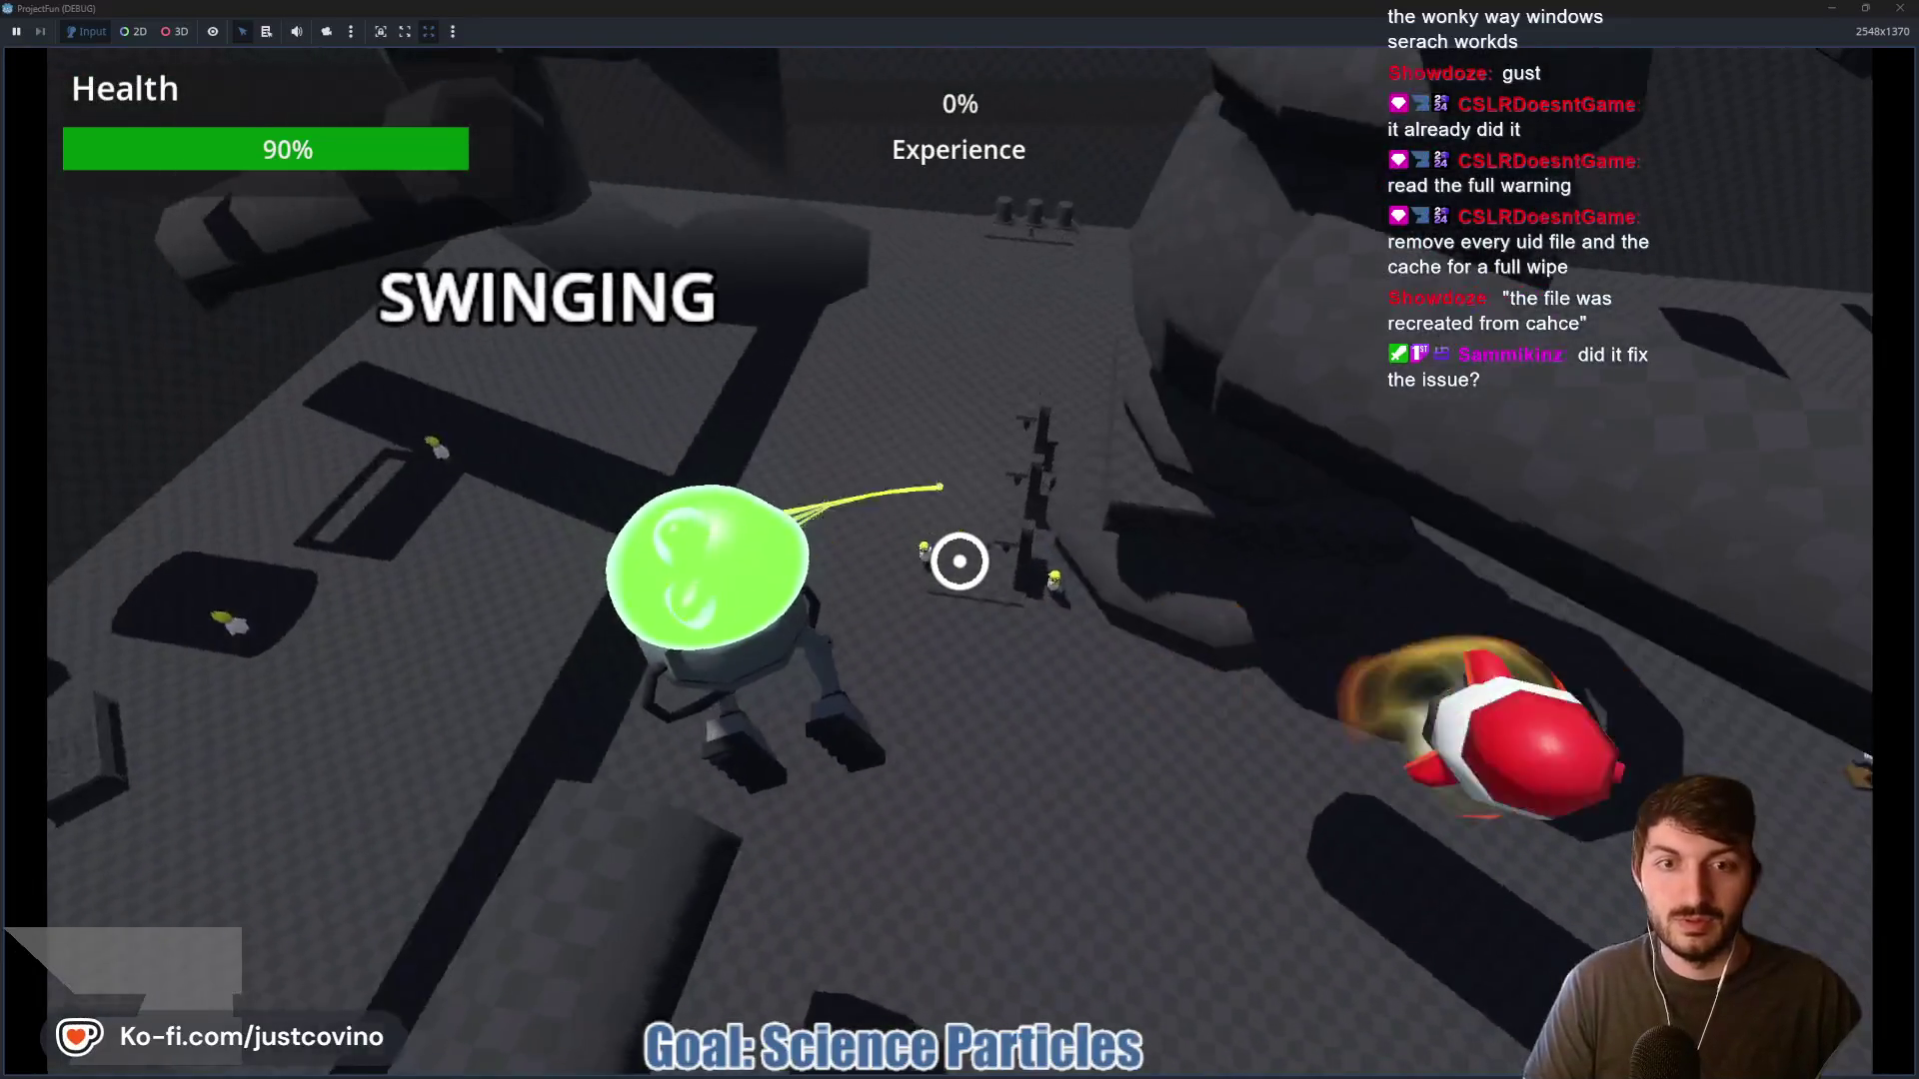
left_click(960, 560)
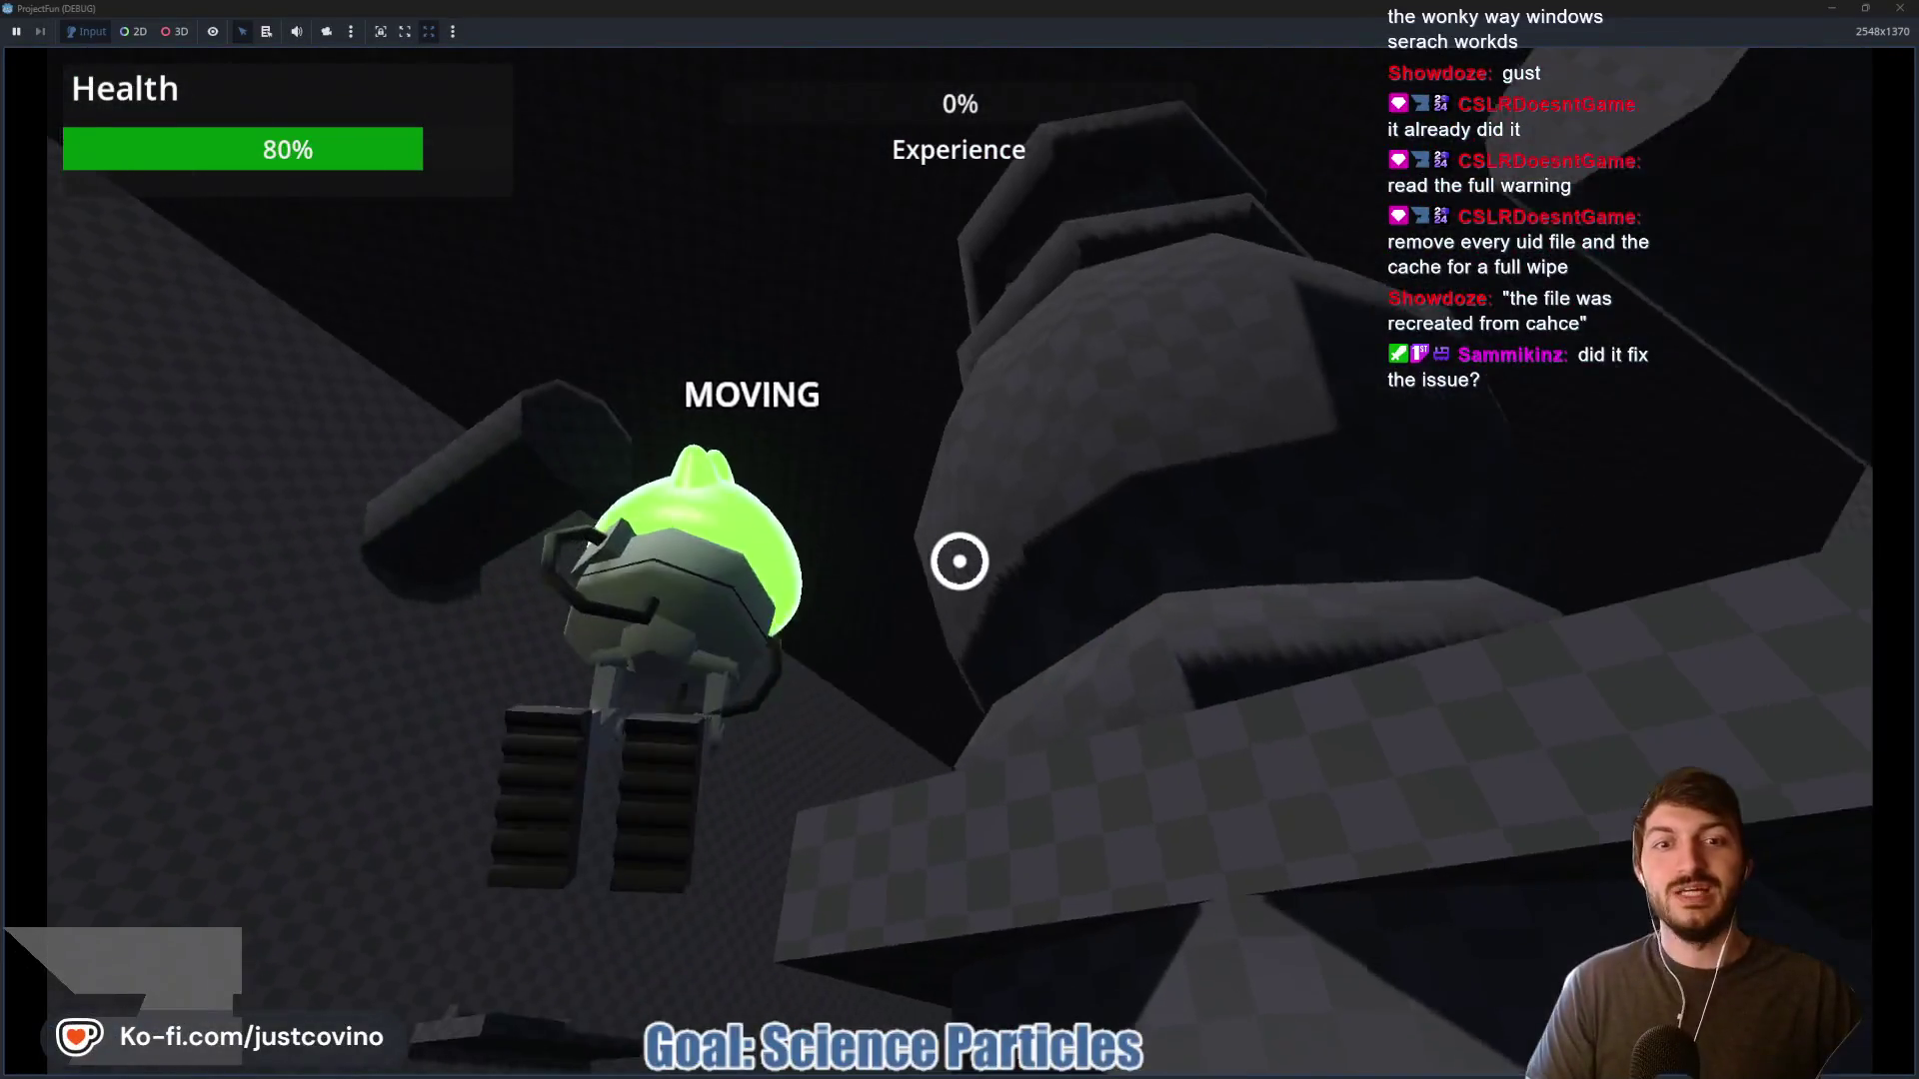
left_click(960, 561)
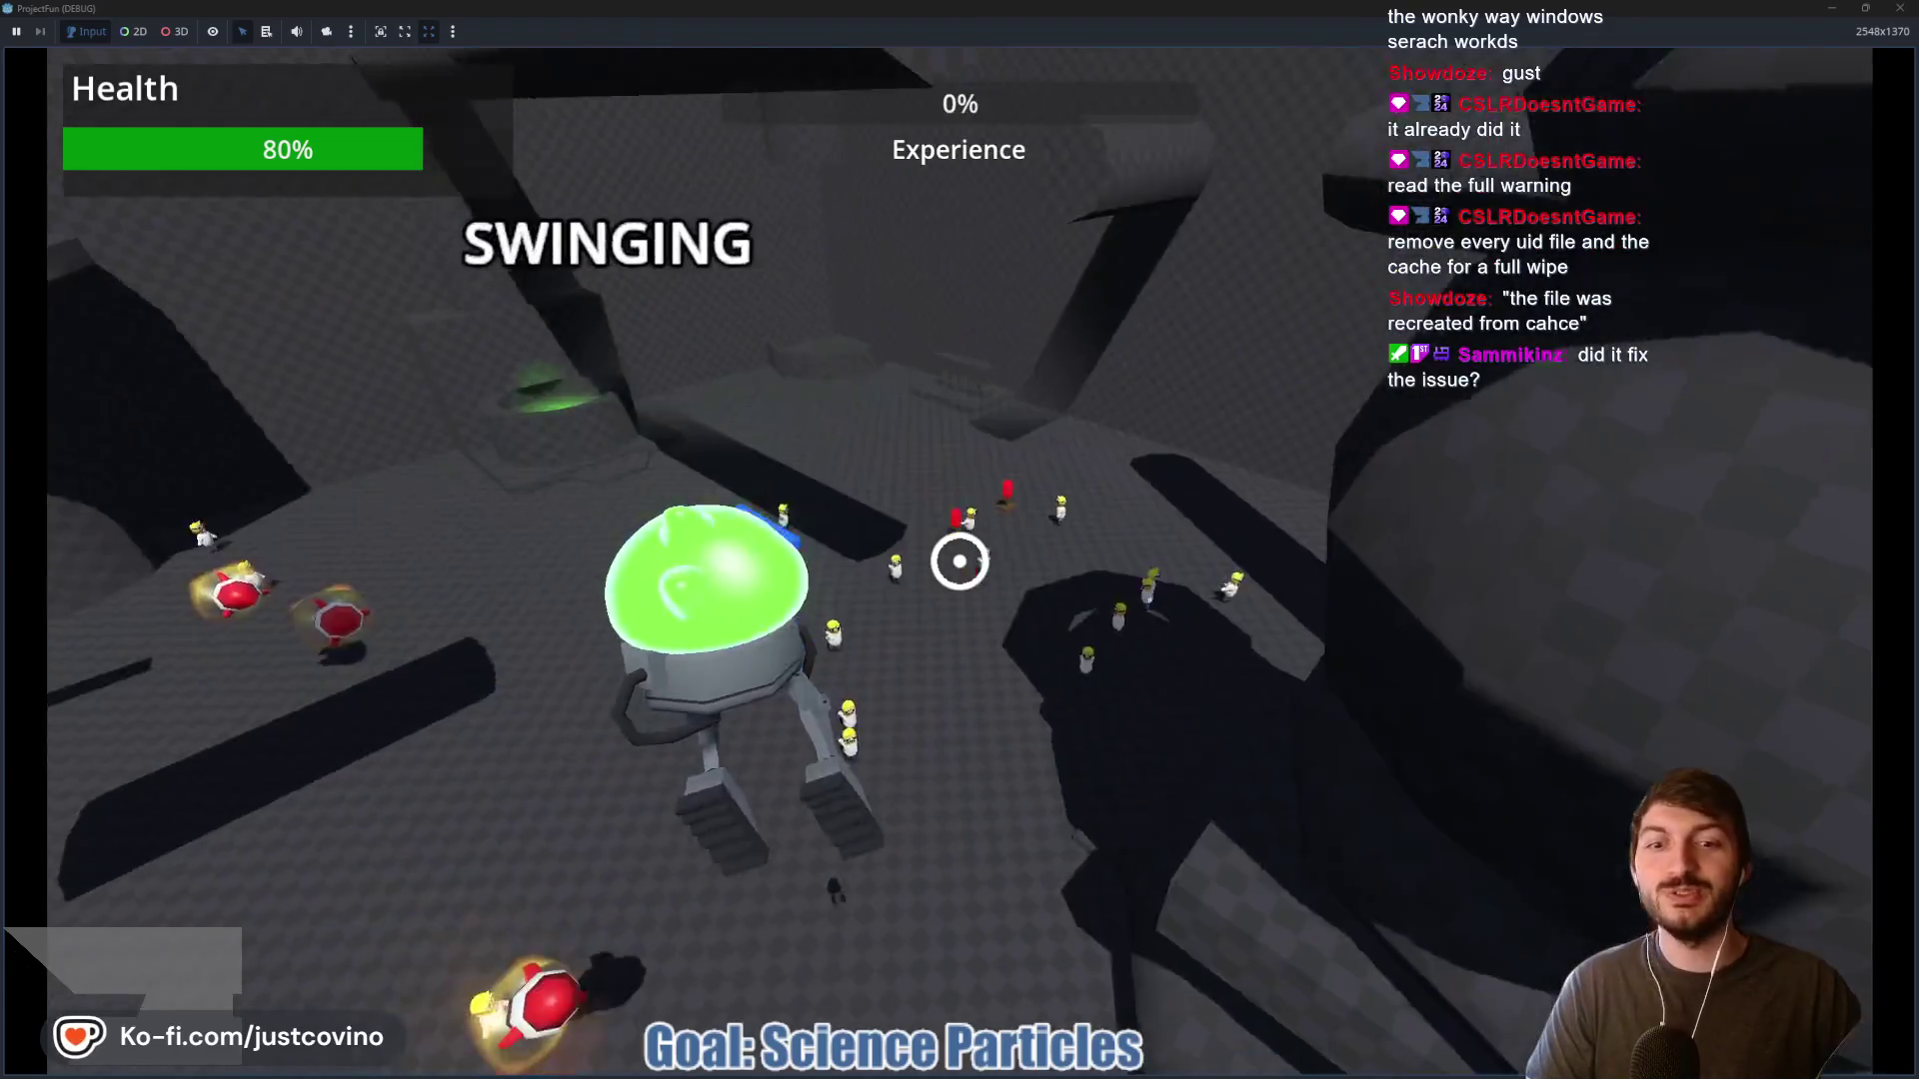
left_click(959, 561)
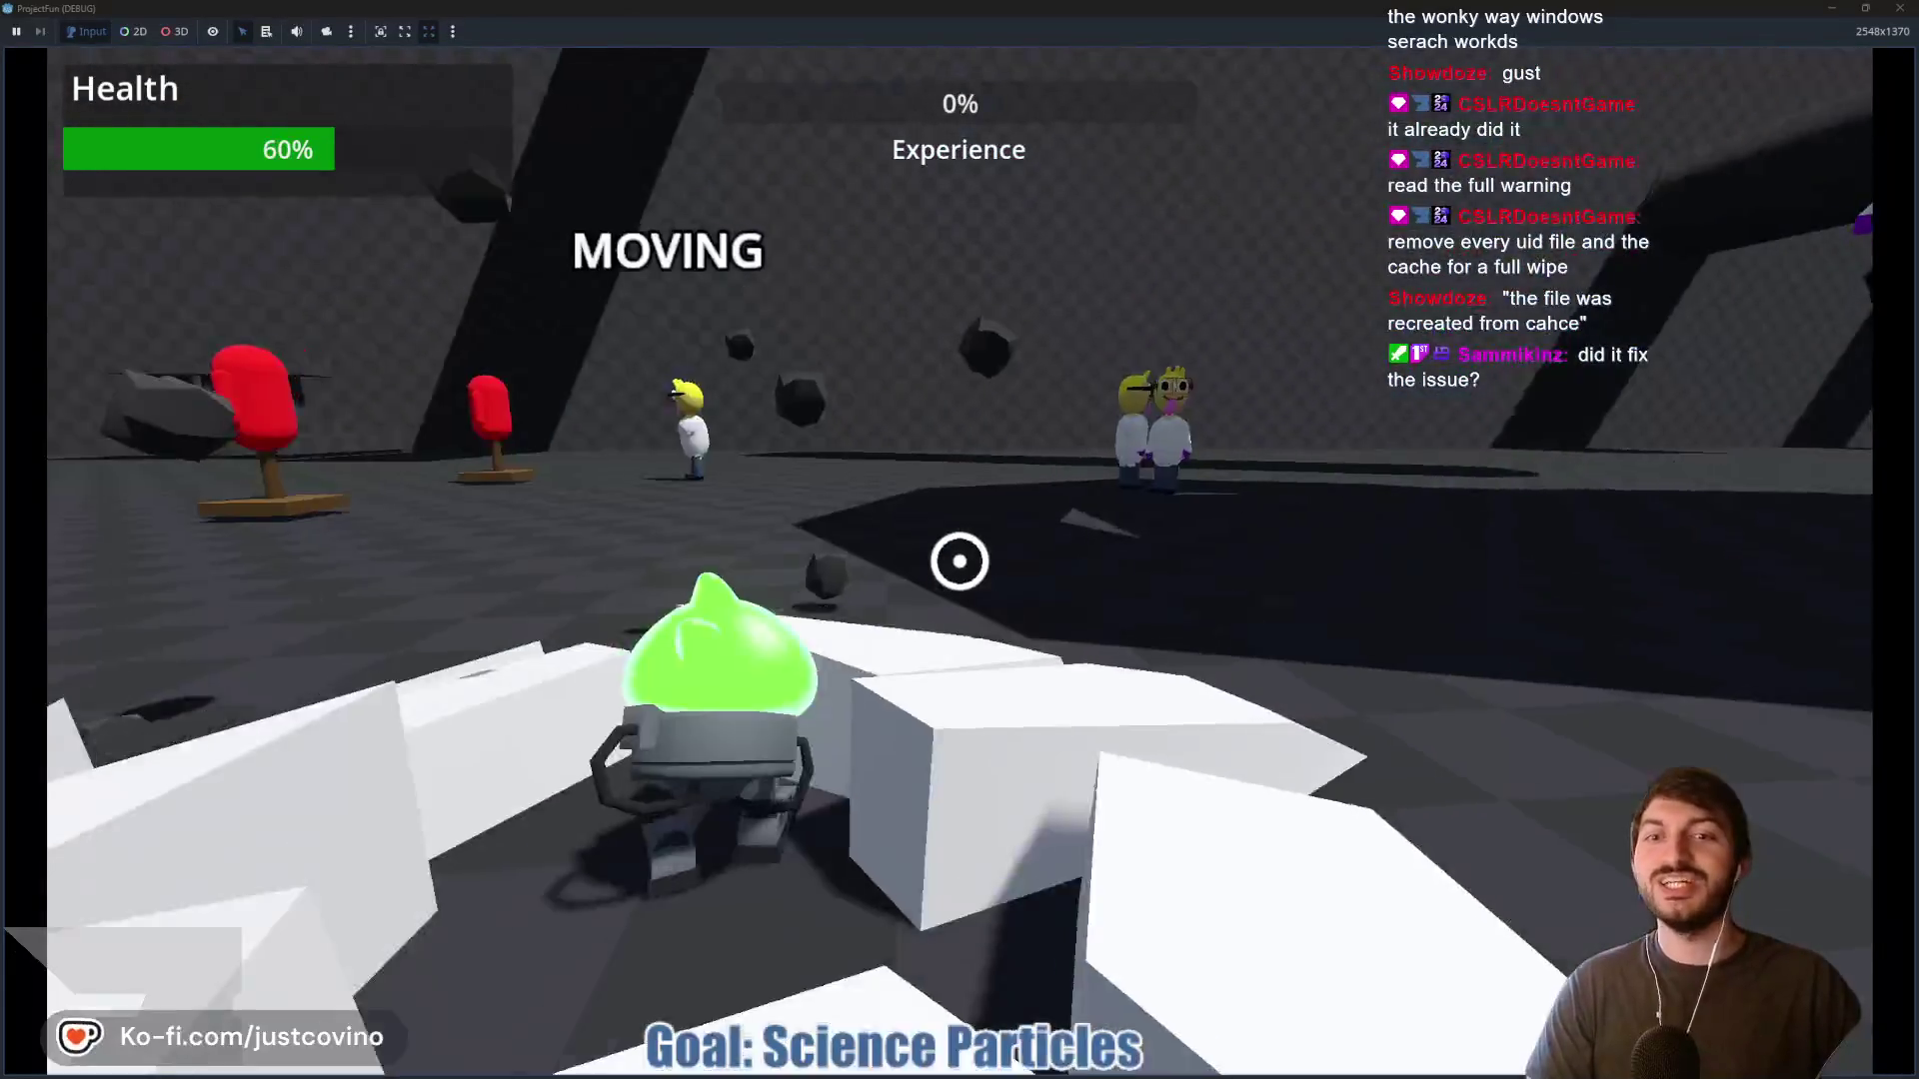
left_click(959, 561)
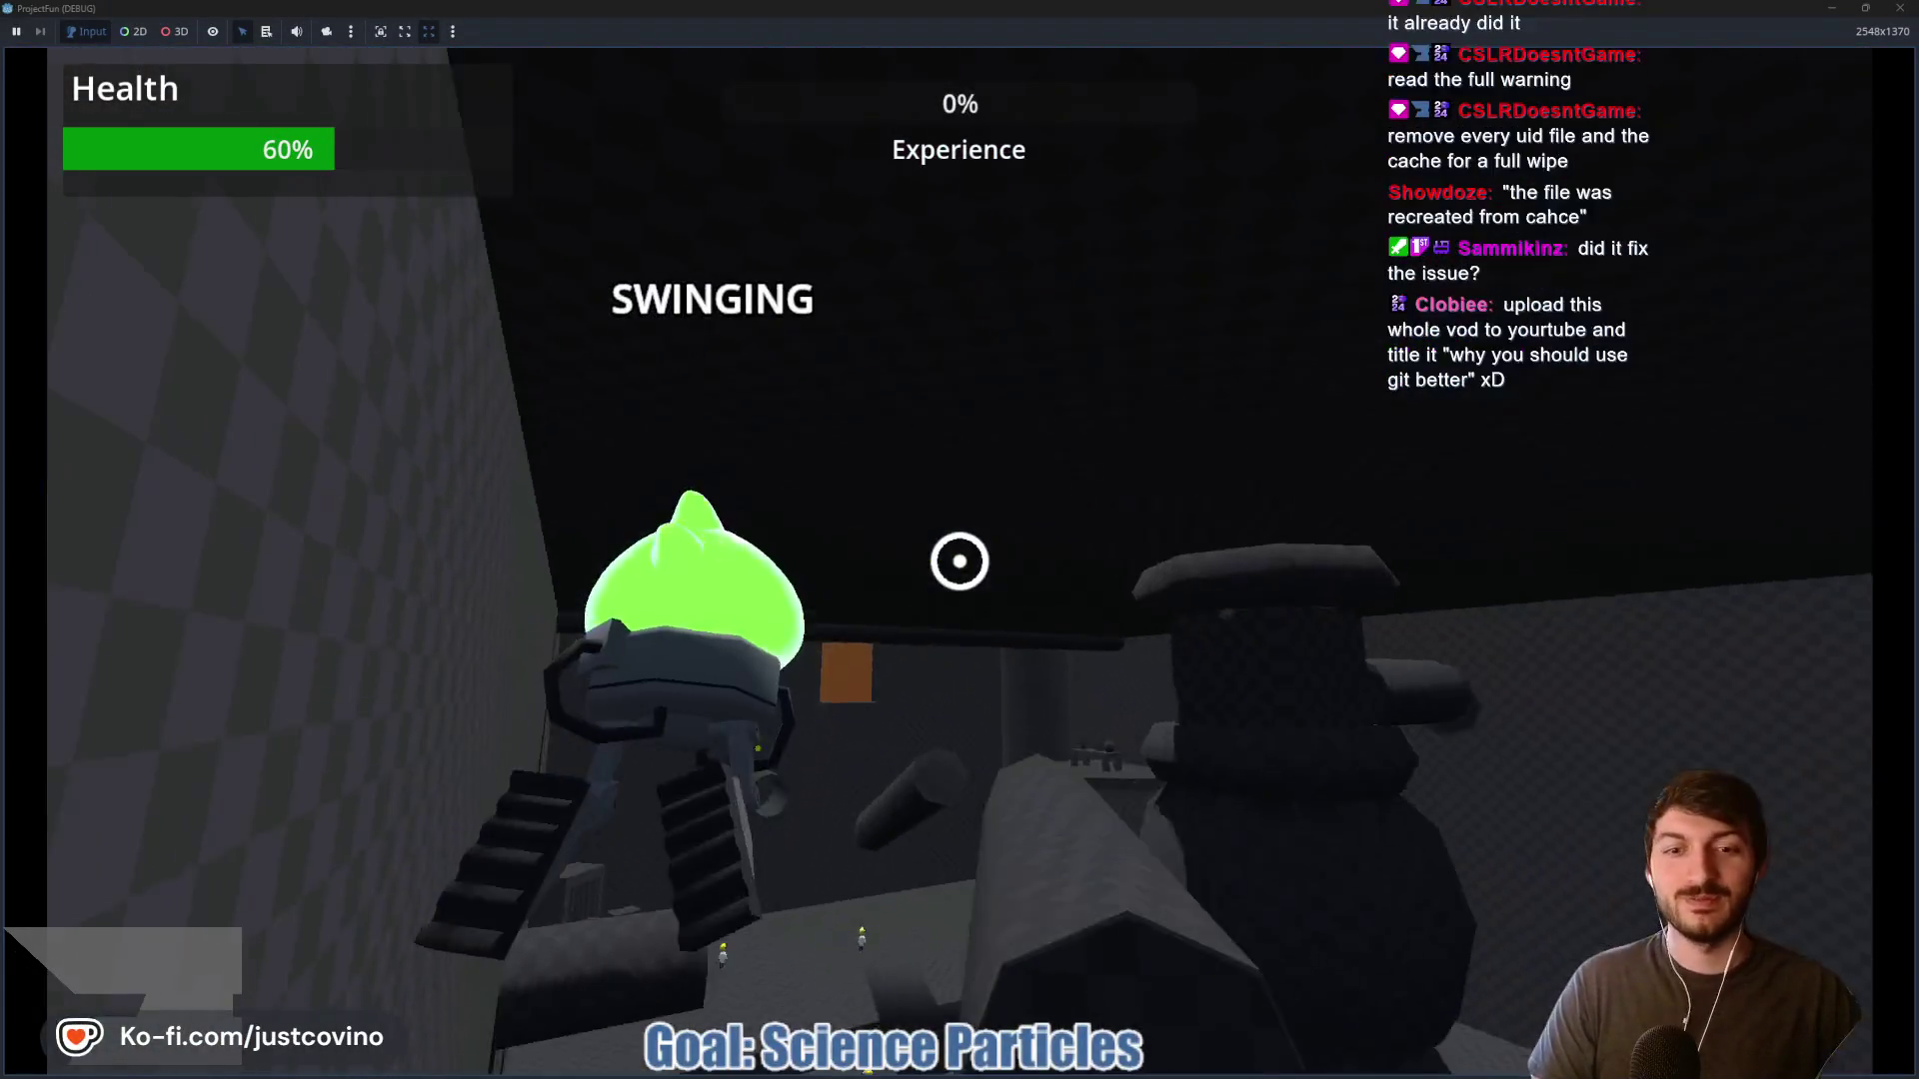
left_click(959, 560)
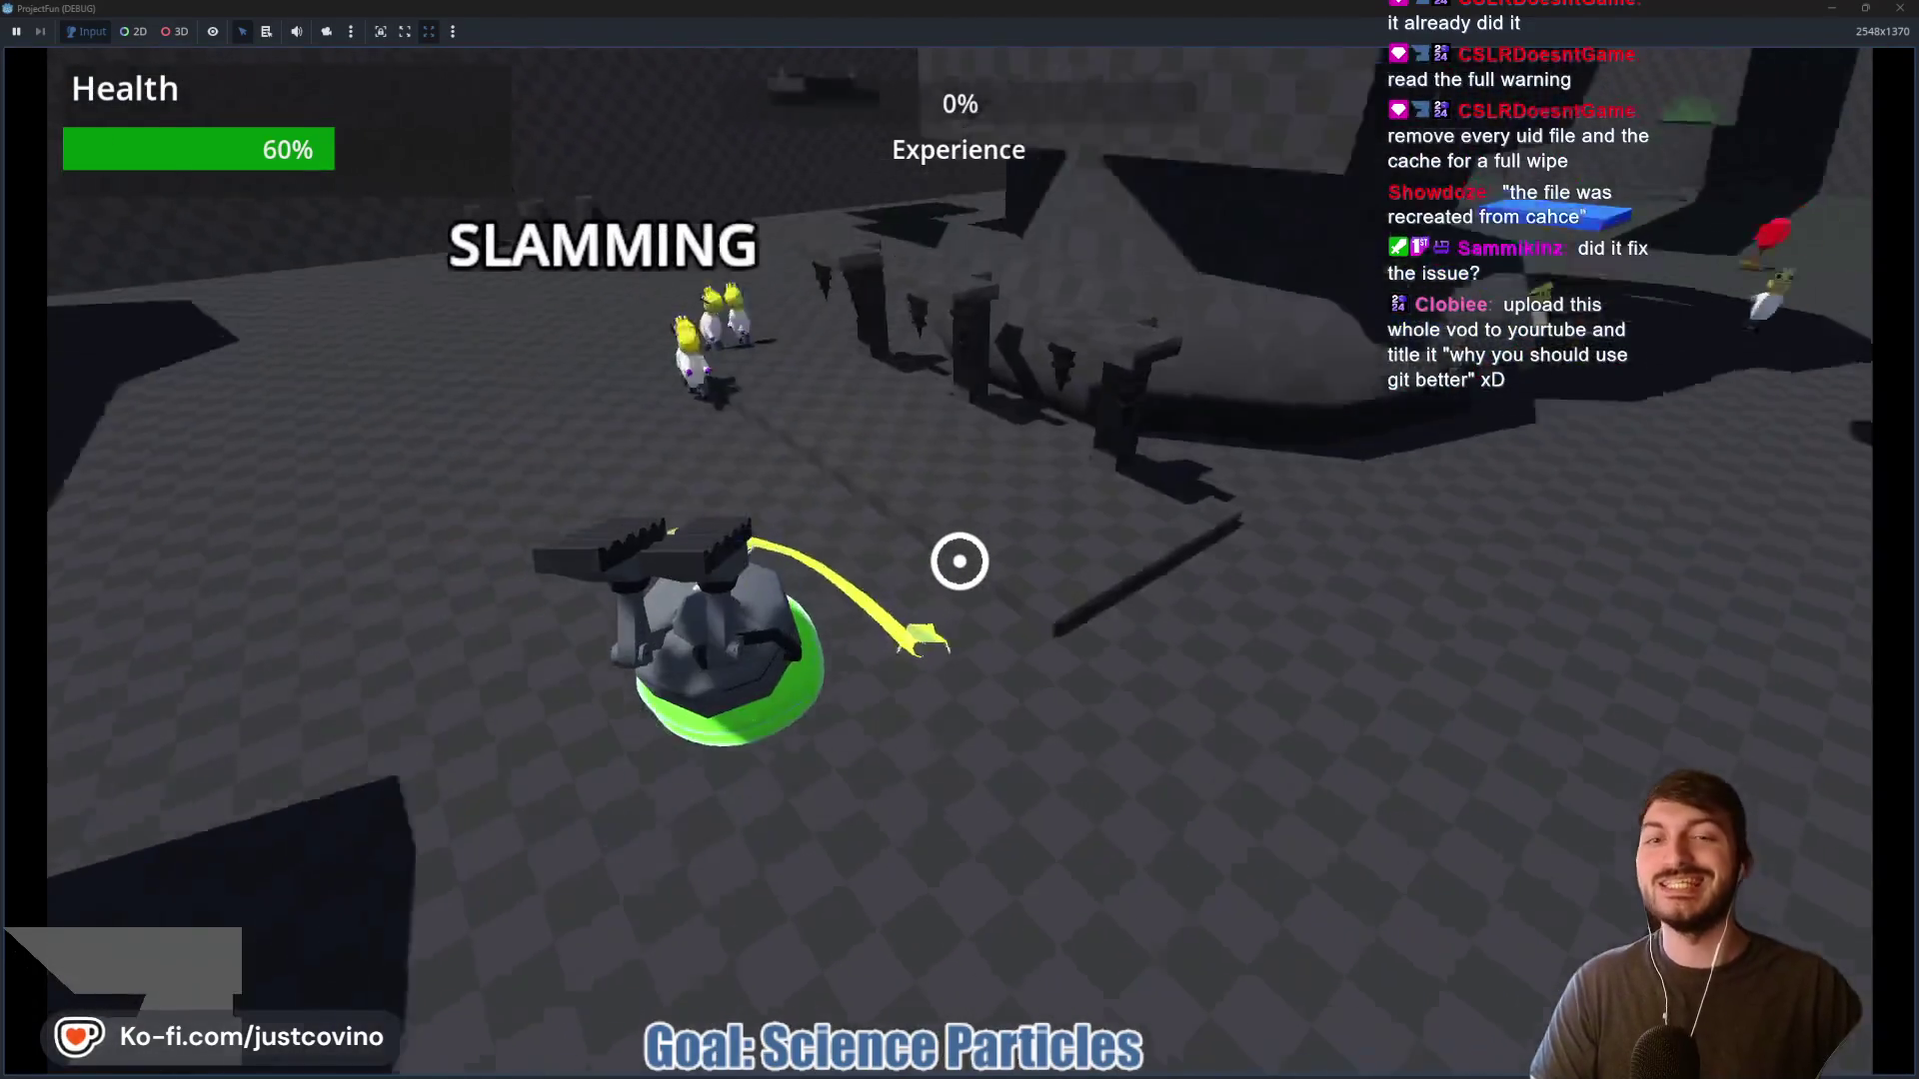
Keep swinging and slamming, pick the Goo Slam Size upgrade, and stop the game
left_click(959, 560)
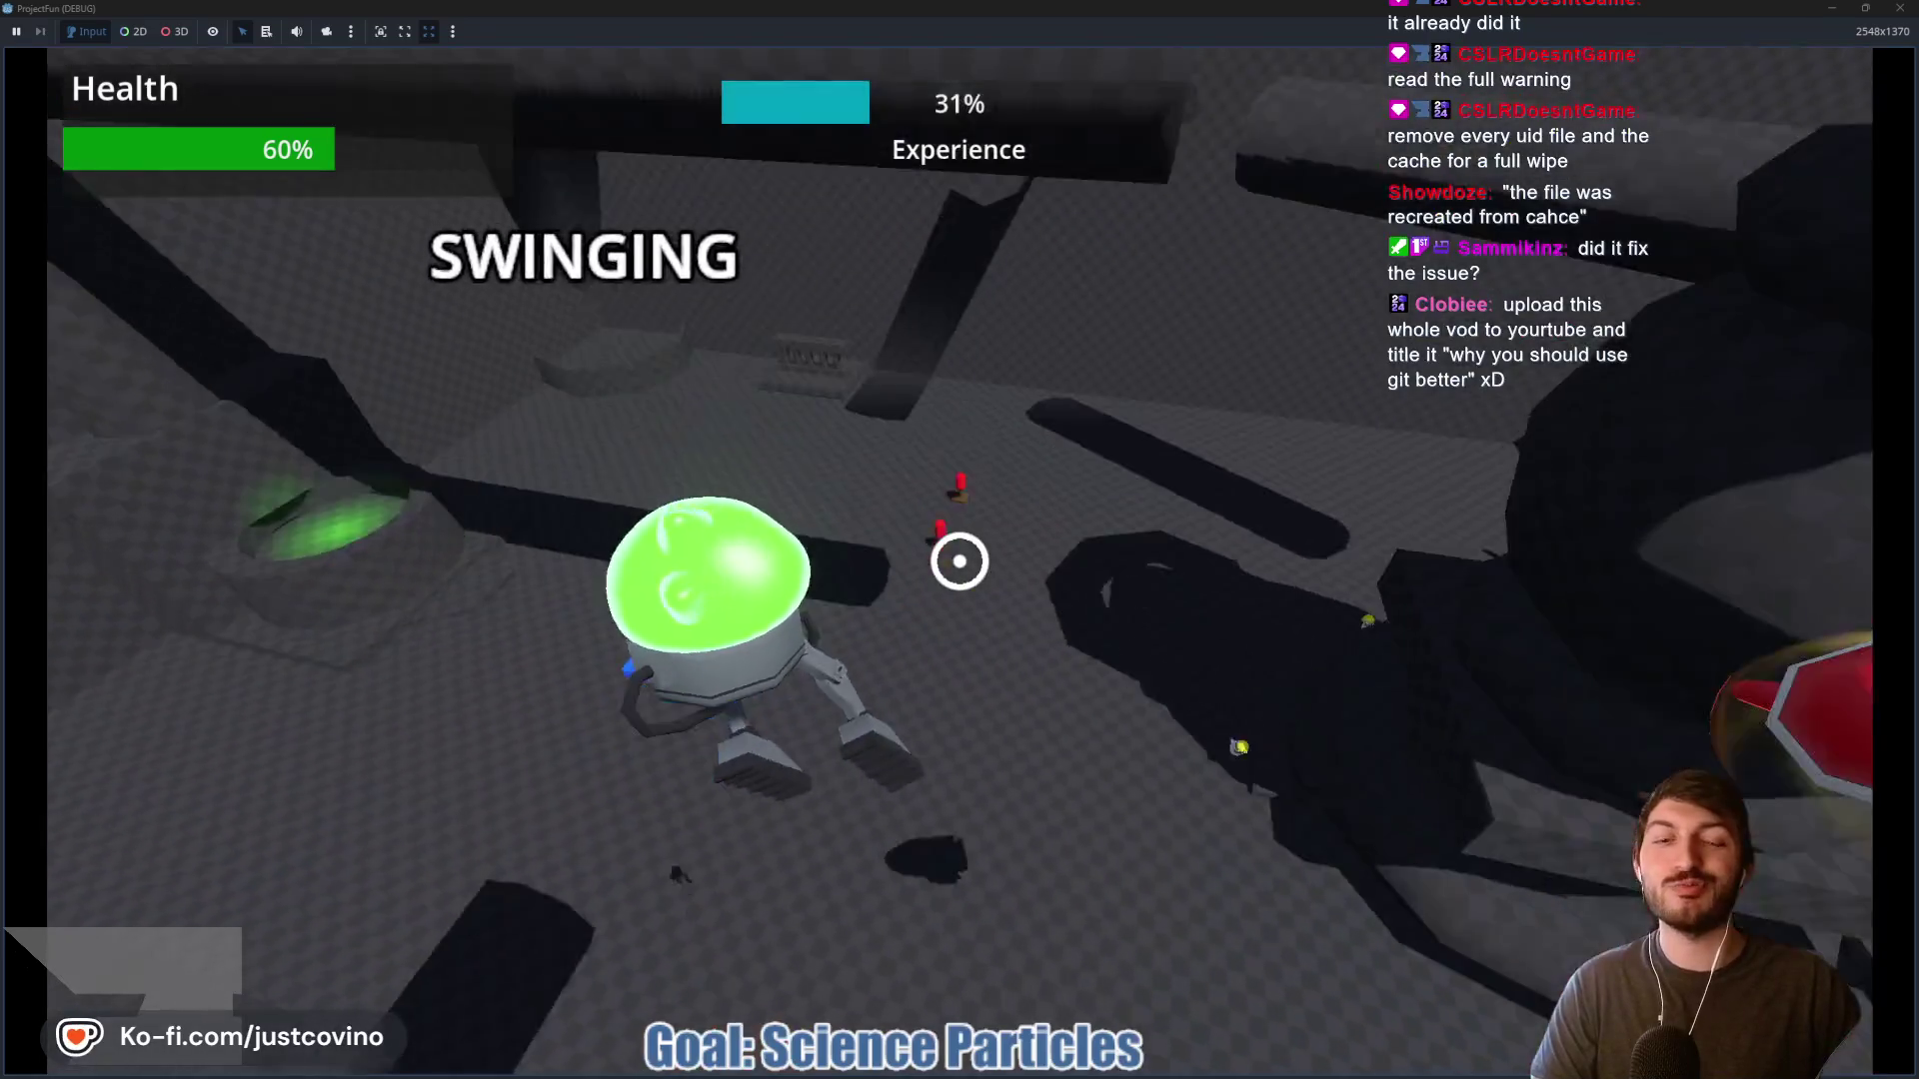
left_click(960, 561)
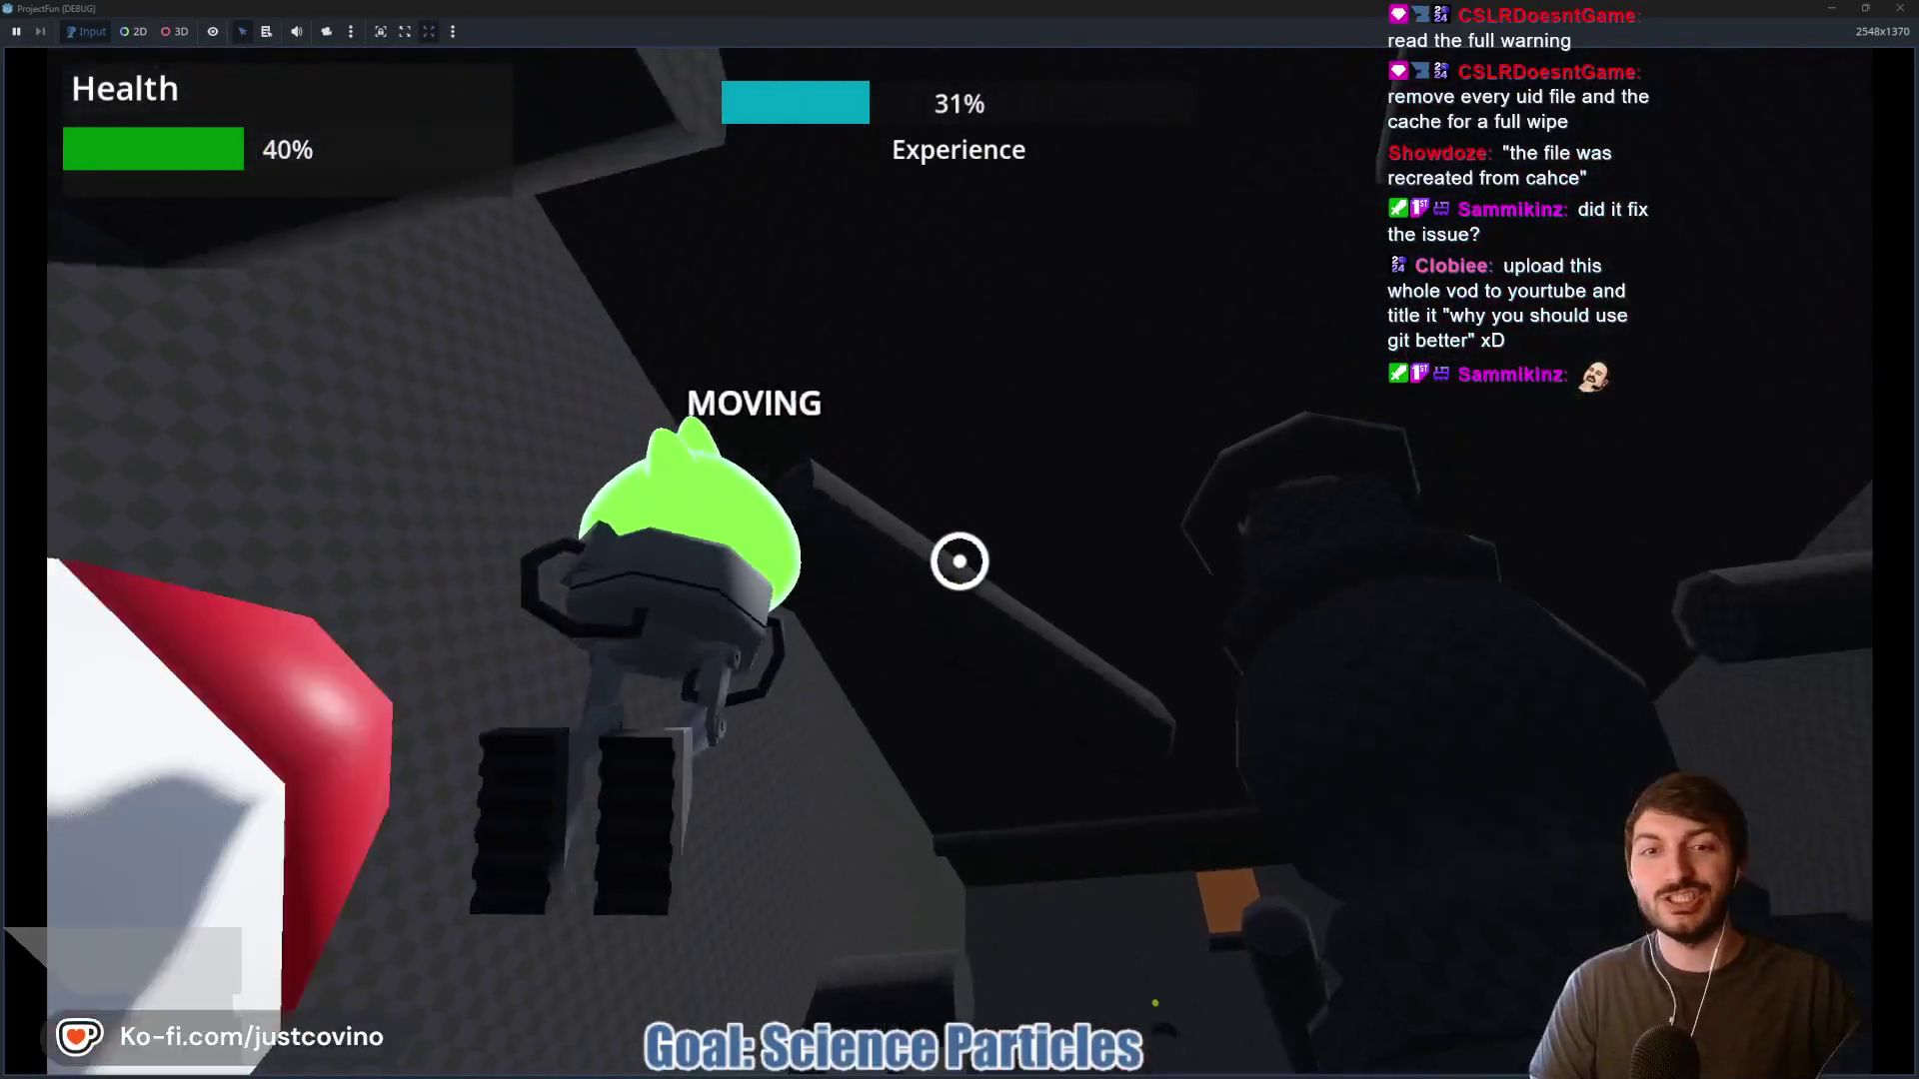
left_click(959, 560)
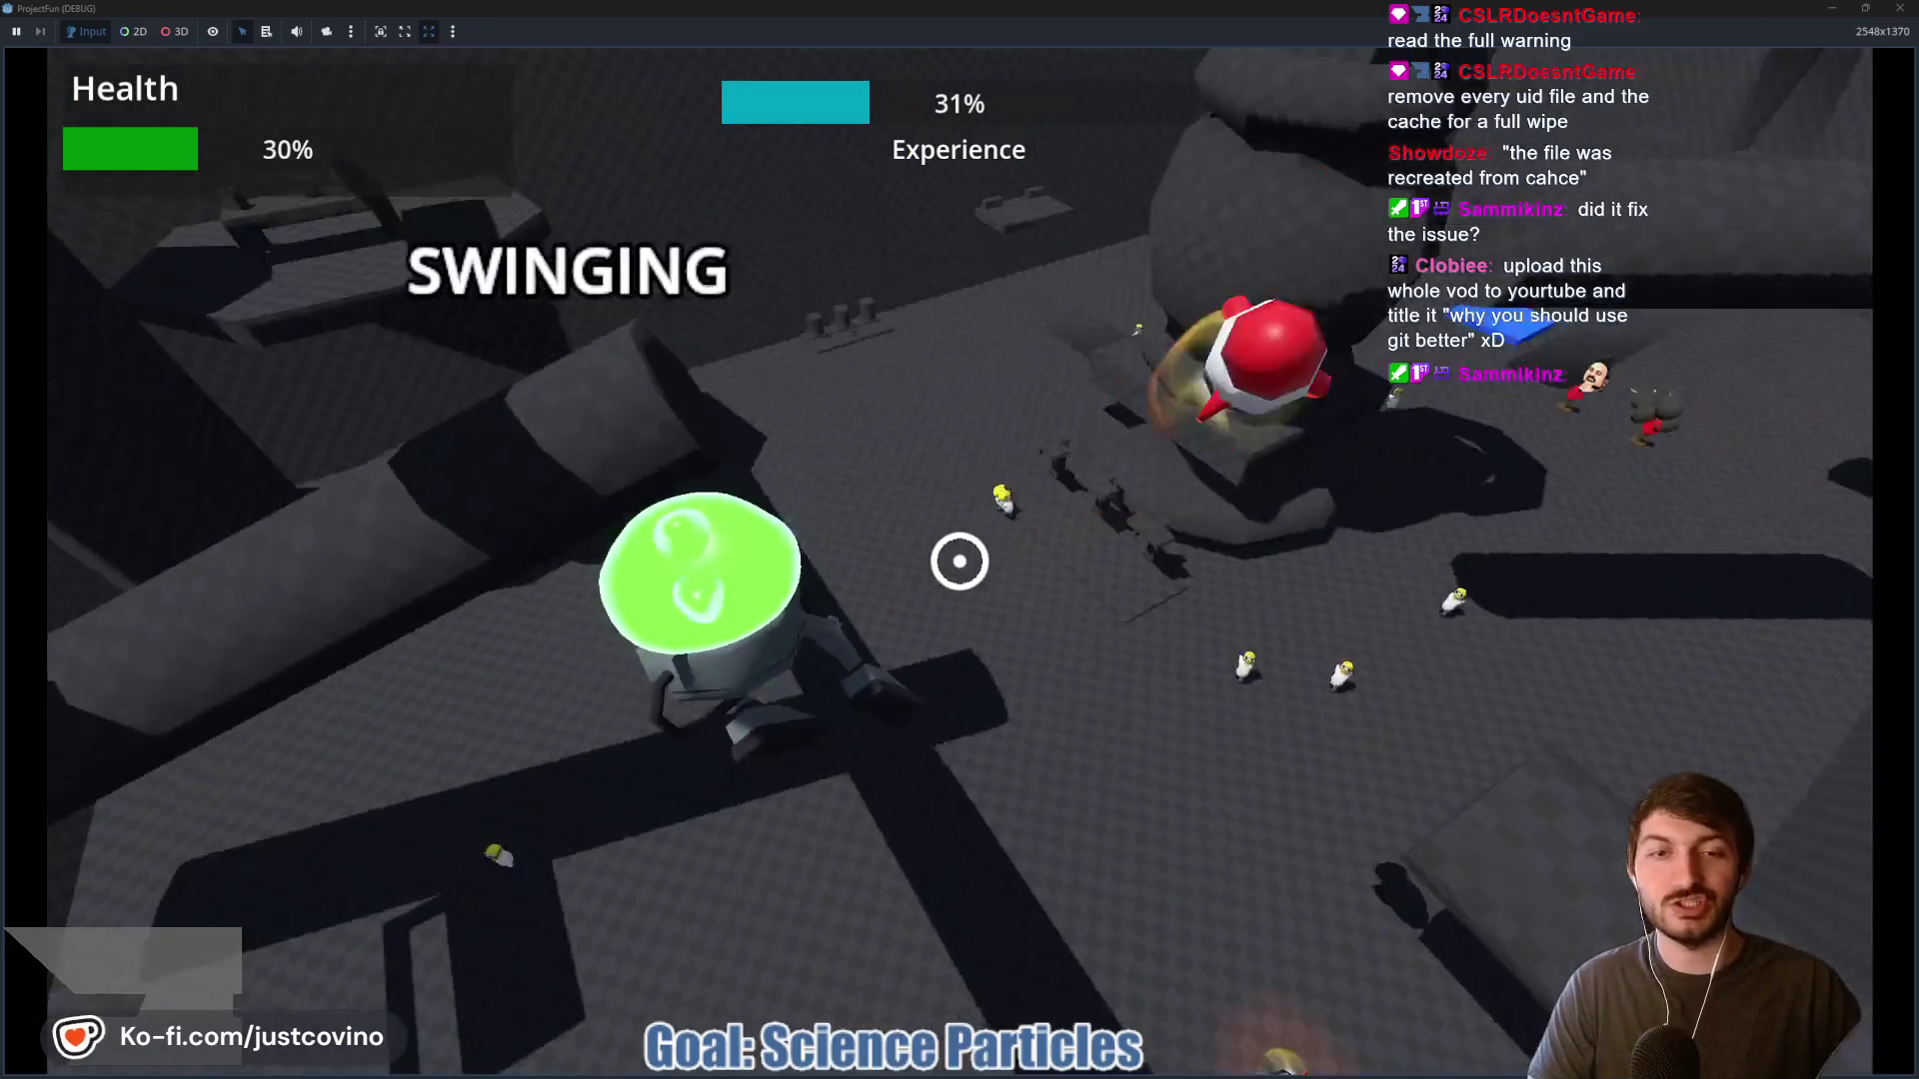
left_click(960, 561)
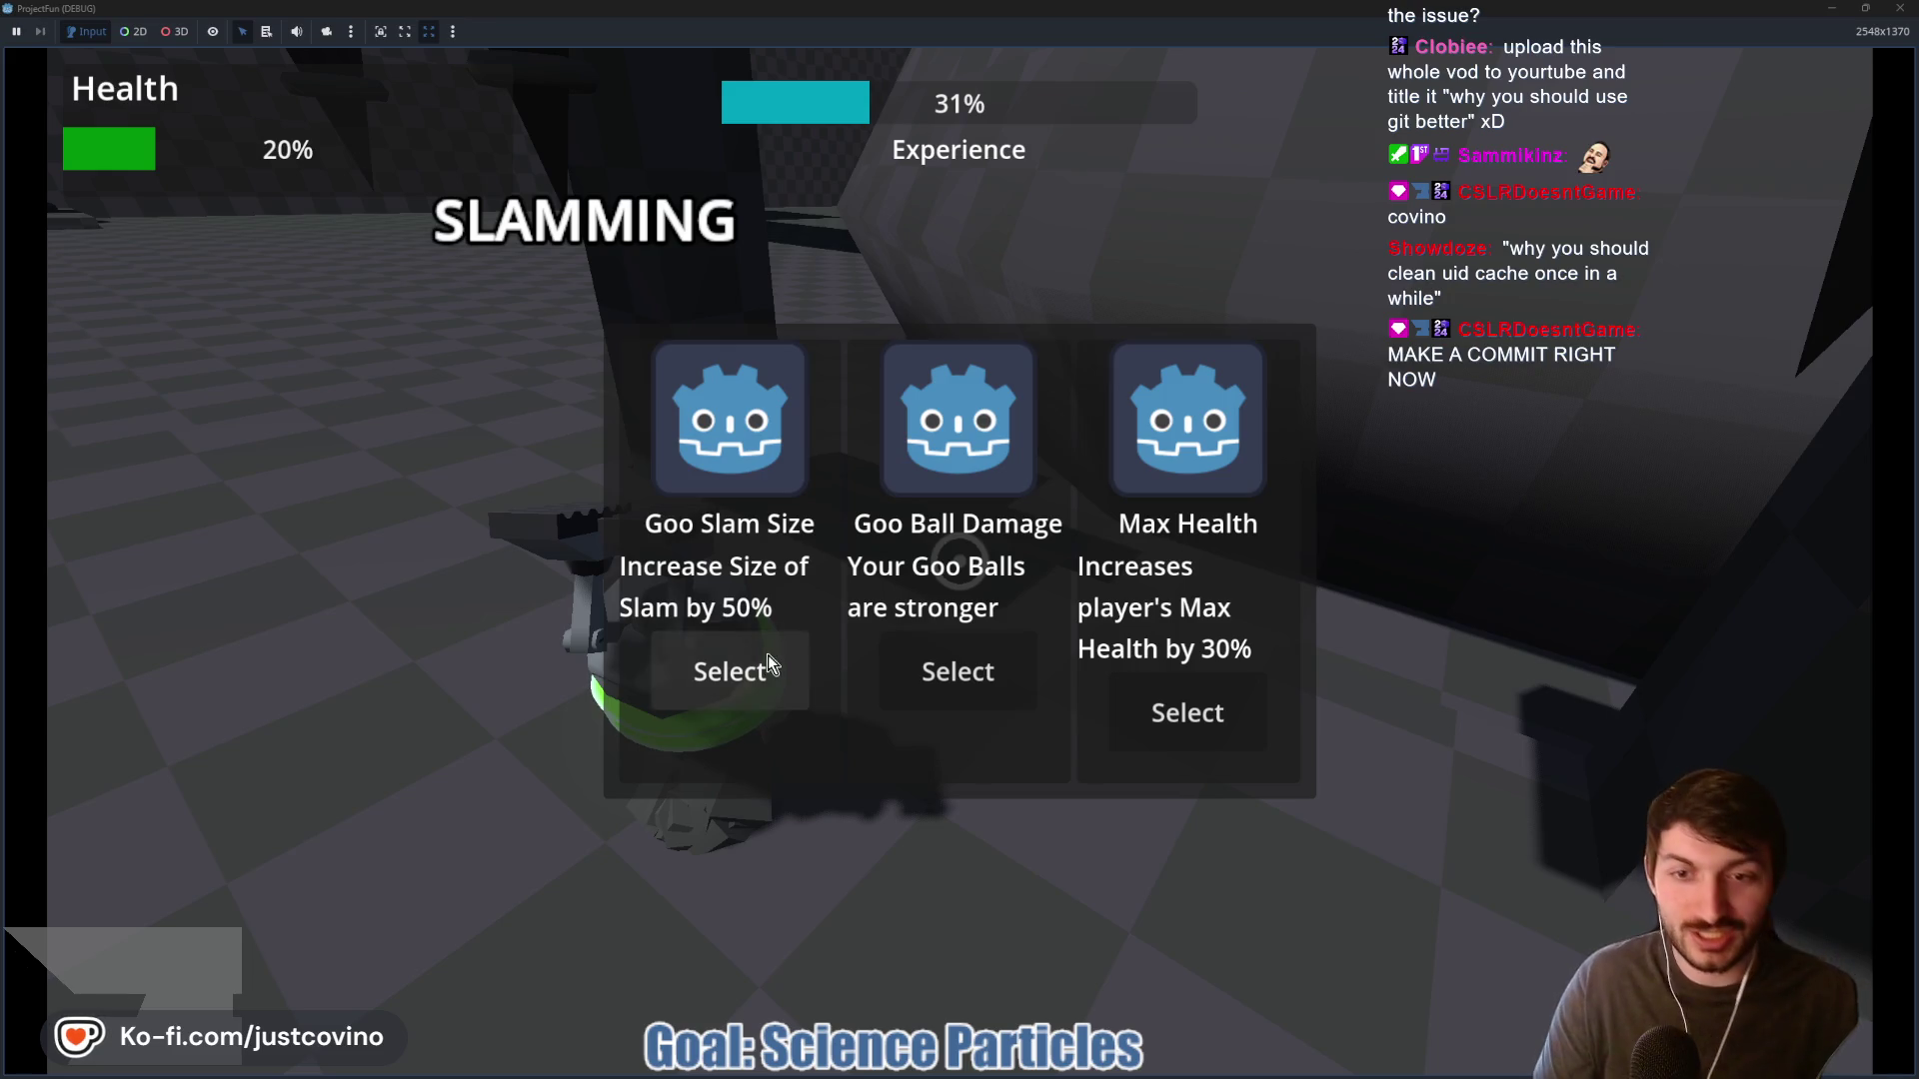
left_click(767, 656)
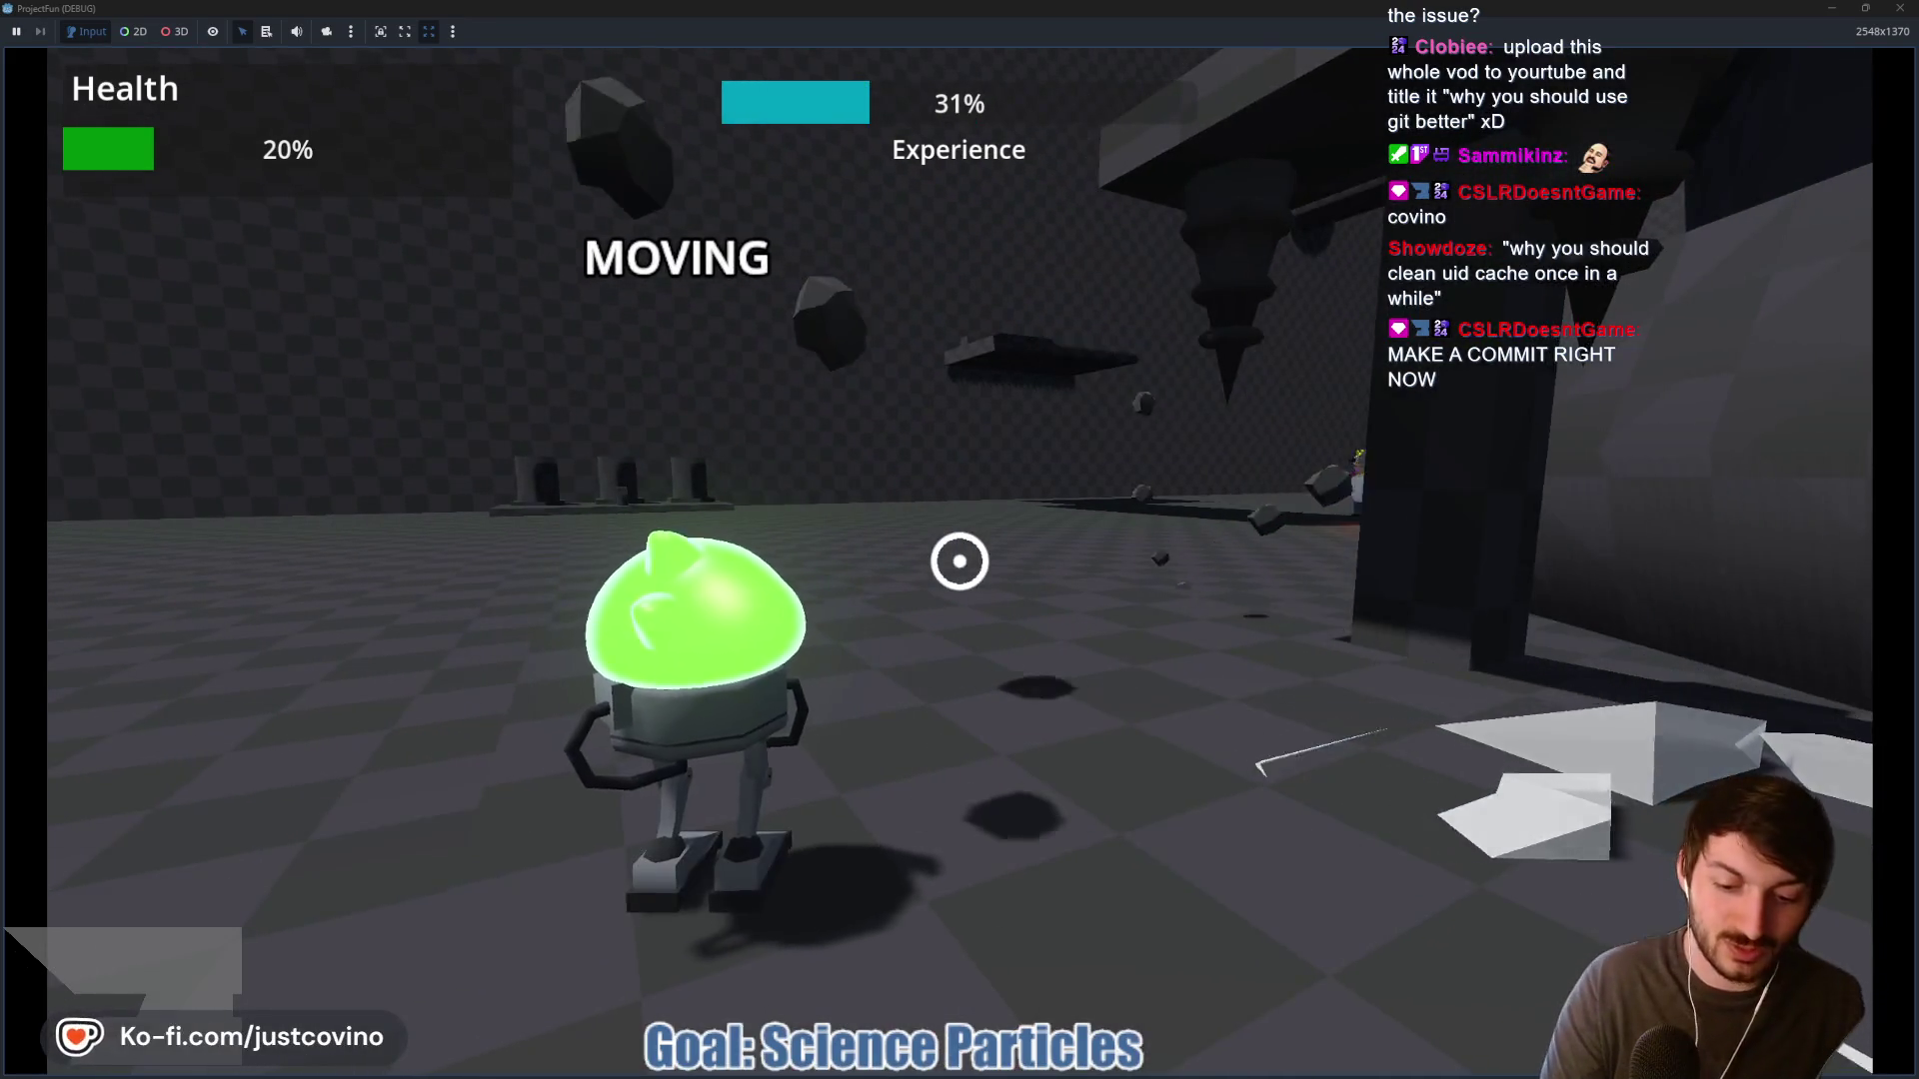
key("F8")
Commit the 26 changed files to main as 'WE HATE UIDS!' and push to origin
left_click(1074, 1067)
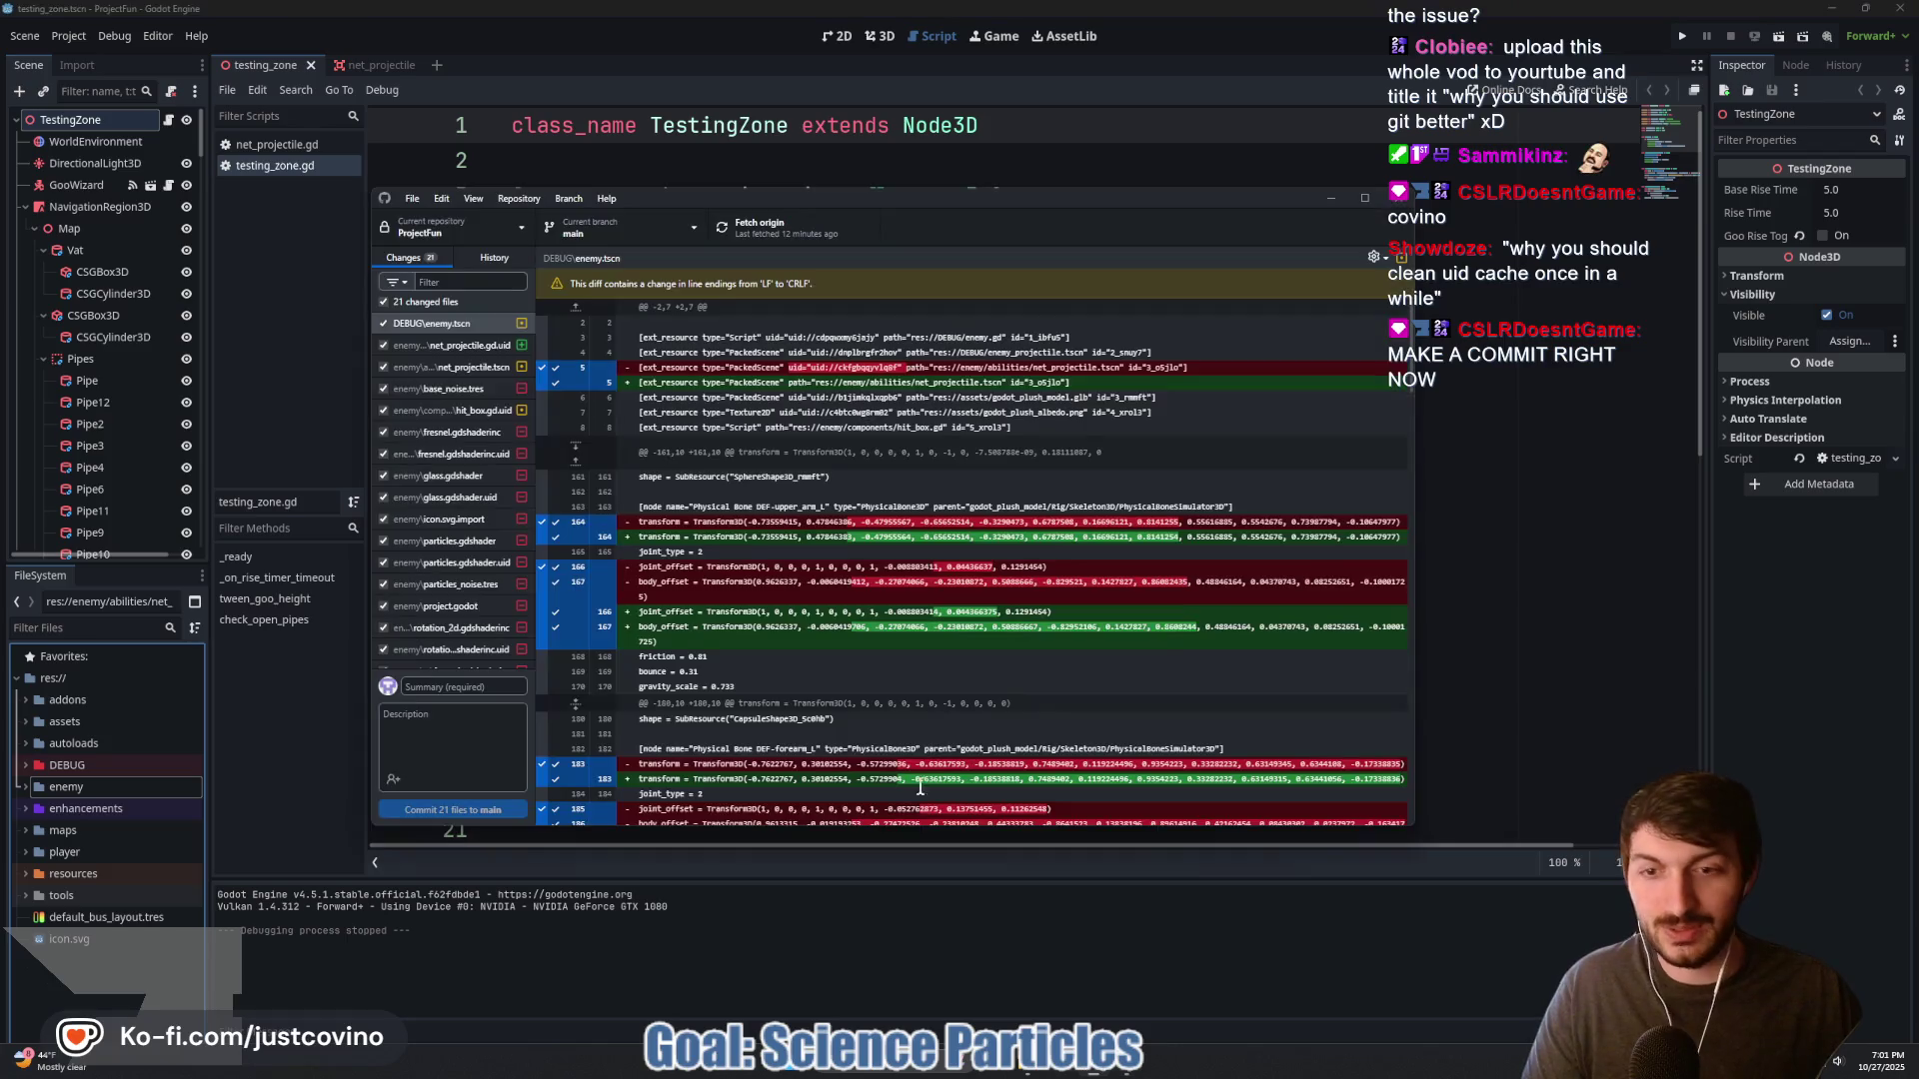
type("WE")
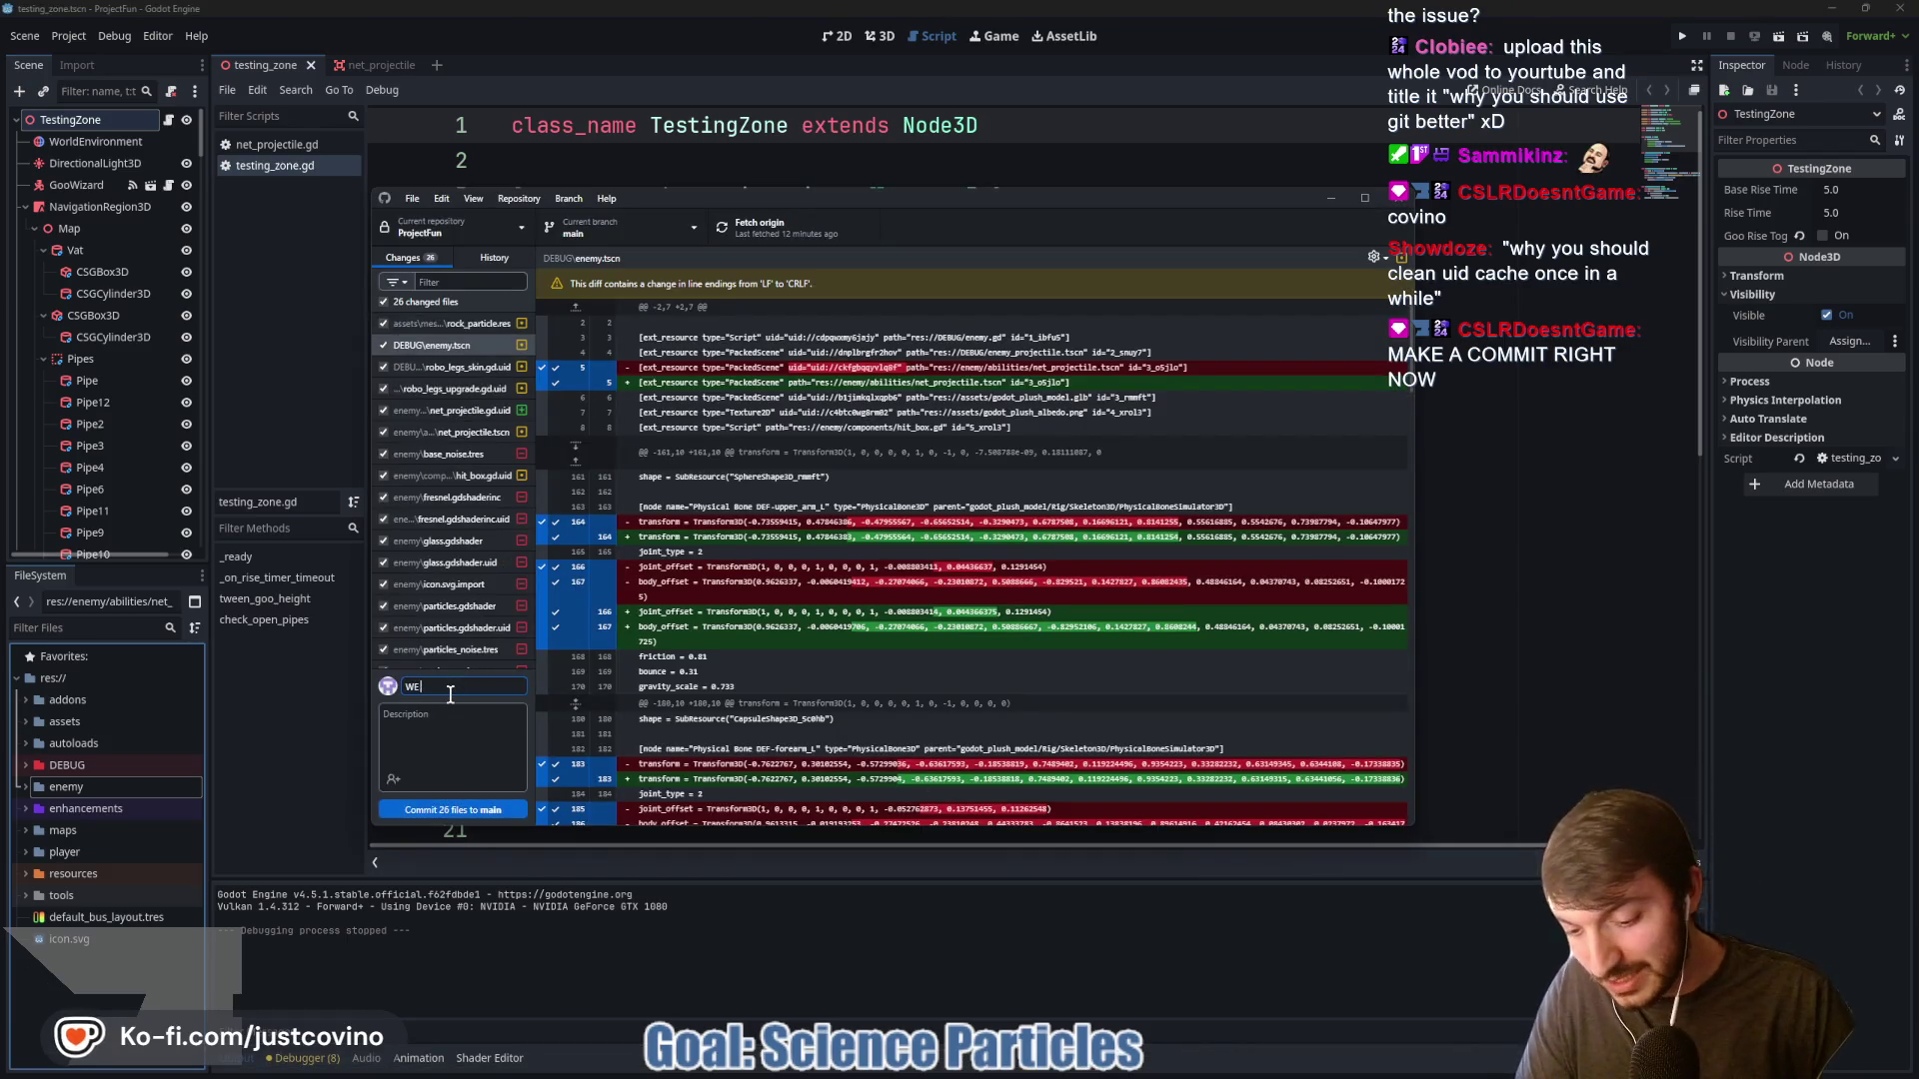
type(" HATE UIDS!")
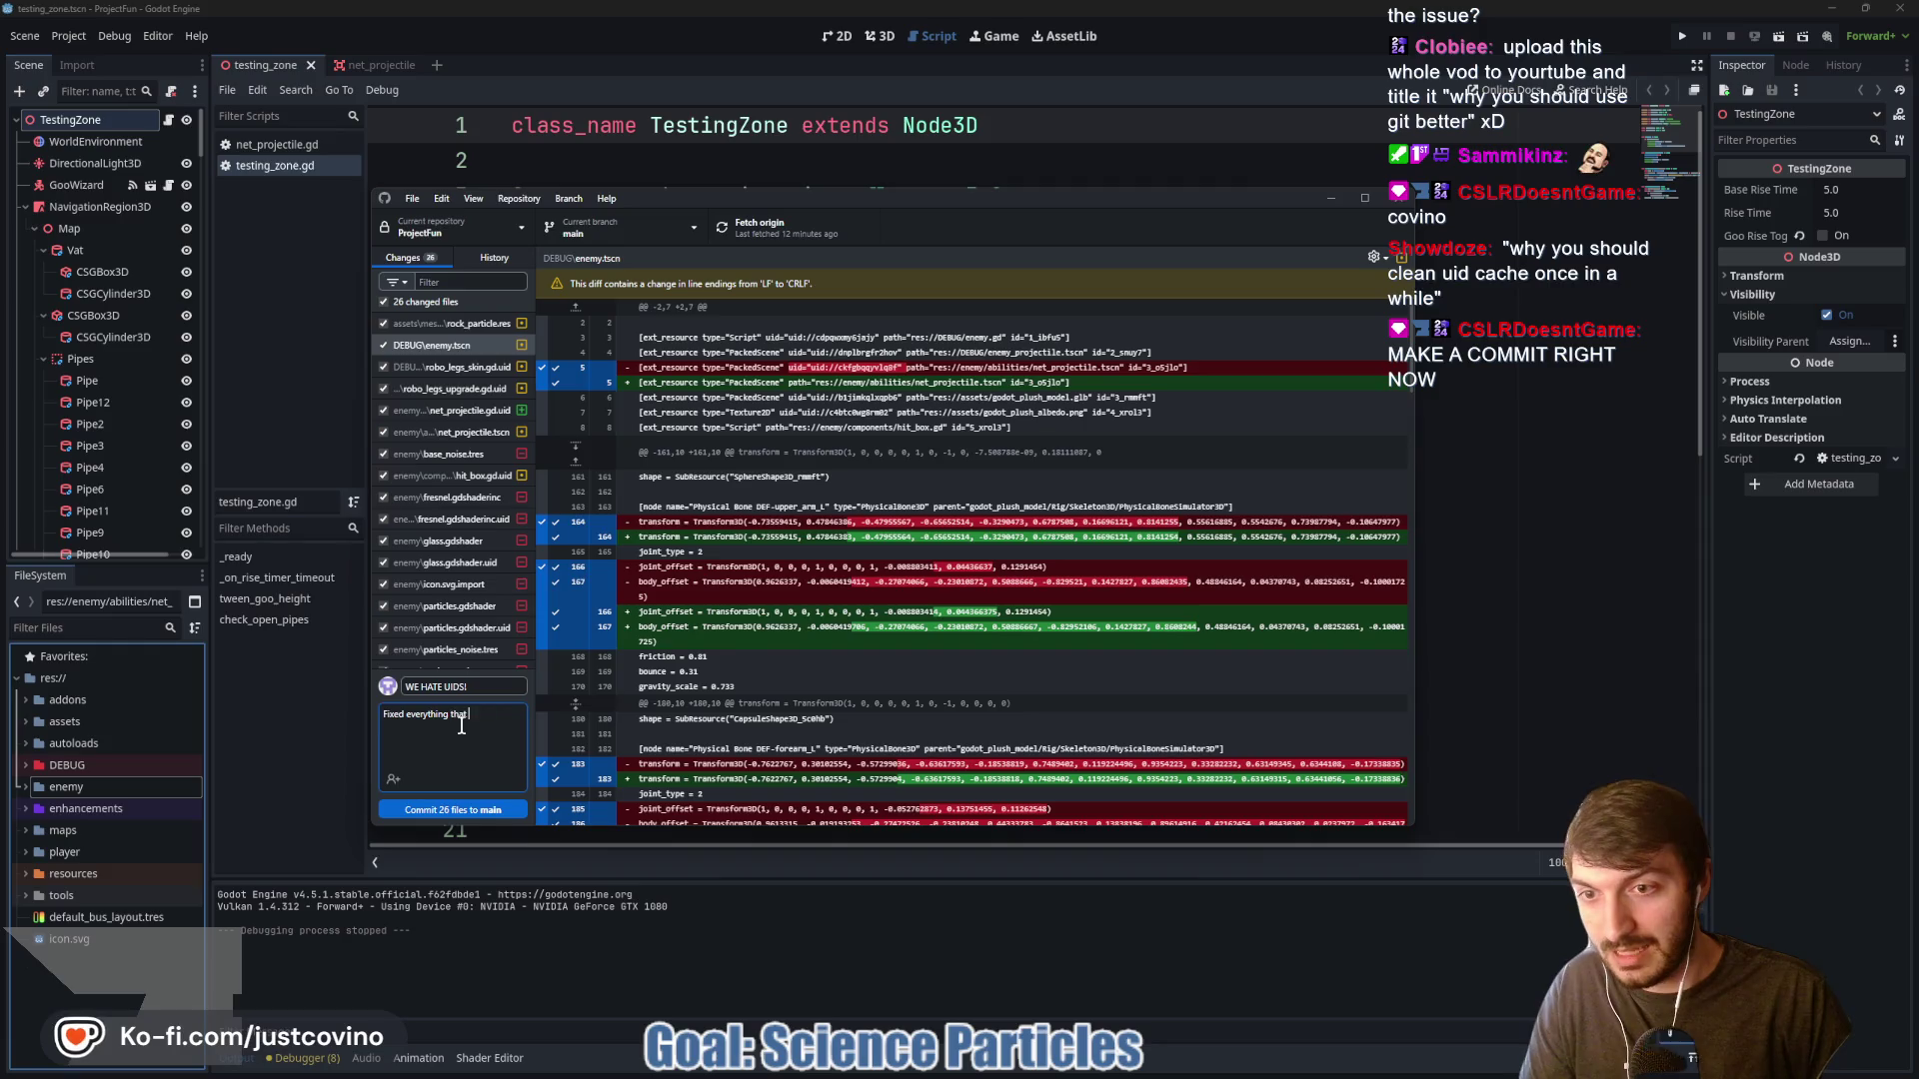
left_click(470, 811)
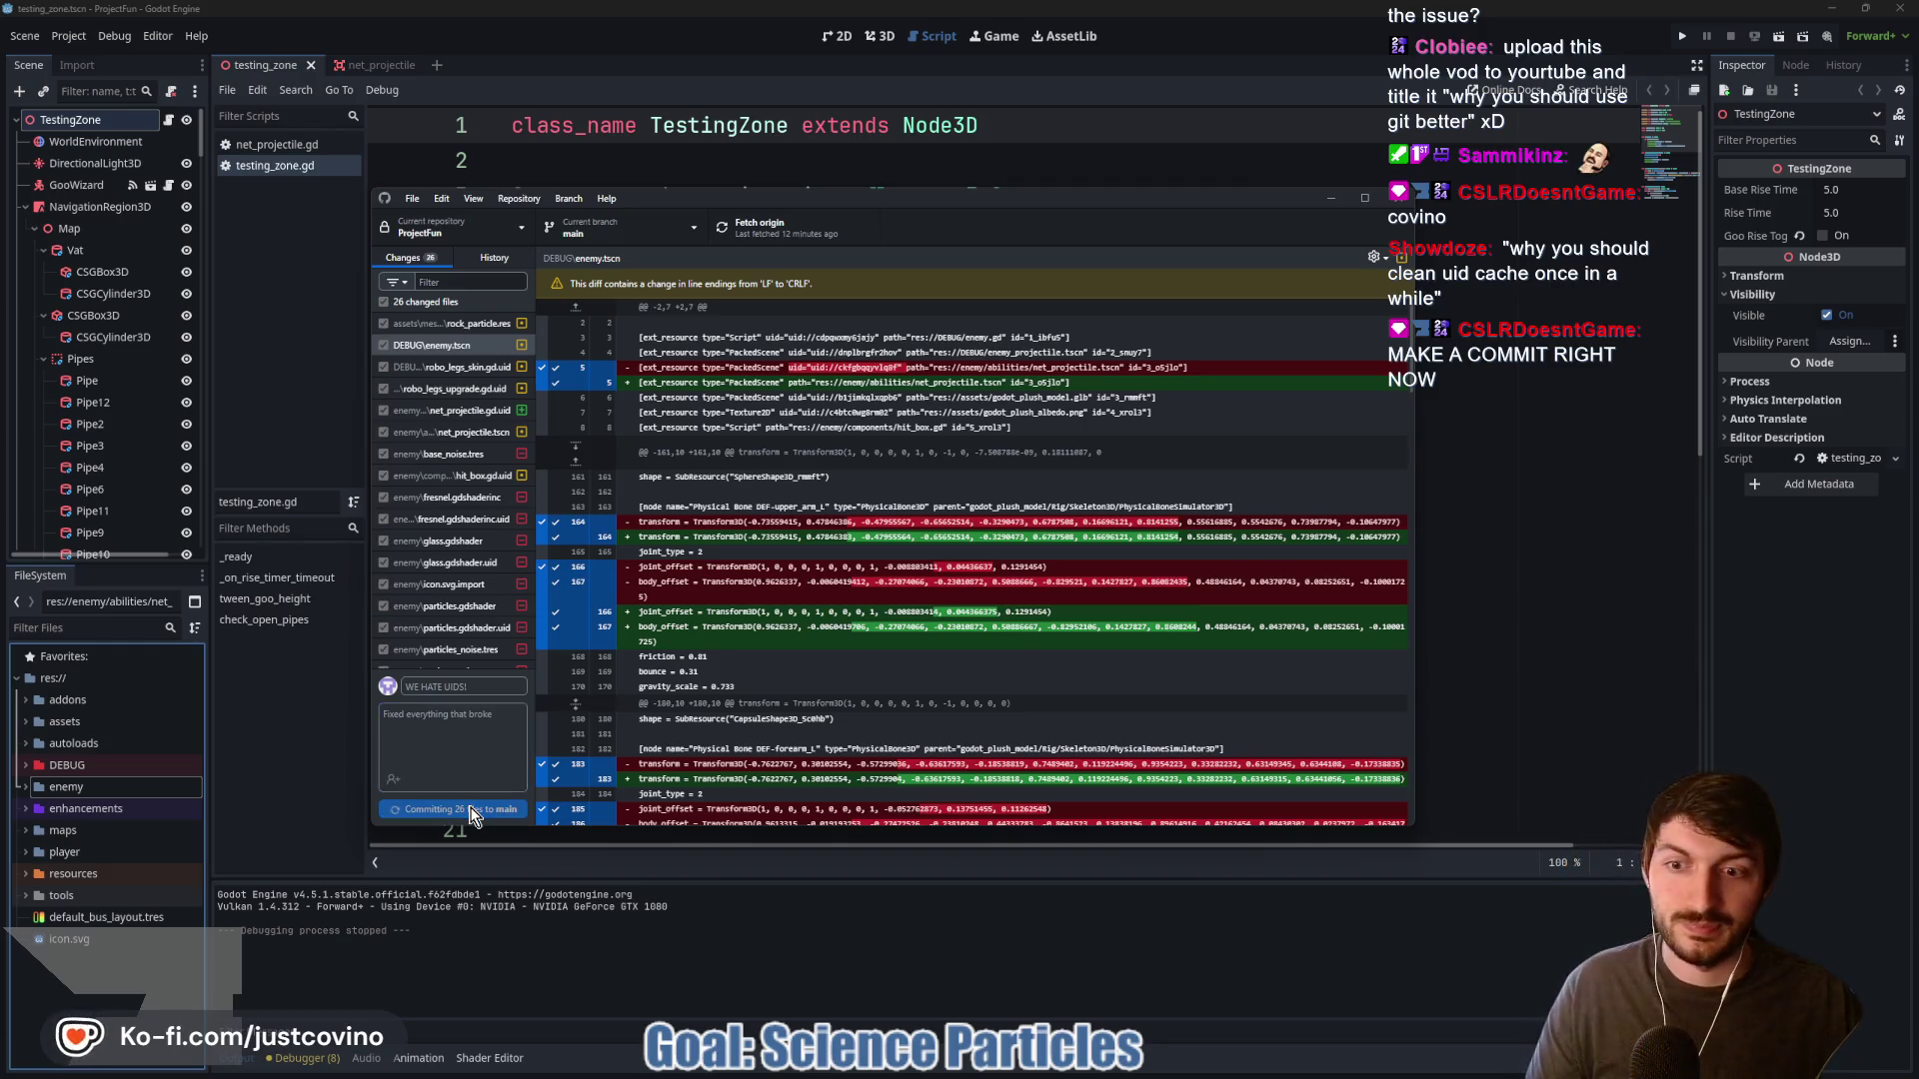
left_click(1159, 401)
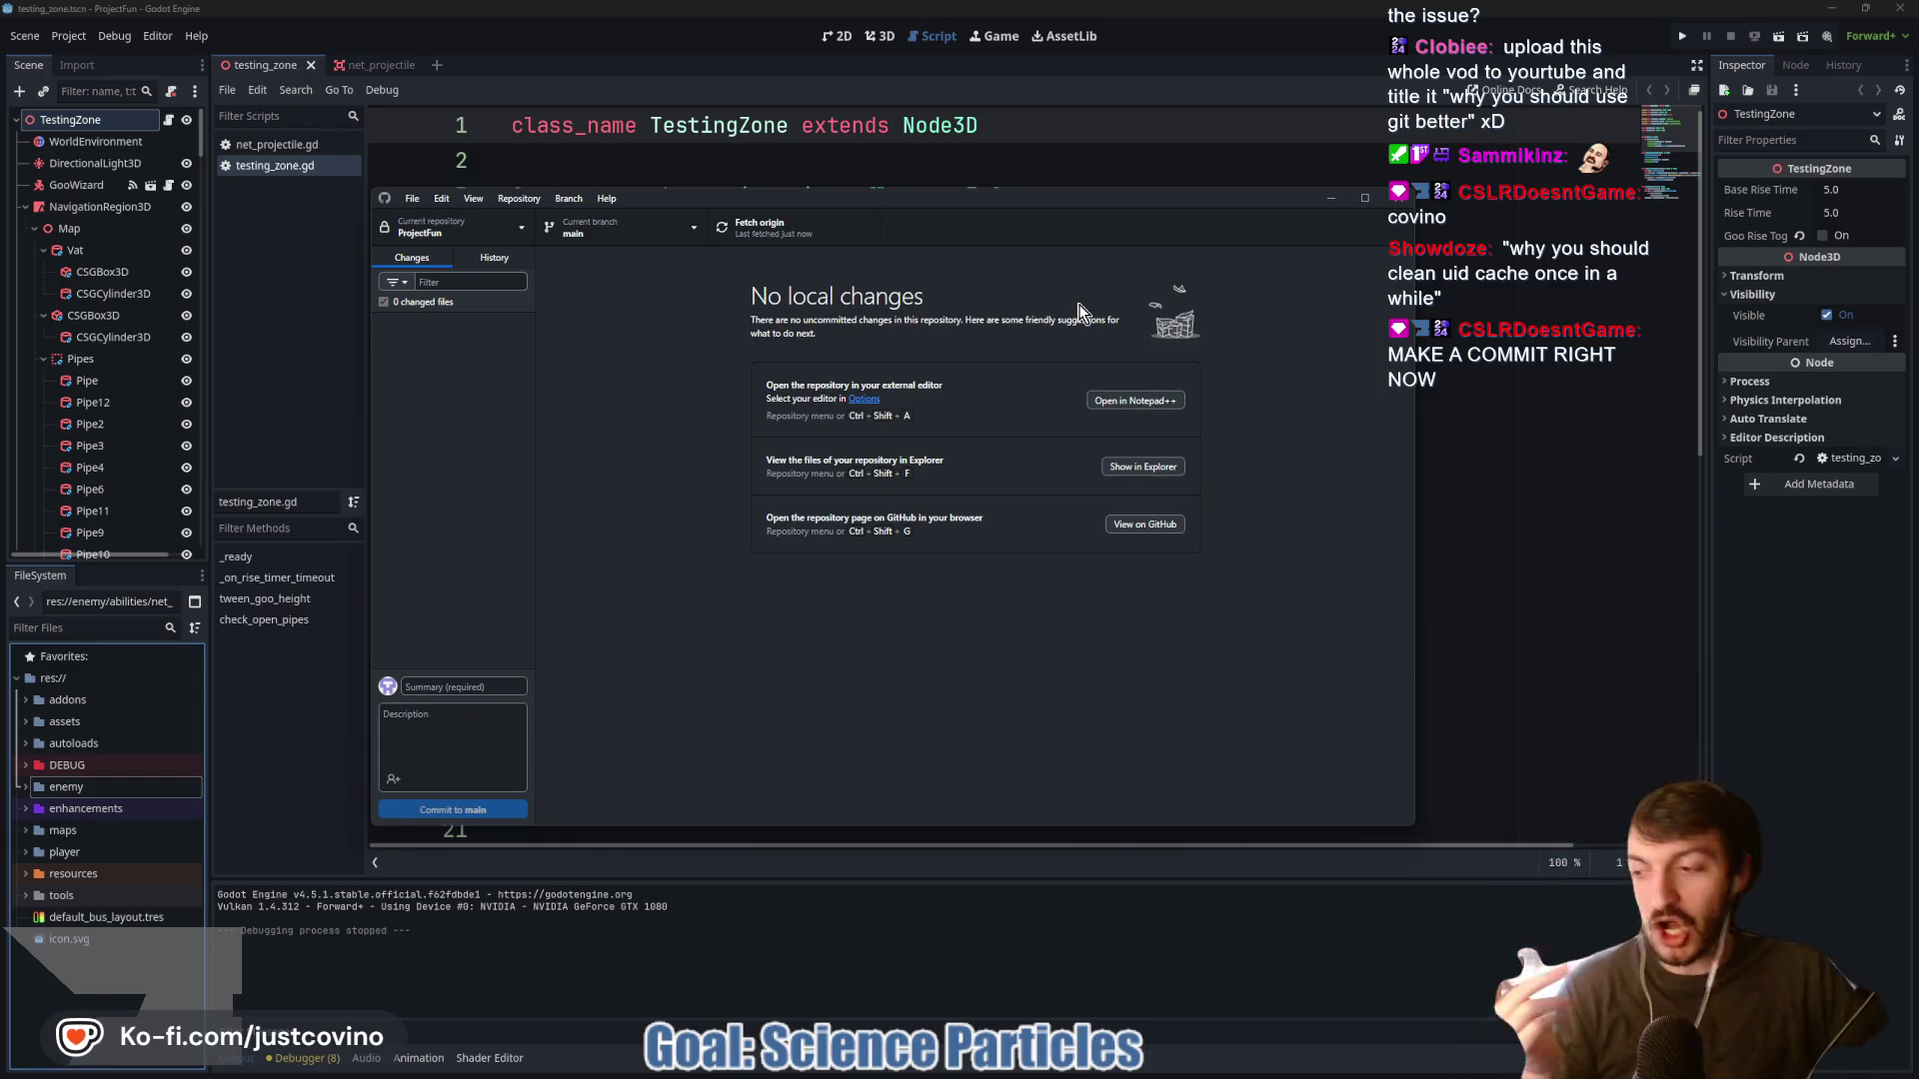
Confirm GitHub Desktop shows no remaining local changes and return to the testing_zone script
left_click(1607, 468)
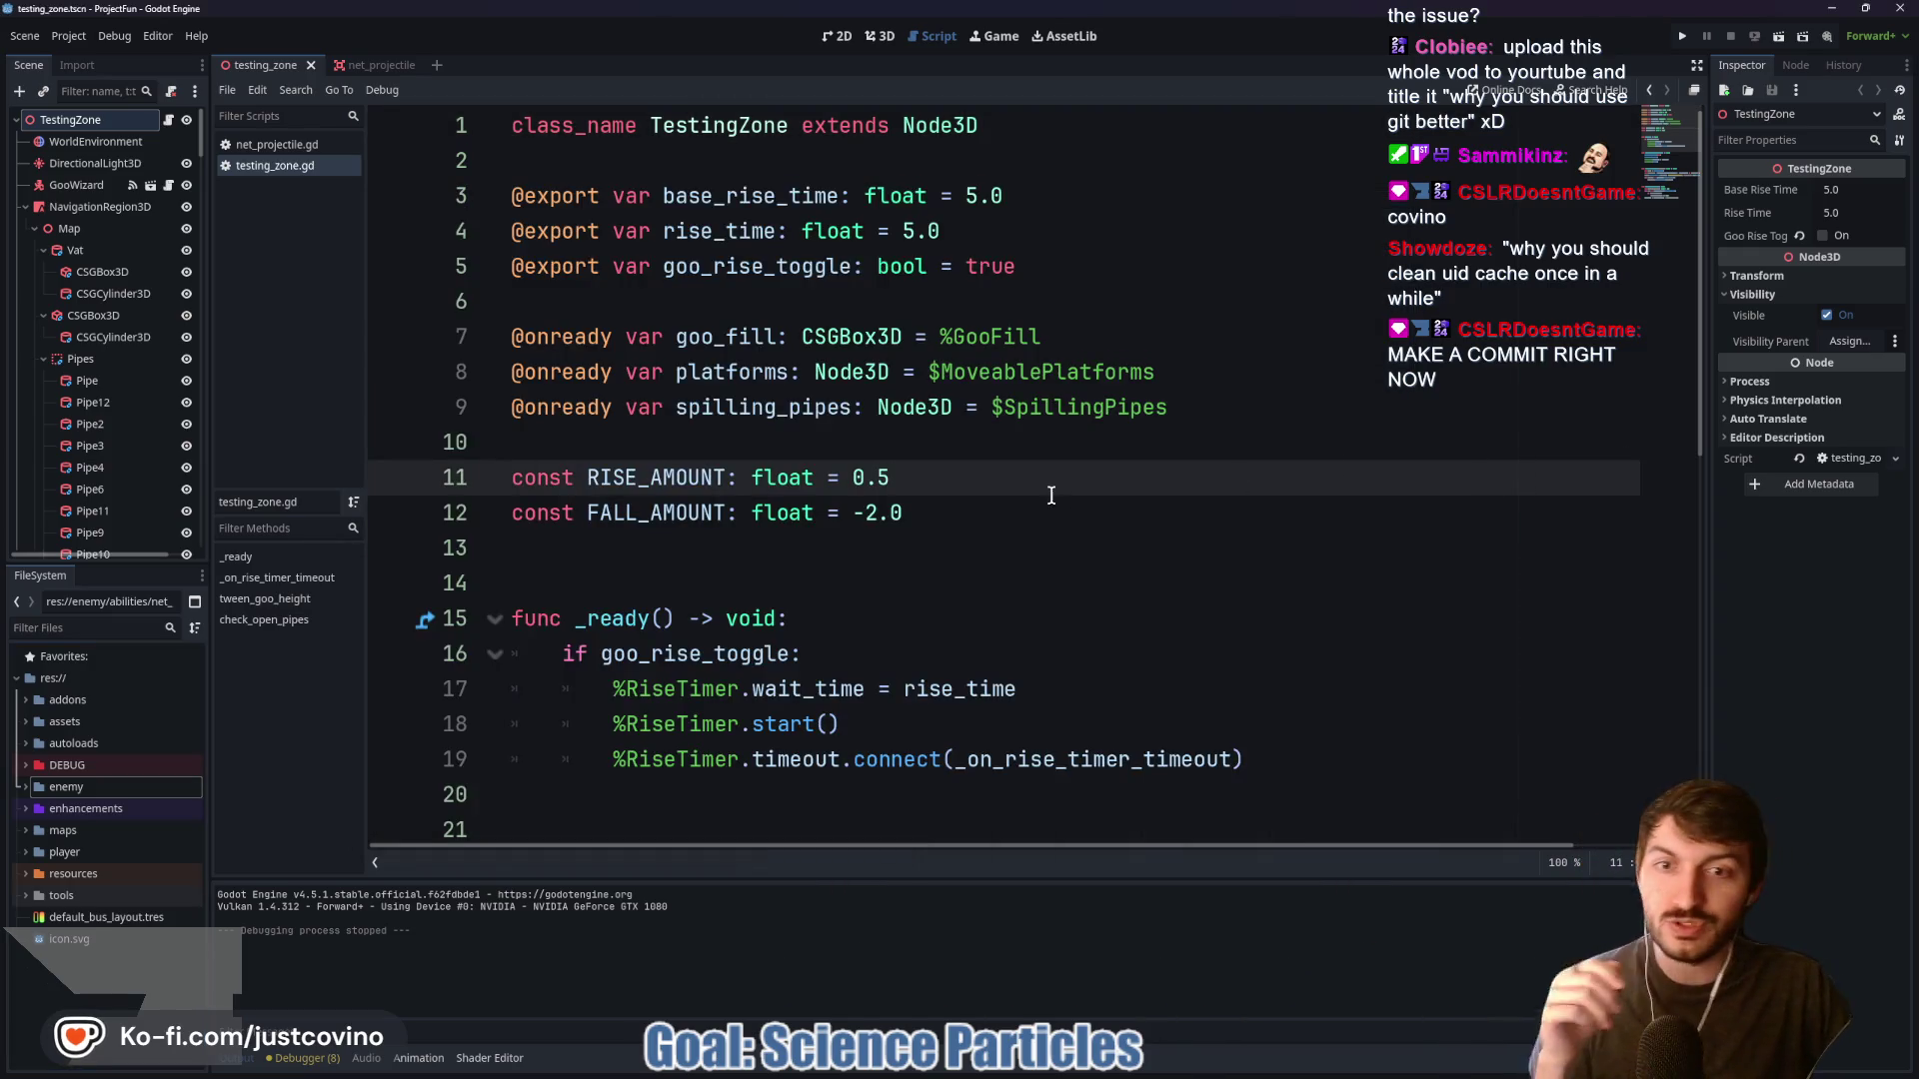
left_click(733, 570)
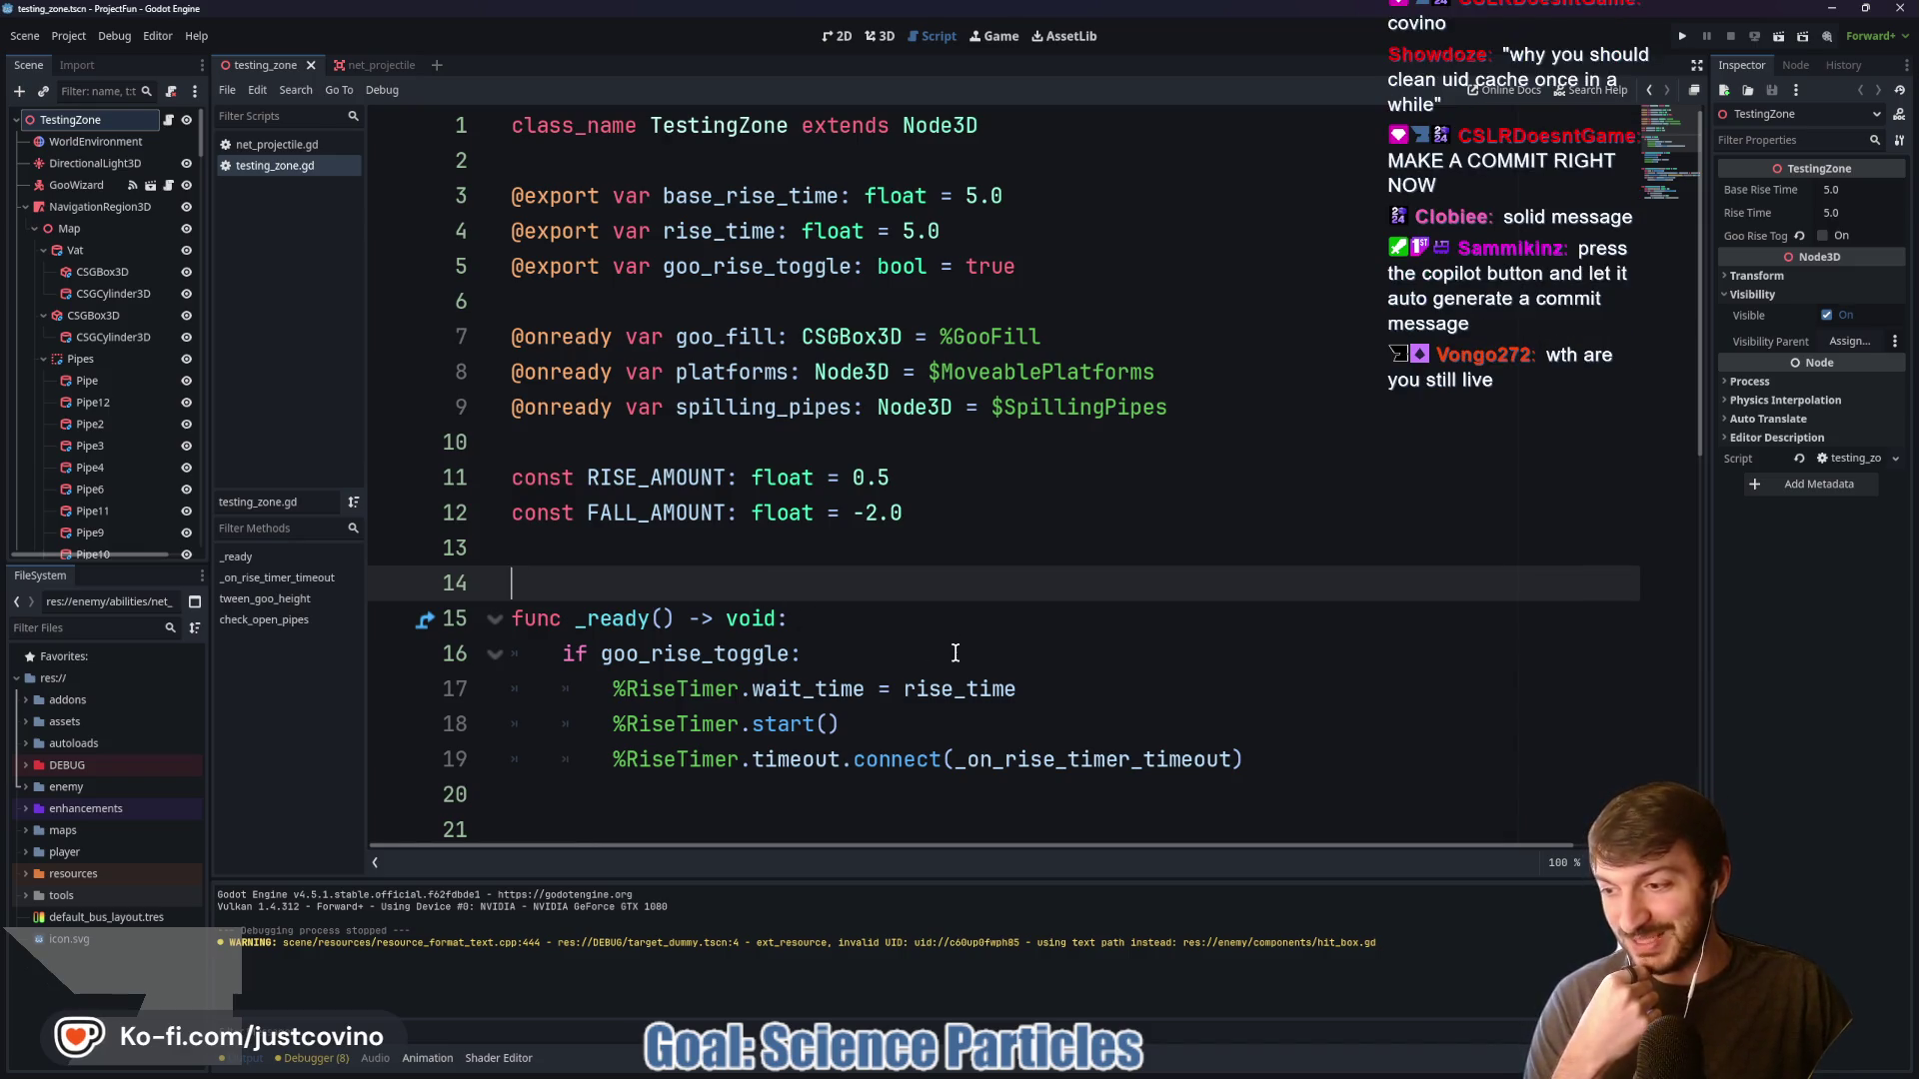
left_click(894, 1066)
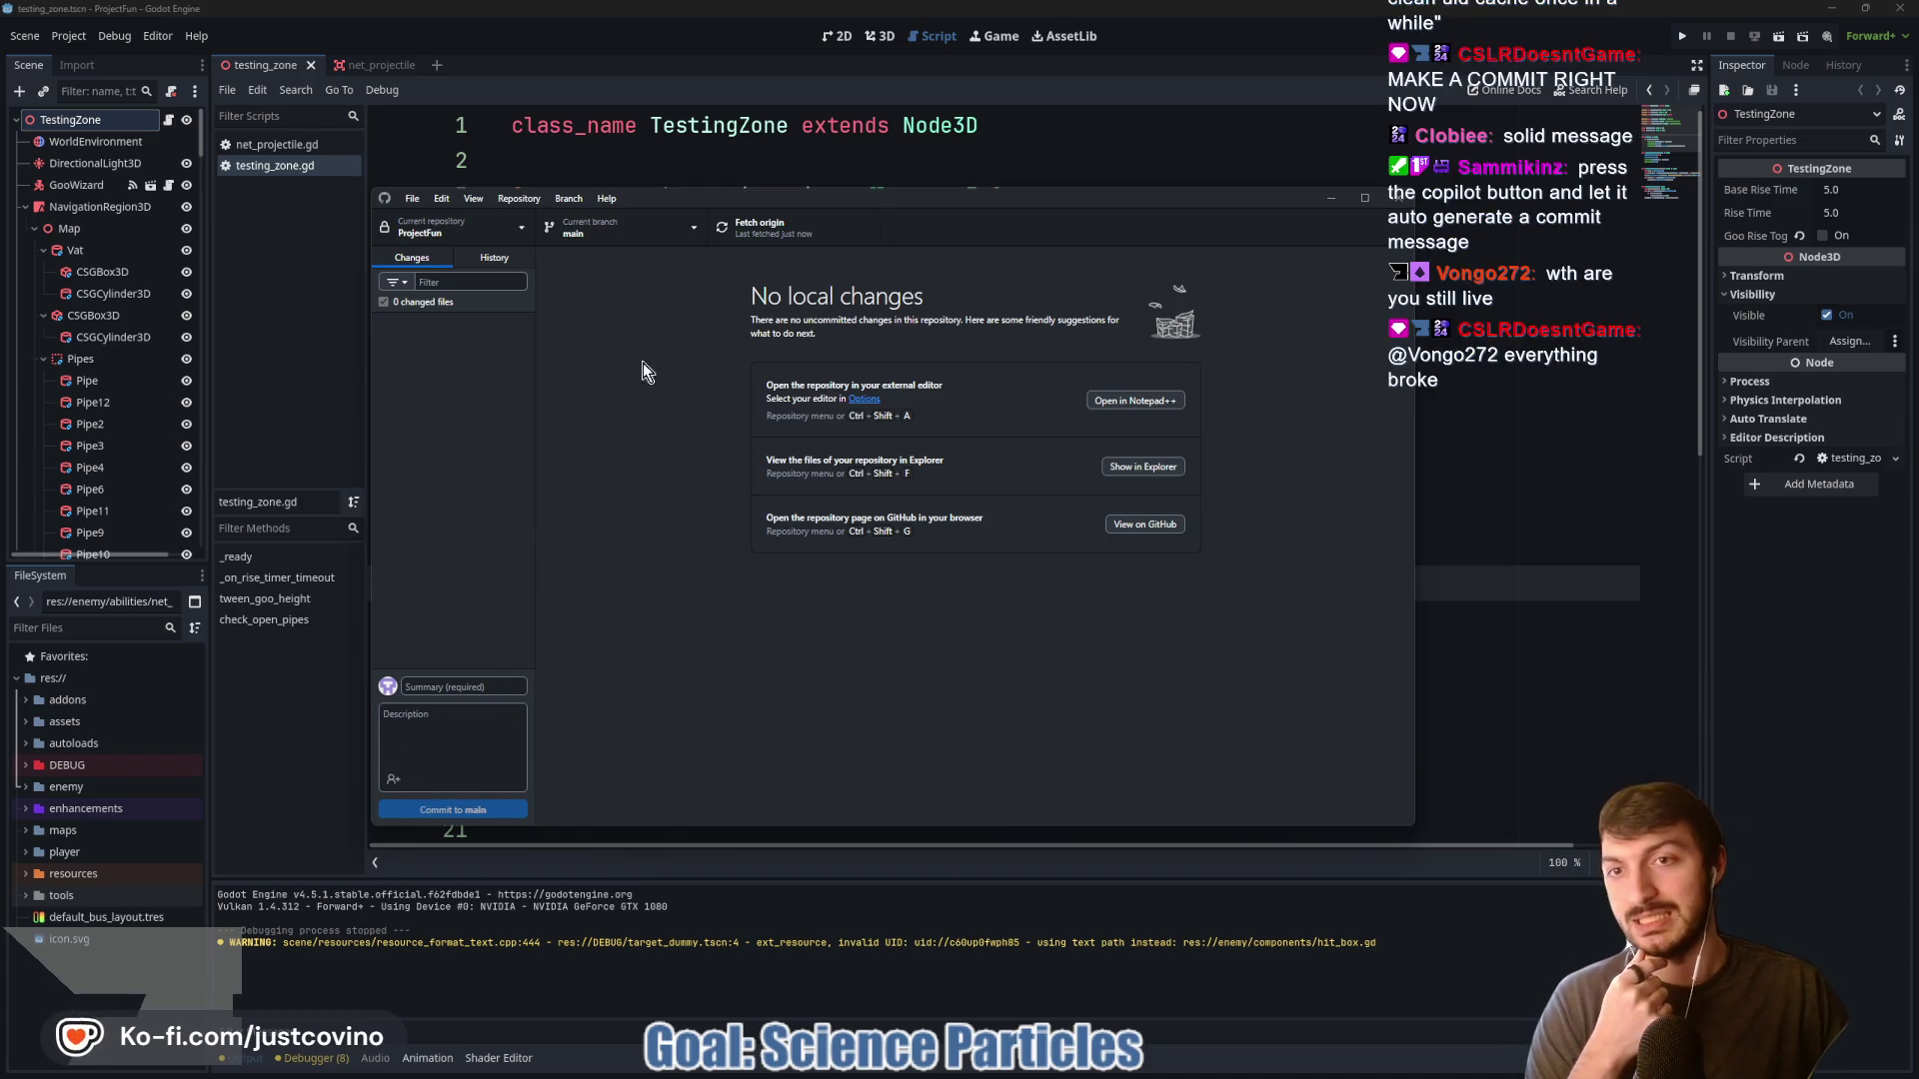
left_click(607, 199)
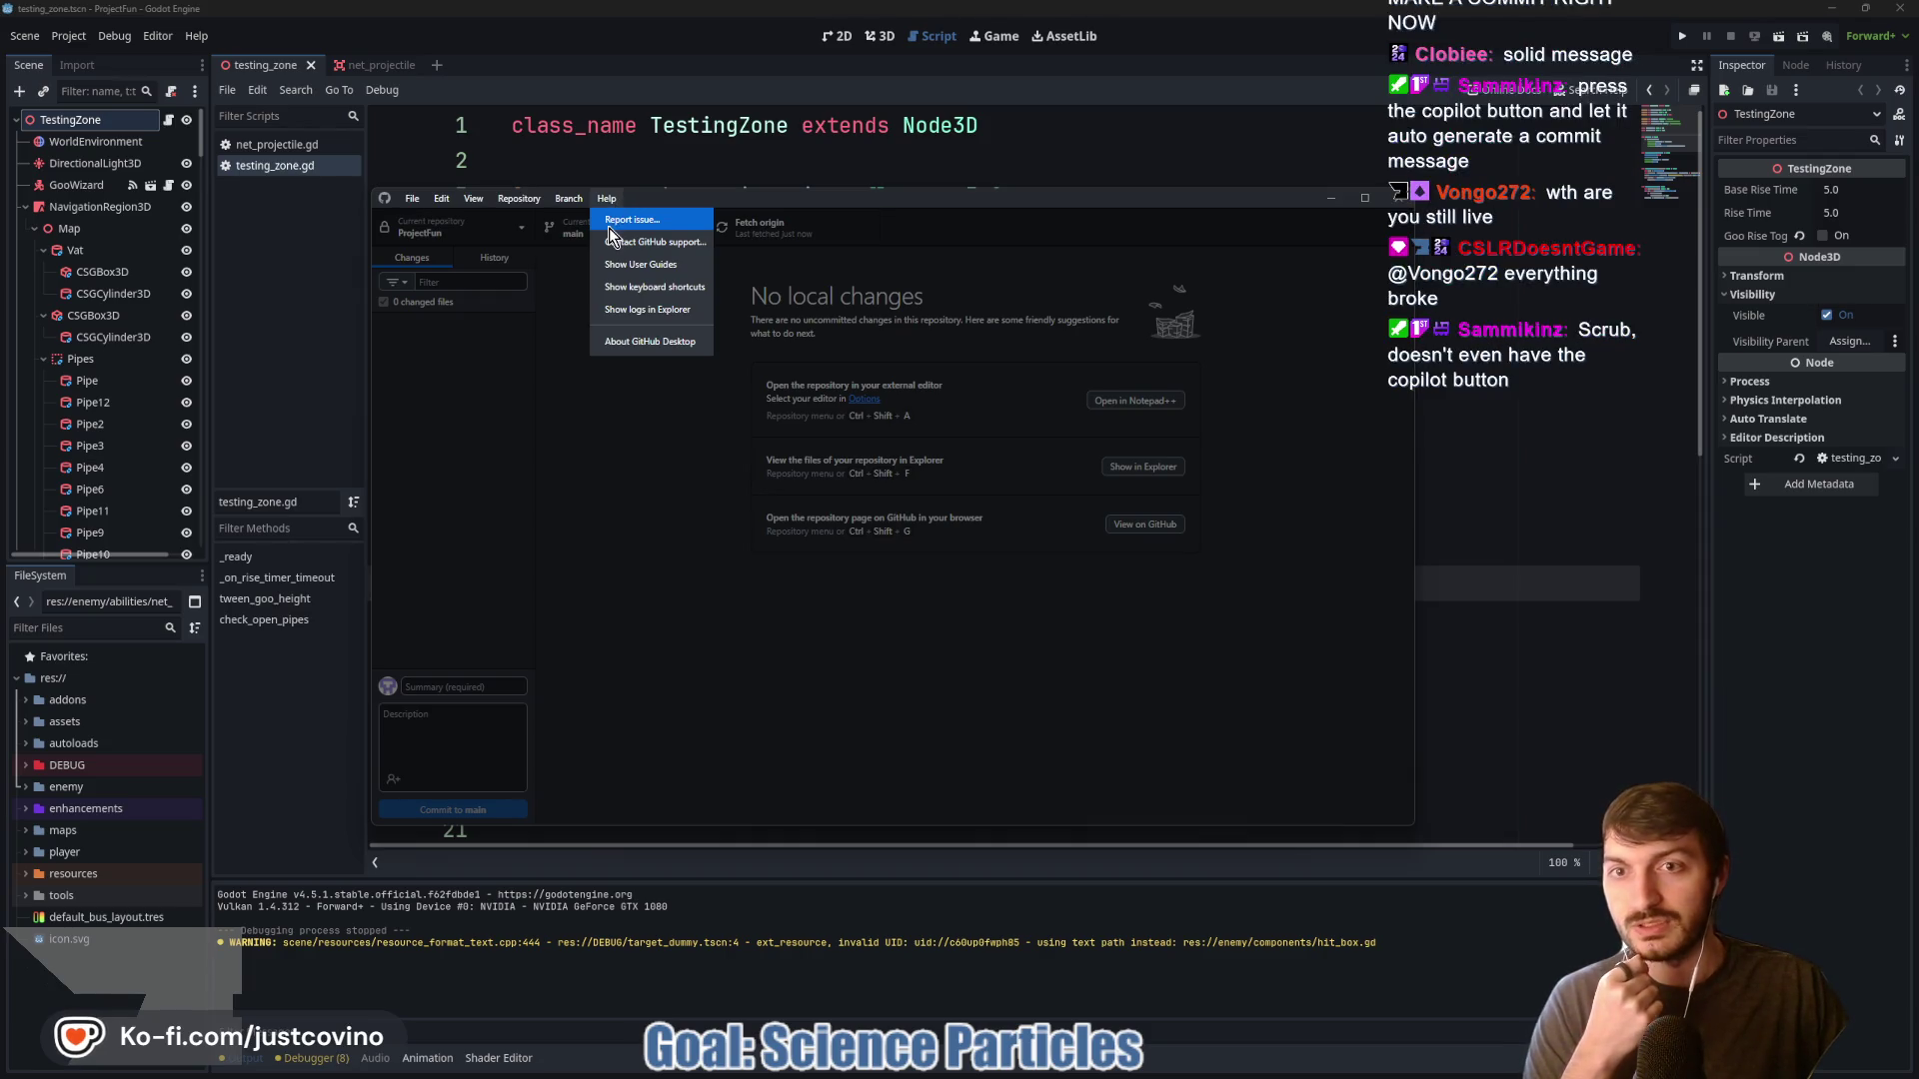
left_click(682, 598)
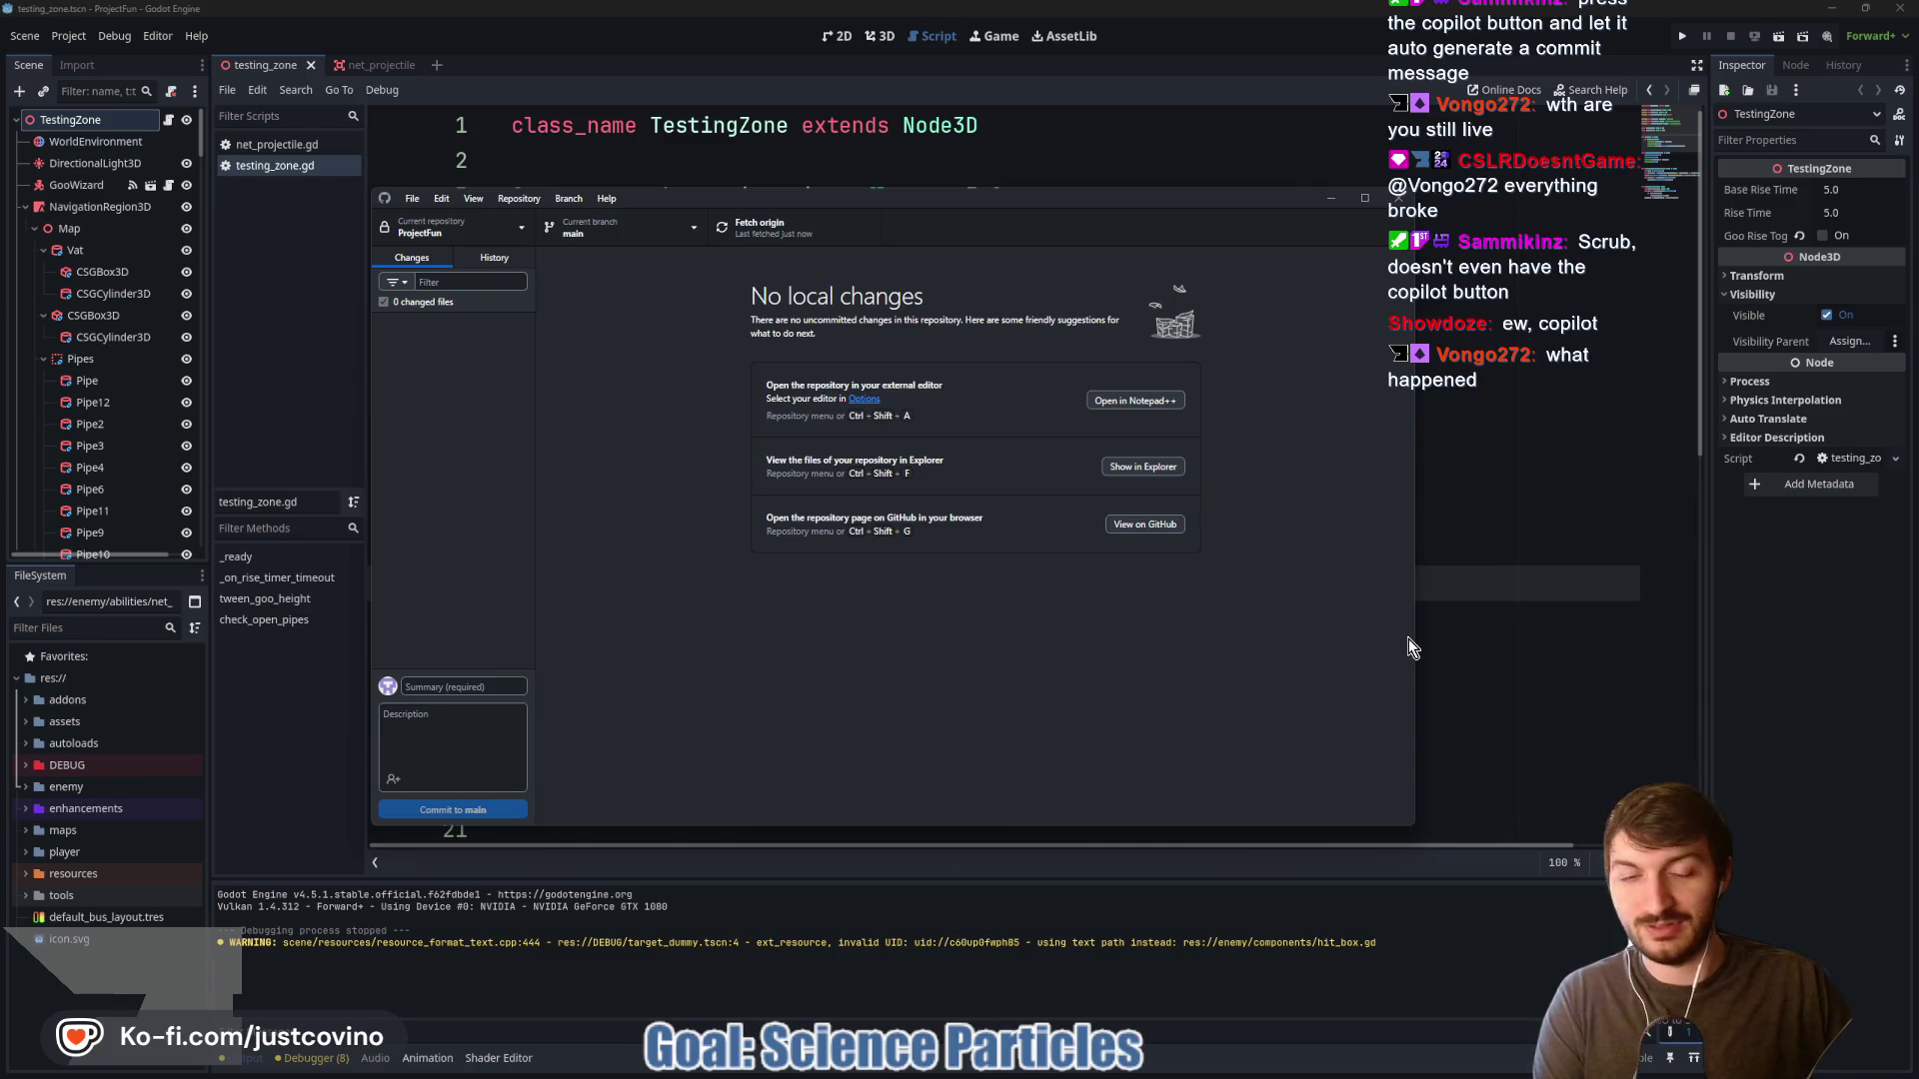
left_click(1503, 614)
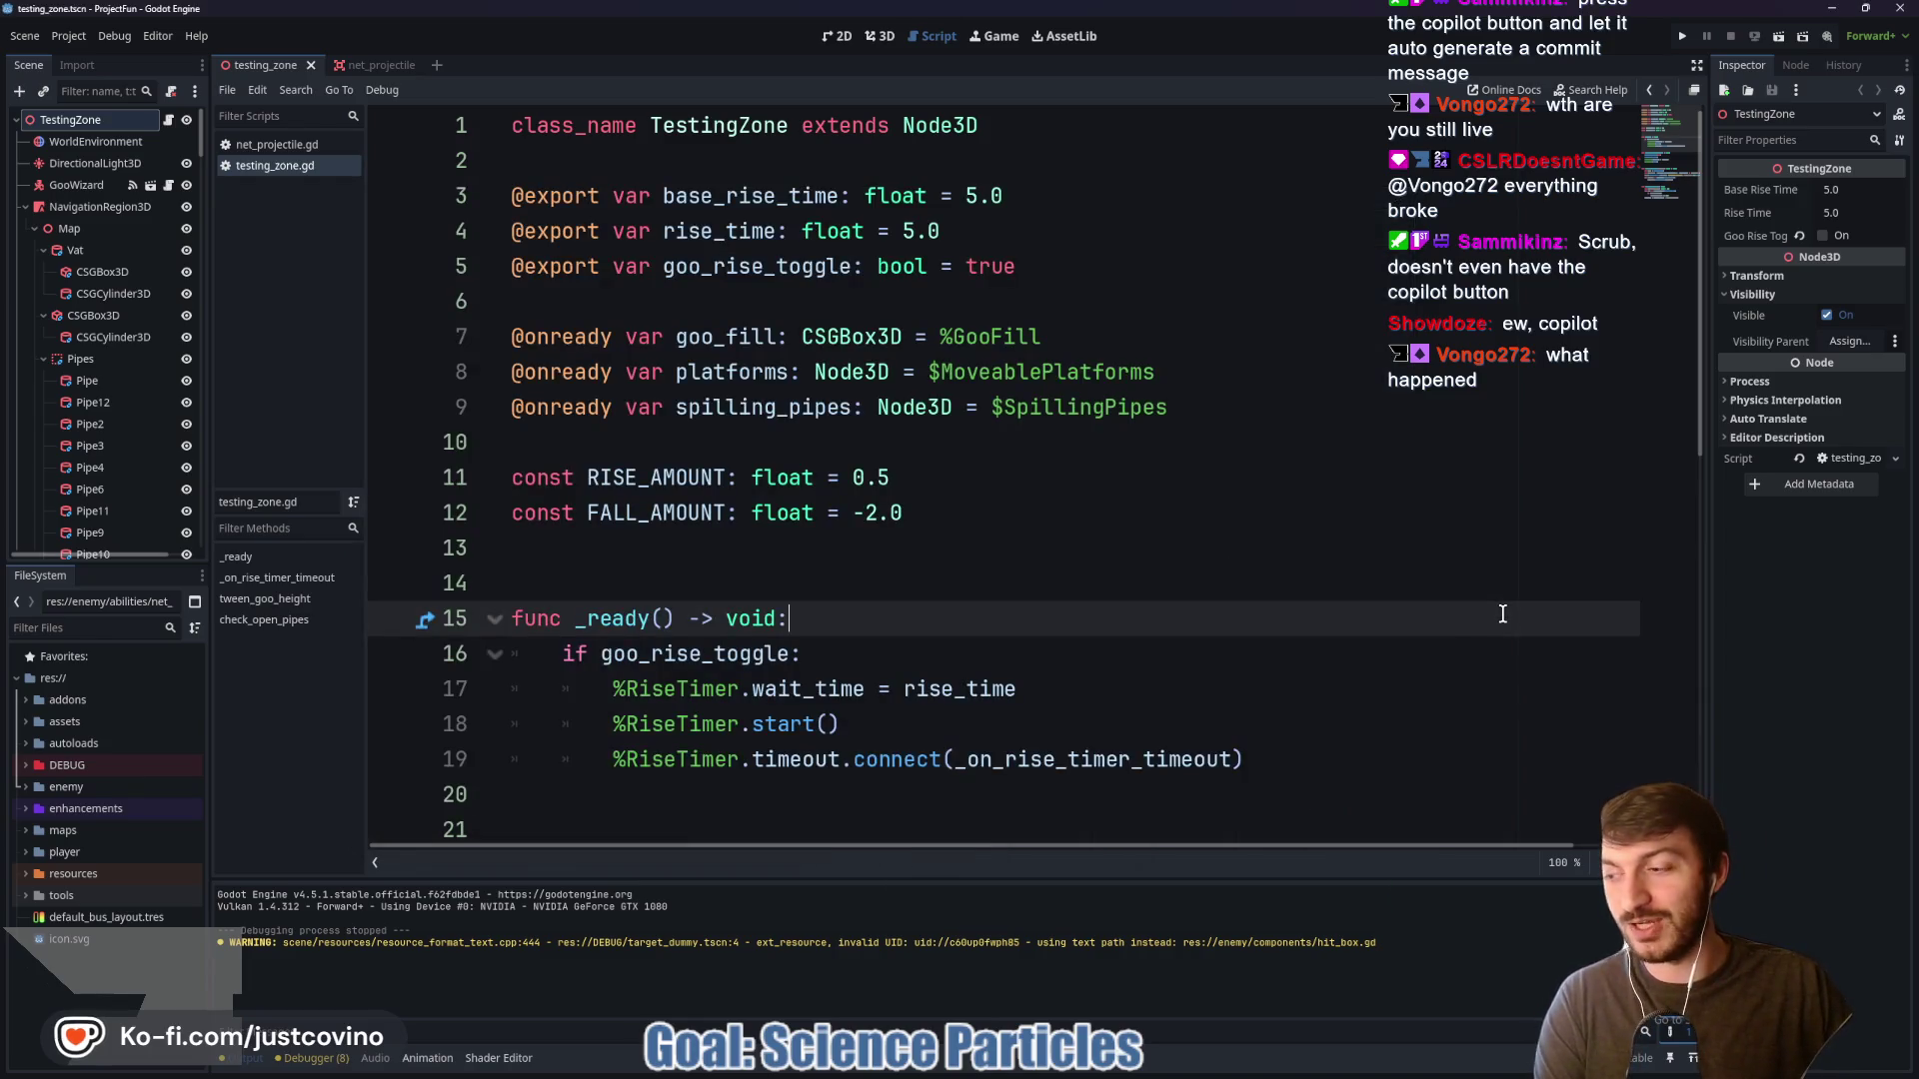
left_click(959, 562)
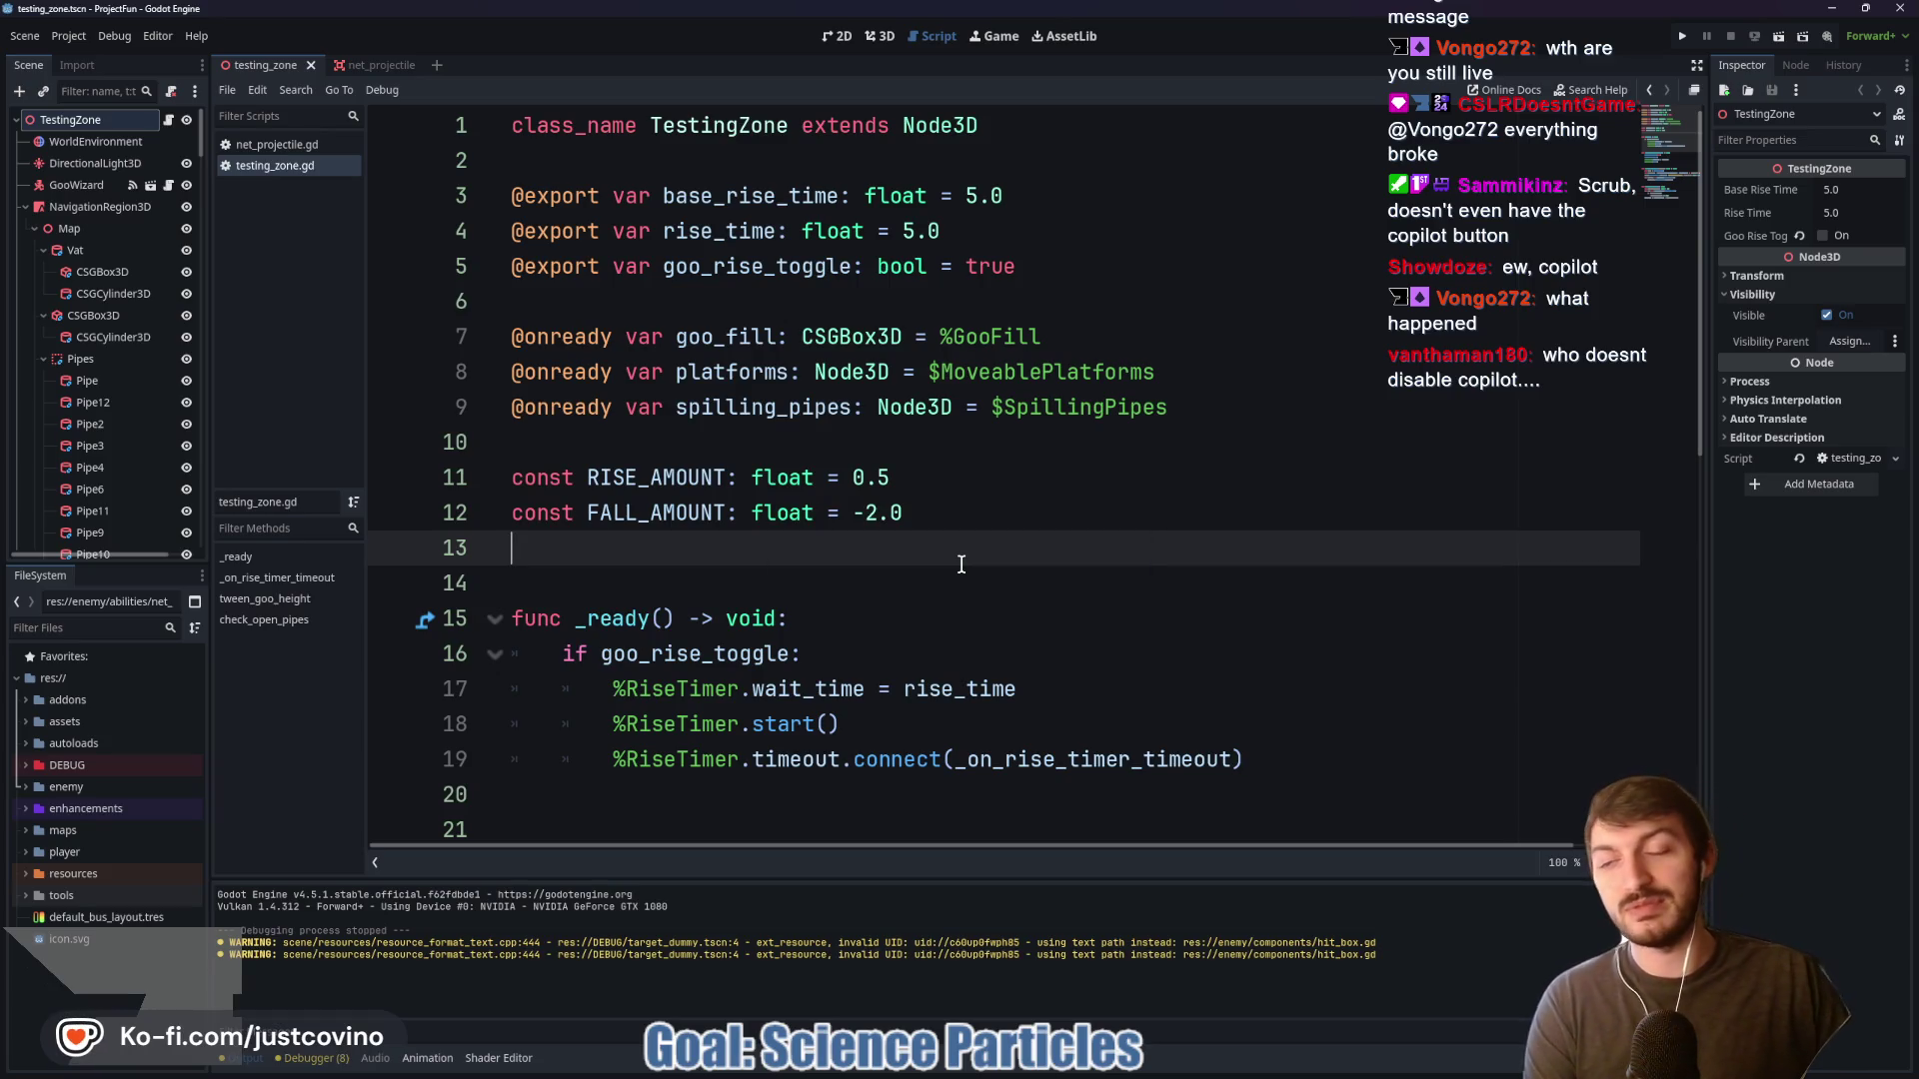
Launch a playtest and walk the slime across the lab floor near the particle dome
key("F5")
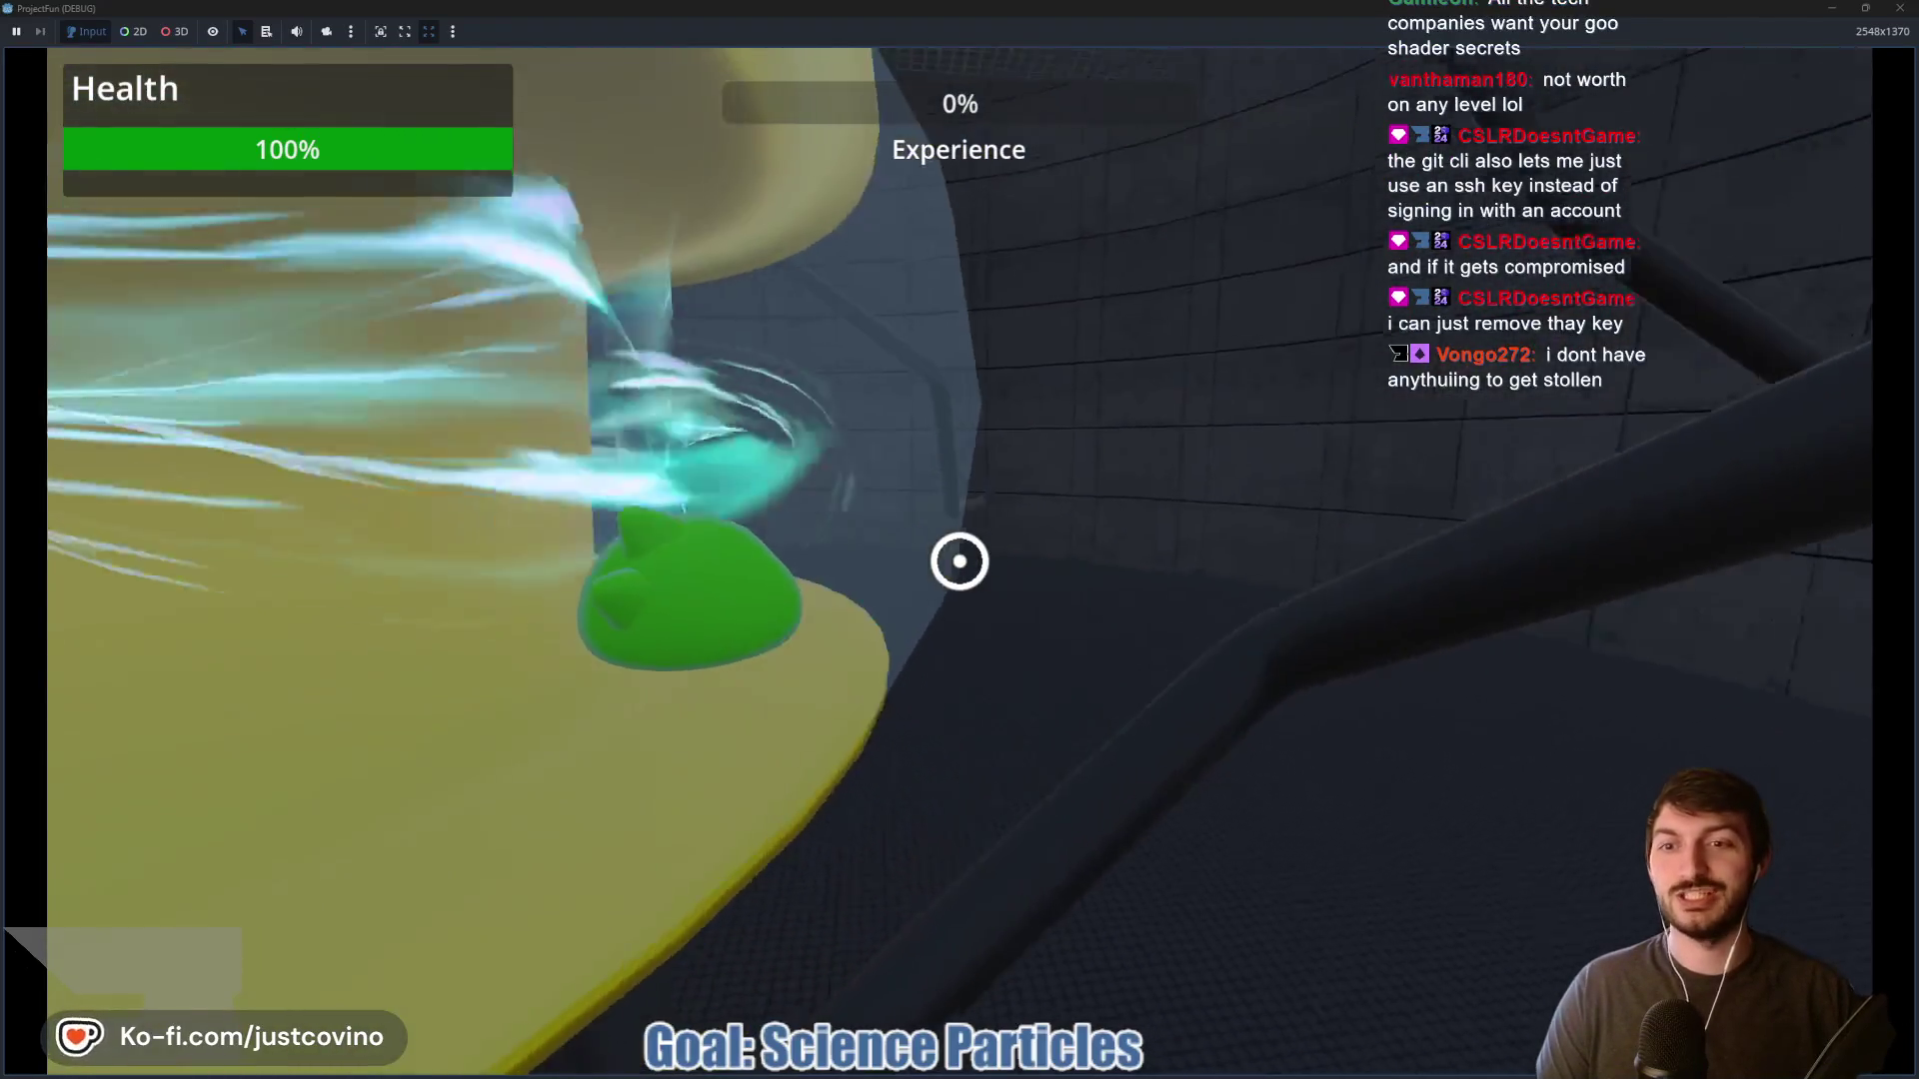
key("w")
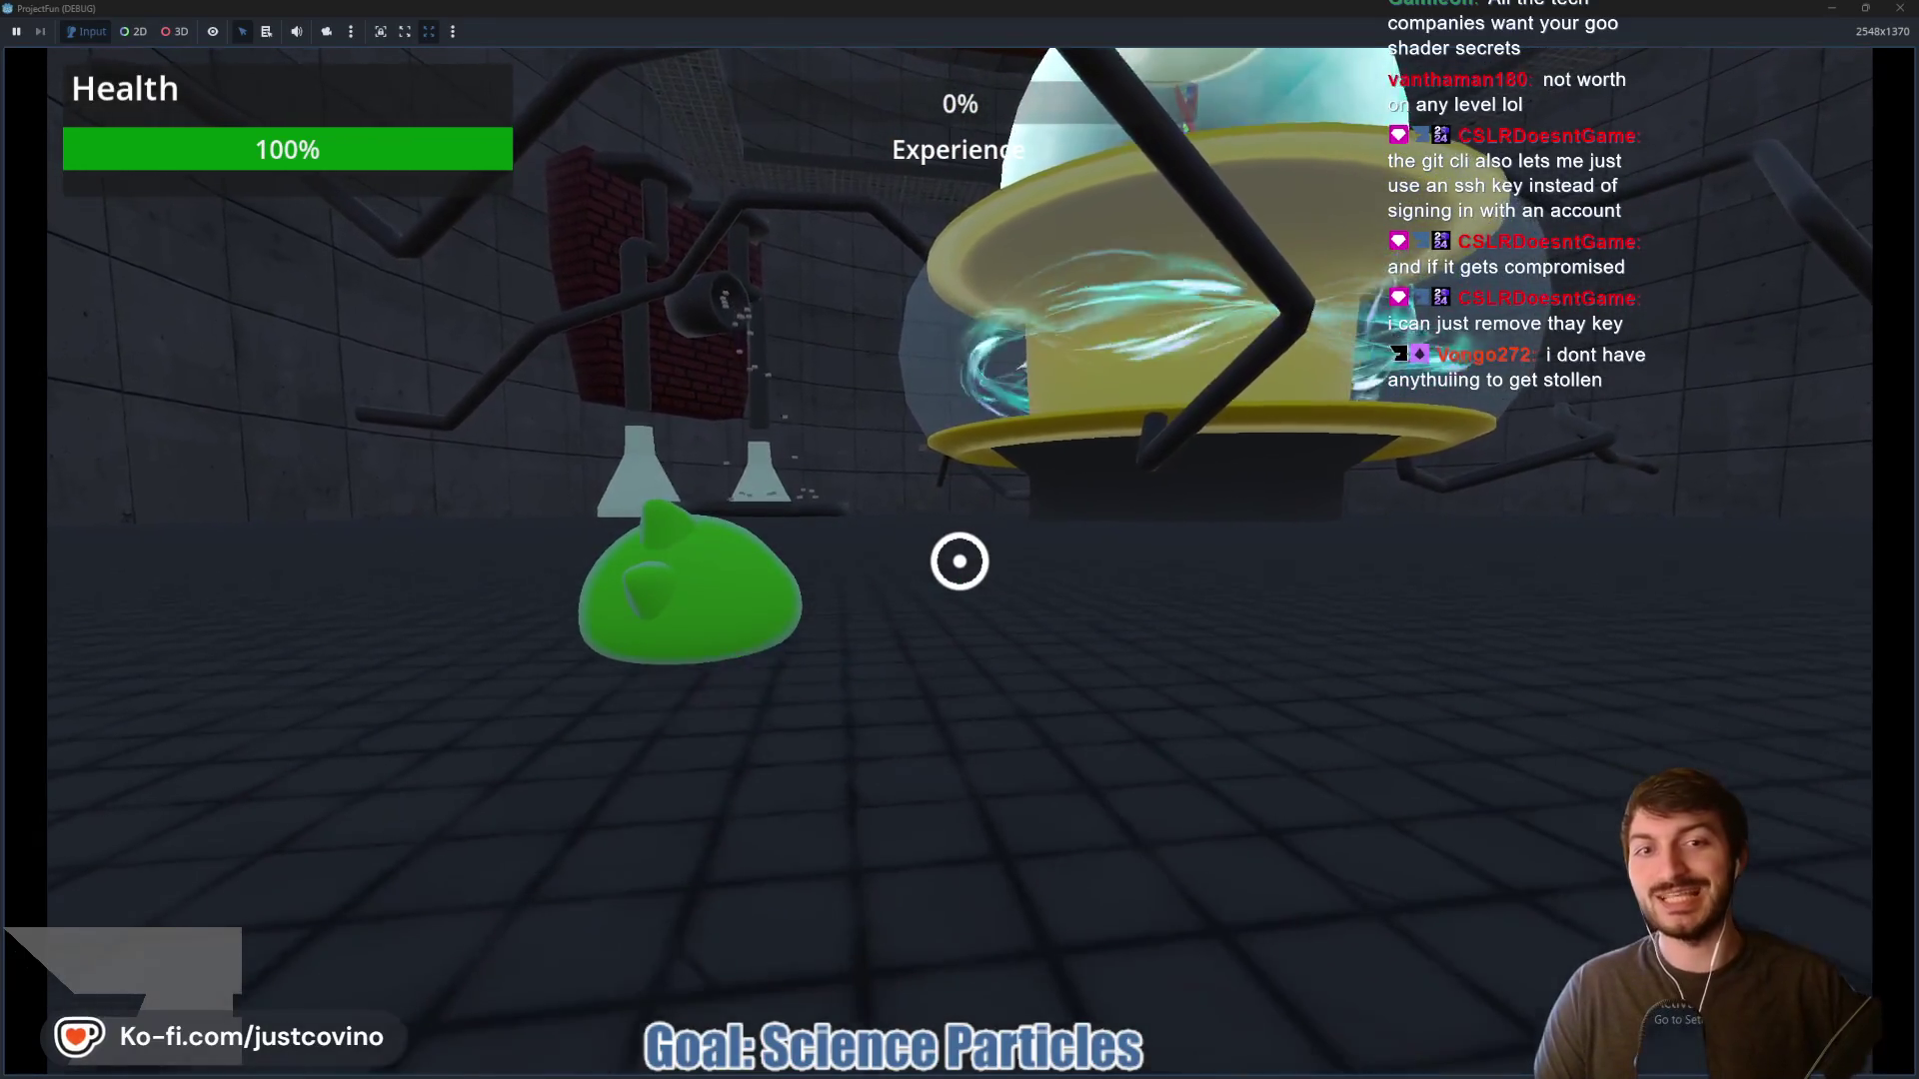
key("w")
key("w")
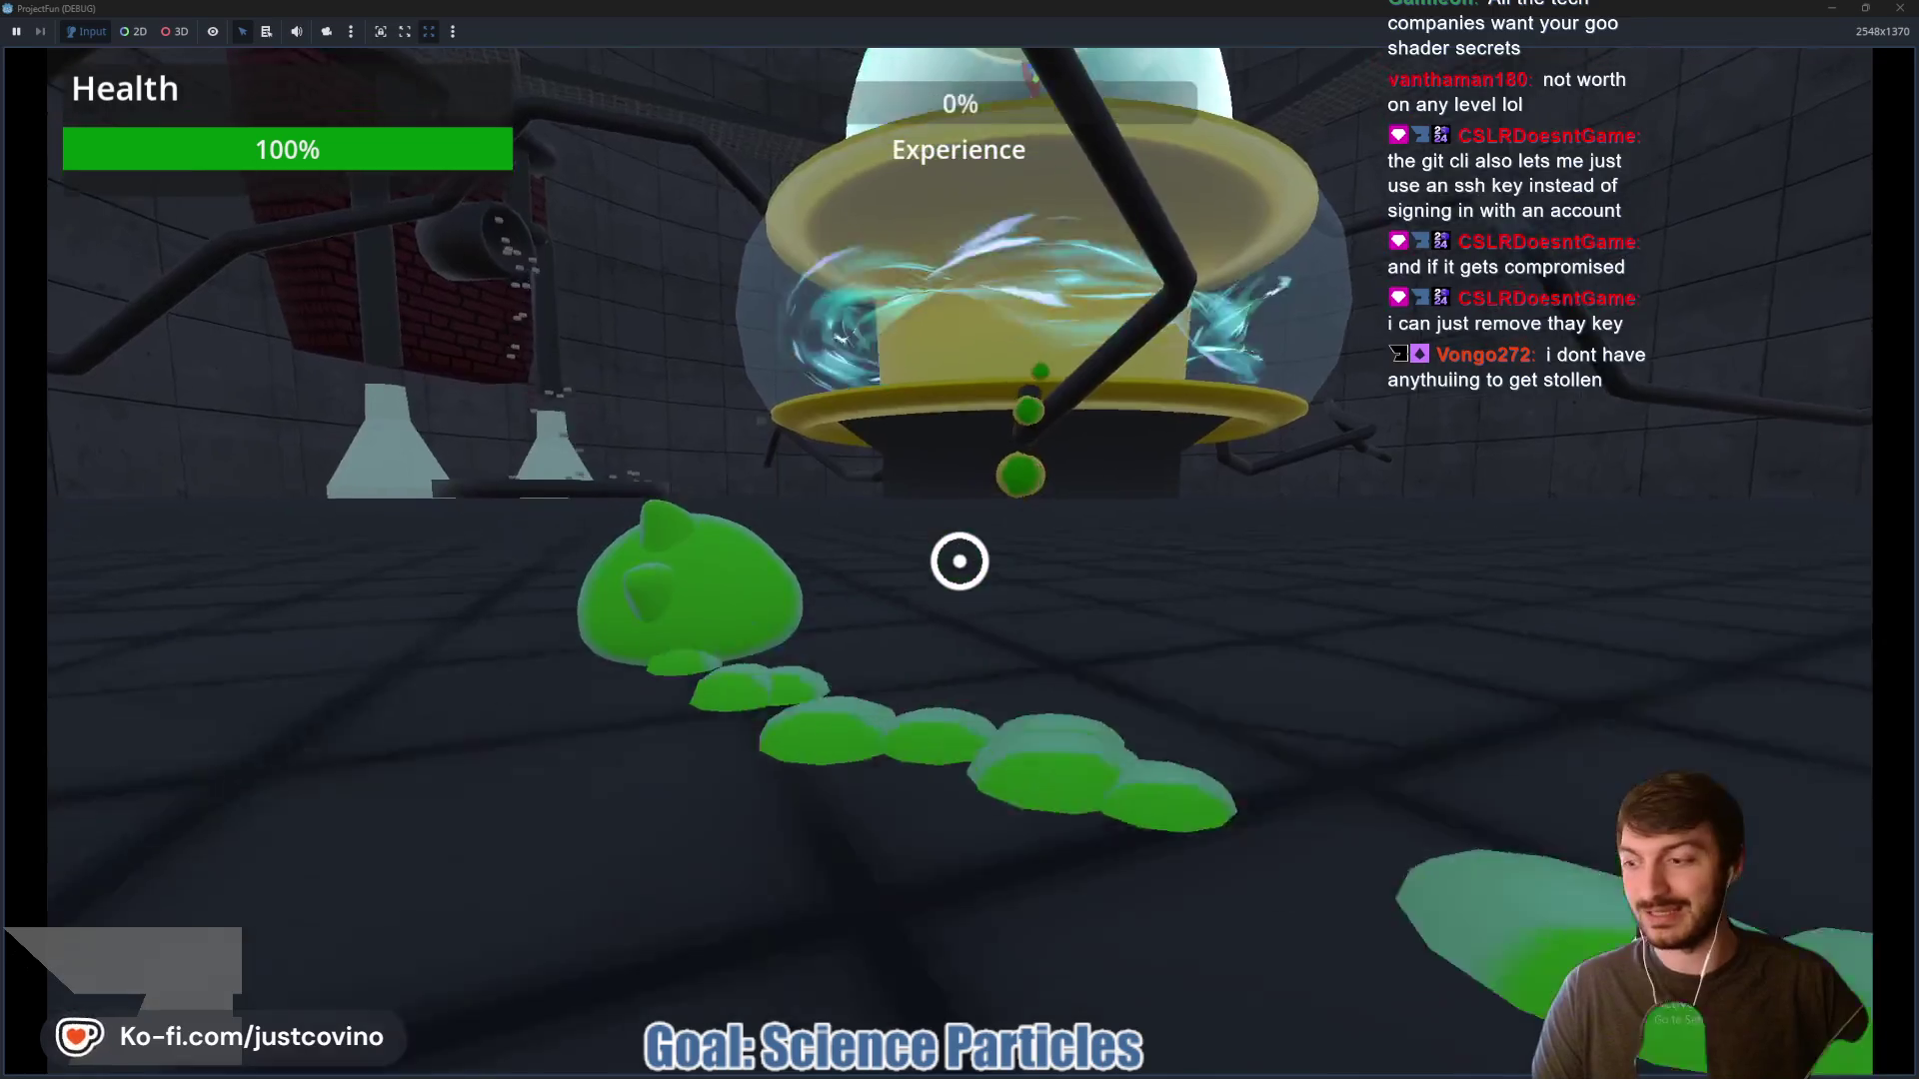
key("w")
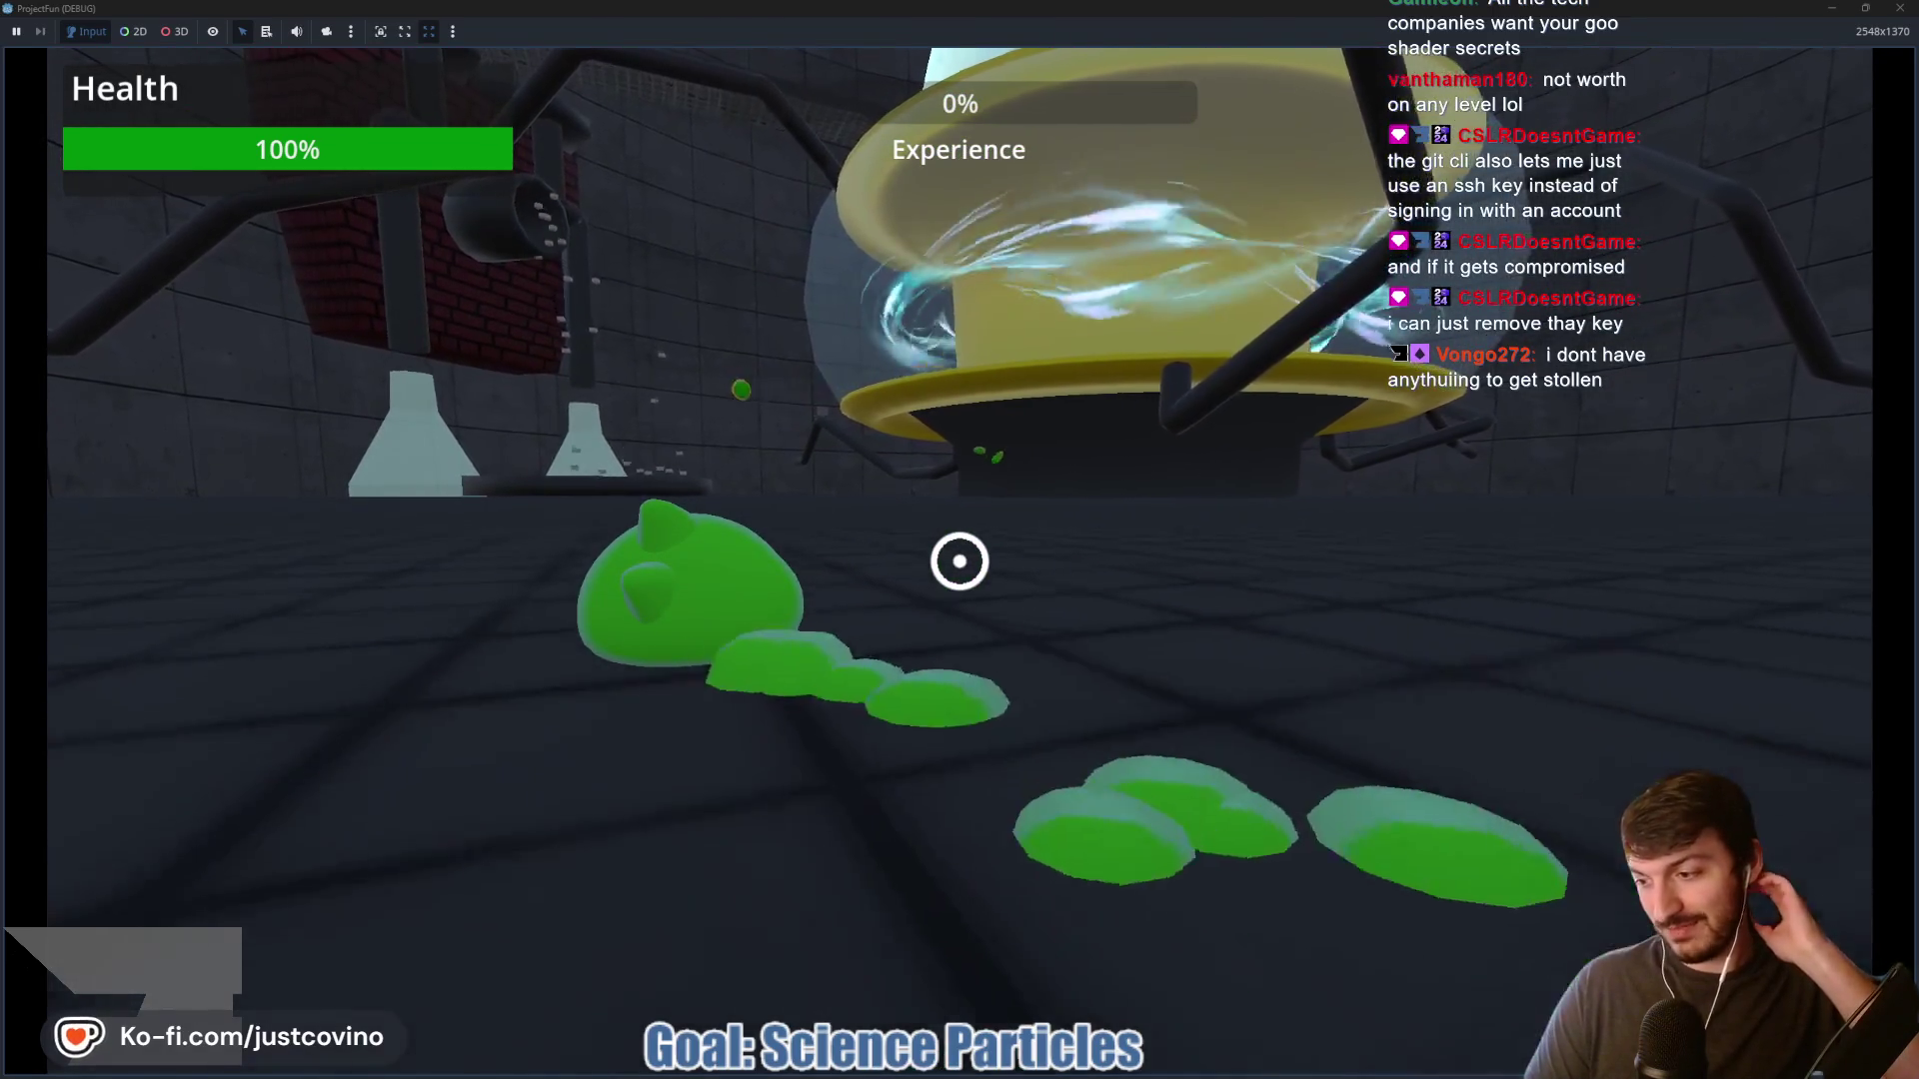
key("a")
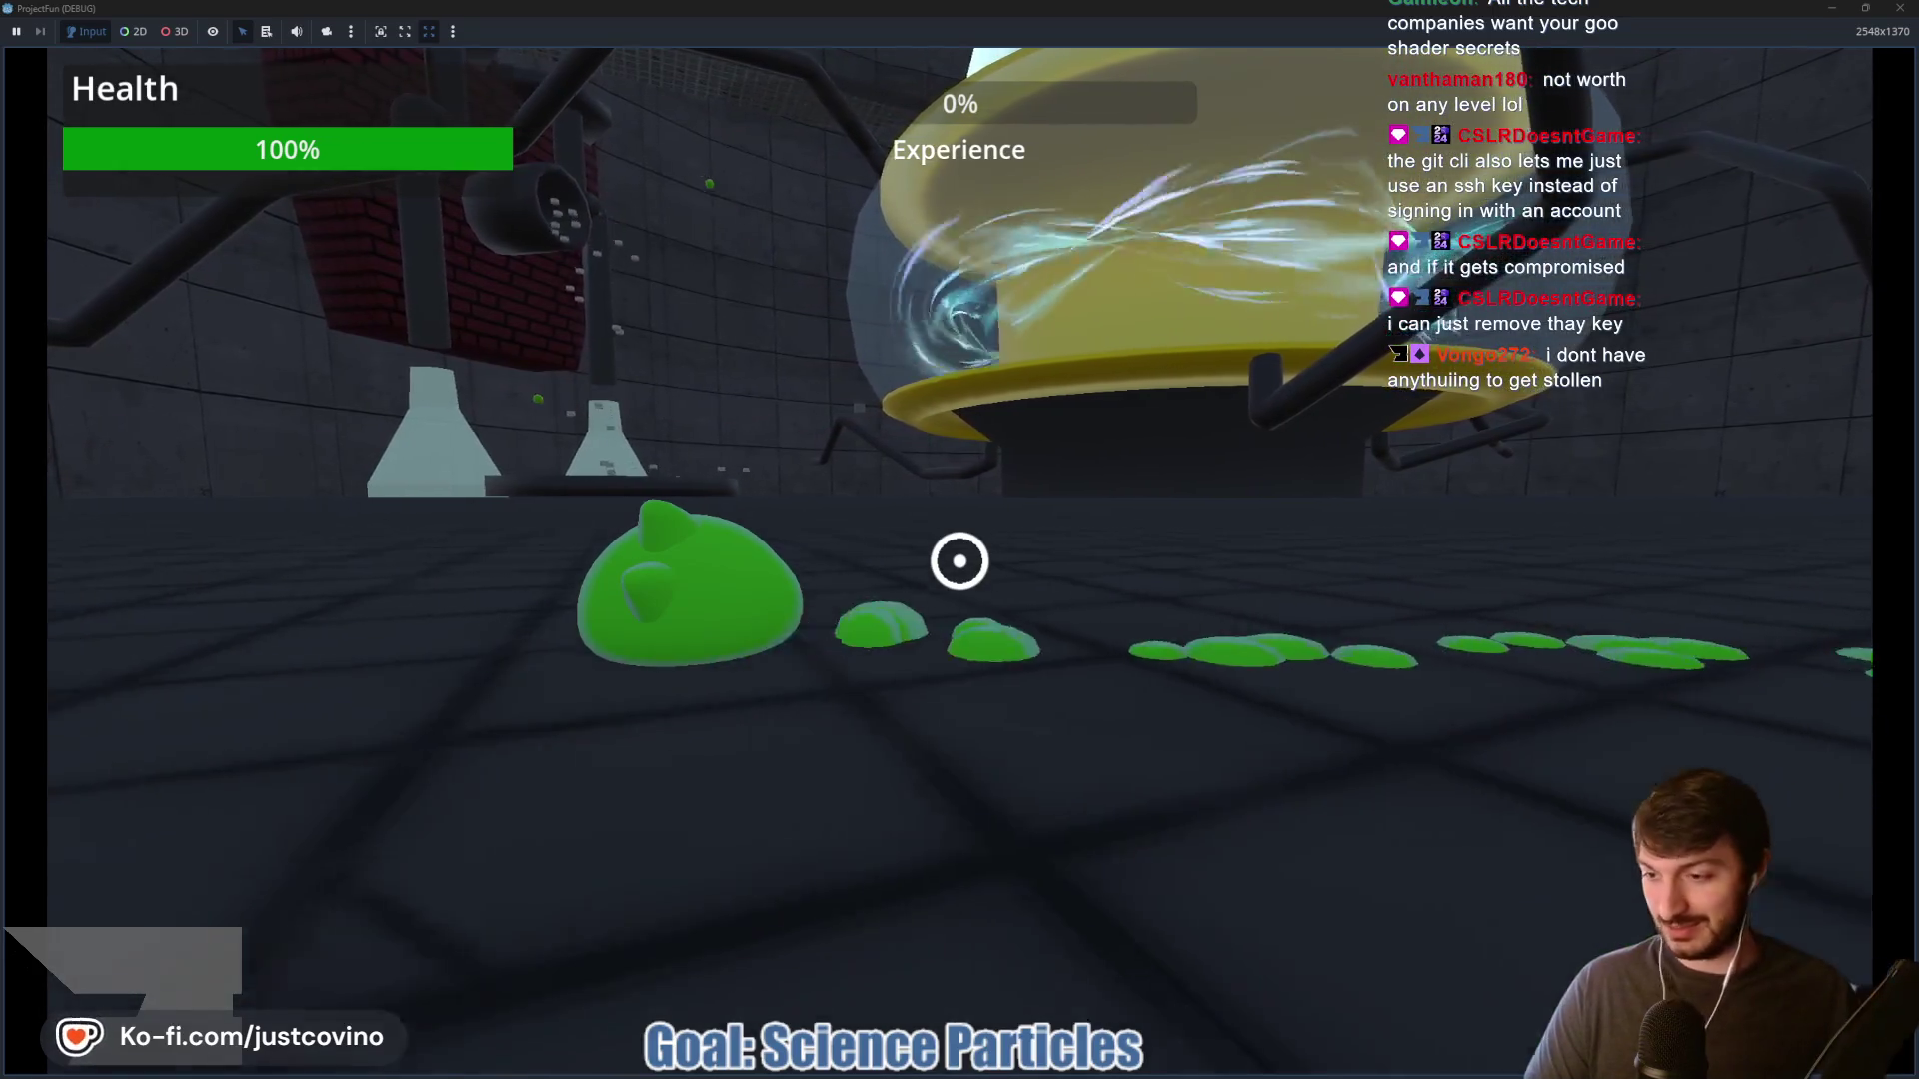
key("a")
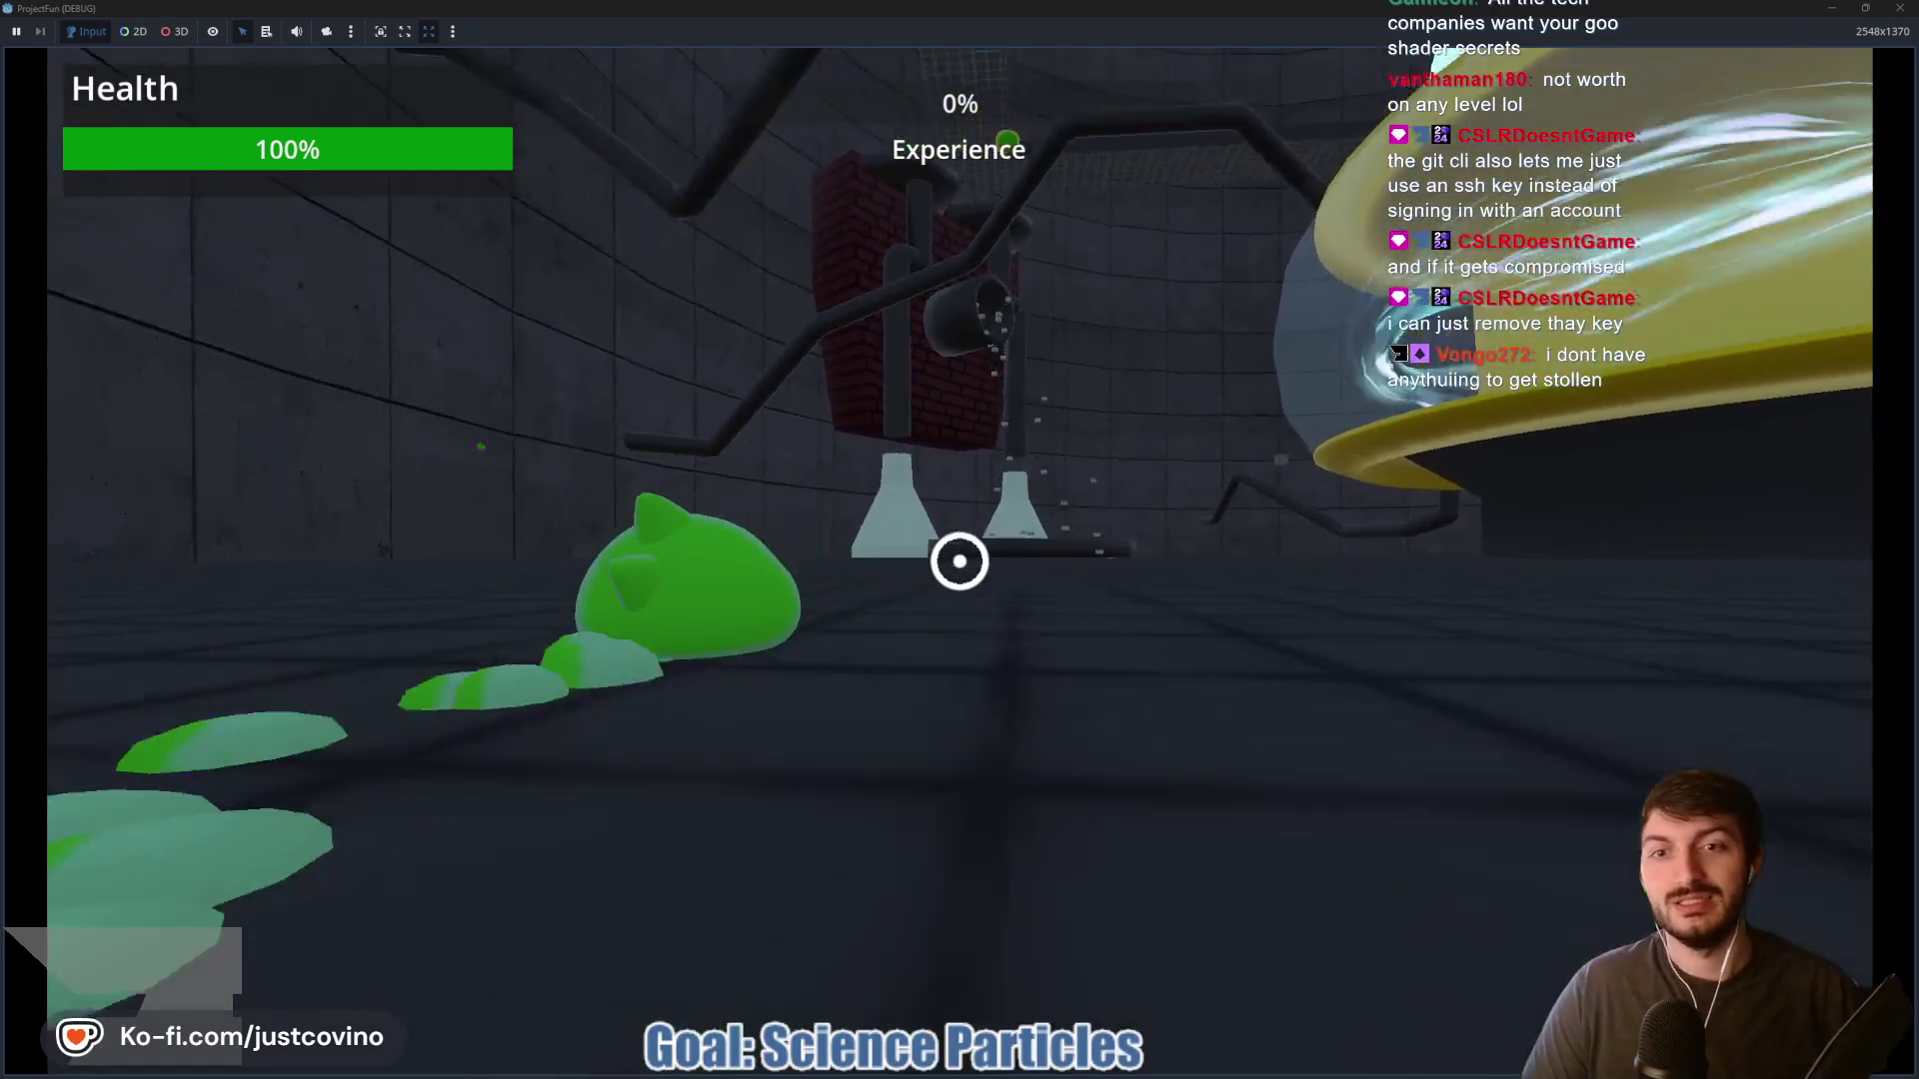
Swing around the particle dome on goo strands, then stop the playtest with F8
left_click(960, 560)
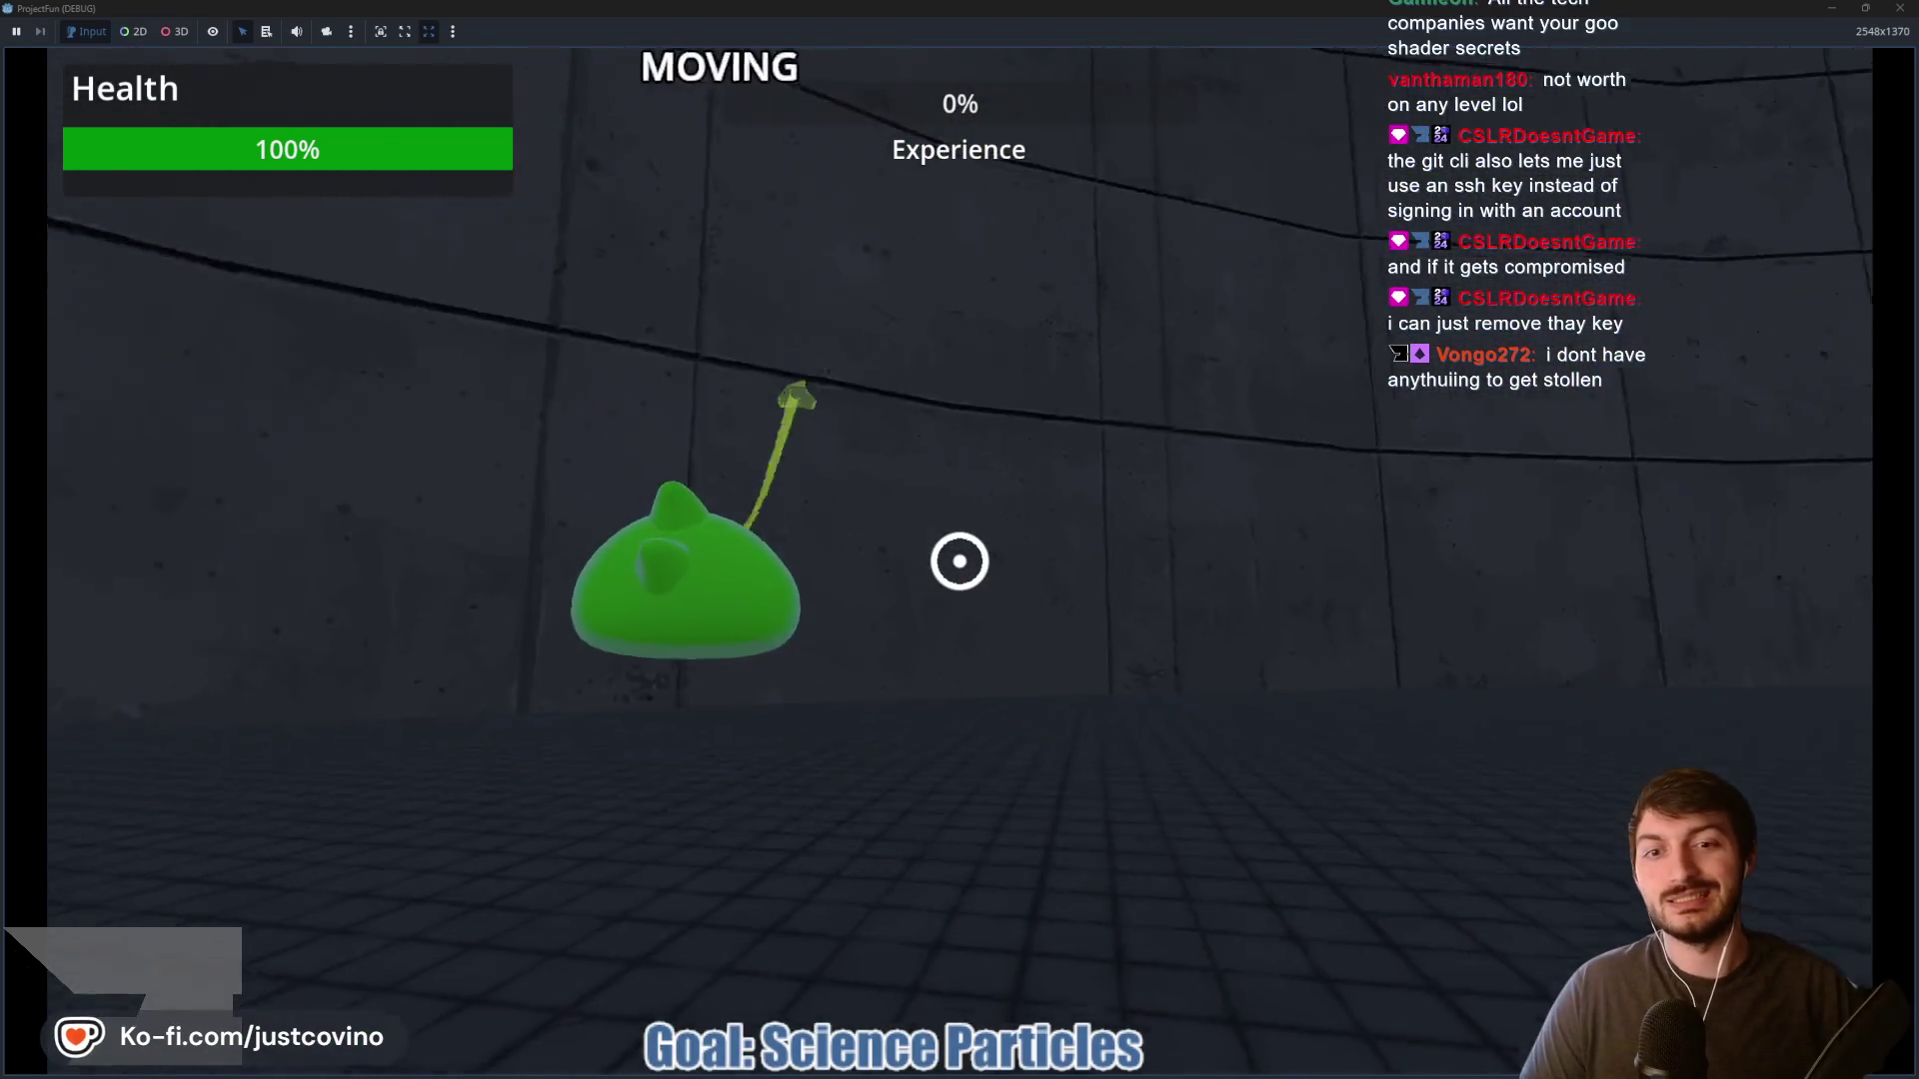
left_click(959, 561)
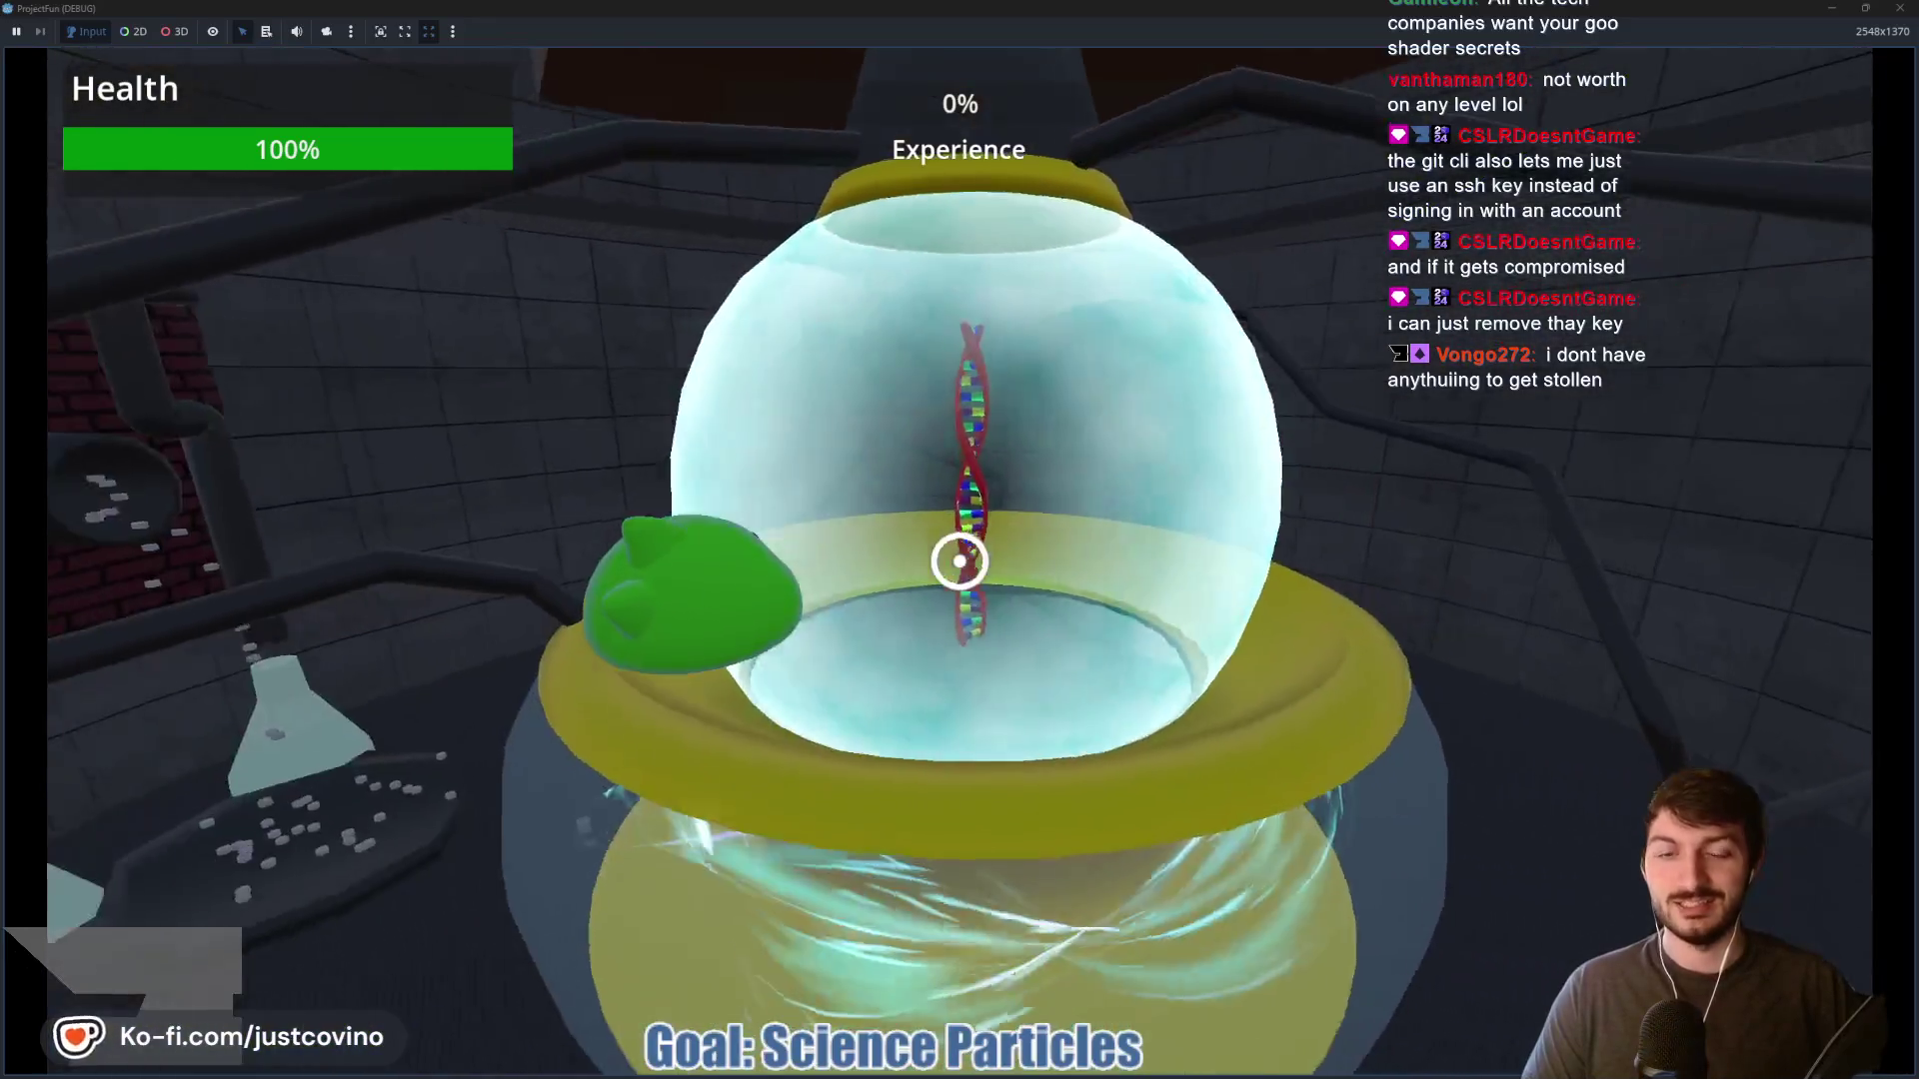
left_click(960, 561)
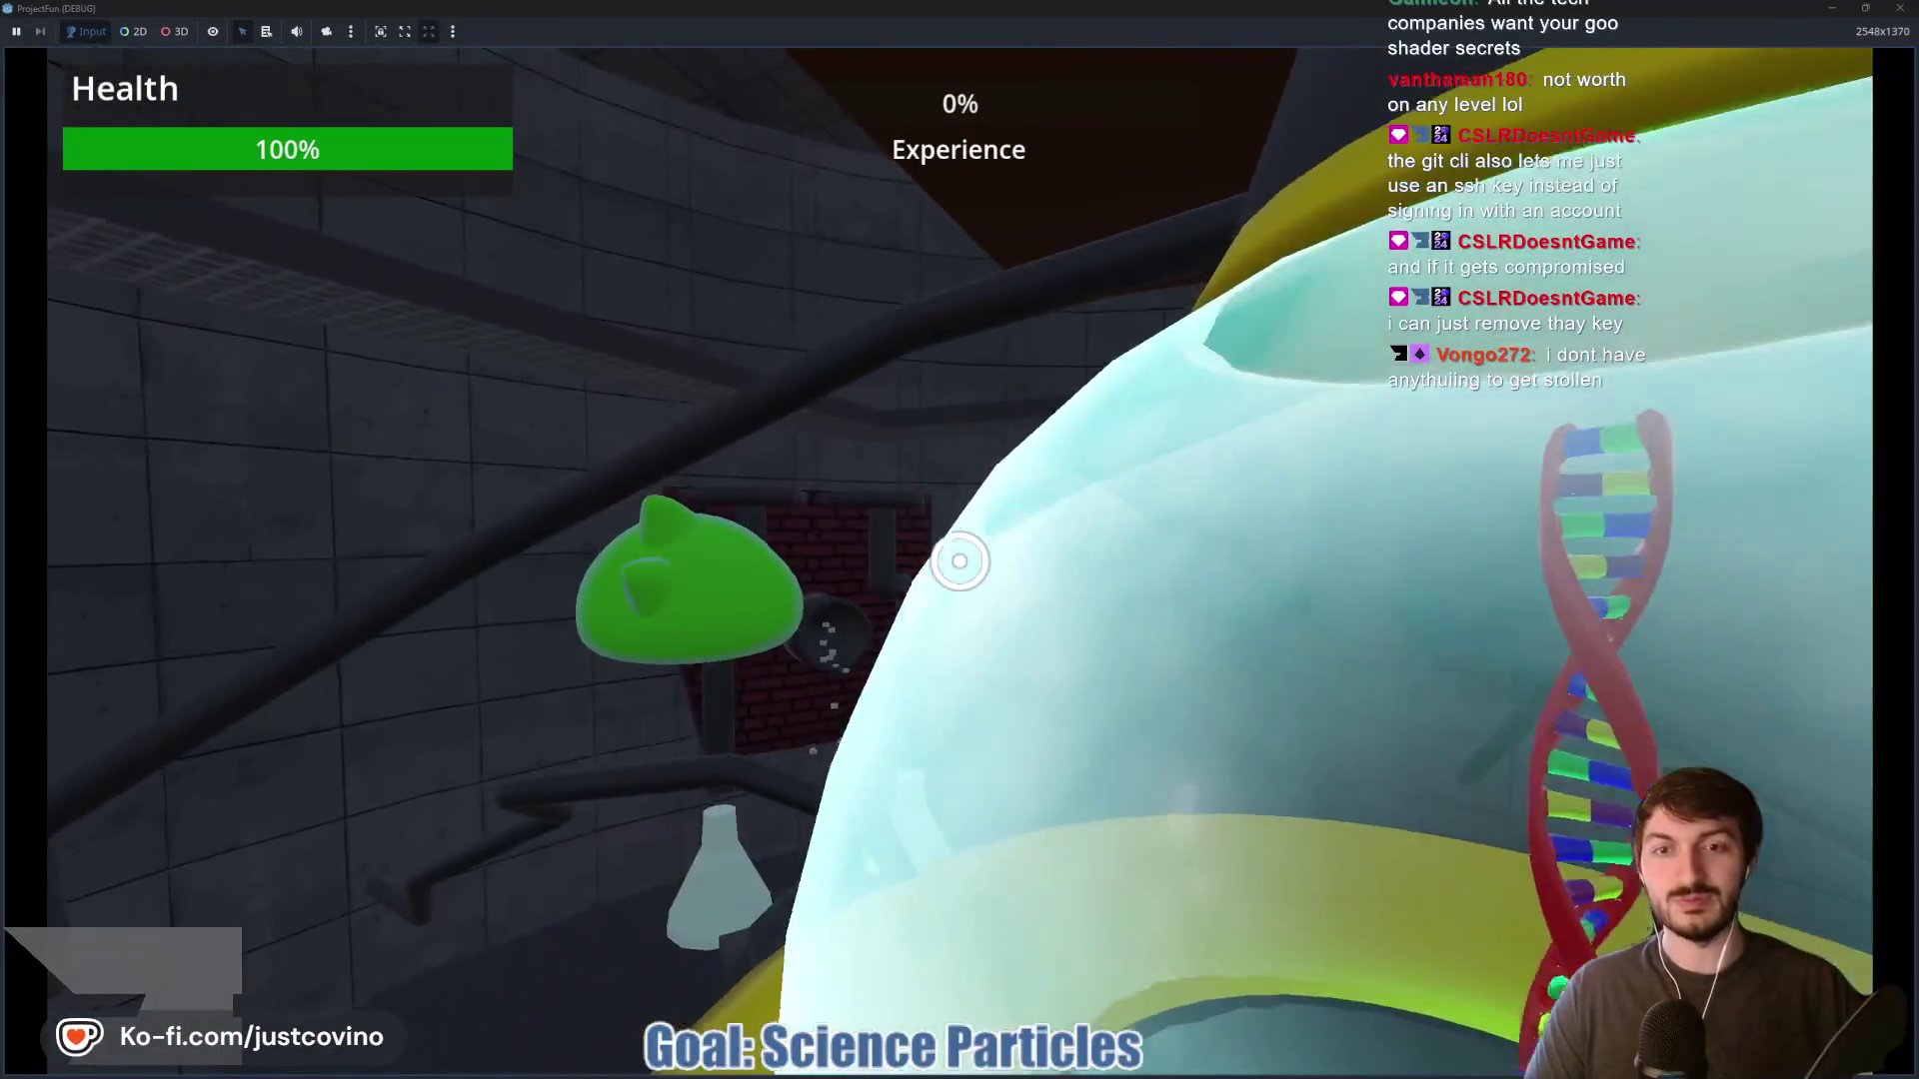
left_click(959, 561)
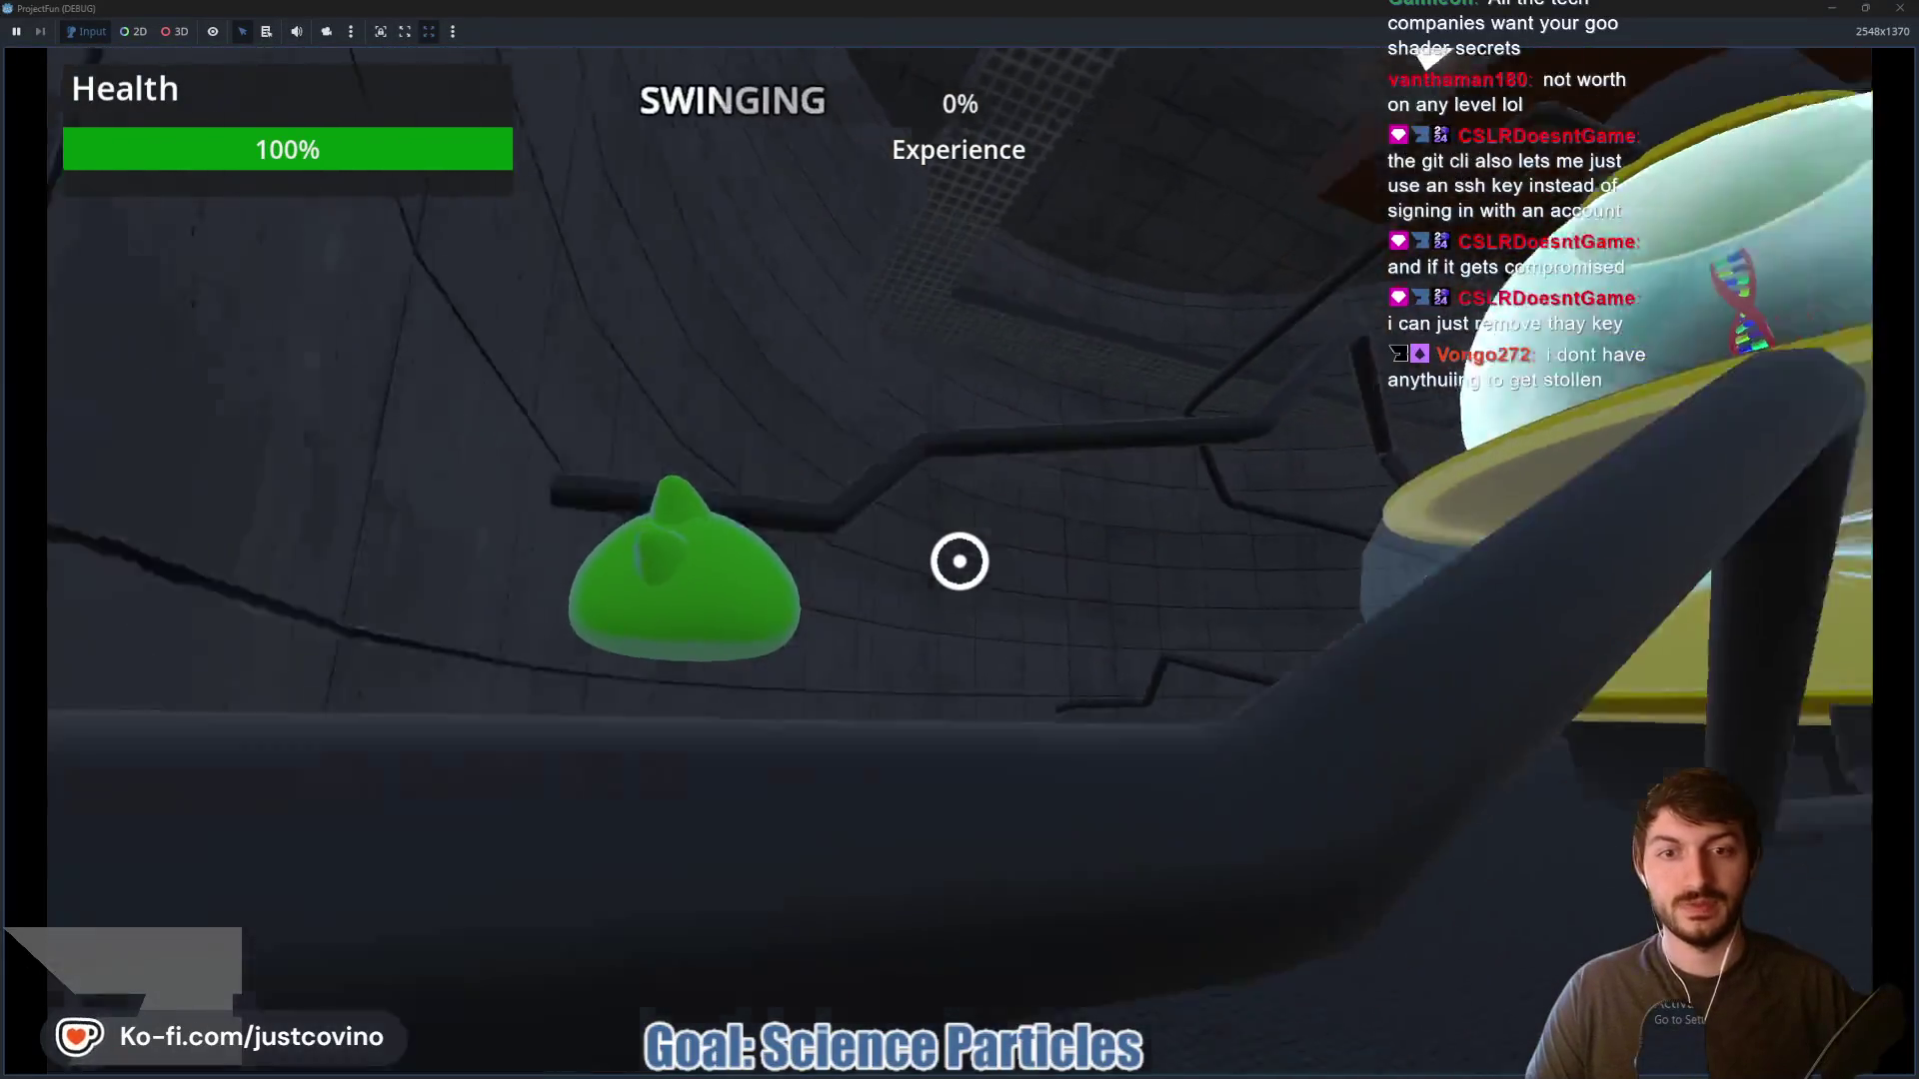
key("w")
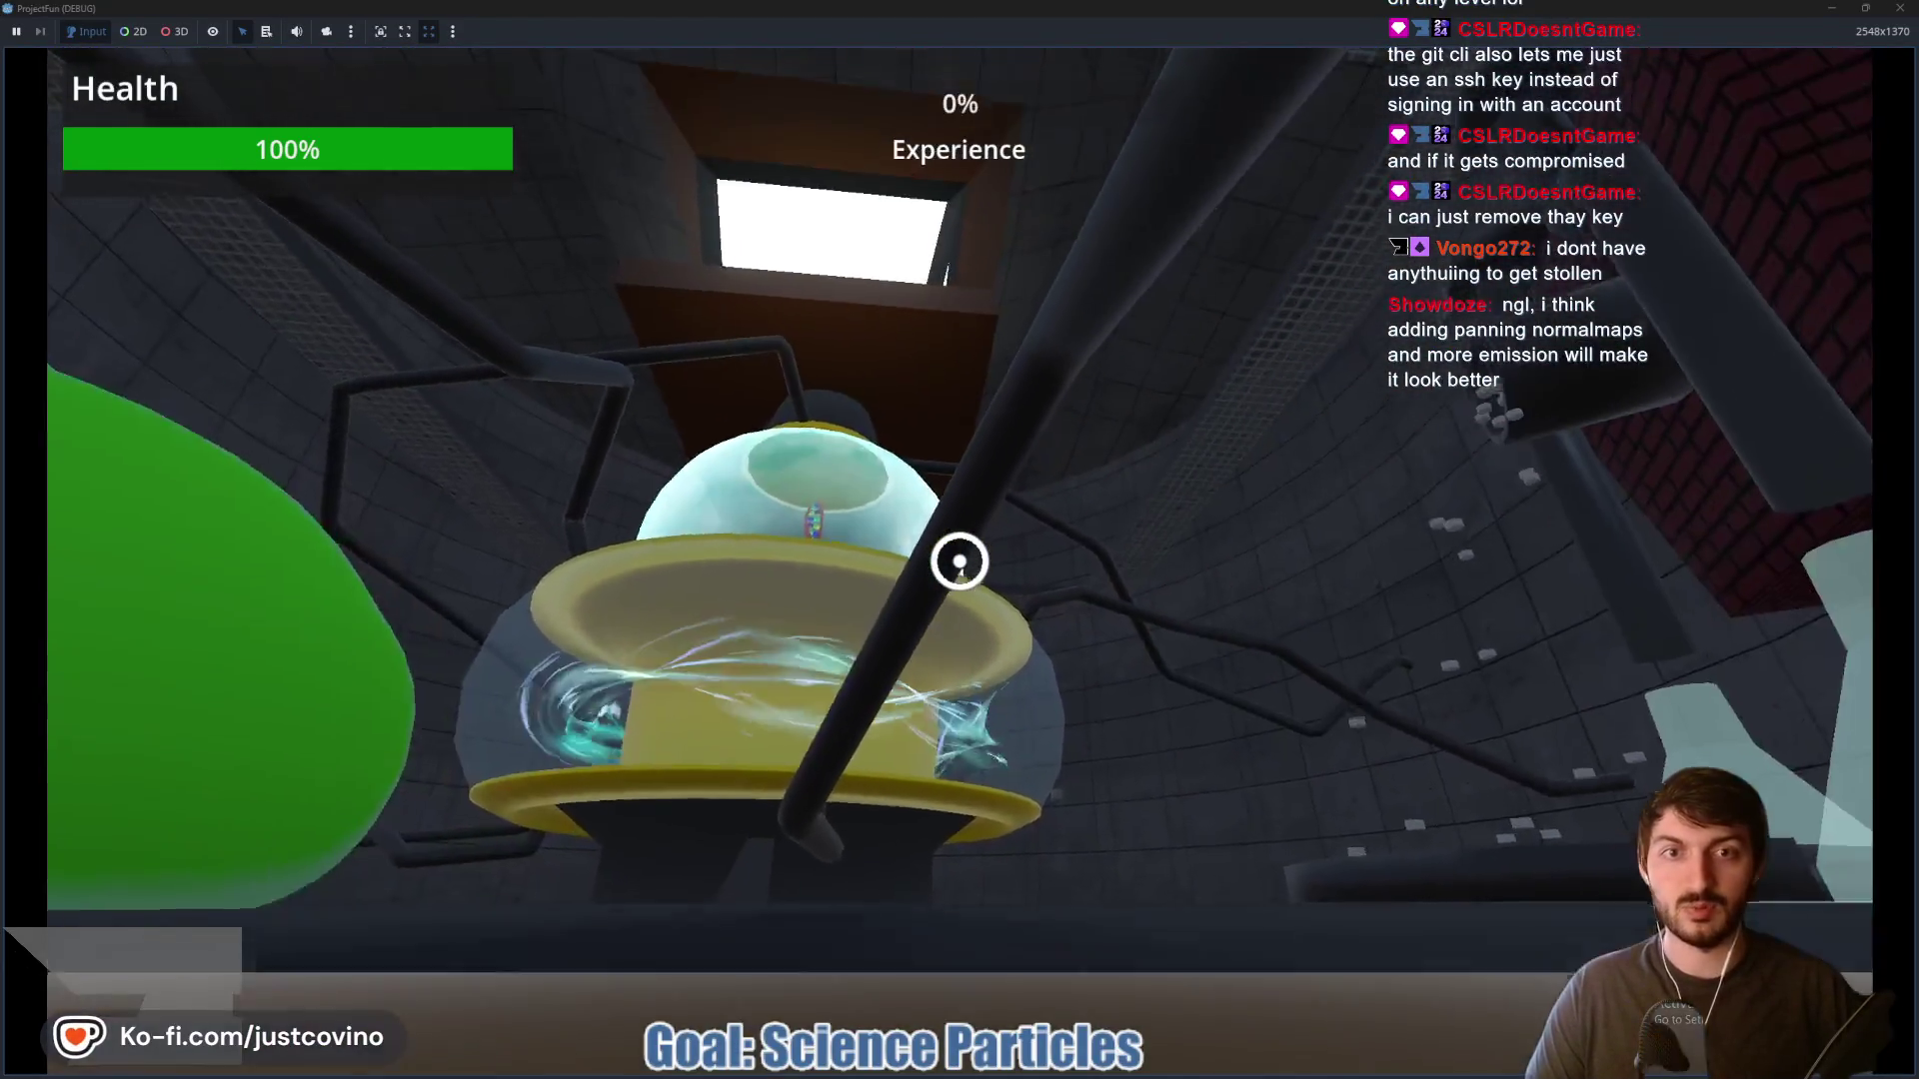
left_click(959, 562)
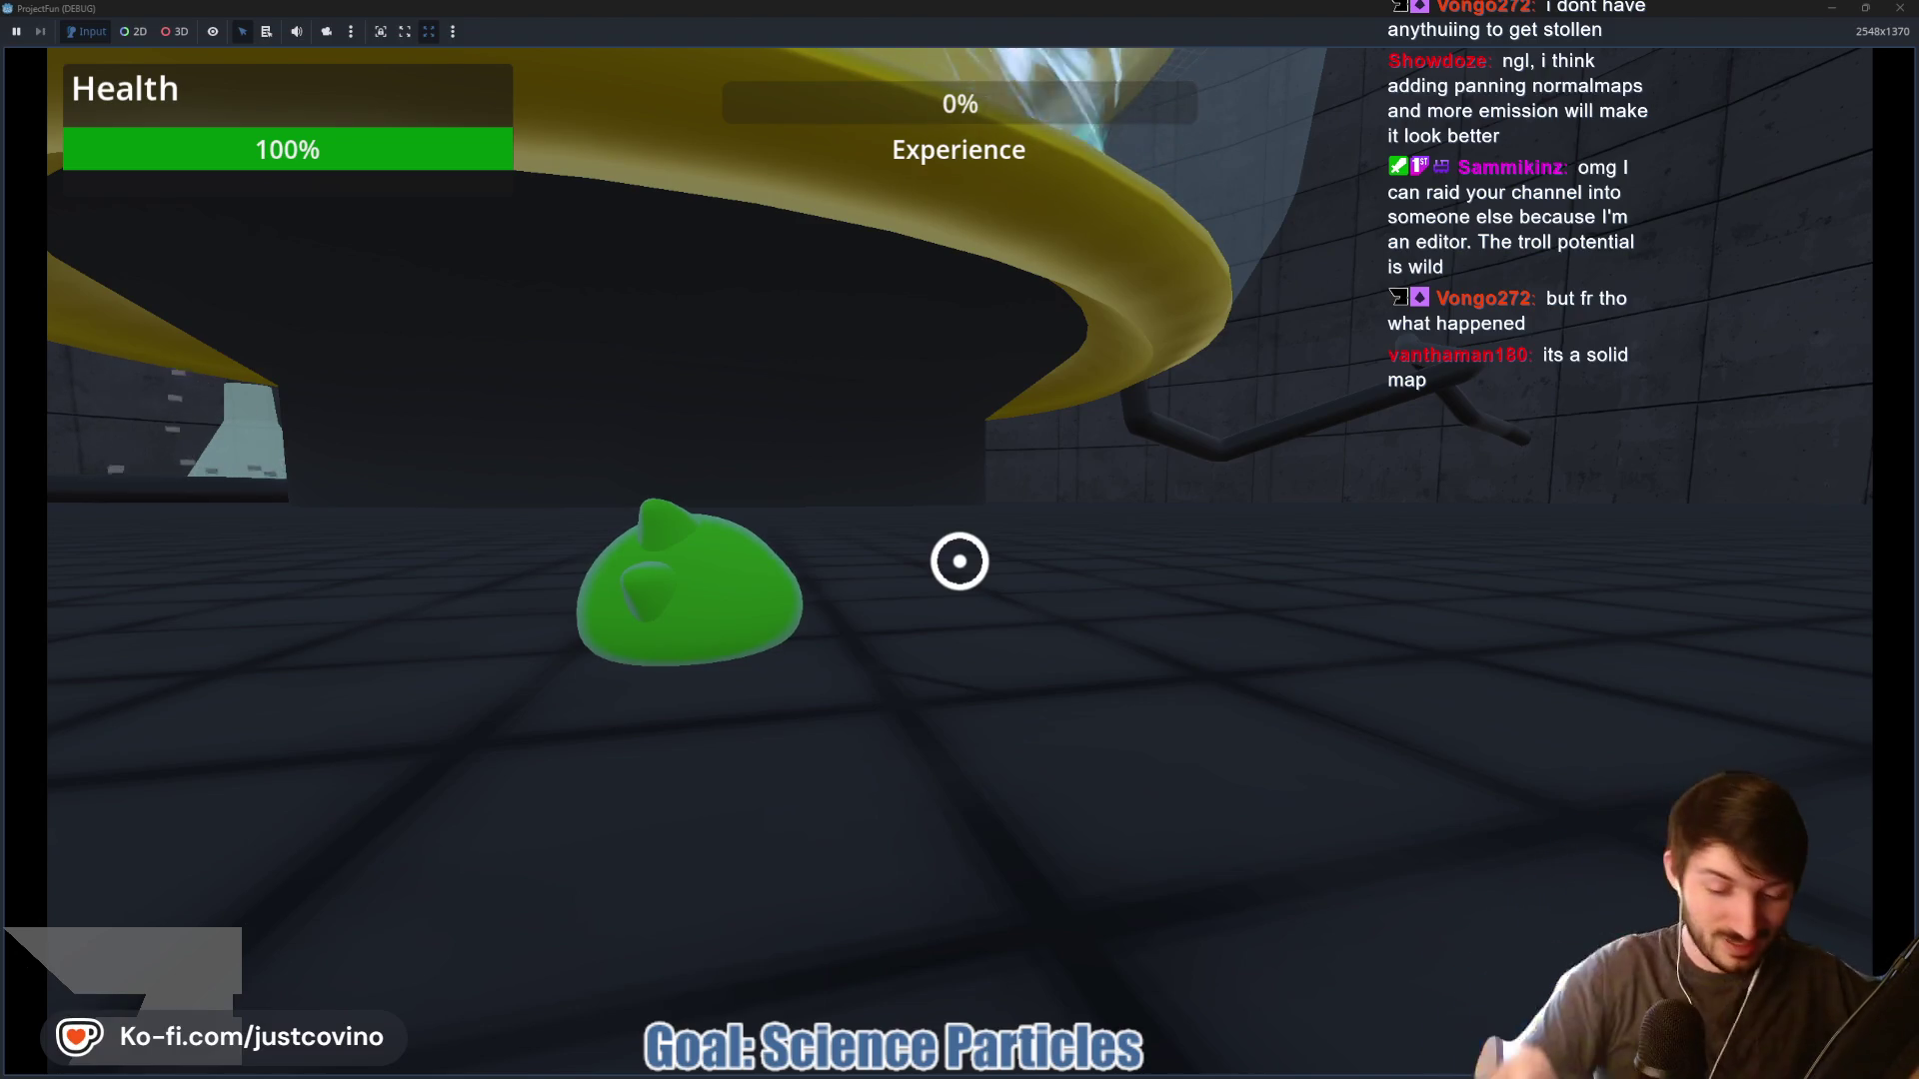
key("F8")
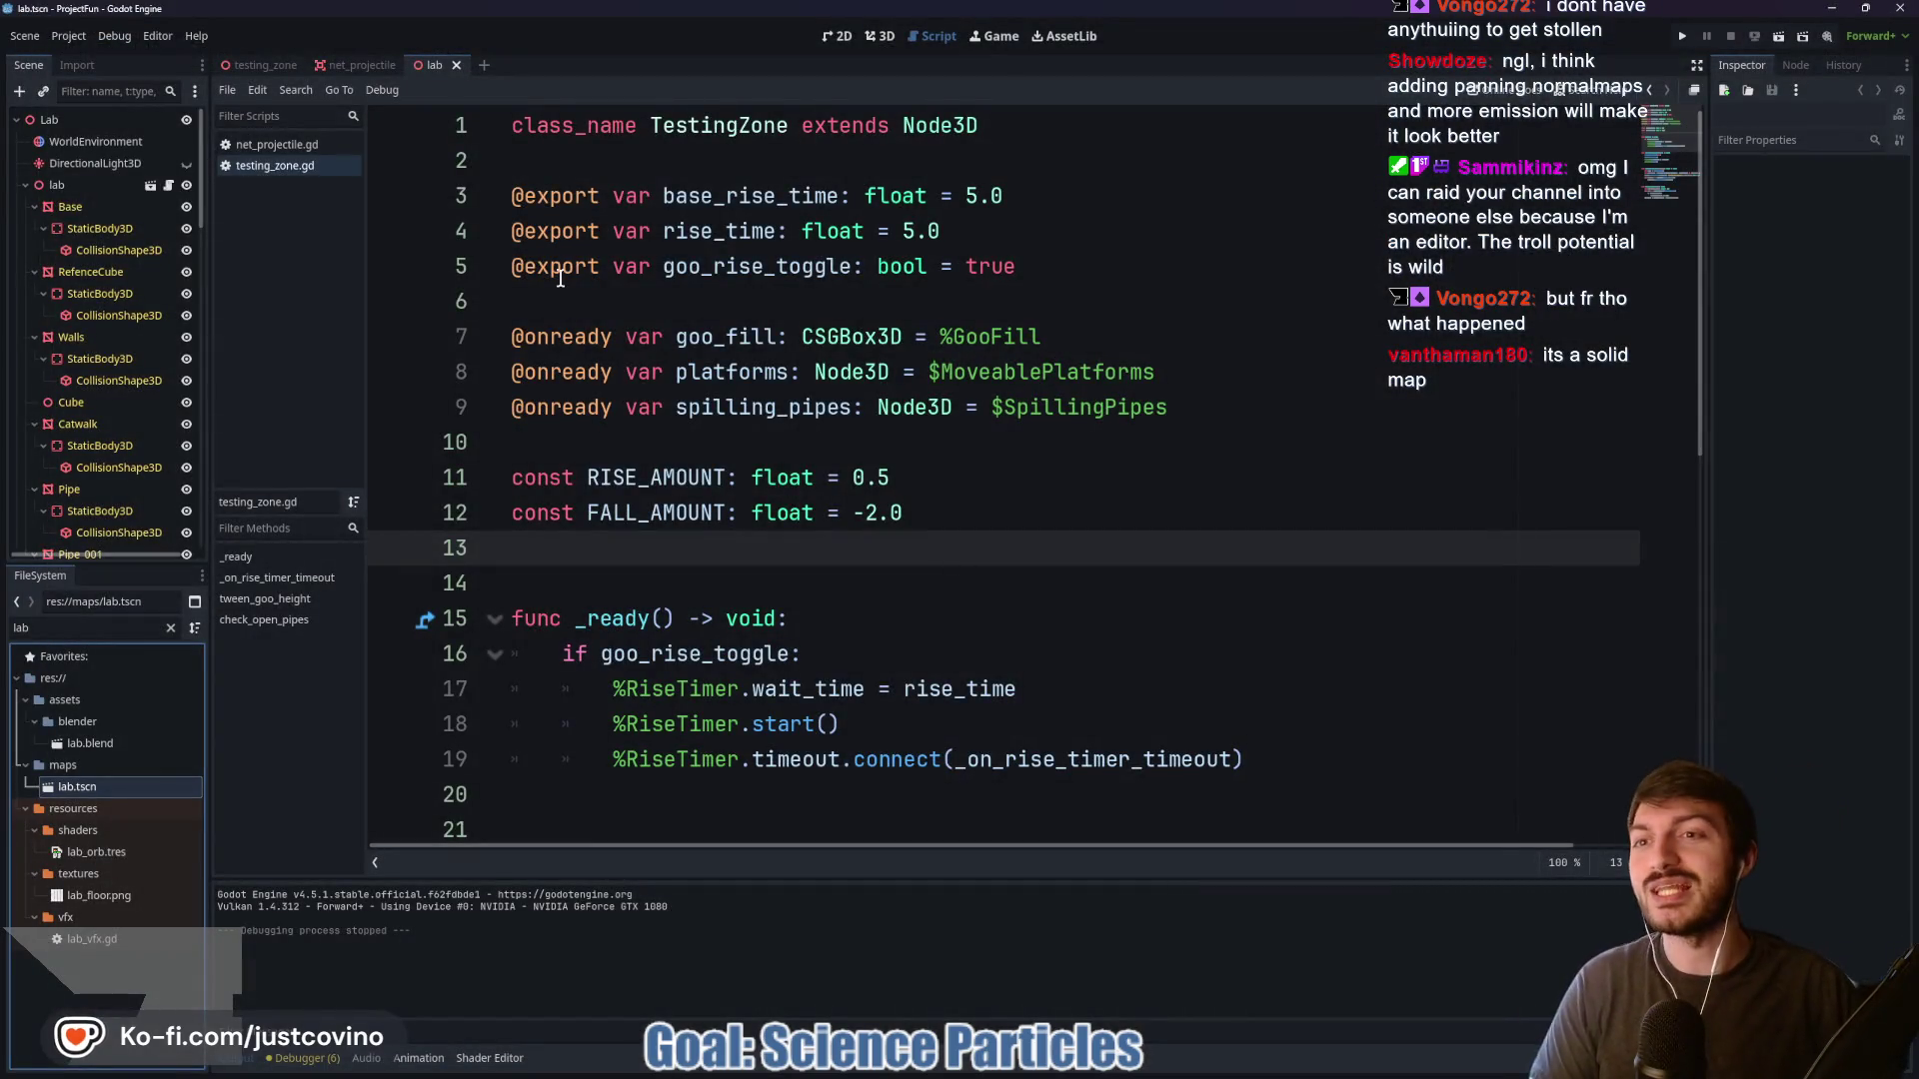
Switch to the lab scene's 3D view and lay the reference screenshot browser window over it
left_click(885, 37)
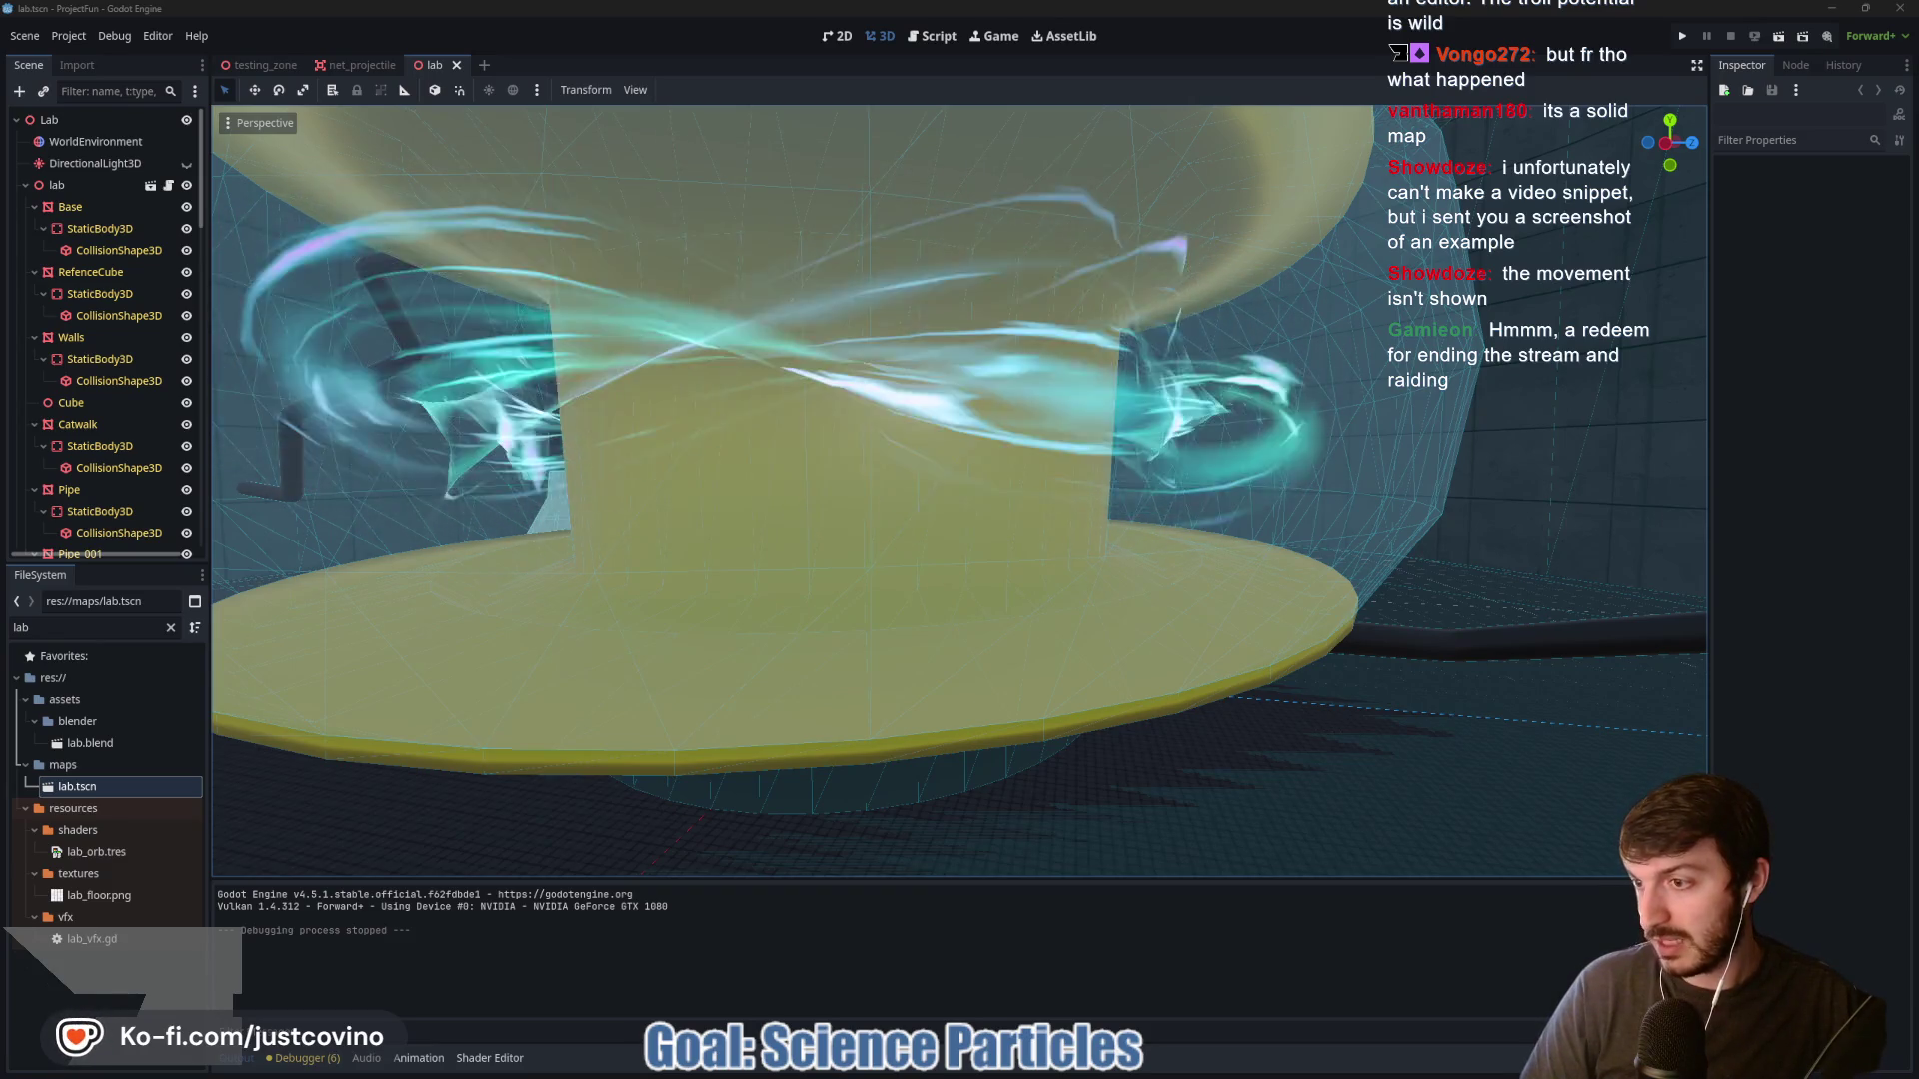
mouse_move(0, 190)
left_mouse_down()
mouse_move(797, 206)
mouse_move(750, 184)
left_mouse_up()
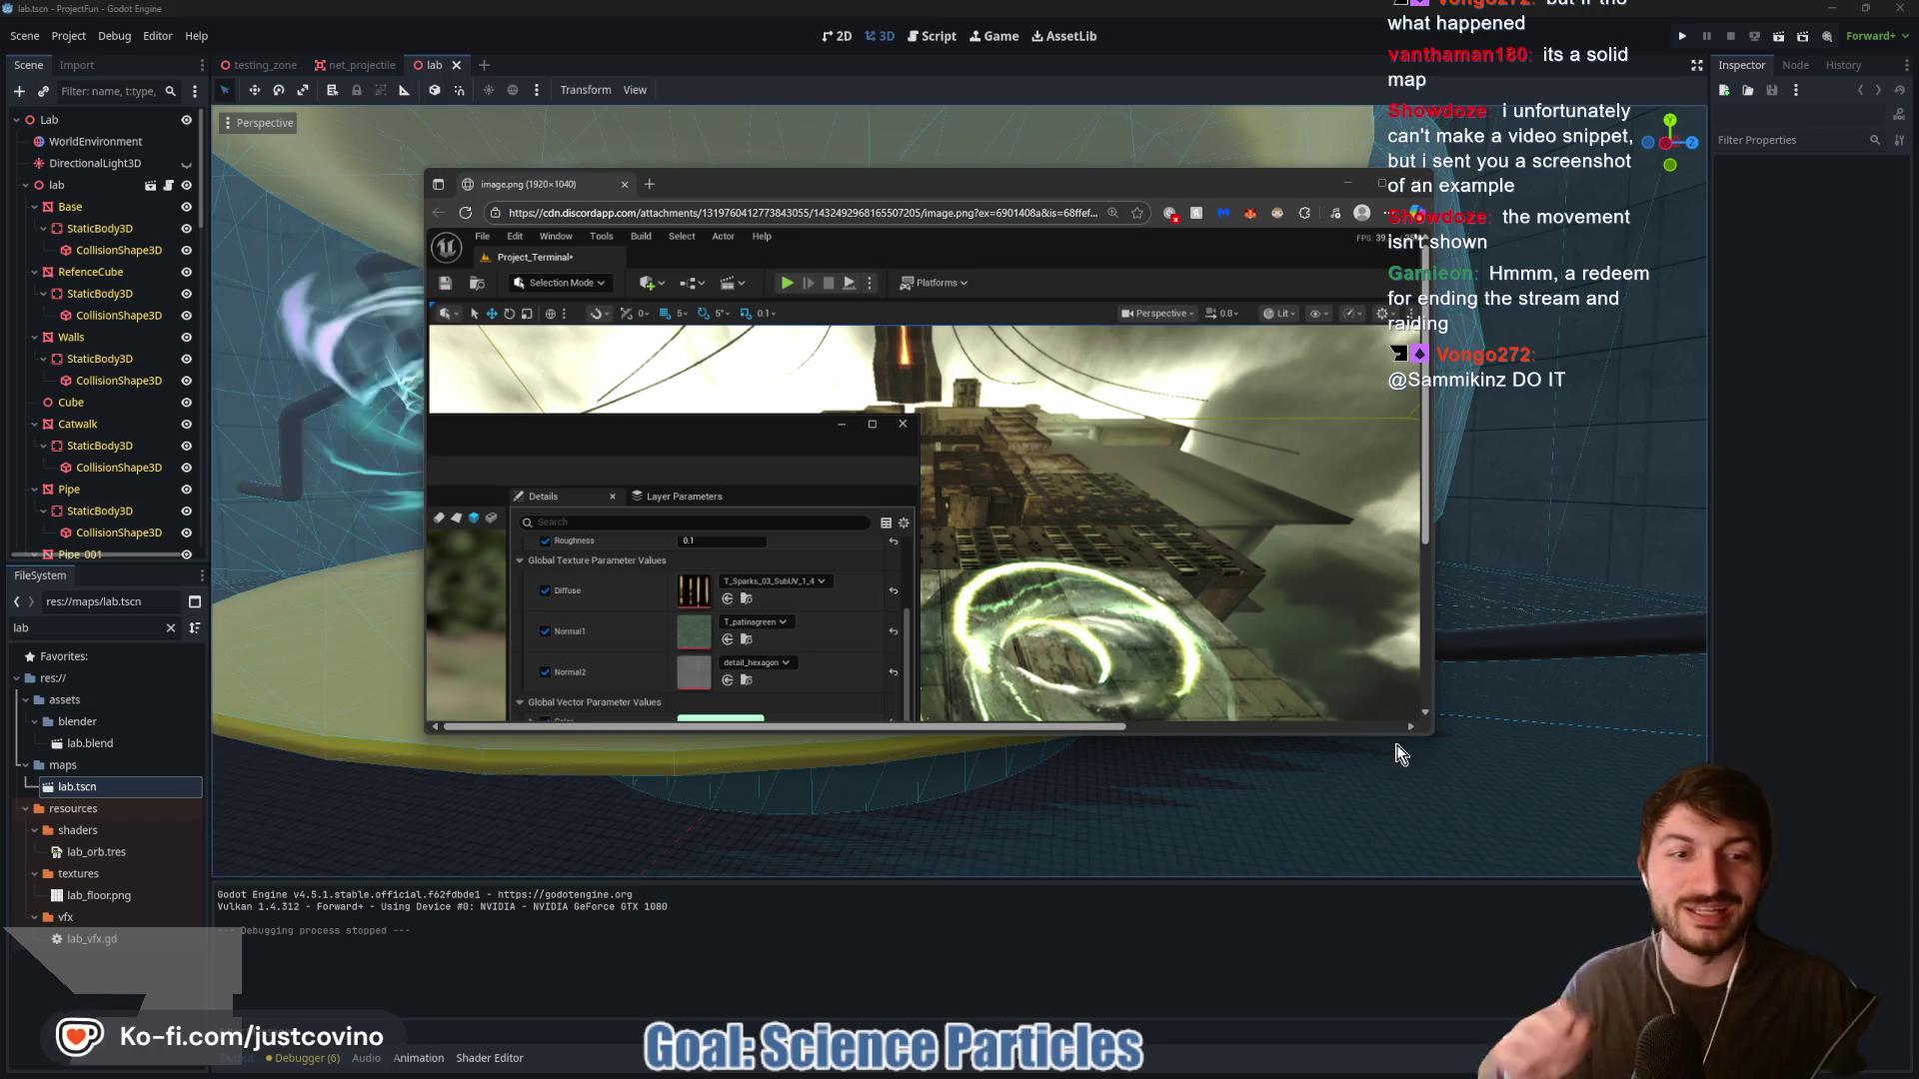
Enlarge and reposition the Unreal reference screenshot window, then close it
mouse_move(1434, 738)
left_mouse_down()
mouse_move(1593, 915)
mouse_move(1659, 944)
left_mouse_up()
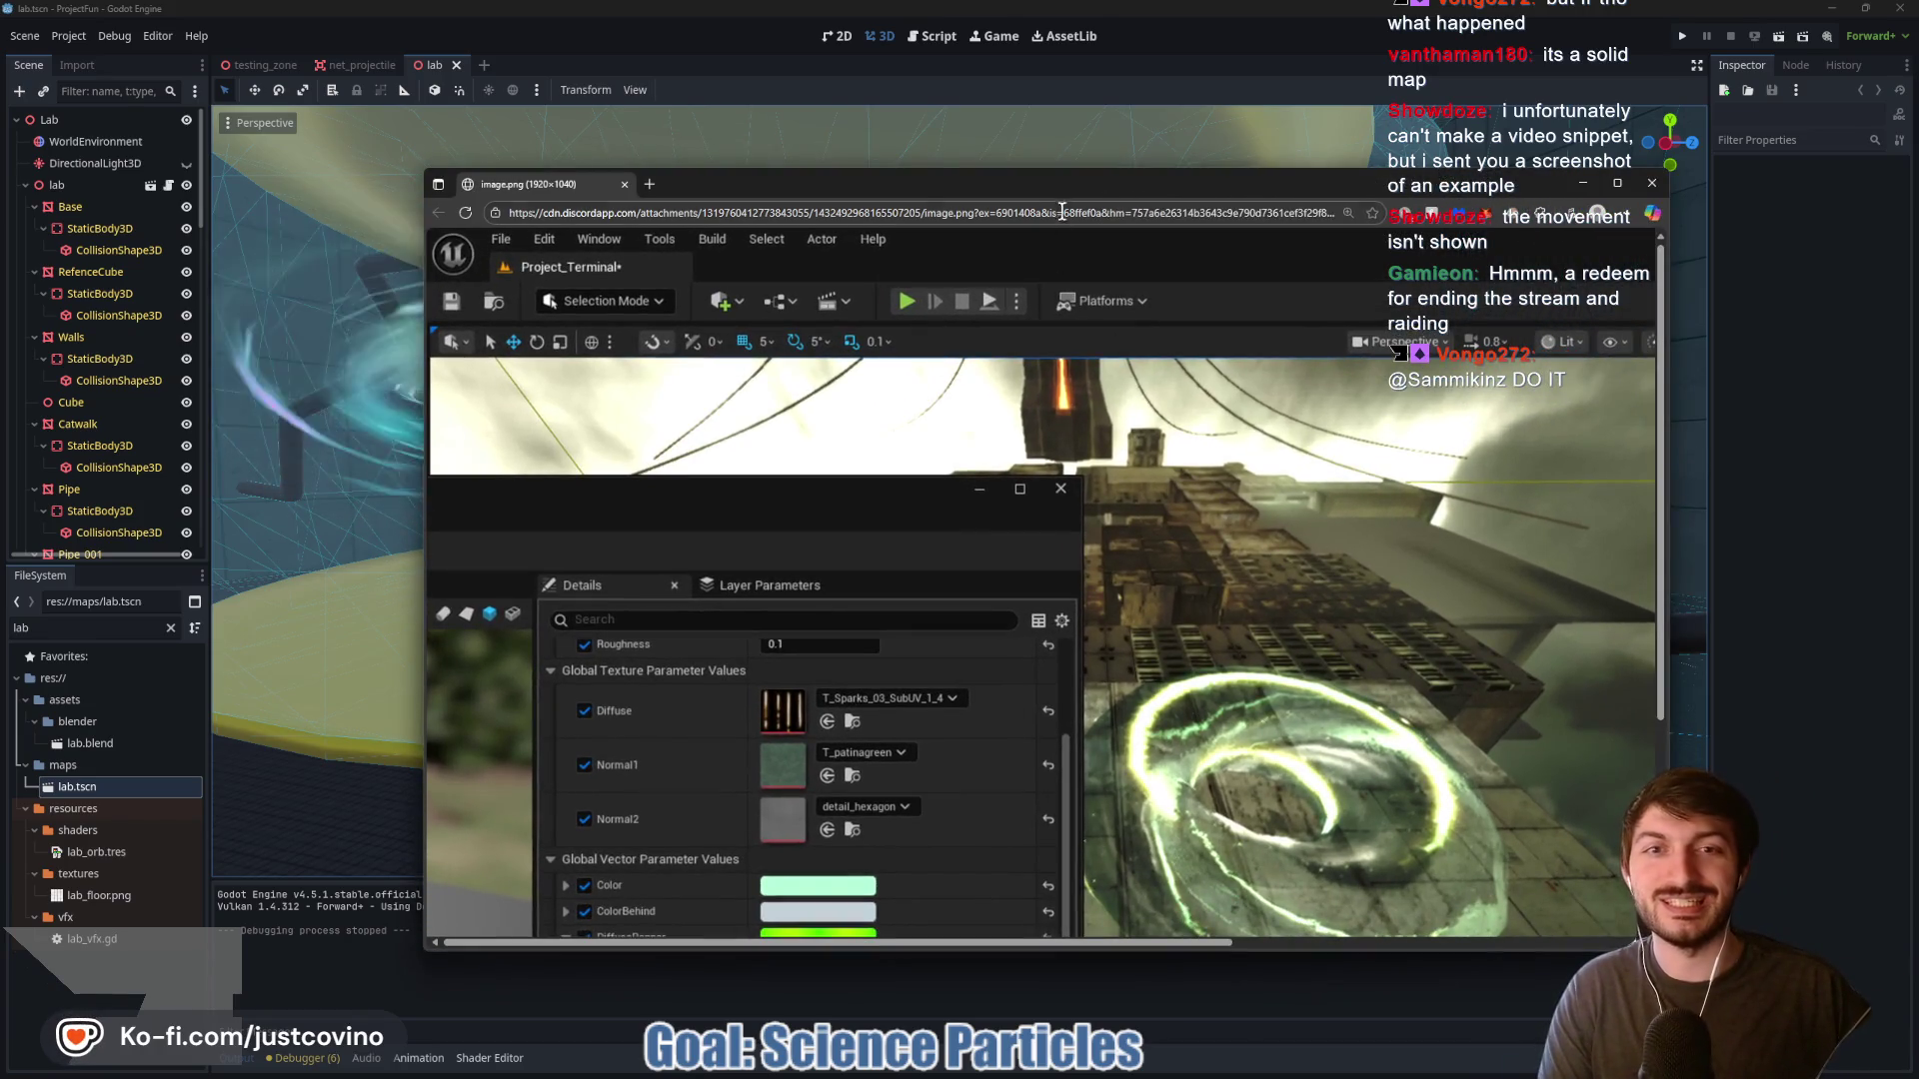
left_click_drag(1056, 186, 893, 133)
scroll(855, 549, "down", 3, "ctrl")
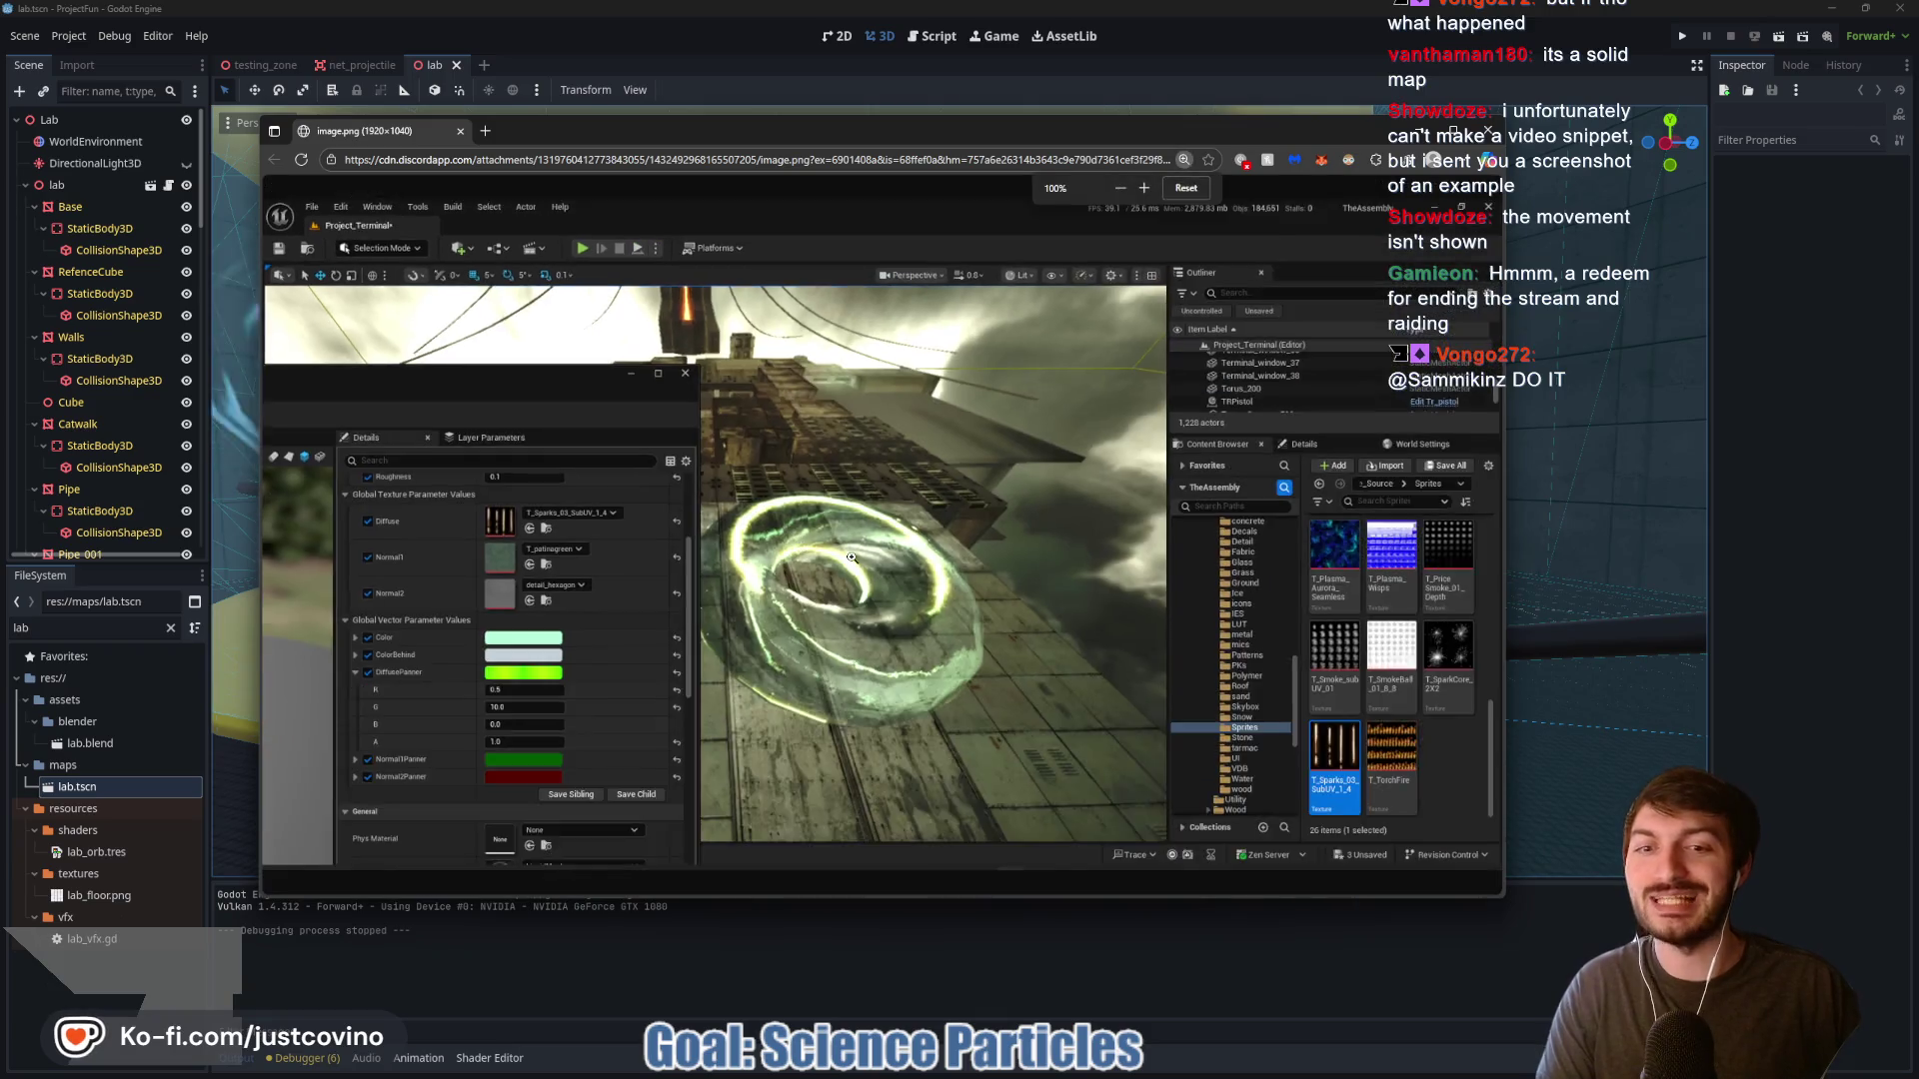
scroll(849, 552, "up", 1, "ctrl")
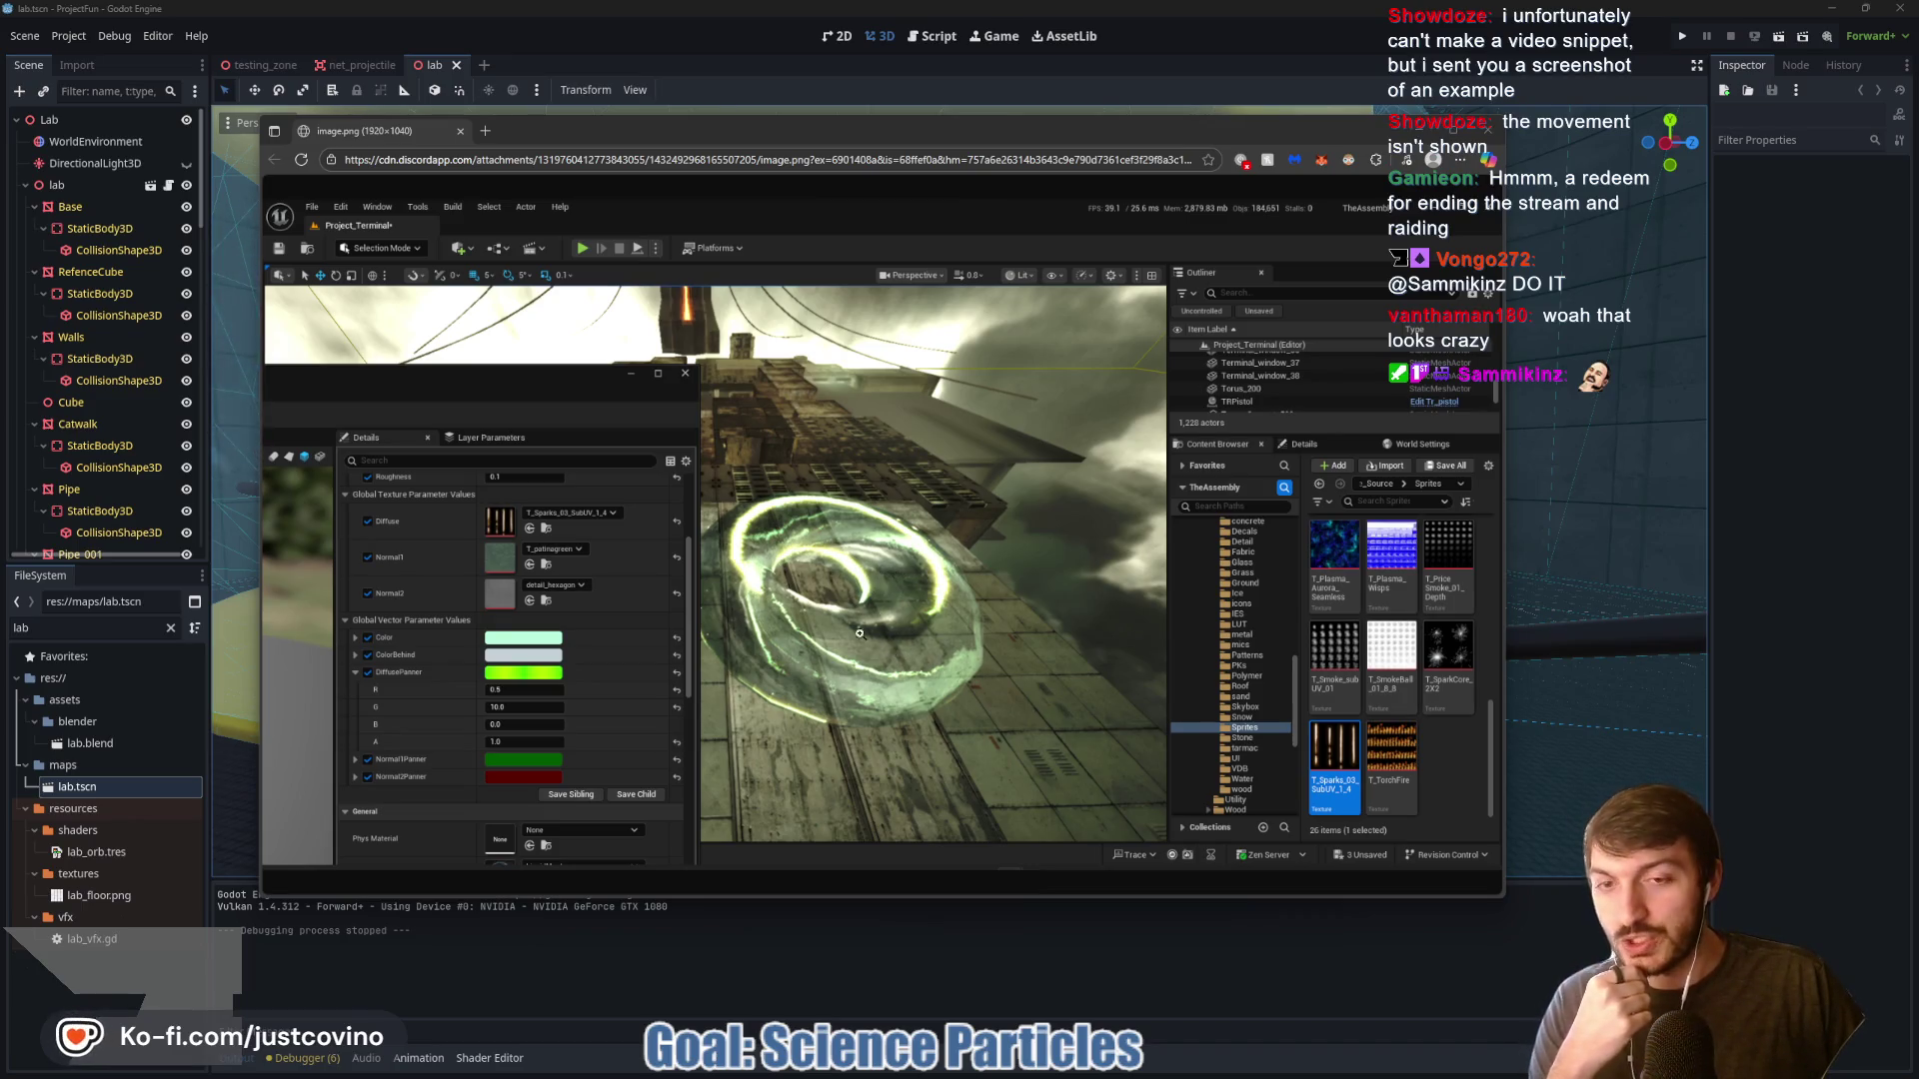
left_click(1489, 132)
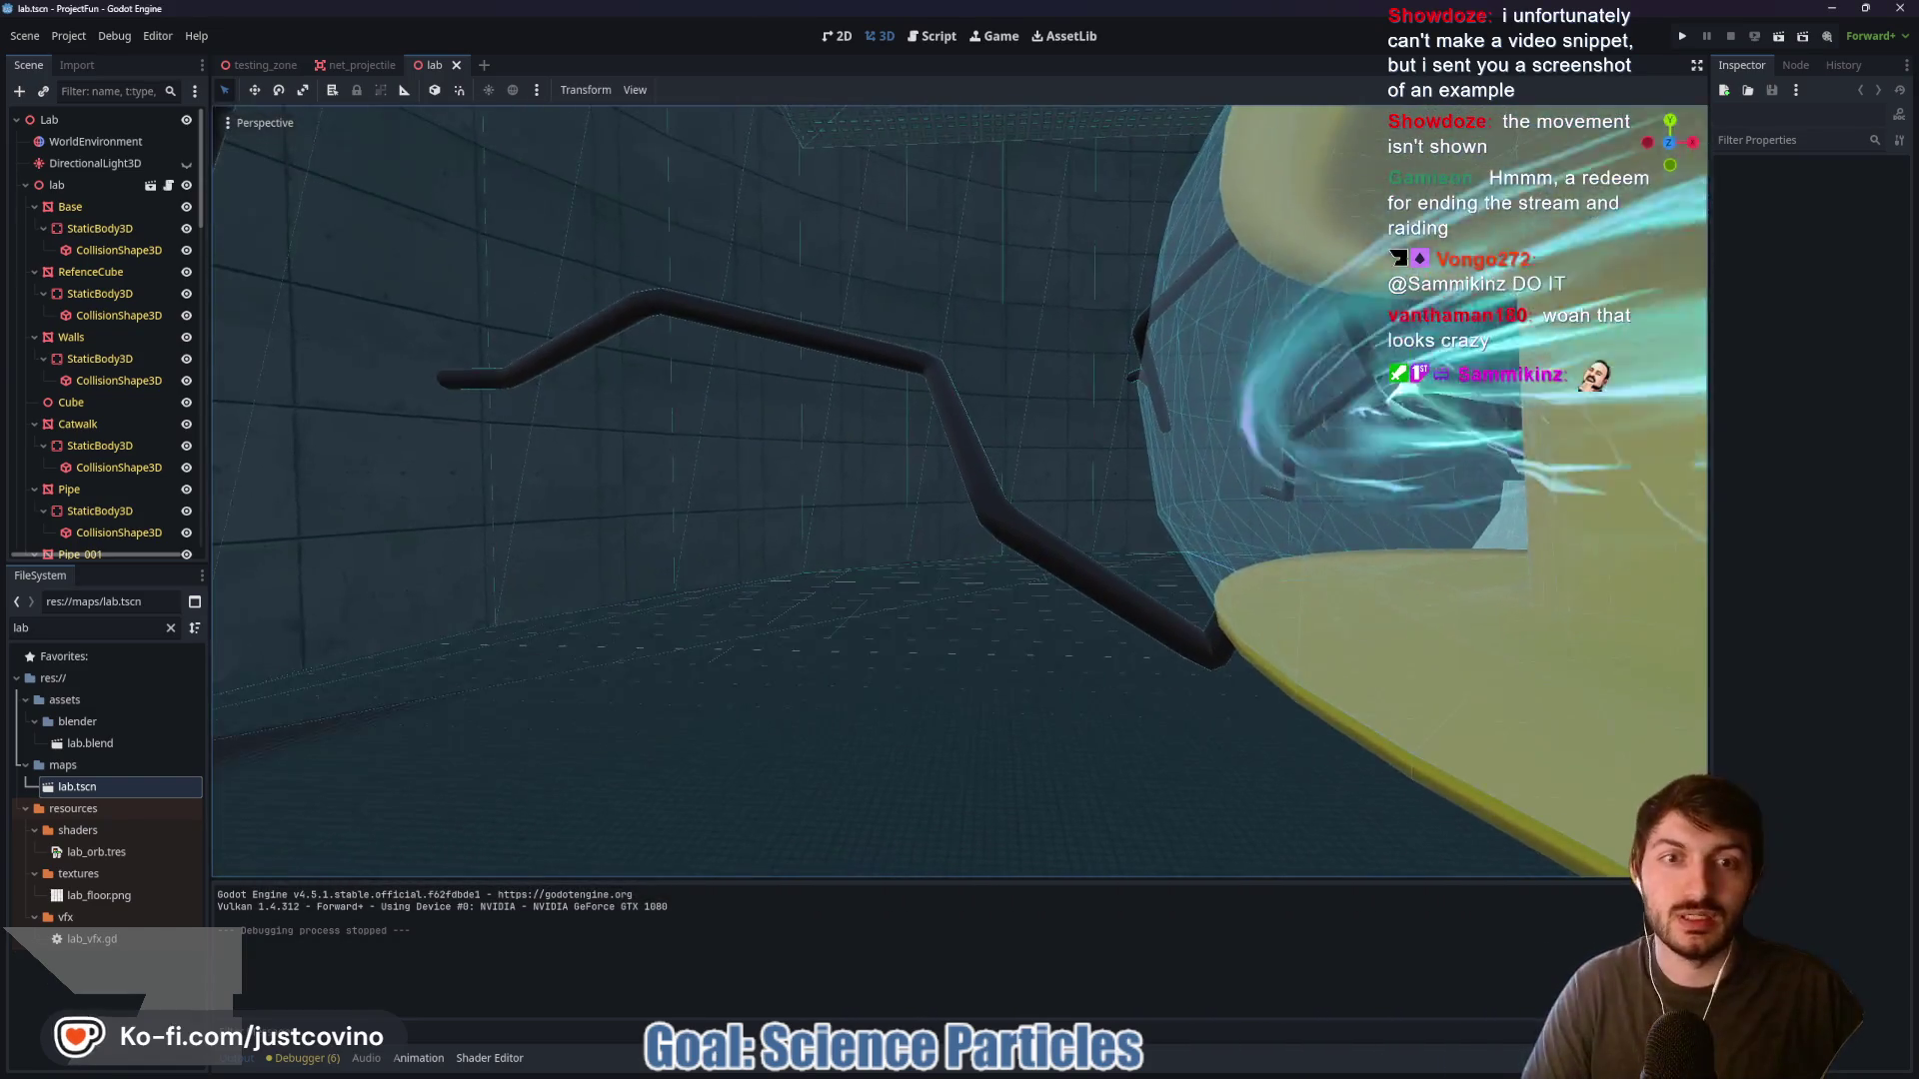
Fly the camera back, forward and right around the vat's swirling orb, then bring up the chat popup
scroll(959, 489, "up", 3)
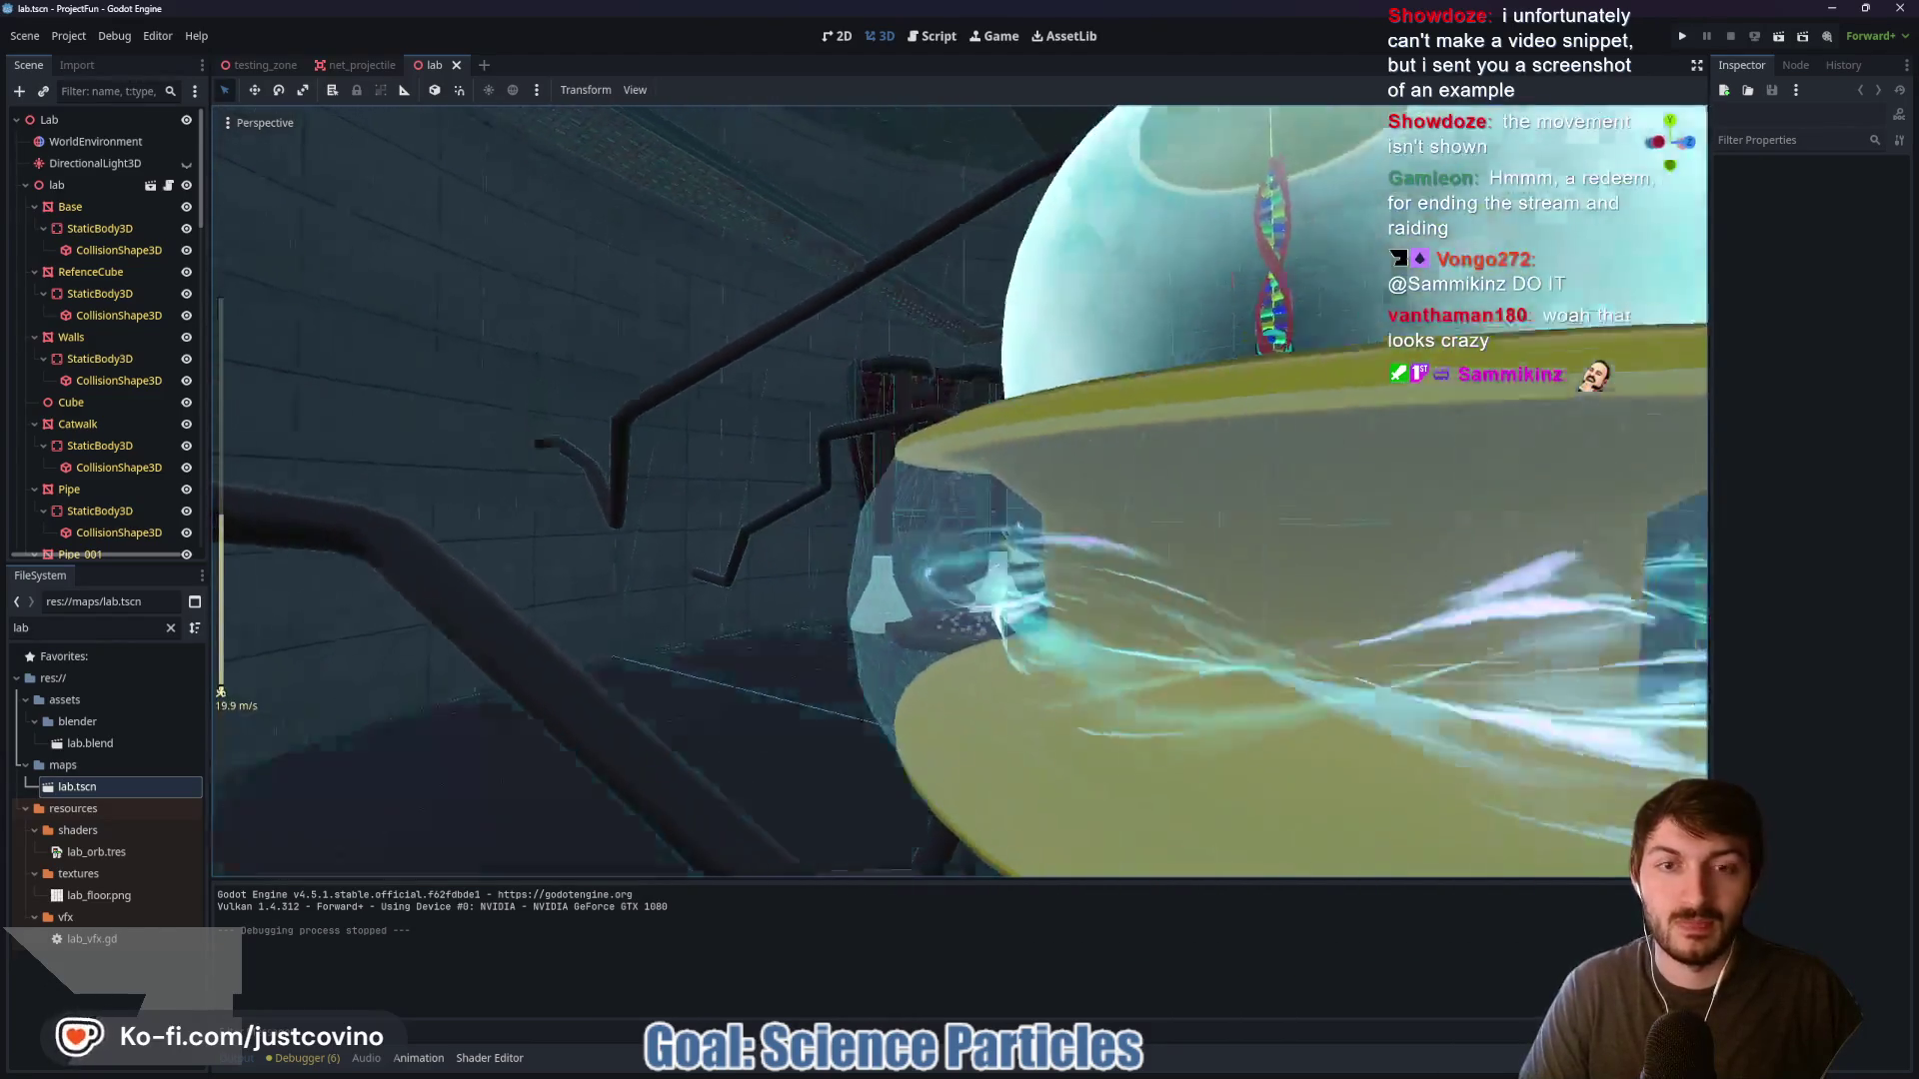
key("s")
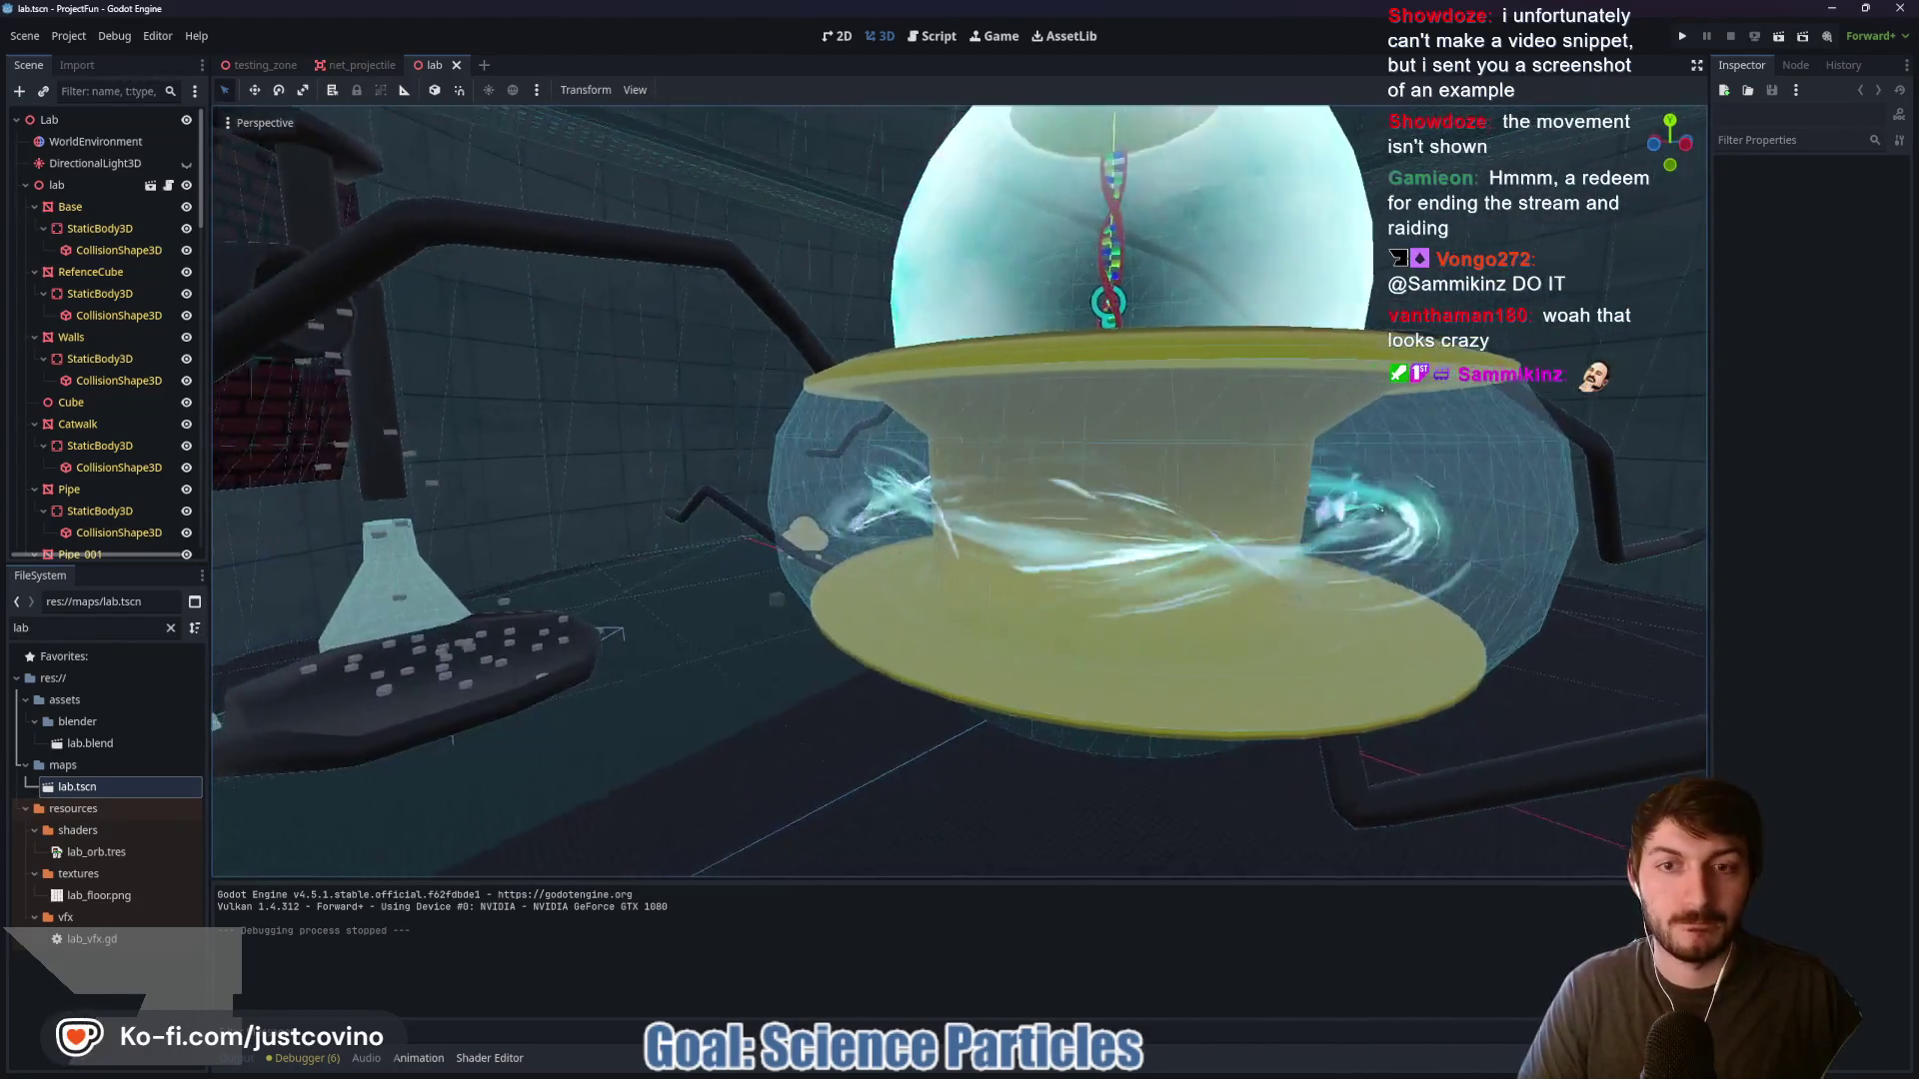
key("s")
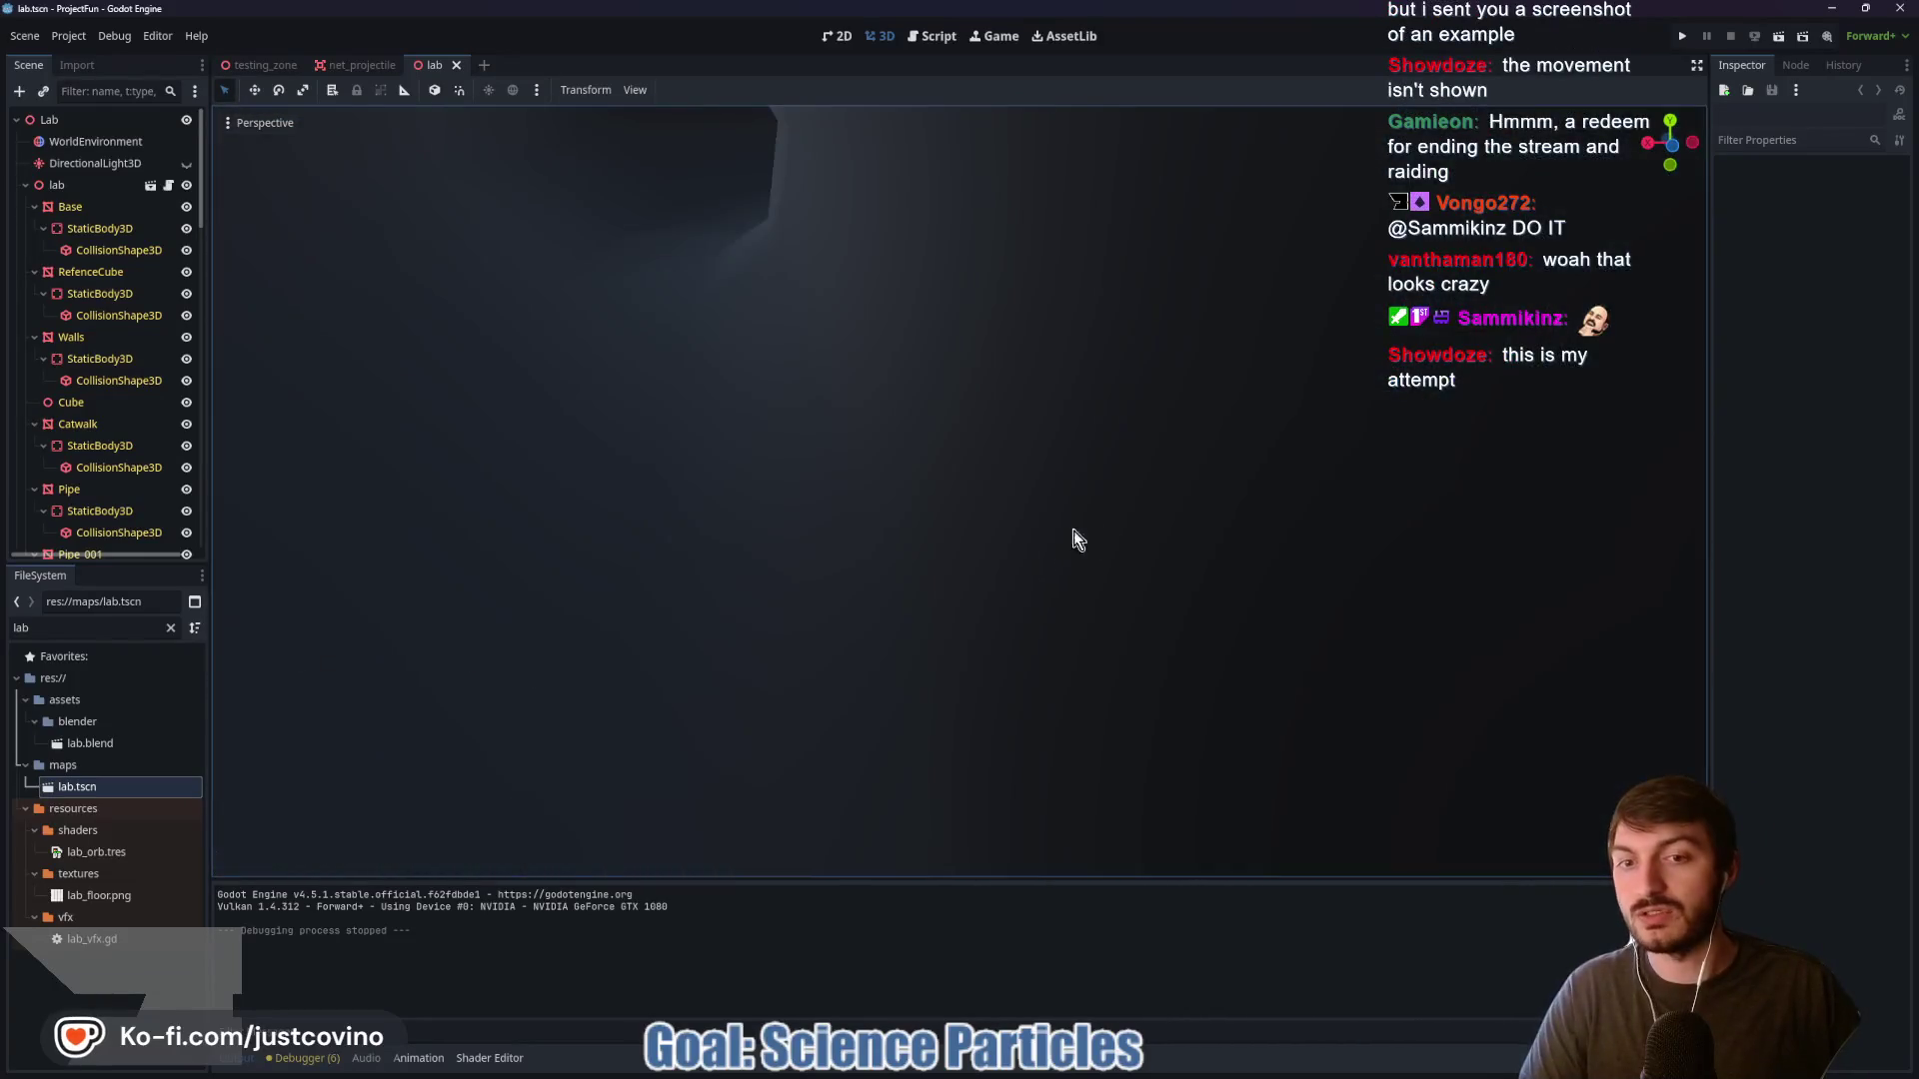
key("w")
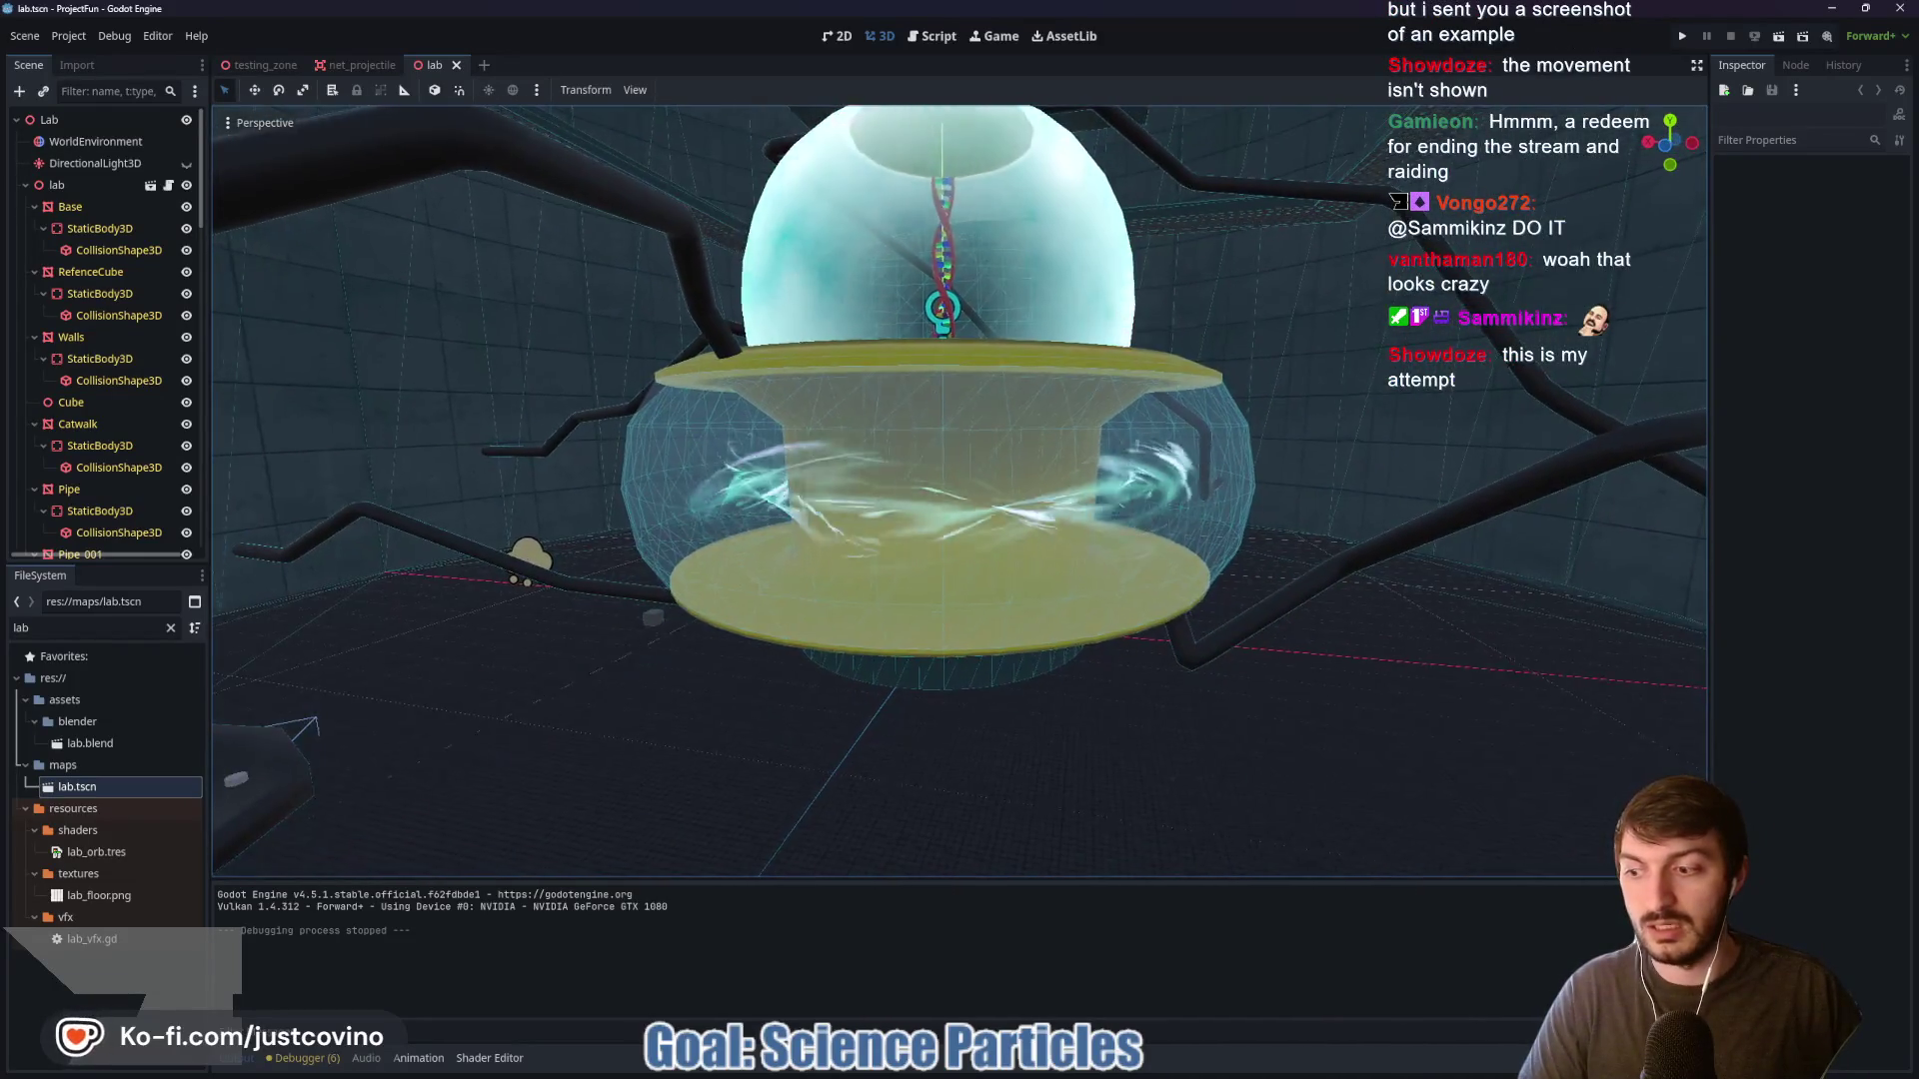
key("d")
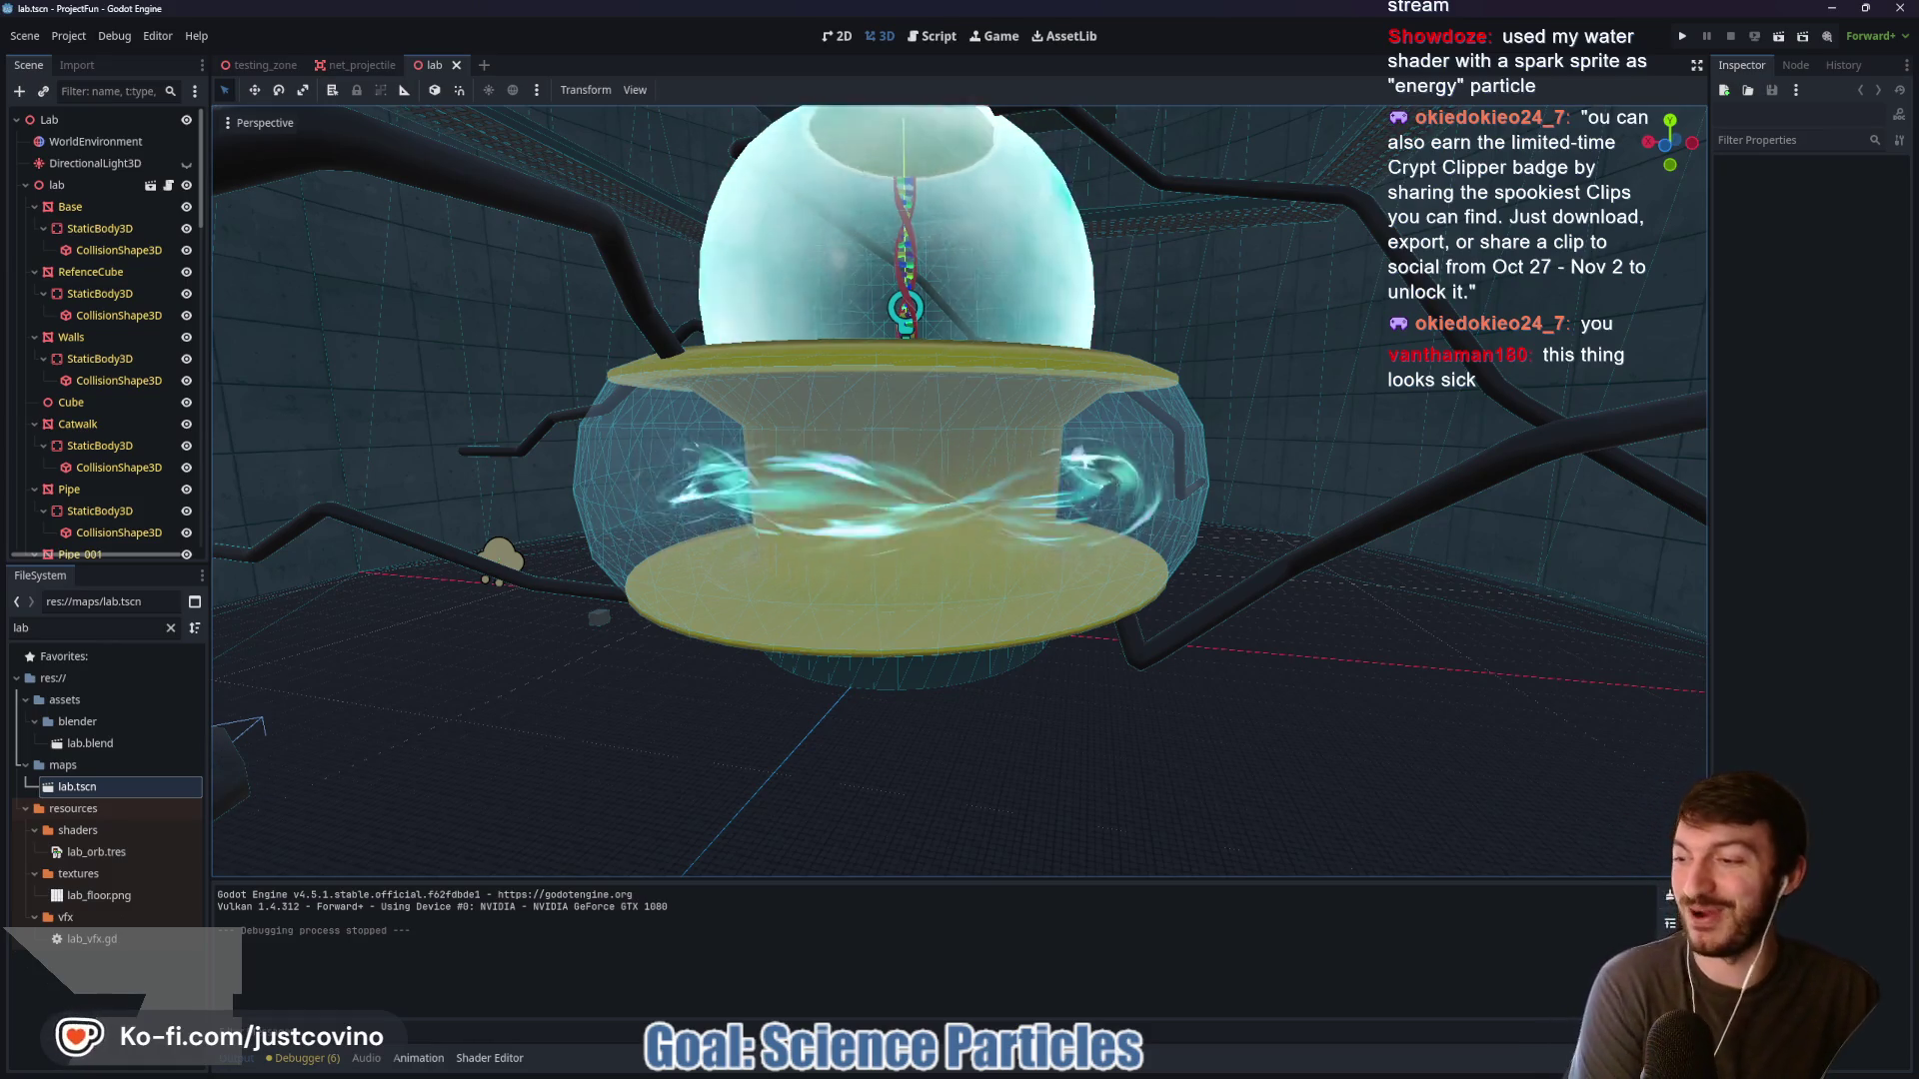
key("alt+Tab")
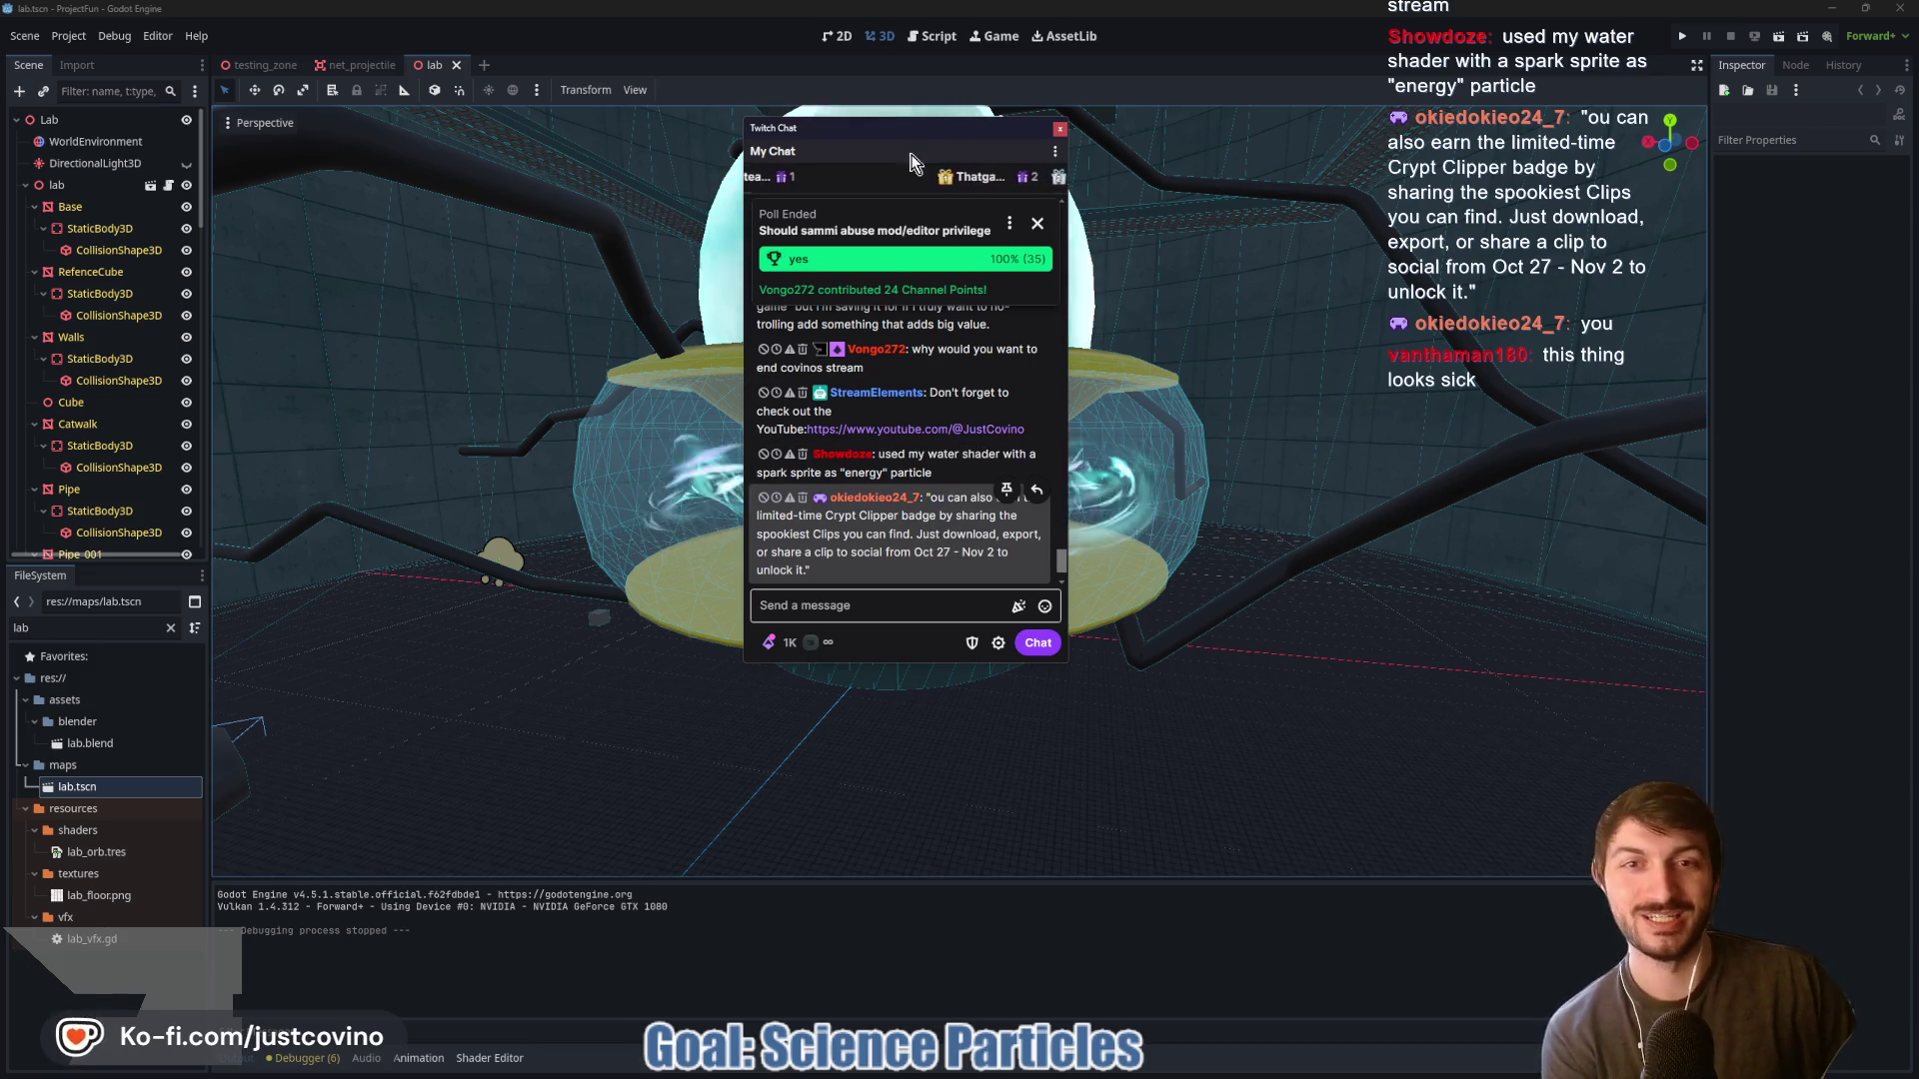
Hide the chat popup and orbit the camera to centre on the vat with the flasks in view
left_click_drag(888, 134, 765, 154)
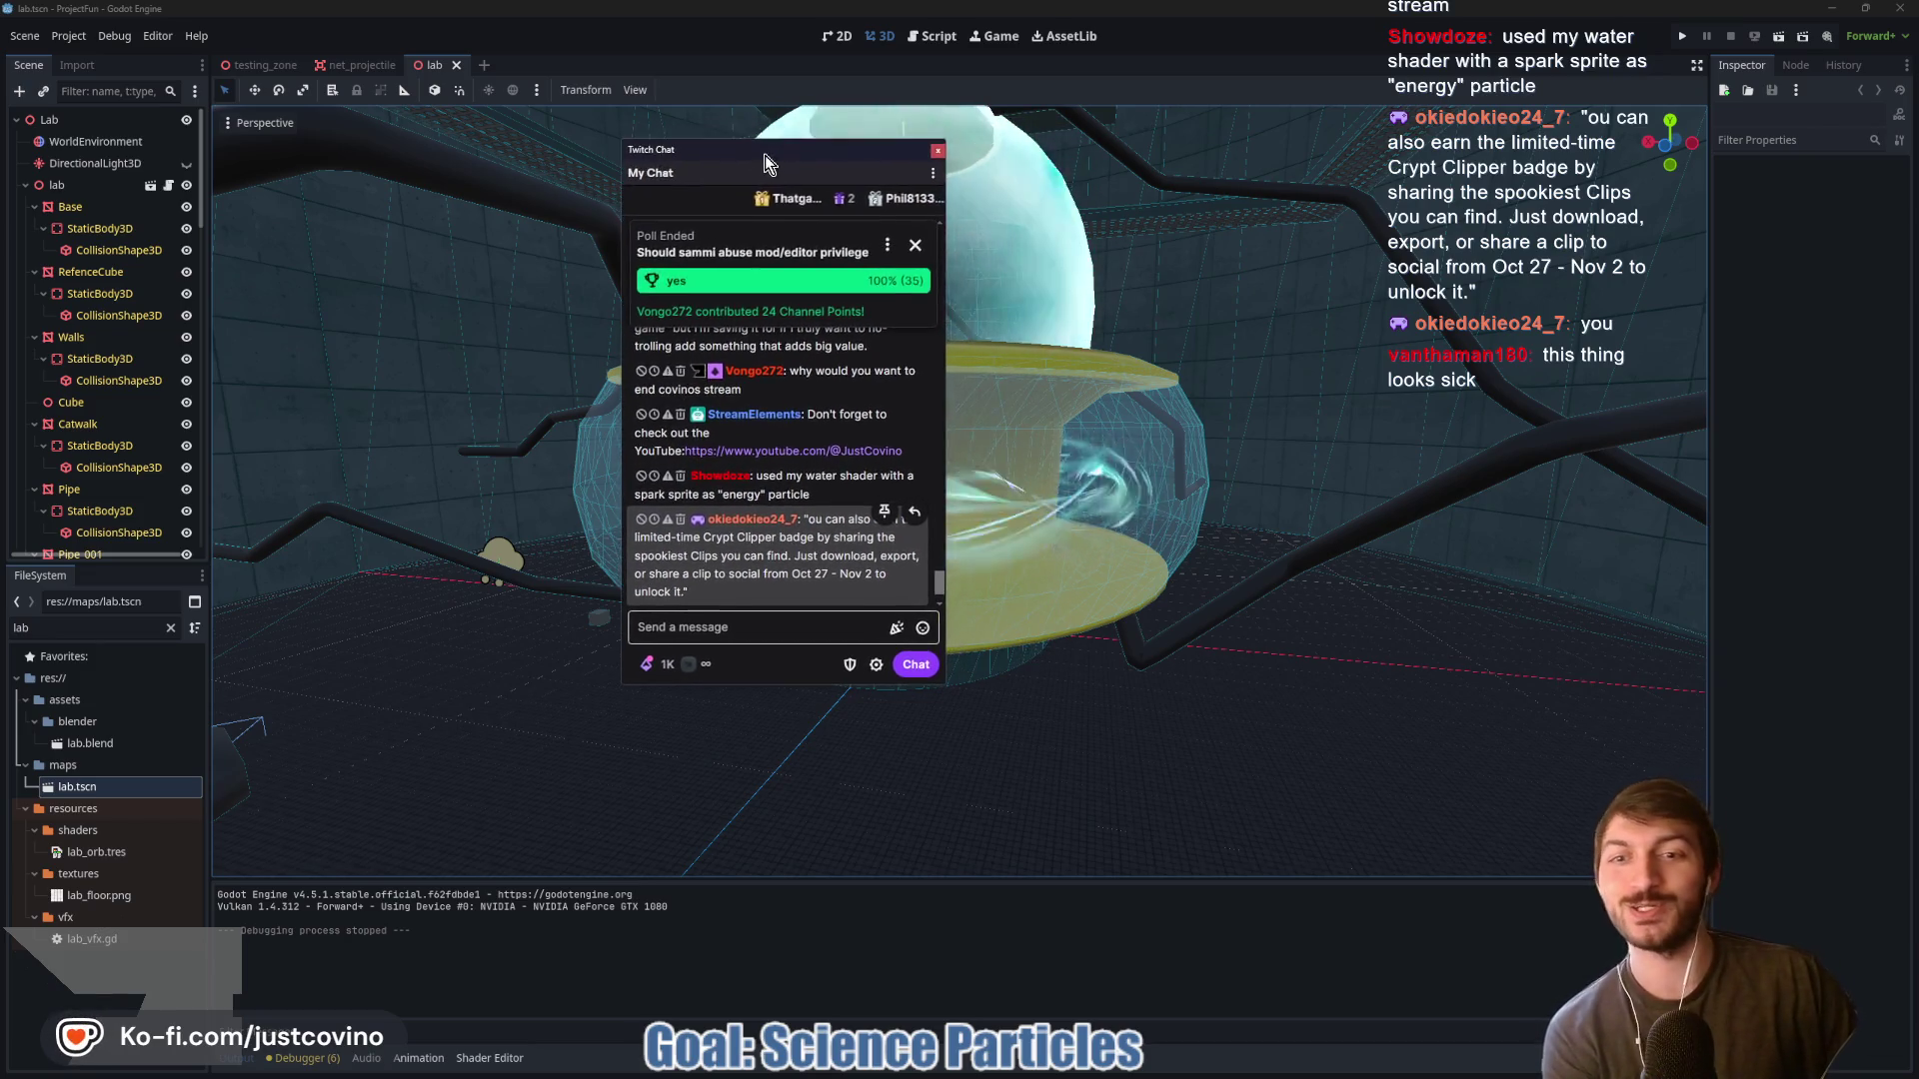
key("alt+Tab")
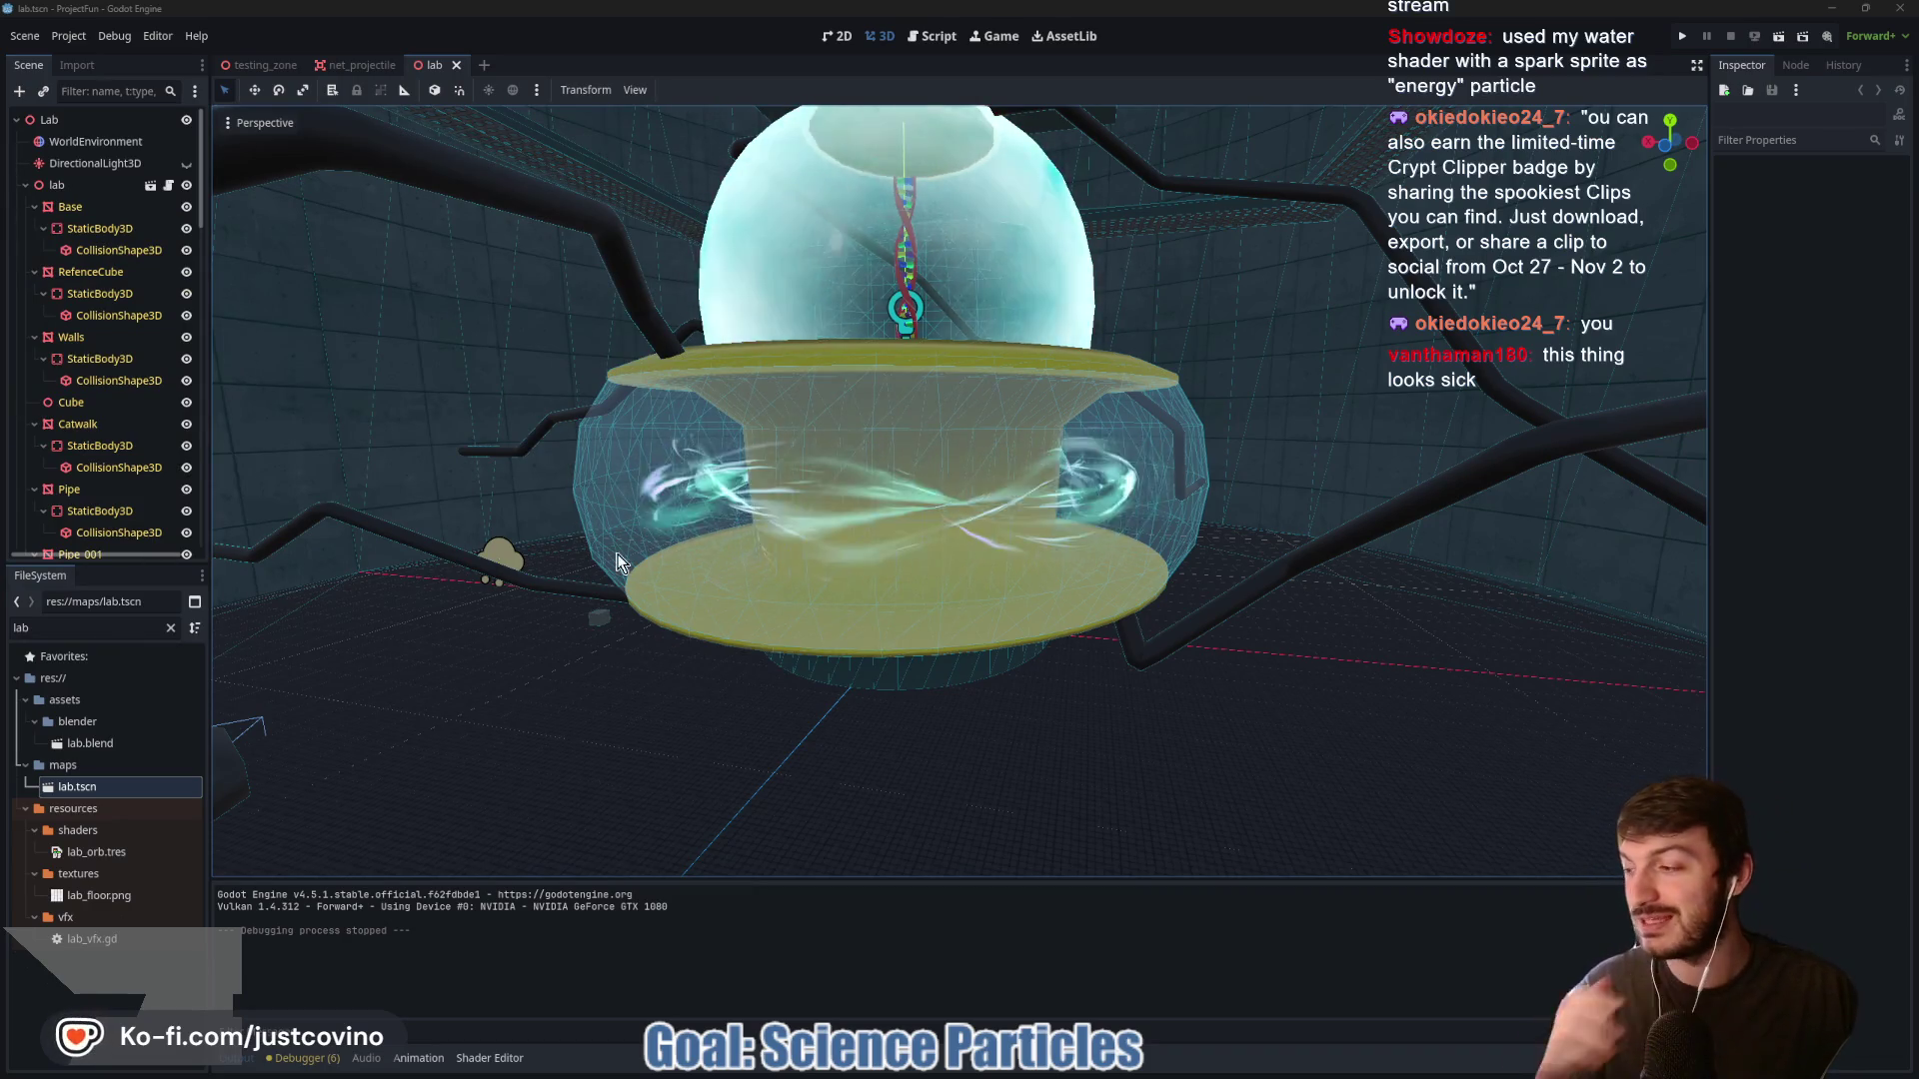
left_click_drag(570, 589, 769, 589)
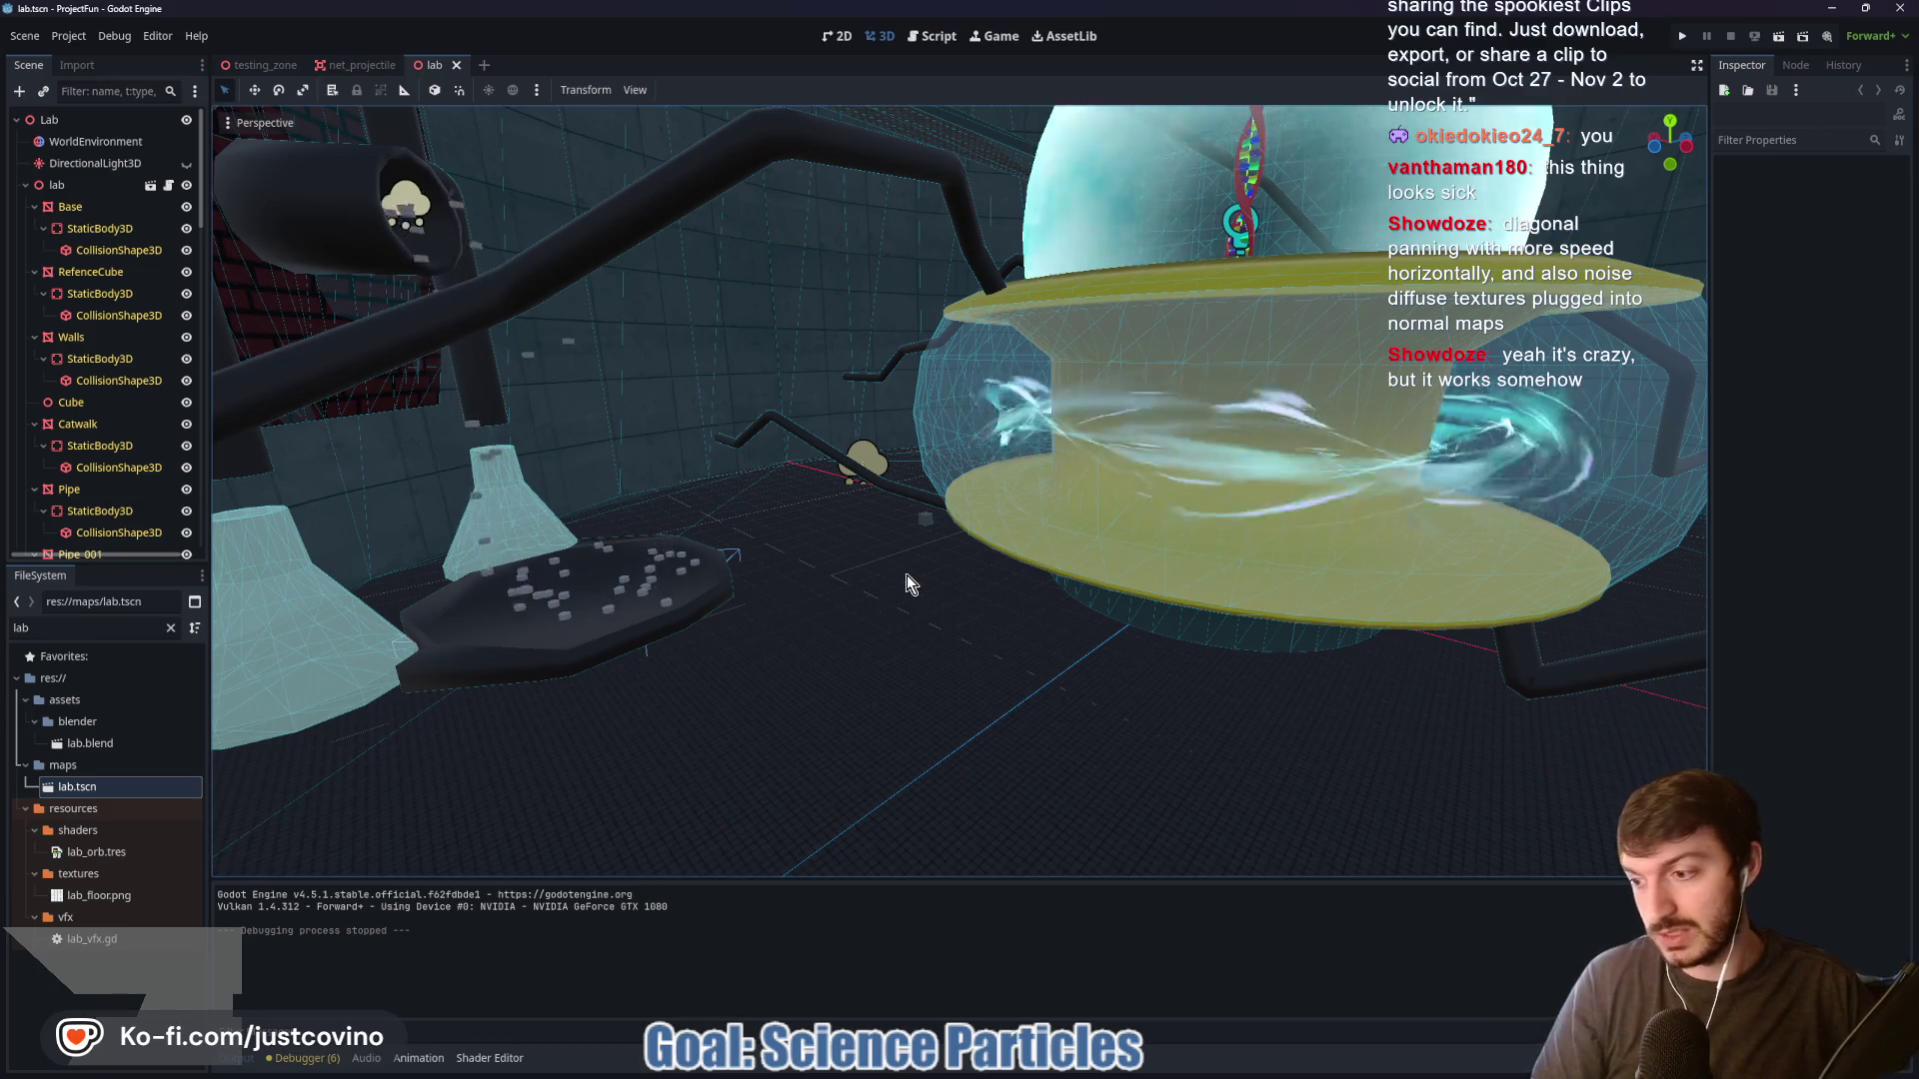
mouse_move(904, 581)
left_mouse_down()
mouse_move(1109, 574)
mouse_move(814, 350)
left_mouse_up()
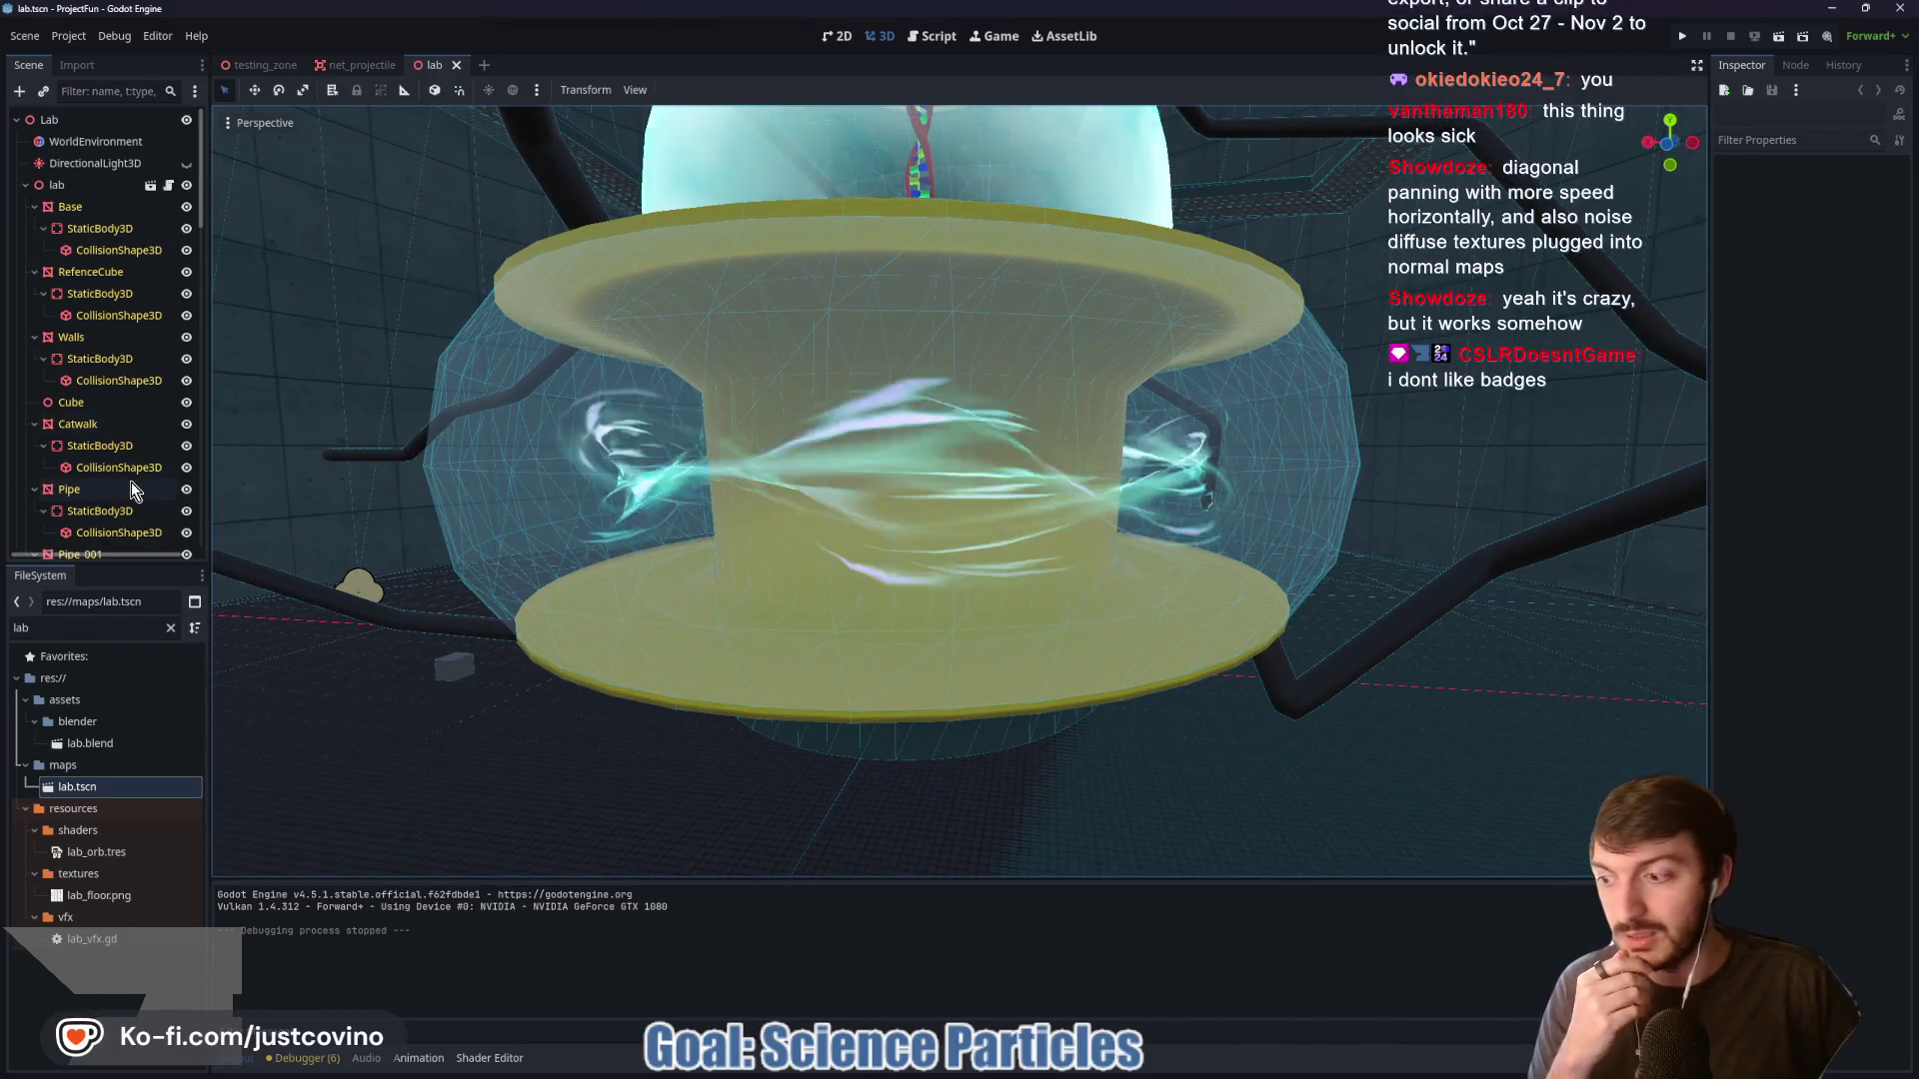
scroll(128, 471, "down", 5)
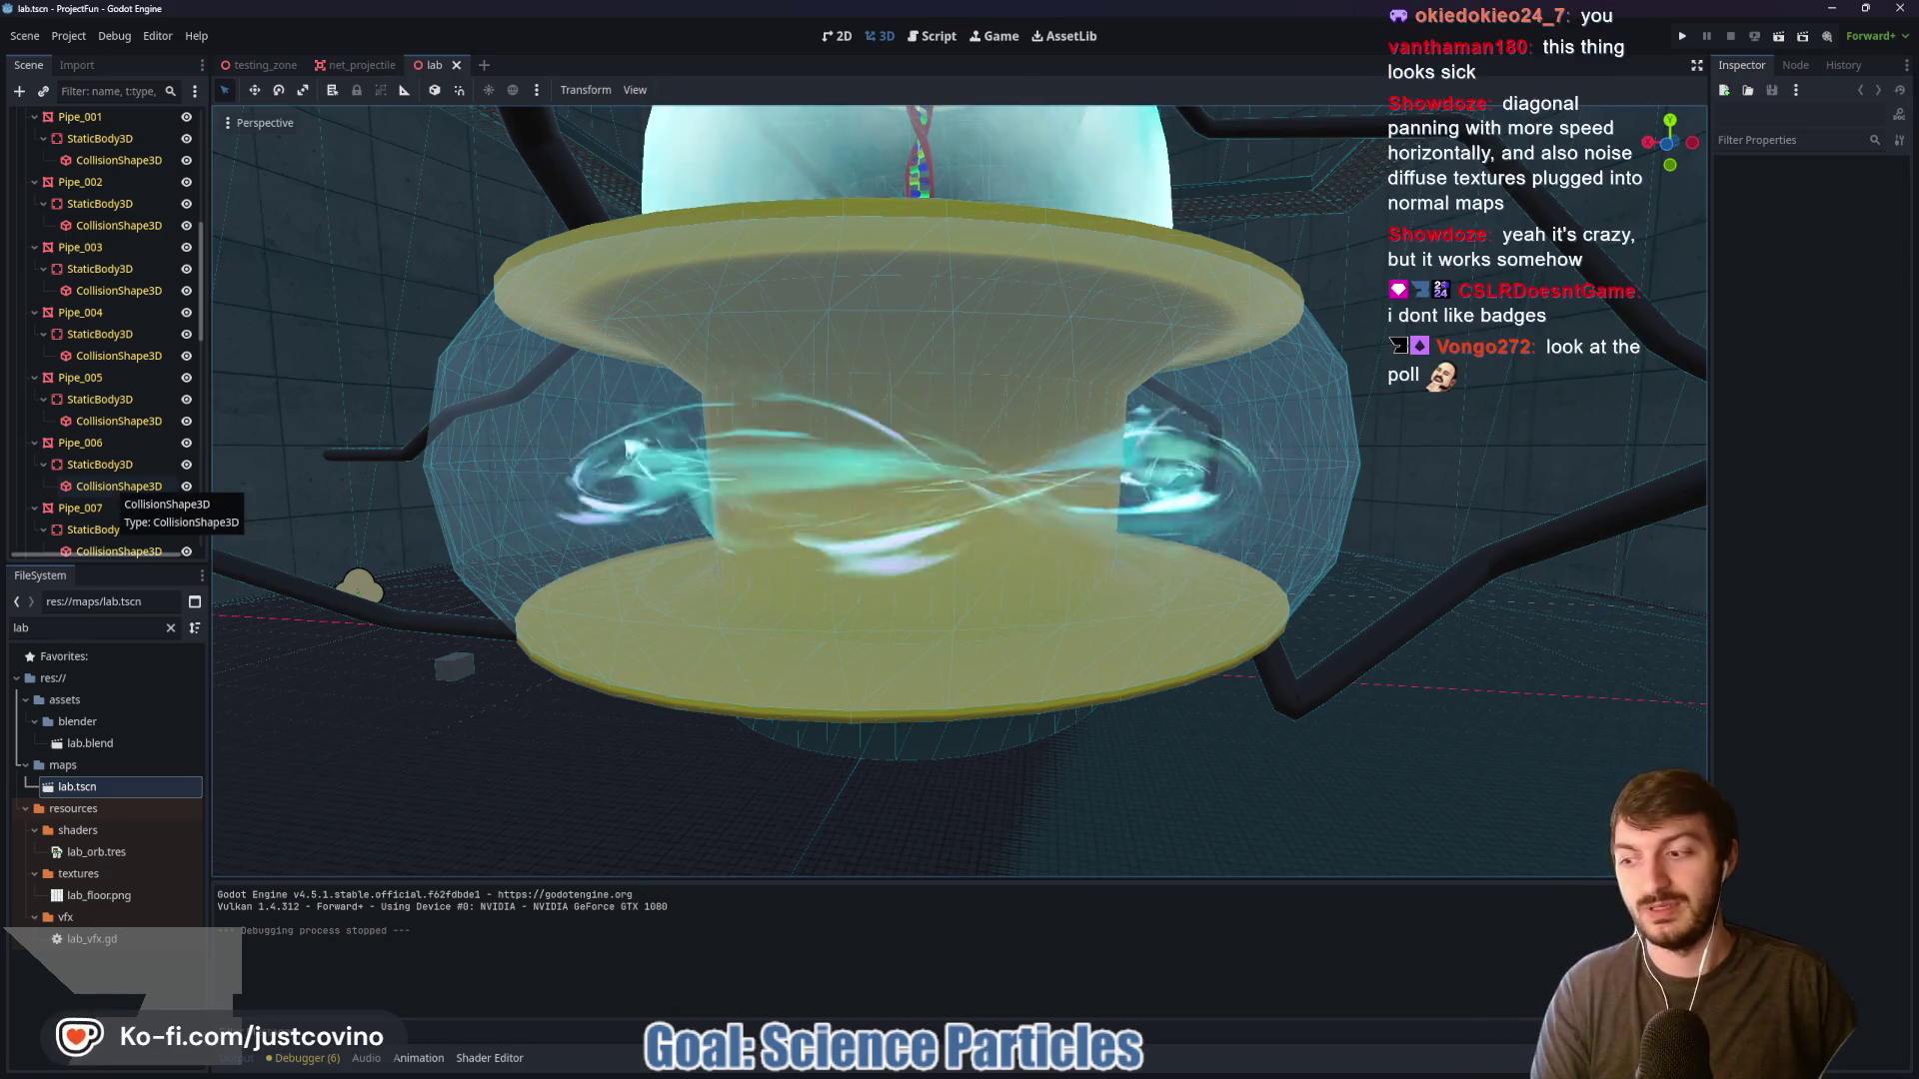
Move the reopened chat popup aside and orbit to view the vat from the side
key("alt+Tab")
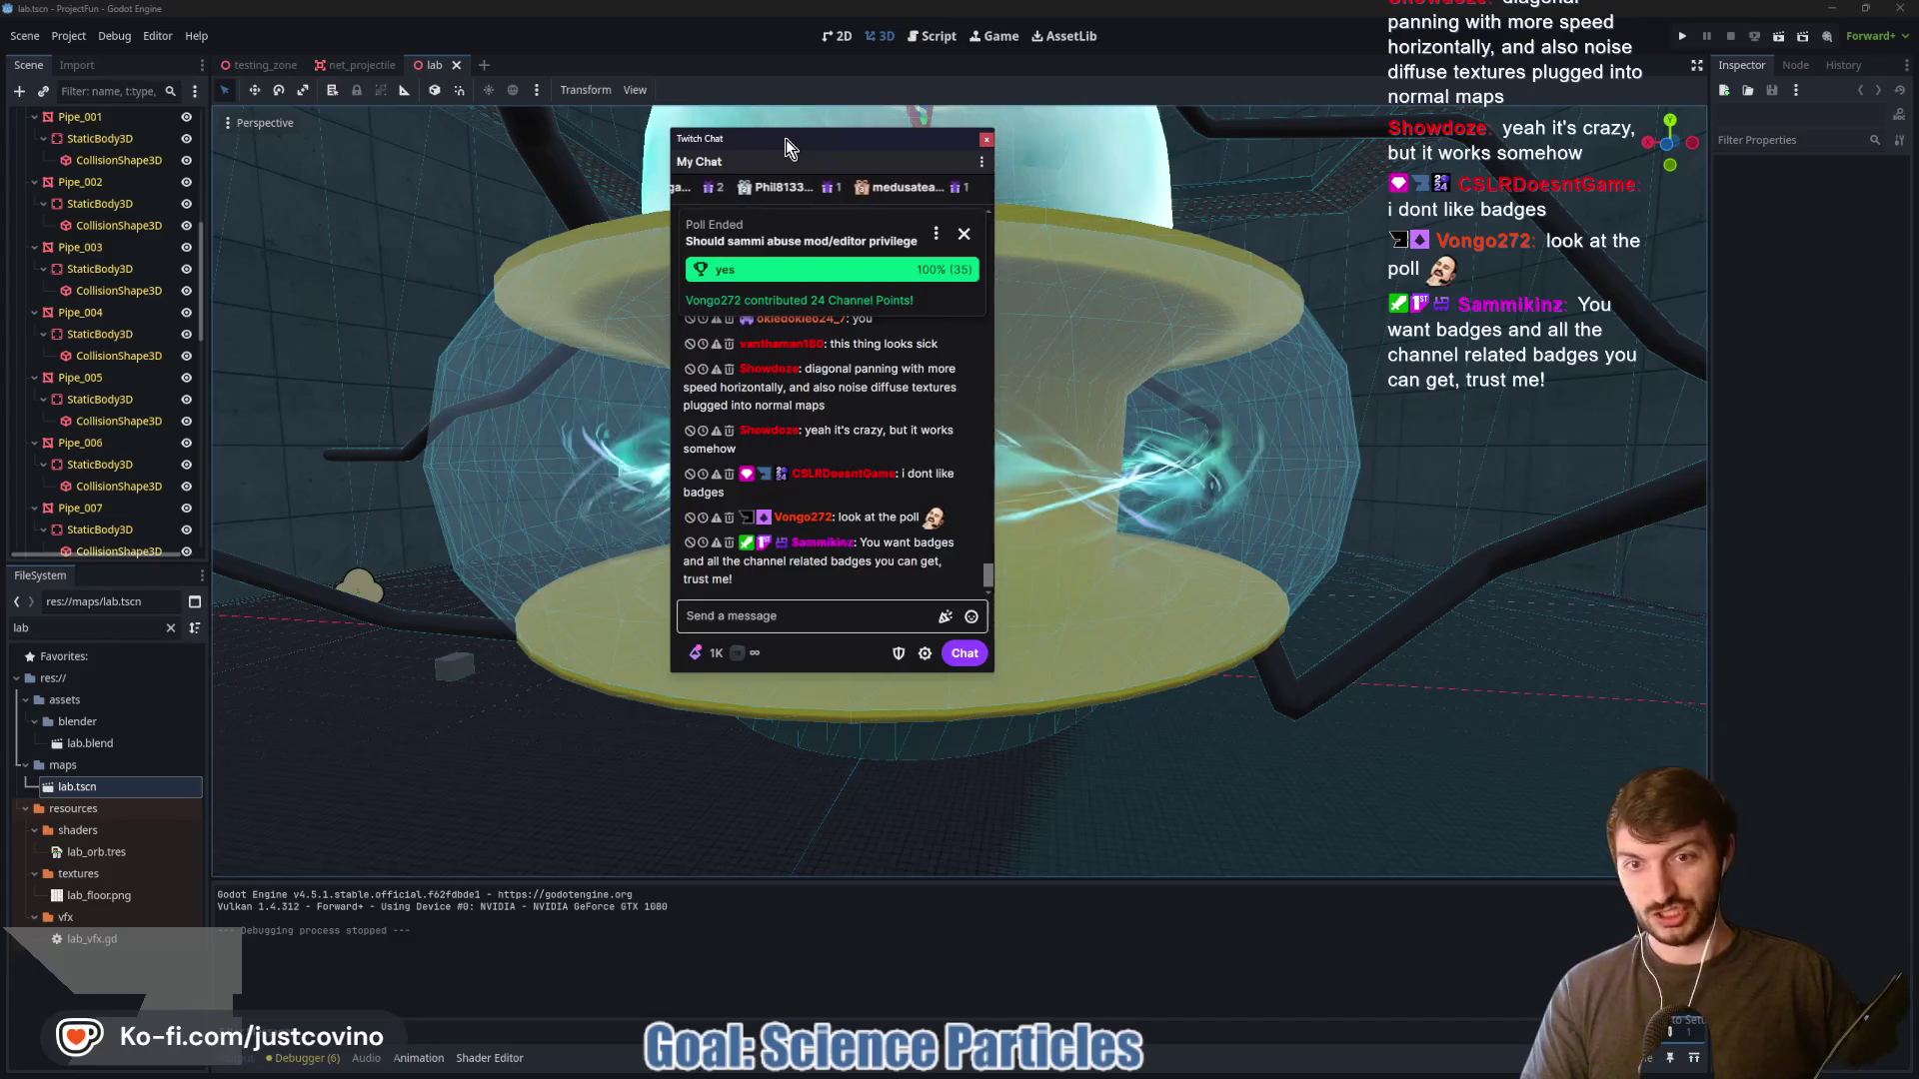
left_click_drag(785, 140, 0, 140)
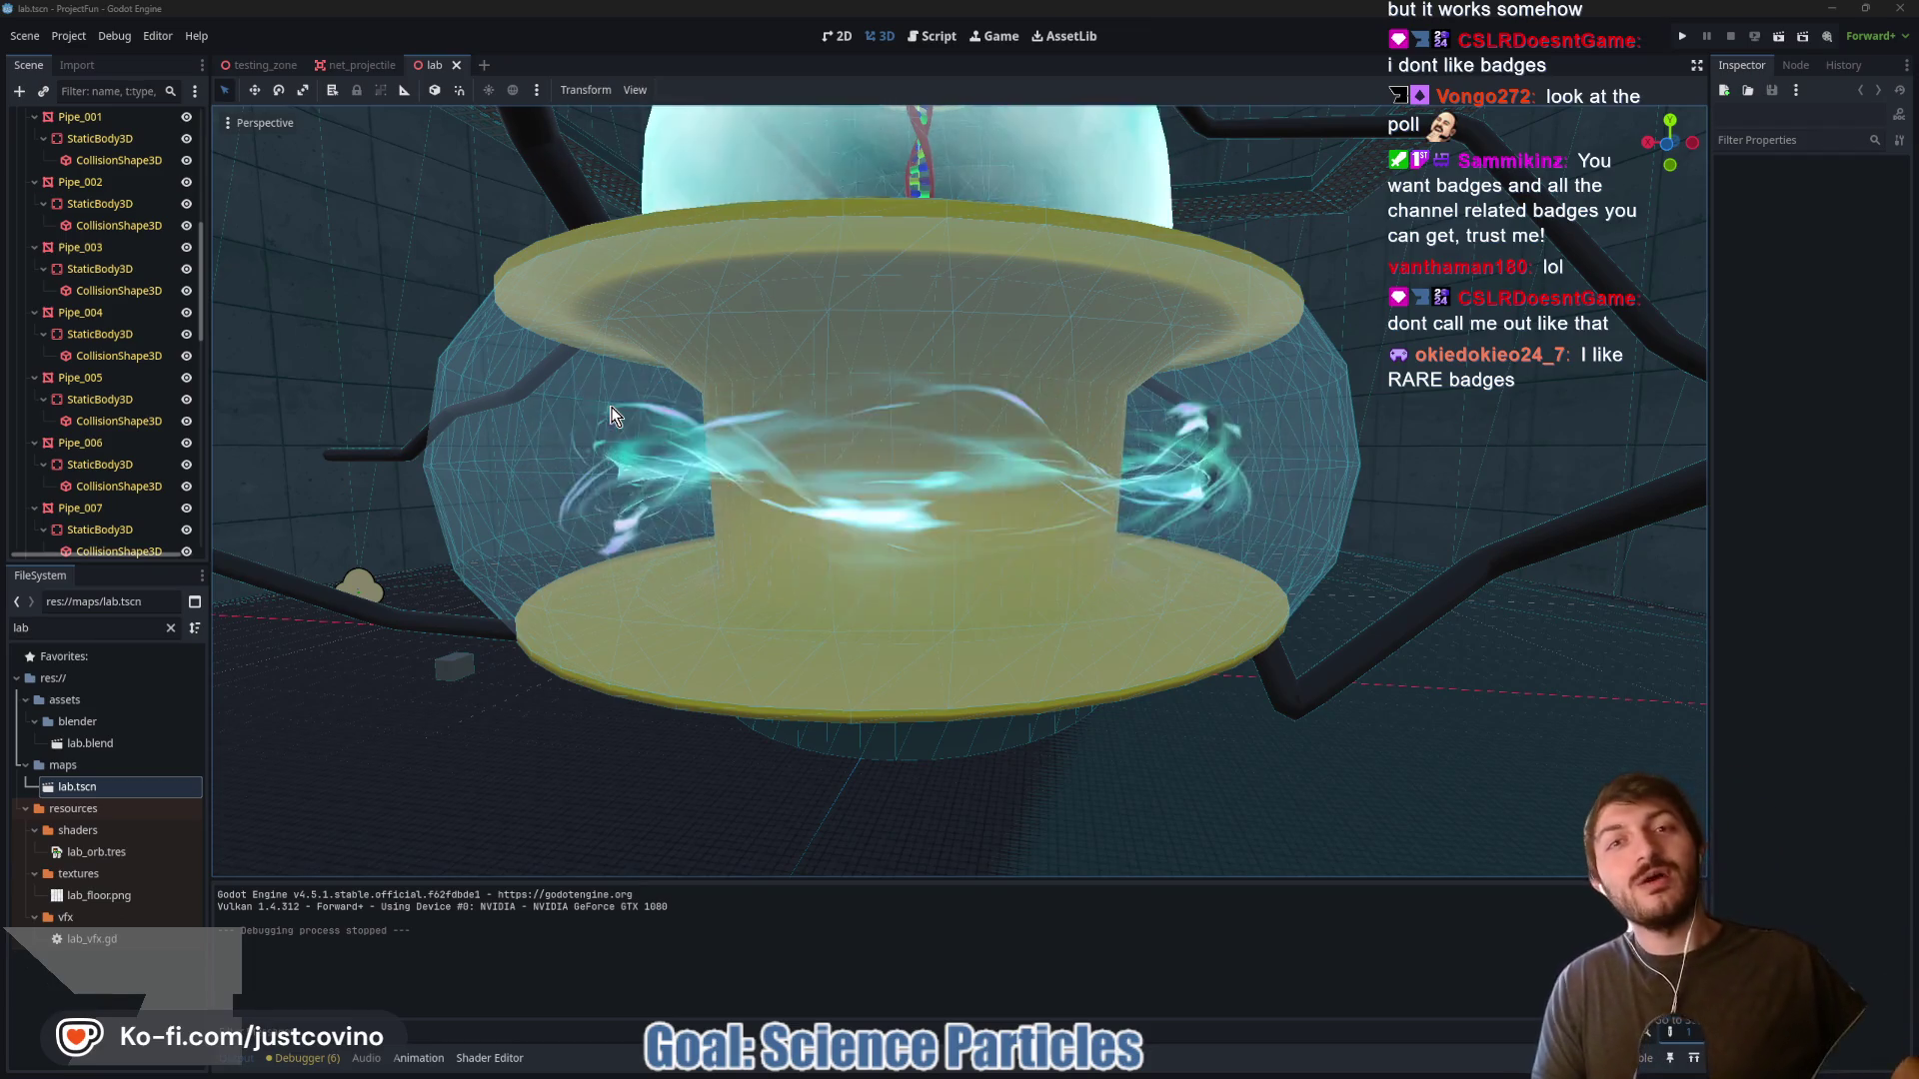
mouse_move(592, 435)
left_mouse_down()
mouse_move(639, 458)
mouse_move(540, 481)
left_mouse_up()
mouse_move(960, 489)
left_mouse_down()
mouse_move(910, 440)
mouse_move(885, 339)
left_mouse_up()
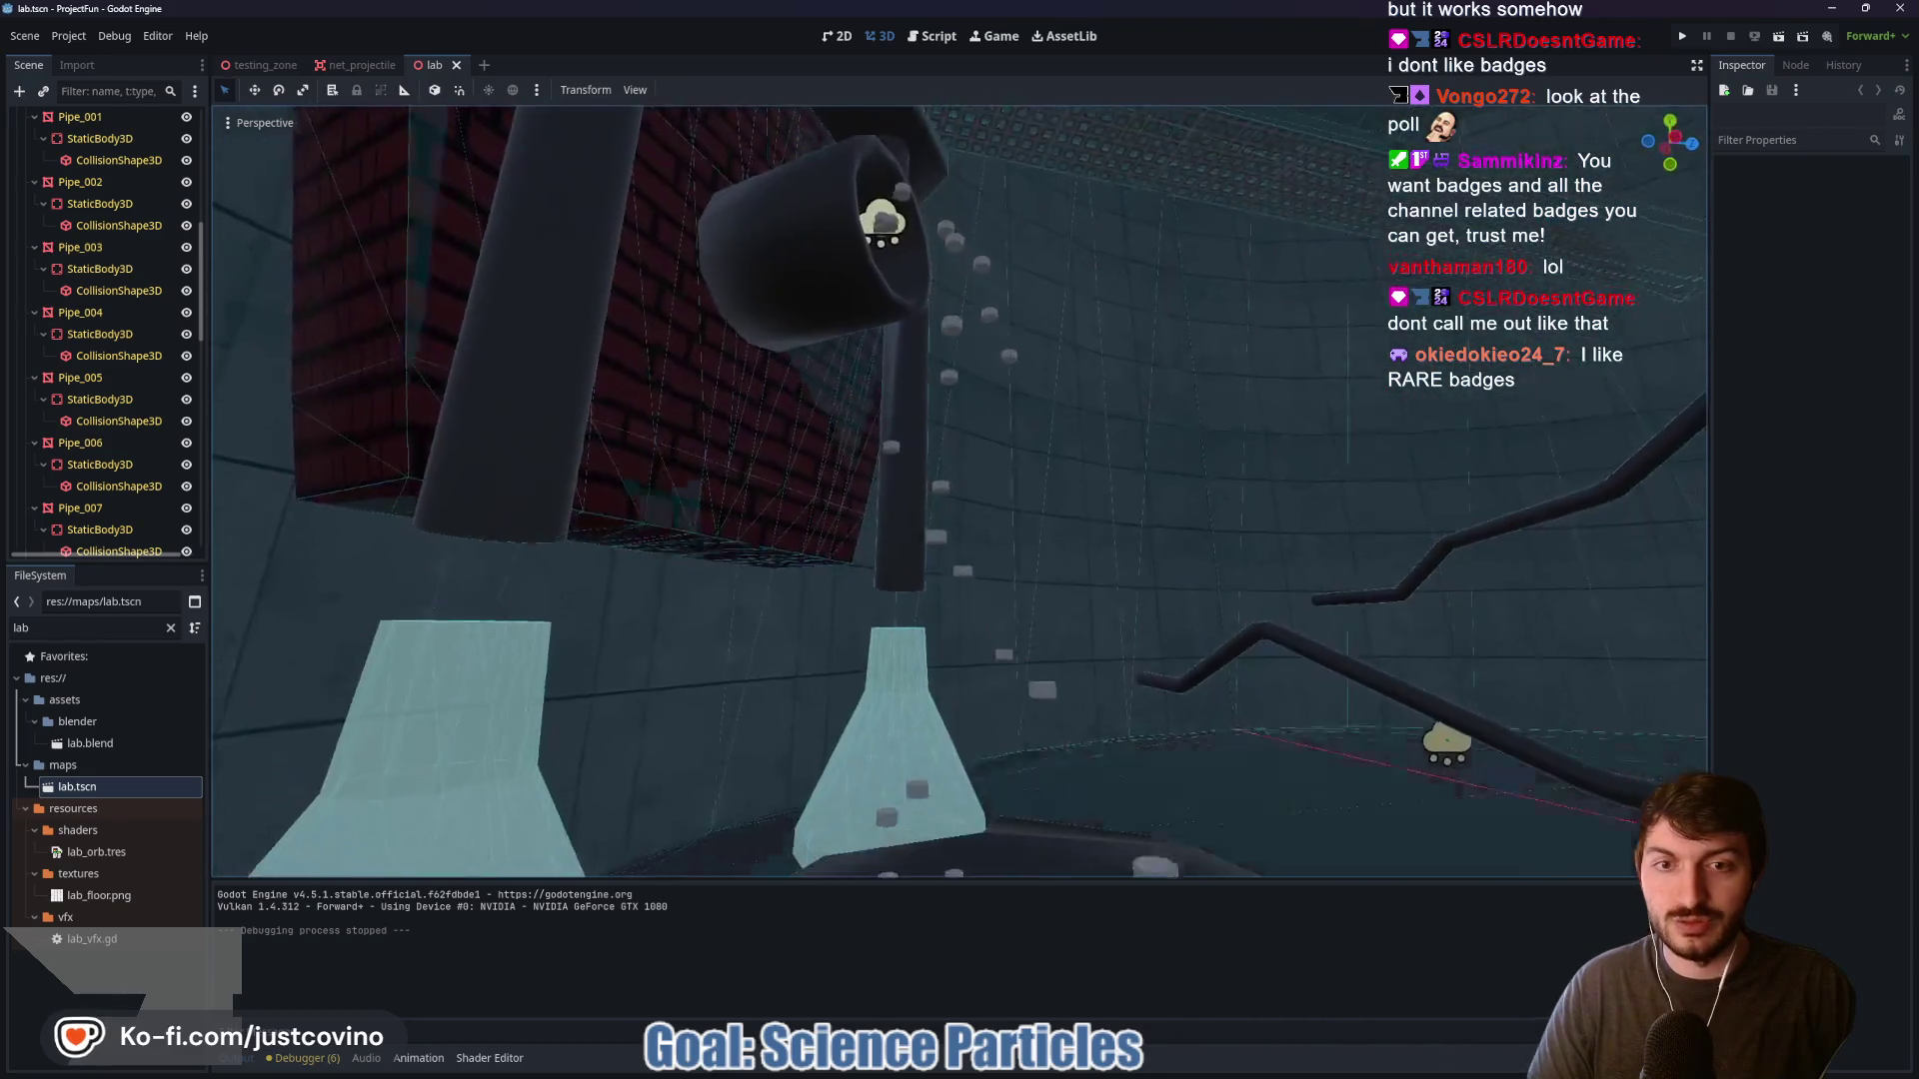
left_click_drag(725, 480, 726, 479)
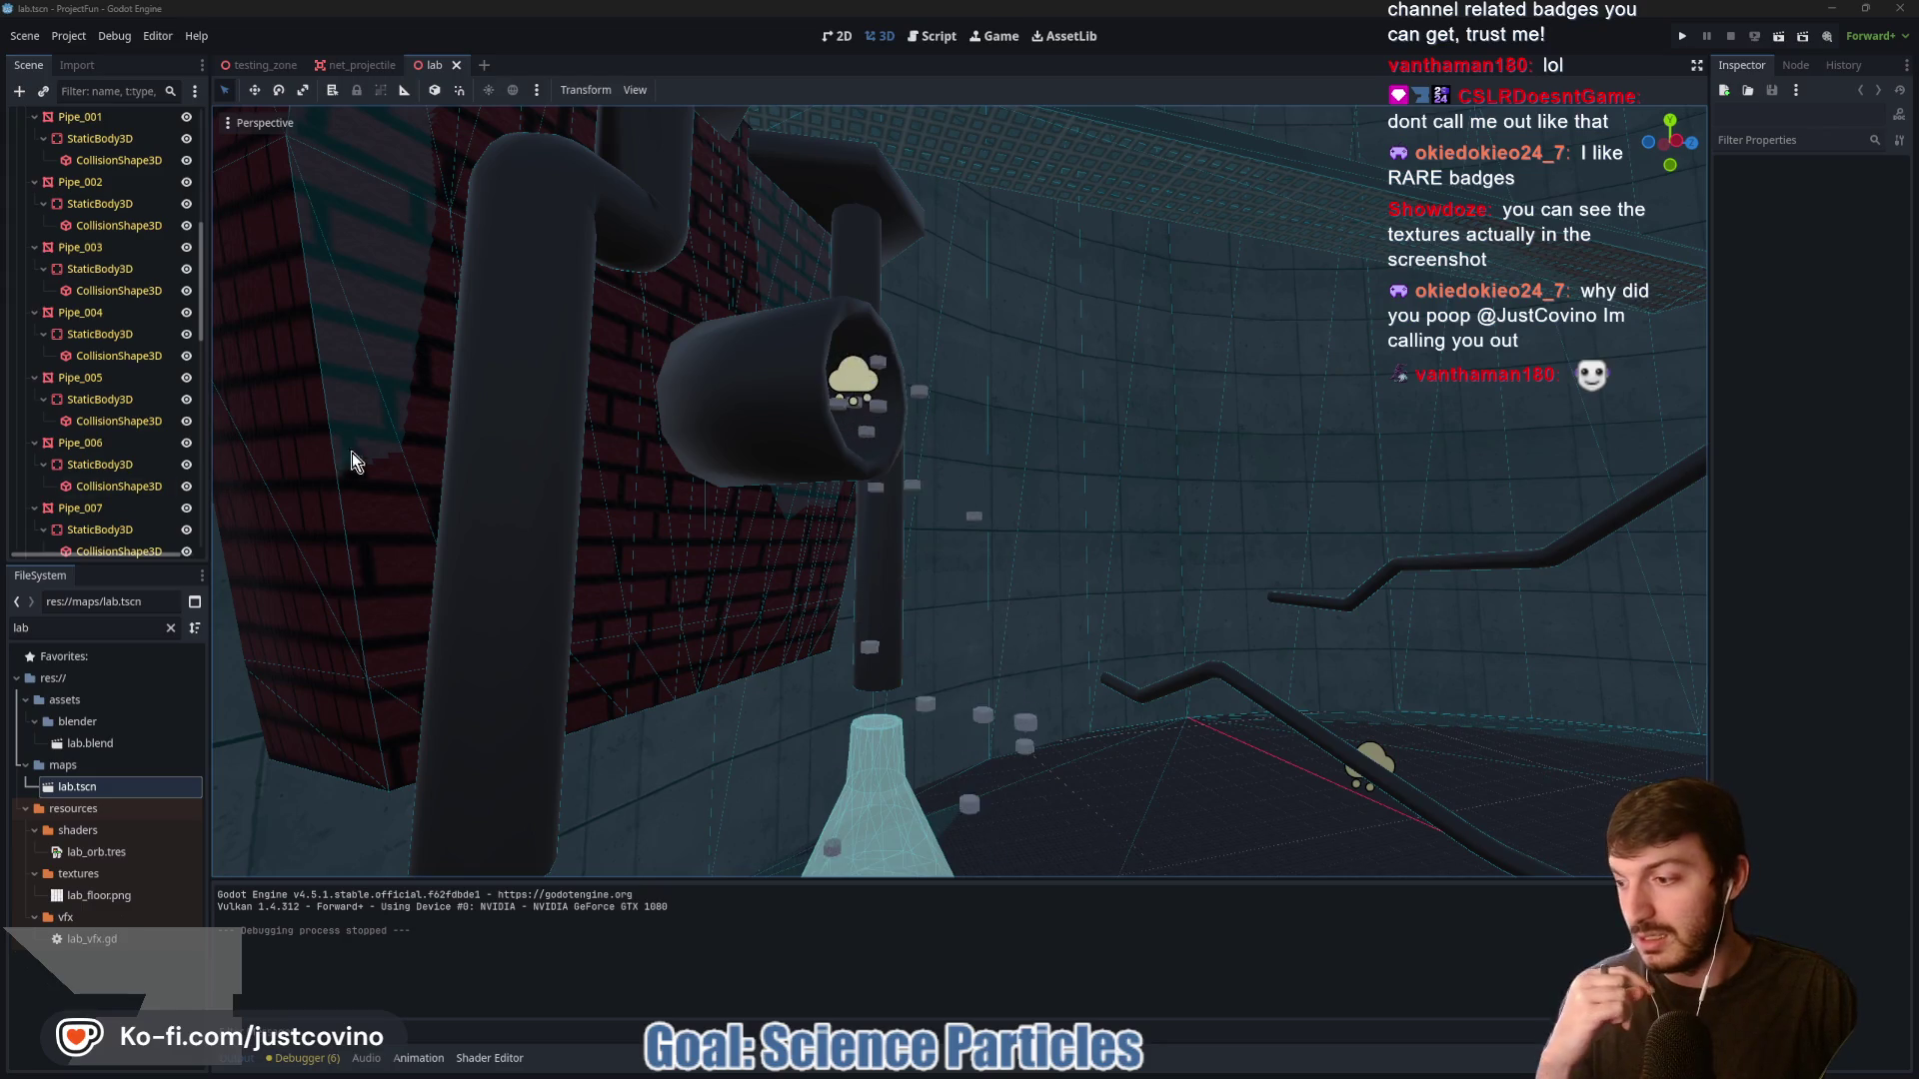
left_click_drag(948, 460, 829, 492)
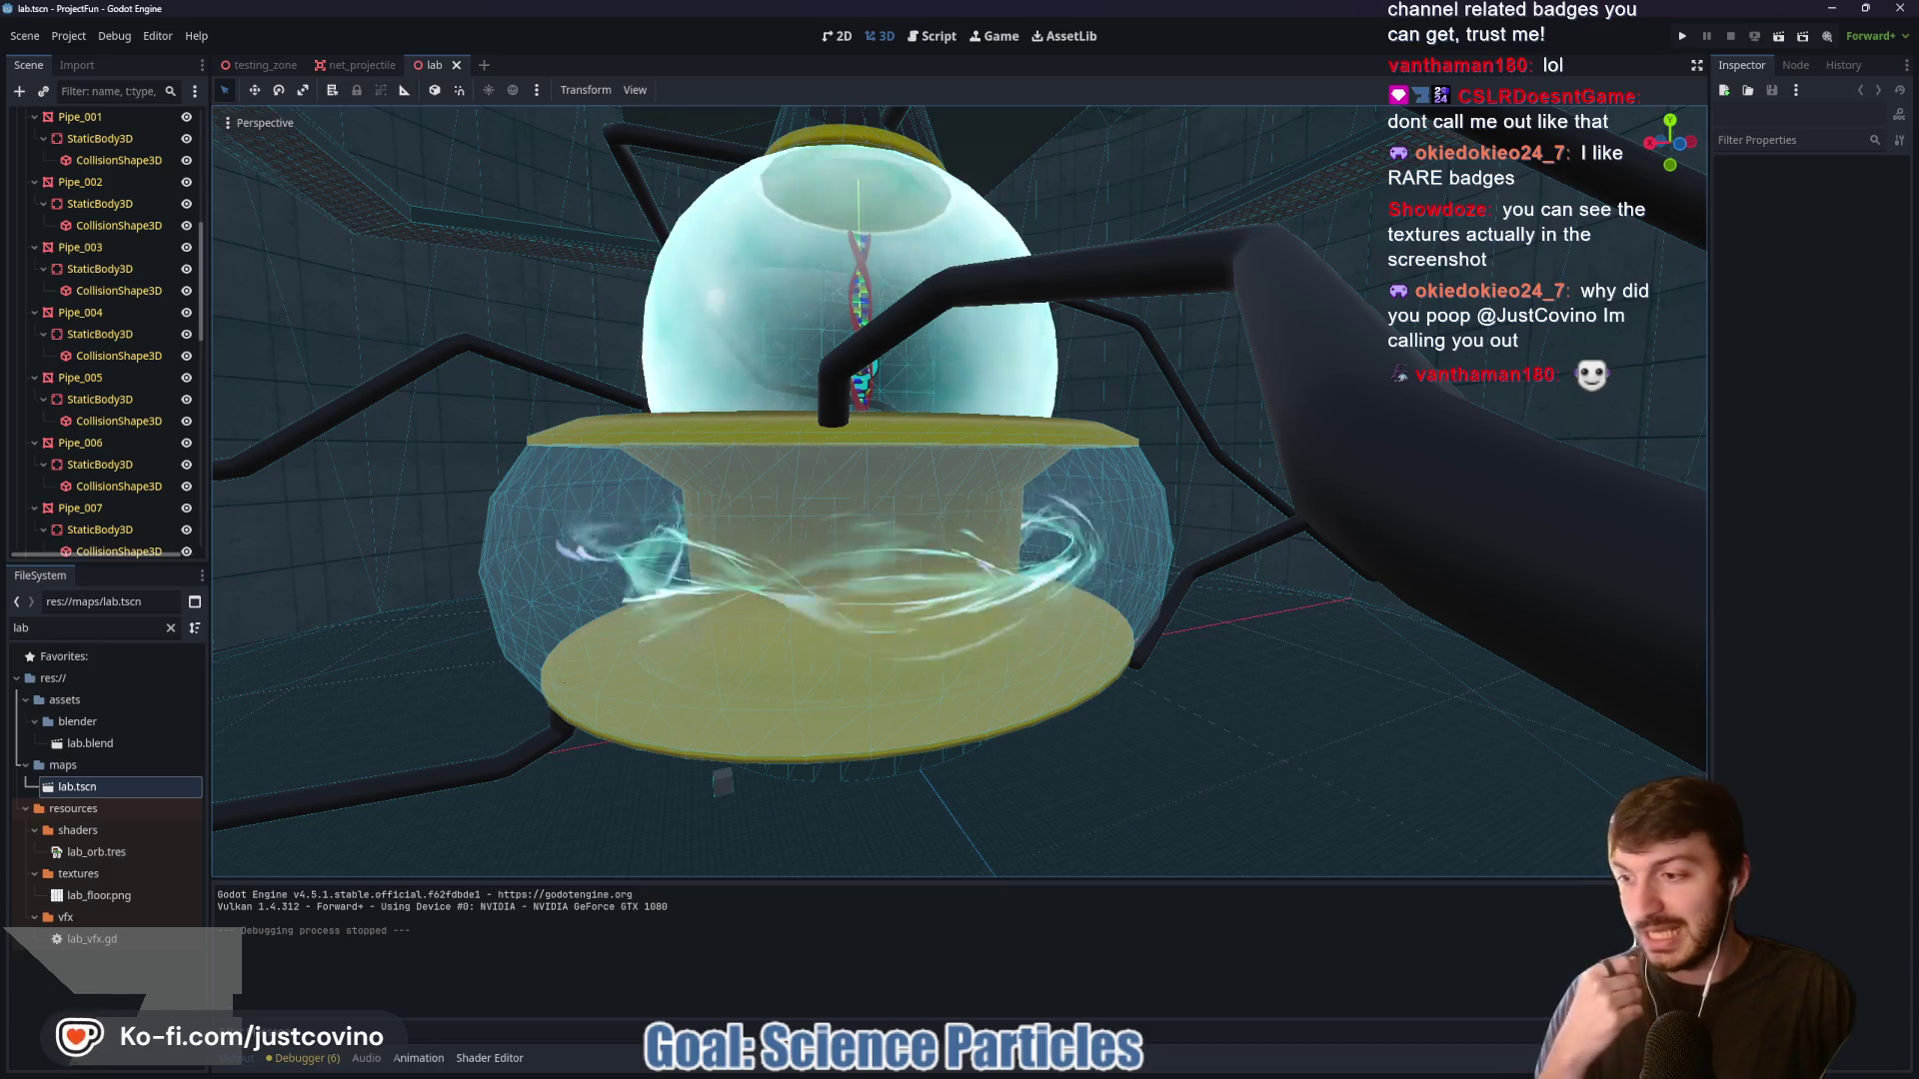